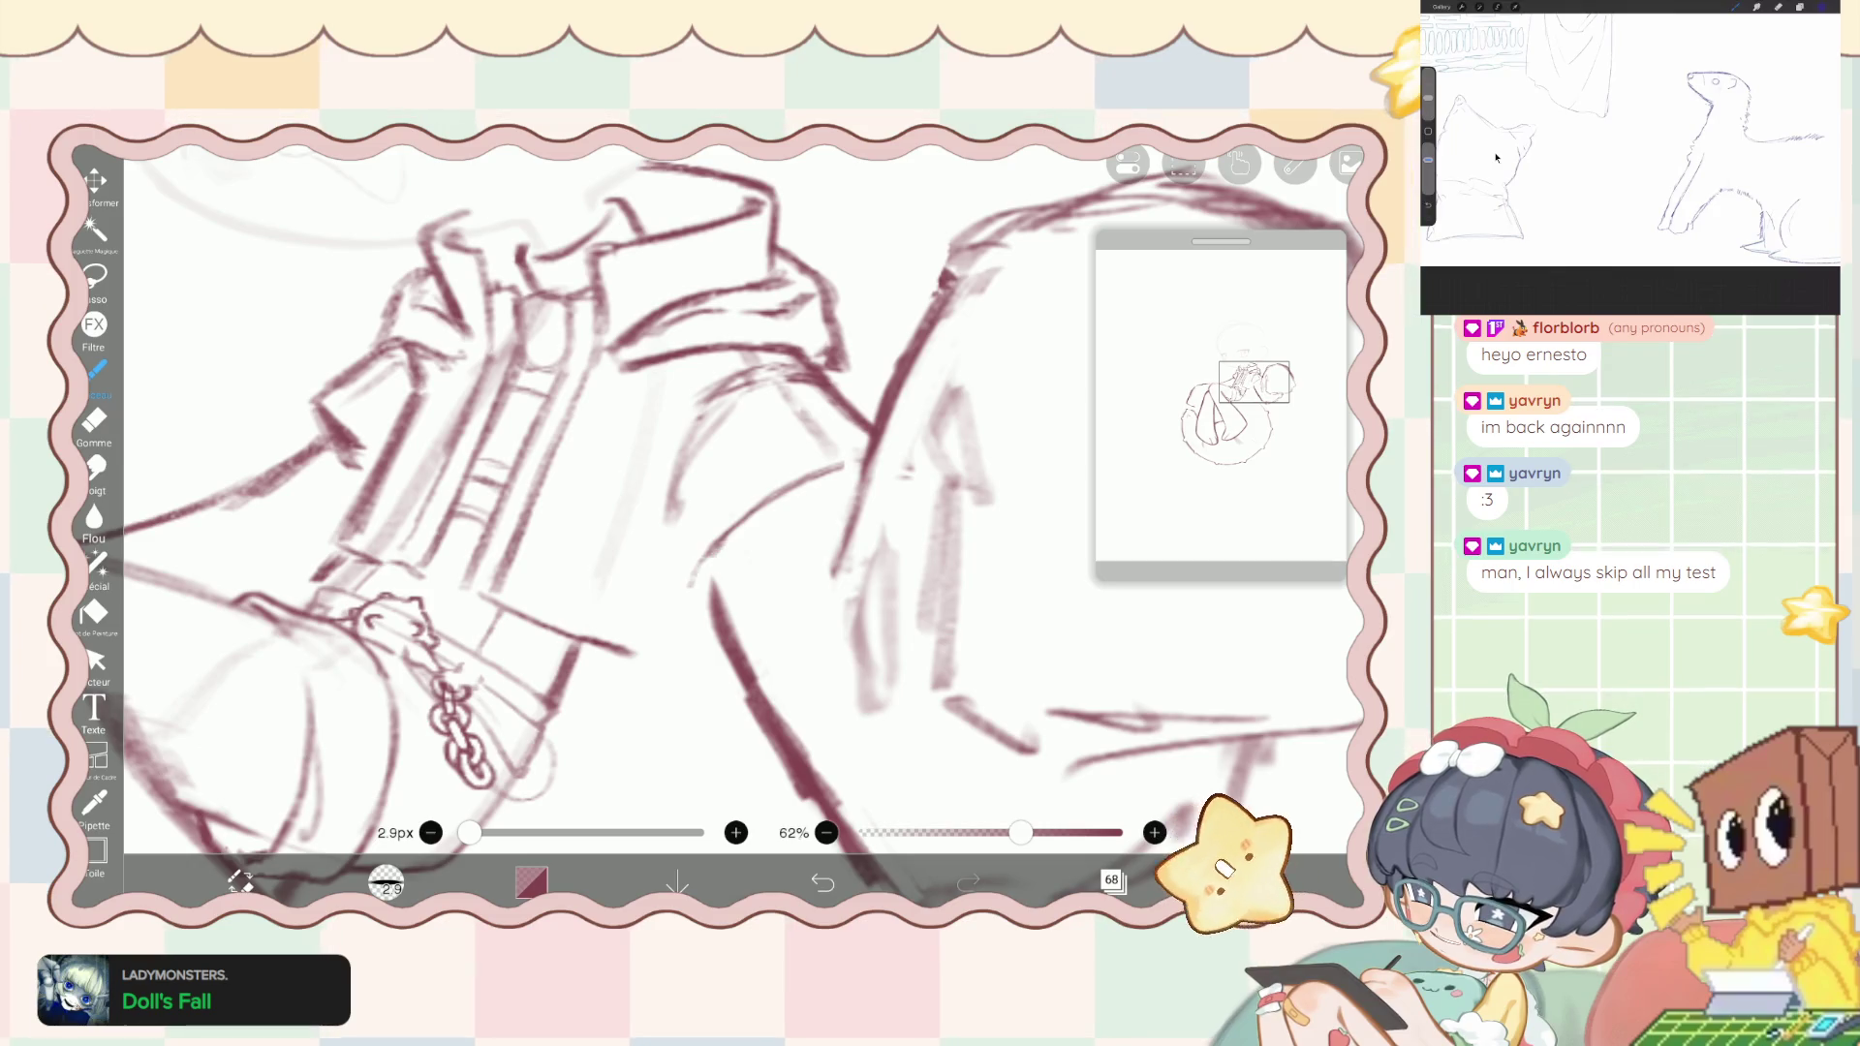
- Undo the arm stroke and redraw the sleeve line in dark red
{"action": "key", "text": "ctrl+z"}
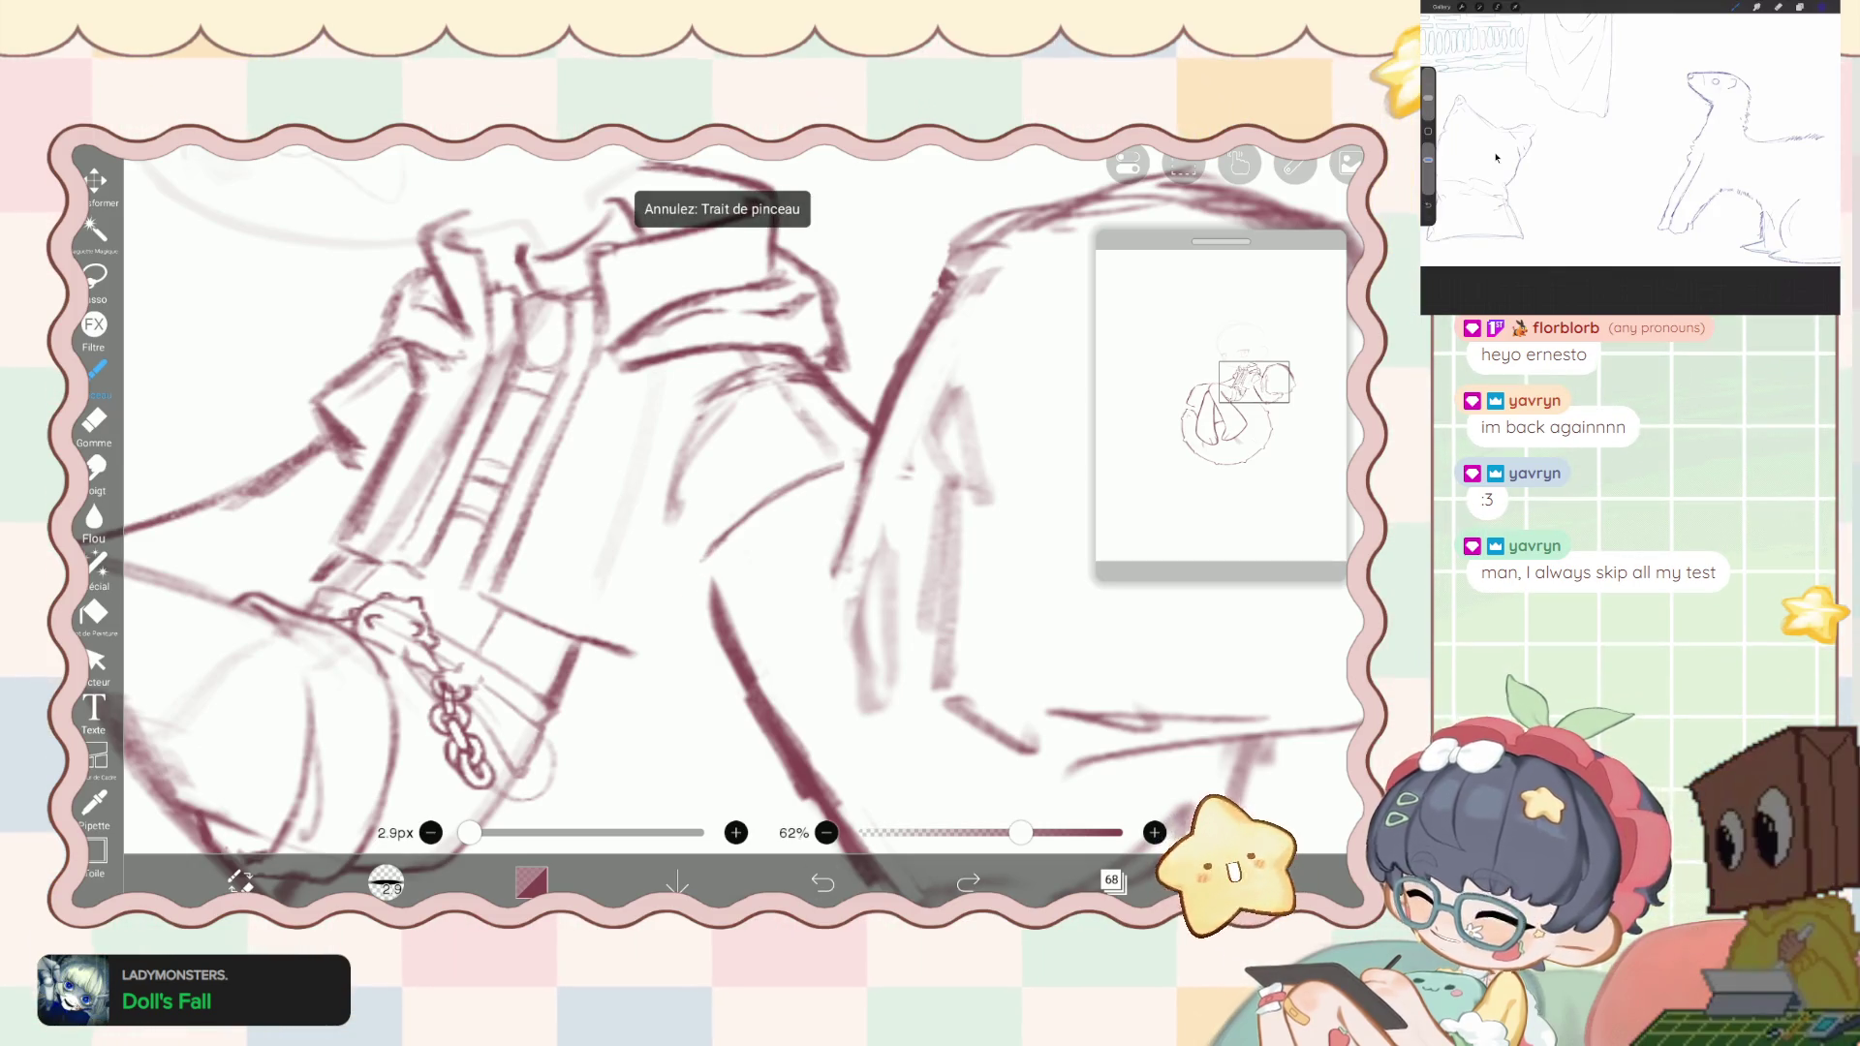
{"action": "scroll", "coordinate": [737, 523], "scroll_direction": "up", "scroll_amount": 2}
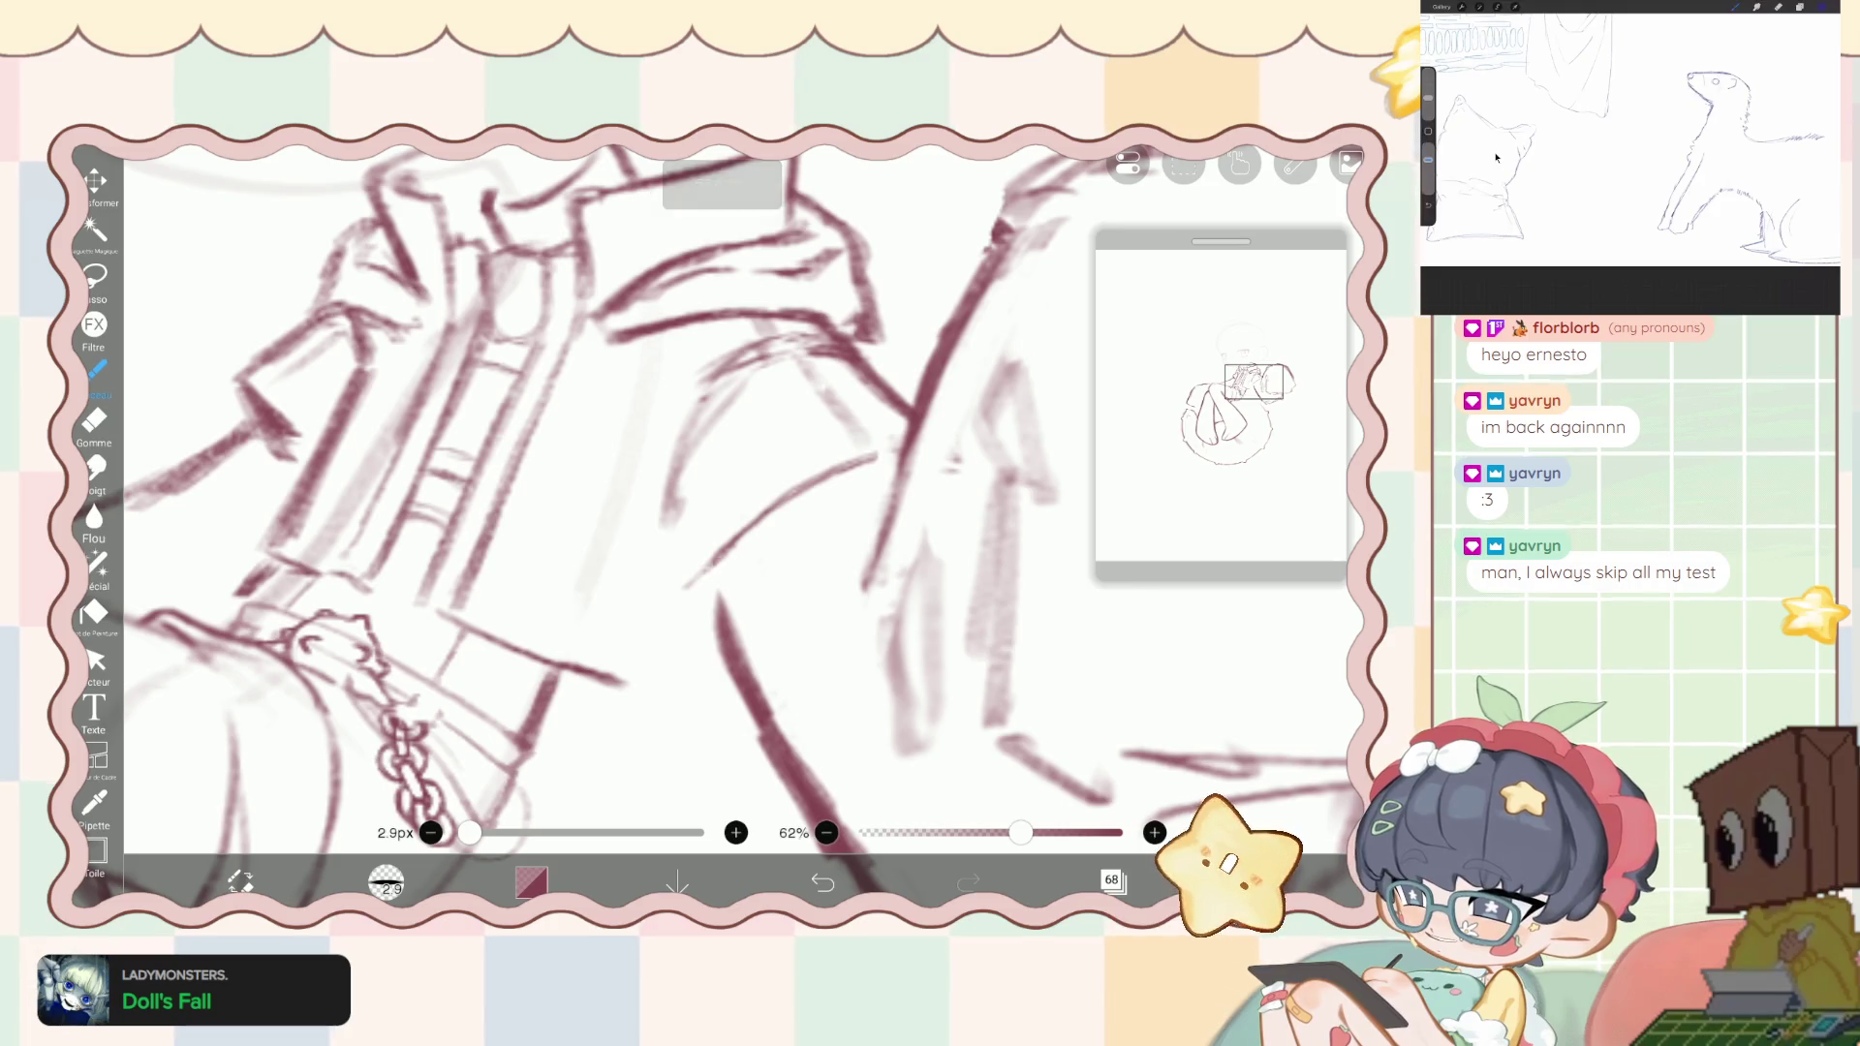
{"action": "left_click_drag", "start_coordinate": [678, 496], "coordinate": [652, 582]}
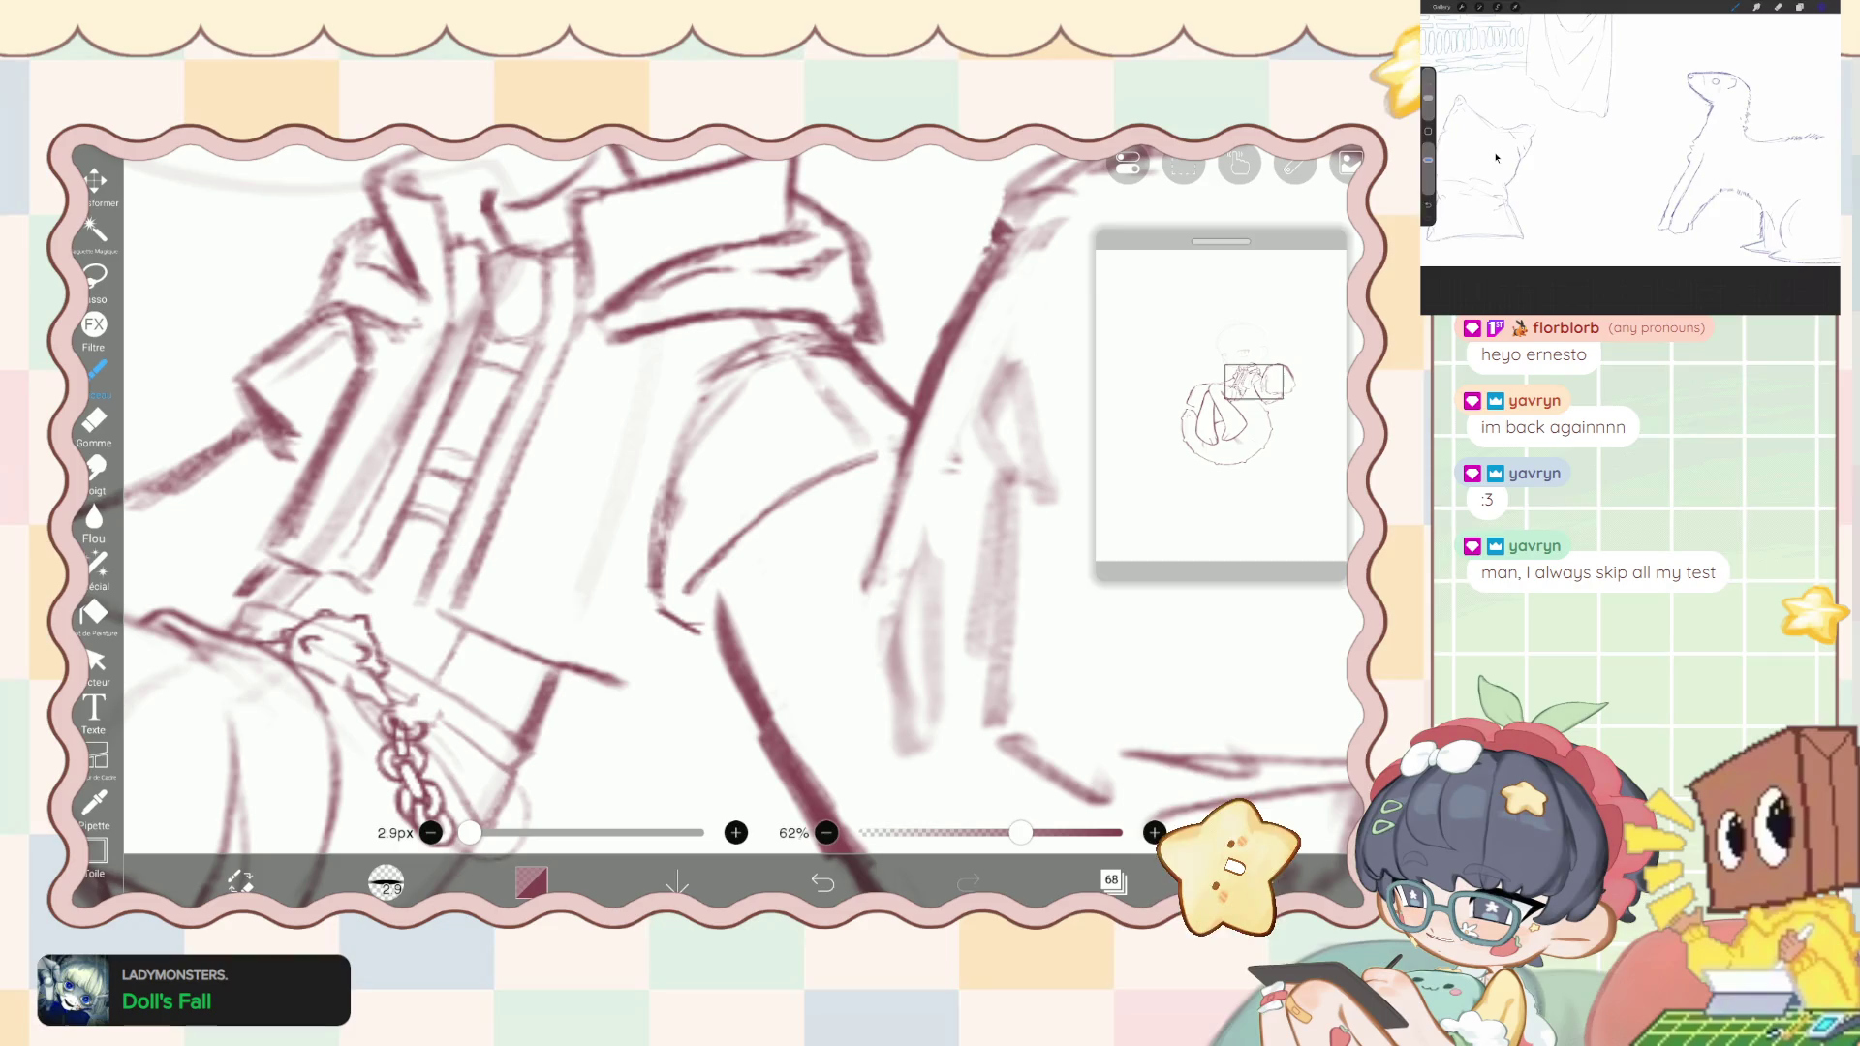
{"action": "scroll", "coordinate": [678, 523], "scroll_direction": "down", "scroll_amount": 5}
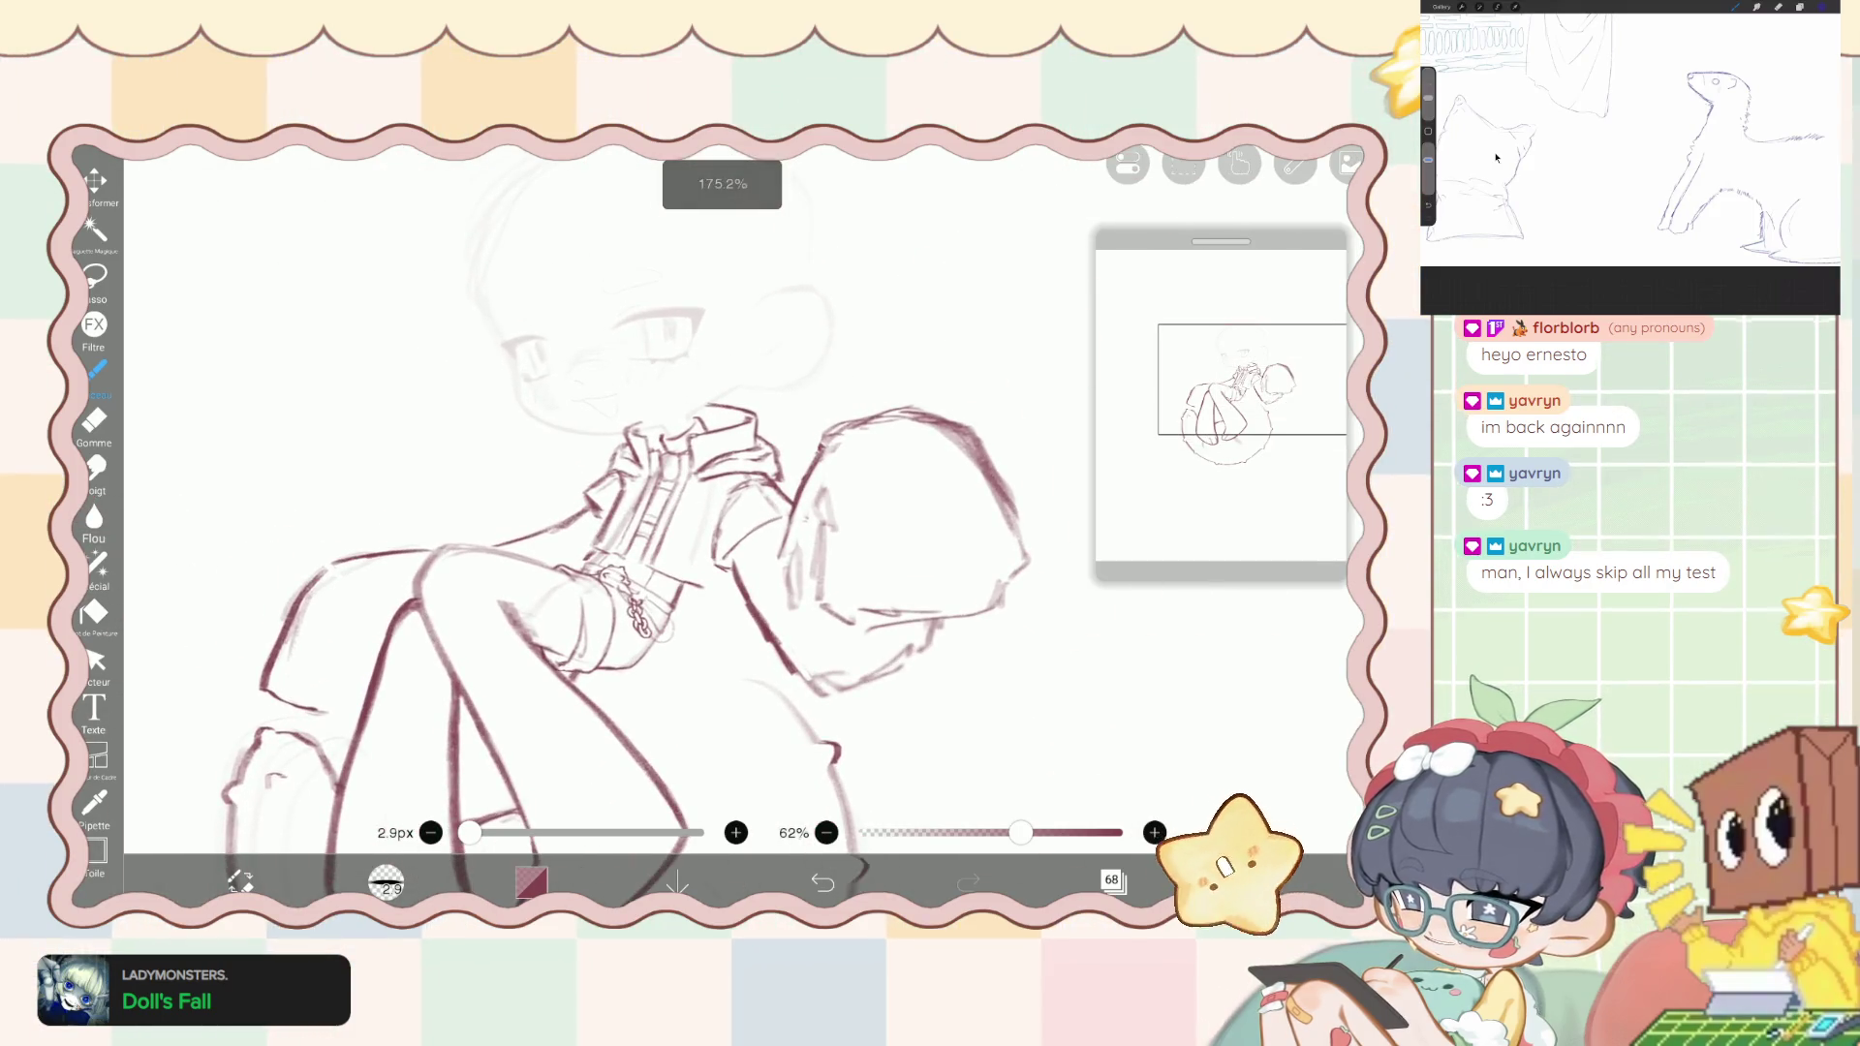
- Undo that stroke, try the liquify pen at 86px thickness, then return to the inking brush
{"action": "key", "text": "ctrl+z"}
{"action": "left_click", "coordinate": [94, 565]}
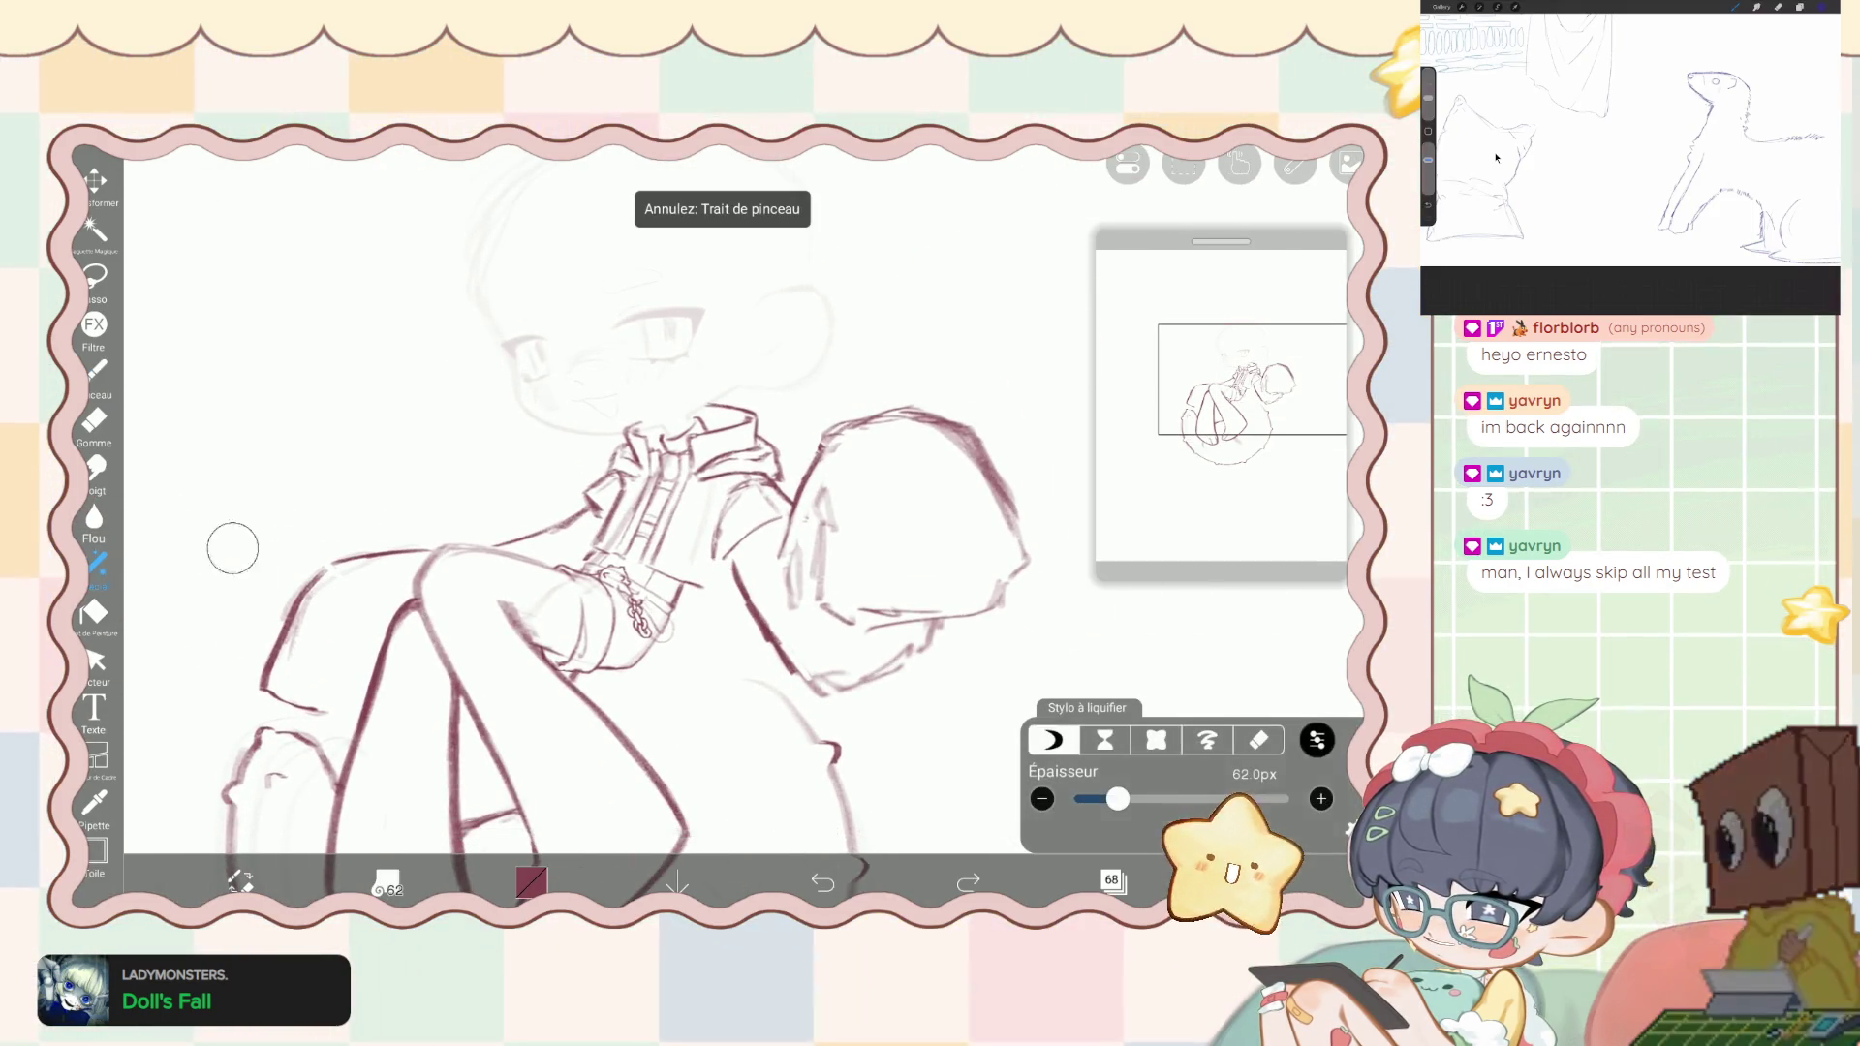
{"action": "left_click_drag", "start_coordinate": [1110, 798], "coordinate": [1127, 798]}
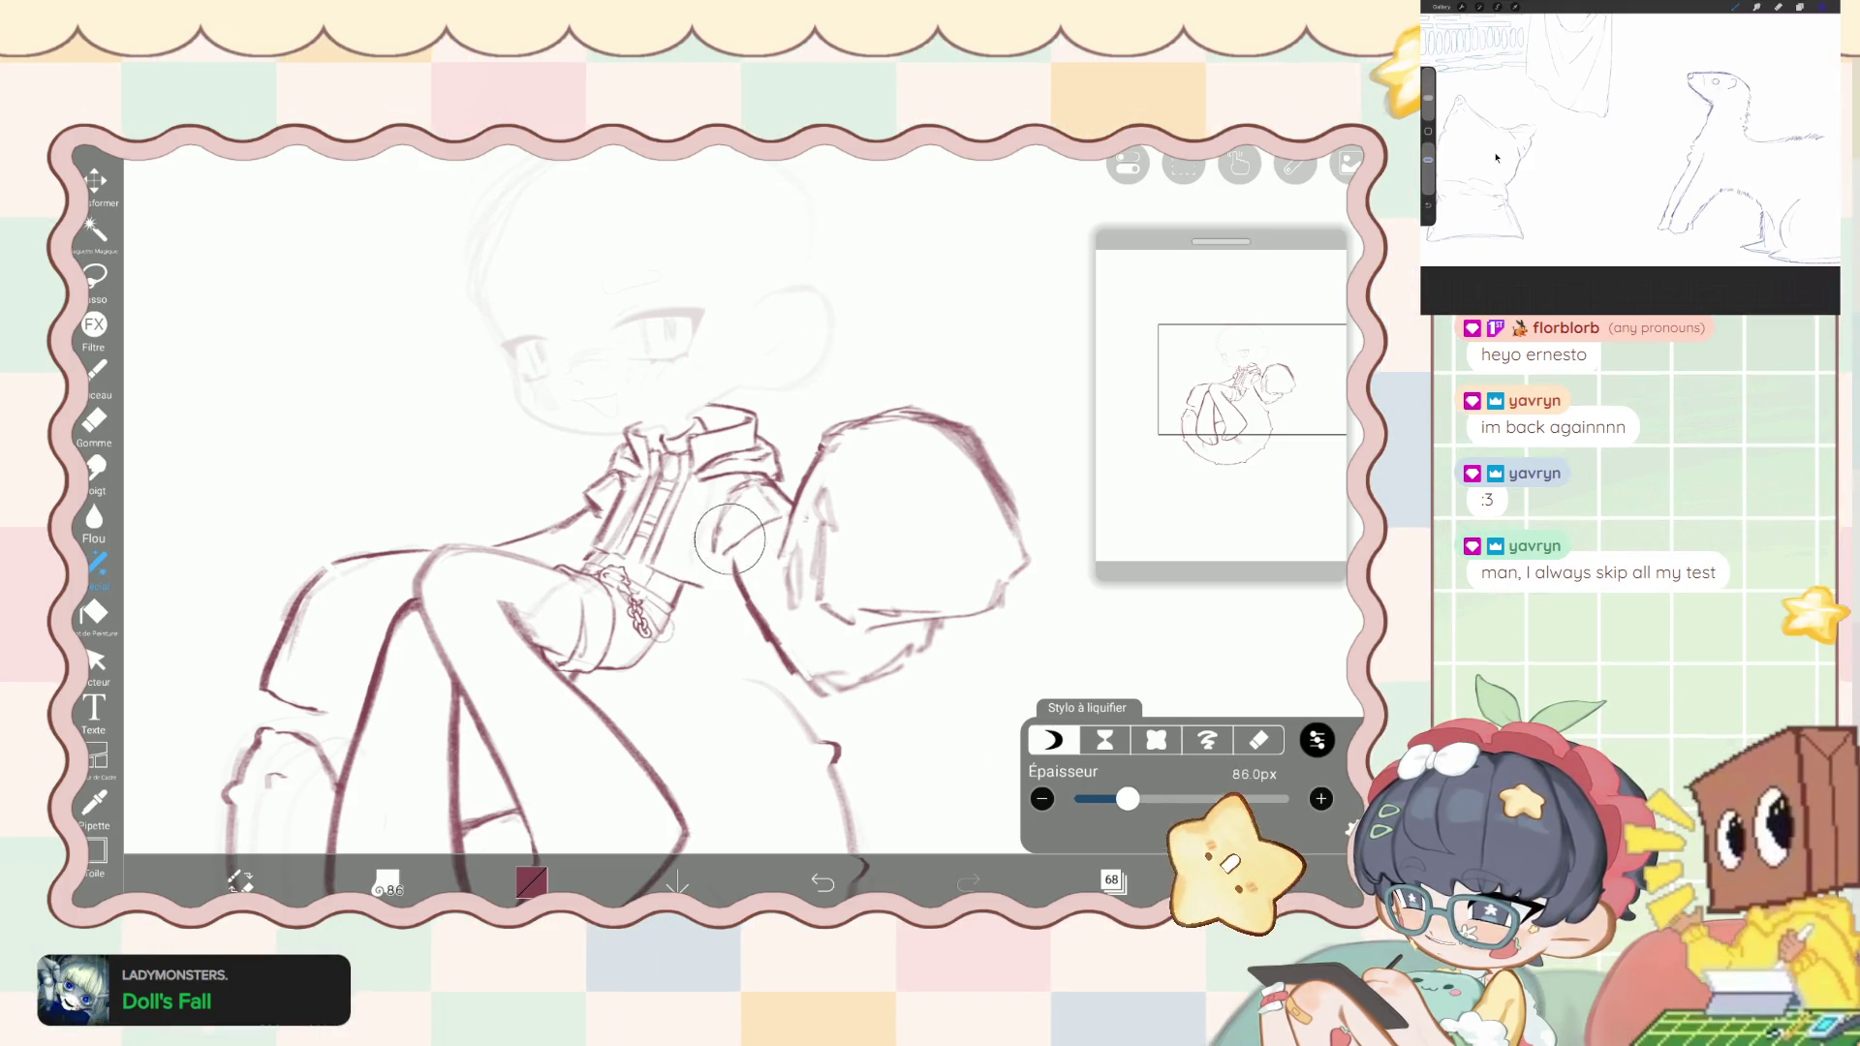
{"action": "mouse_move", "coordinate": [733, 549]}
{"action": "left_mouse_down"}
{"action": "mouse_move", "coordinate": [733, 571]}
{"action": "mouse_move", "coordinate": [721, 543]}
{"action": "mouse_move", "coordinate": [708, 560]}
{"action": "mouse_move", "coordinate": [735, 550]}
{"action": "left_mouse_up"}
{"action": "left_click", "coordinate": [94, 371]}
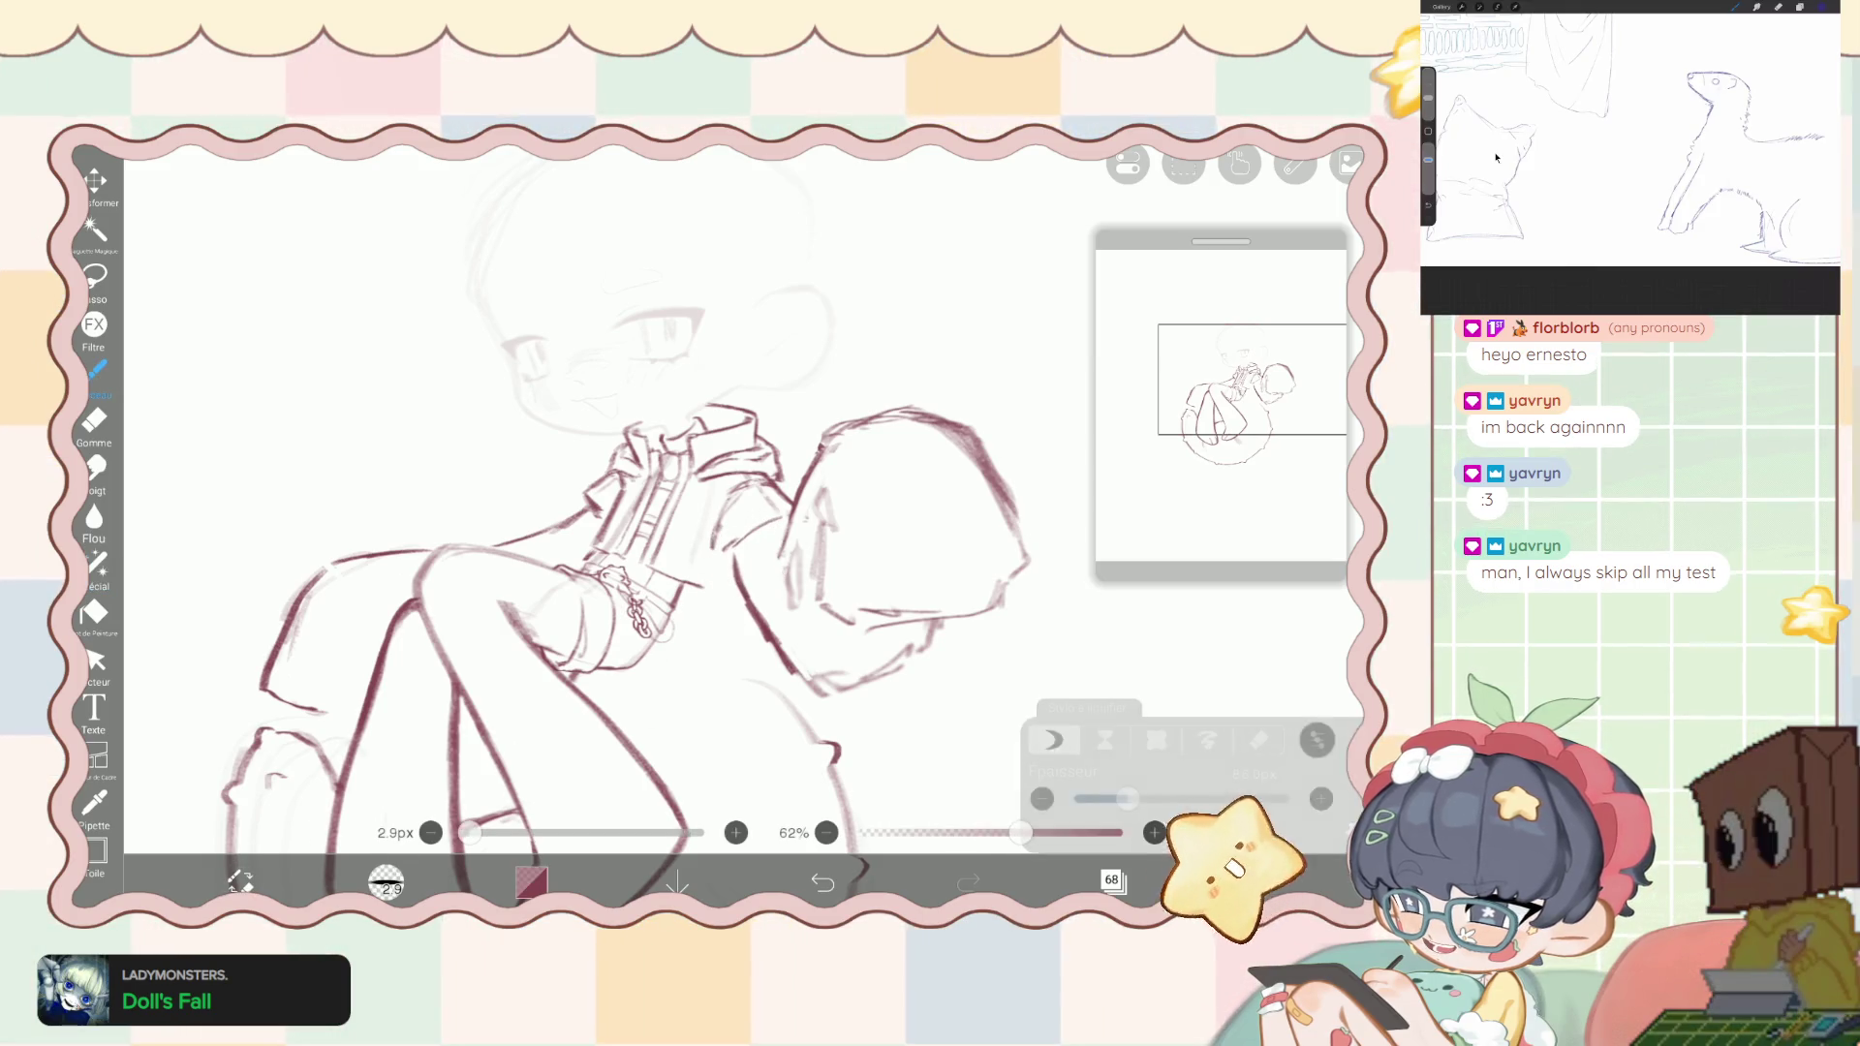
{"action": "scroll", "coordinate": [678, 485], "scroll_direction": "up", "scroll_amount": 5}
- Draw a dark line on the arm and keep the ink dark maroon after briefly picking white
{"action": "left_click_drag", "start_coordinate": [668, 354], "coordinate": [770, 605]}
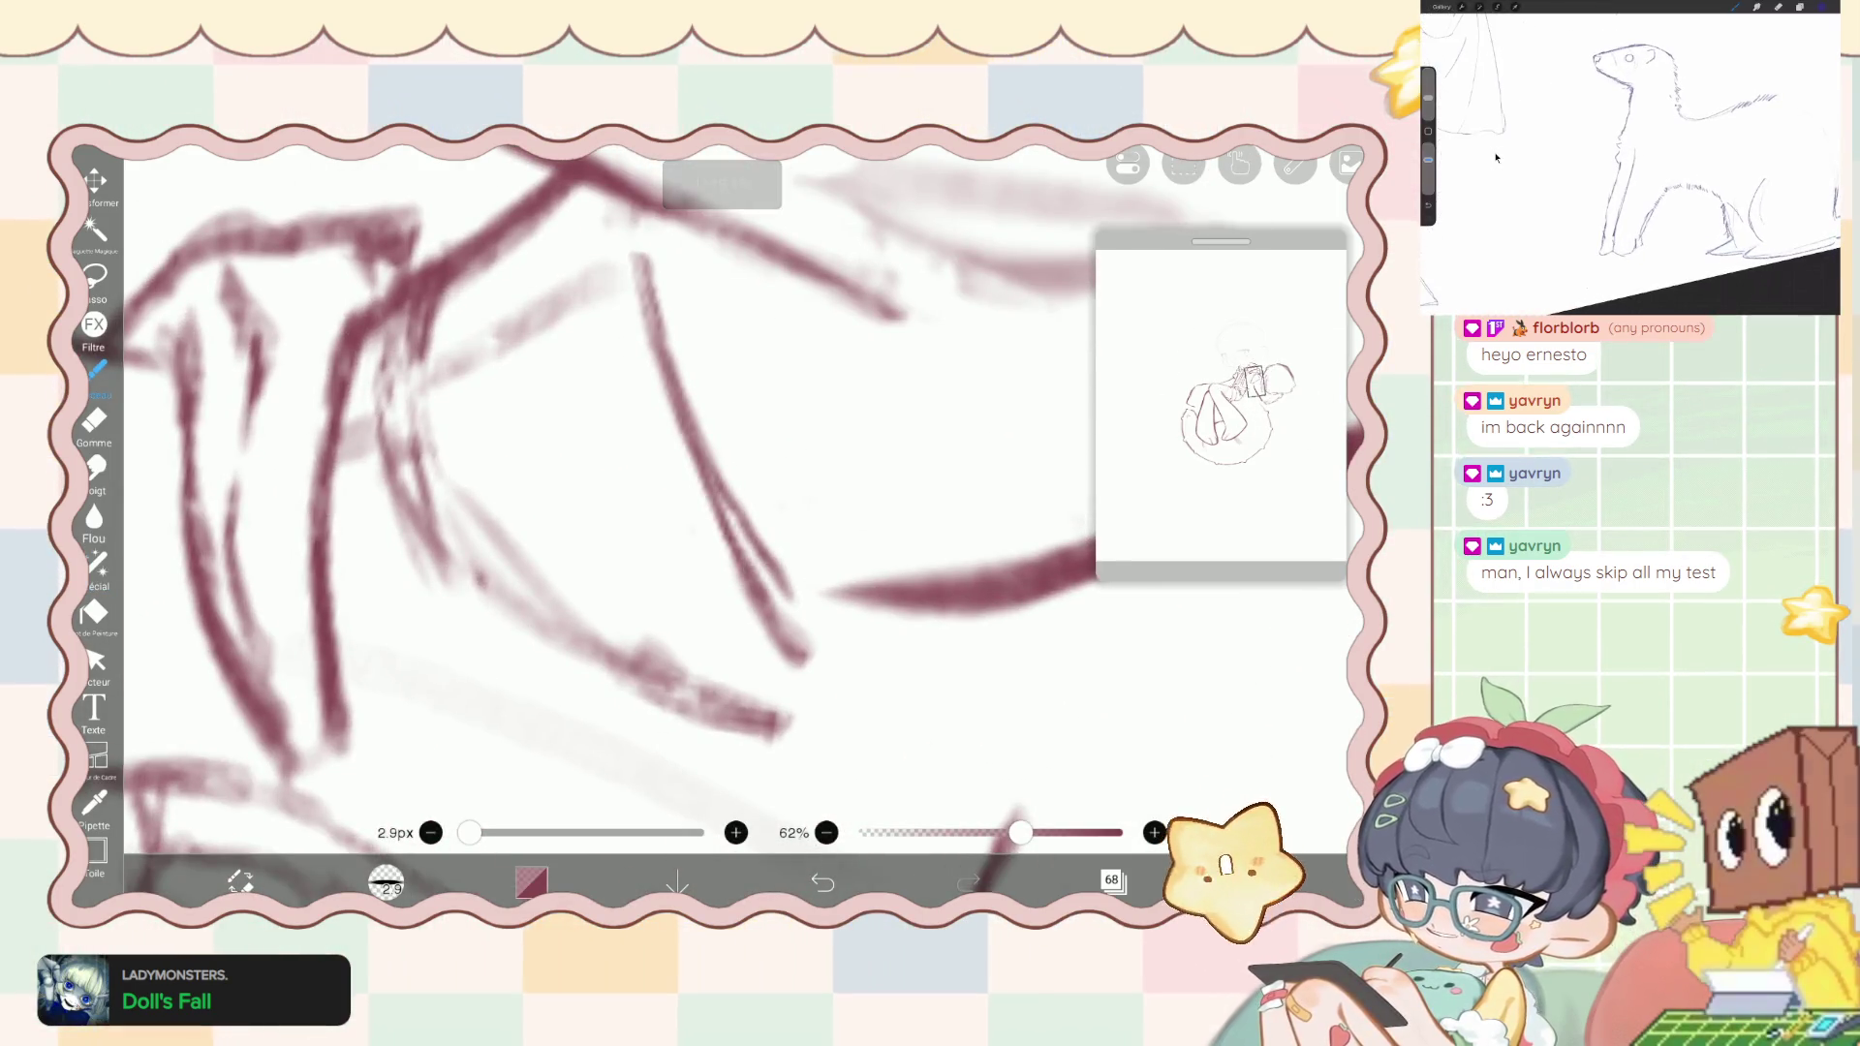
{"action": "left_click", "coordinate": [531, 881]}
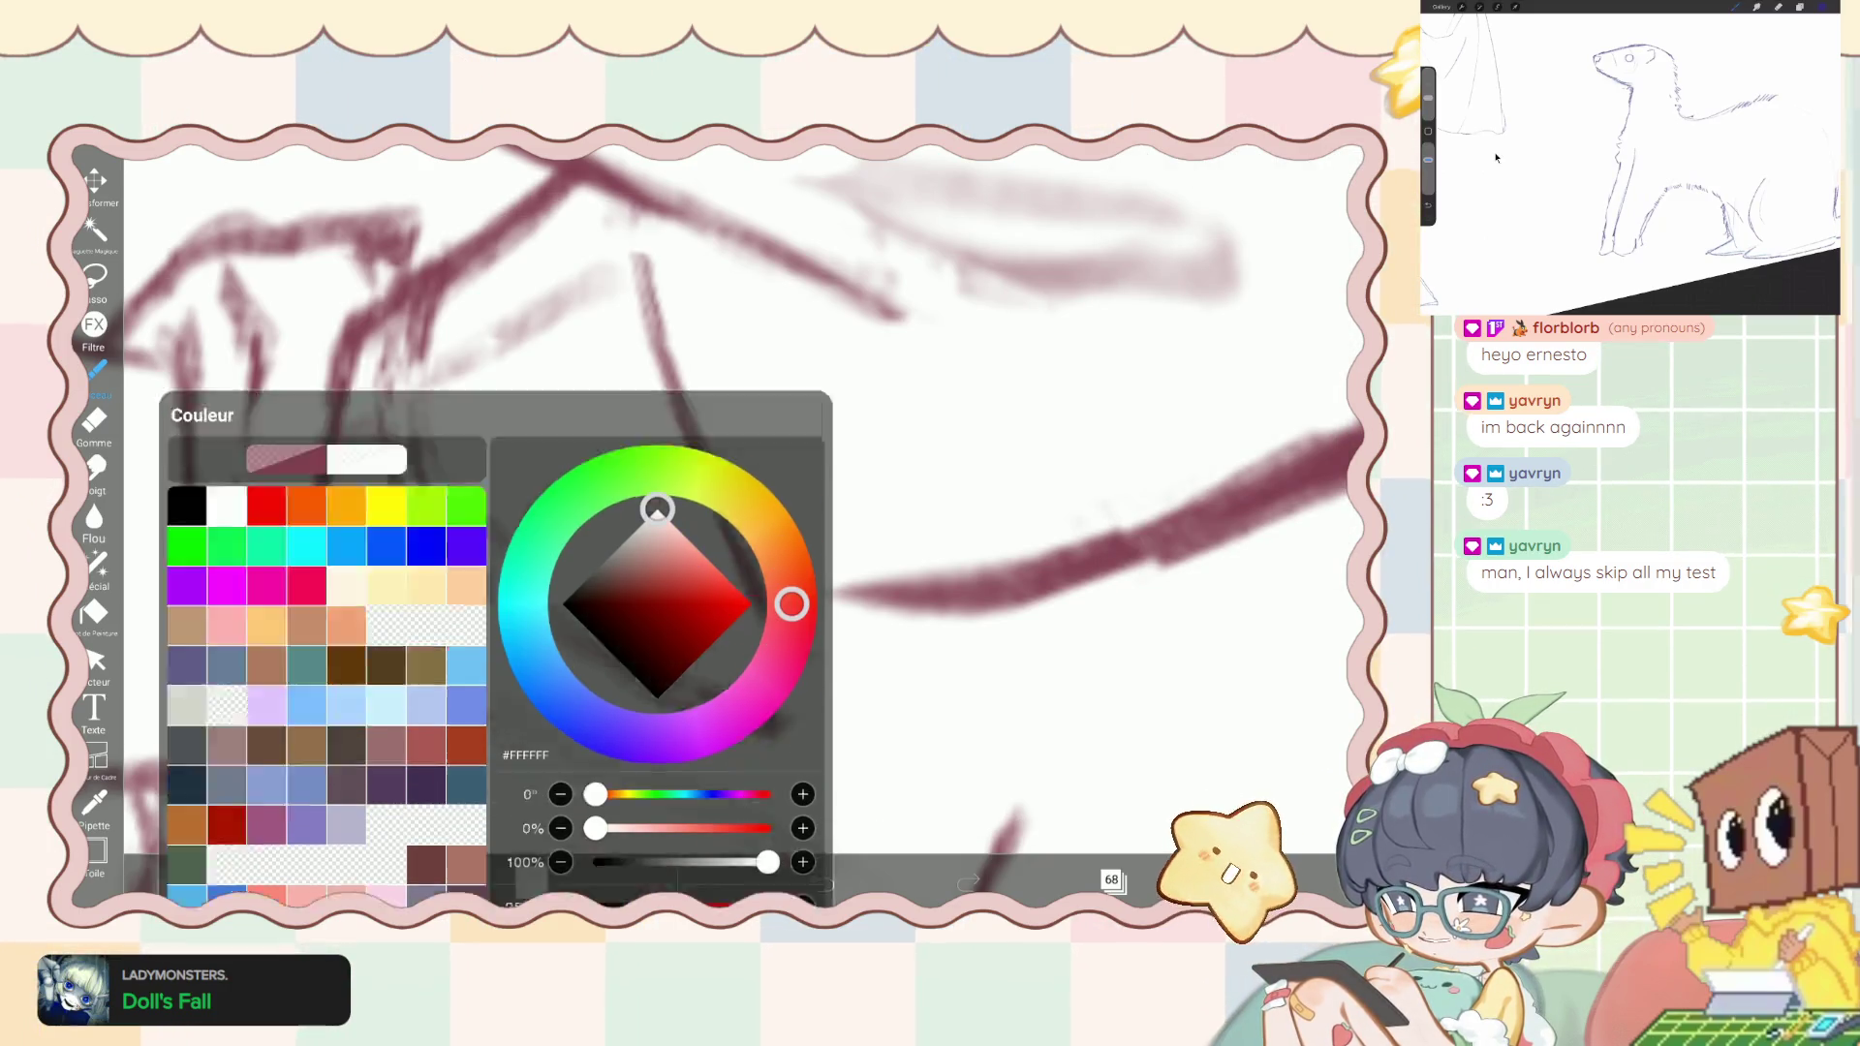
{"action": "left_click", "coordinate": [530, 882]}
{"action": "left_click", "coordinate": [531, 881]}
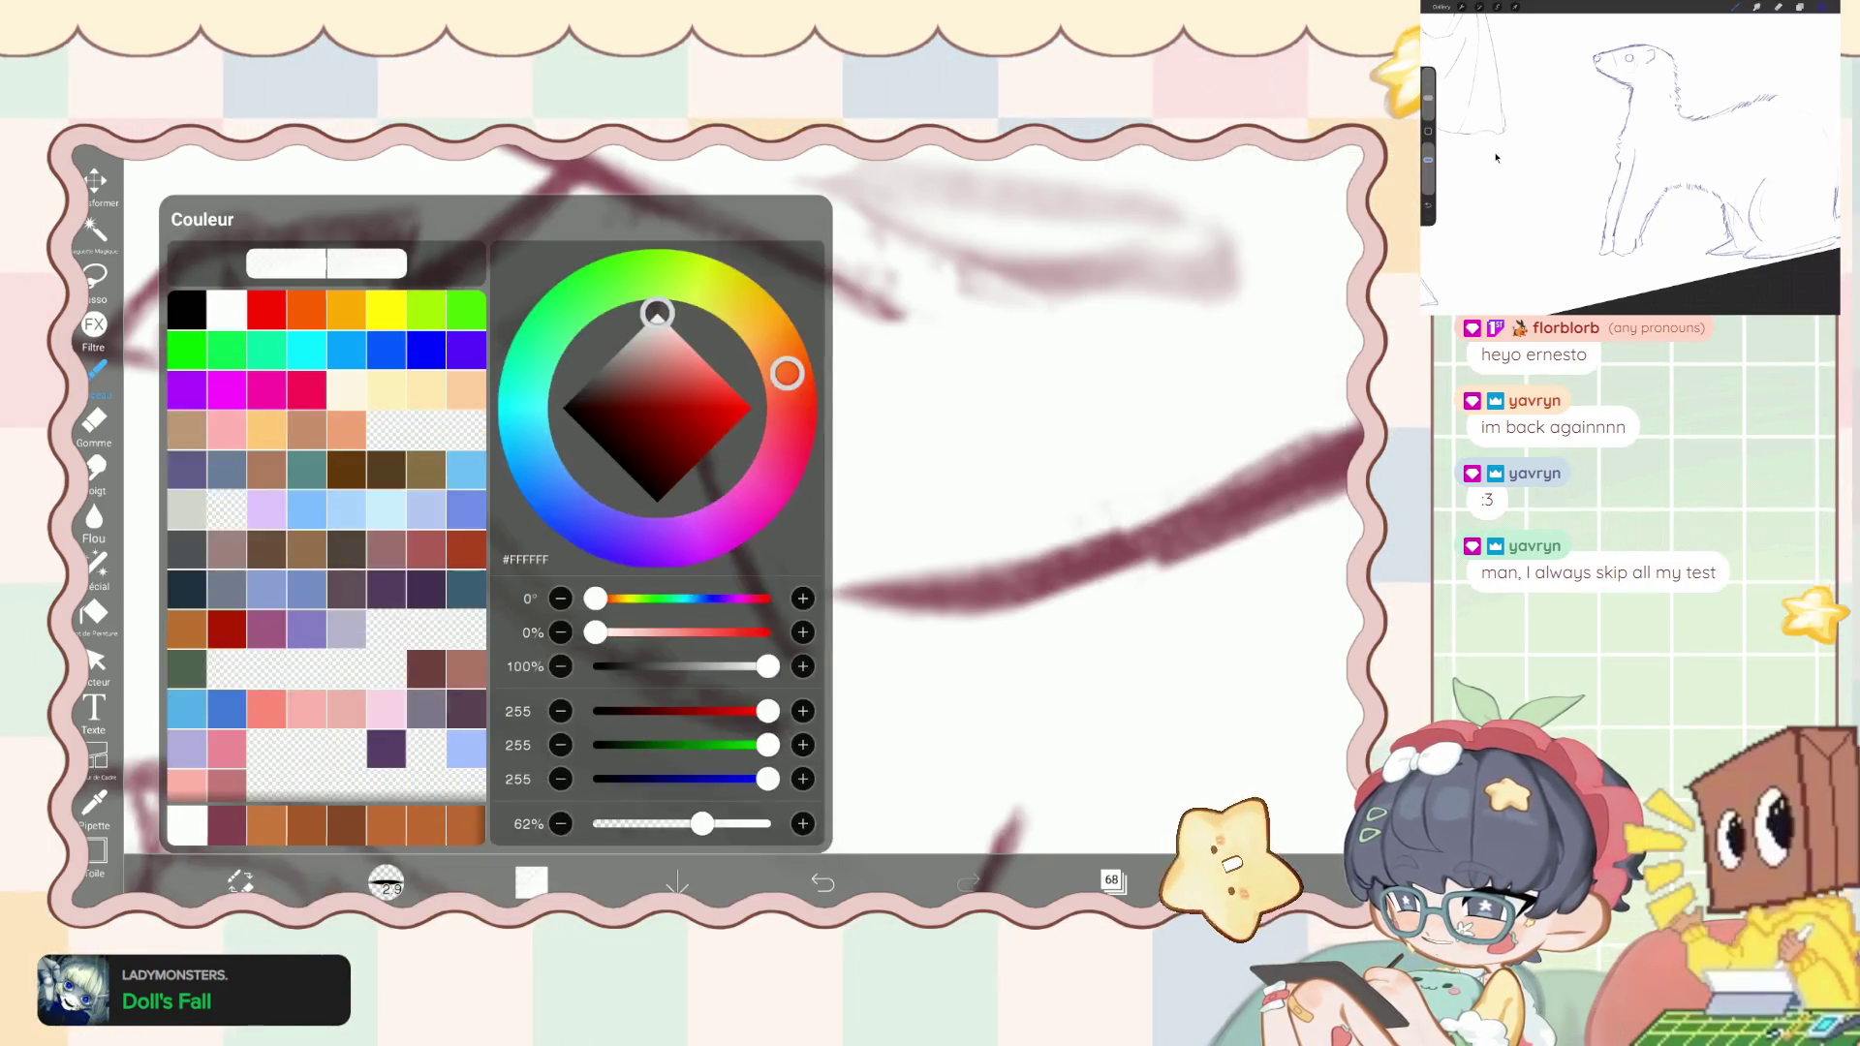
{"action": "left_click", "coordinate": [531, 881]}
- Replace the last stroke with a short line extending the sleeve leftward
{"action": "scroll", "coordinate": [678, 484], "scroll_direction": "up", "scroll_amount": 3}
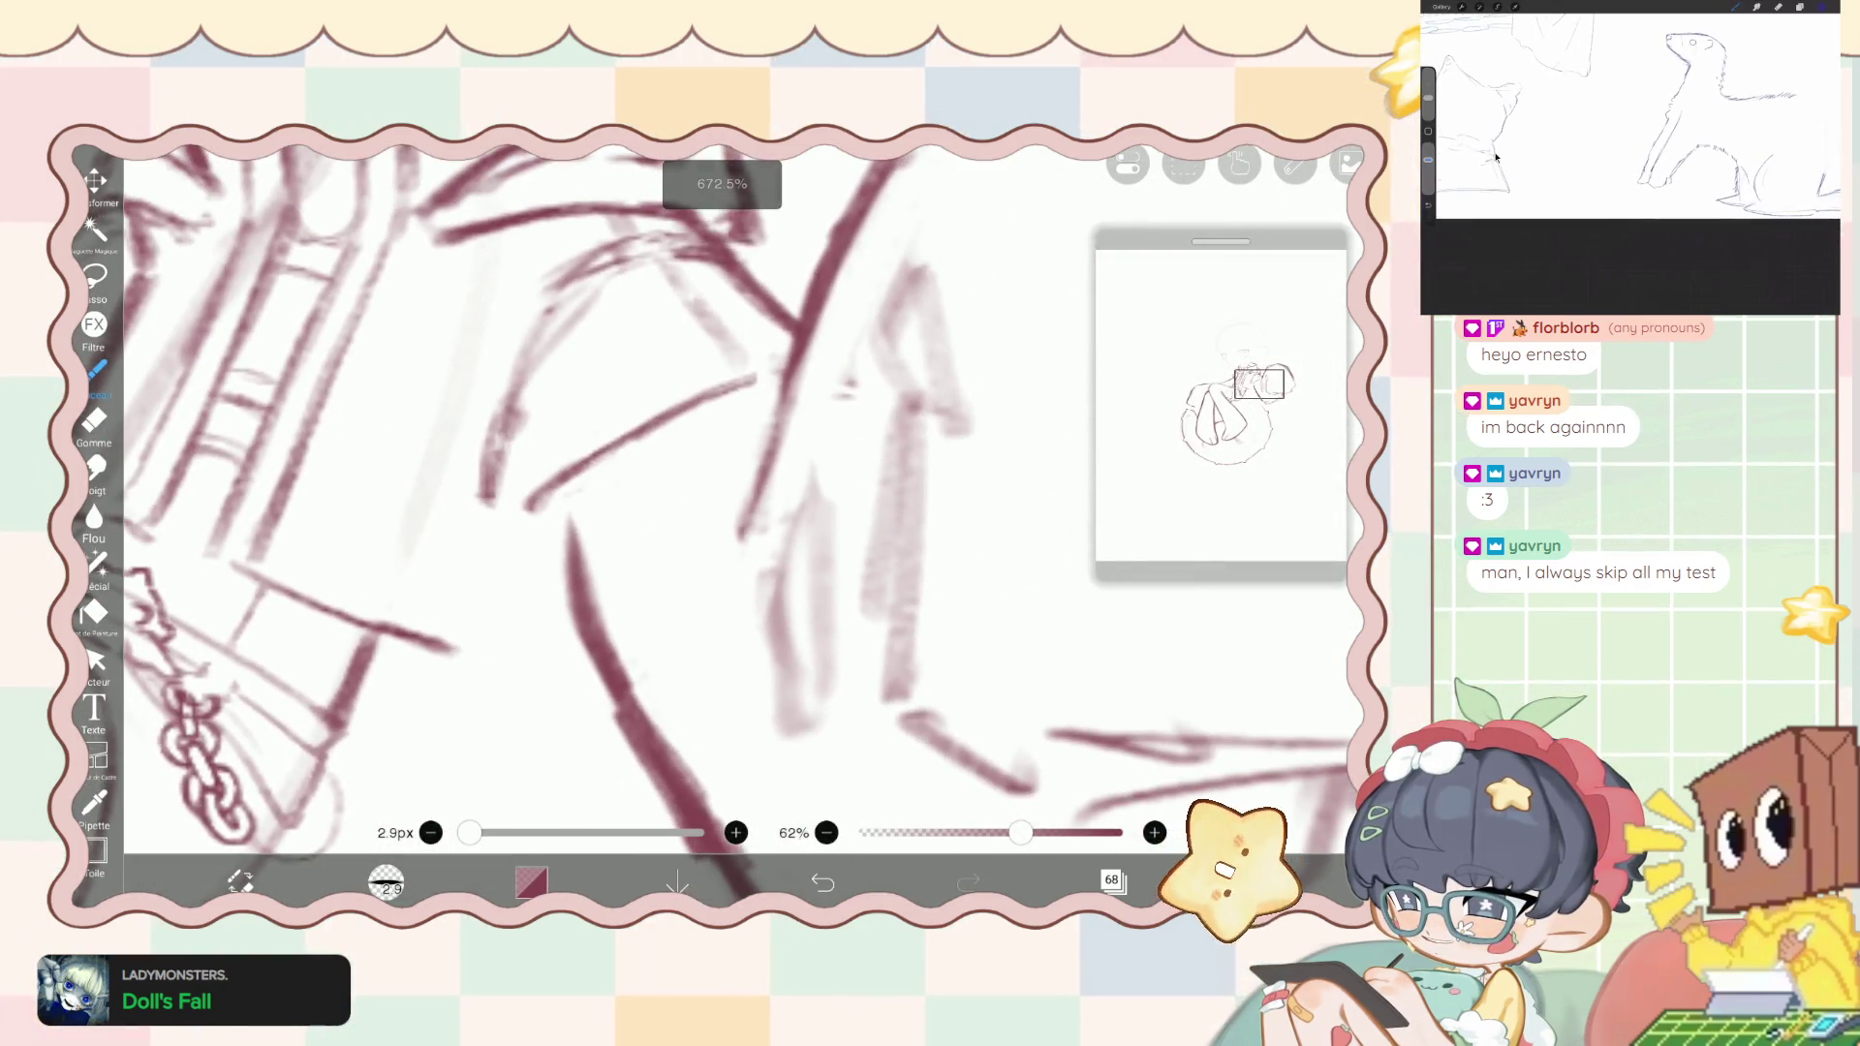
{"action": "key", "text": "ctrl+z"}
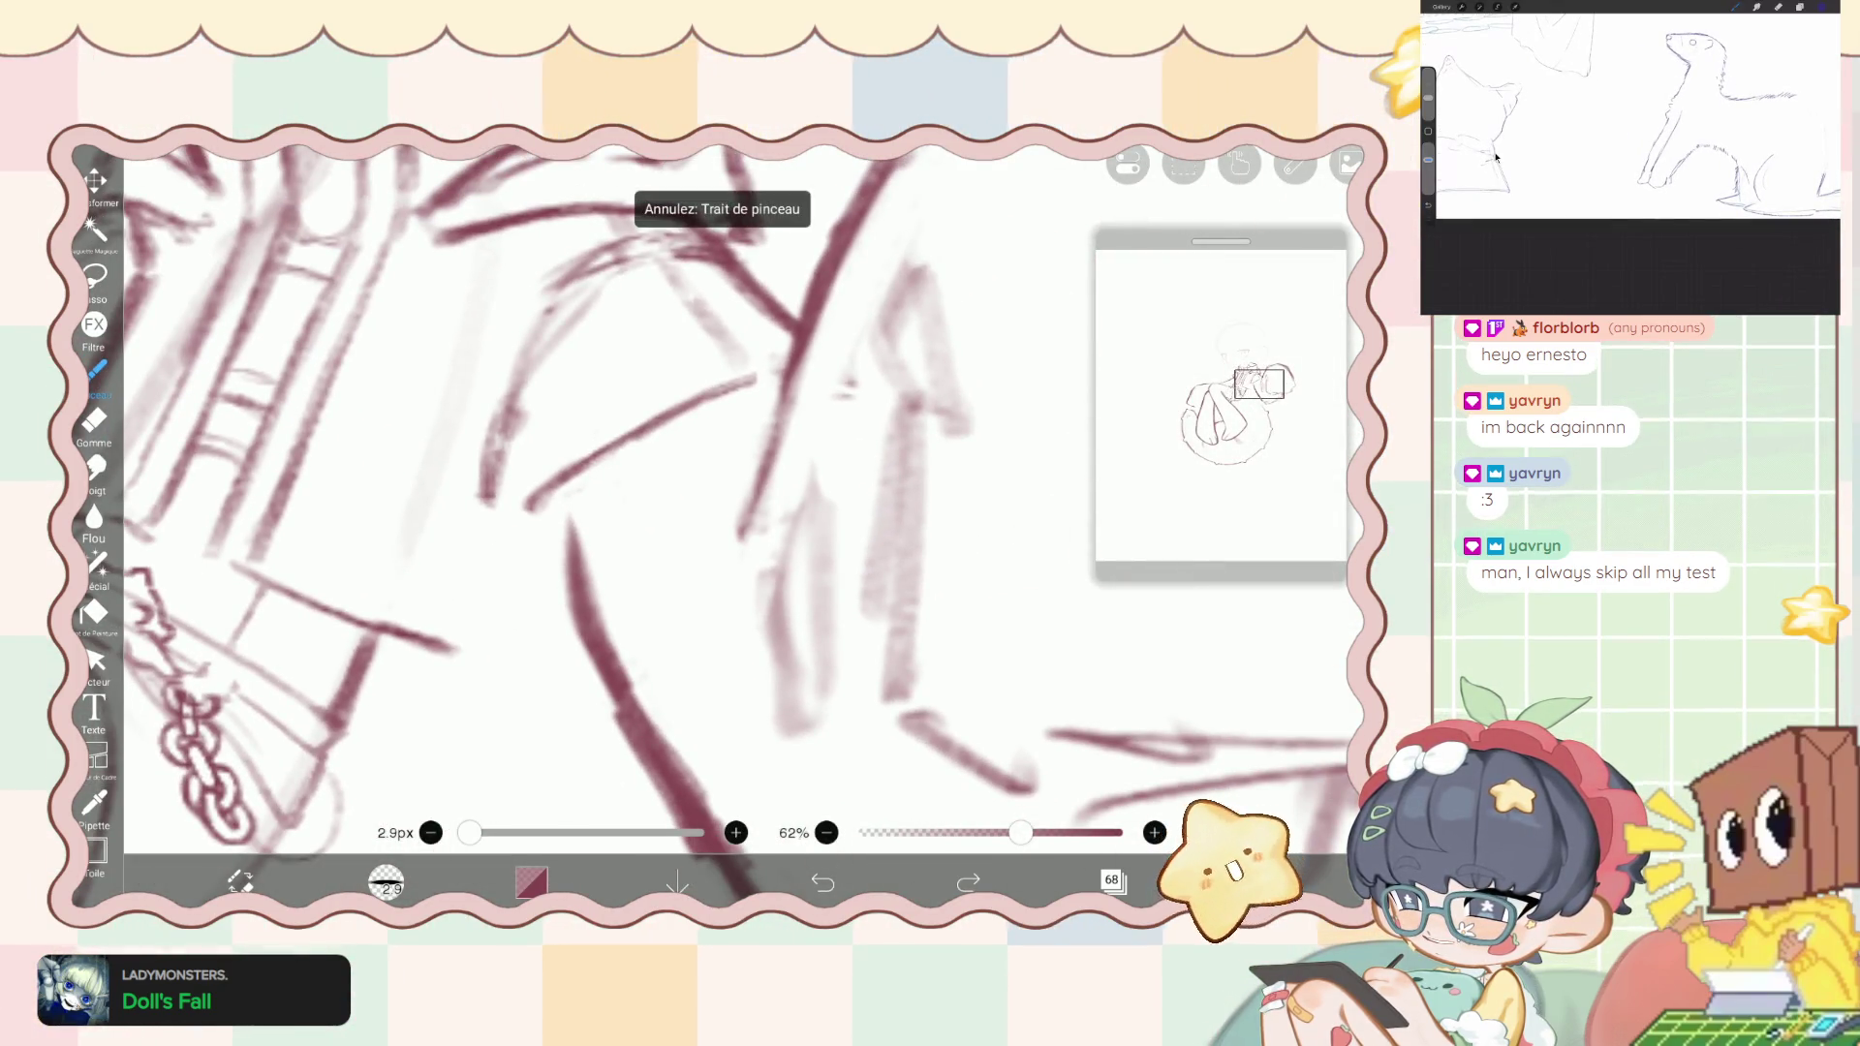
{"action": "mouse_move", "coordinate": [543, 492]}
{"action": "left_mouse_down"}
{"action": "mouse_move", "coordinate": [498, 516]}
{"action": "mouse_move", "coordinate": [558, 547]}
{"action": "mouse_move", "coordinate": [581, 624]}
{"action": "mouse_move", "coordinate": [547, 541]}
{"action": "left_mouse_up"}
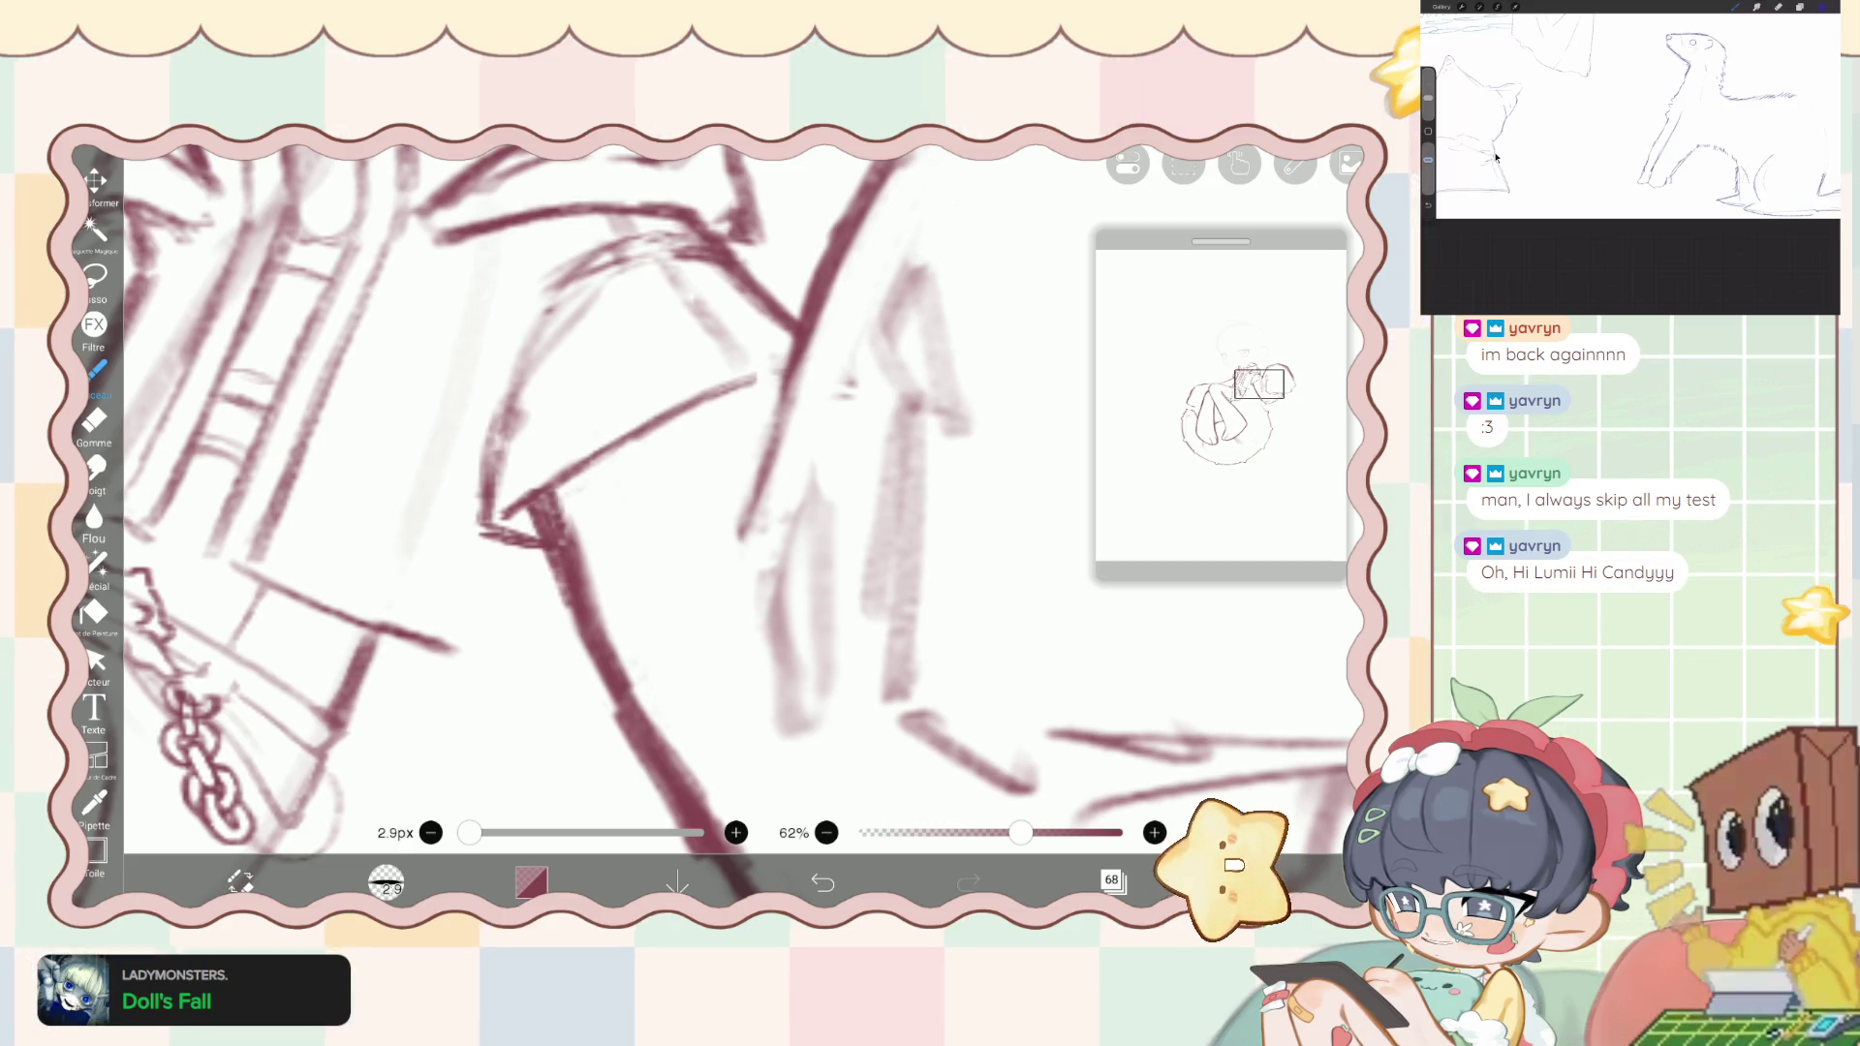
{"action": "scroll", "coordinate": [639, 499], "scroll_direction": "down", "scroll_amount": 10}
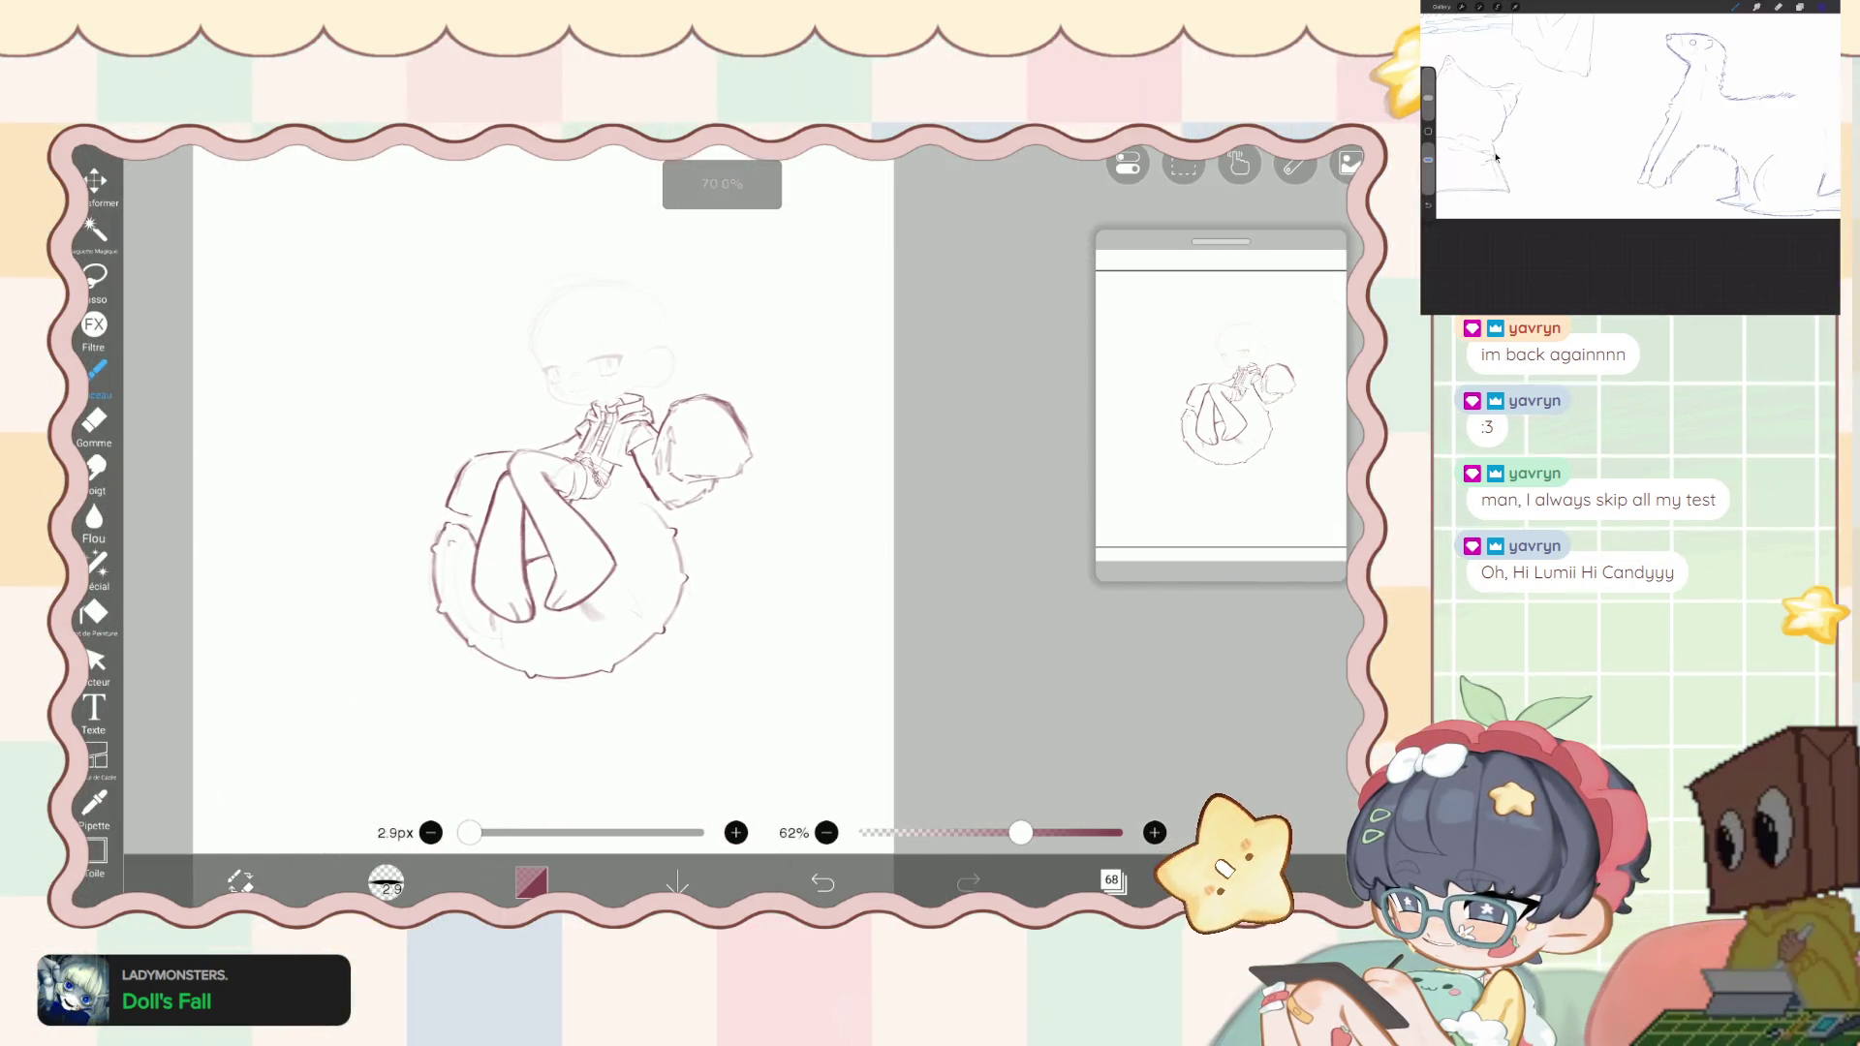
- With the liquify pen resized to about 61px, push the sleeve lines into a new shape
{"action": "scroll", "coordinate": [581, 485], "scroll_direction": "up", "scroll_amount": 10}
{"action": "left_click", "coordinate": [97, 562]}
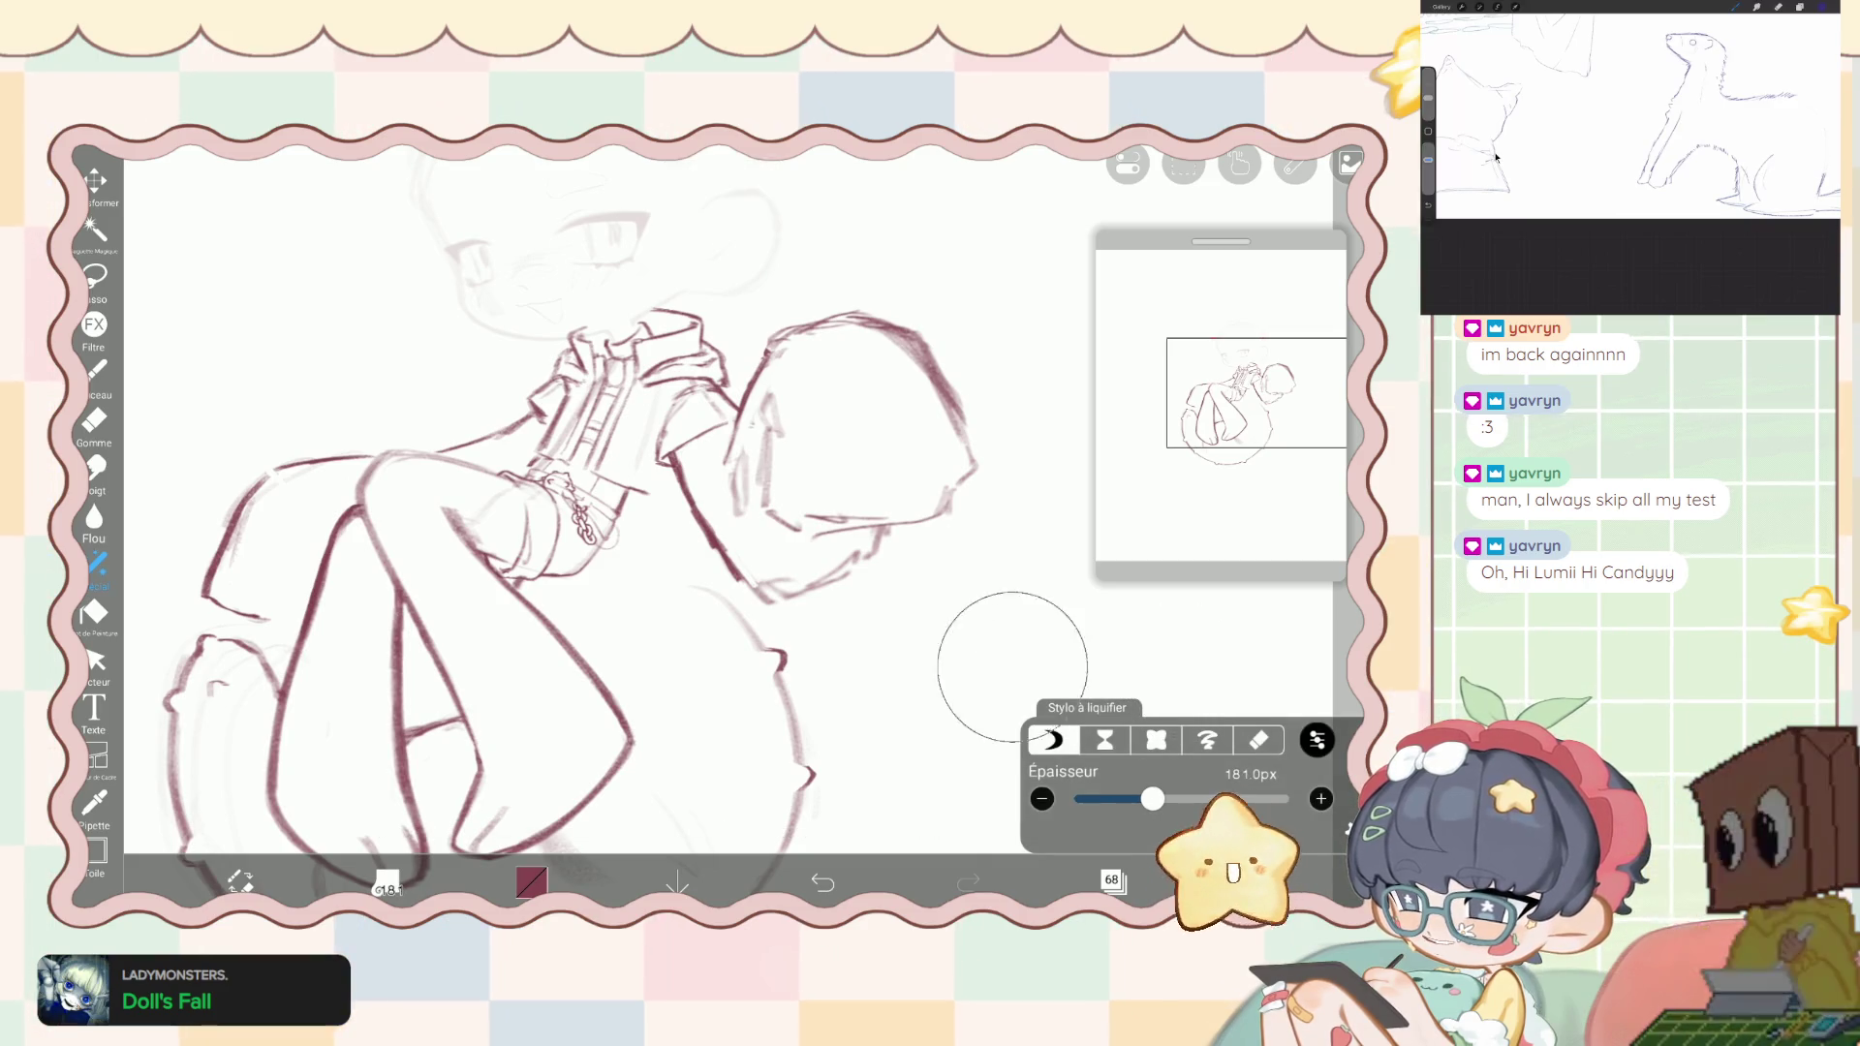
{"action": "left_click_drag", "start_coordinate": [674, 466], "coordinate": [658, 514]}
{"action": "left_click_drag", "start_coordinate": [1141, 798], "coordinate": [1137, 798]}
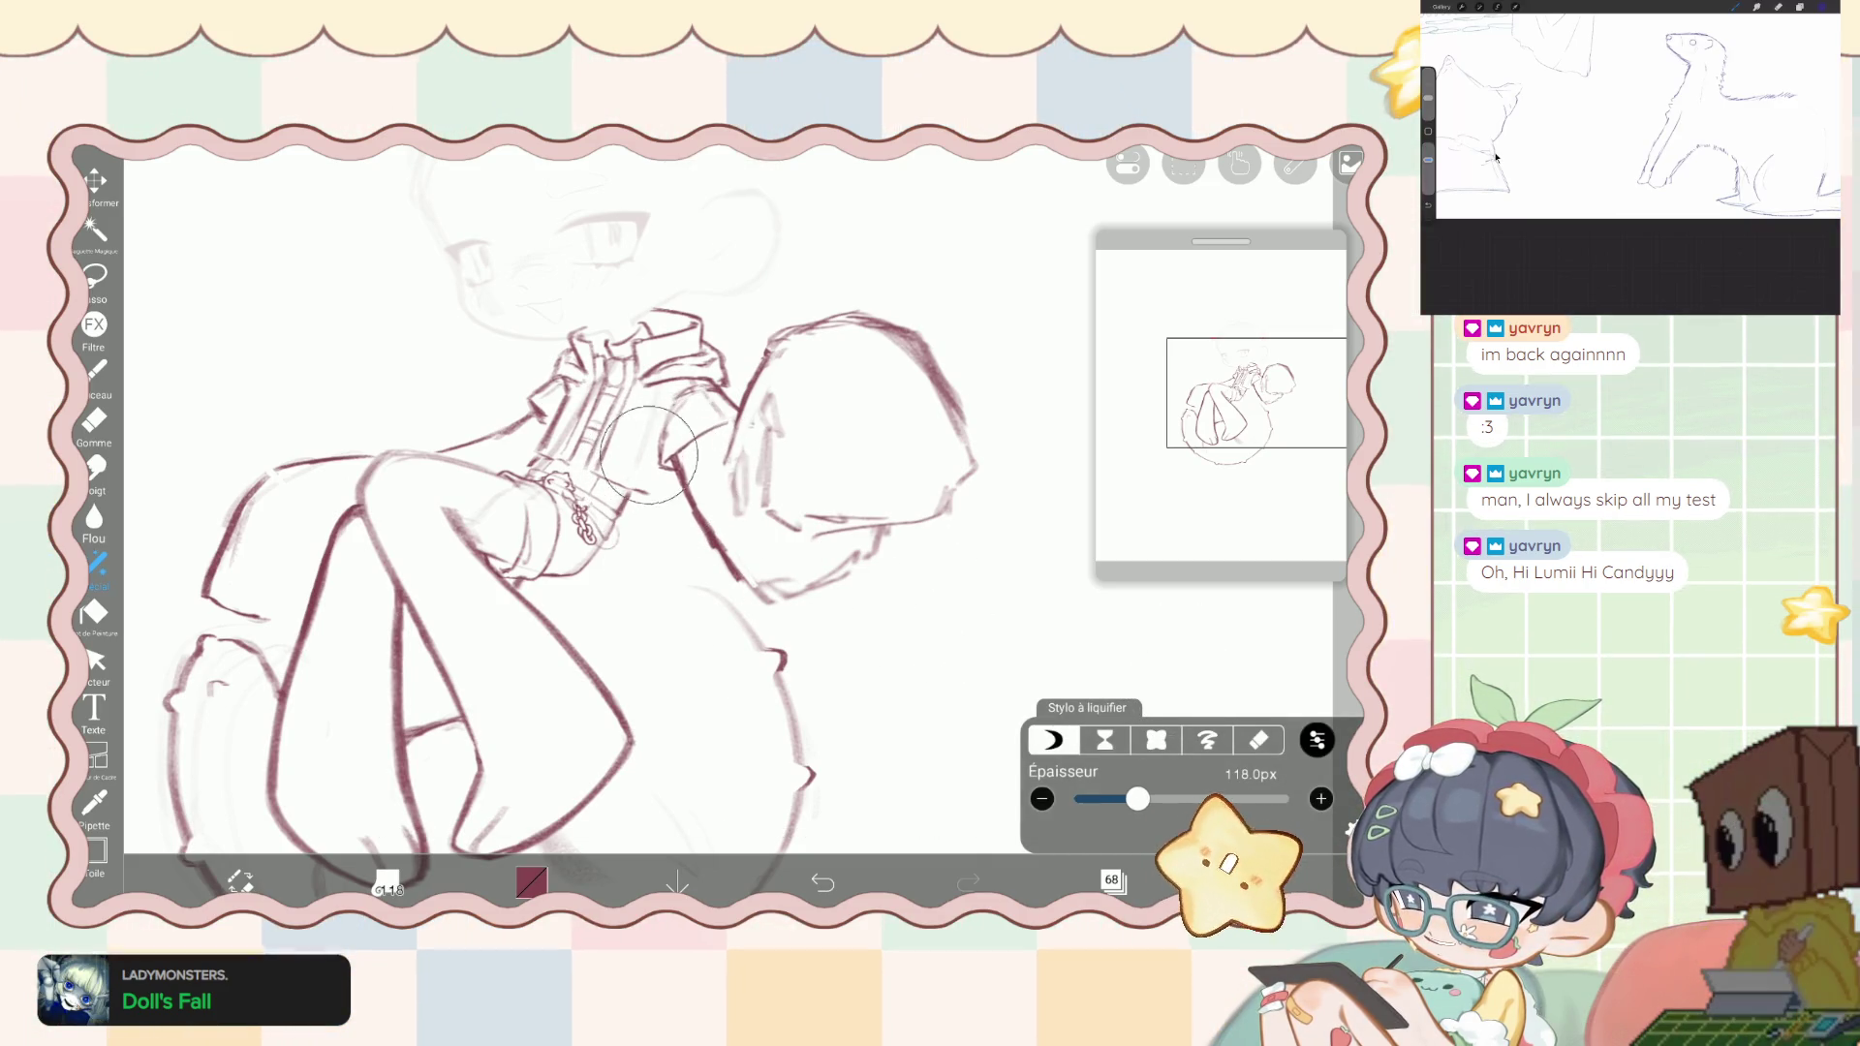
{"action": "mouse_move", "coordinate": [649, 455]}
{"action": "left_mouse_down"}
{"action": "mouse_move", "coordinate": [665, 497]}
{"action": "mouse_move", "coordinate": [726, 543]}
{"action": "mouse_move", "coordinate": [652, 432]}
{"action": "mouse_move", "coordinate": [639, 441]}
{"action": "mouse_move", "coordinate": [645, 399]}
{"action": "mouse_move", "coordinate": [640, 523]}
{"action": "left_mouse_up"}
{"action": "left_click_drag", "start_coordinate": [1137, 798], "coordinate": [1117, 799]}
{"action": "left_click_drag", "start_coordinate": [660, 463], "coordinate": [664, 469]}
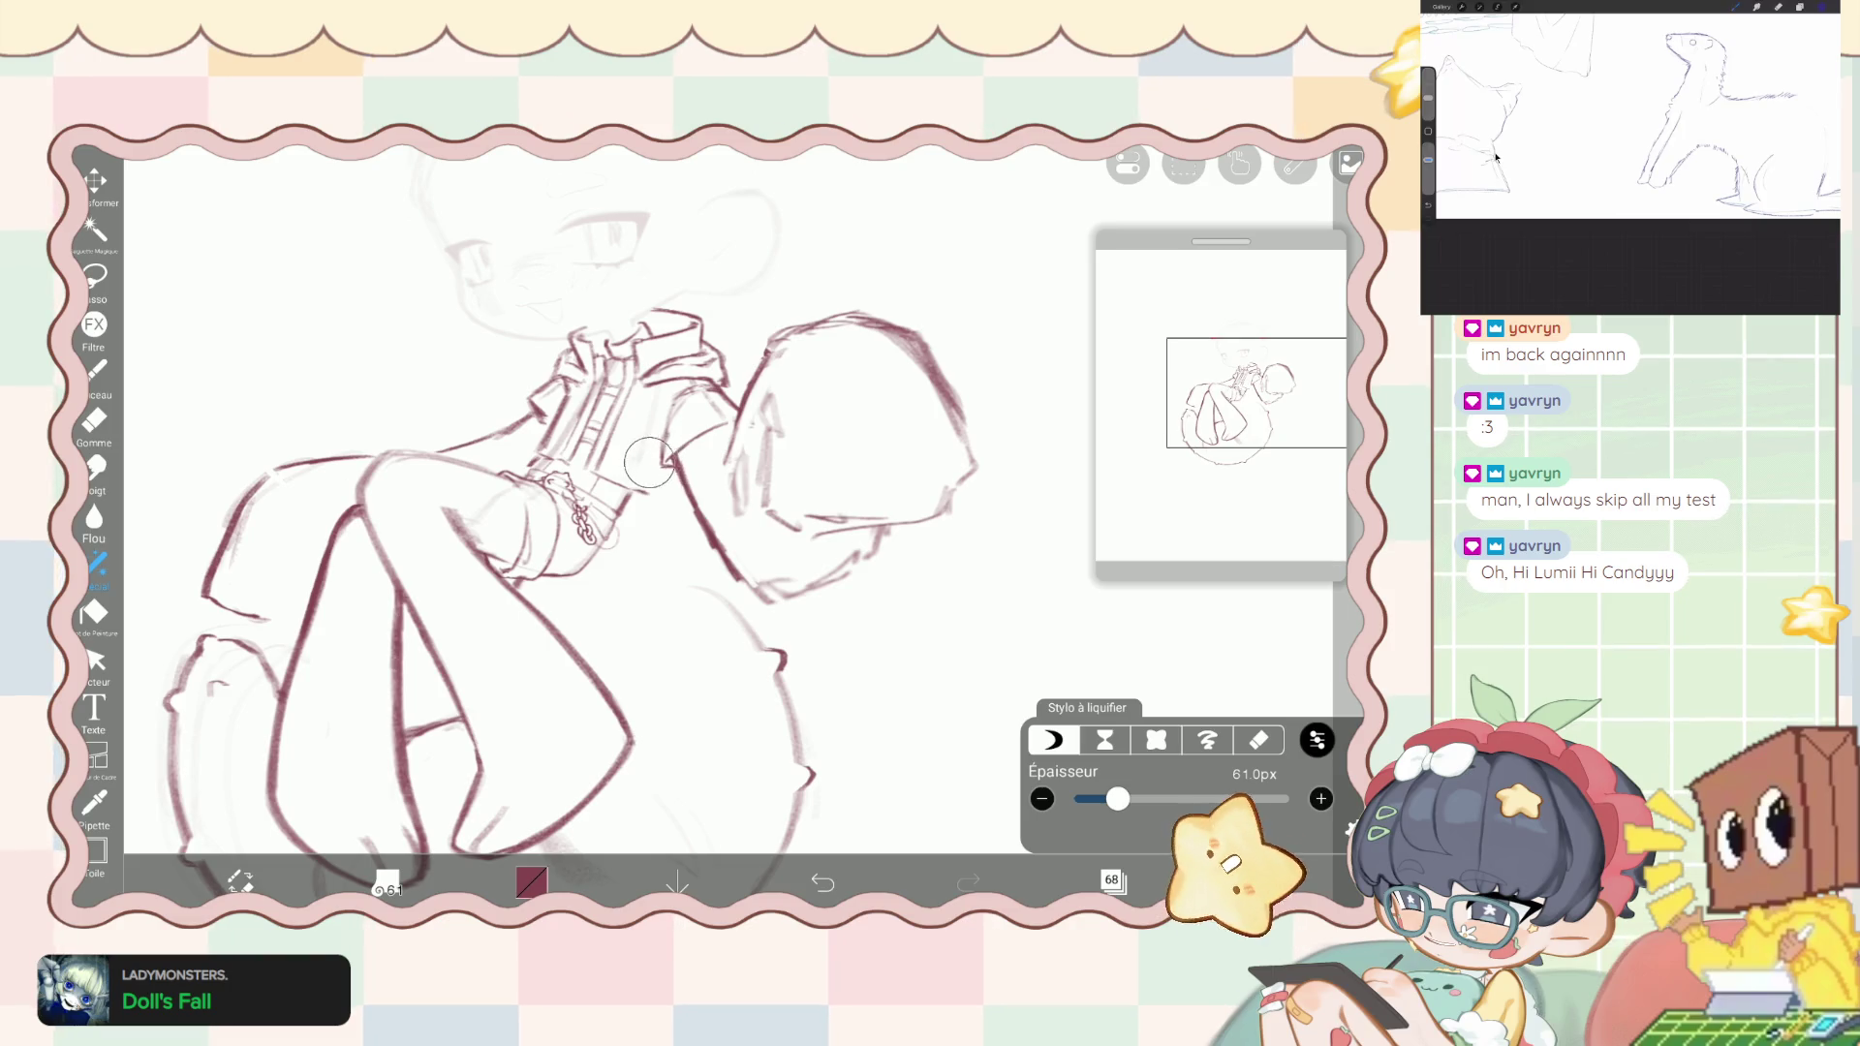
{"action": "scroll", "coordinate": [620, 503], "scroll_direction": "down", "scroll_amount": 5}
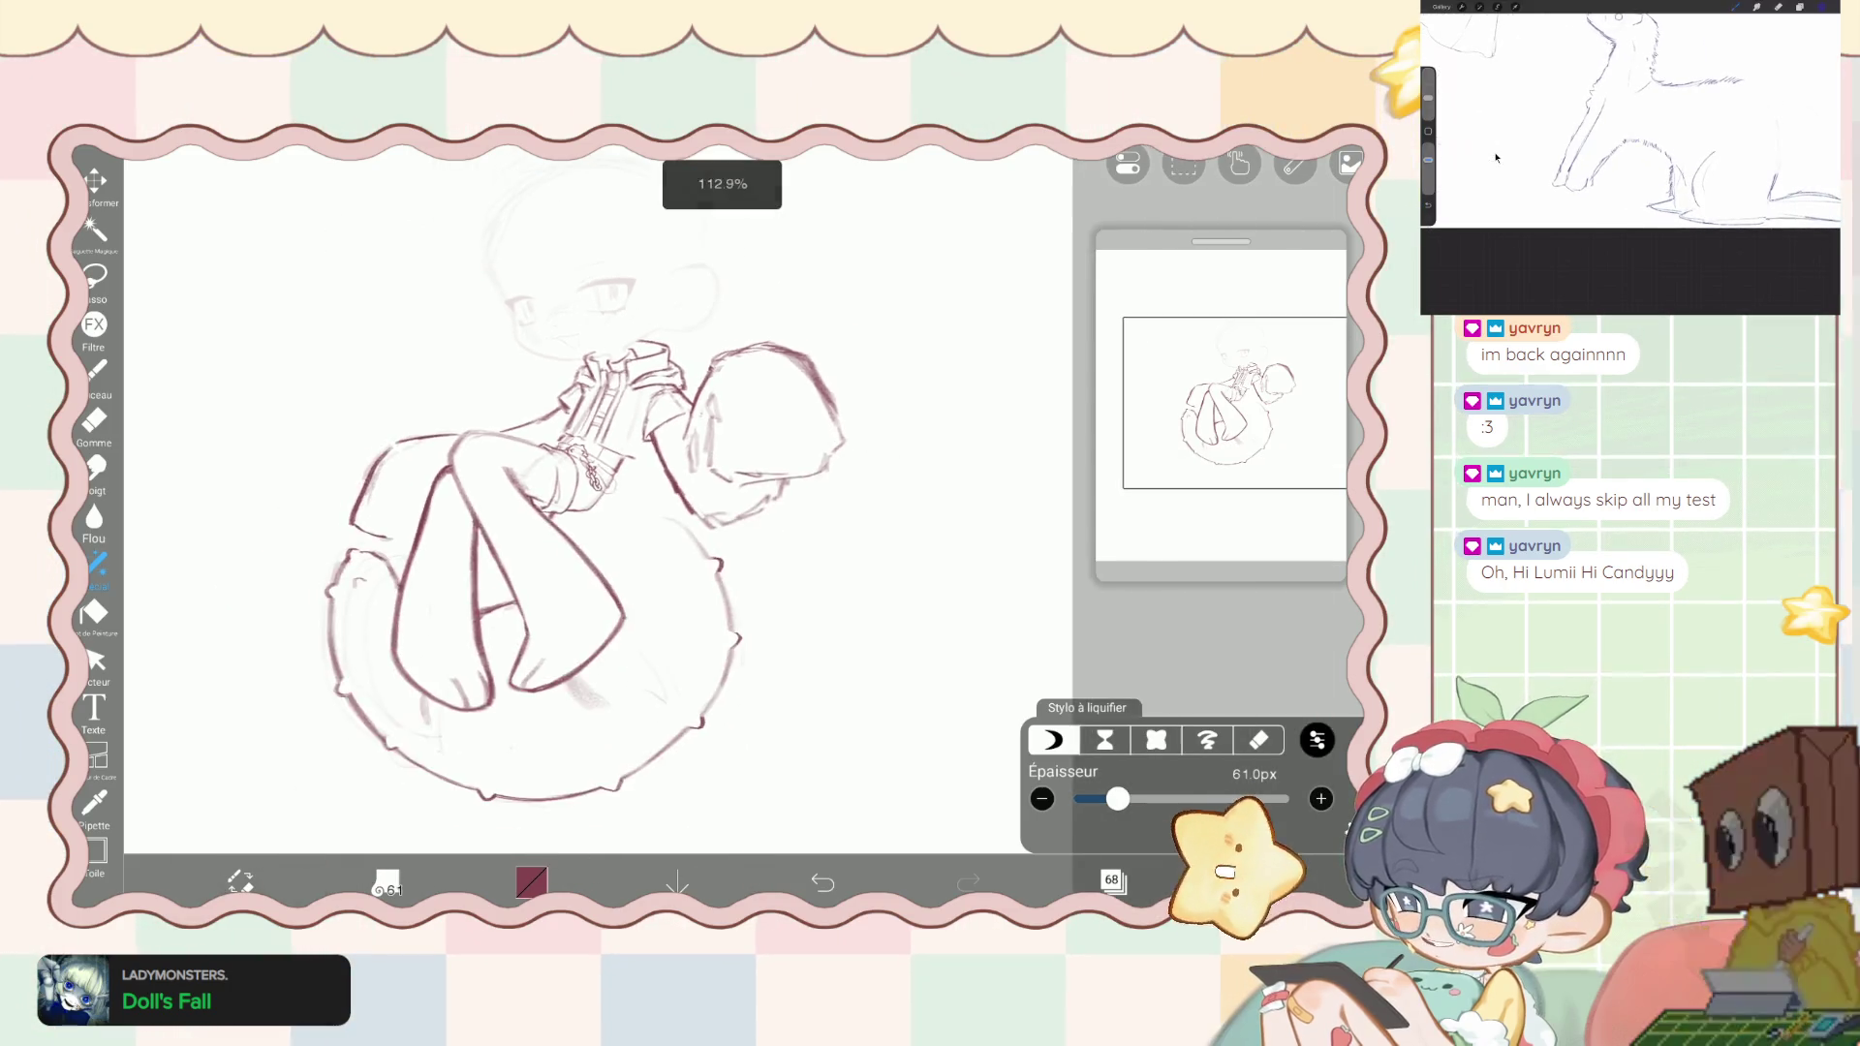
- Lower the liquify pen's force to 70%
{"action": "left_click", "coordinate": [1317, 740]}
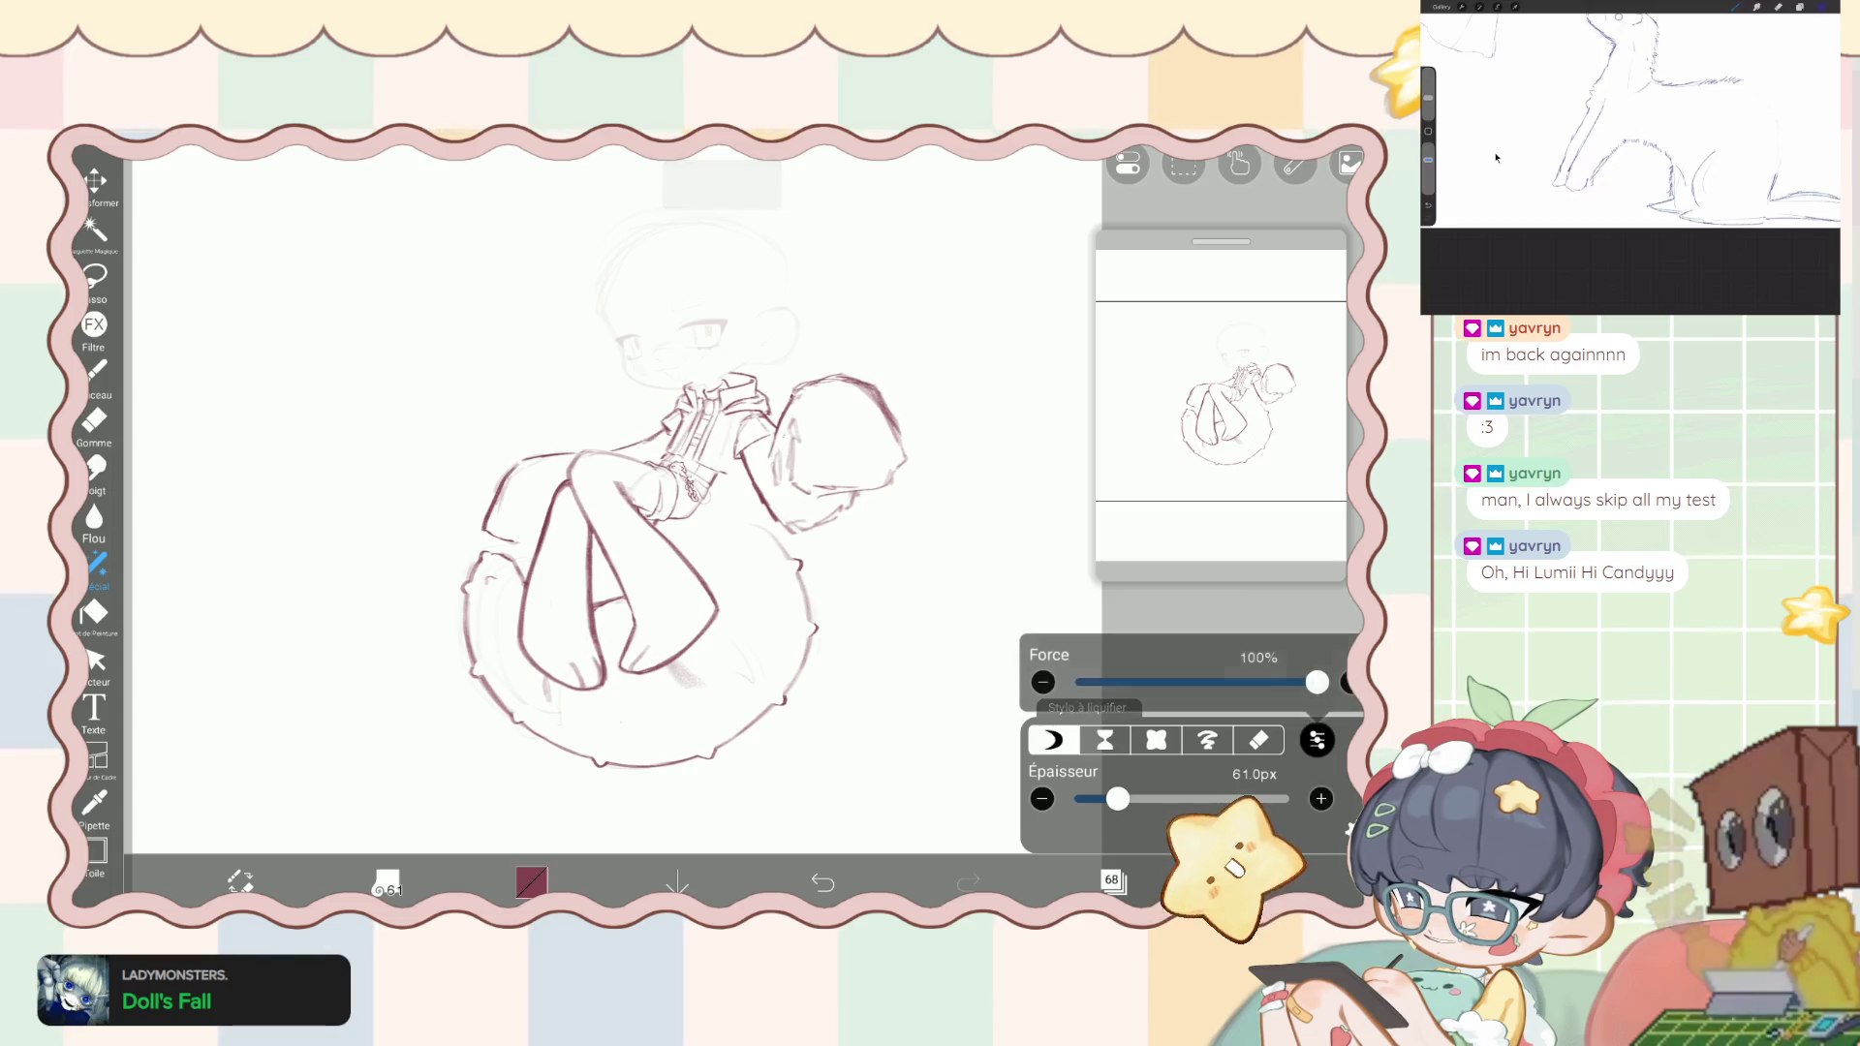
{"action": "mouse_move", "coordinate": [1317, 681]}
{"action": "left_mouse_down"}
{"action": "mouse_move", "coordinate": [1075, 682]}
{"action": "mouse_move", "coordinate": [1318, 682]}
{"action": "mouse_move", "coordinate": [1075, 682]}
{"action": "mouse_move", "coordinate": [1266, 682]}
{"action": "mouse_move", "coordinate": [1204, 681]}
{"action": "left_mouse_up"}
{"action": "scroll", "coordinate": [705, 416], "scroll_direction": "up", "scroll_amount": 10}
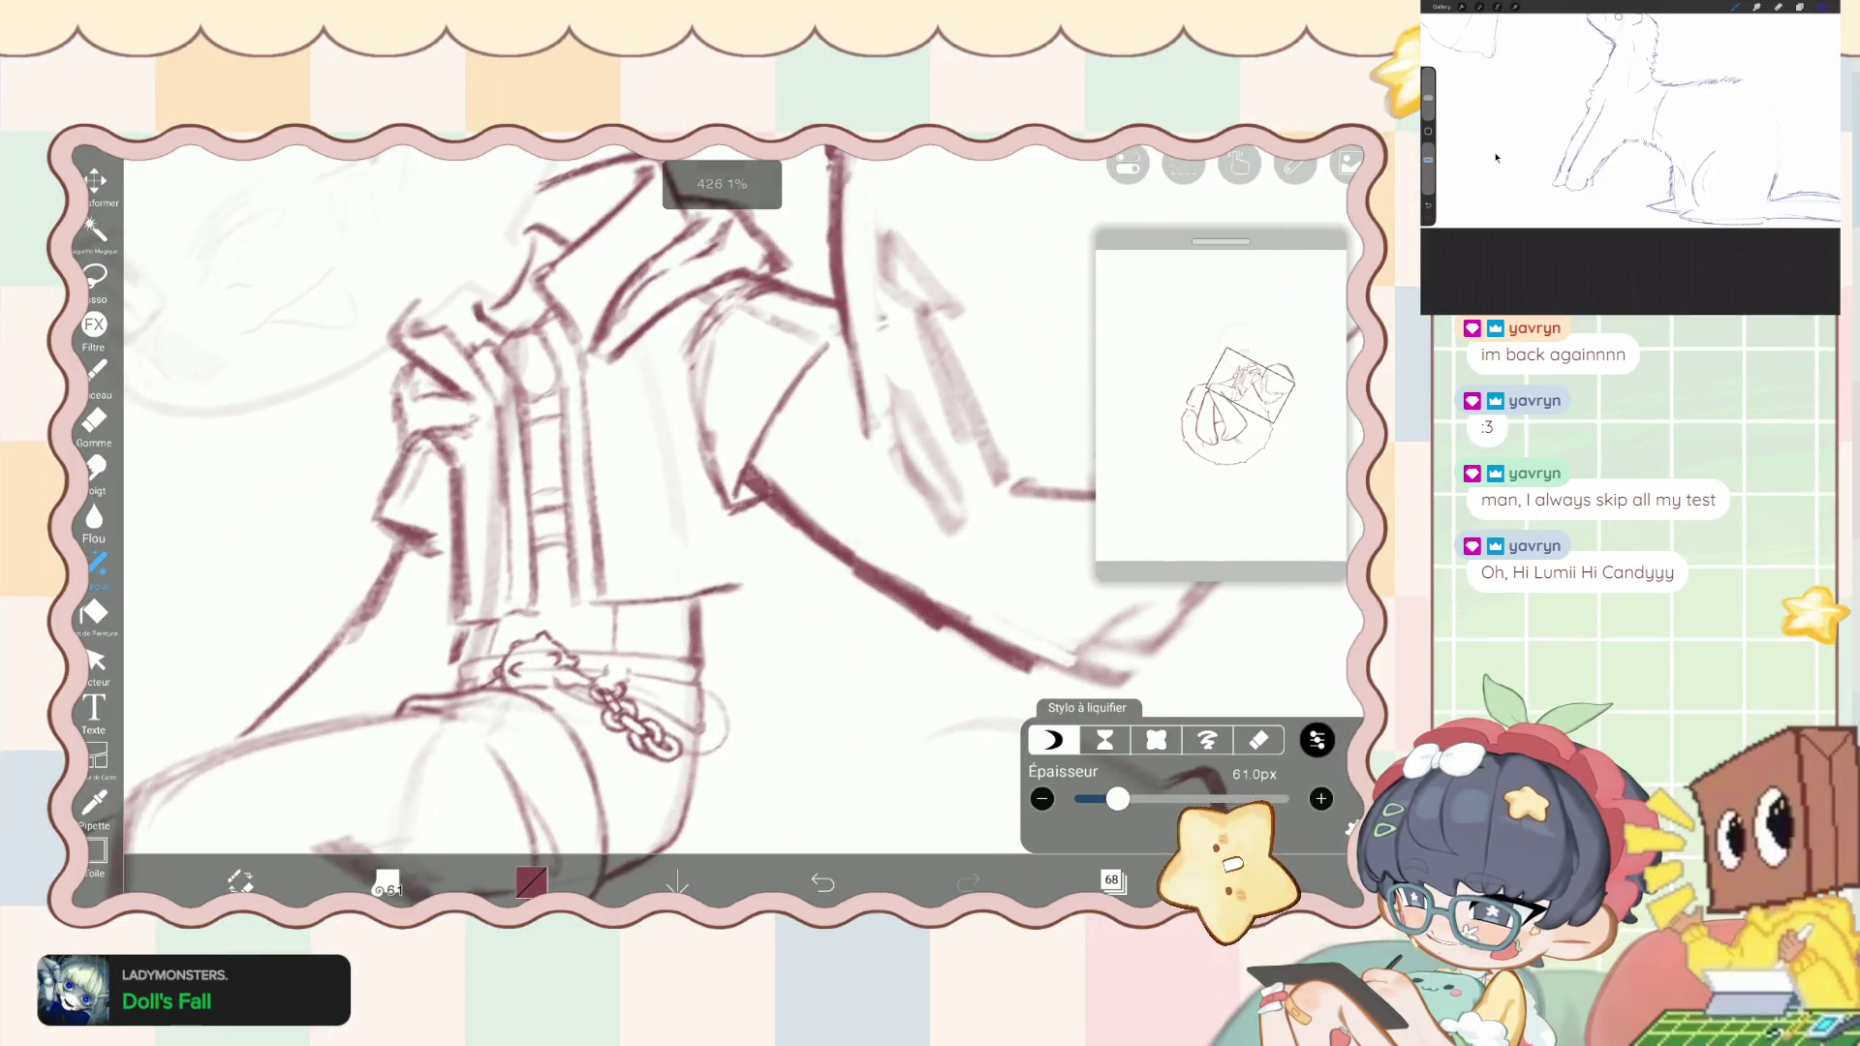
- Return to the inking brush and add a short stroke beside the jacket line
{"action": "left_click", "coordinate": [95, 369]}
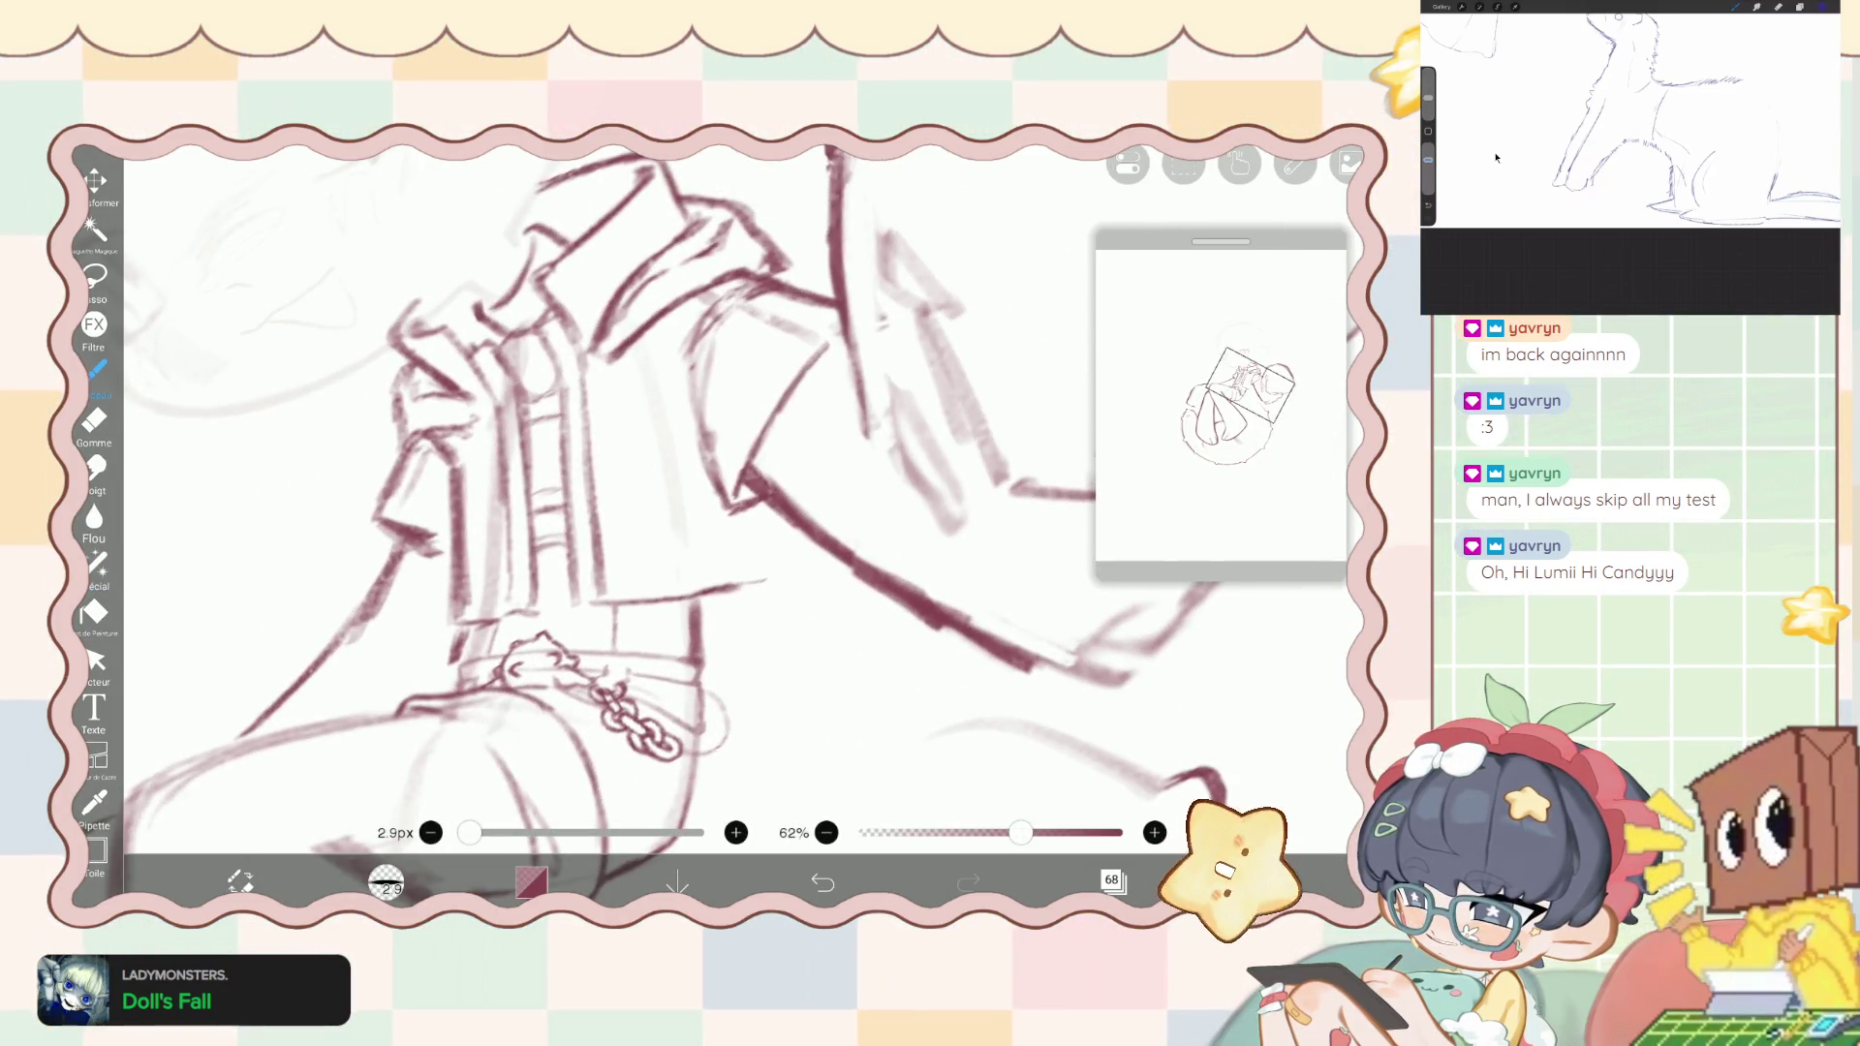
{"action": "left_click_drag", "start_coordinate": [777, 517], "coordinate": [786, 574]}
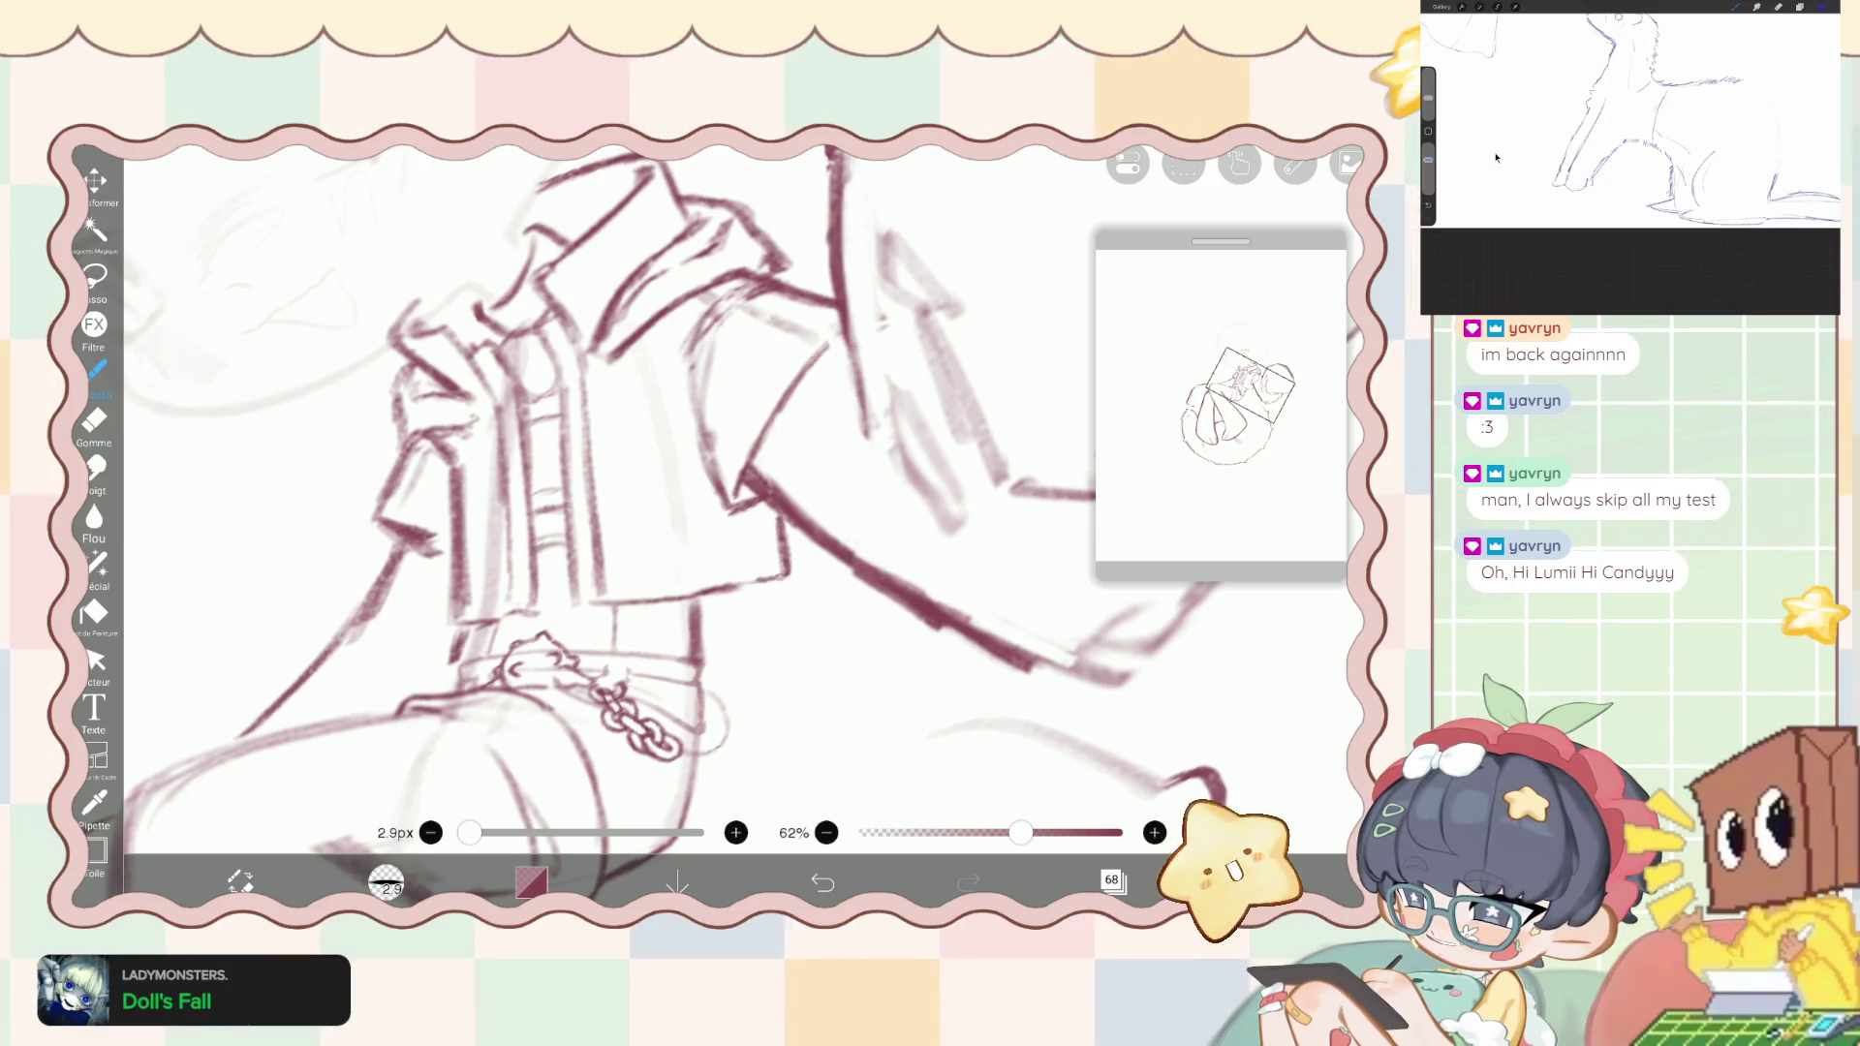
{"action": "scroll", "coordinate": [678, 484], "scroll_direction": "down", "scroll_amount": 10}
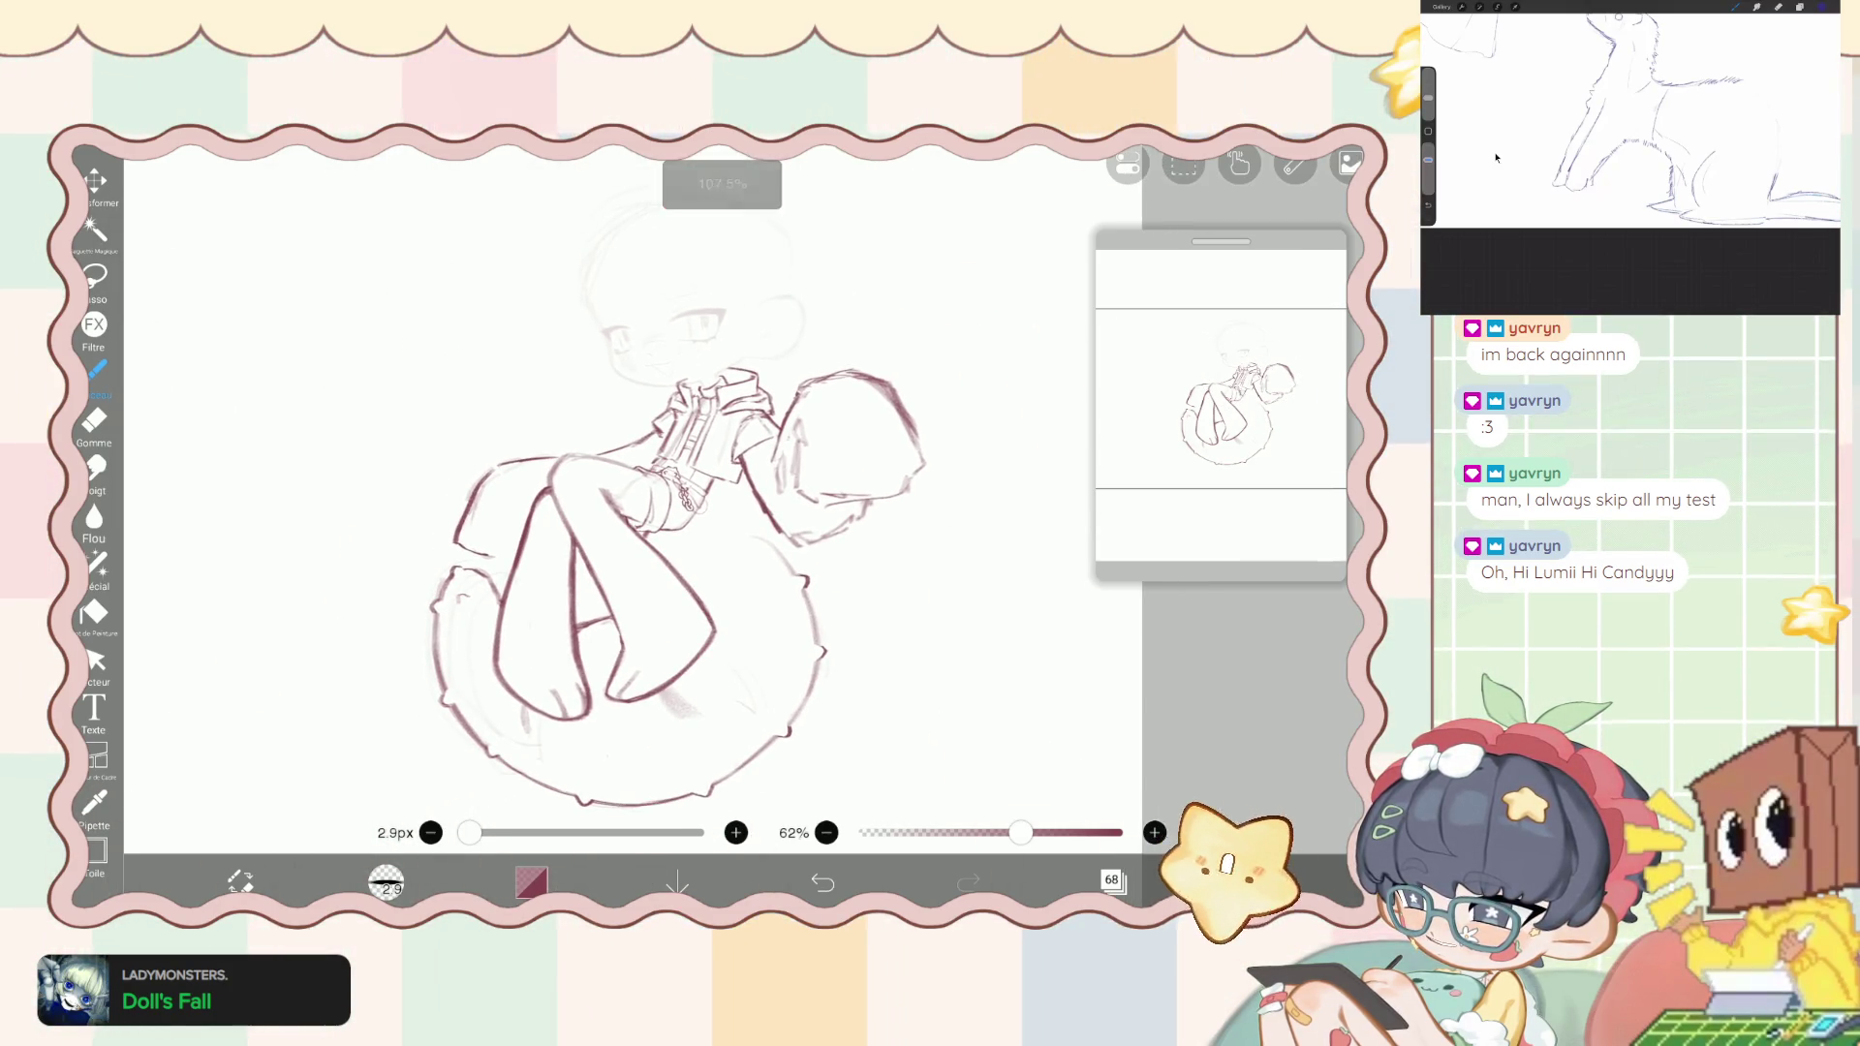
{"action": "scroll", "coordinate": [697, 456], "scroll_direction": "up", "scroll_amount": 10}
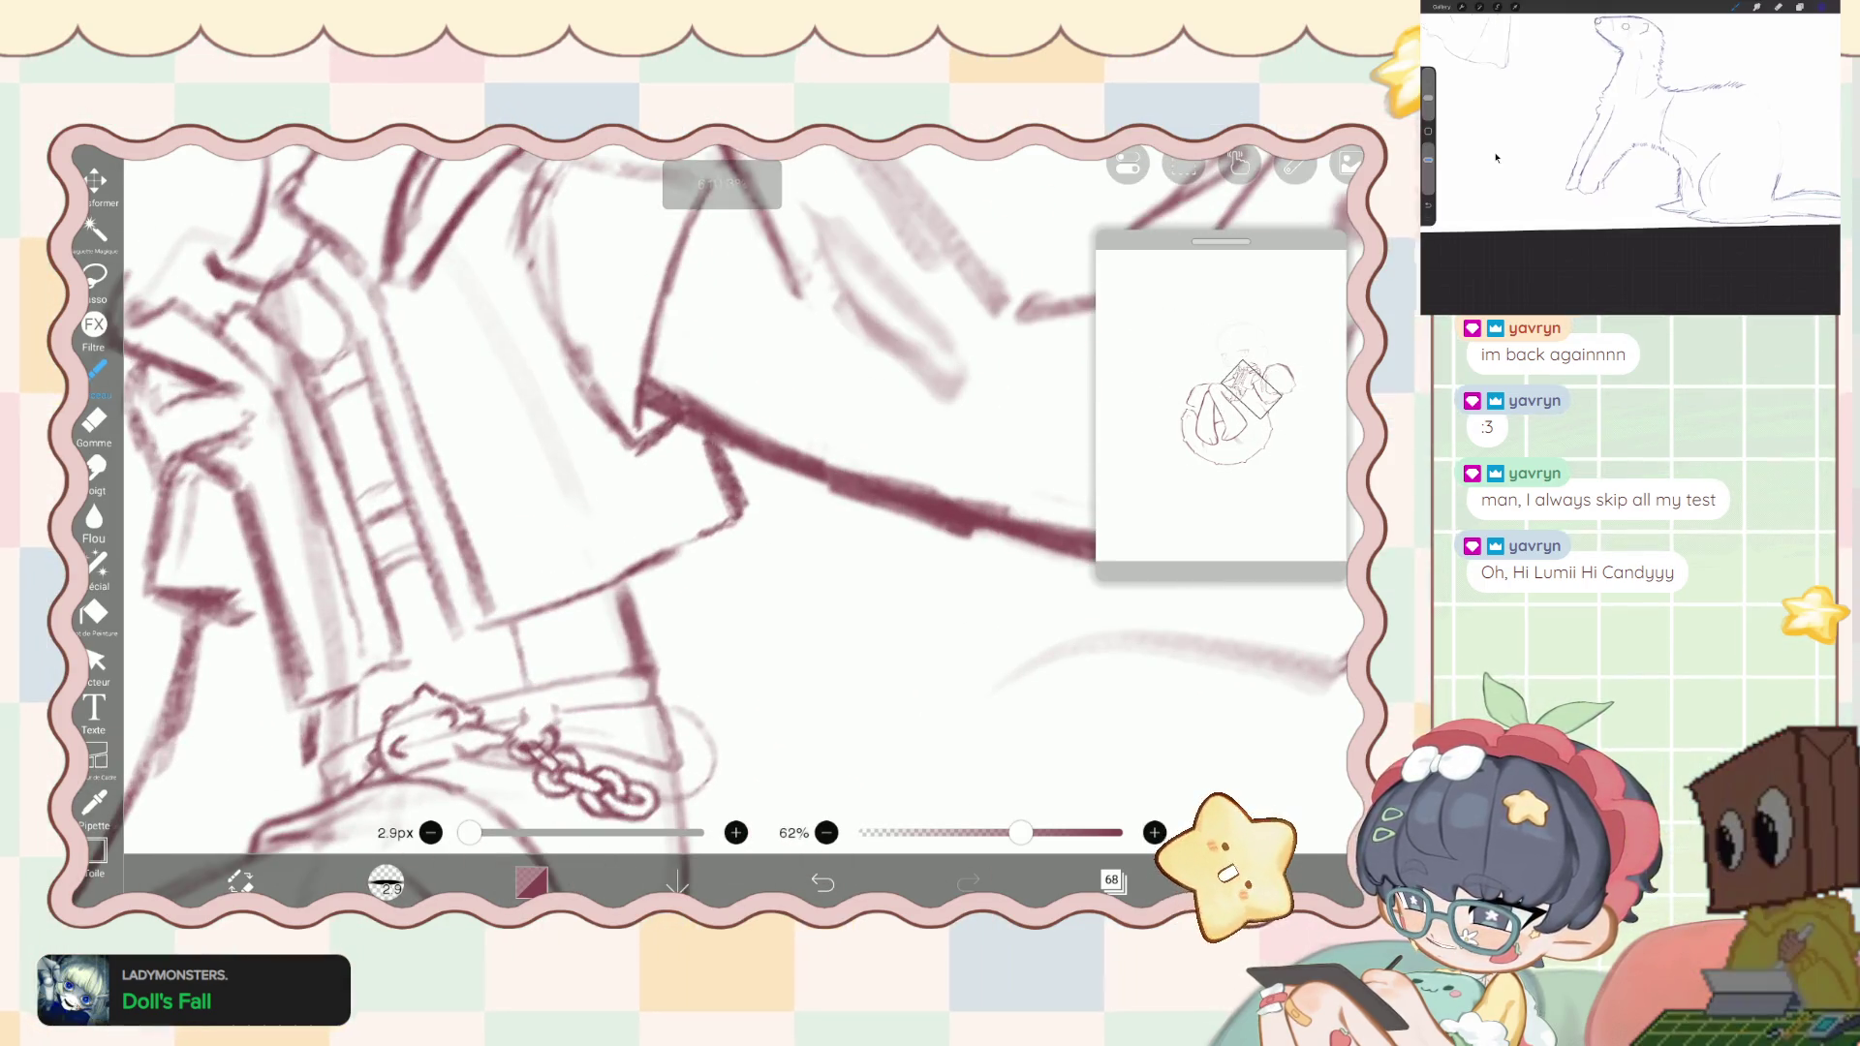
- Set the eraser to 10.2px, then reactivate the inking brush
{"action": "left_click", "coordinate": [94, 421]}
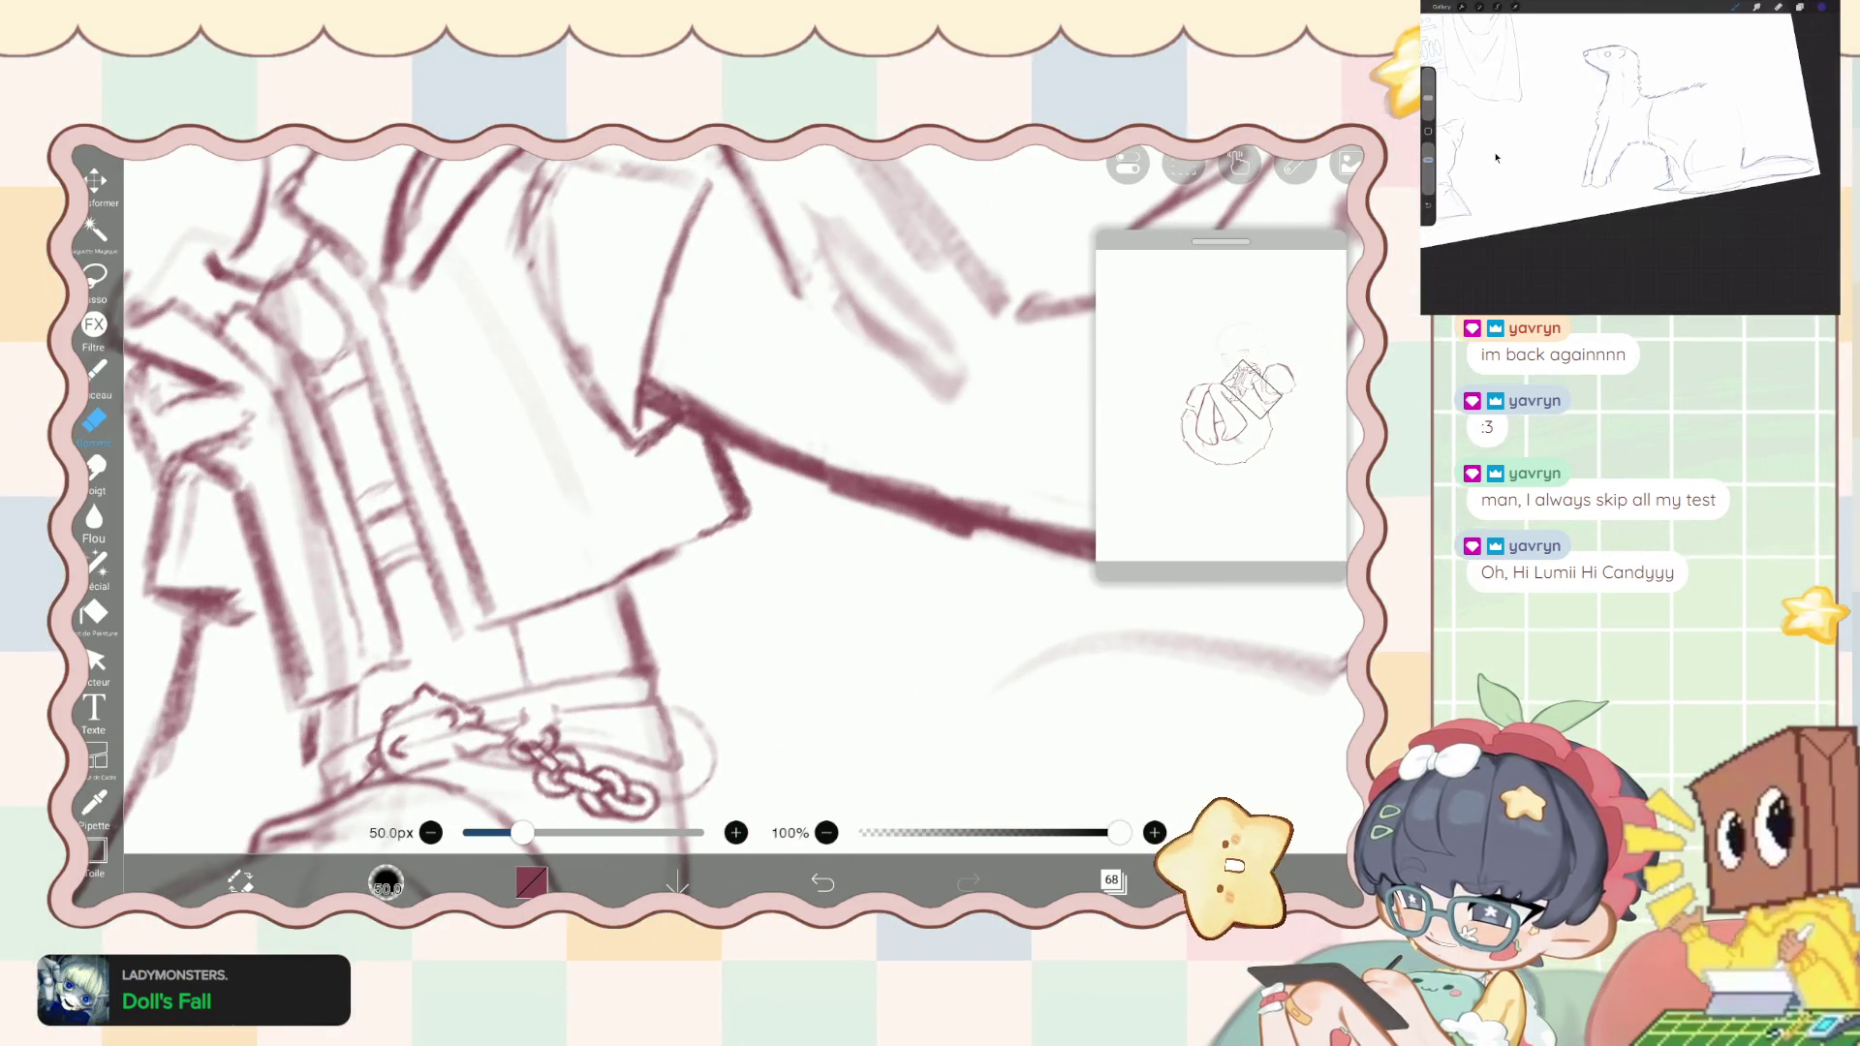
{"action": "left_click_drag", "start_coordinate": [523, 833], "coordinate": [477, 833]}
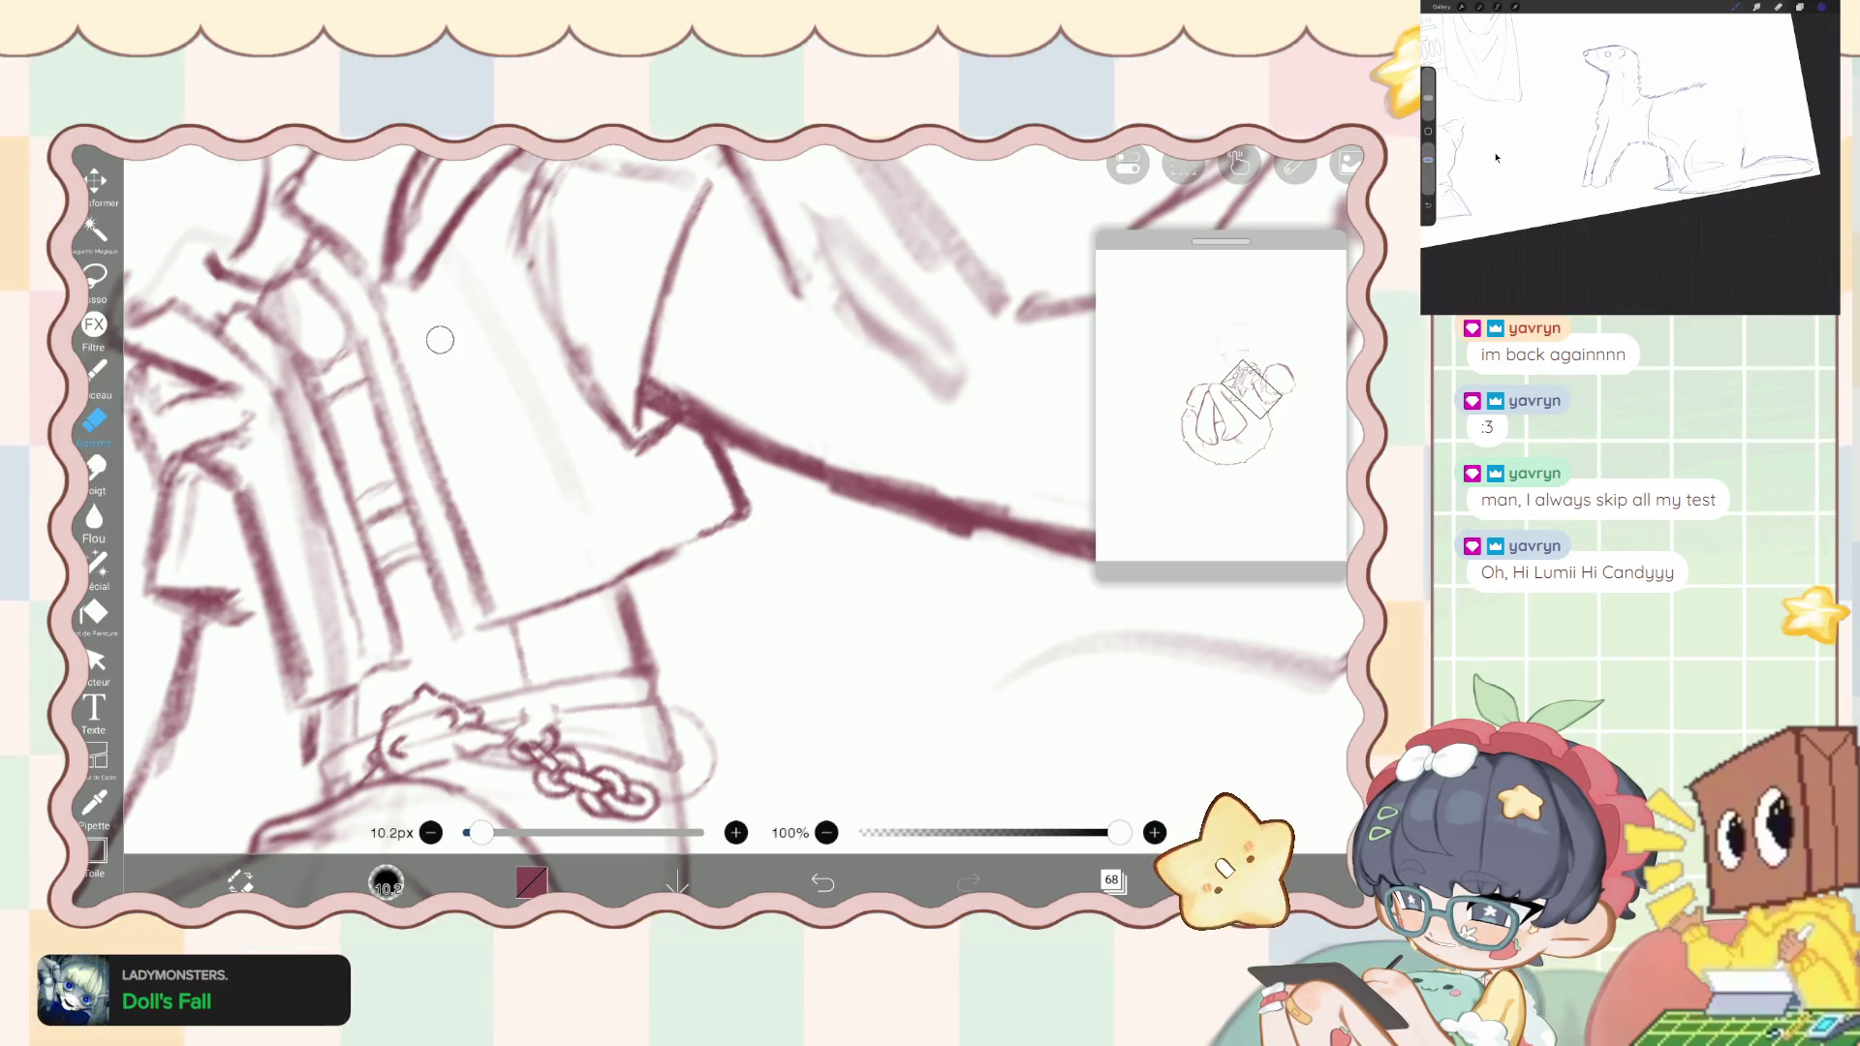
{"action": "scroll", "coordinate": [440, 340], "scroll_direction": "down", "scroll_amount": 10}
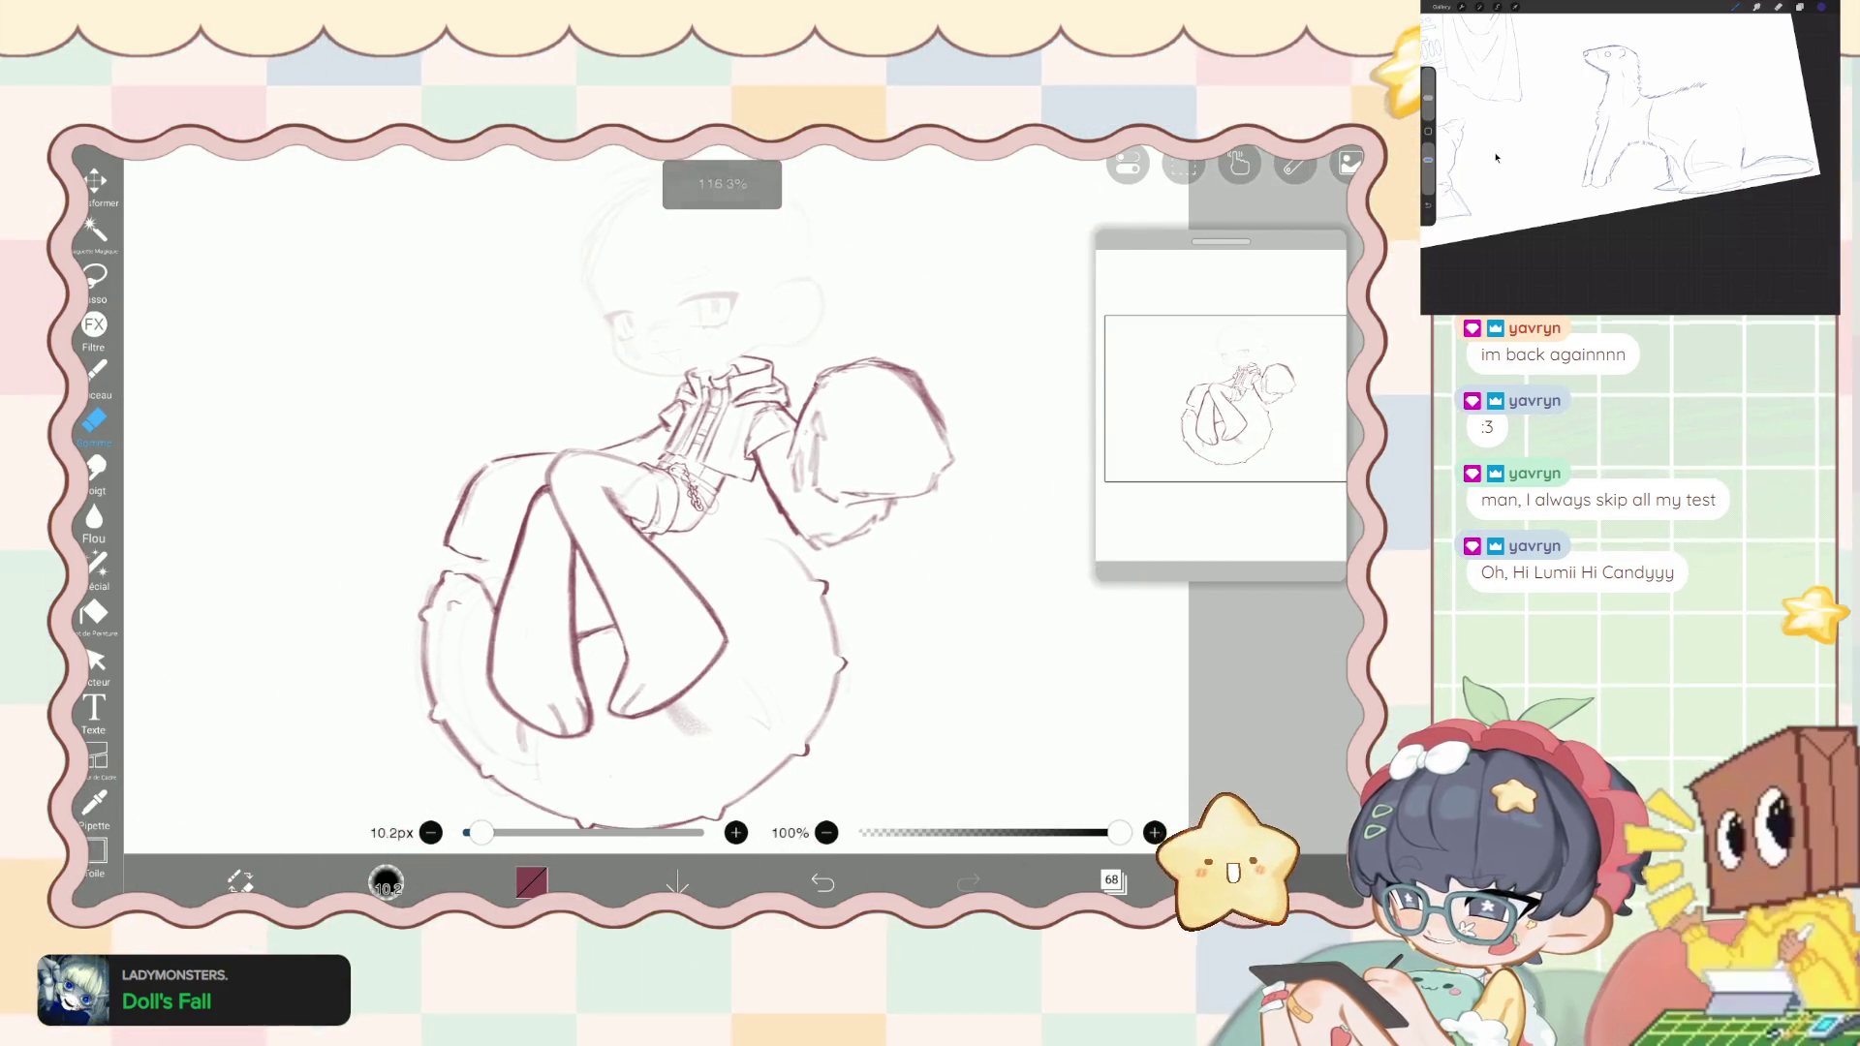
{"action": "left_click", "coordinate": [94, 371]}
{"action": "scroll", "coordinate": [669, 581], "scroll_direction": "up", "scroll_amount": 2}
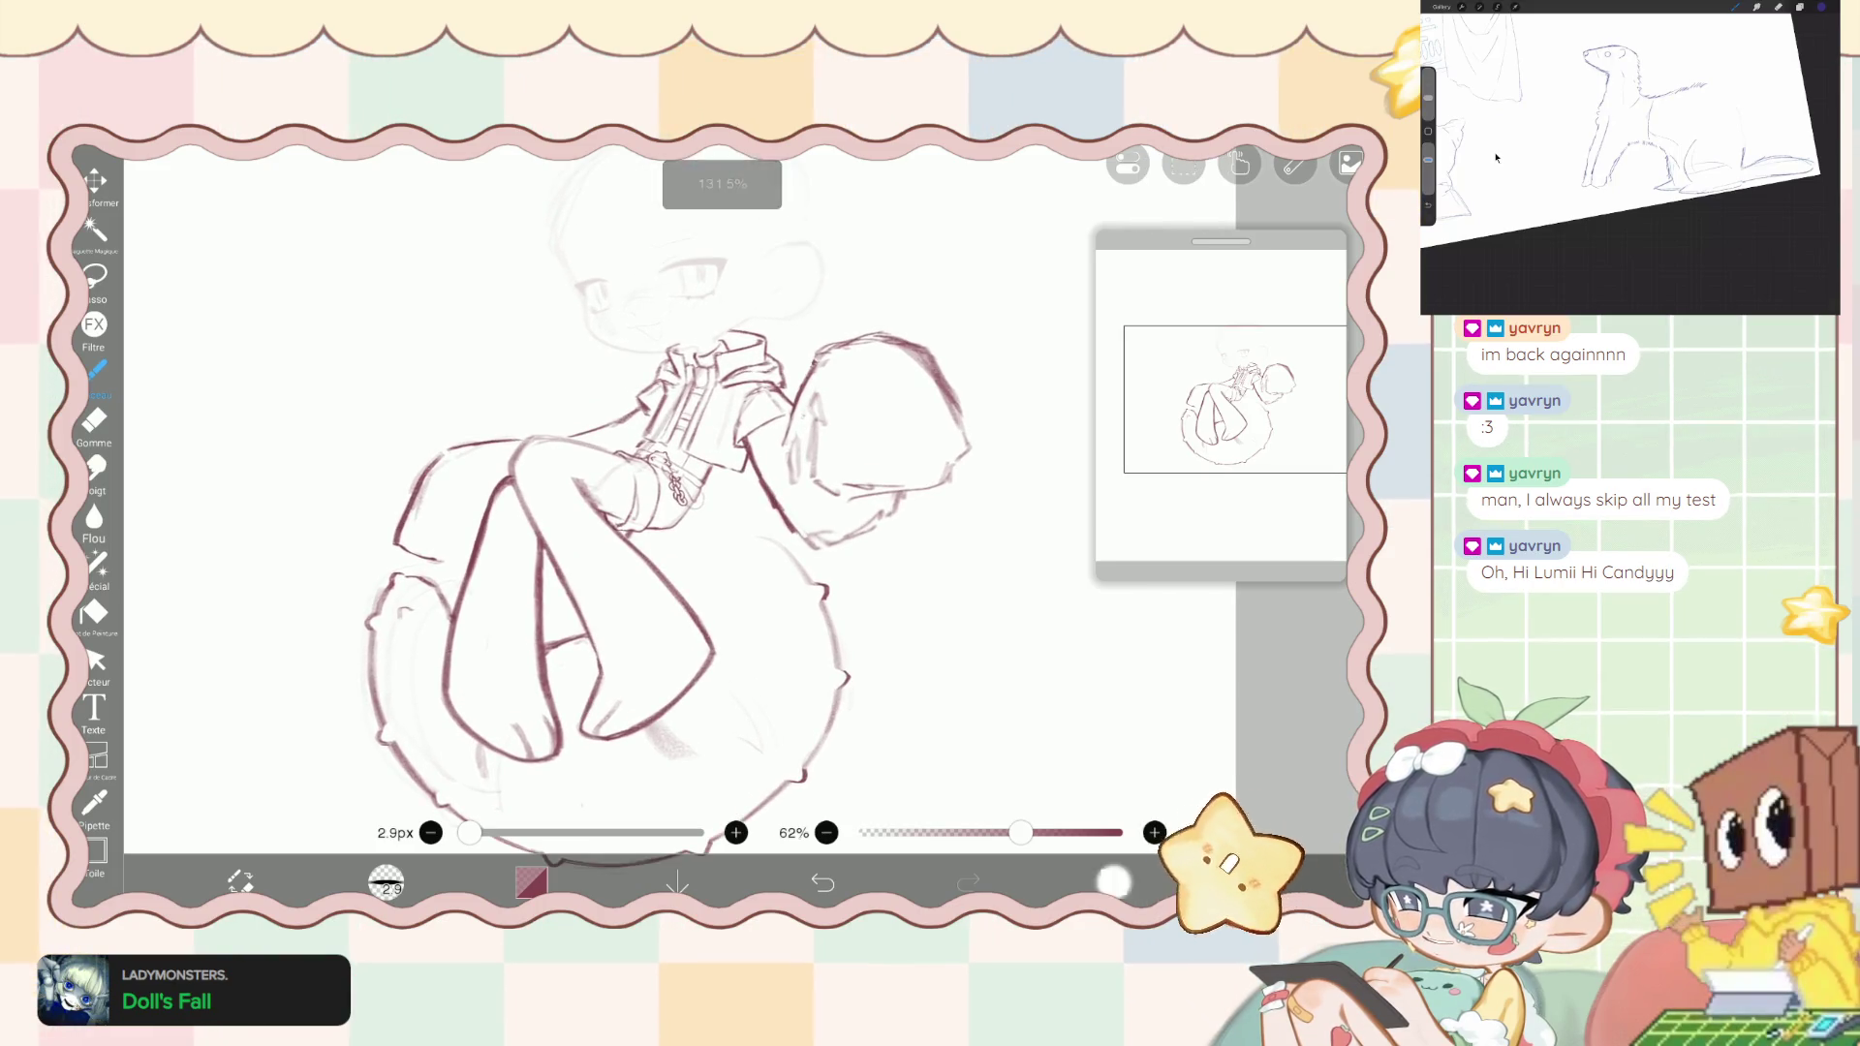
{"action": "left_click", "coordinate": [1113, 882]}
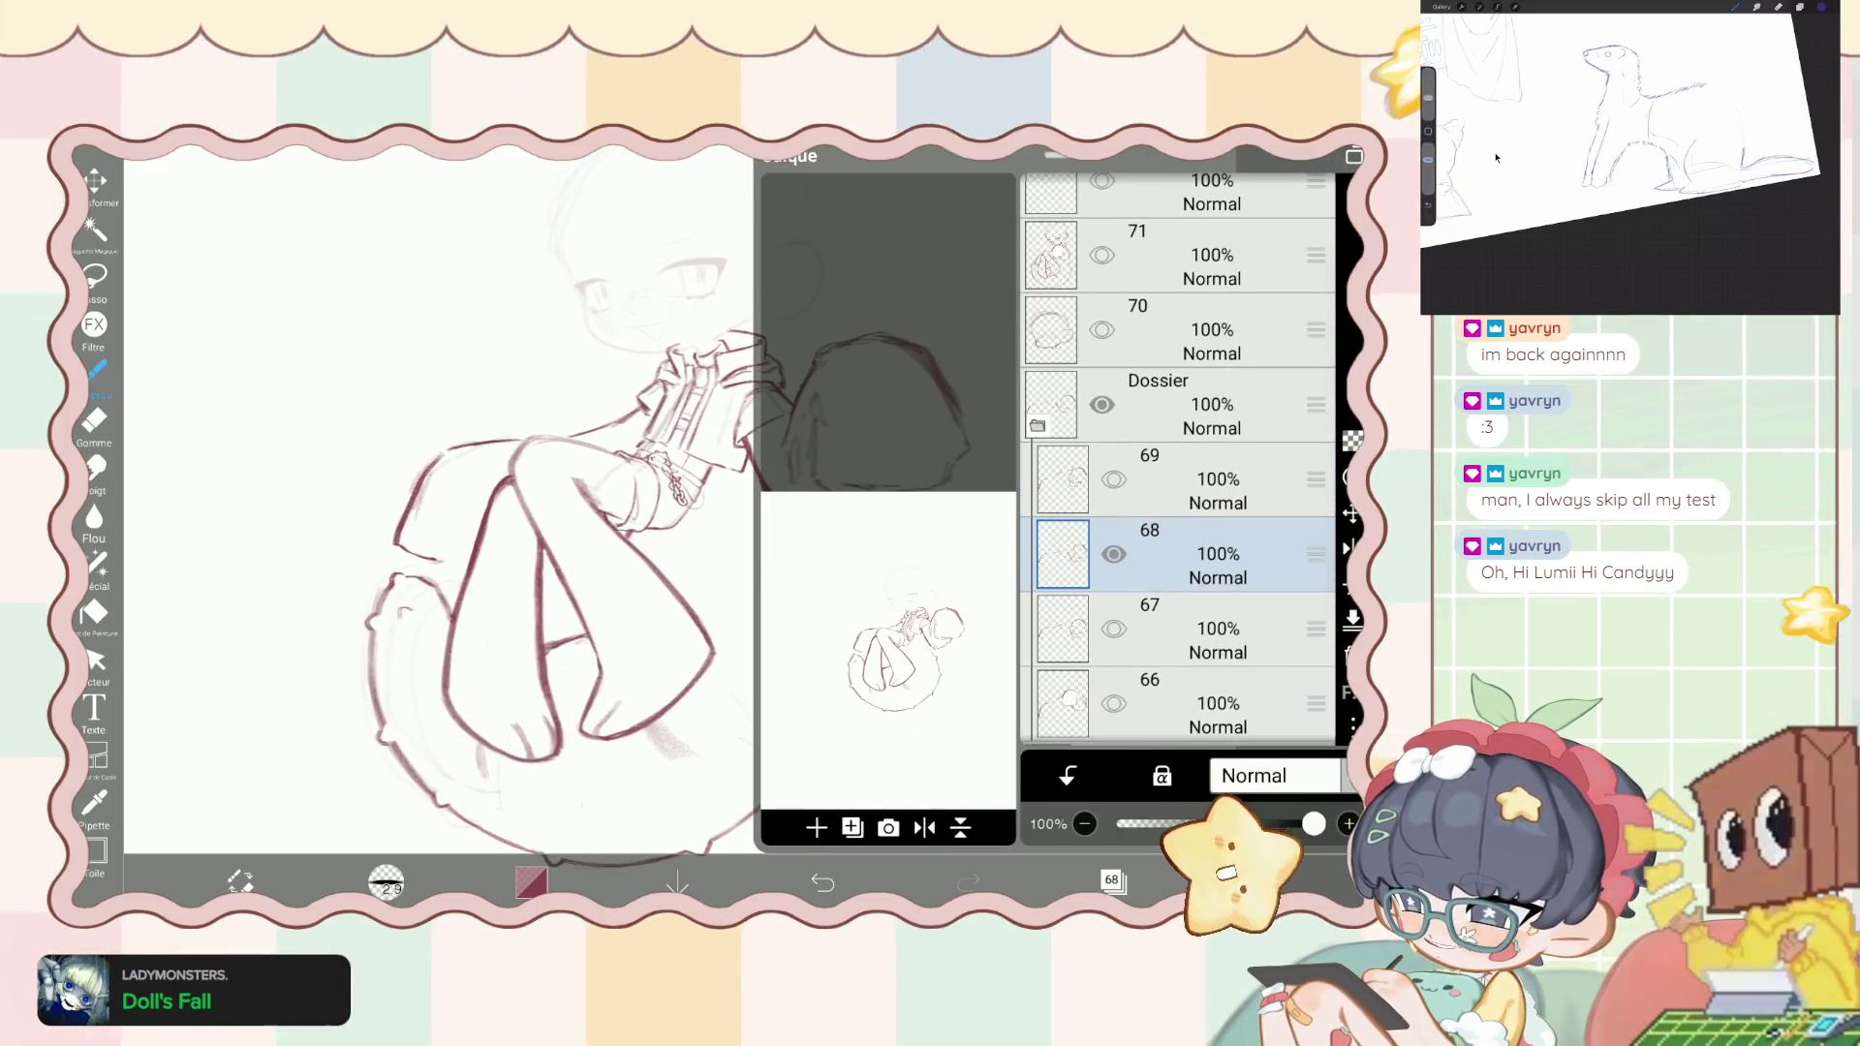
{"action": "key", "text": "ctrl+z"}
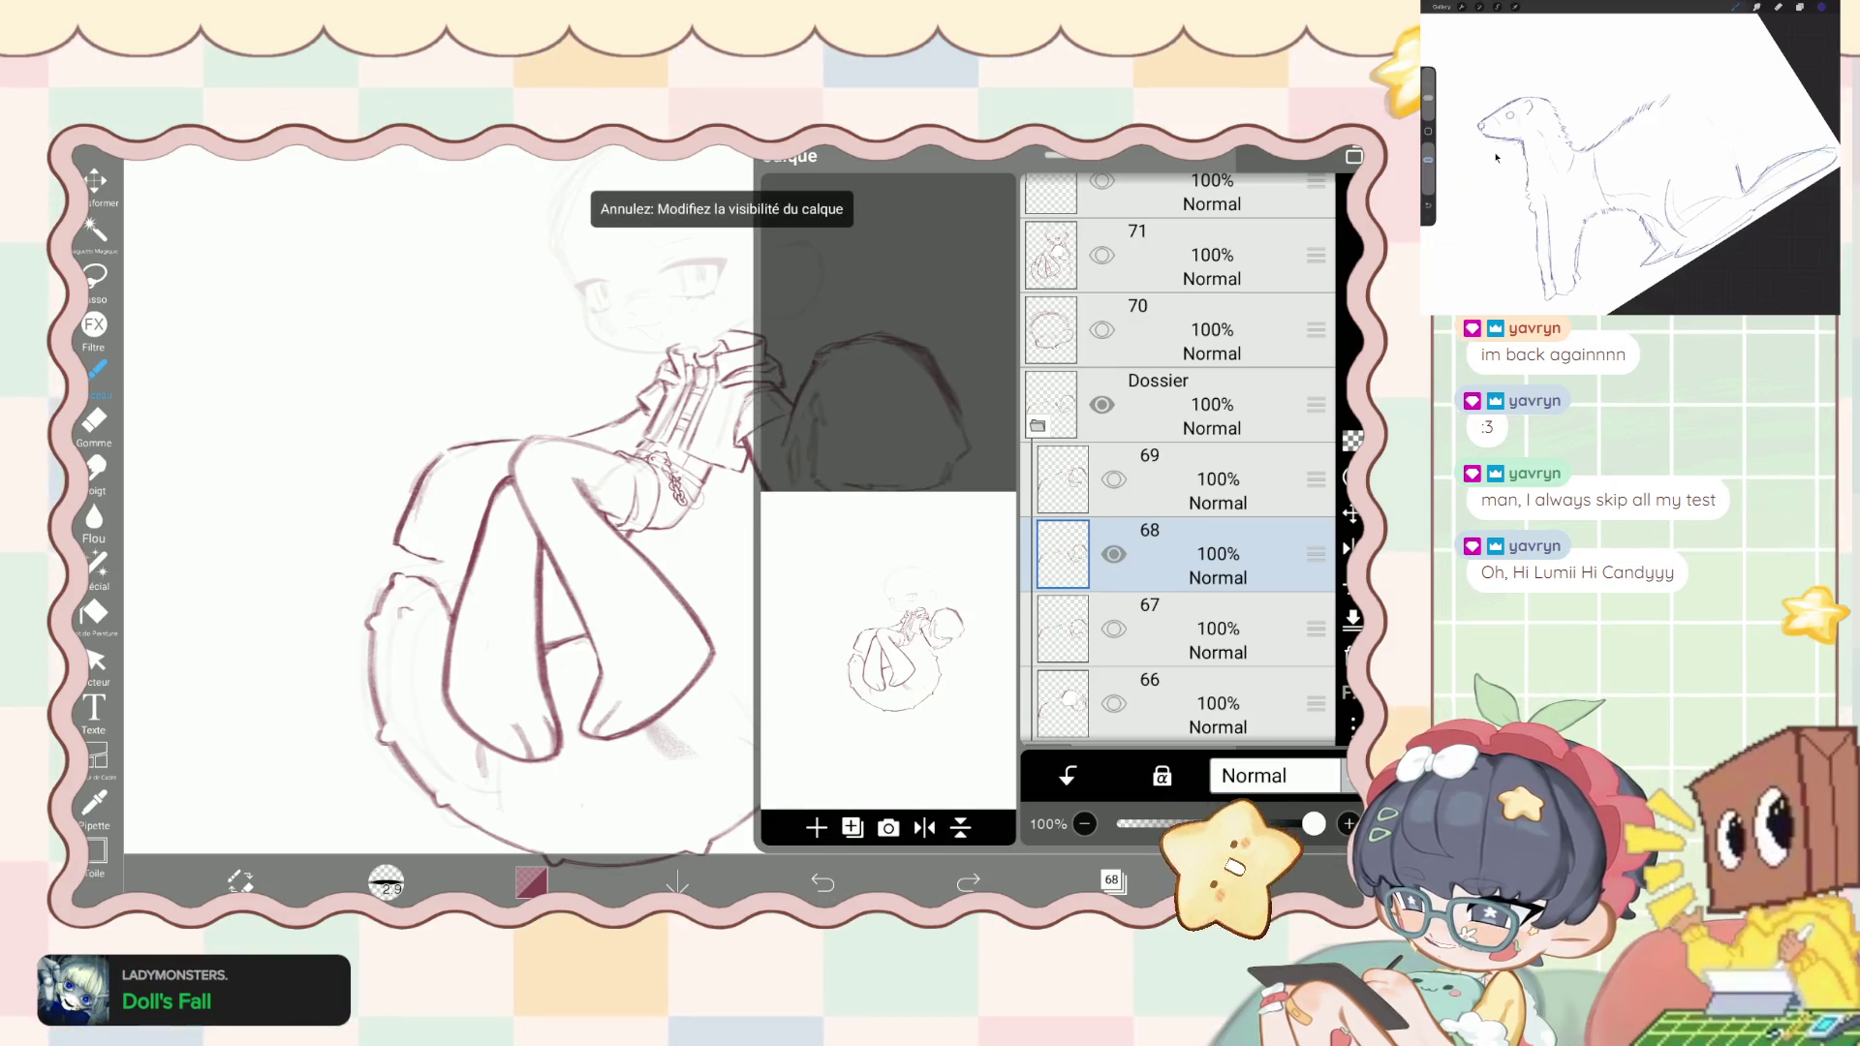
{"action": "left_click", "coordinate": [967, 881]}
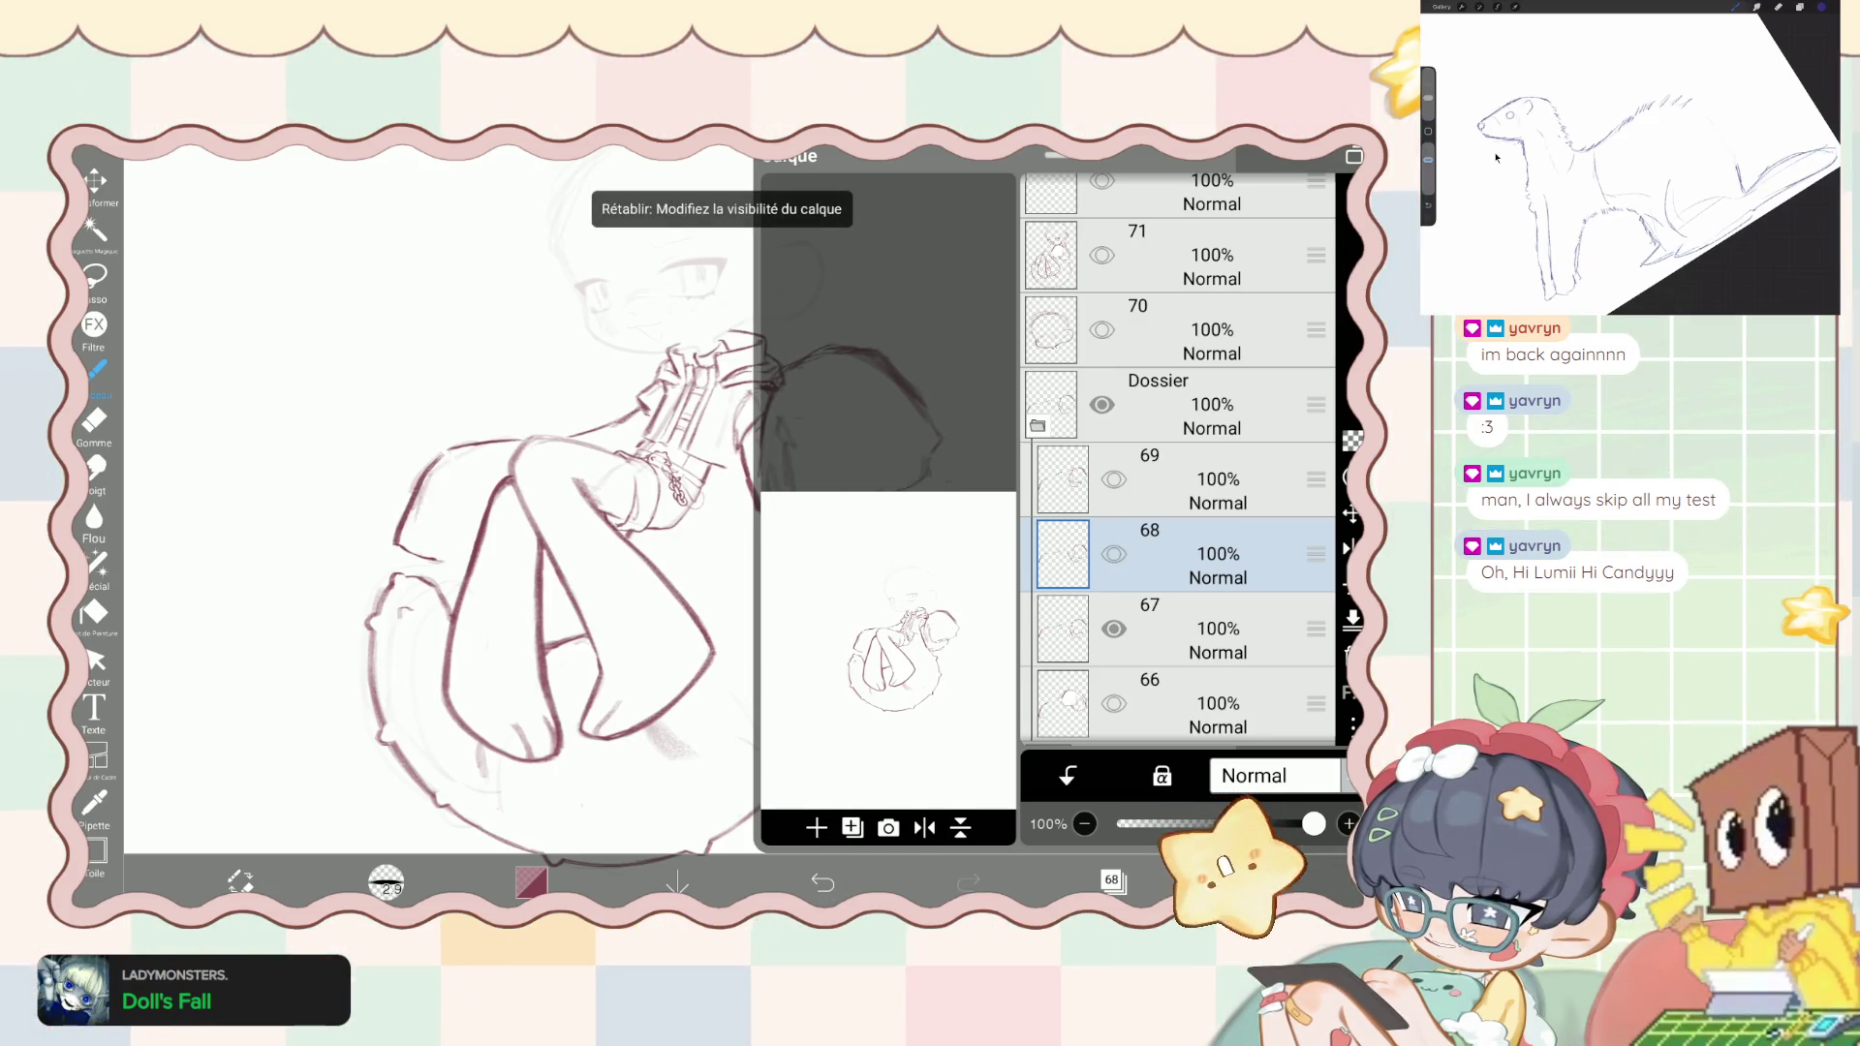
{"action": "key", "text": "ctrl+z"}
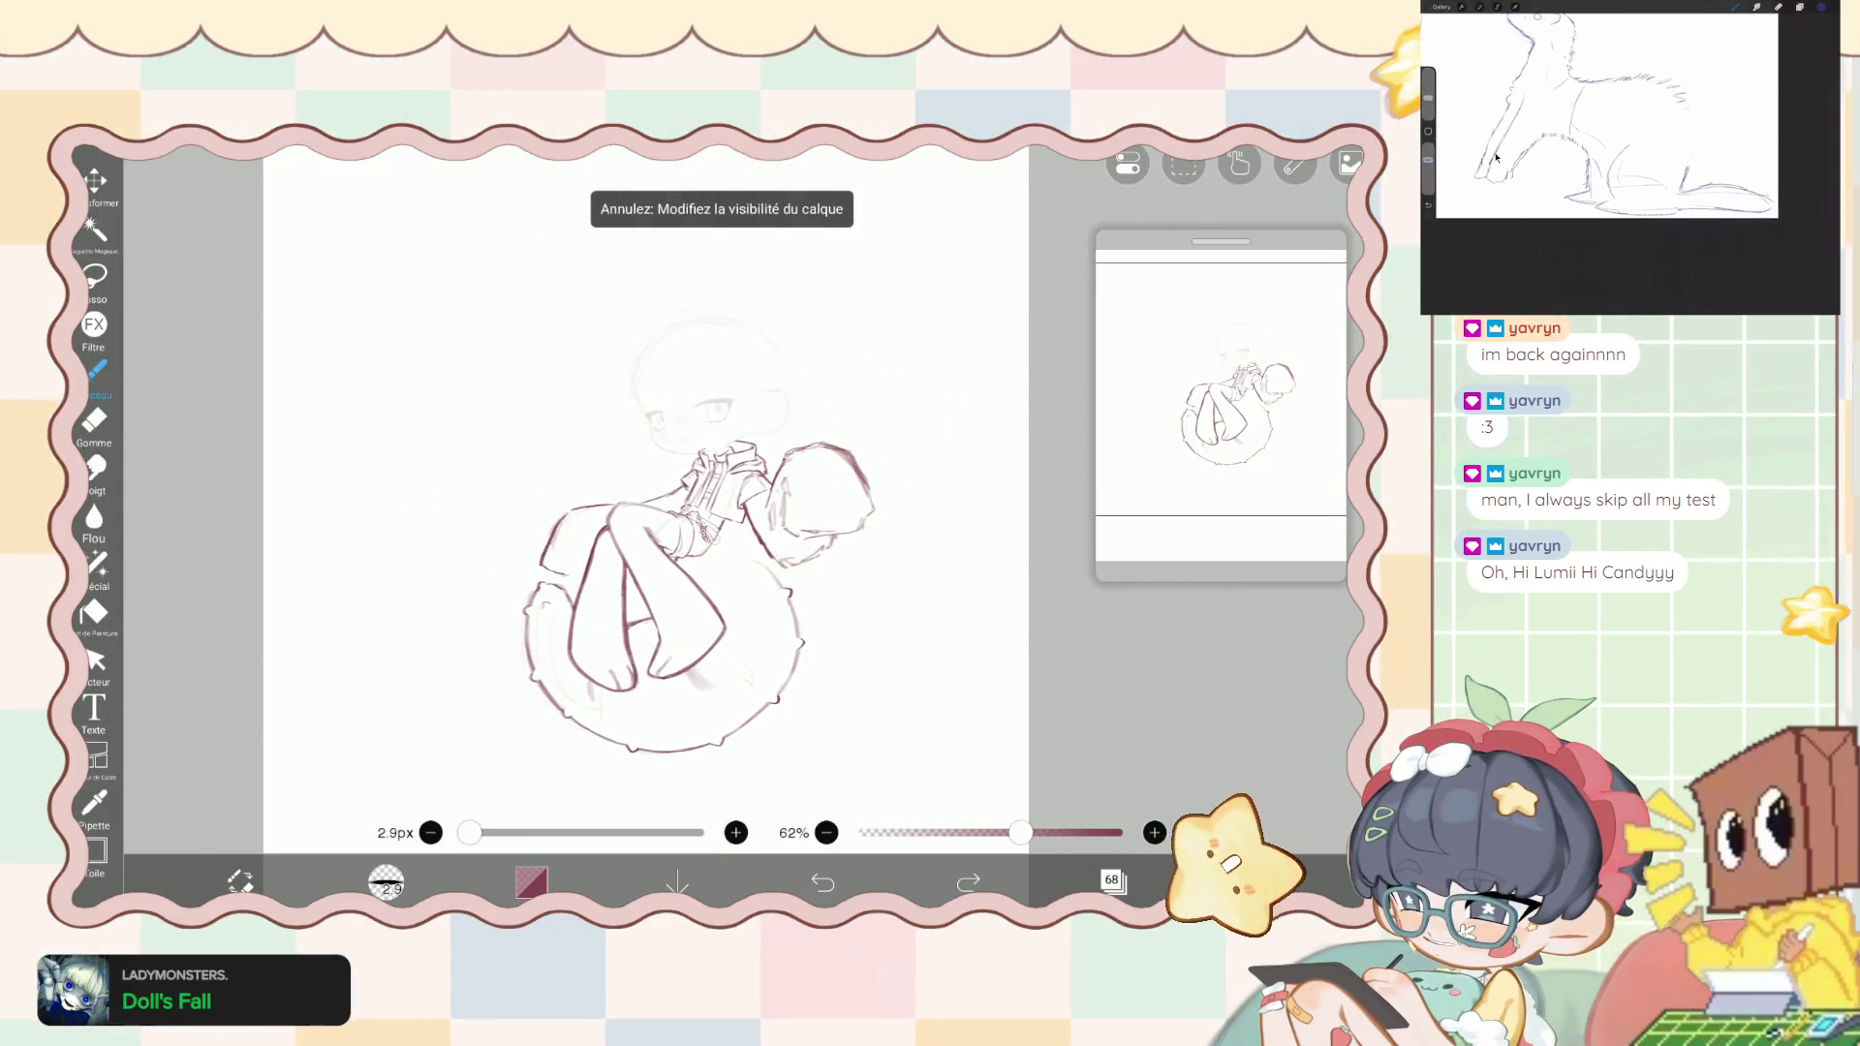
{"action": "left_click", "coordinate": [968, 881]}
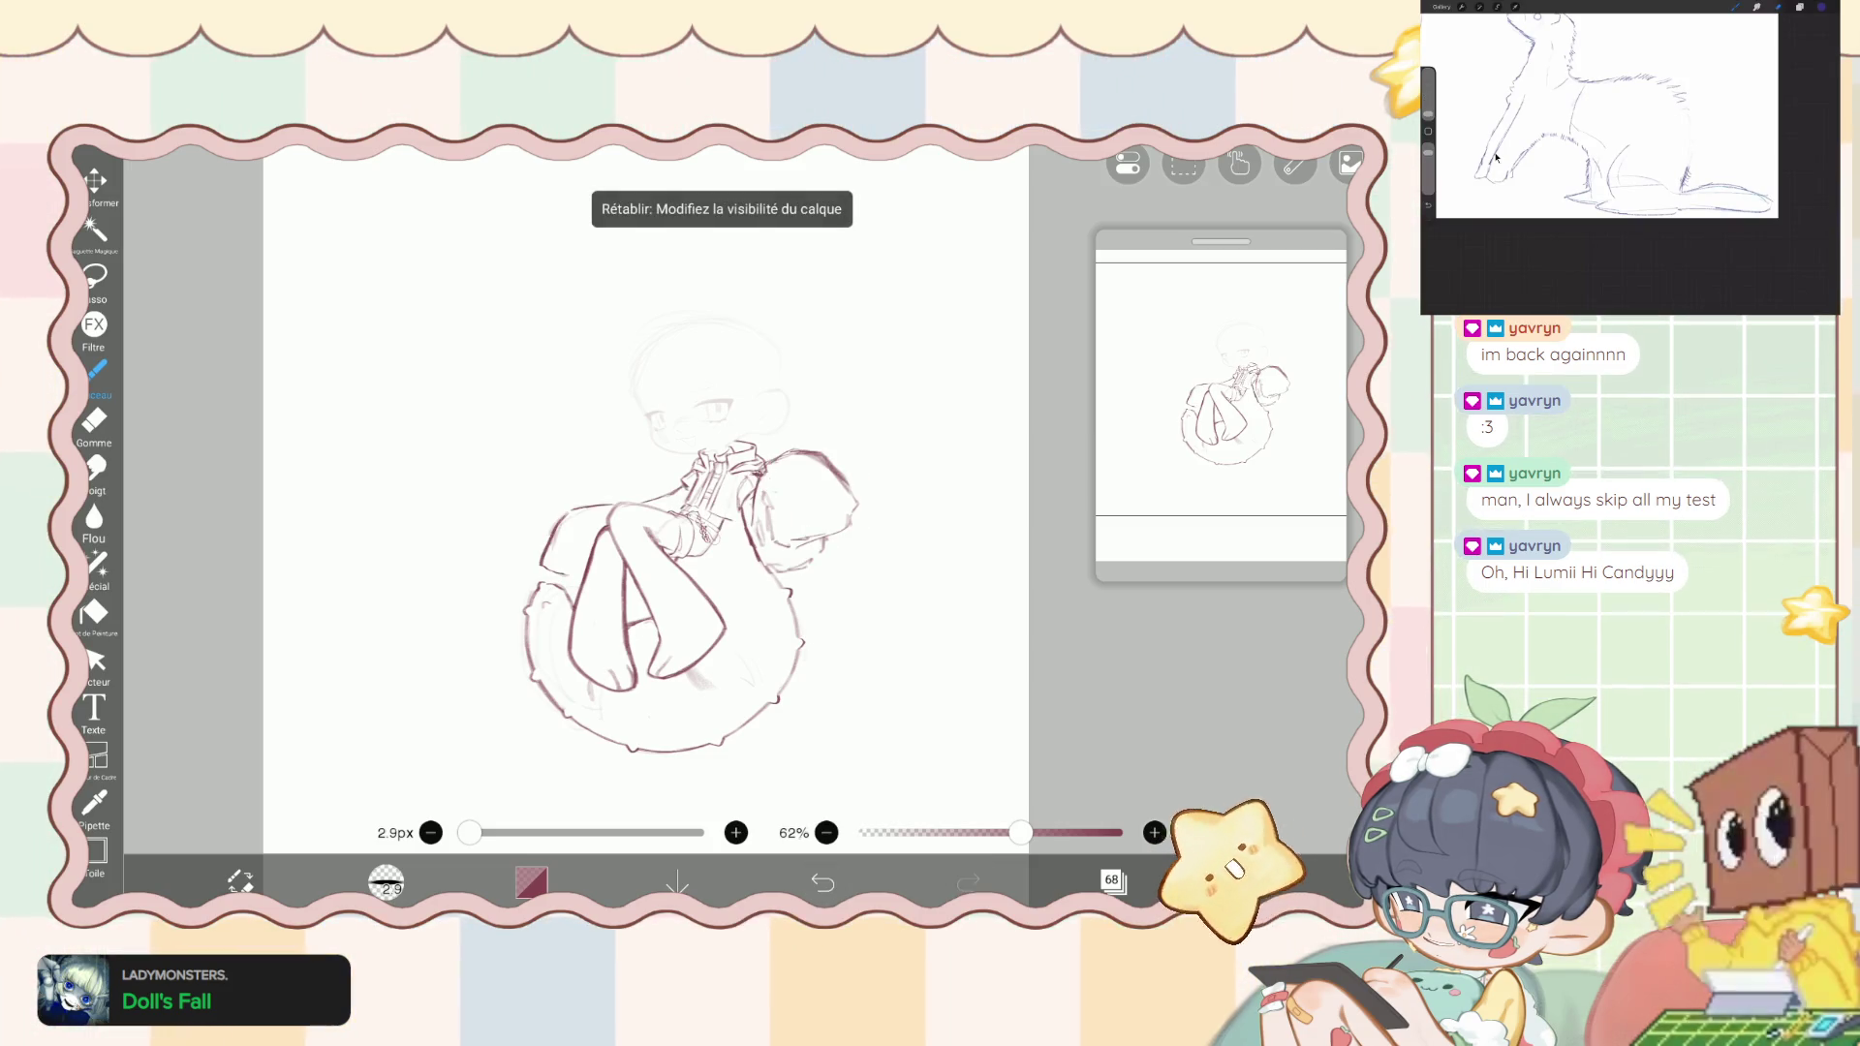
{"action": "left_click", "coordinate": [822, 882]}
{"action": "left_click", "coordinate": [968, 882]}
{"action": "left_click", "coordinate": [822, 882]}
{"action": "left_click", "coordinate": [968, 881]}
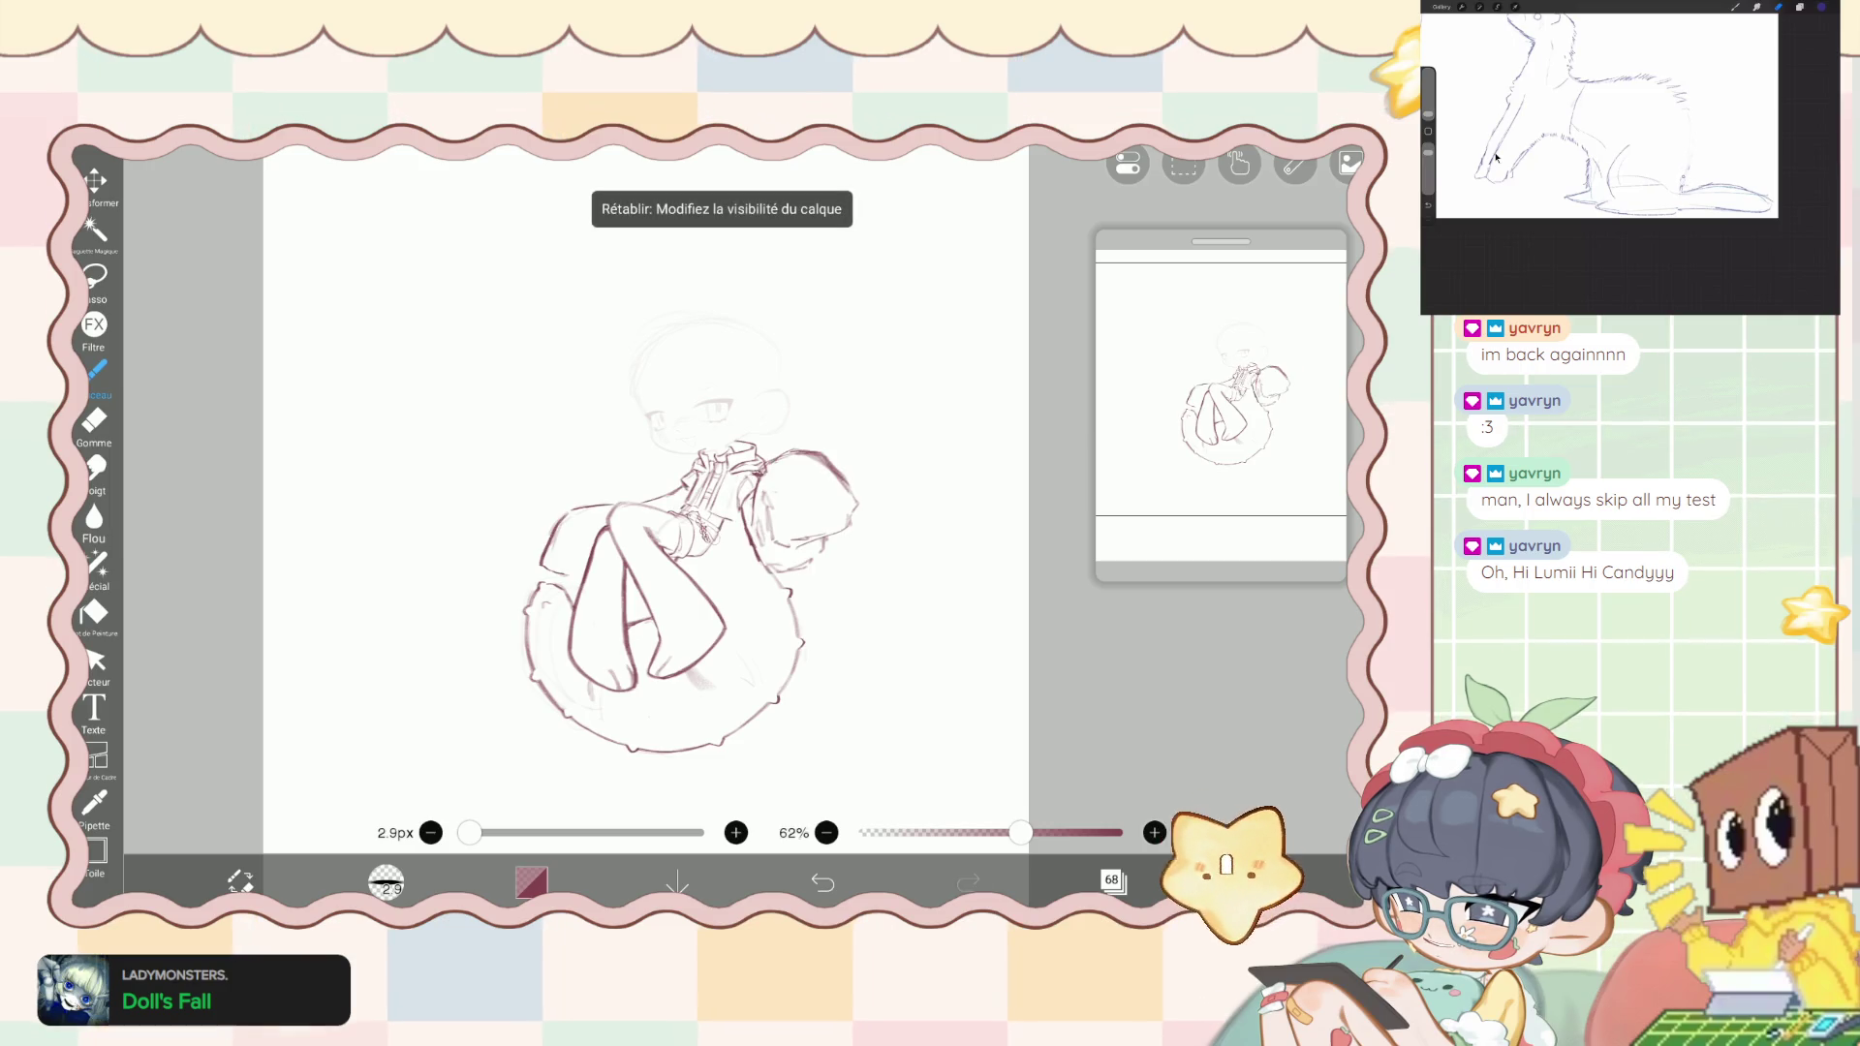
{"action": "left_click", "coordinate": [822, 882]}
{"action": "left_click", "coordinate": [968, 881]}
{"action": "left_click", "coordinate": [822, 881]}
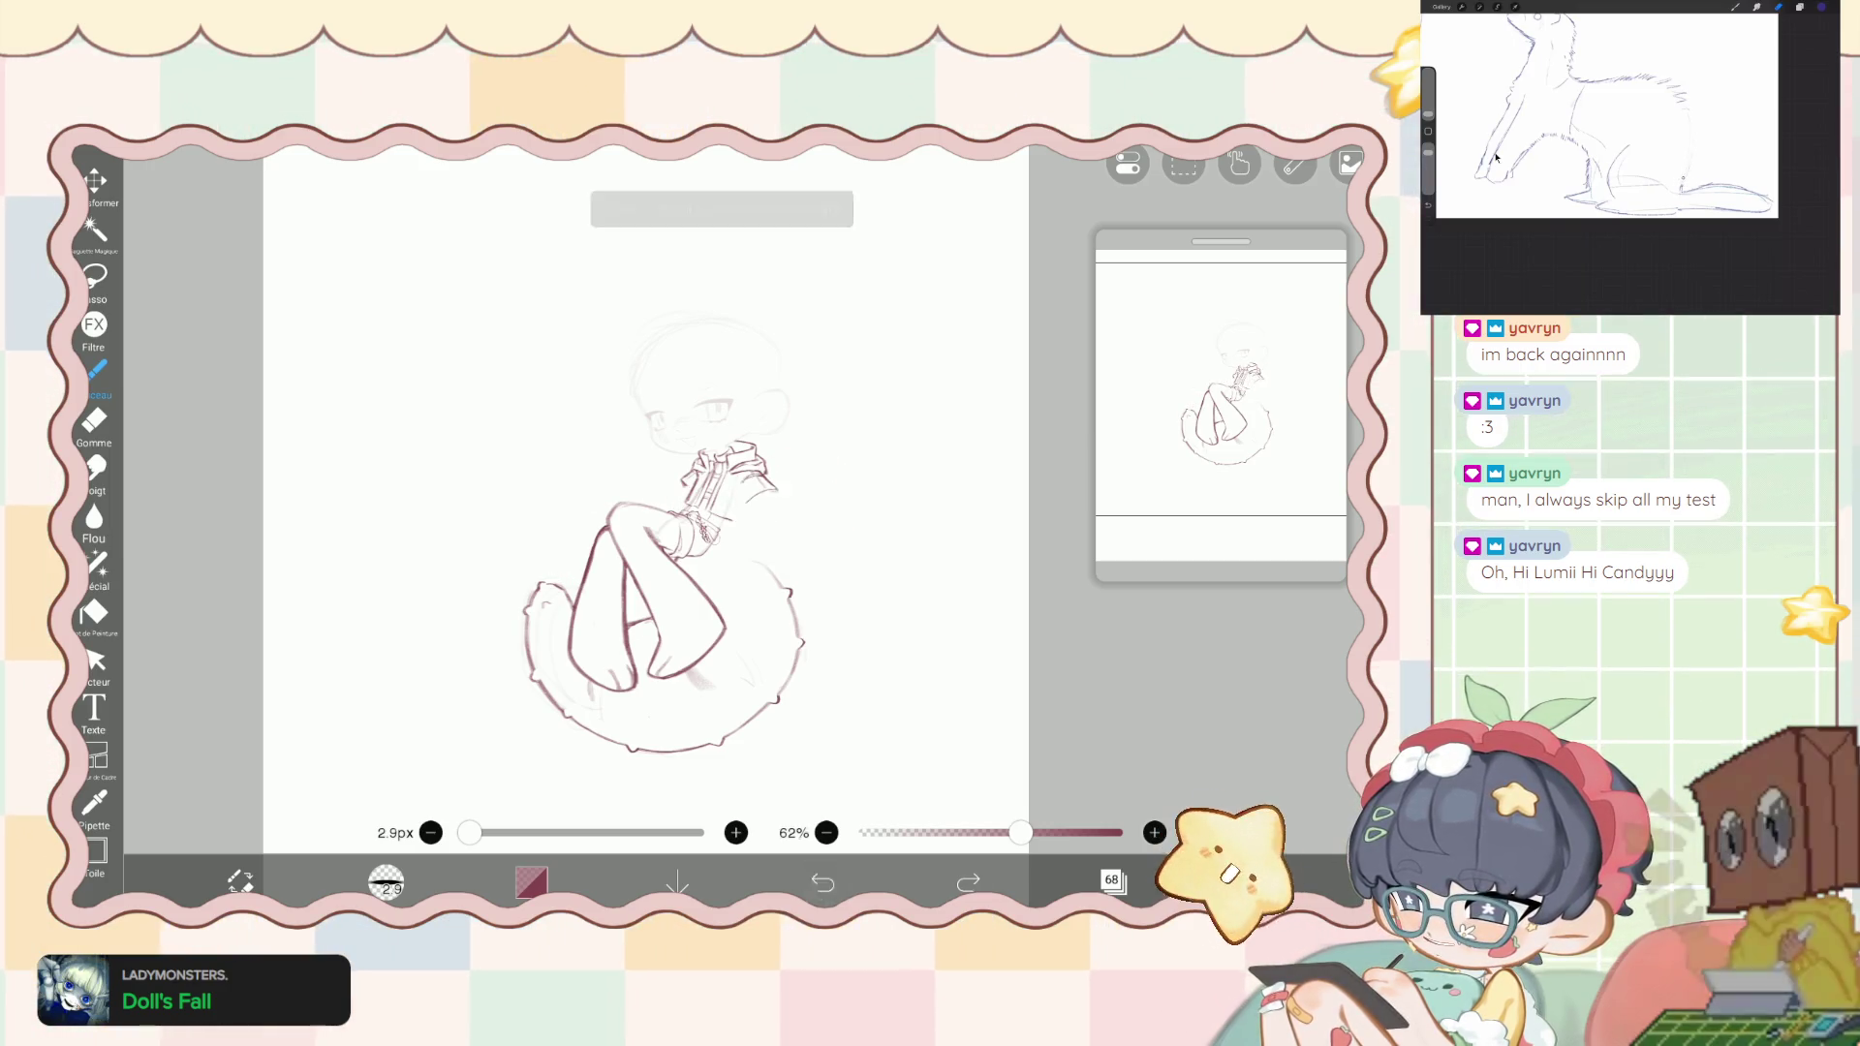
{"action": "left_click", "coordinate": [967, 882]}
- In the layers list, collapse the upper folder and expand the second folder
{"action": "left_click", "coordinate": [1113, 879]}
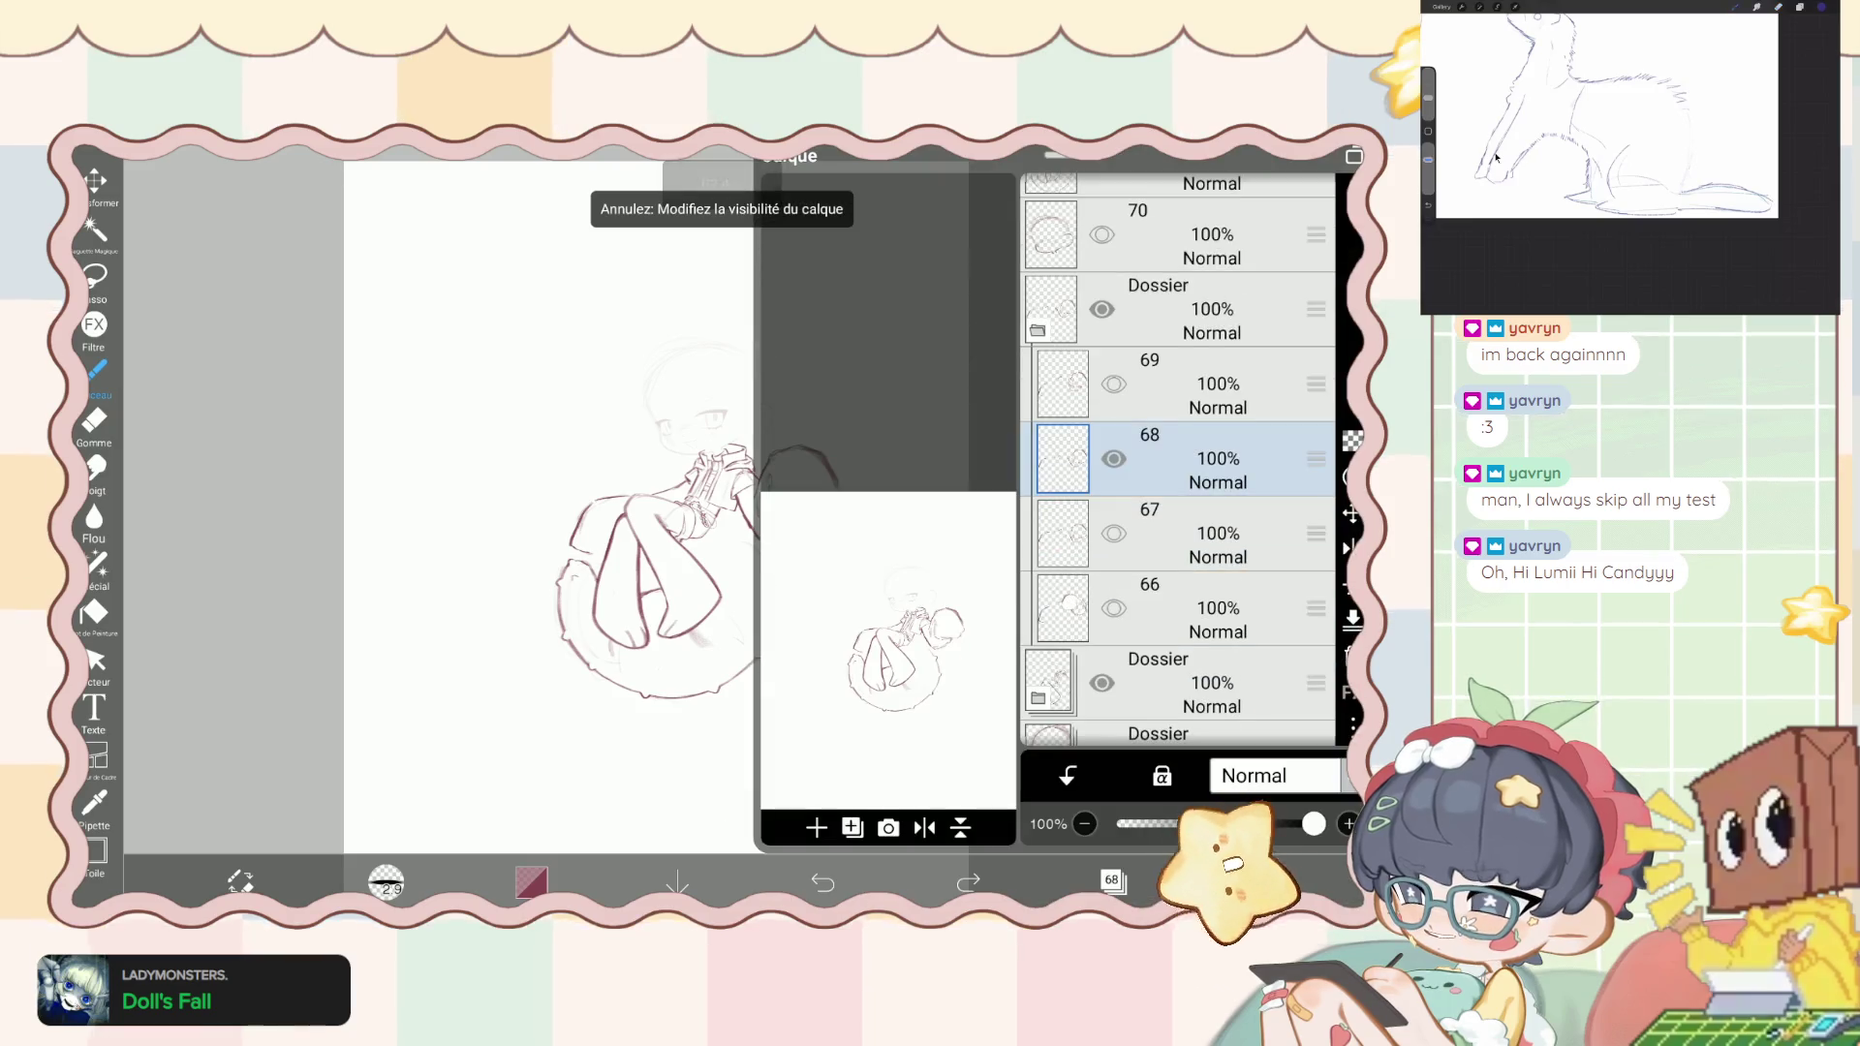
{"action": "scroll", "coordinate": [1176, 460], "scroll_direction": "up", "scroll_amount": 3}
{"action": "scroll", "coordinate": [1177, 460], "scroll_direction": "down", "scroll_amount": 8}
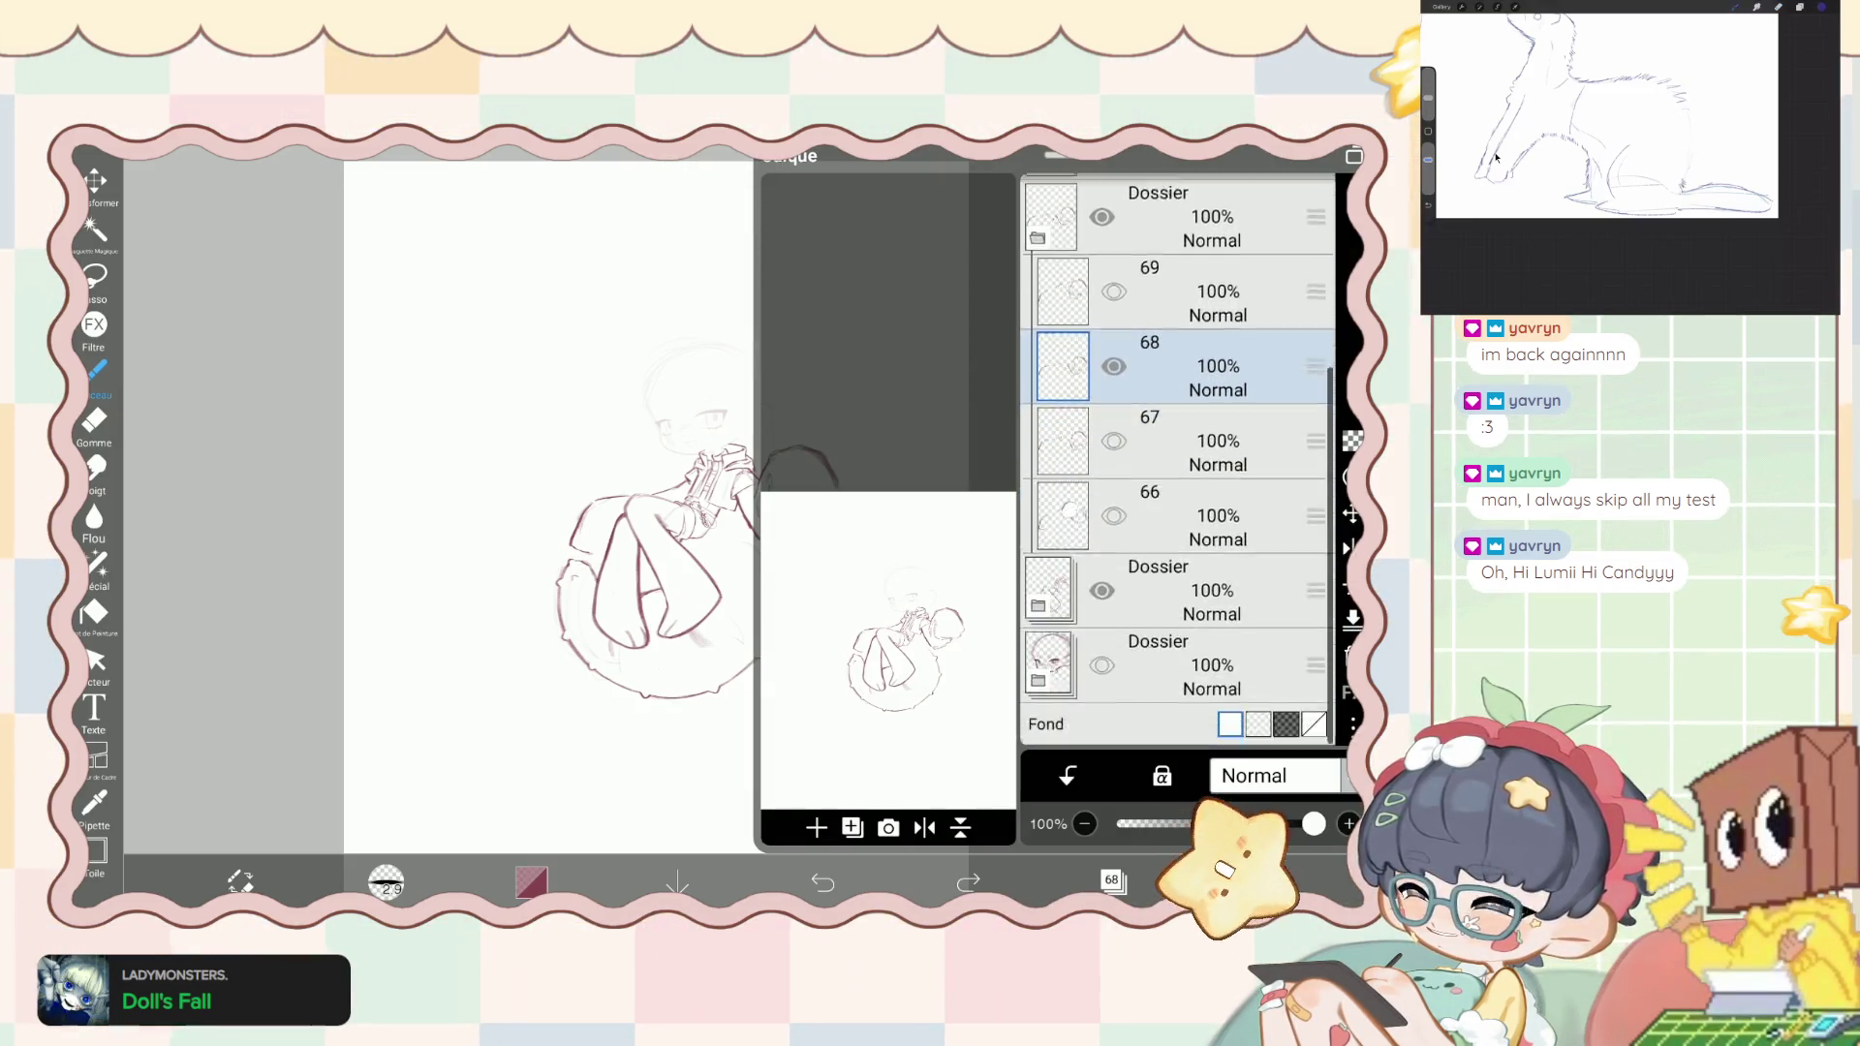
{"action": "scroll", "coordinate": [1177, 460], "scroll_direction": "up", "scroll_amount": 5}
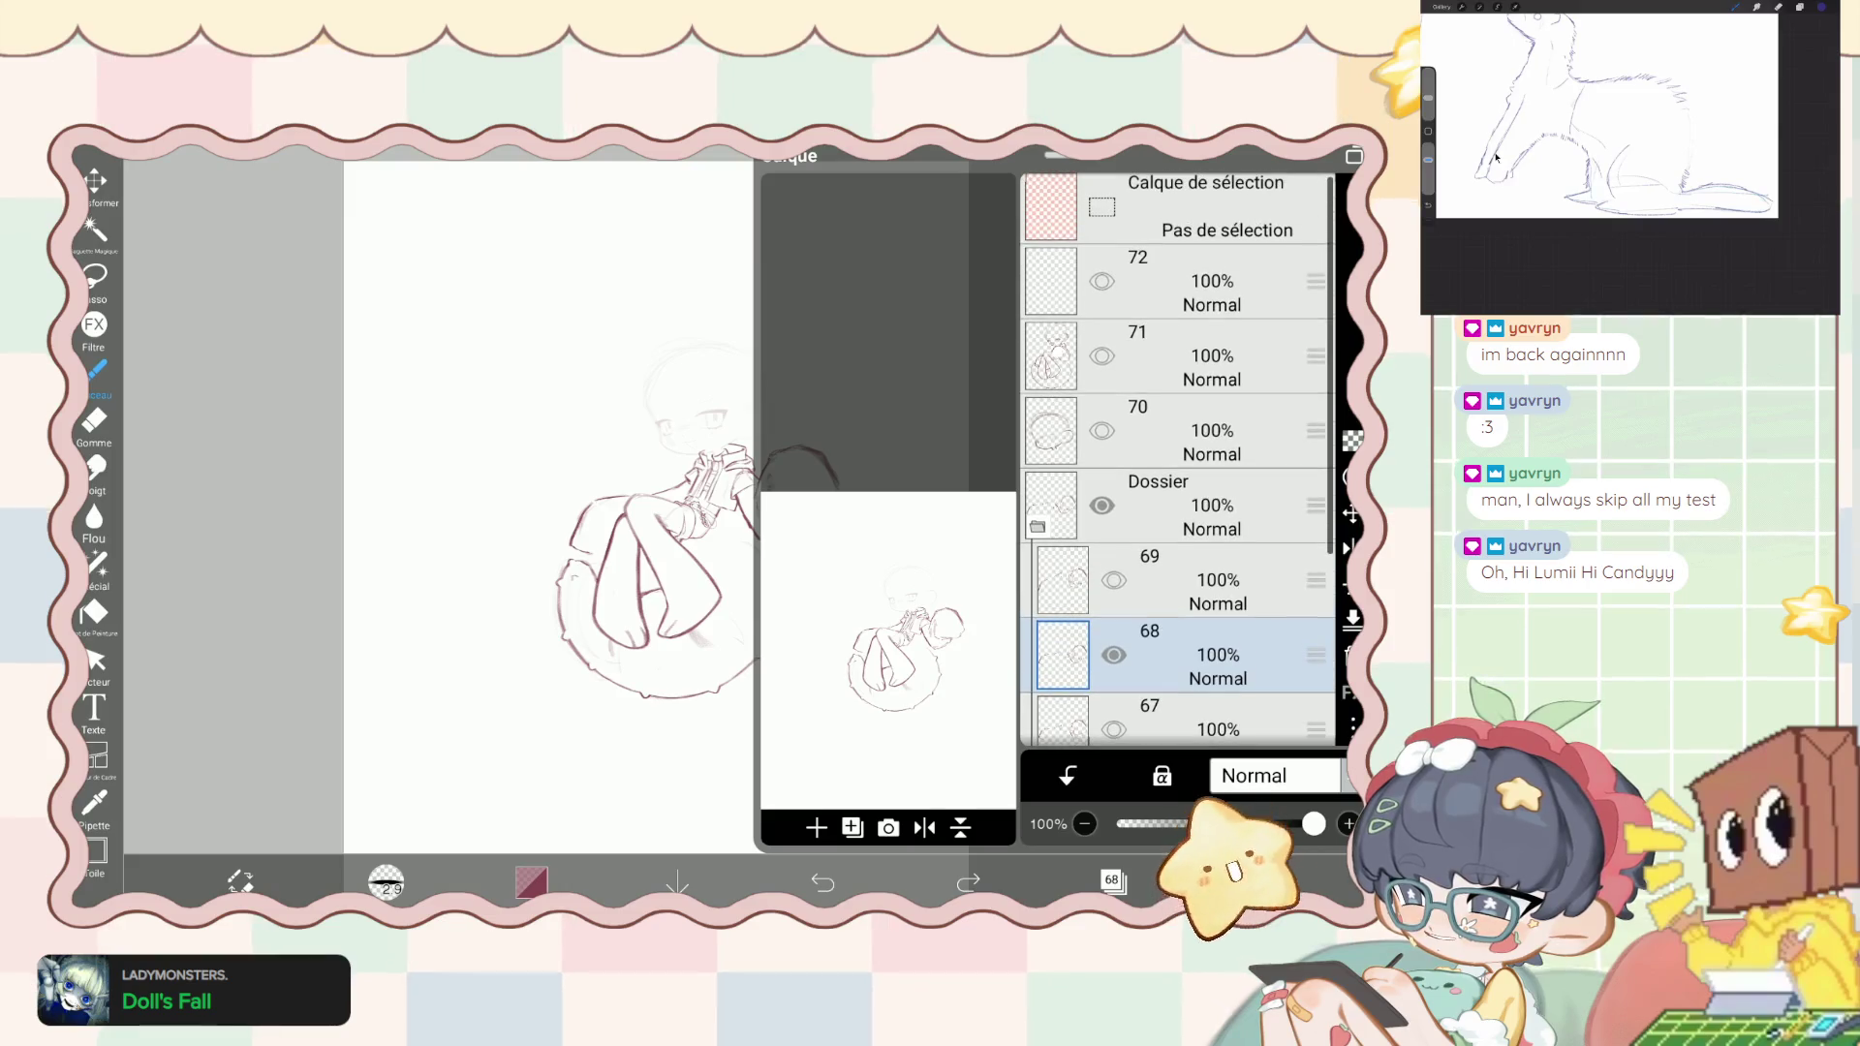
{"action": "left_click", "coordinate": [1037, 526]}
{"action": "scroll", "coordinate": [1176, 460], "scroll_direction": "down", "scroll_amount": 2}
{"action": "left_click", "coordinate": [1037, 474]}
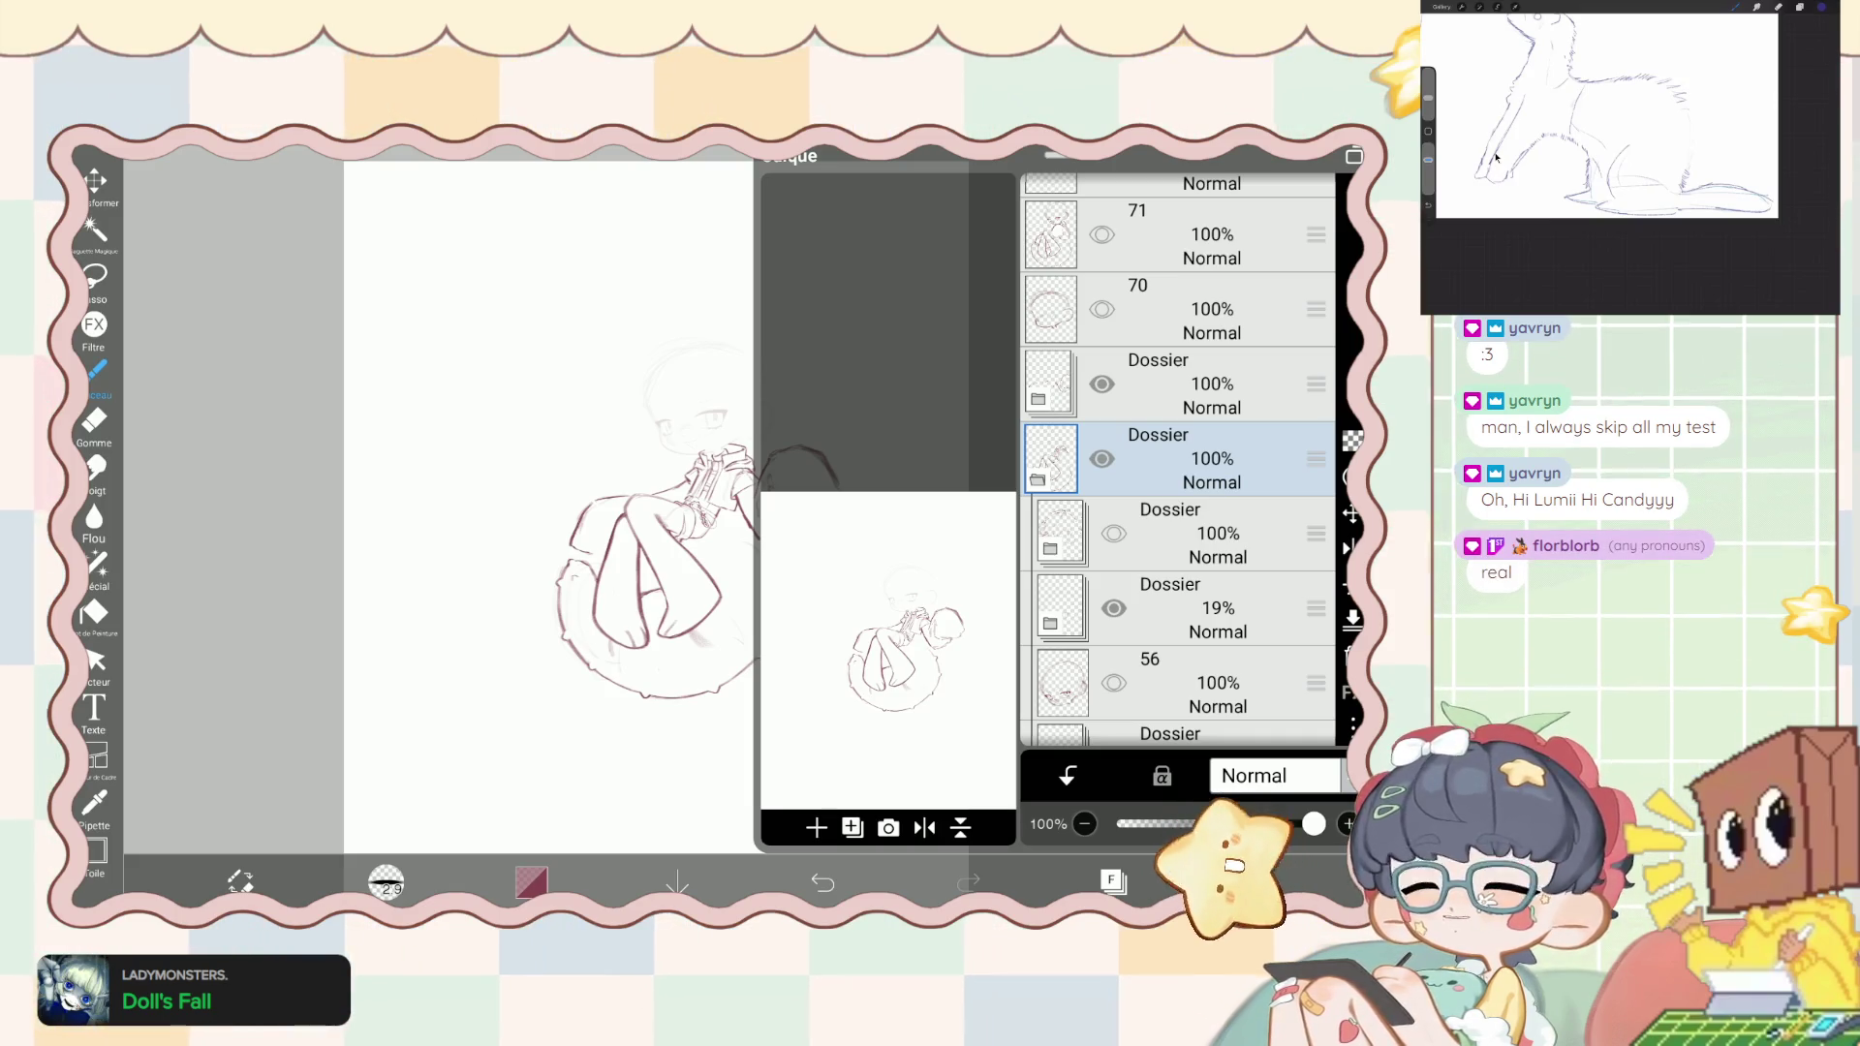
- Toggle visibility of the 19% sketch folder and layer 70, undoing each change and a stray stroke
{"action": "scroll", "coordinate": [1177, 460], "scroll_direction": "up", "scroll_amount": 1}
{"action": "left_click", "coordinate": [1114, 647]}
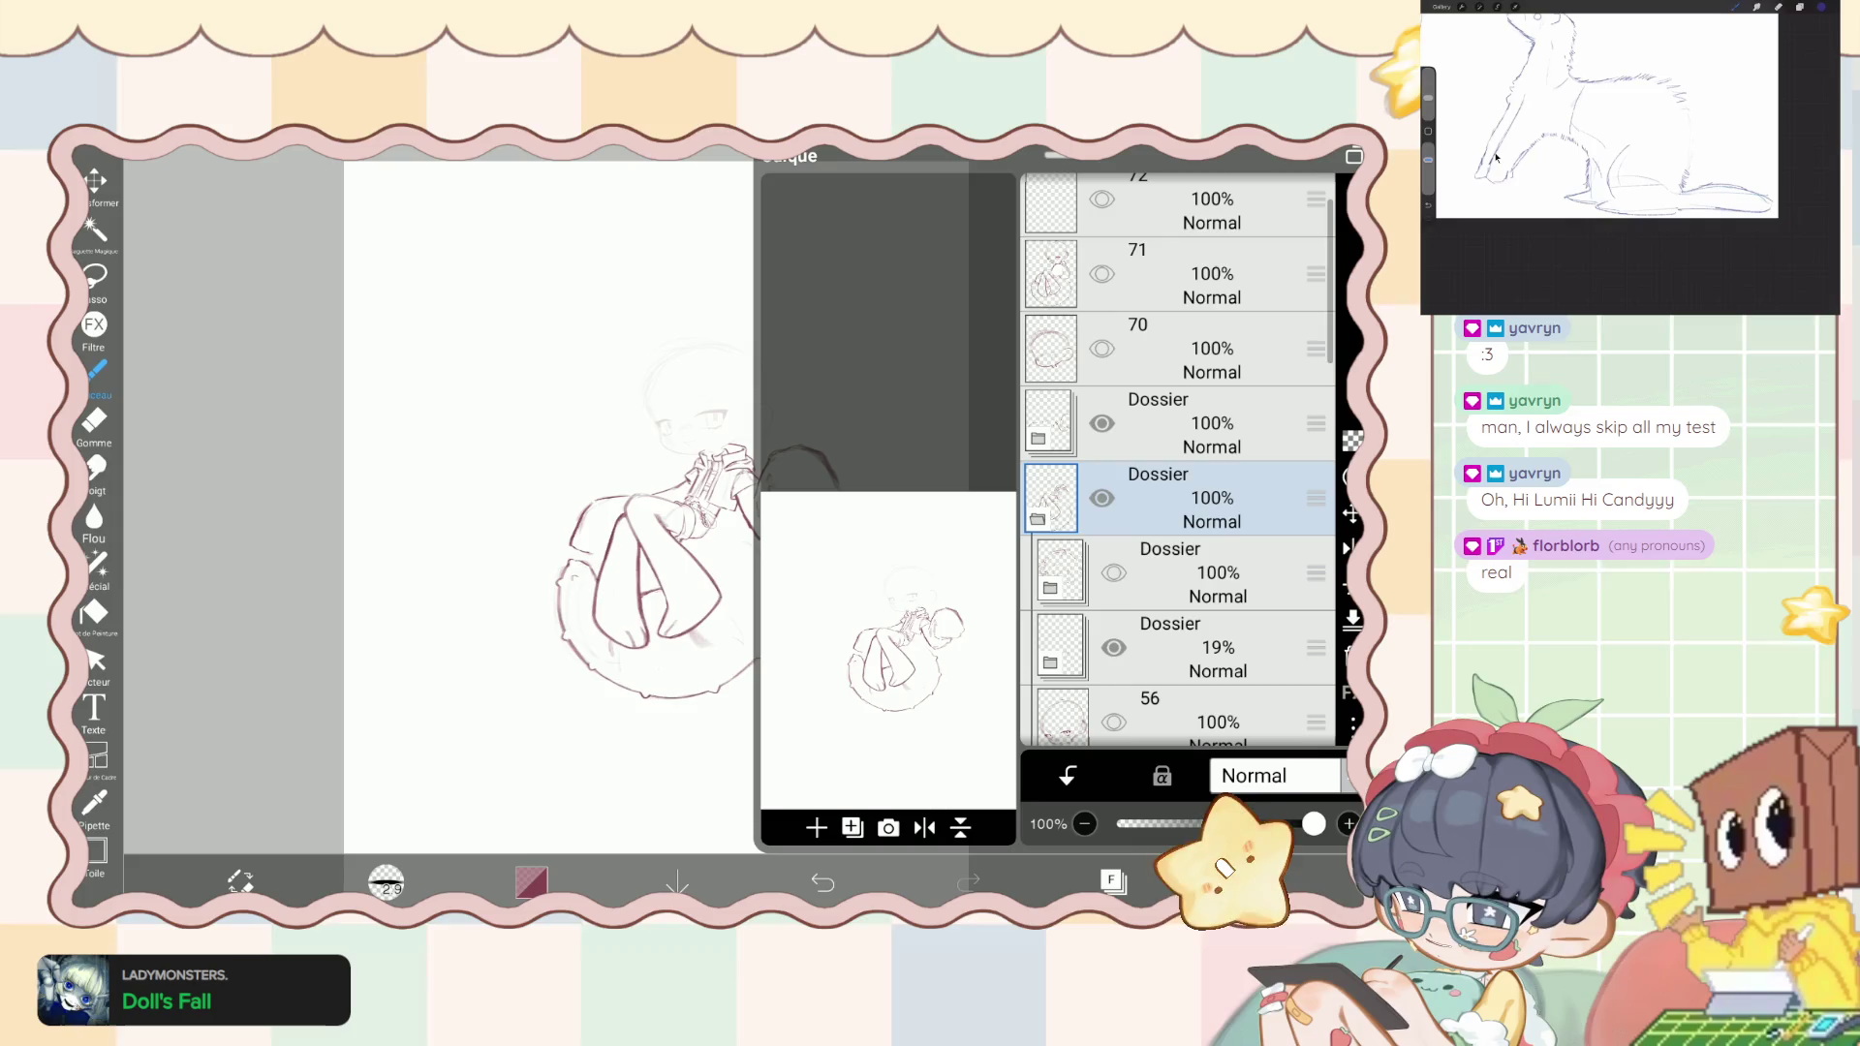
{"action": "key", "text": "ctrl+z"}
{"action": "scroll", "coordinate": [1177, 460], "scroll_direction": "up", "scroll_amount": 1}
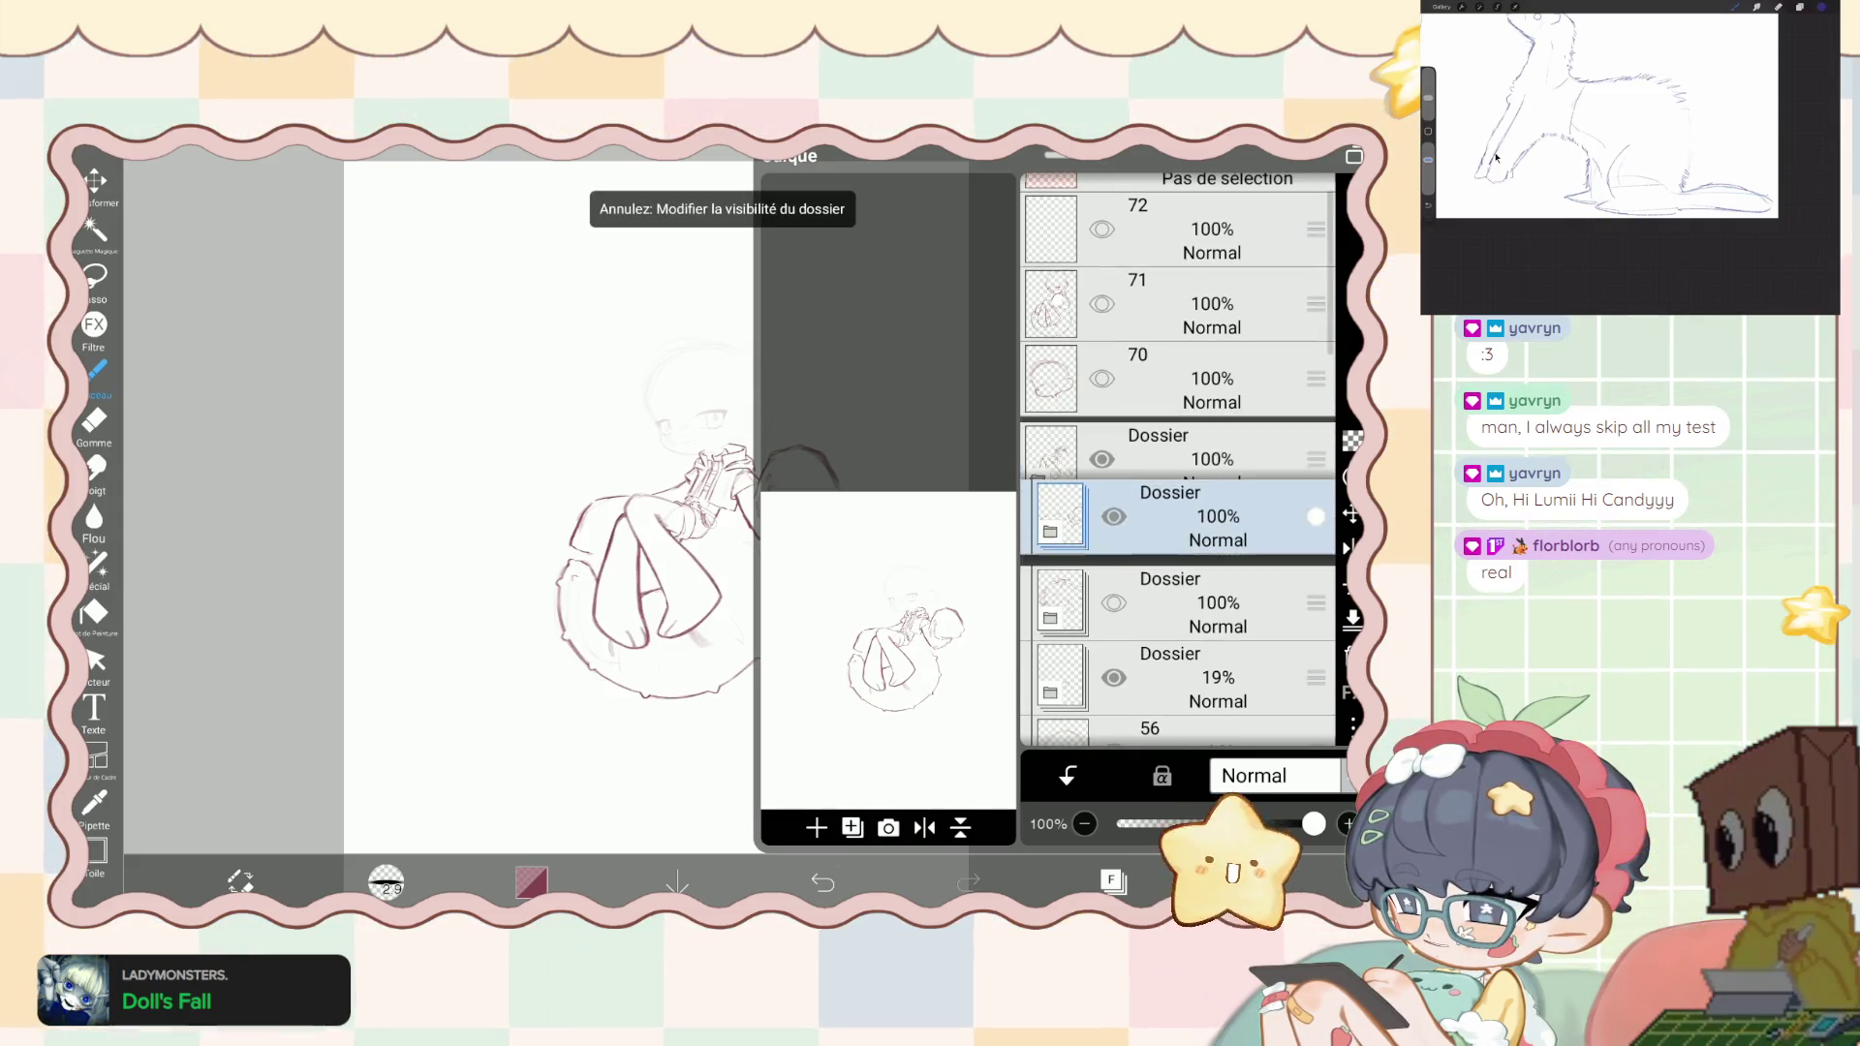
{"action": "left_click", "coordinate": [1101, 378]}
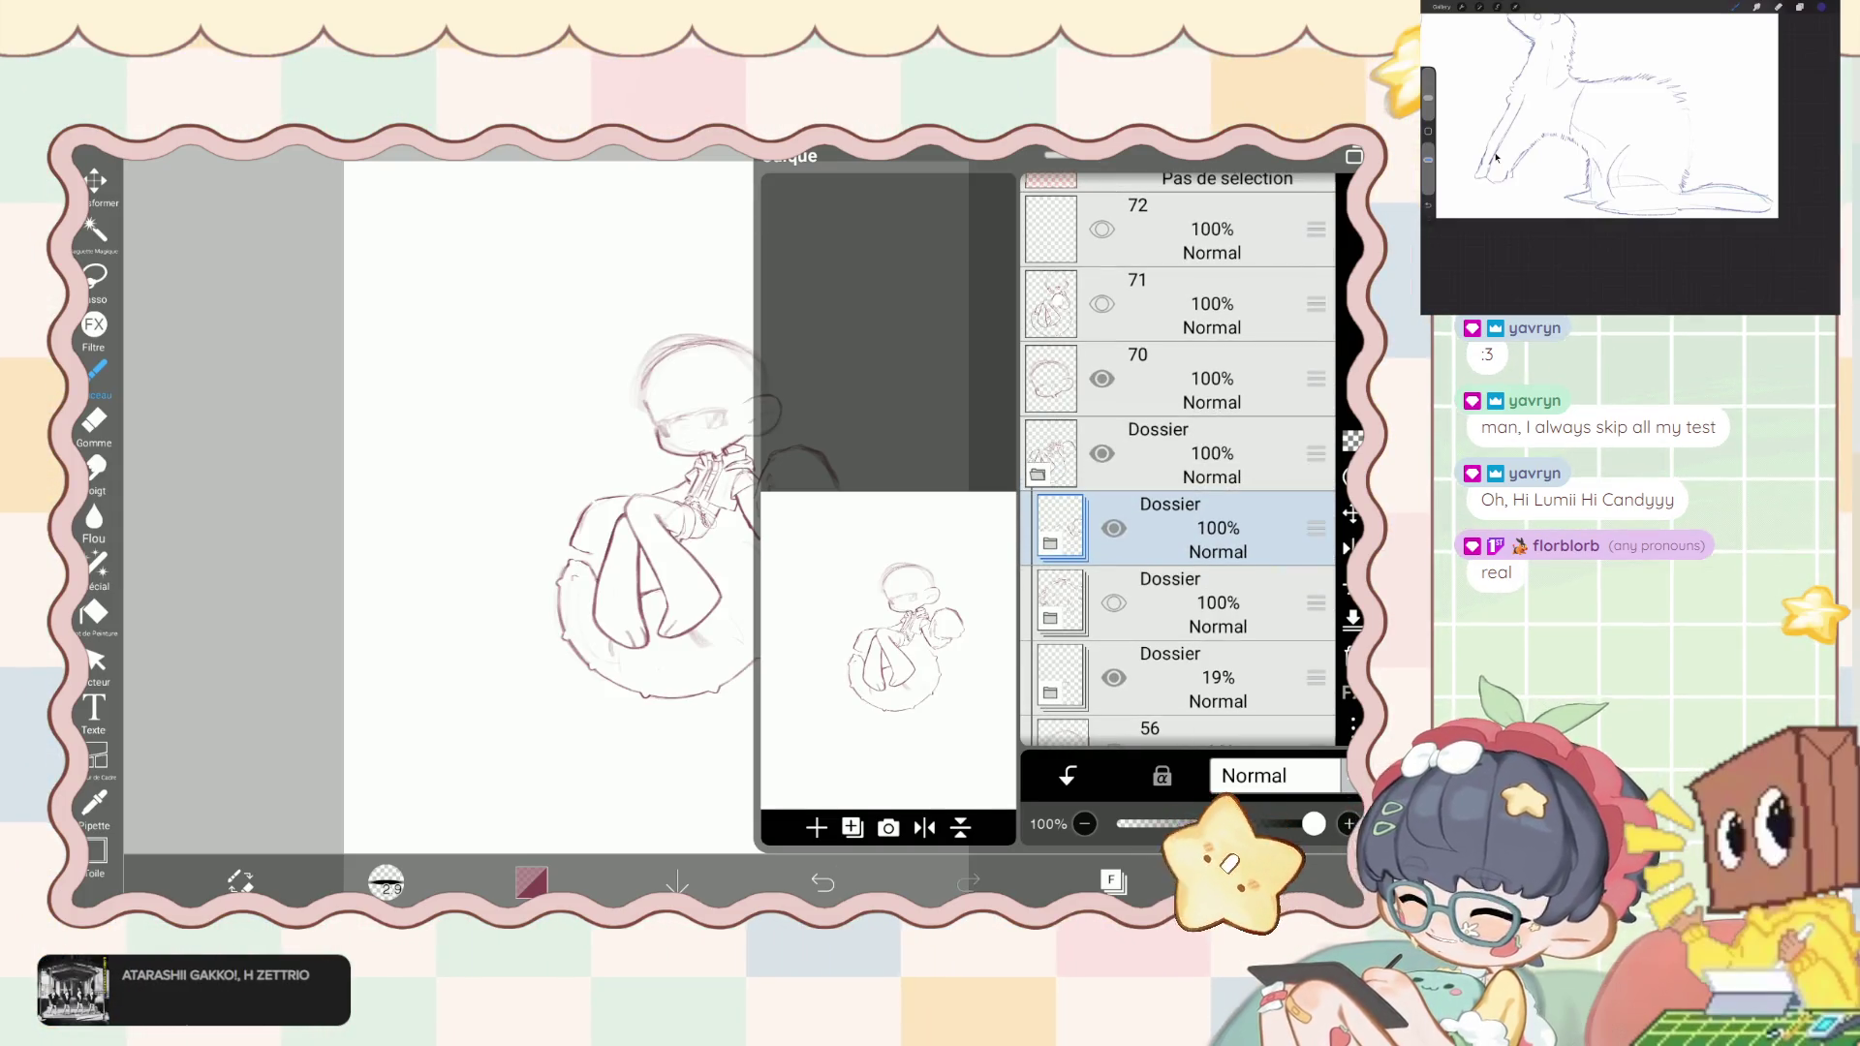
{"action": "key", "text": "ctrl+z"}
{"action": "scroll", "coordinate": [1177, 460], "scroll_direction": "up", "scroll_amount": 1}
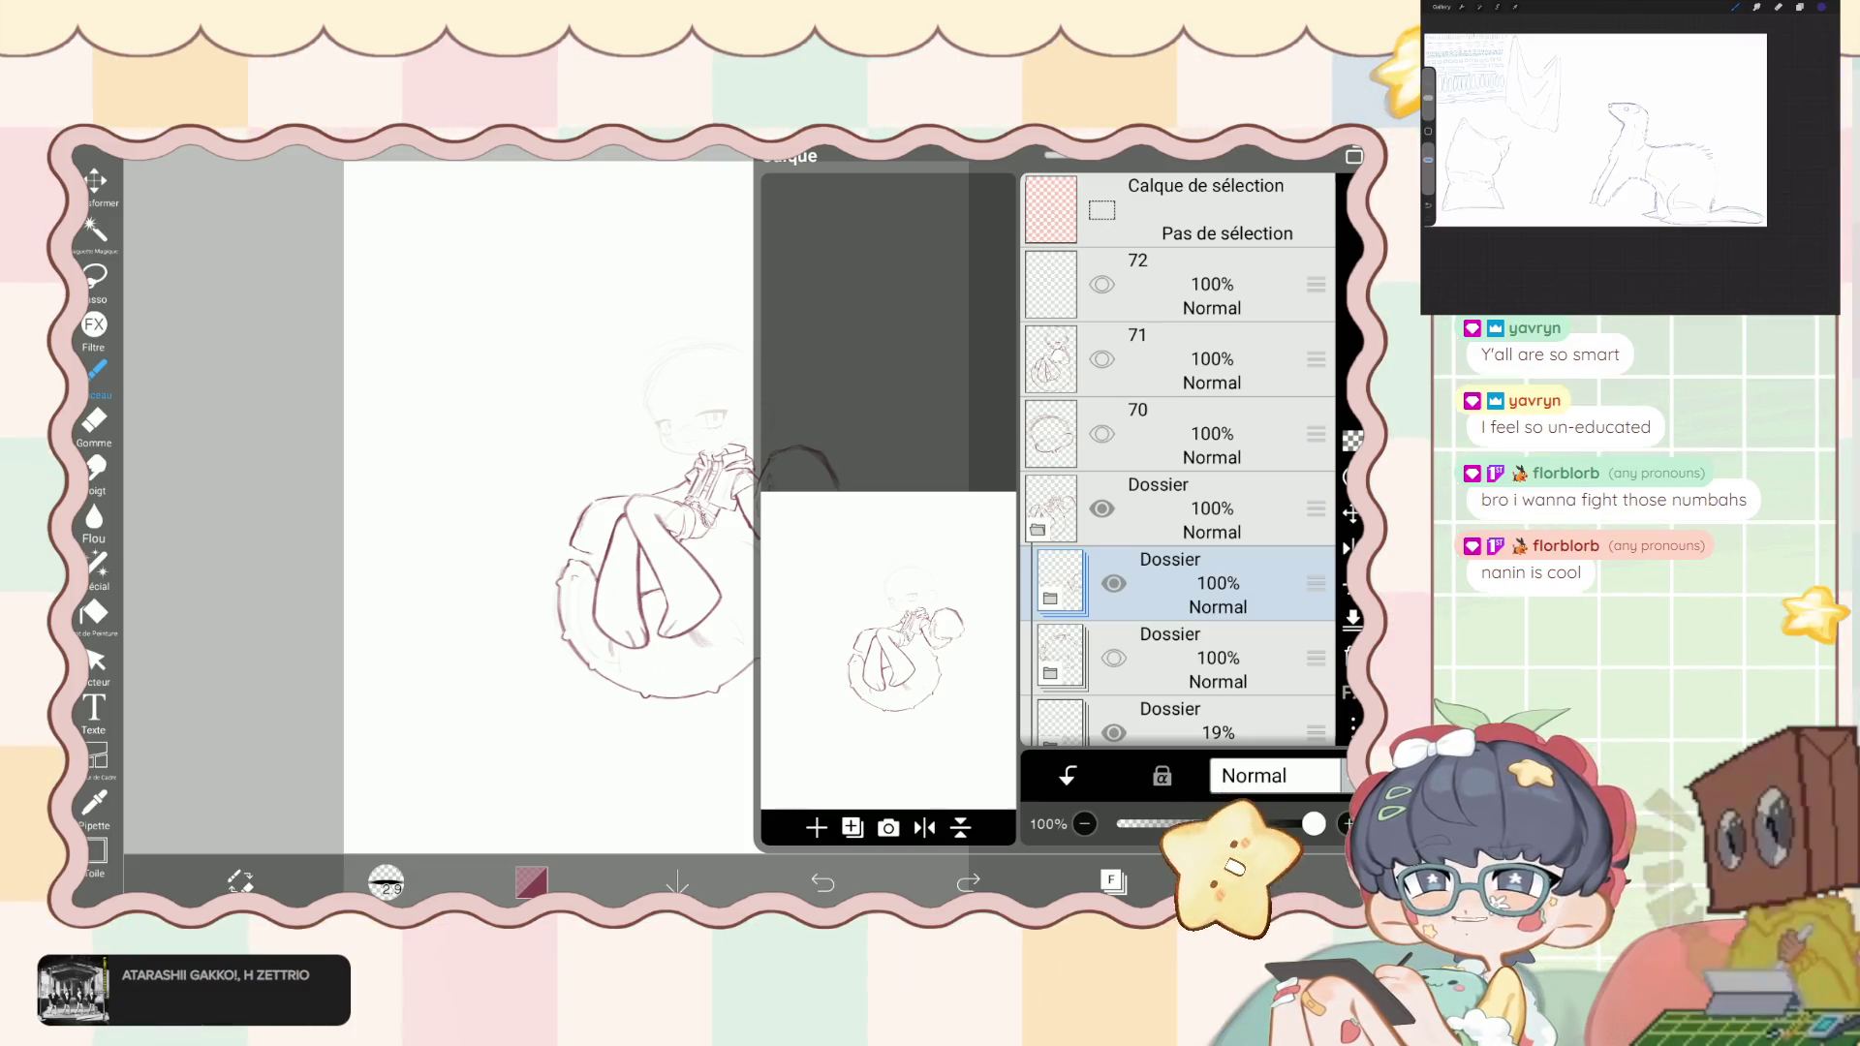
{"action": "key", "text": "ctrl+z"}
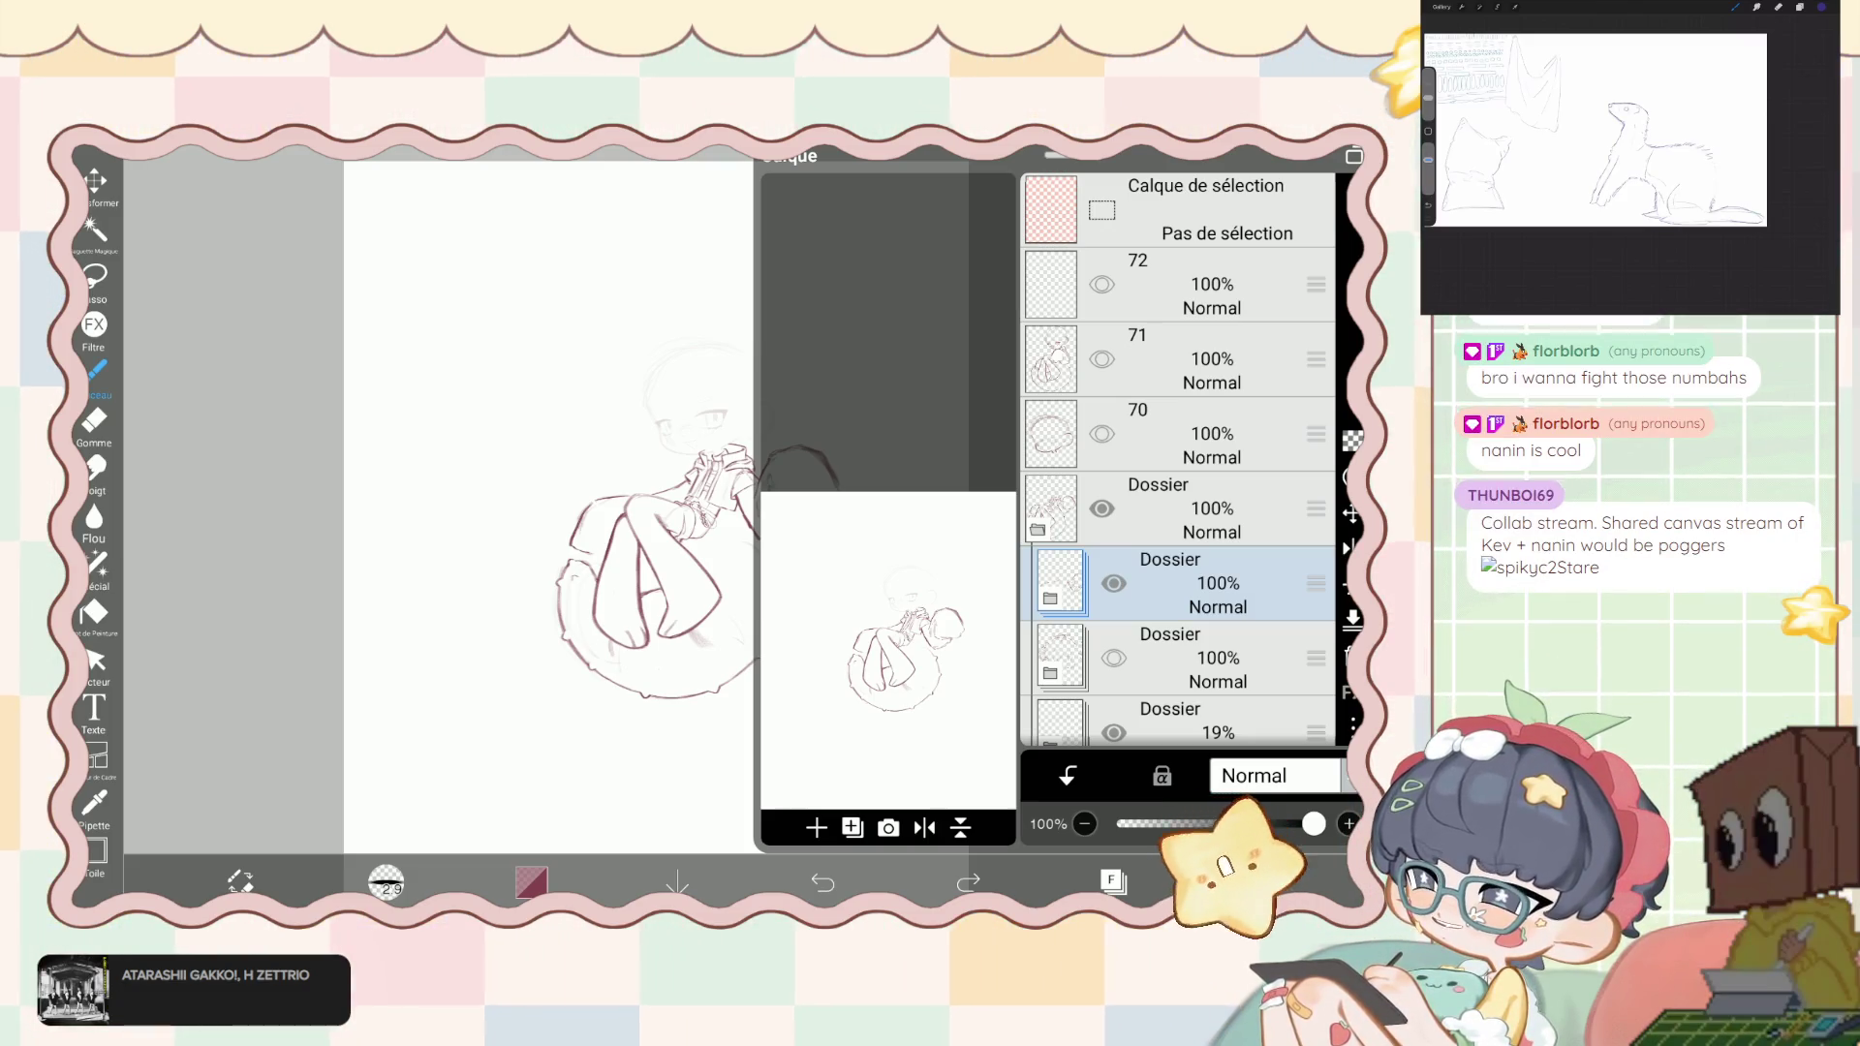
{"action": "key", "text": "ctrl+z"}
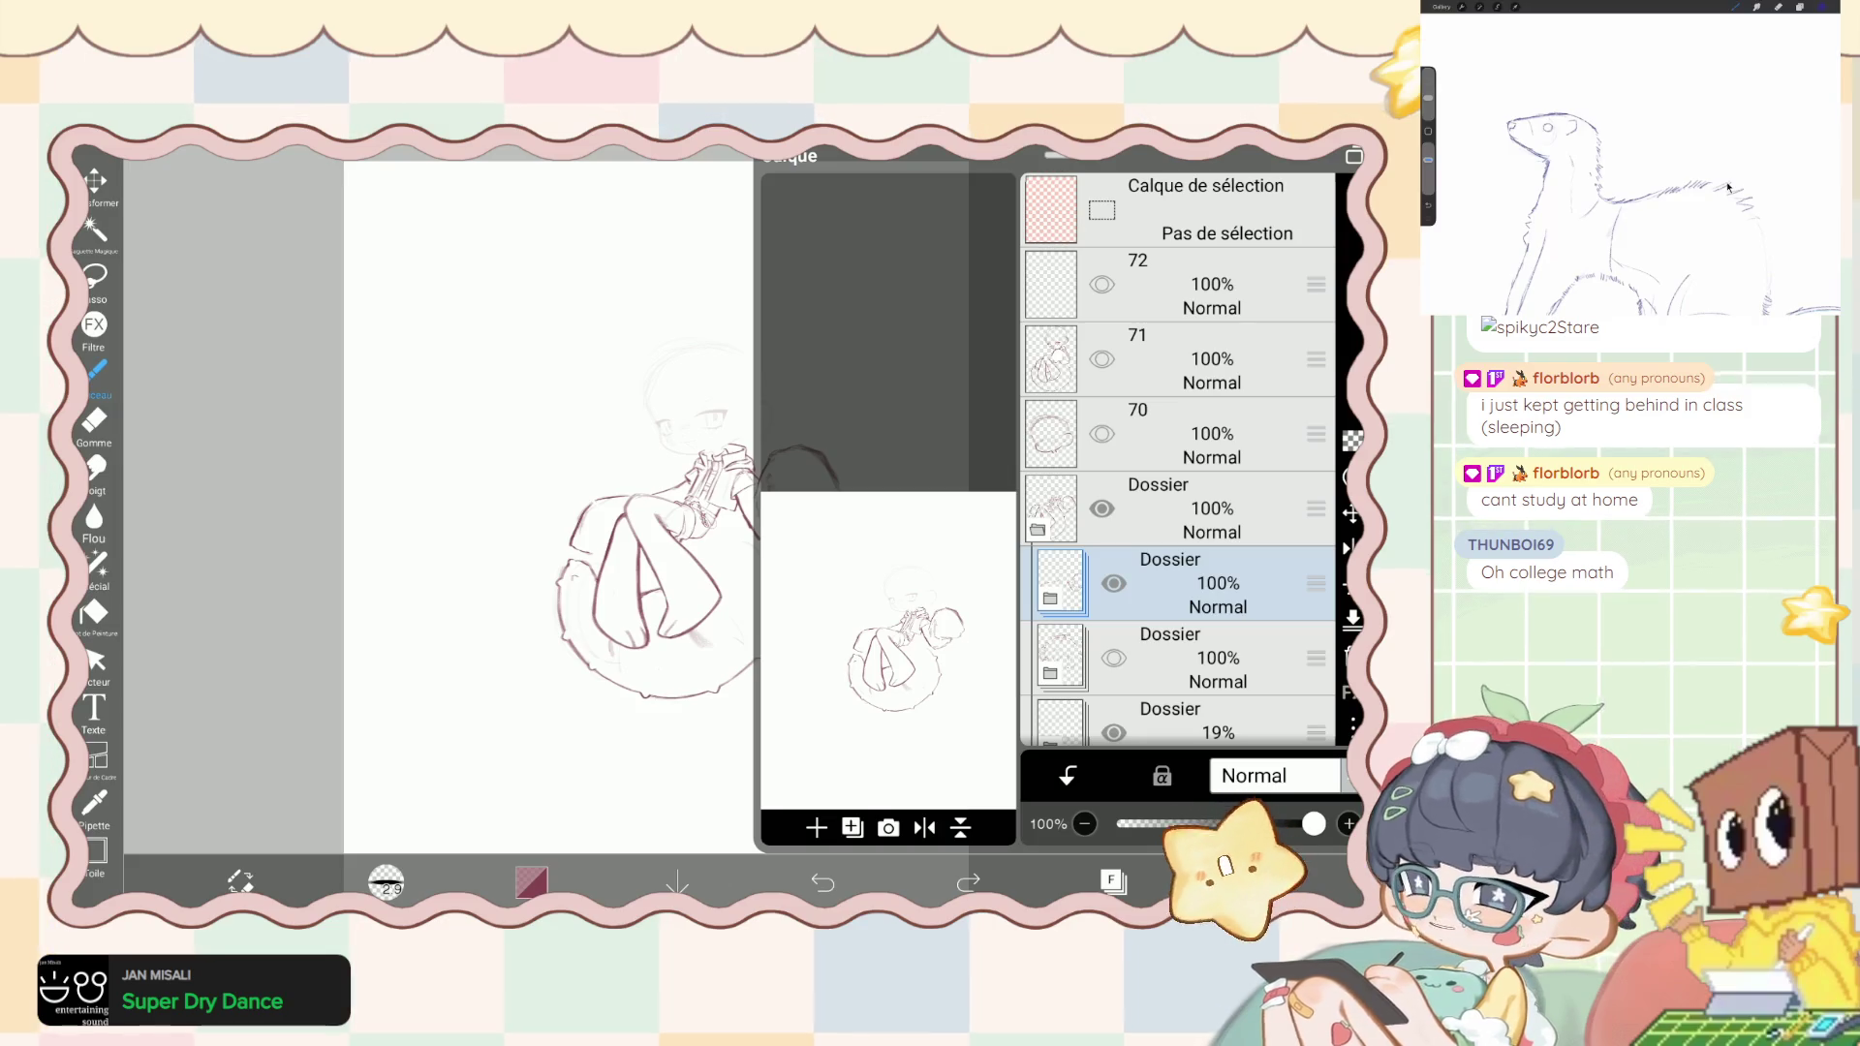
{"action": "key", "text": "ctrl+z"}
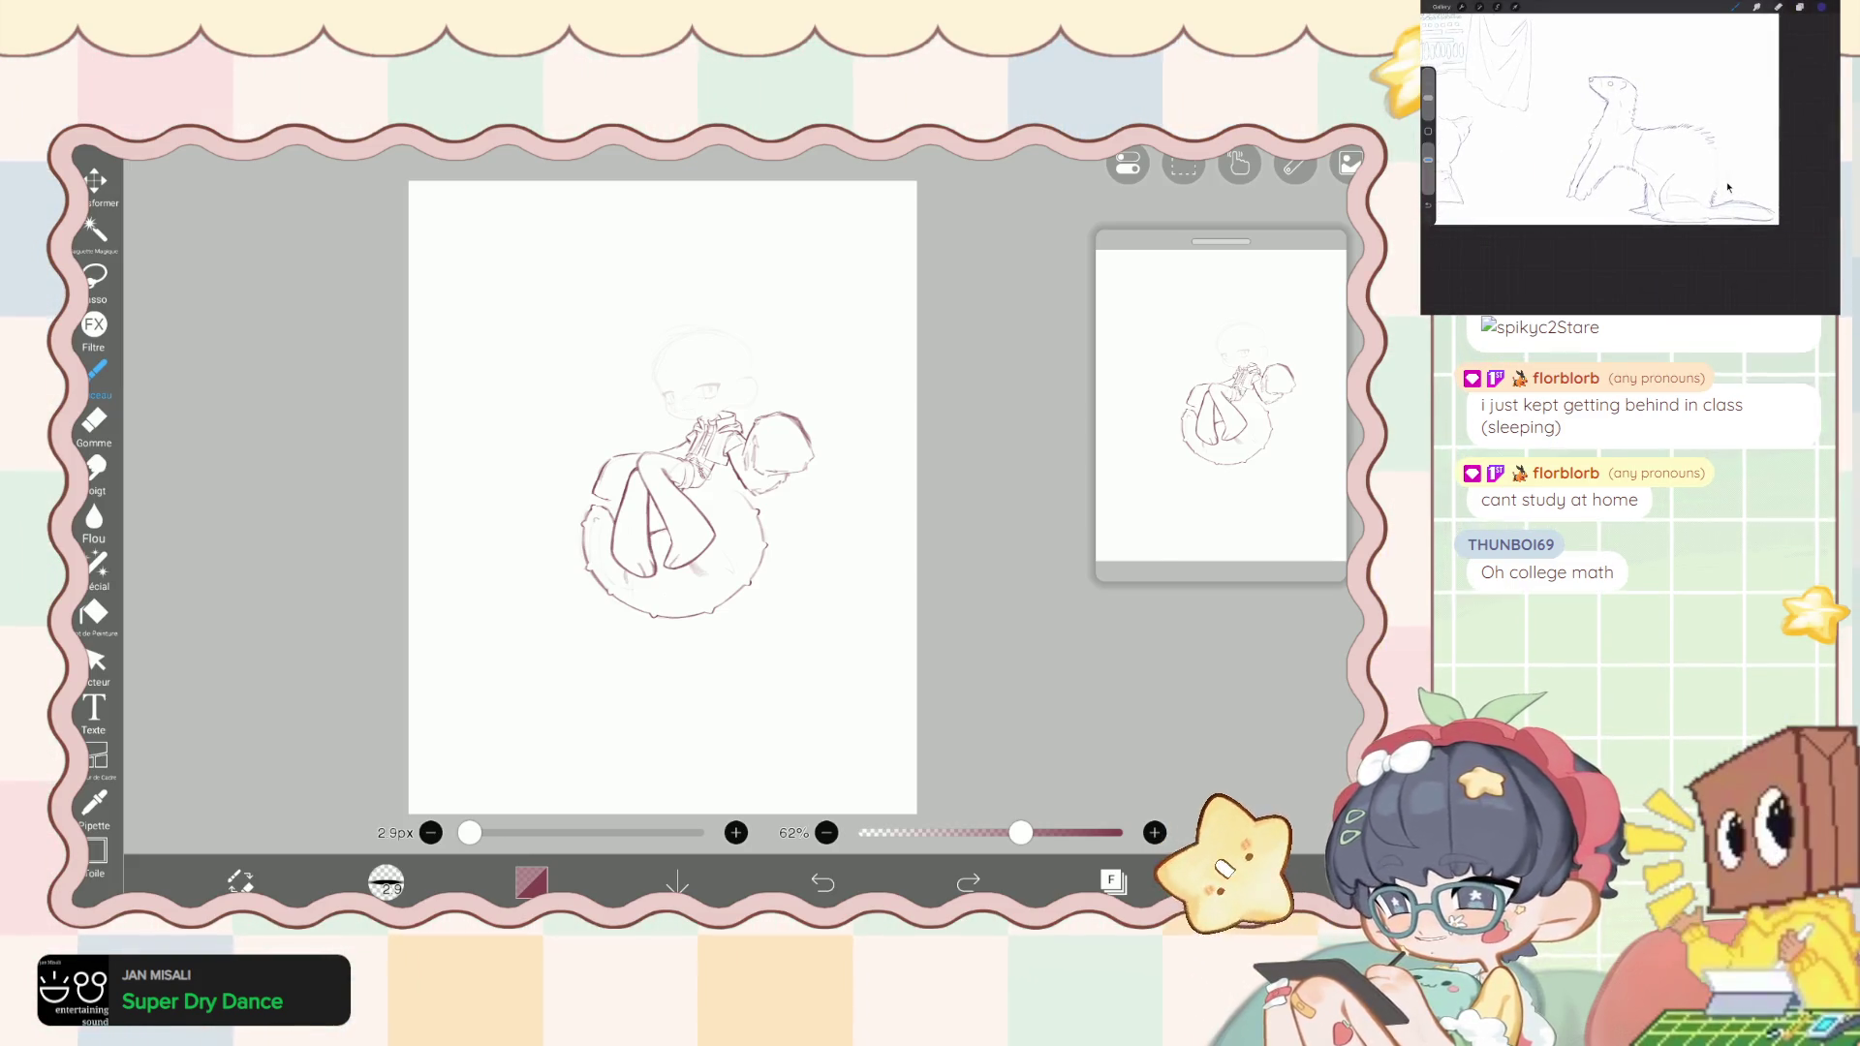
- Raise the 19% sketch folder's opacity to 100% to reveal the head sketch
{"action": "left_click", "coordinate": [1113, 881]}
{"action": "scroll", "coordinate": [1176, 460], "scroll_direction": "up", "scroll_amount": 3}
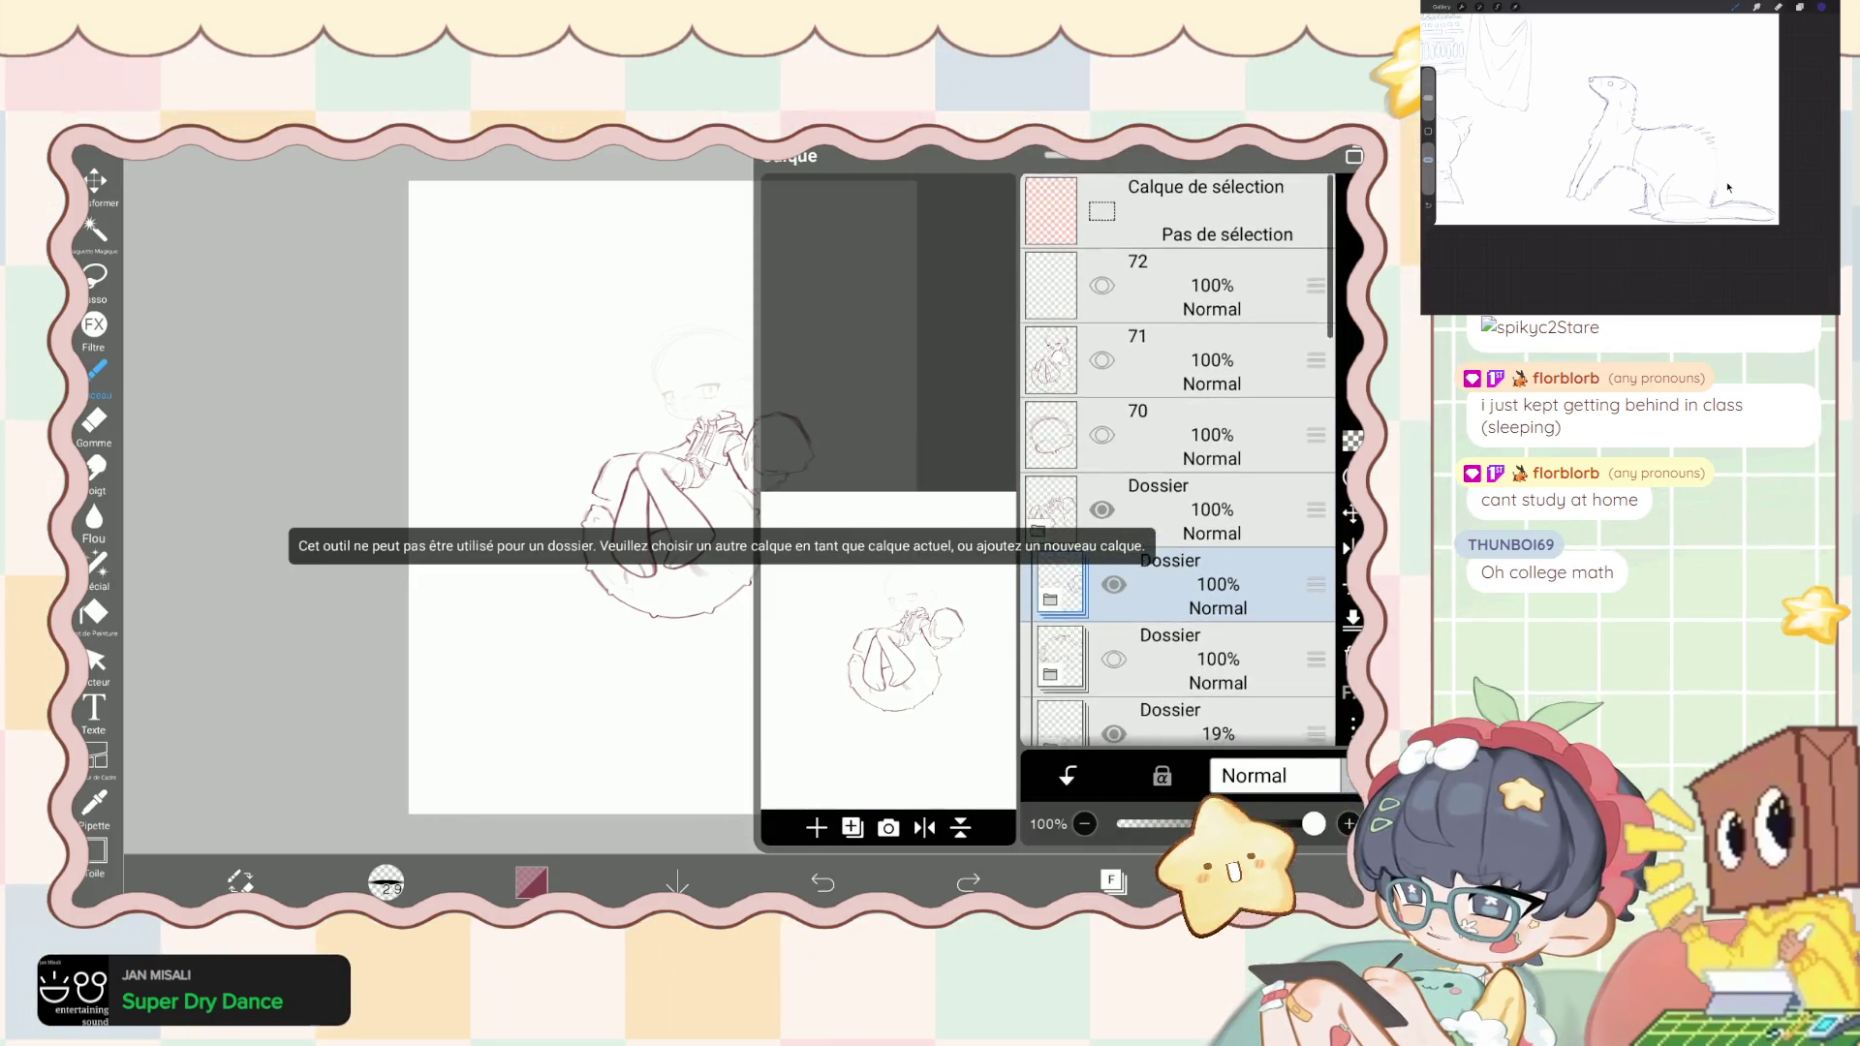
{"action": "scroll", "coordinate": [1177, 460], "scroll_direction": "down", "scroll_amount": 3}
{"action": "scroll", "coordinate": [1177, 460], "scroll_direction": "down", "scroll_amount": 1}
{"action": "left_click", "coordinate": [1177, 540]}
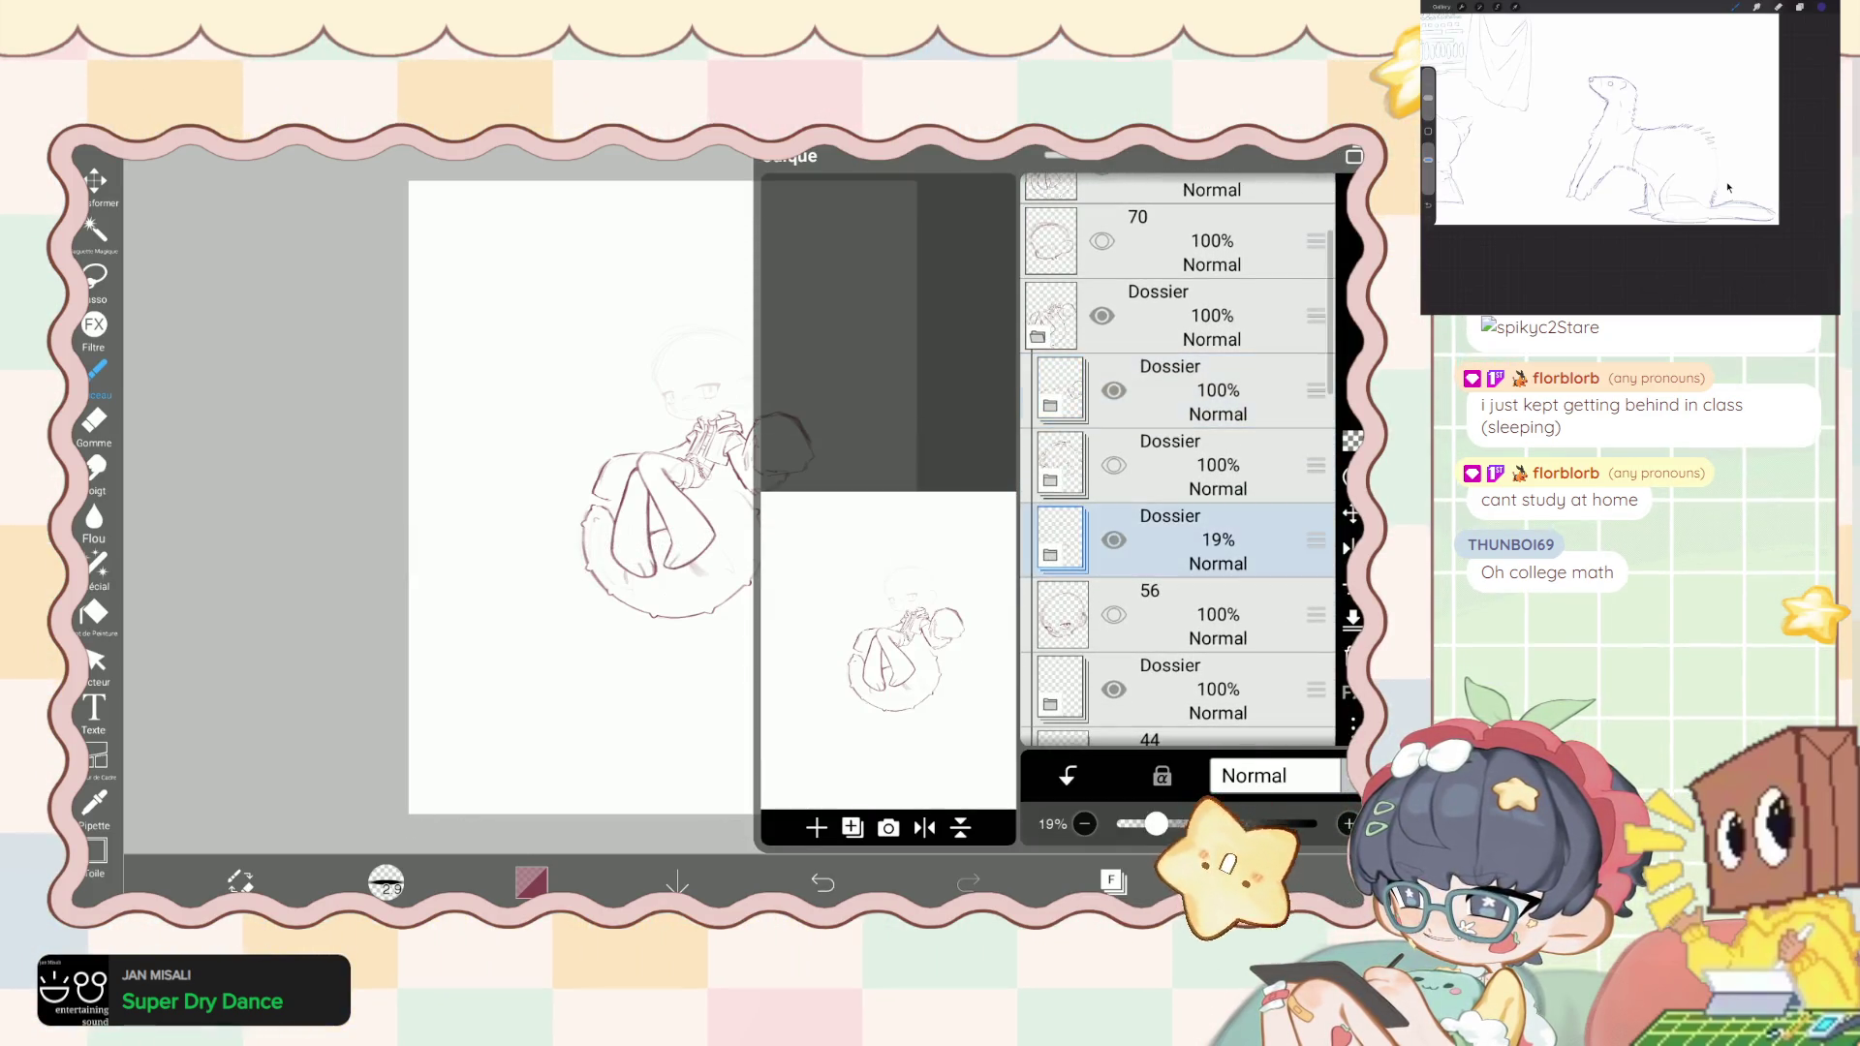
{"action": "left_click_drag", "start_coordinate": [1154, 823], "coordinate": [1314, 823]}
{"action": "left_click", "coordinate": [1113, 881]}
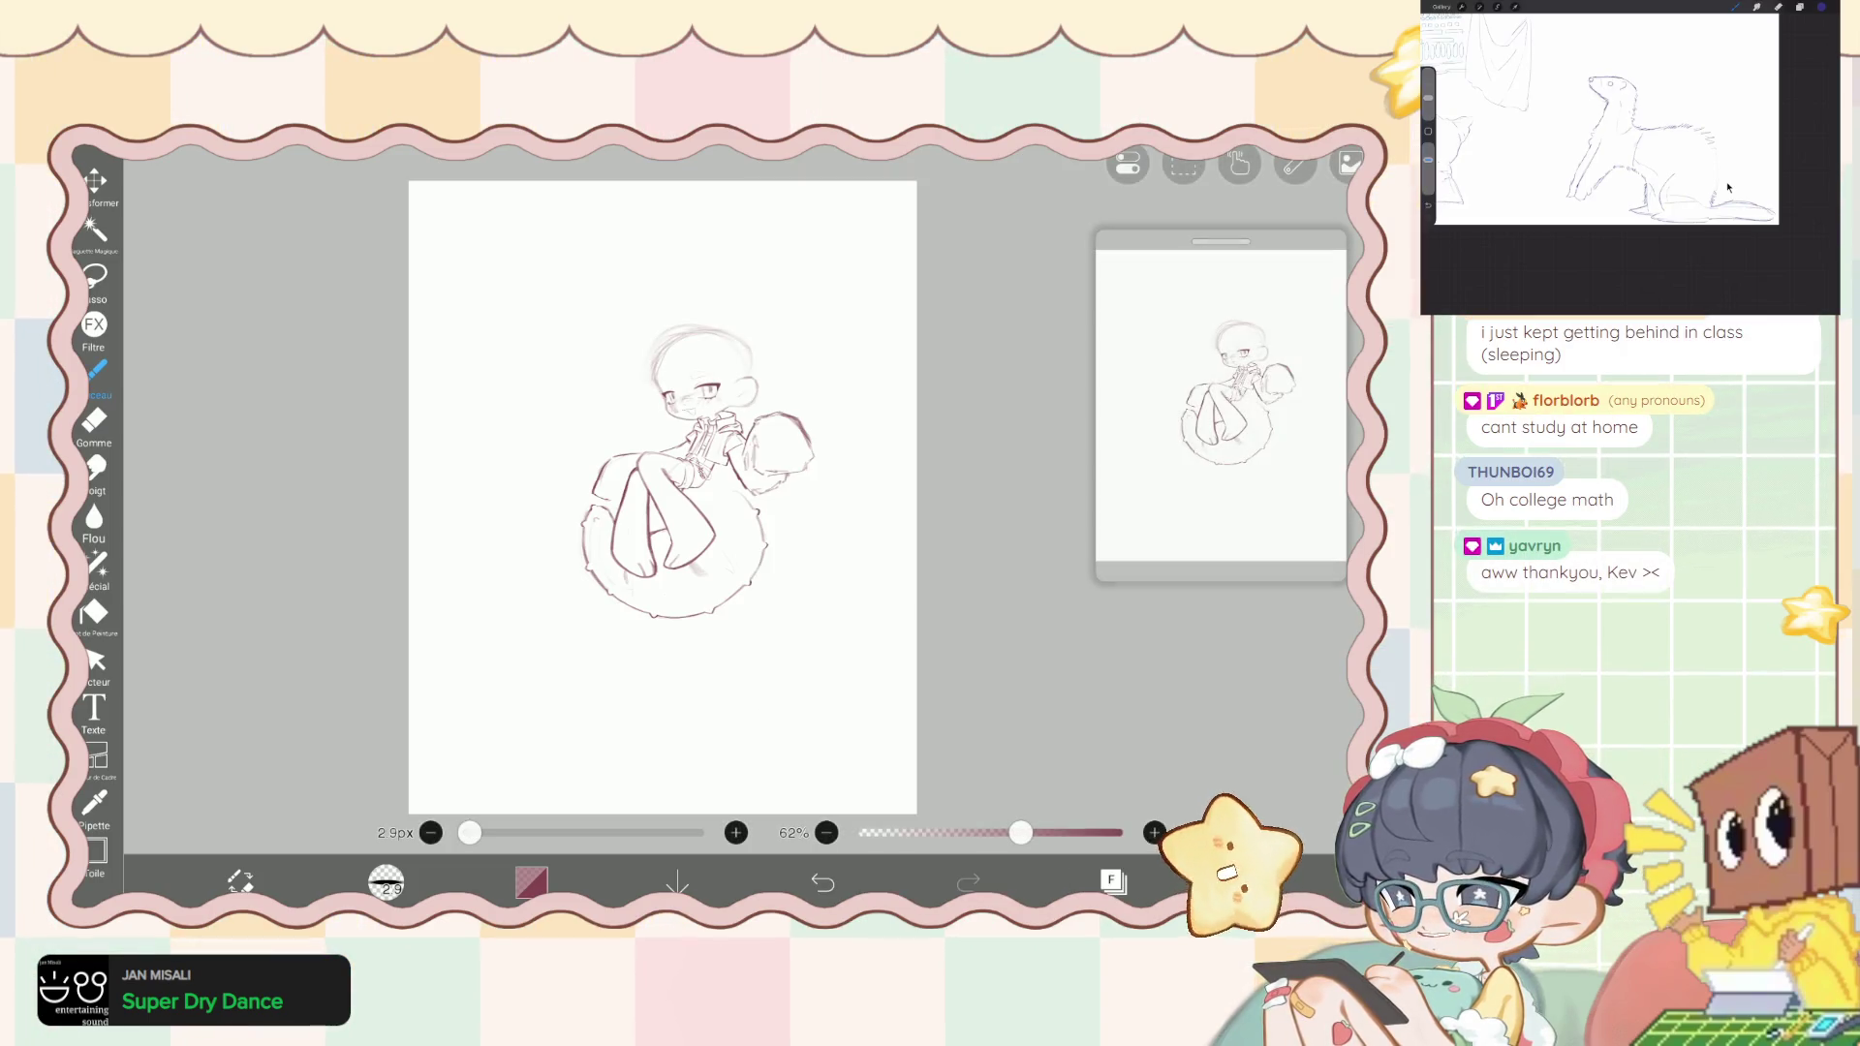
{"action": "scroll", "coordinate": [644, 494], "scroll_direction": "down", "scroll_amount": 2}
- Select layer 35:tail for drawing, undoing an accidental visibility change, and close the layers list
{"action": "left_click", "coordinate": [1113, 881]}
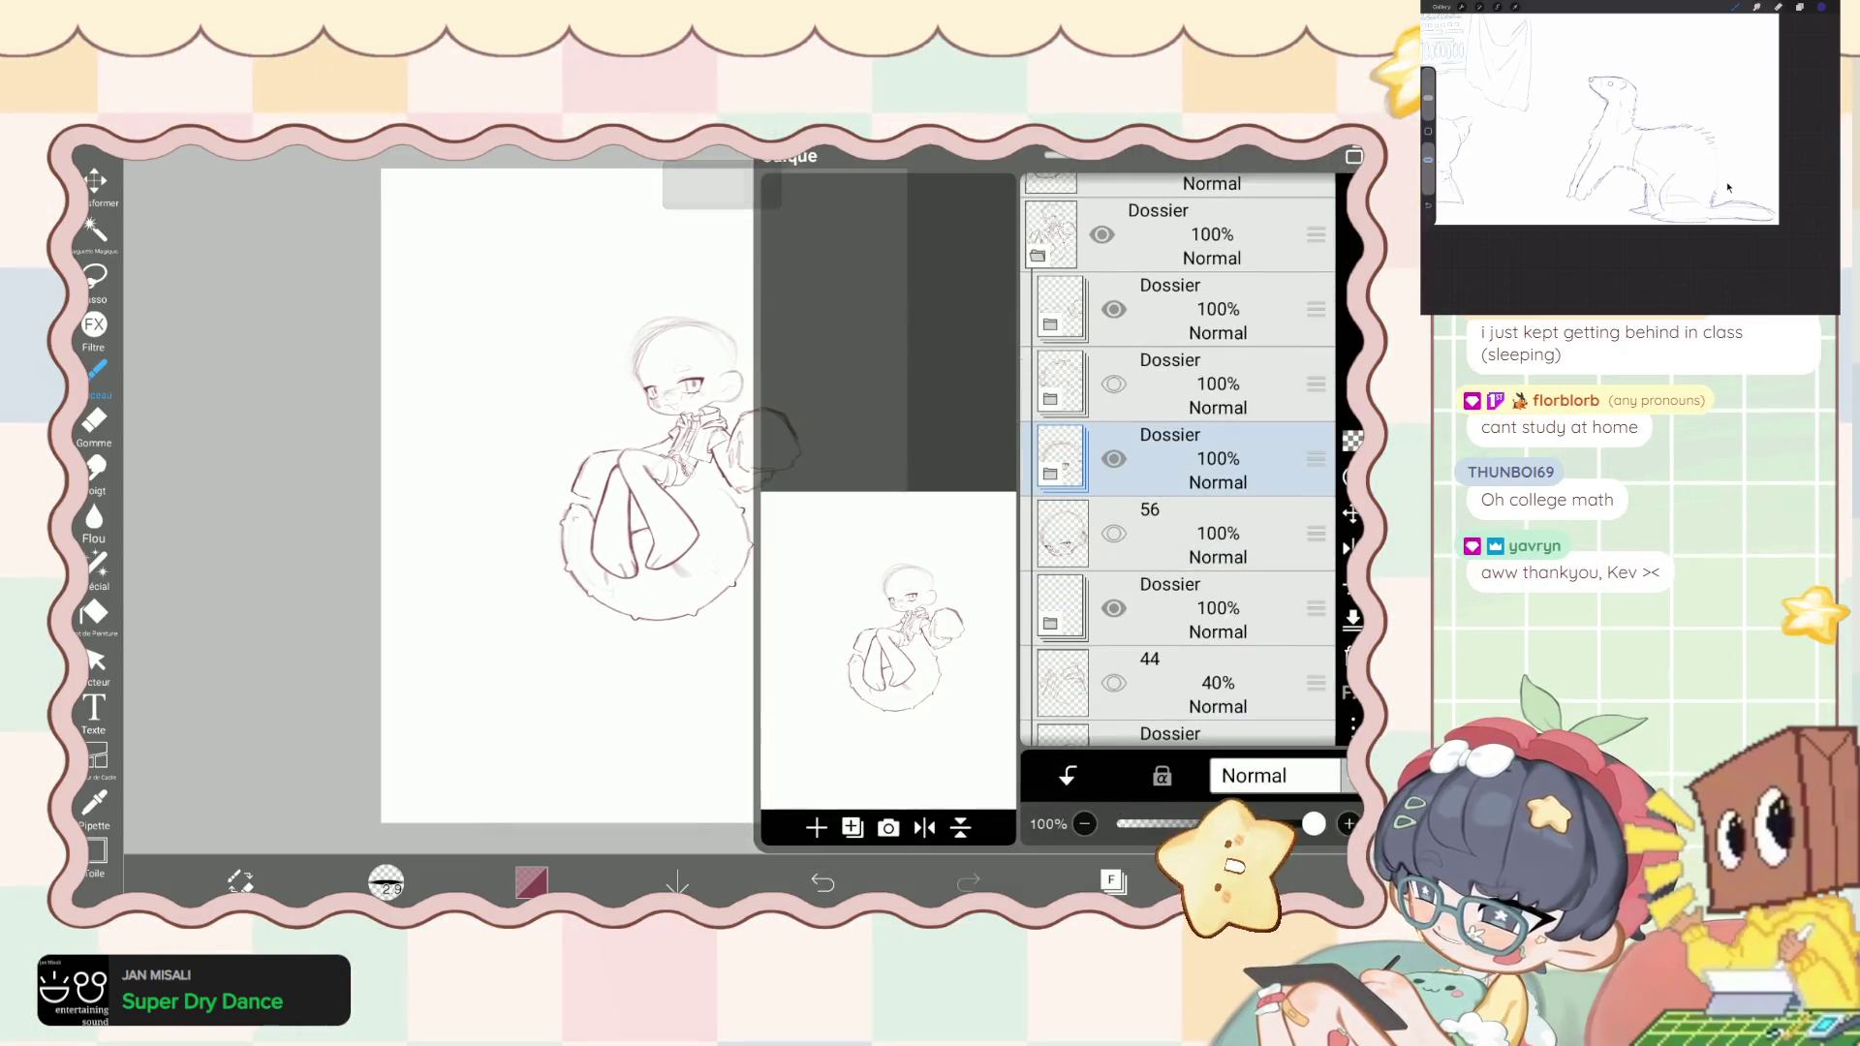
{"action": "scroll", "coordinate": [1177, 460], "scroll_direction": "down", "scroll_amount": 3}
{"action": "scroll", "coordinate": [1177, 460], "scroll_direction": "down", "scroll_amount": 4}
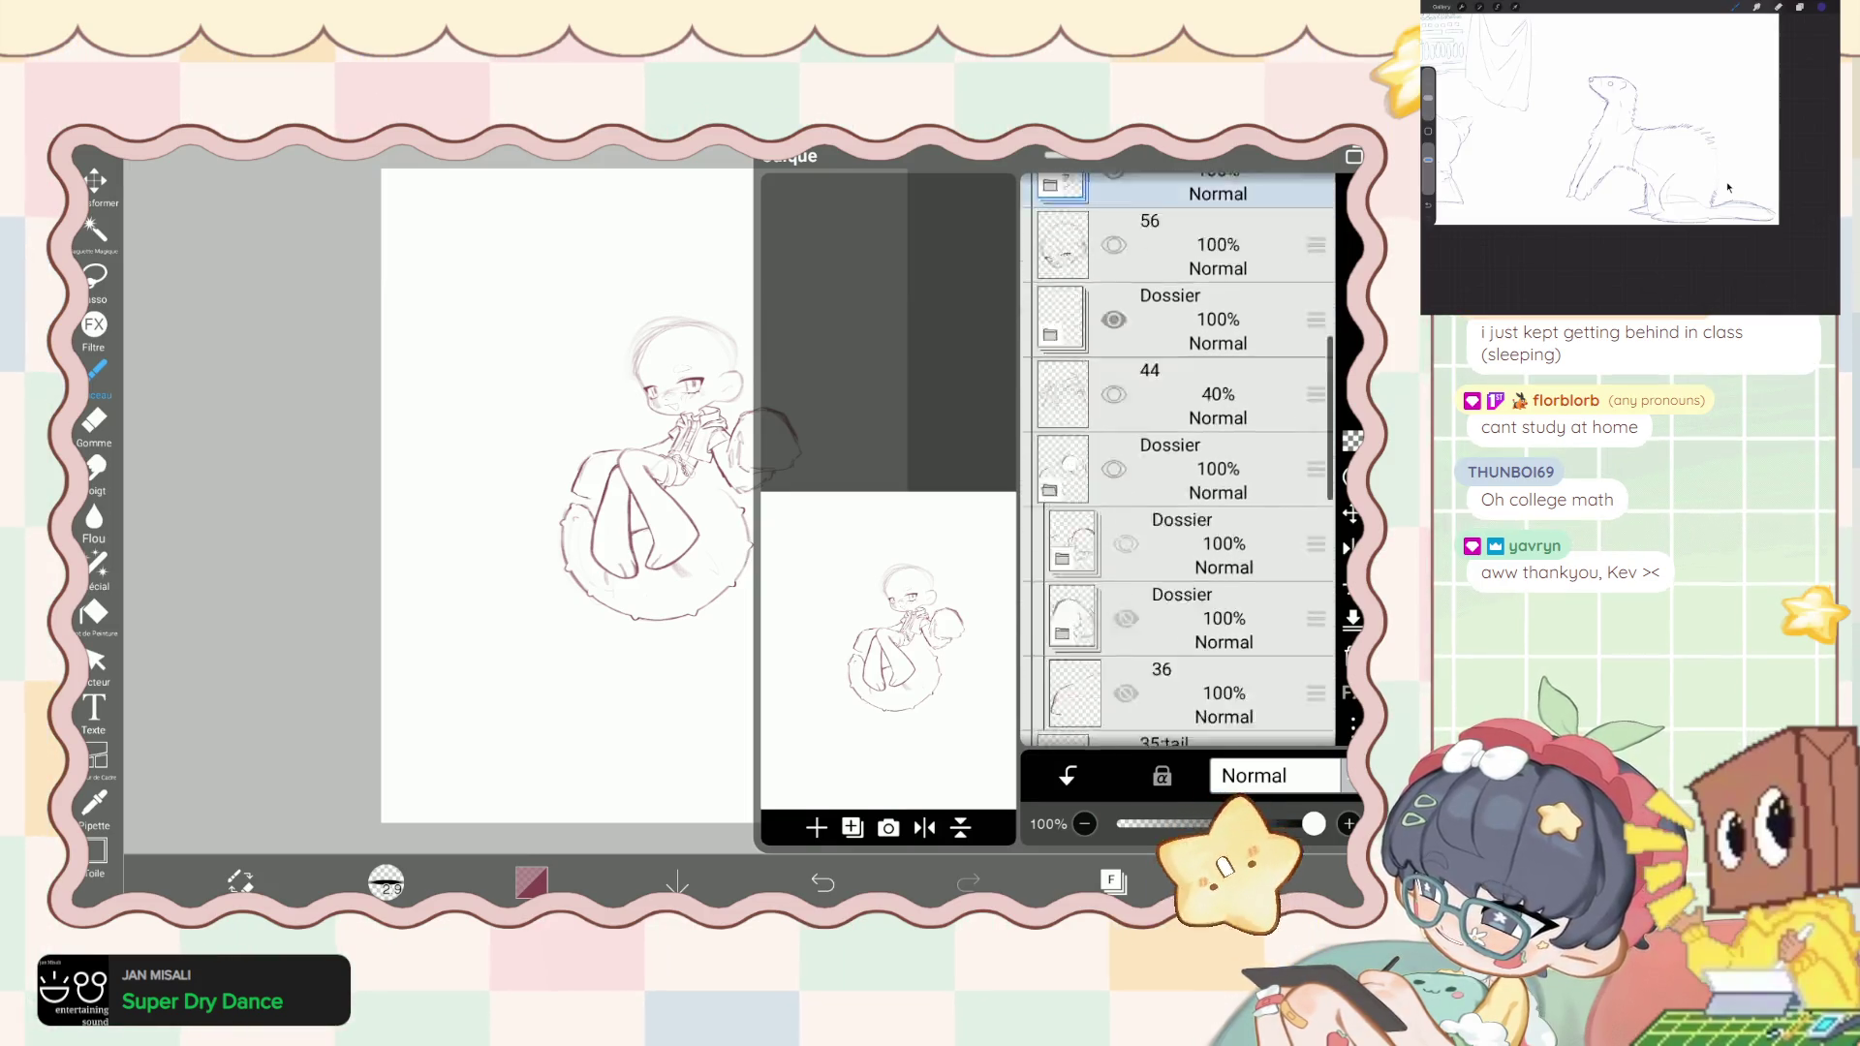
{"action": "left_click", "coordinate": [1177, 465]}
{"action": "left_click", "coordinate": [822, 881]}
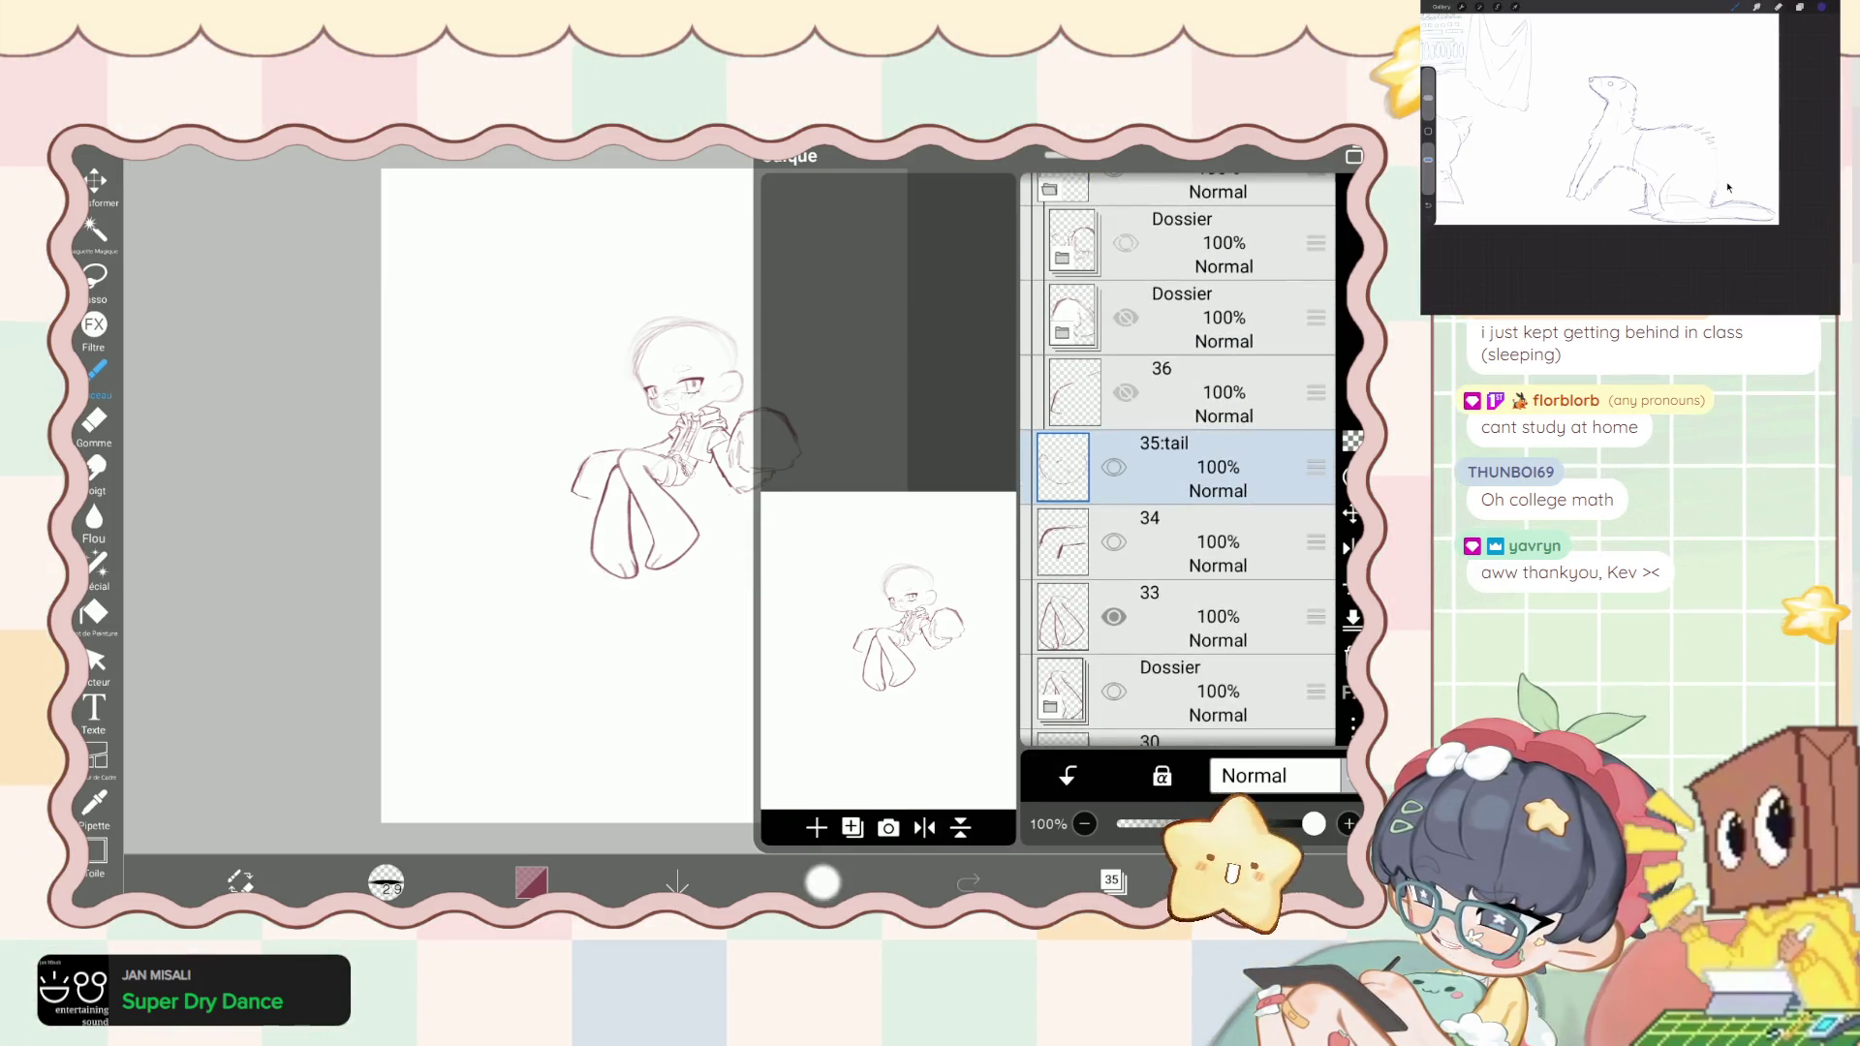
{"action": "left_click", "coordinate": [1113, 880]}
{"action": "scroll", "coordinate": [838, 444], "scroll_direction": "up", "scroll_amount": 5}
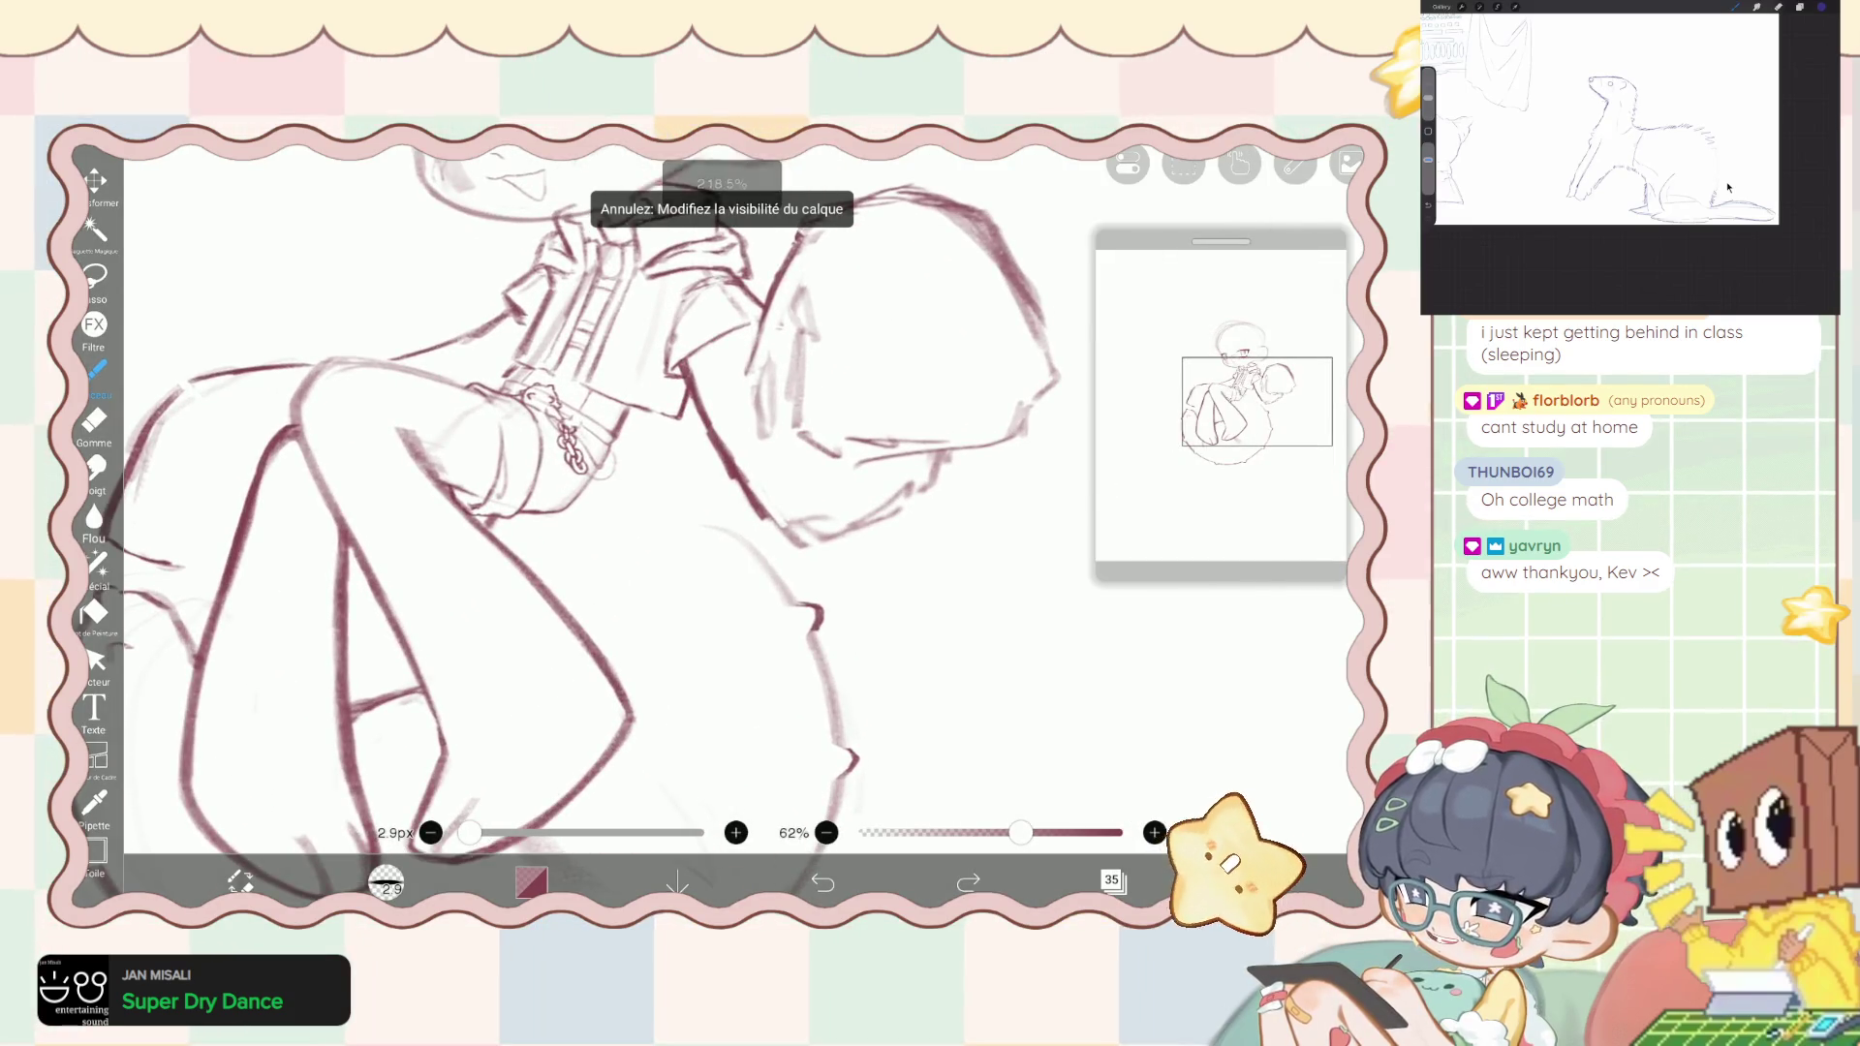
- Undo a stroke, add a thin leg line, and rotate the view back upright near 98%
{"action": "key", "text": "ctrl+z"}
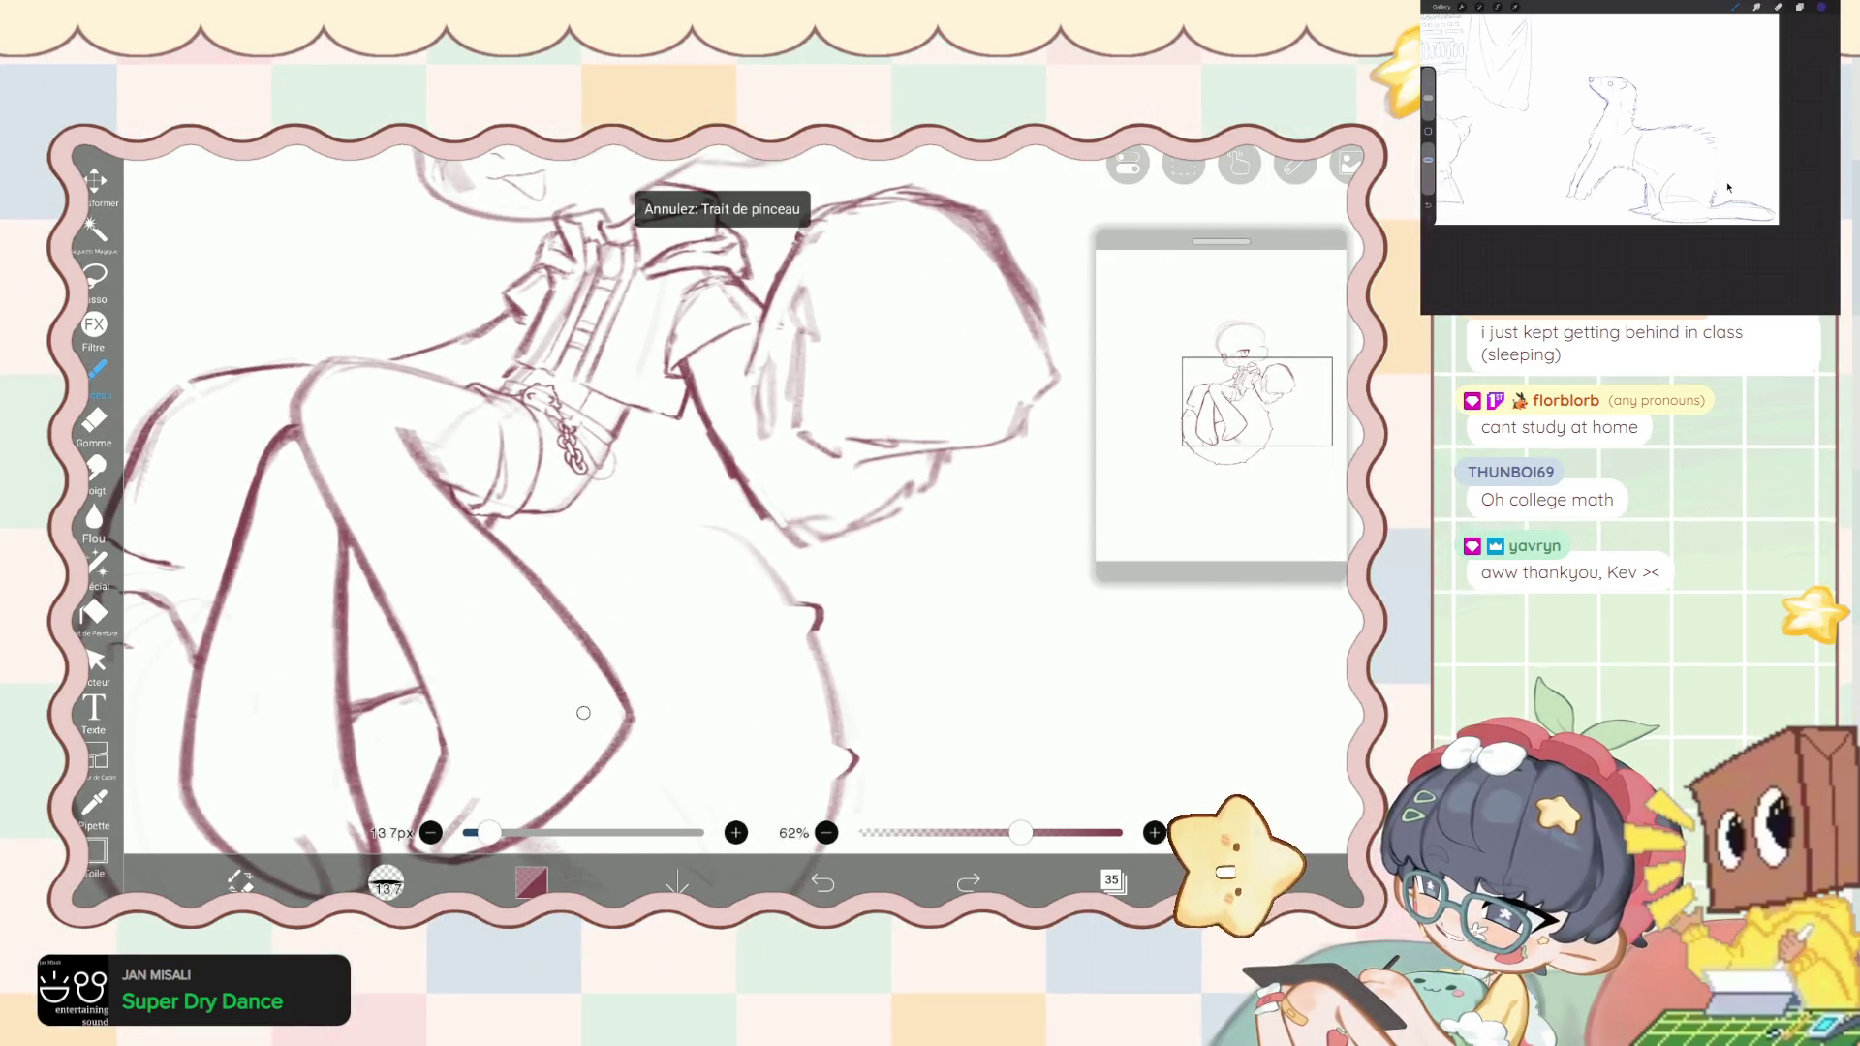
{"action": "left_click_drag", "start_coordinate": [583, 713], "coordinate": [523, 658]}
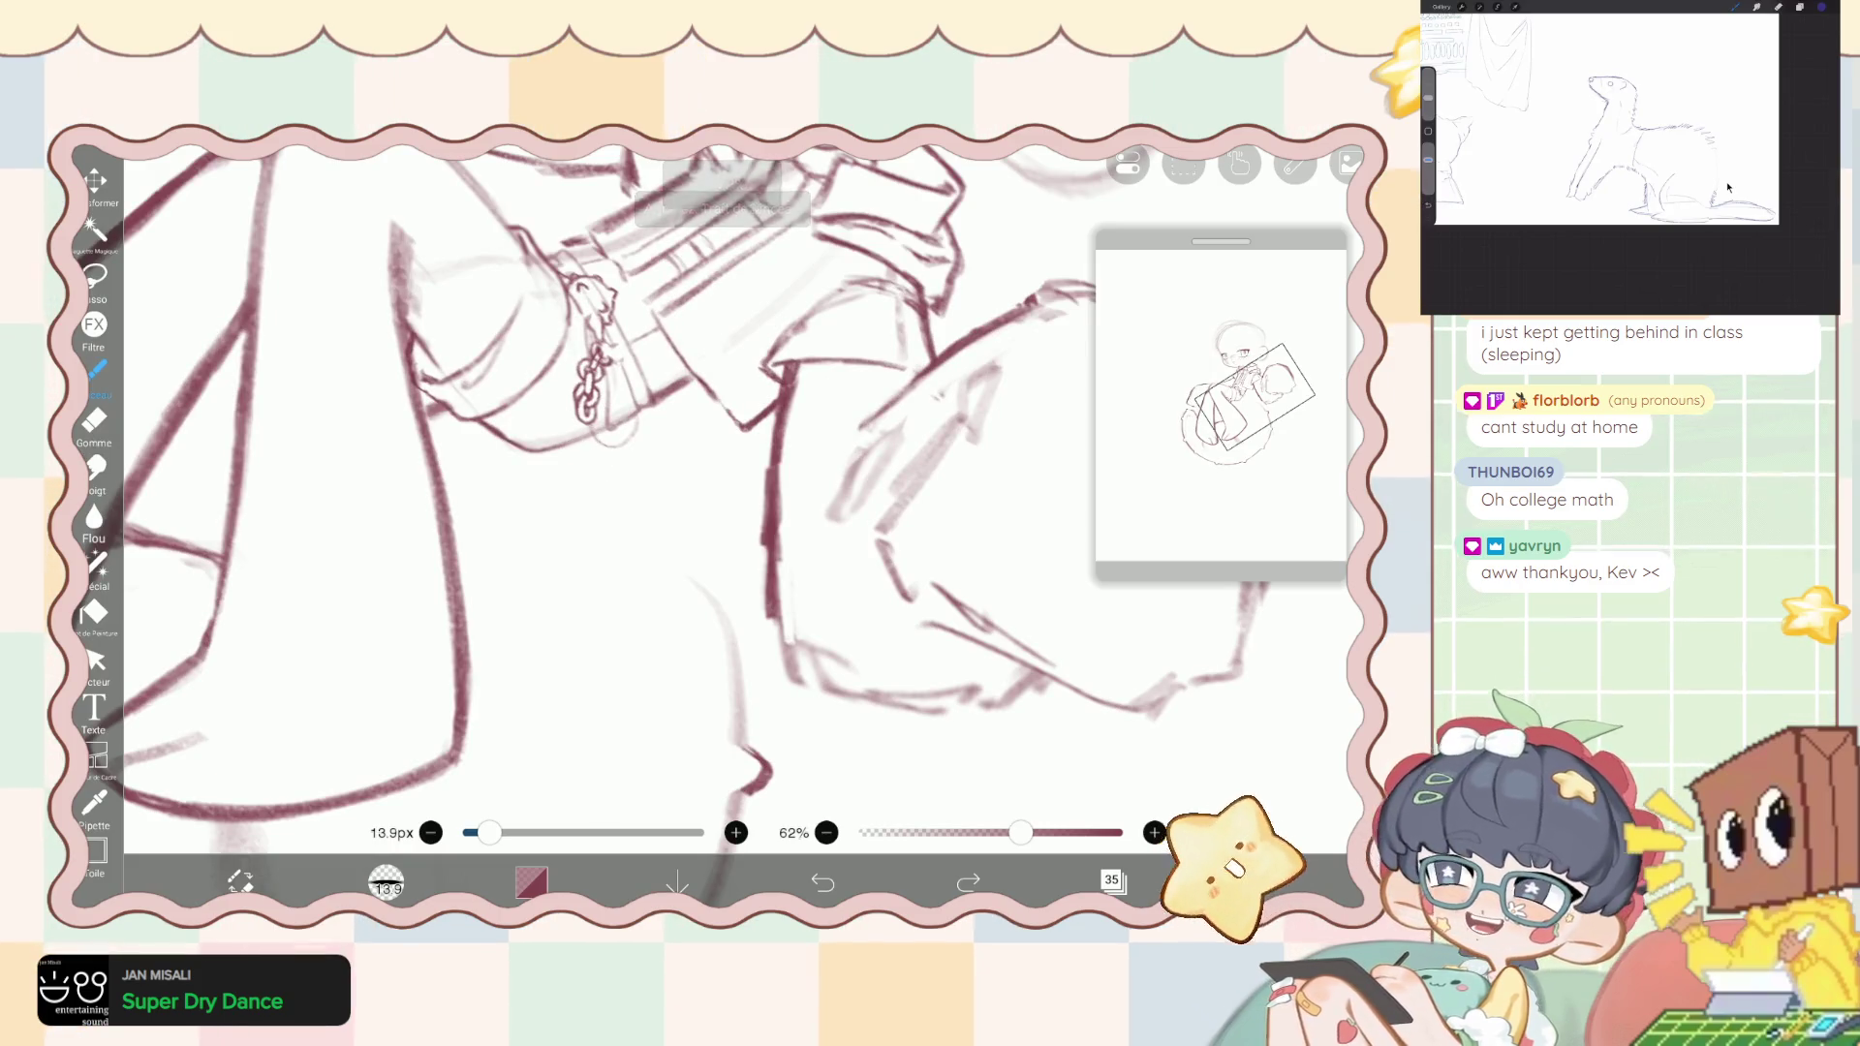
{"action": "mouse_move", "coordinate": [582, 446]}
{"action": "left_mouse_down"}
{"action": "mouse_move", "coordinate": [660, 502]}
{"action": "mouse_move", "coordinate": [610, 469]}
{"action": "mouse_move", "coordinate": [648, 483]}
{"action": "left_mouse_up"}
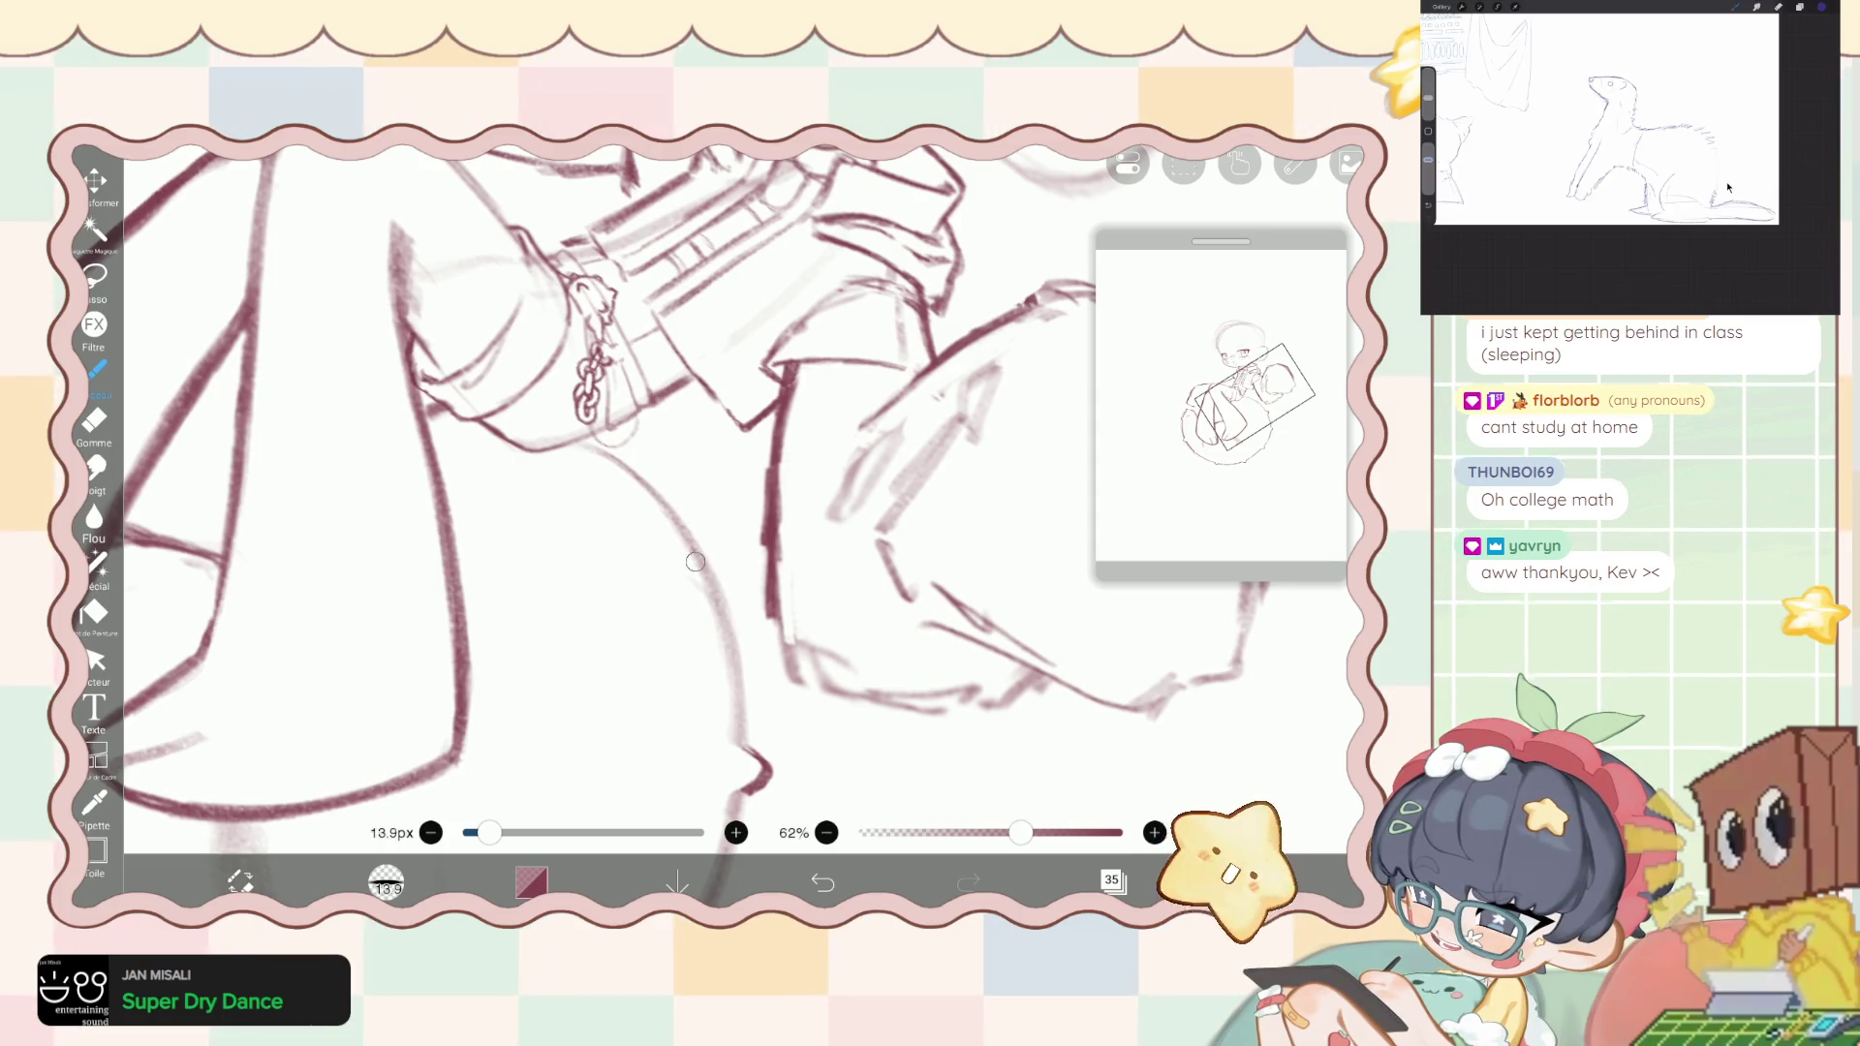
{"action": "key", "text": "e"}
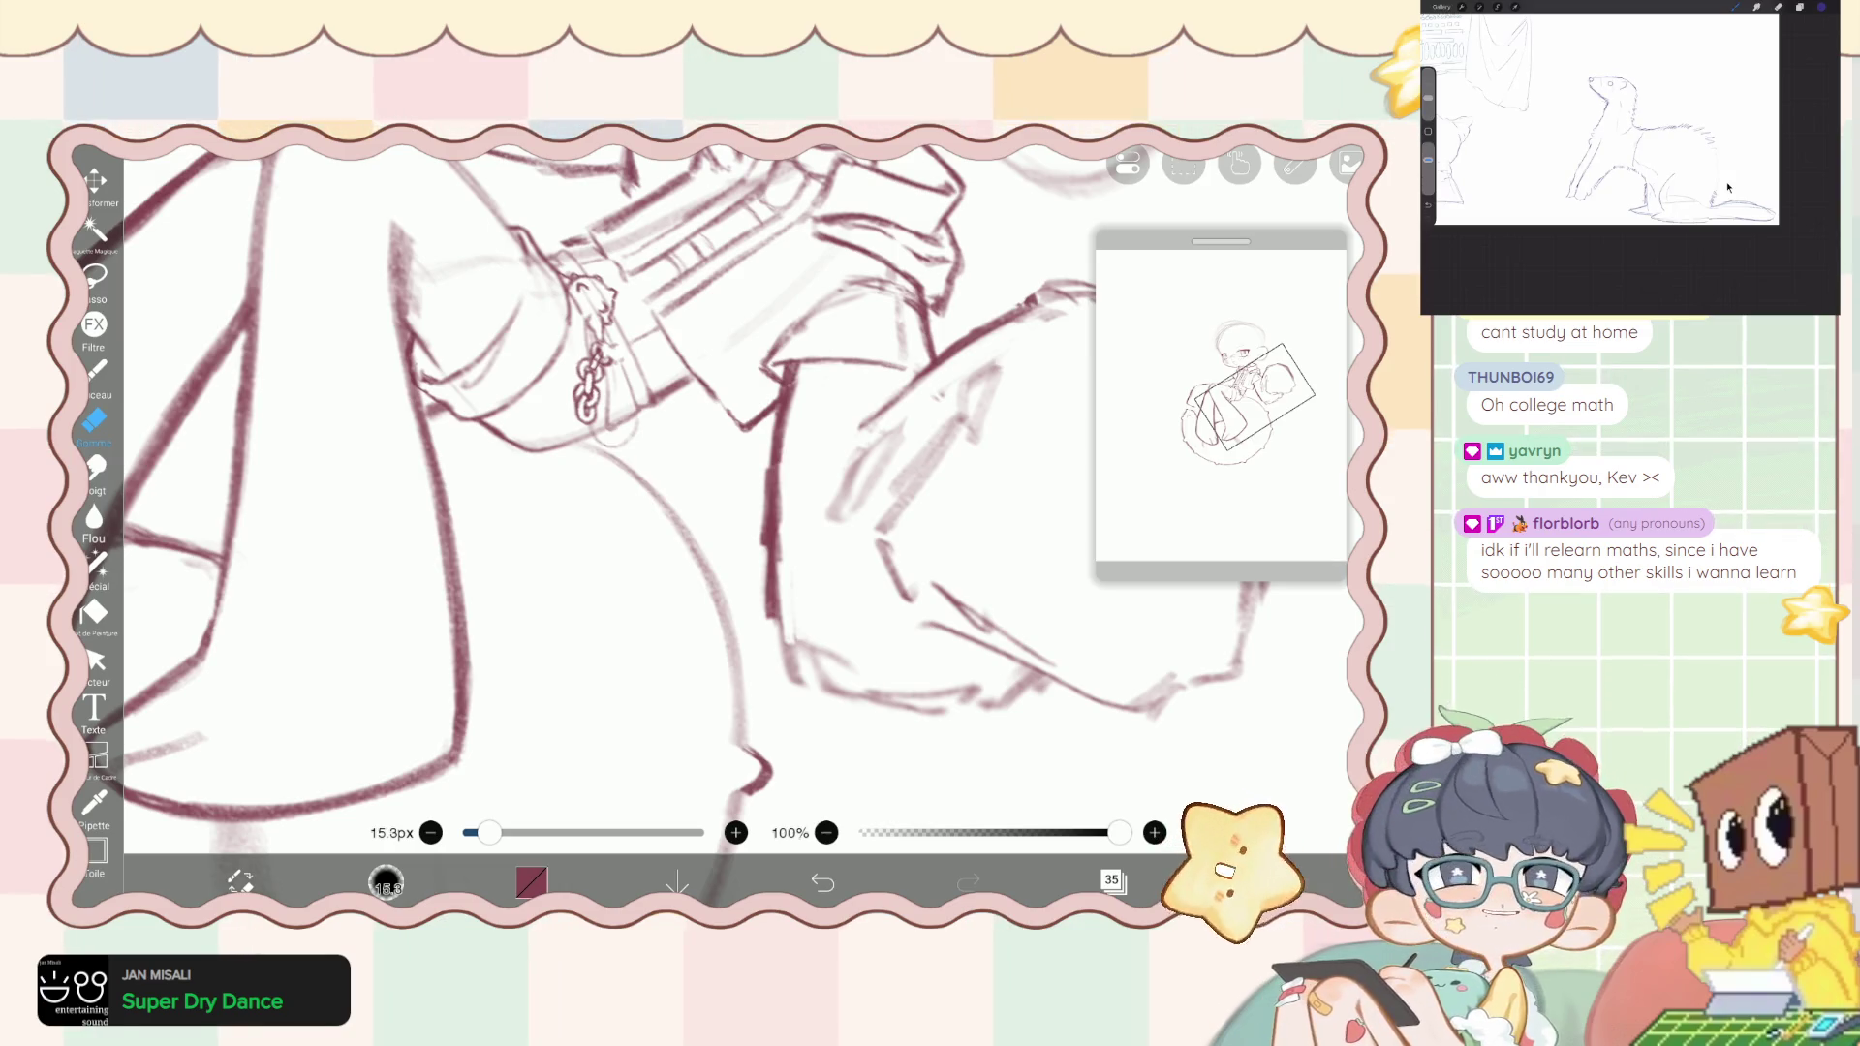
{"action": "left_click_drag", "start_coordinate": [679, 484], "coordinate": [601, 455]}
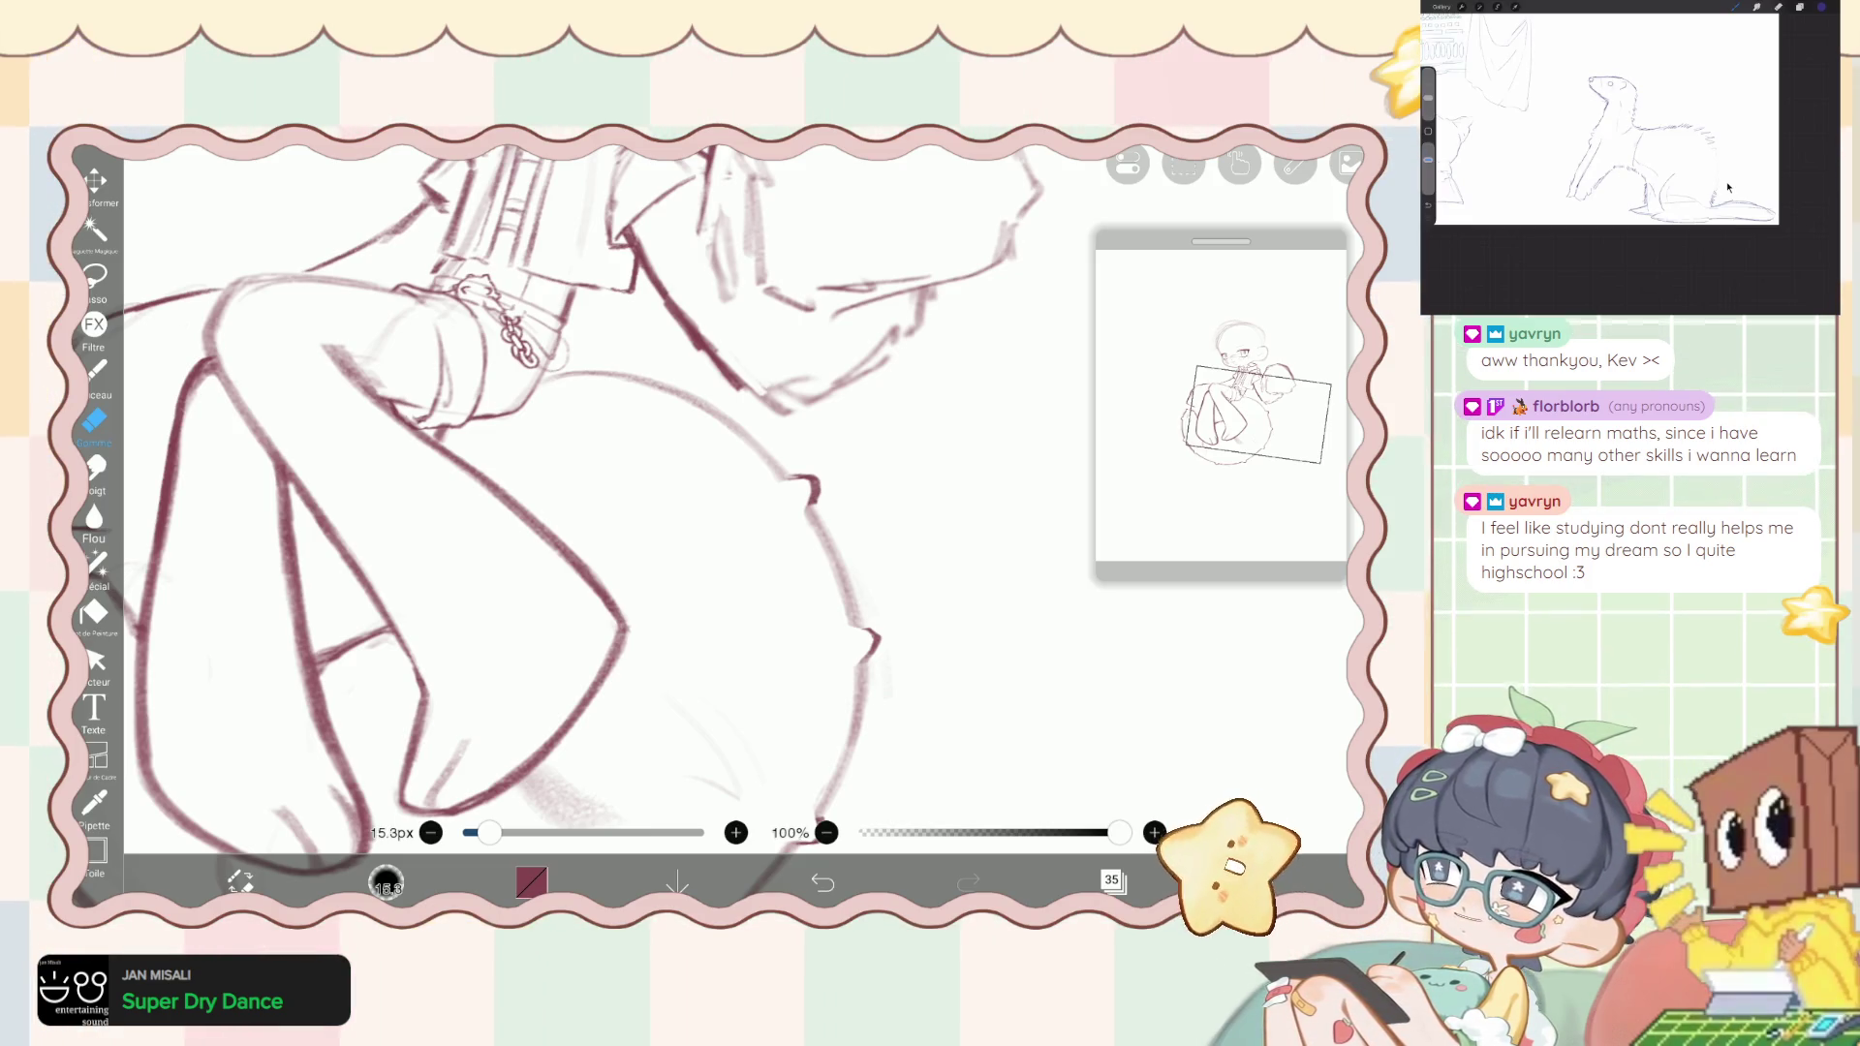
{"action": "scroll", "coordinate": [562, 504], "scroll_direction": "down", "scroll_amount": 3}
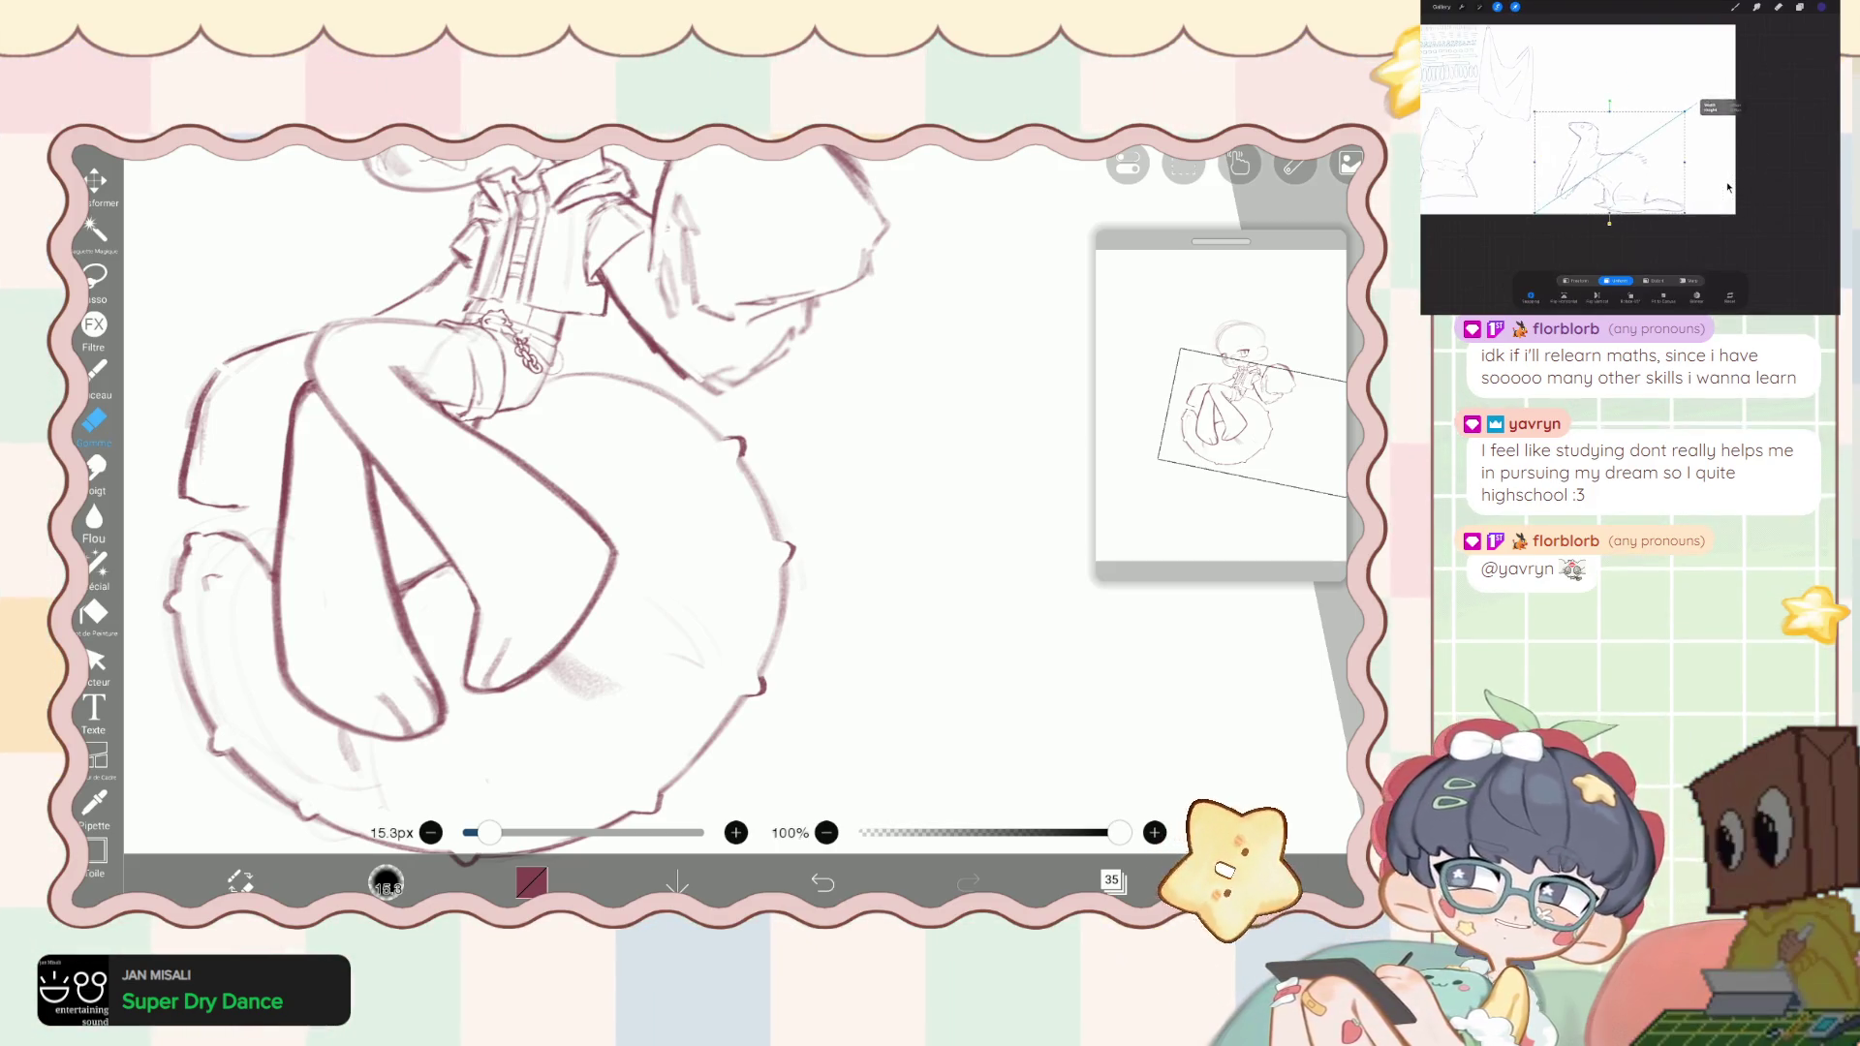
{"action": "scroll", "coordinate": [620, 484], "scroll_direction": "down", "scroll_amount": 3}
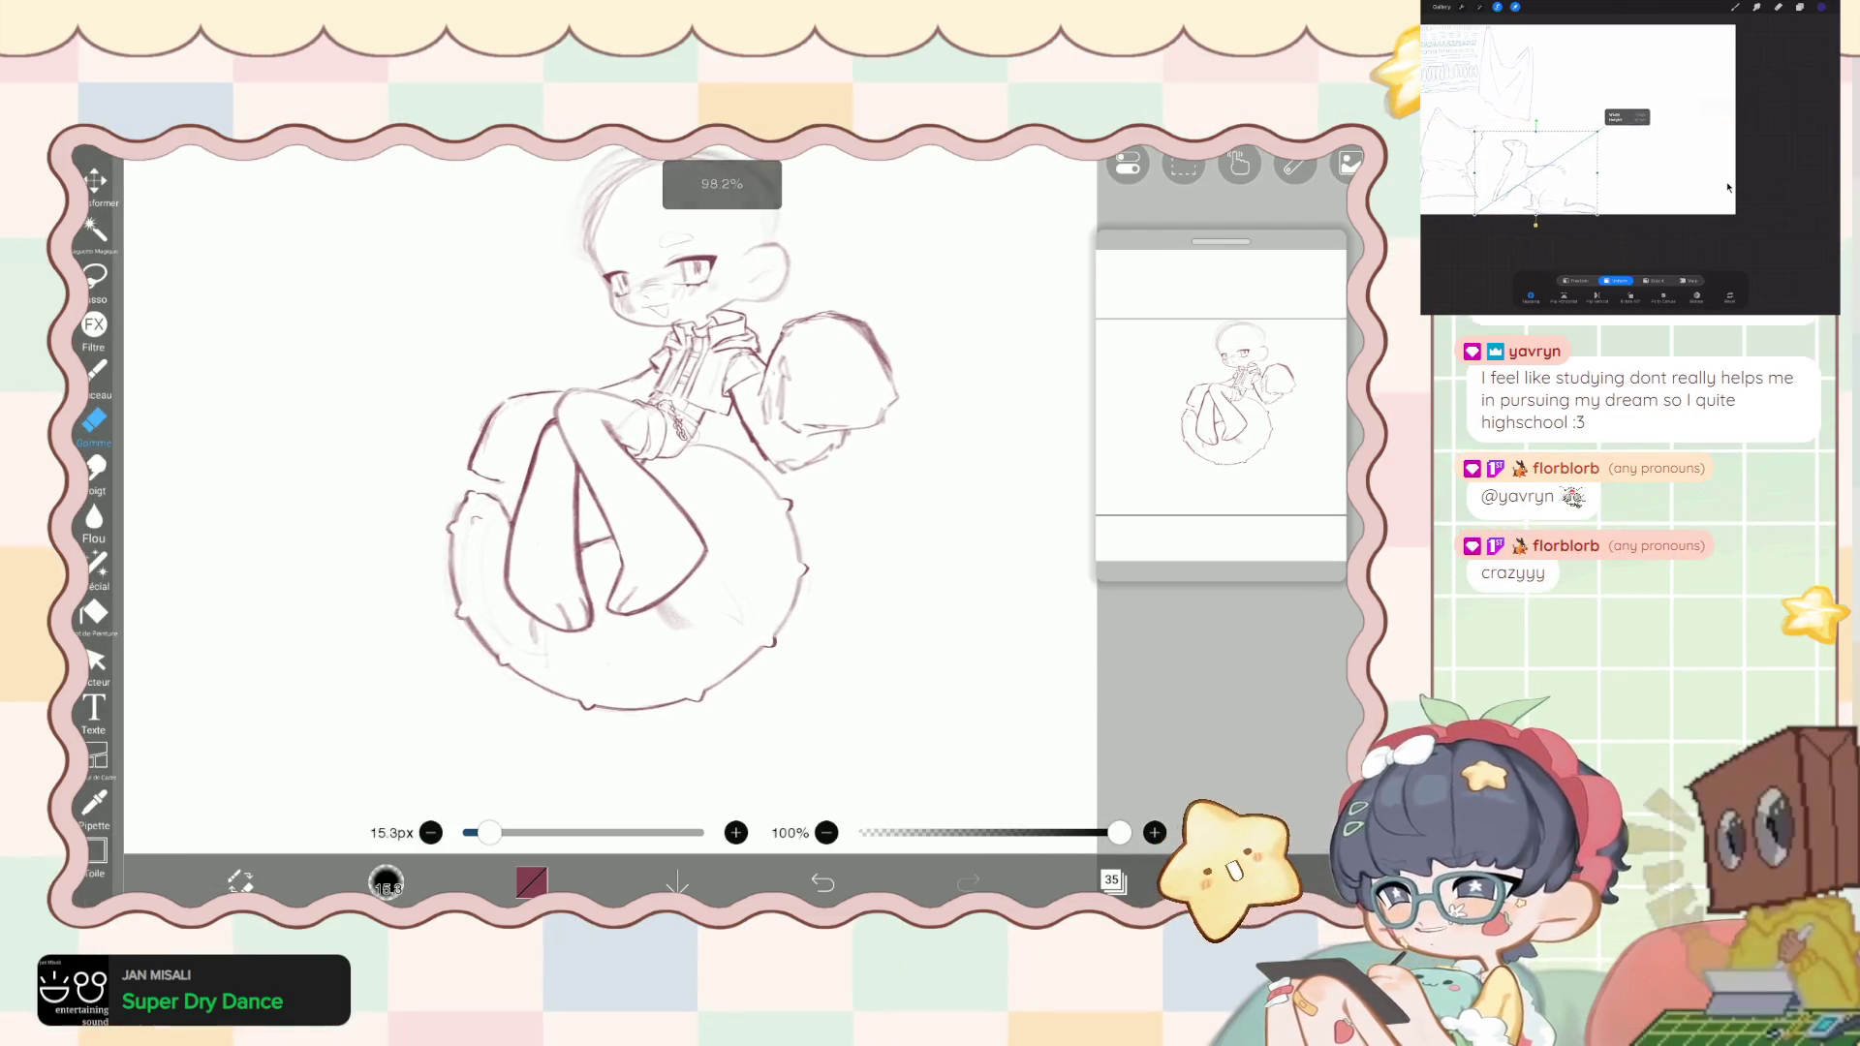
- Set the liquify pen to 298 px thickness, return to the inking pen, and show the layers list
{"action": "left_click", "coordinate": [97, 561]}
{"action": "left_click_drag", "start_coordinate": [1165, 798], "coordinate": [1172, 798]}
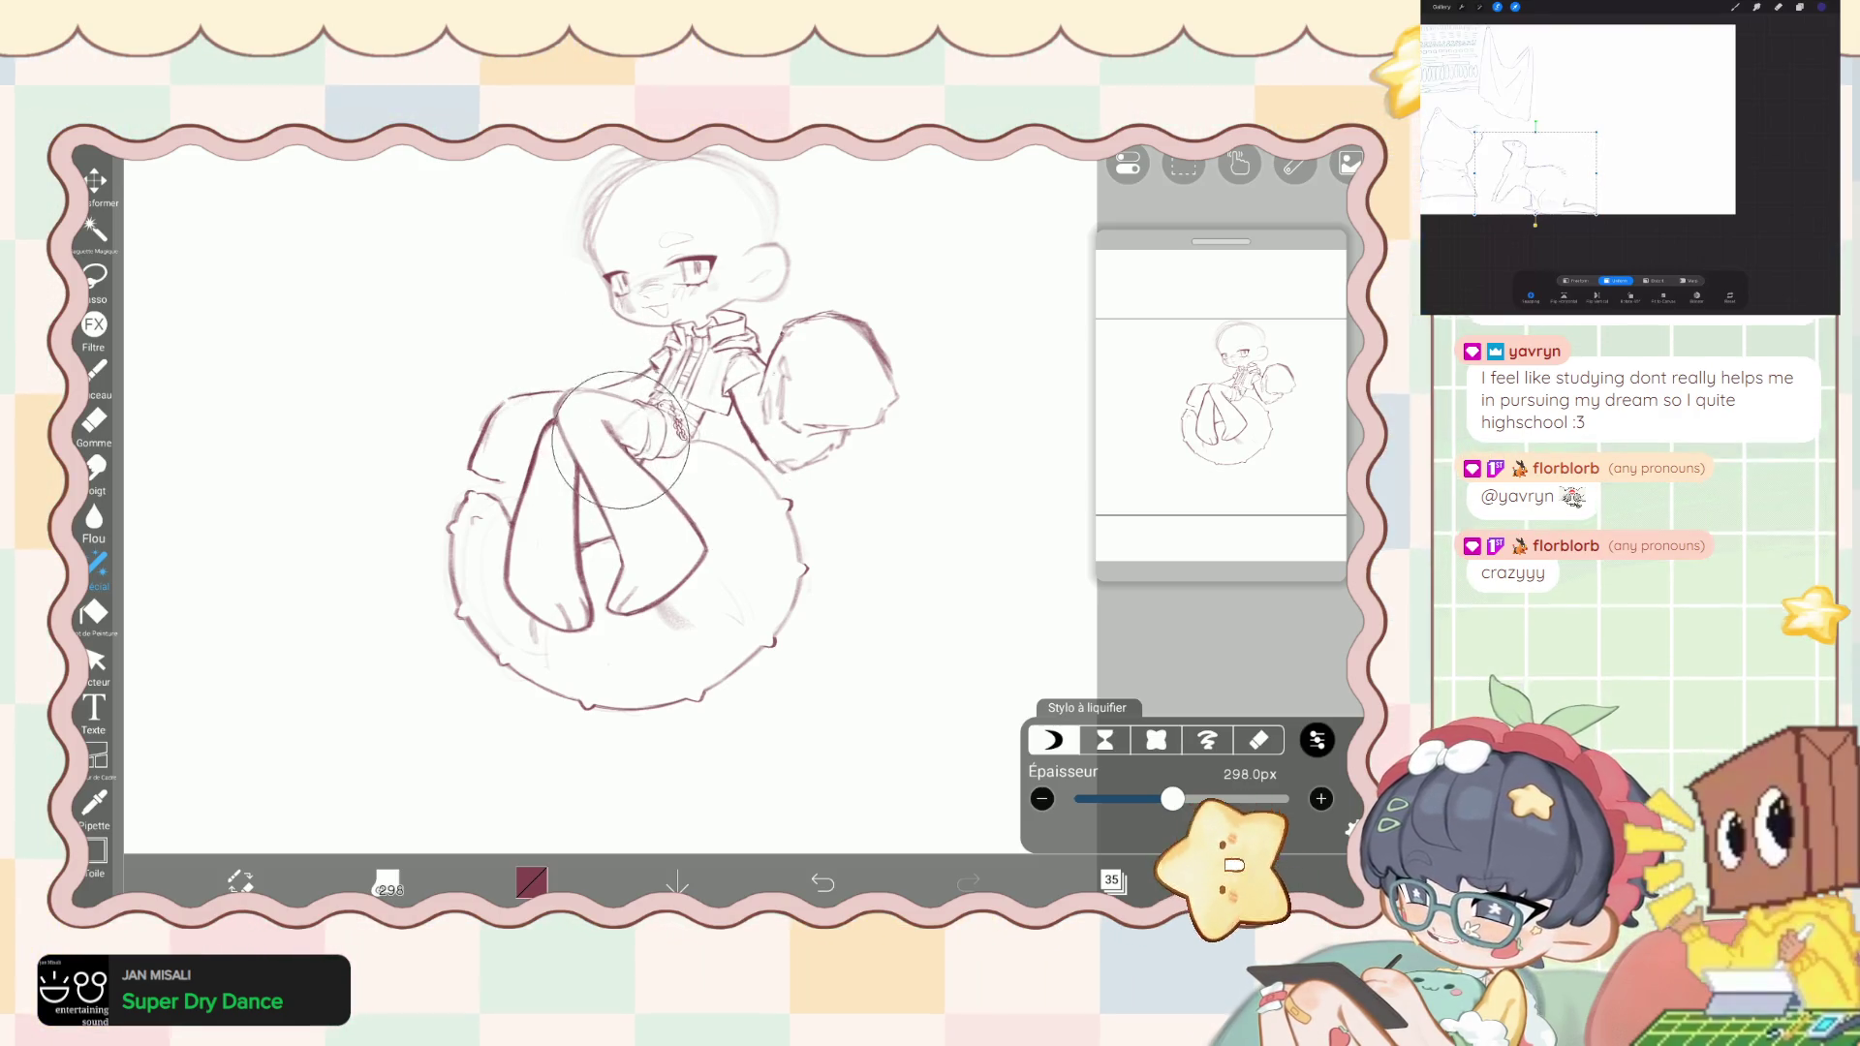
{"action": "left_click", "coordinate": [97, 370]}
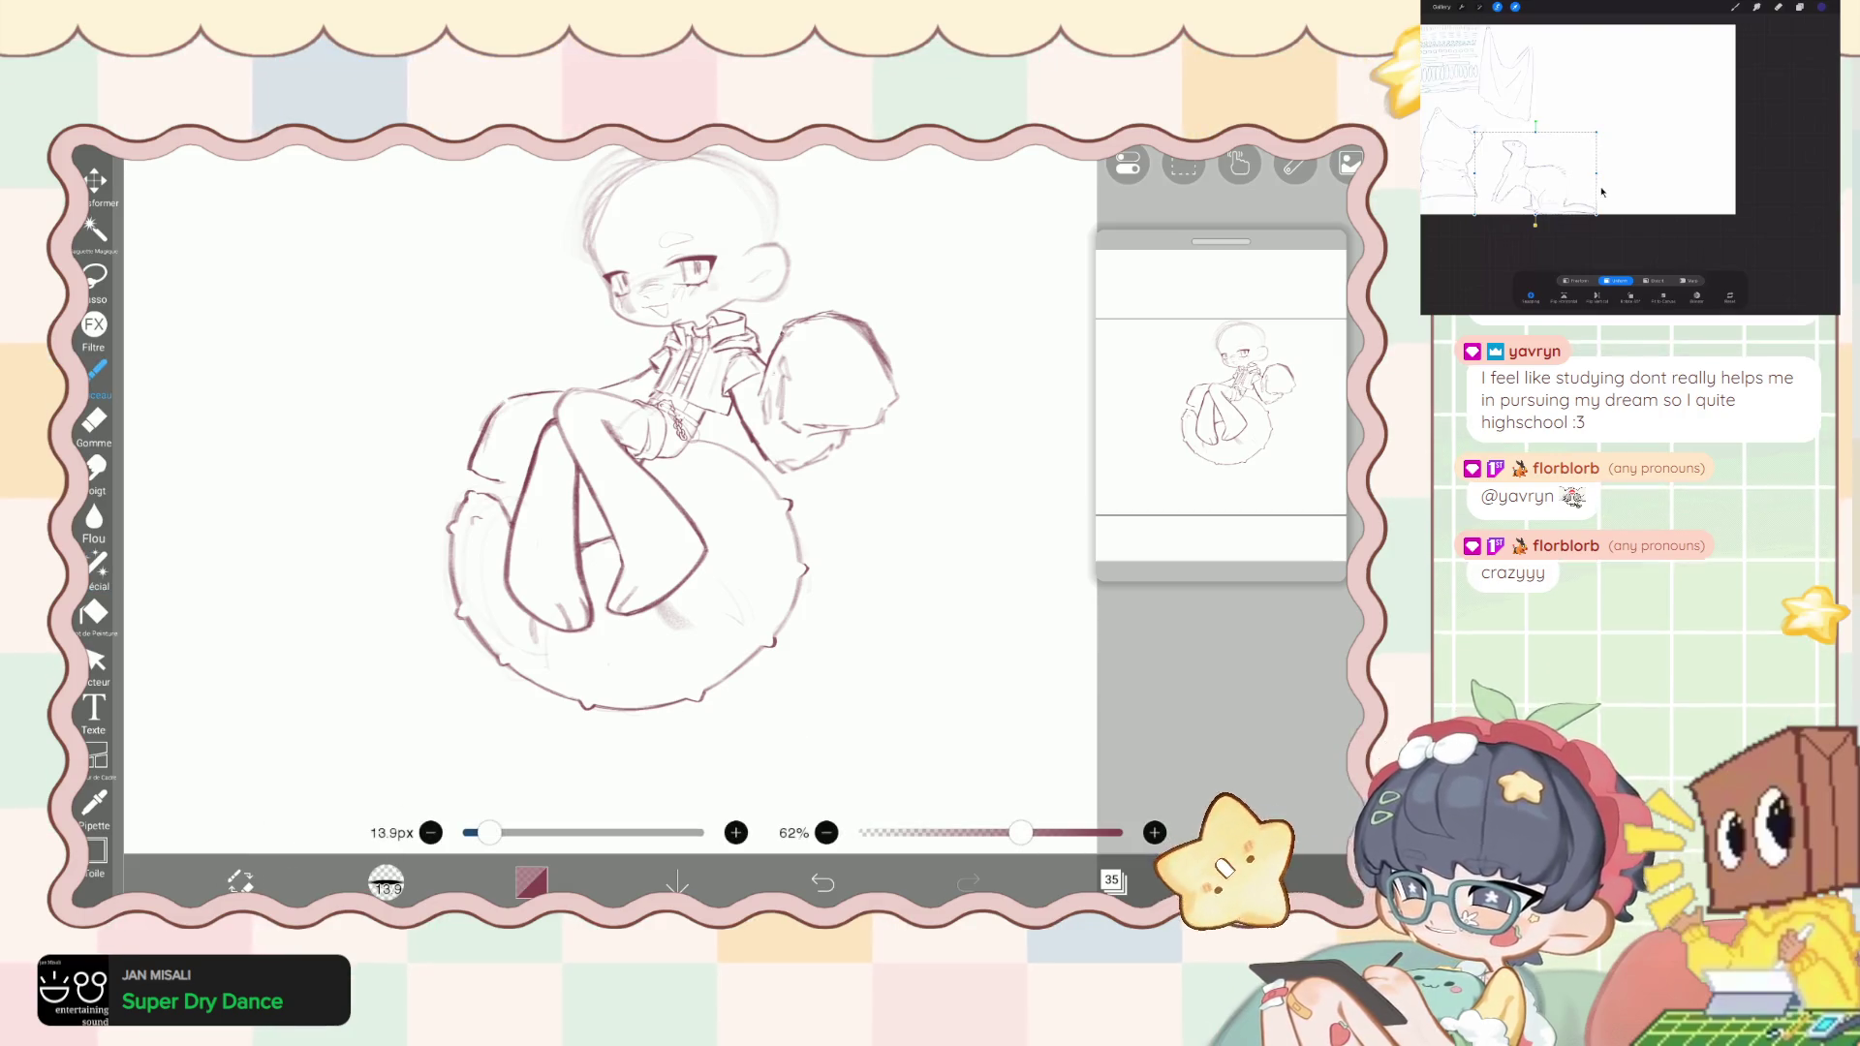
{"action": "left_click", "coordinate": [1112, 880]}
{"action": "scroll", "coordinate": [1177, 465], "scroll_direction": "up", "scroll_amount": 5}
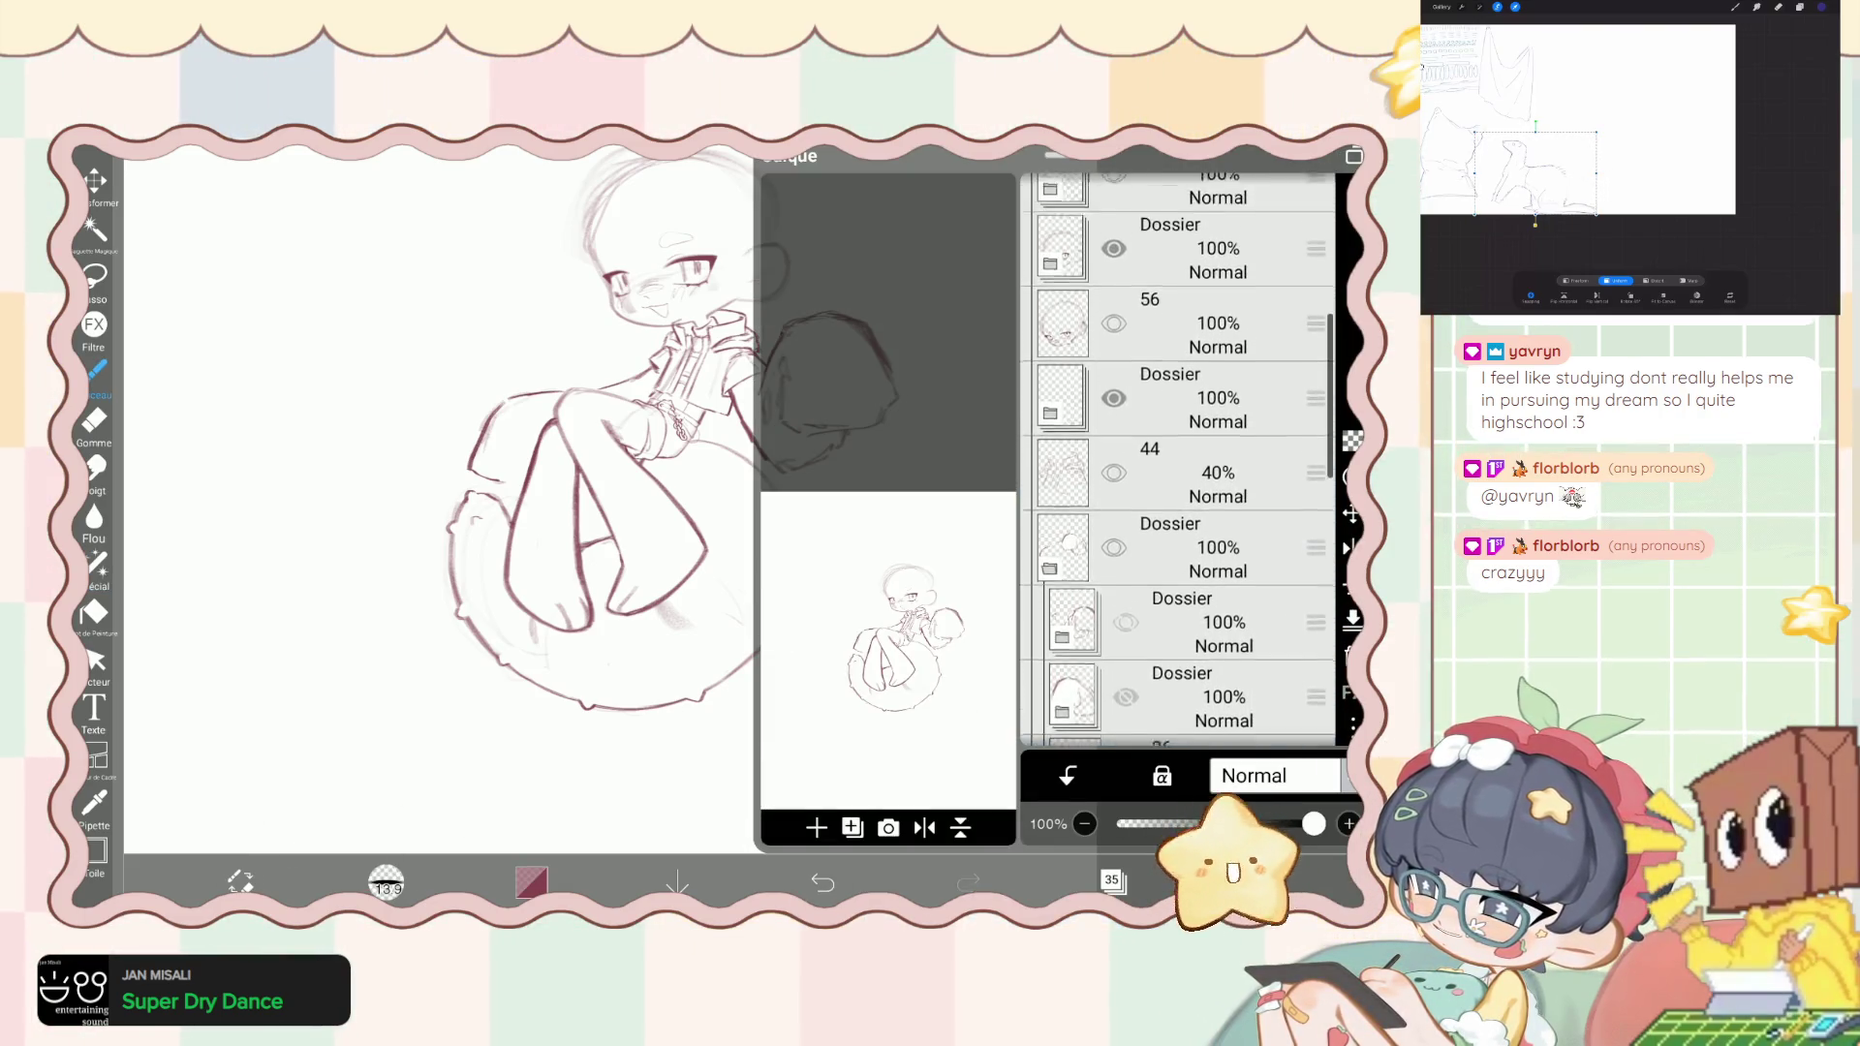
- Select layer 72 and add layer 73 as a copy of the canvas above it
{"action": "scroll", "coordinate": [1177, 465], "scroll_direction": "up", "scroll_amount": 10}
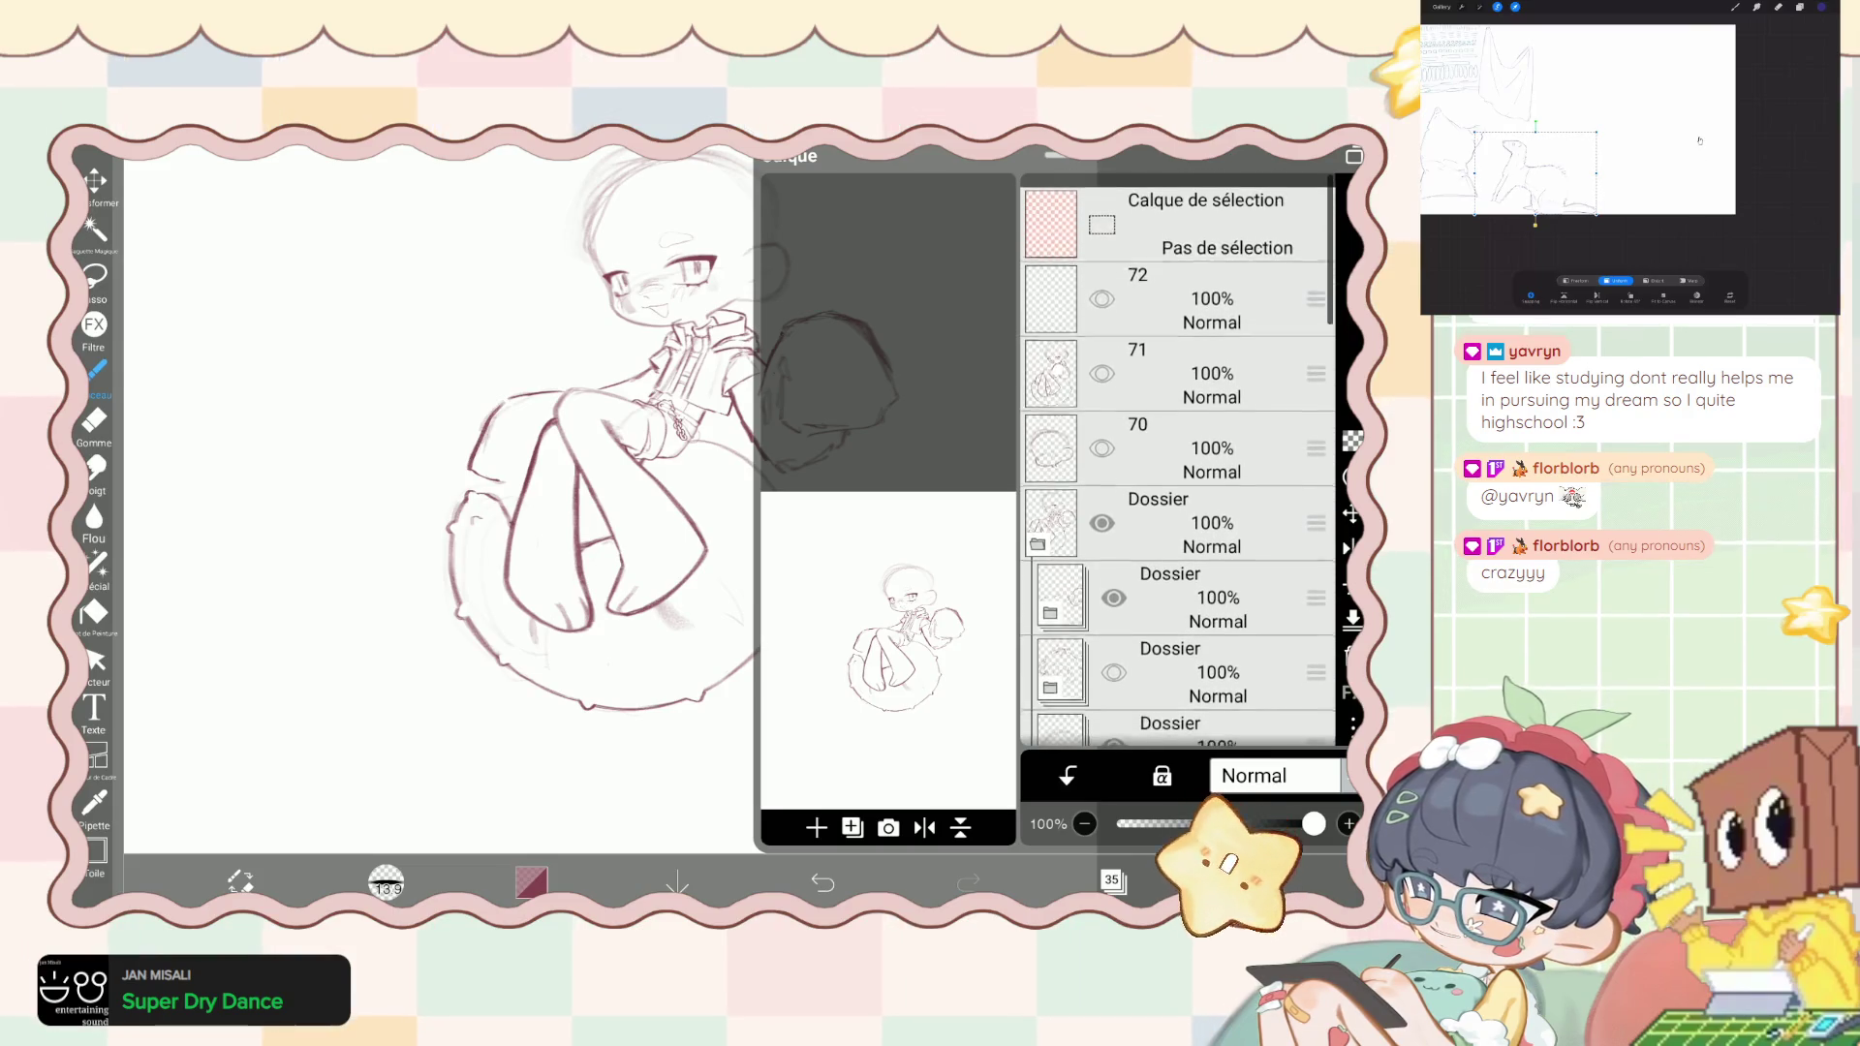
{"action": "left_click", "coordinate": [1211, 298]}
{"action": "left_click", "coordinate": [852, 826]}
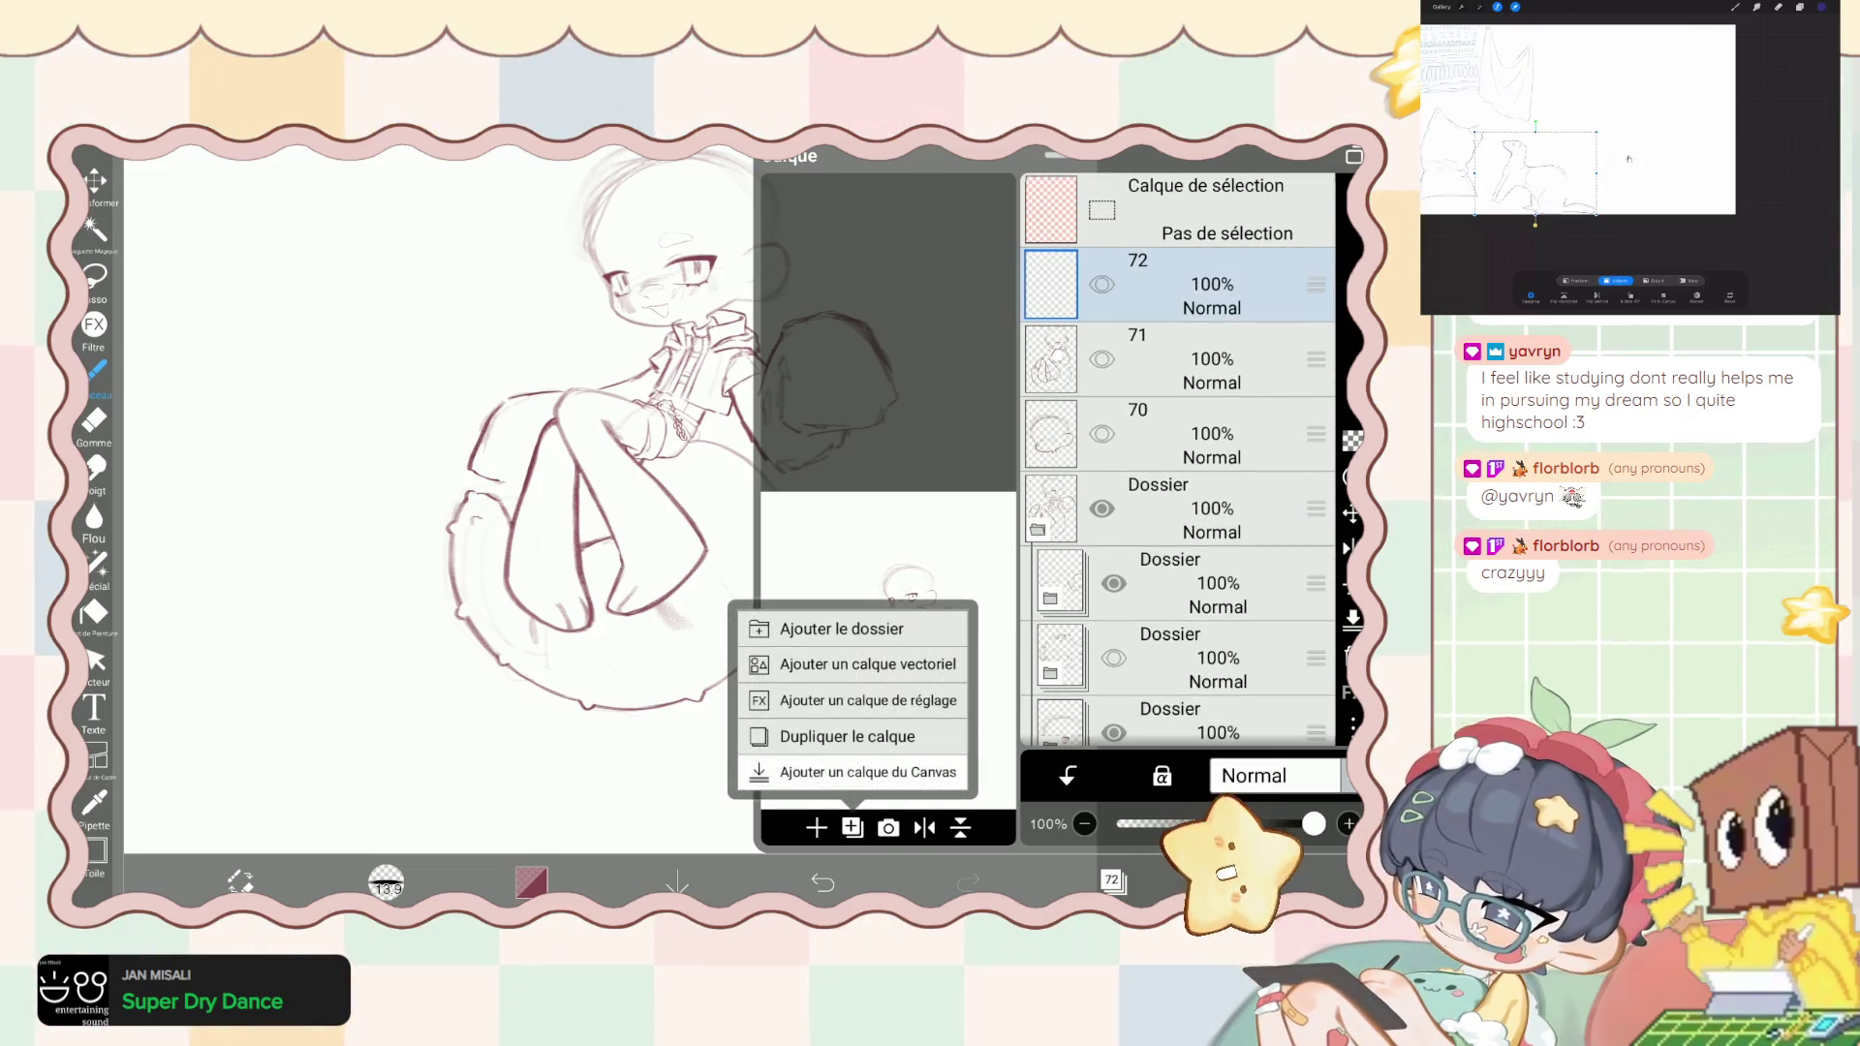
{"action": "left_click", "coordinate": [817, 826]}
- Expand the nested folder of layers 69–66, show layer 67, then undo that
{"action": "scroll", "coordinate": [1177, 465], "scroll_direction": "down", "scroll_amount": 10}
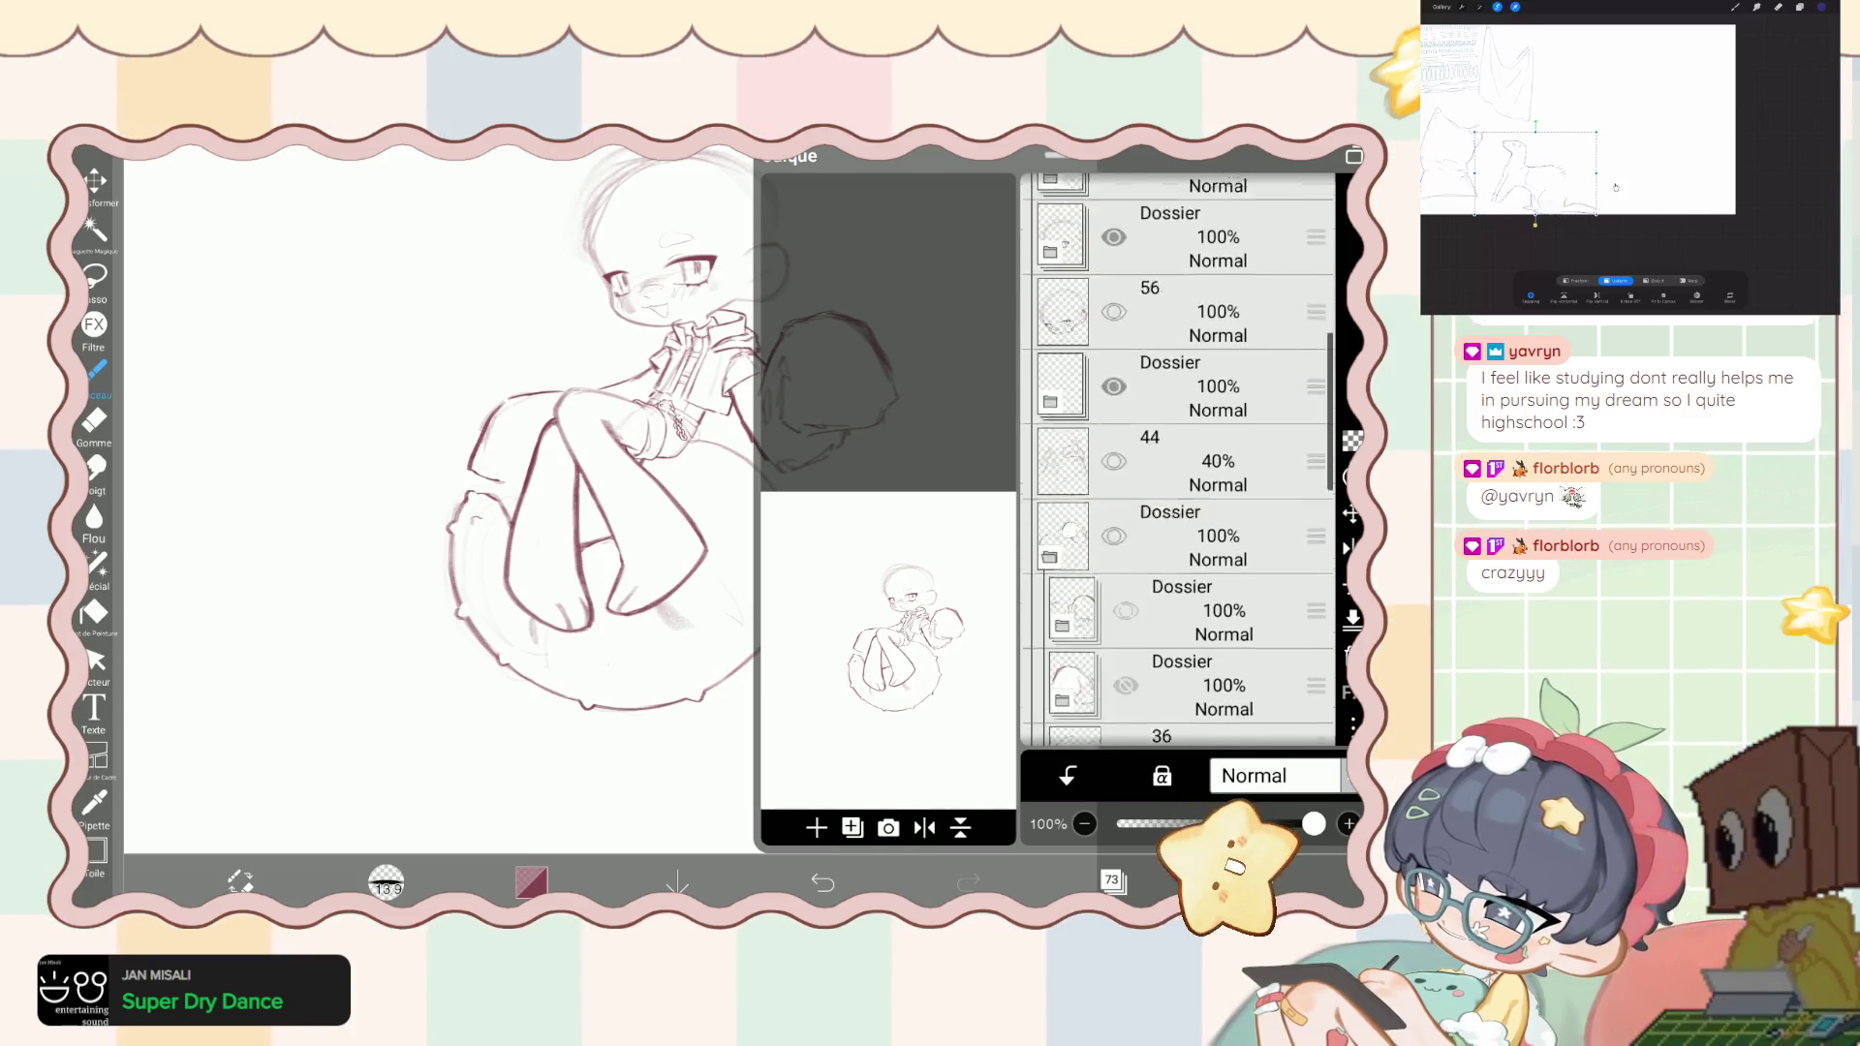
{"action": "scroll", "coordinate": [1177, 465], "scroll_direction": "down", "scroll_amount": 3}
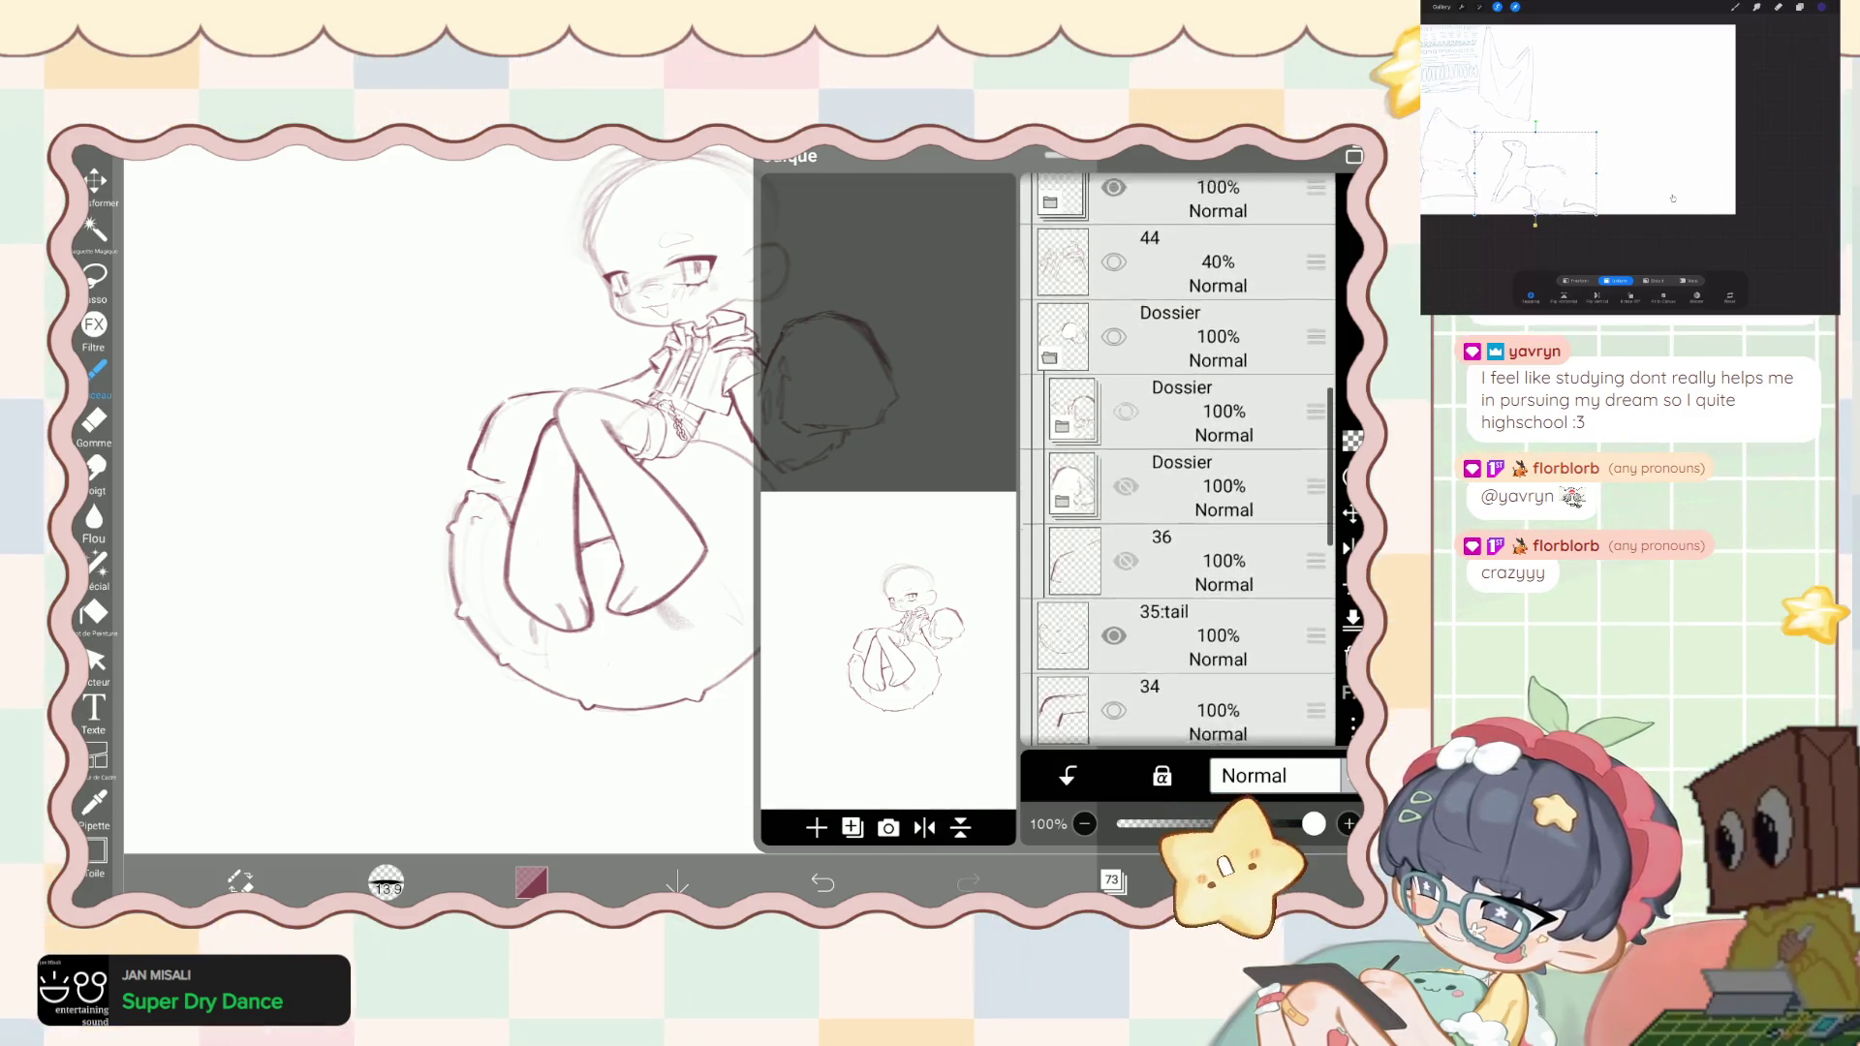
{"action": "scroll", "coordinate": [1177, 465], "scroll_direction": "down", "scroll_amount": 3}
{"action": "scroll", "coordinate": [1177, 465], "scroll_direction": "up", "scroll_amount": 6}
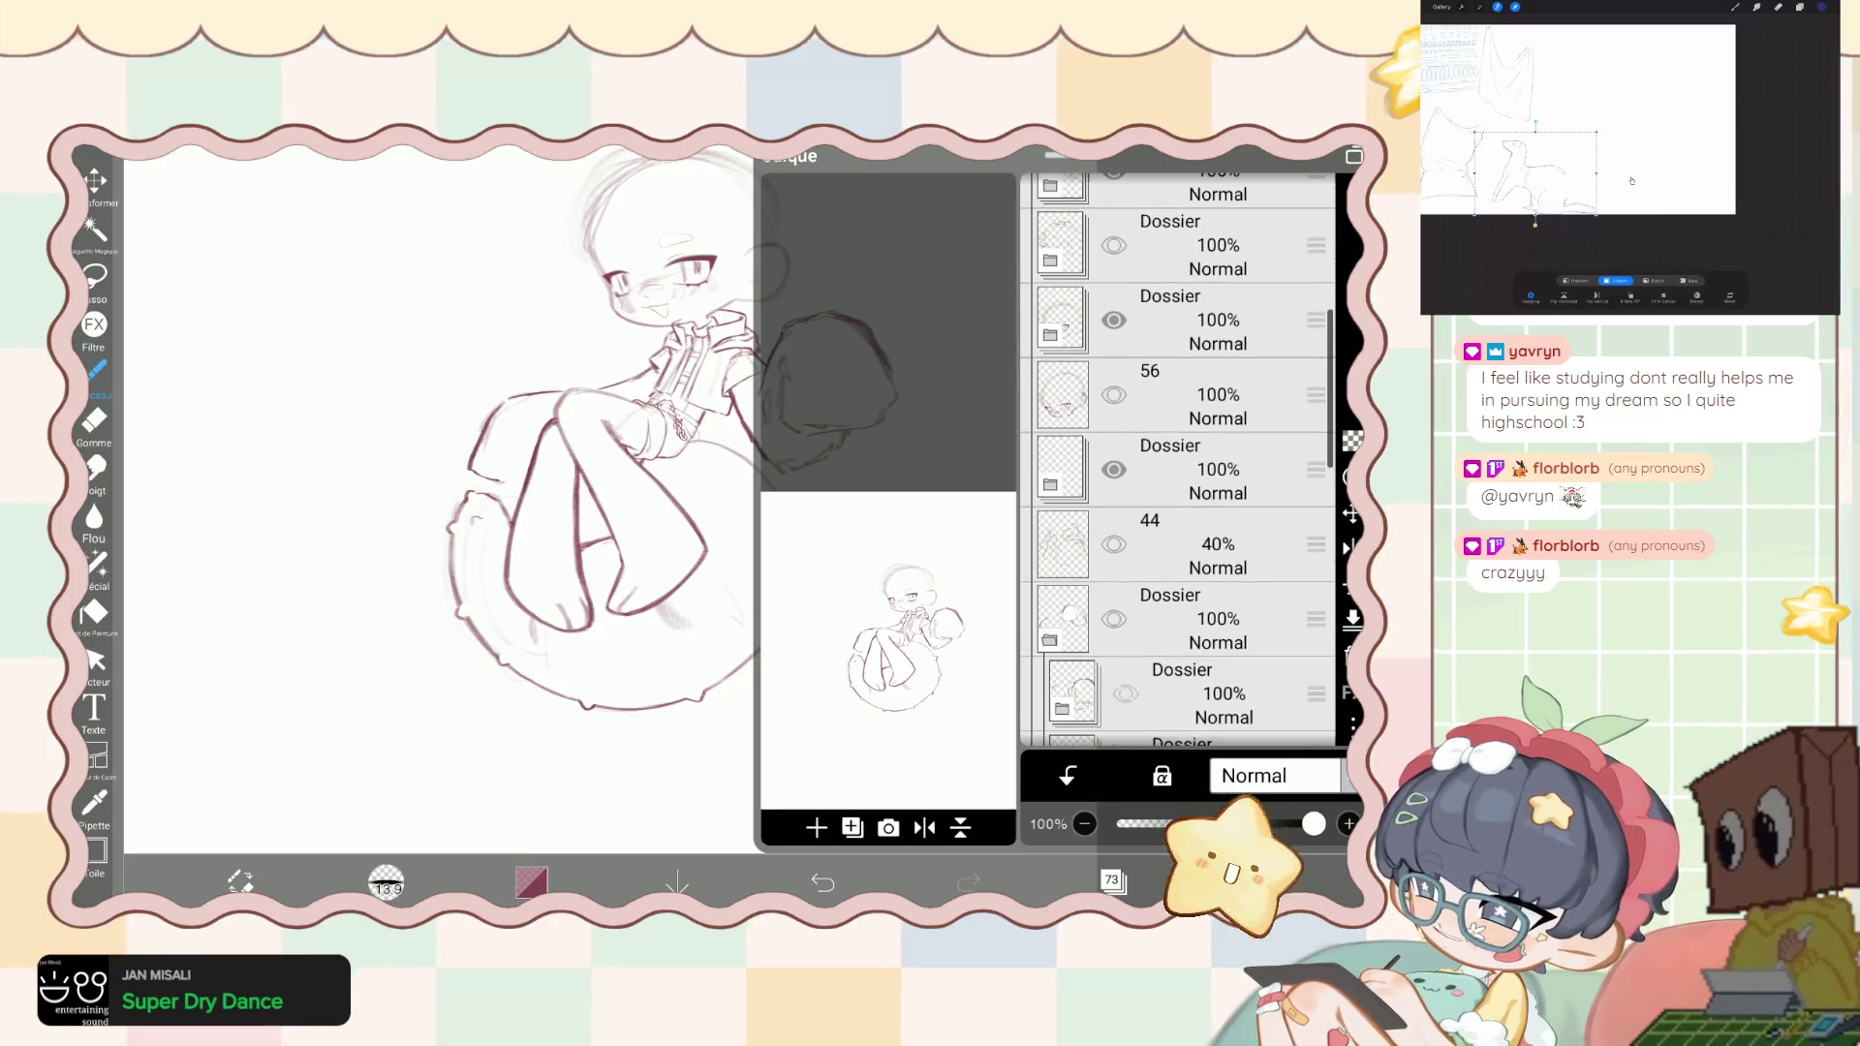
{"action": "scroll", "coordinate": [1177, 465], "scroll_direction": "up", "scroll_amount": 5}
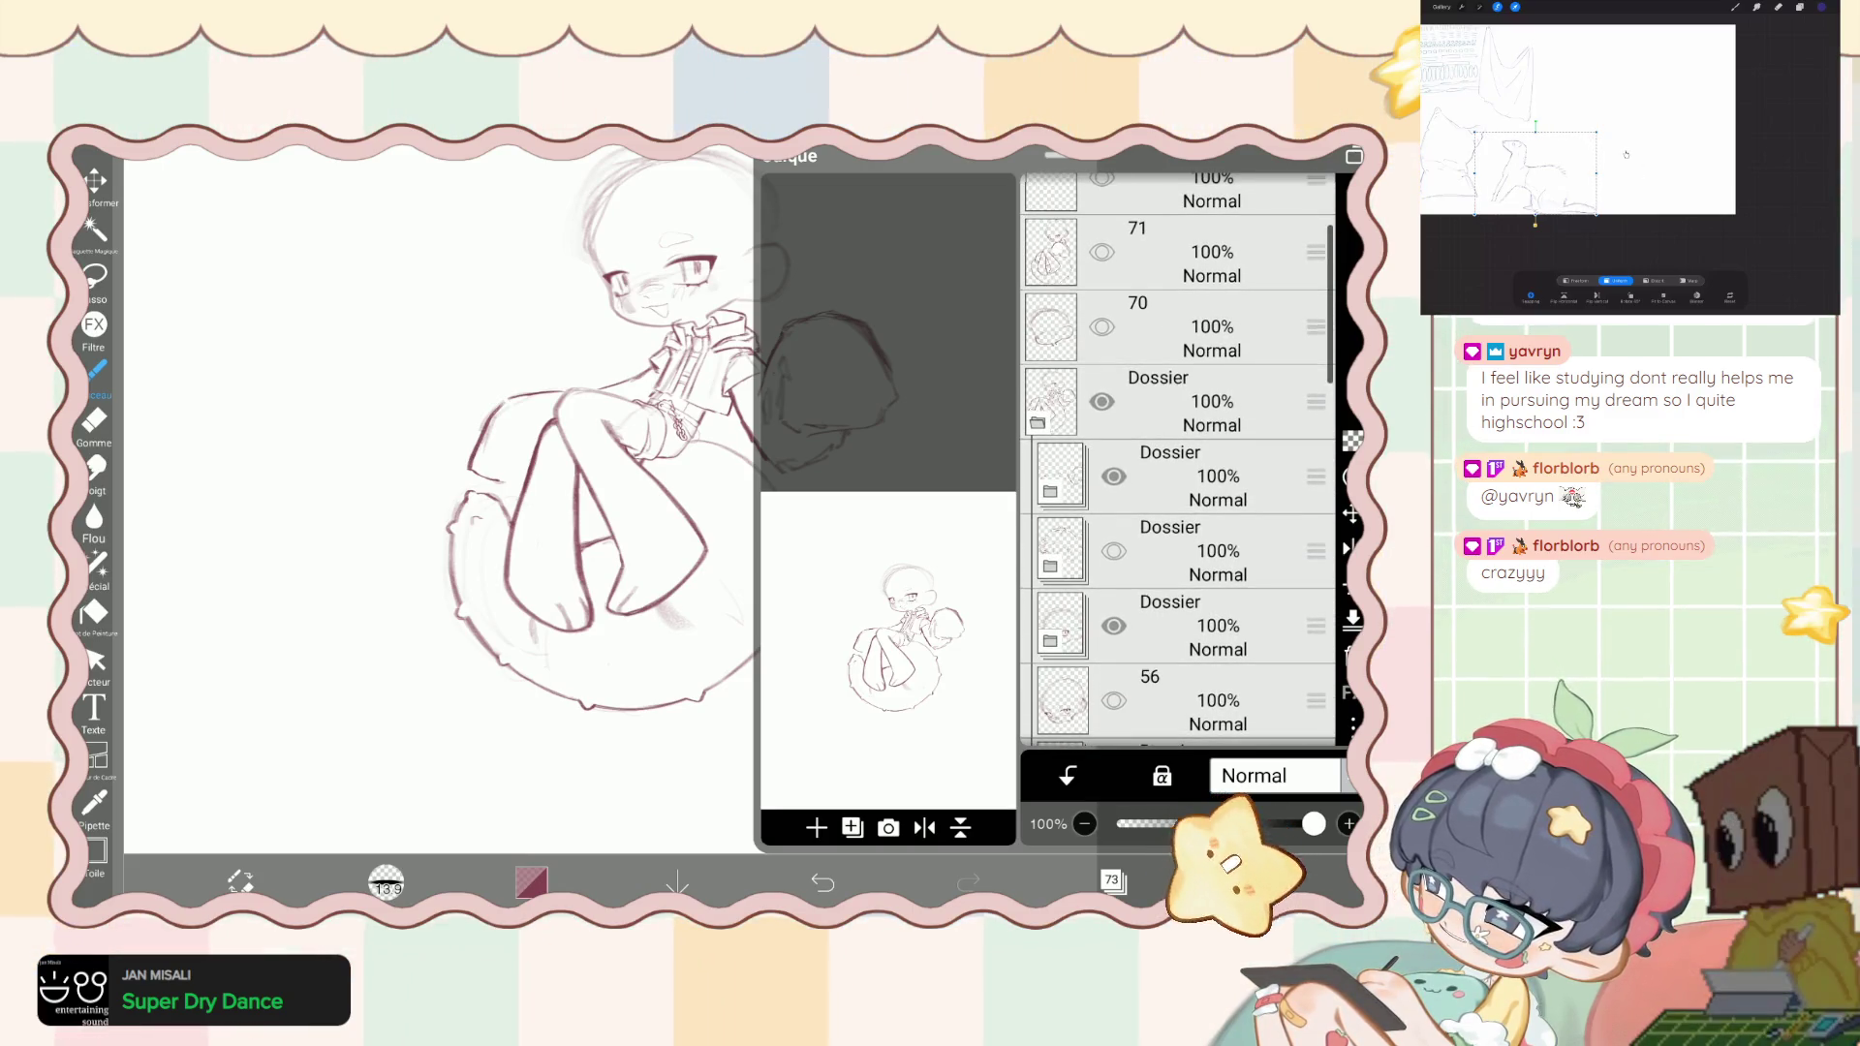
{"action": "left_click", "coordinate": [1170, 475]}
{"action": "scroll", "coordinate": [1176, 465], "scroll_direction": "down", "scroll_amount": 1}
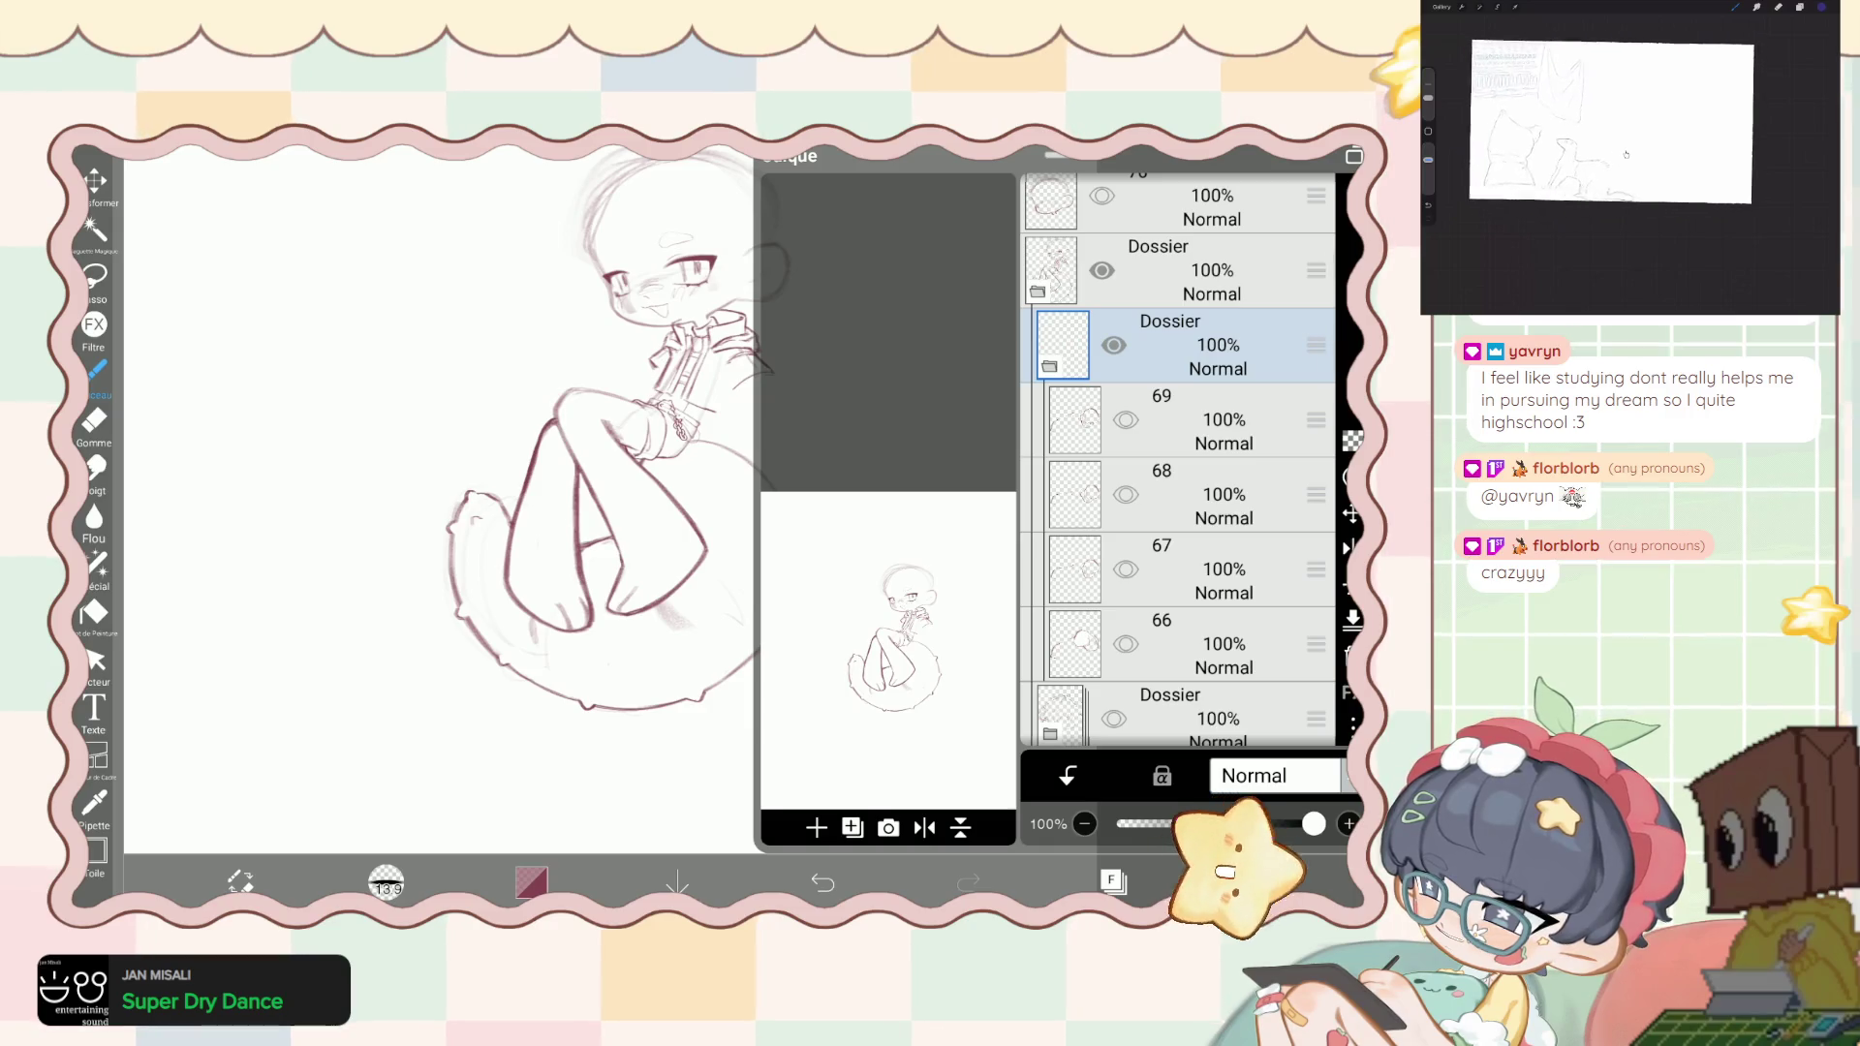
{"action": "left_click", "coordinate": [1126, 569]}
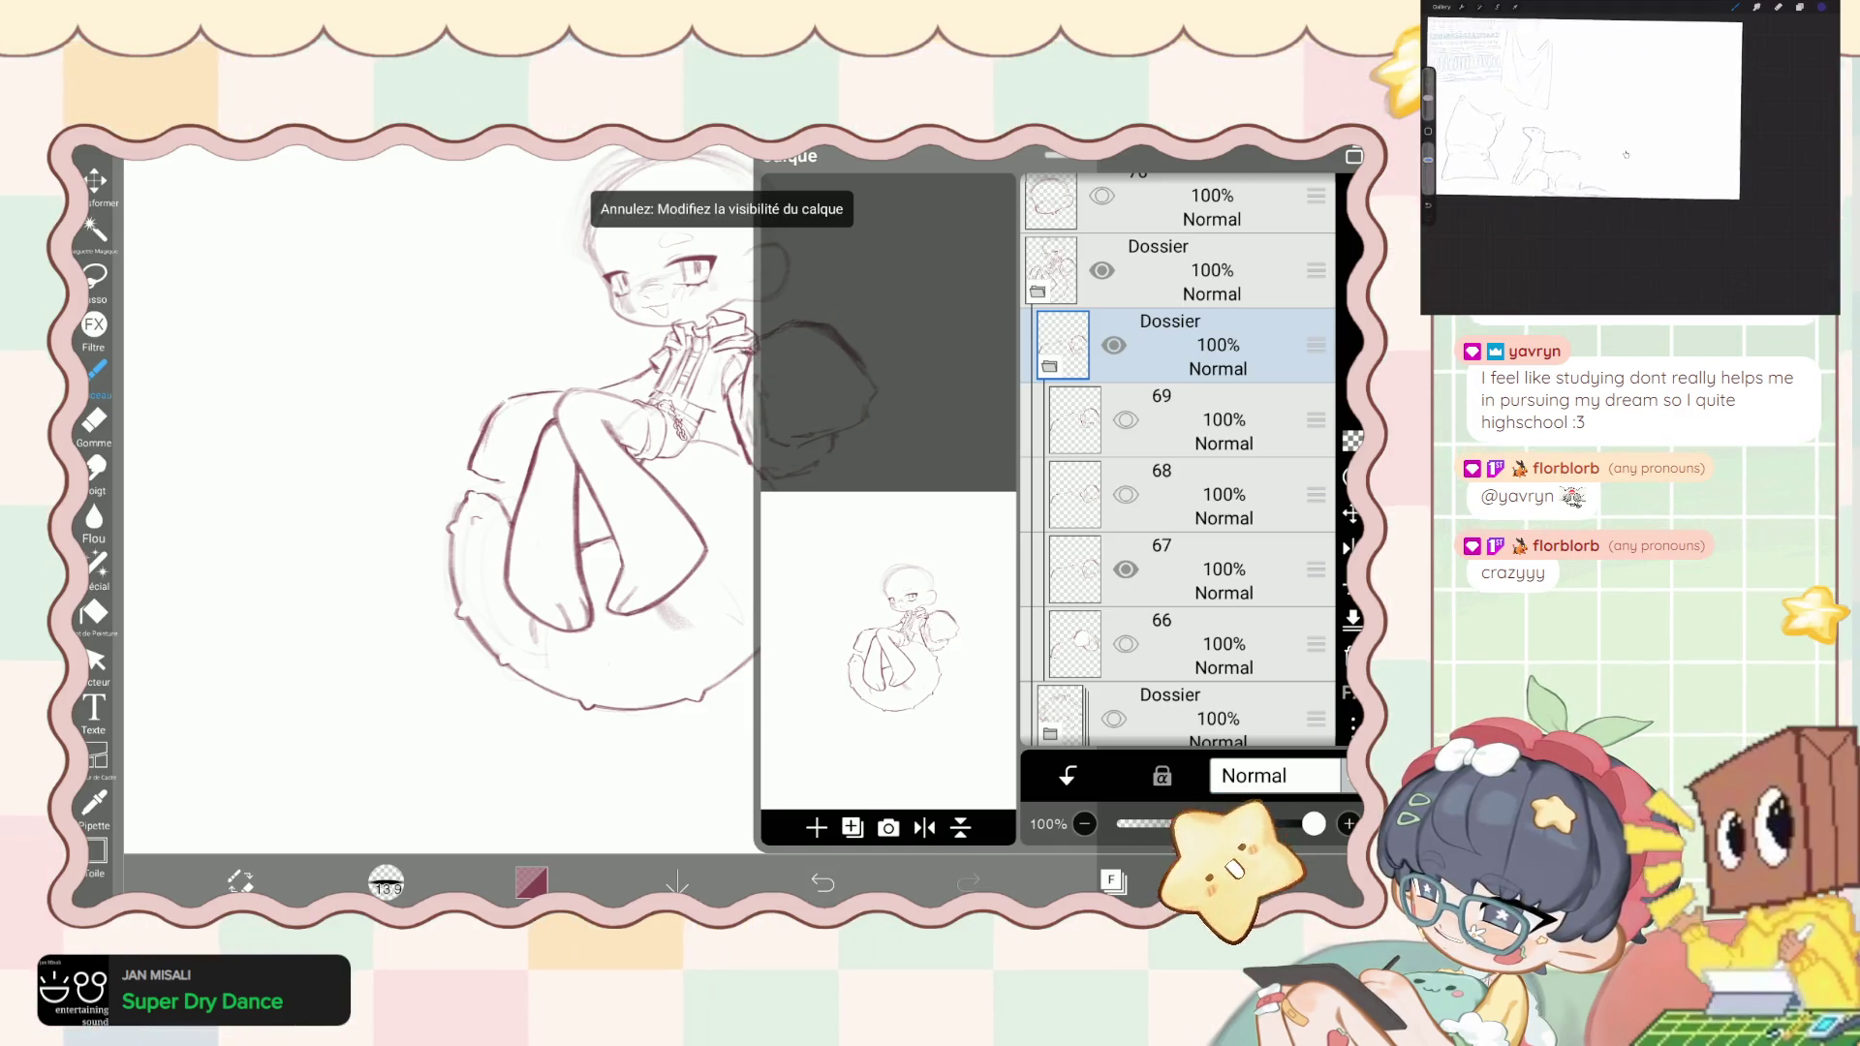
{"action": "key", "text": "ctrl+z"}
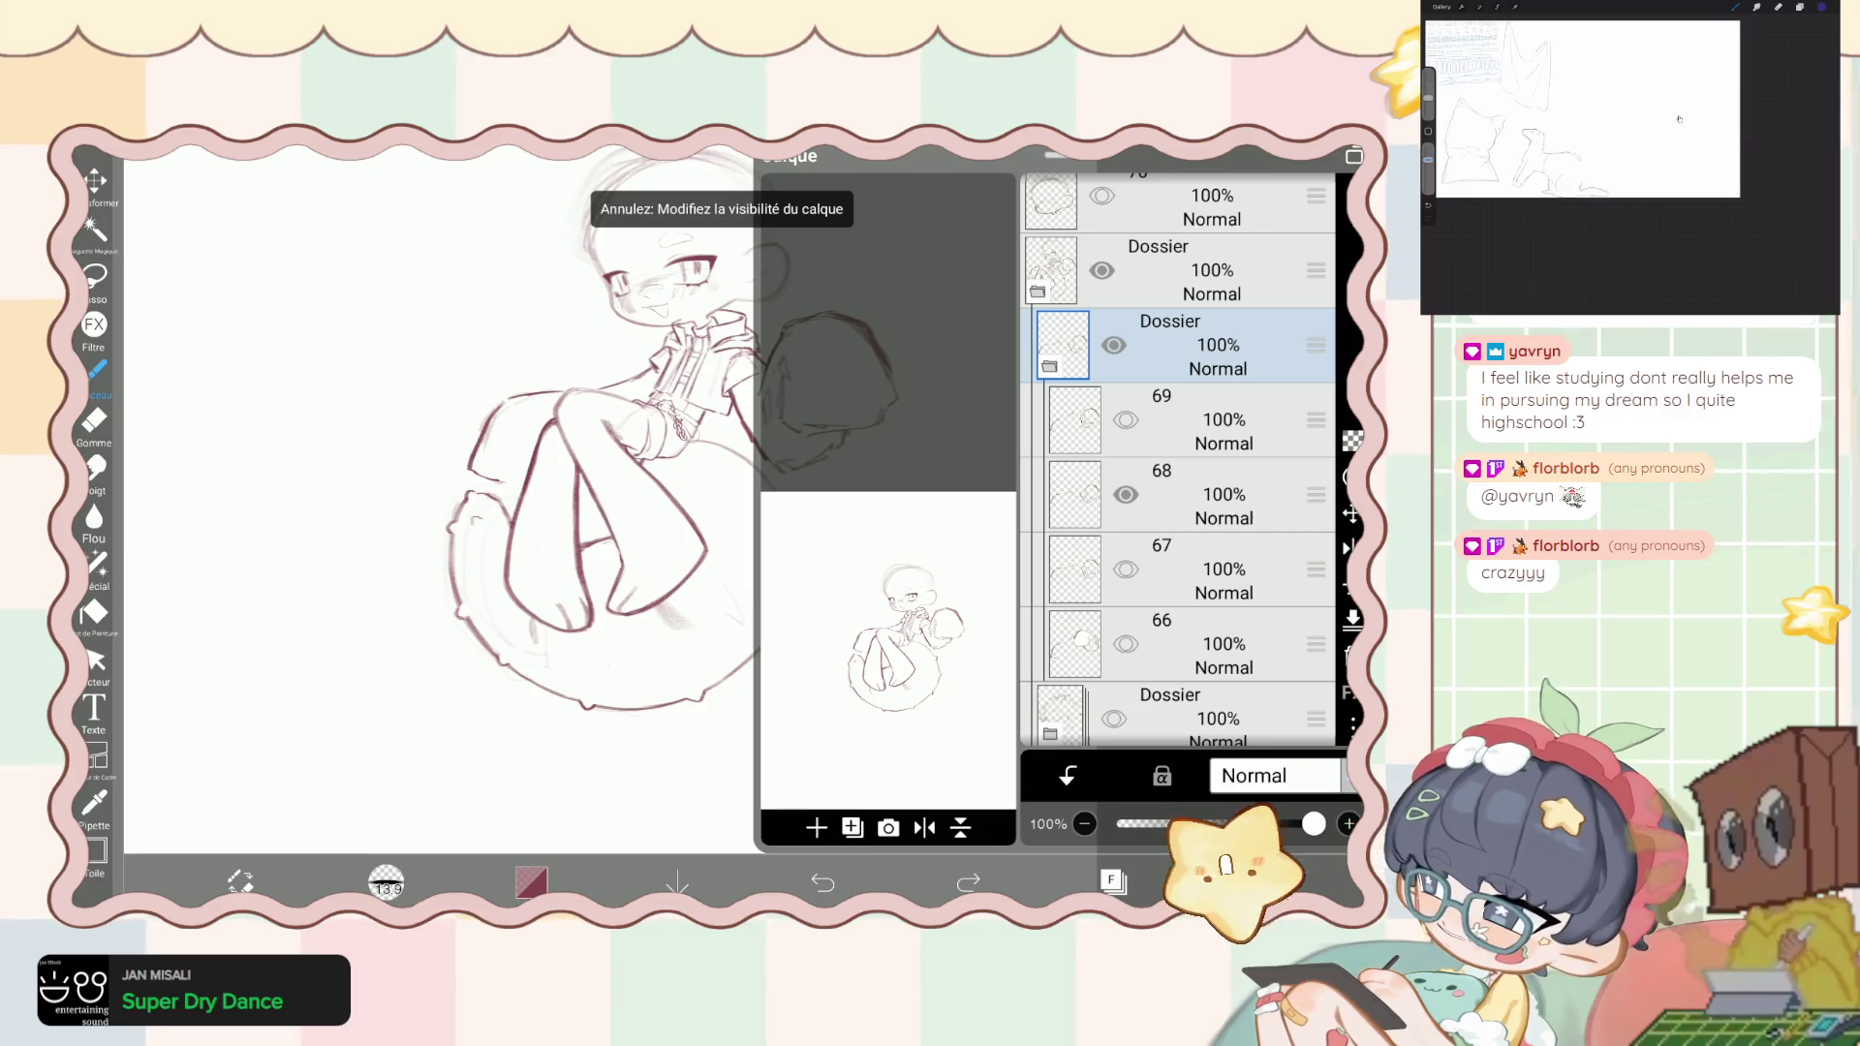
- Check the full sketch, then redo the undone layer visibility changes
{"action": "left_click", "coordinate": [1112, 881]}
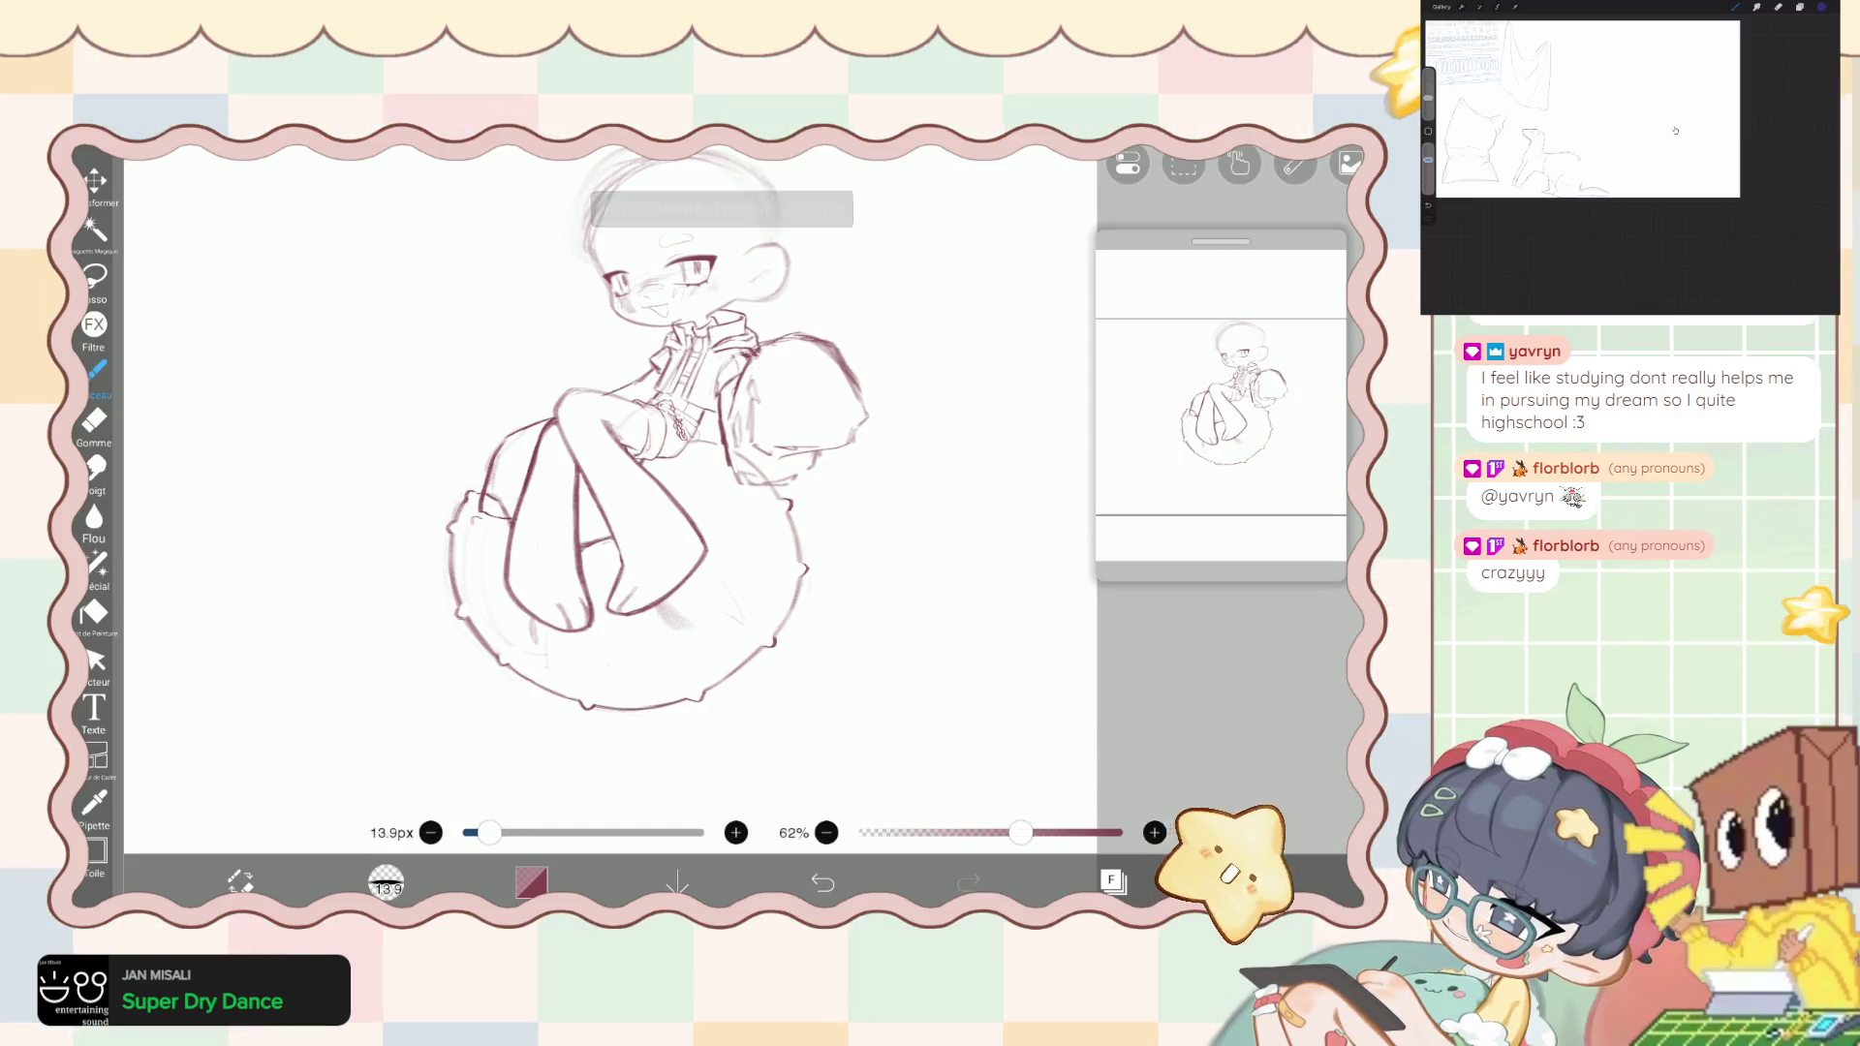
{"action": "left_click", "coordinate": [1112, 880]}
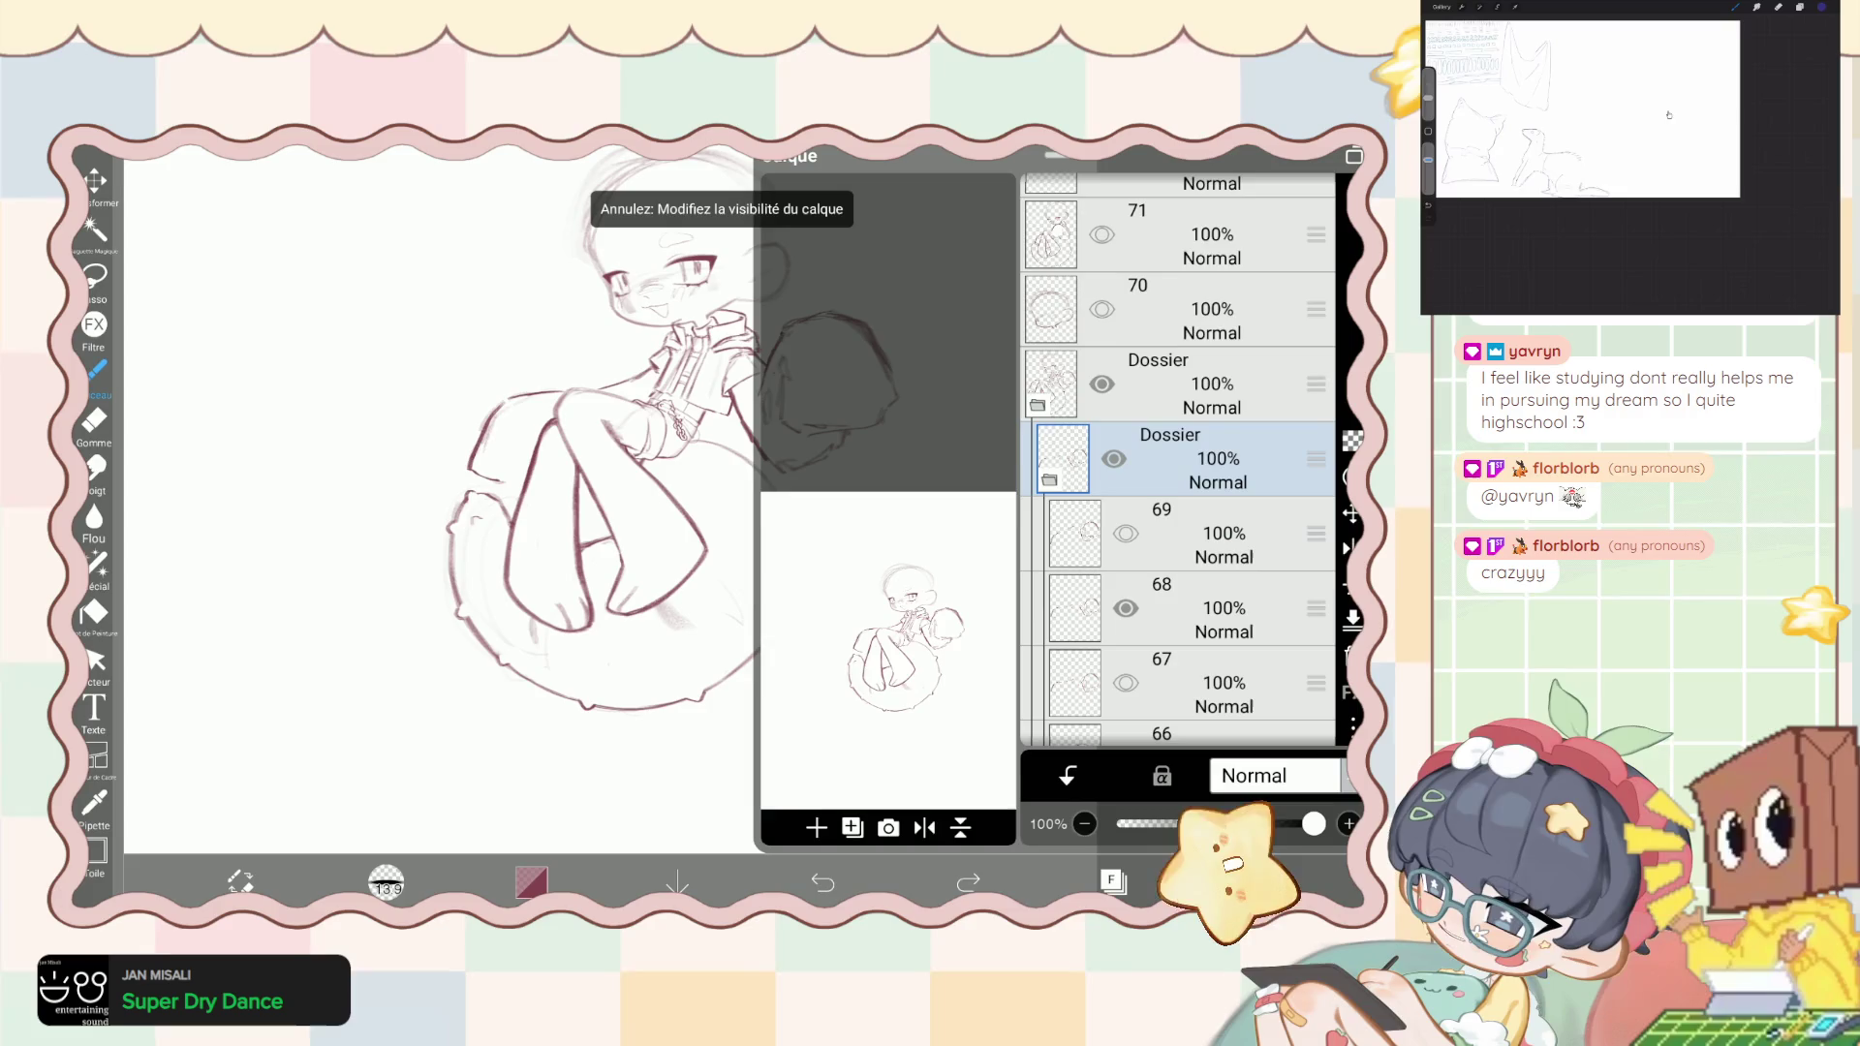
{"action": "key", "text": "ctrl+shift+z"}
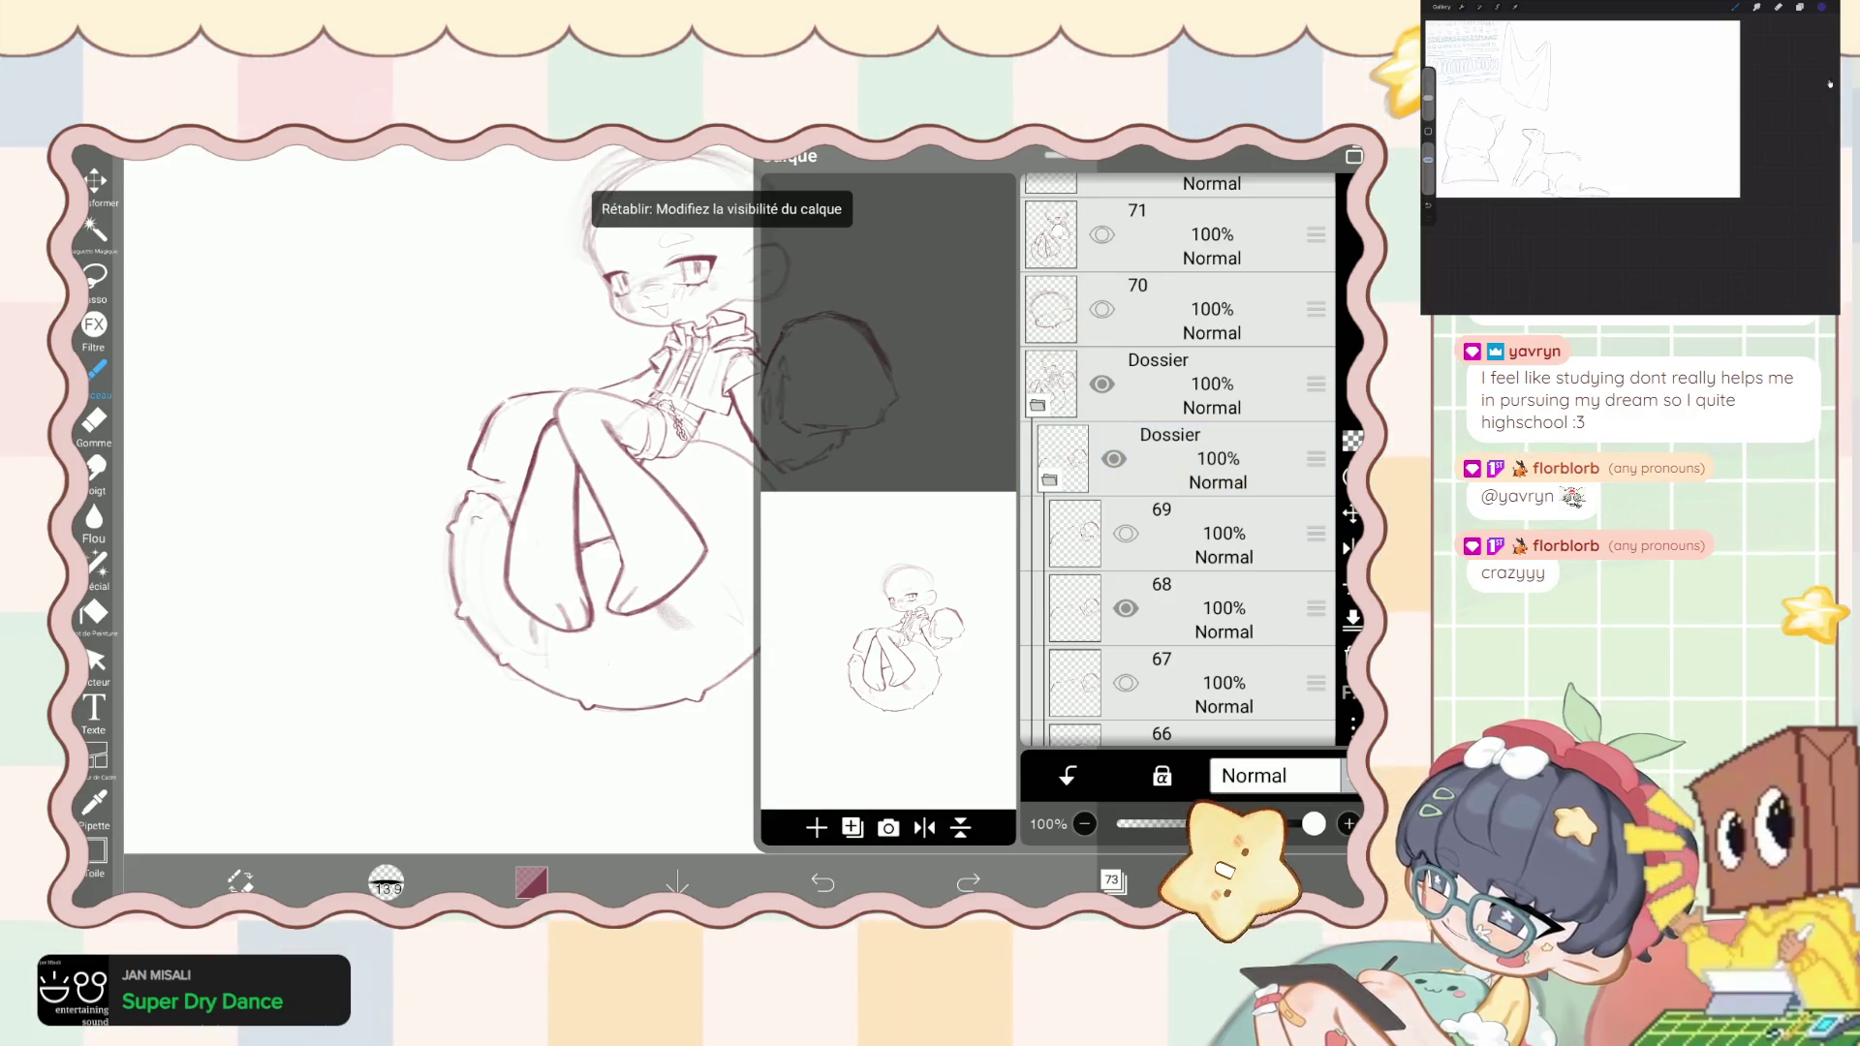
{"action": "key", "text": "ctrl+shift+z"}
{"action": "scroll", "coordinate": [1177, 460], "scroll_direction": "up", "scroll_amount": 5}
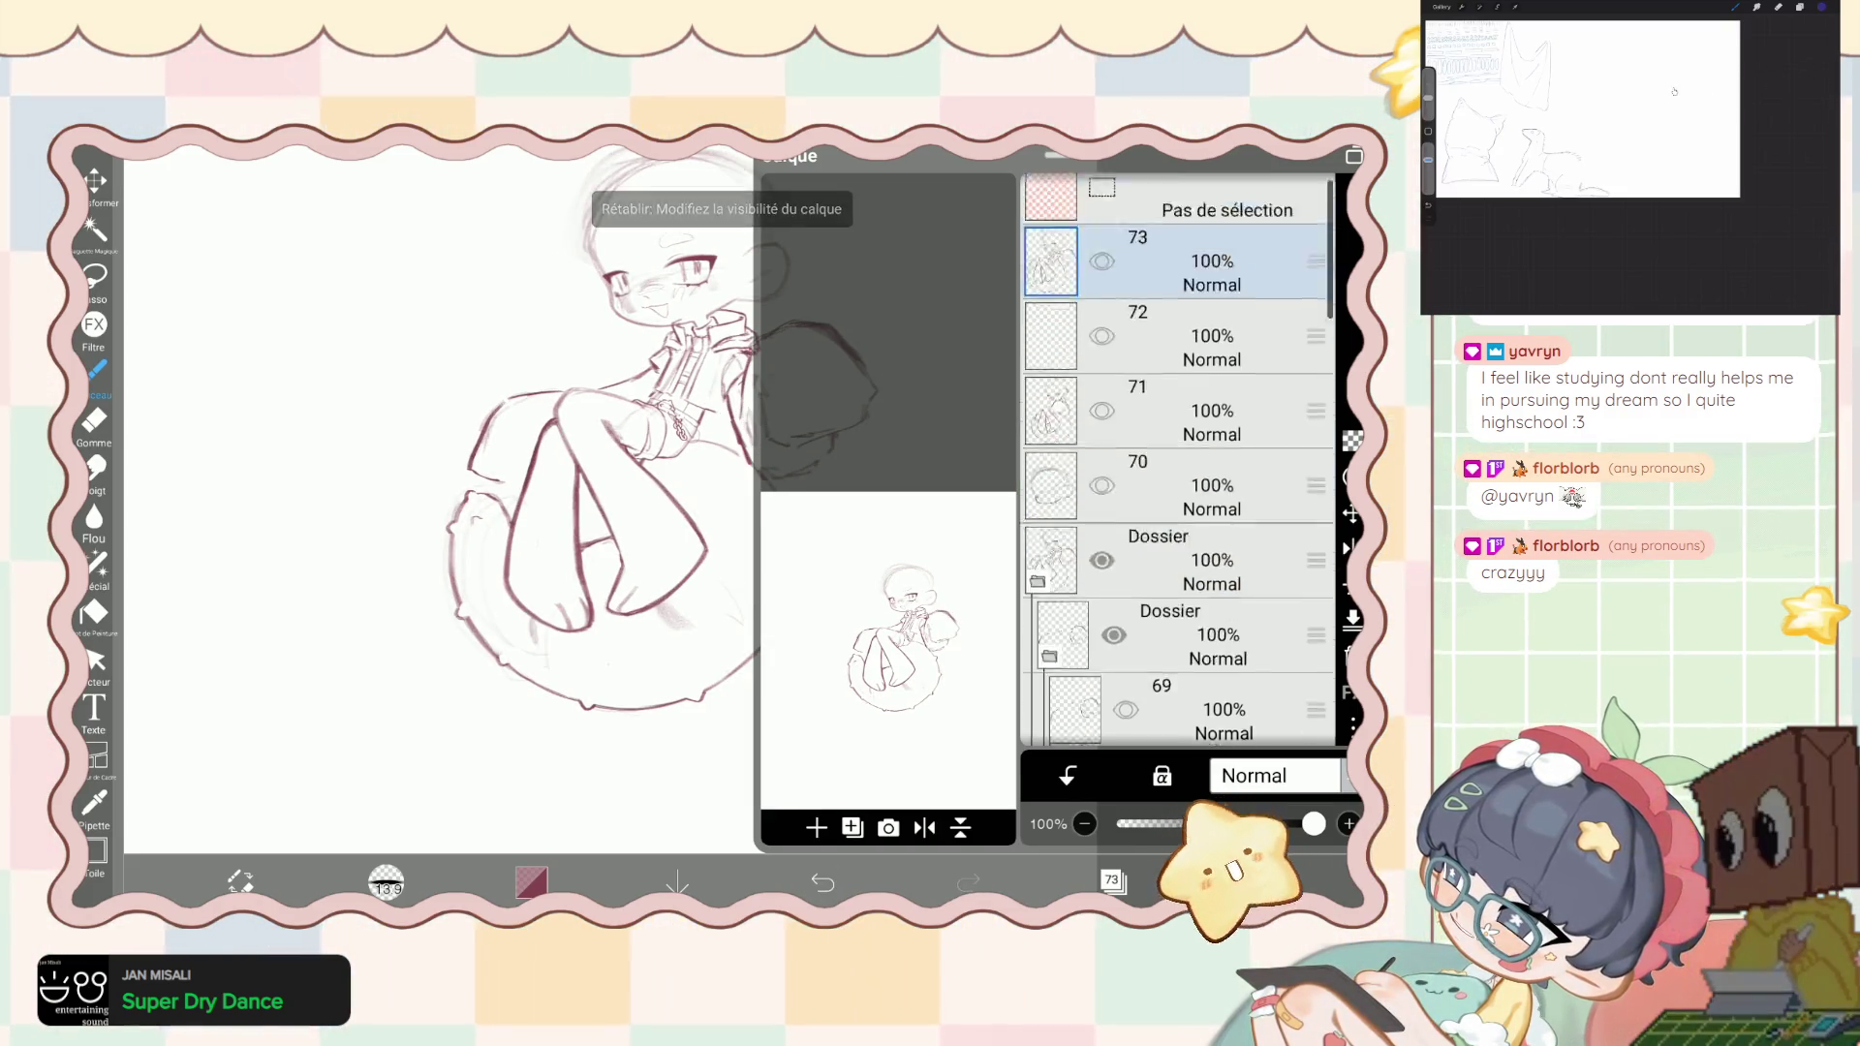
- Add layer 74 as a copy of the canvas, after cancelling an adjustment layer
{"action": "left_click", "coordinate": [852, 826]}
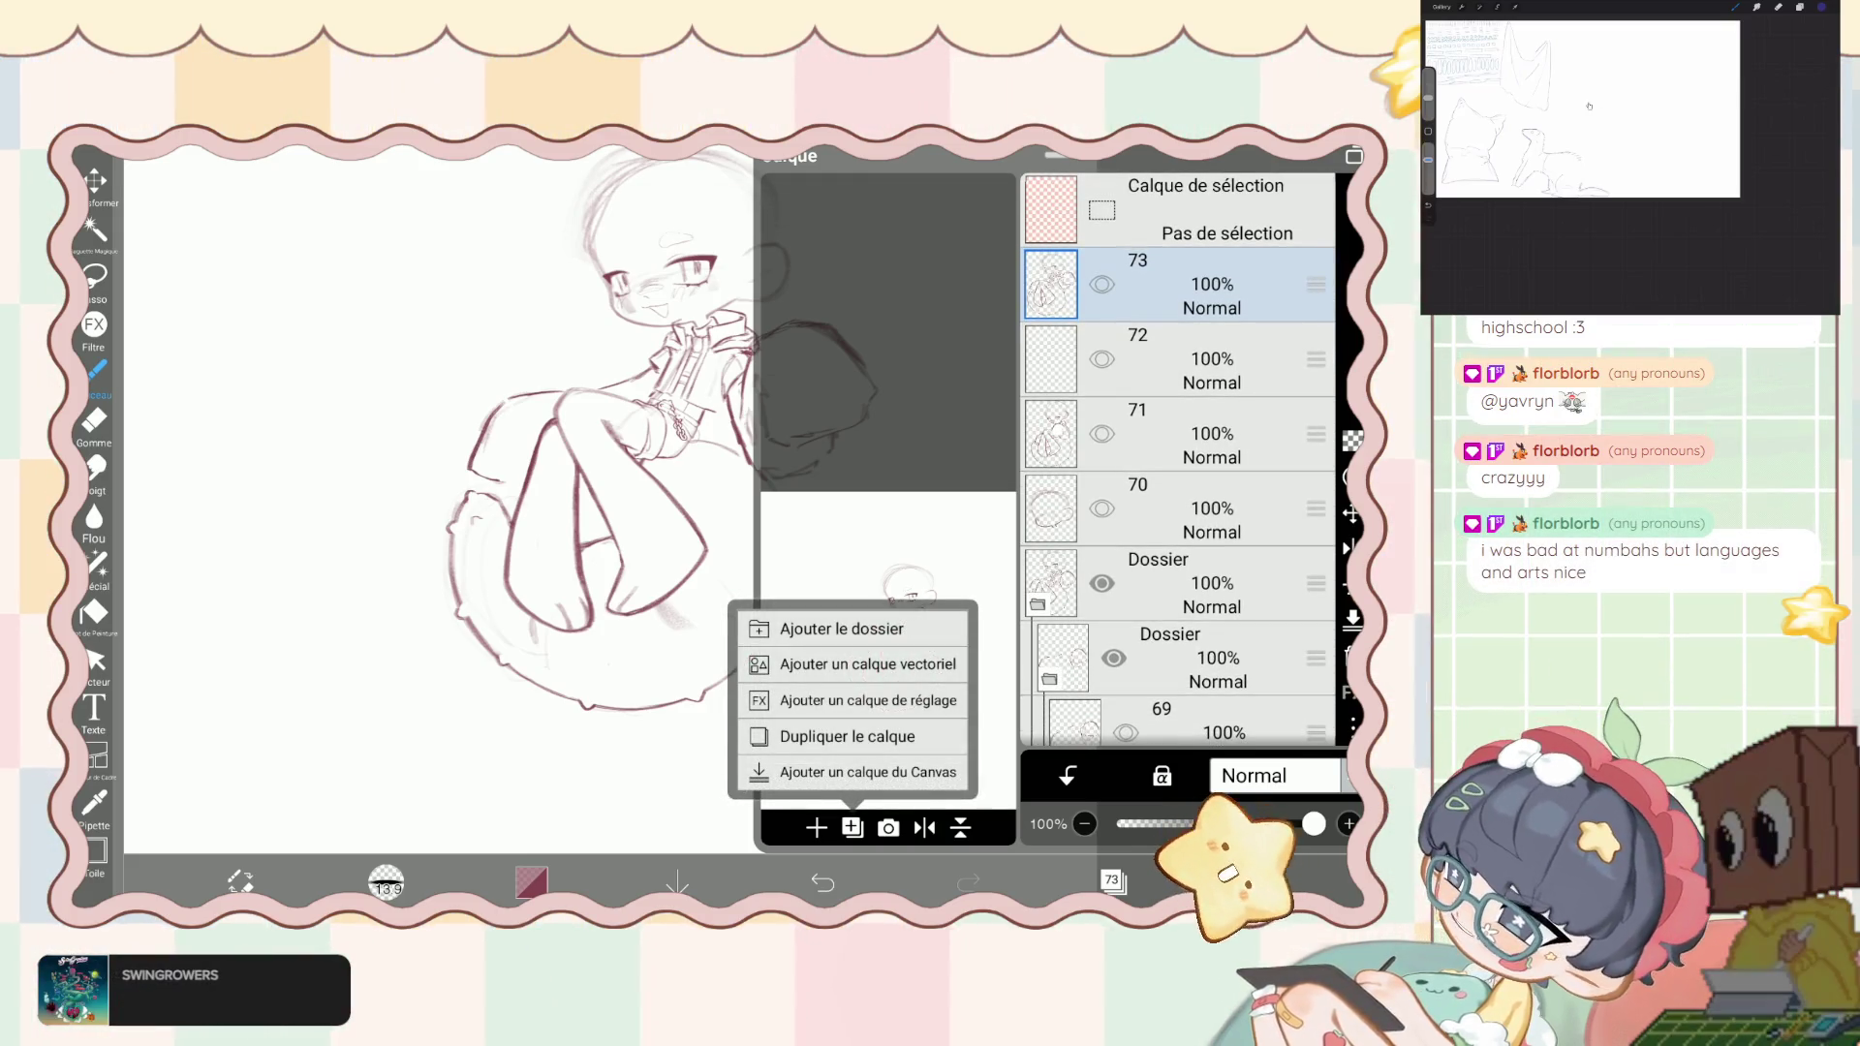
{"action": "left_click", "coordinate": [868, 699]}
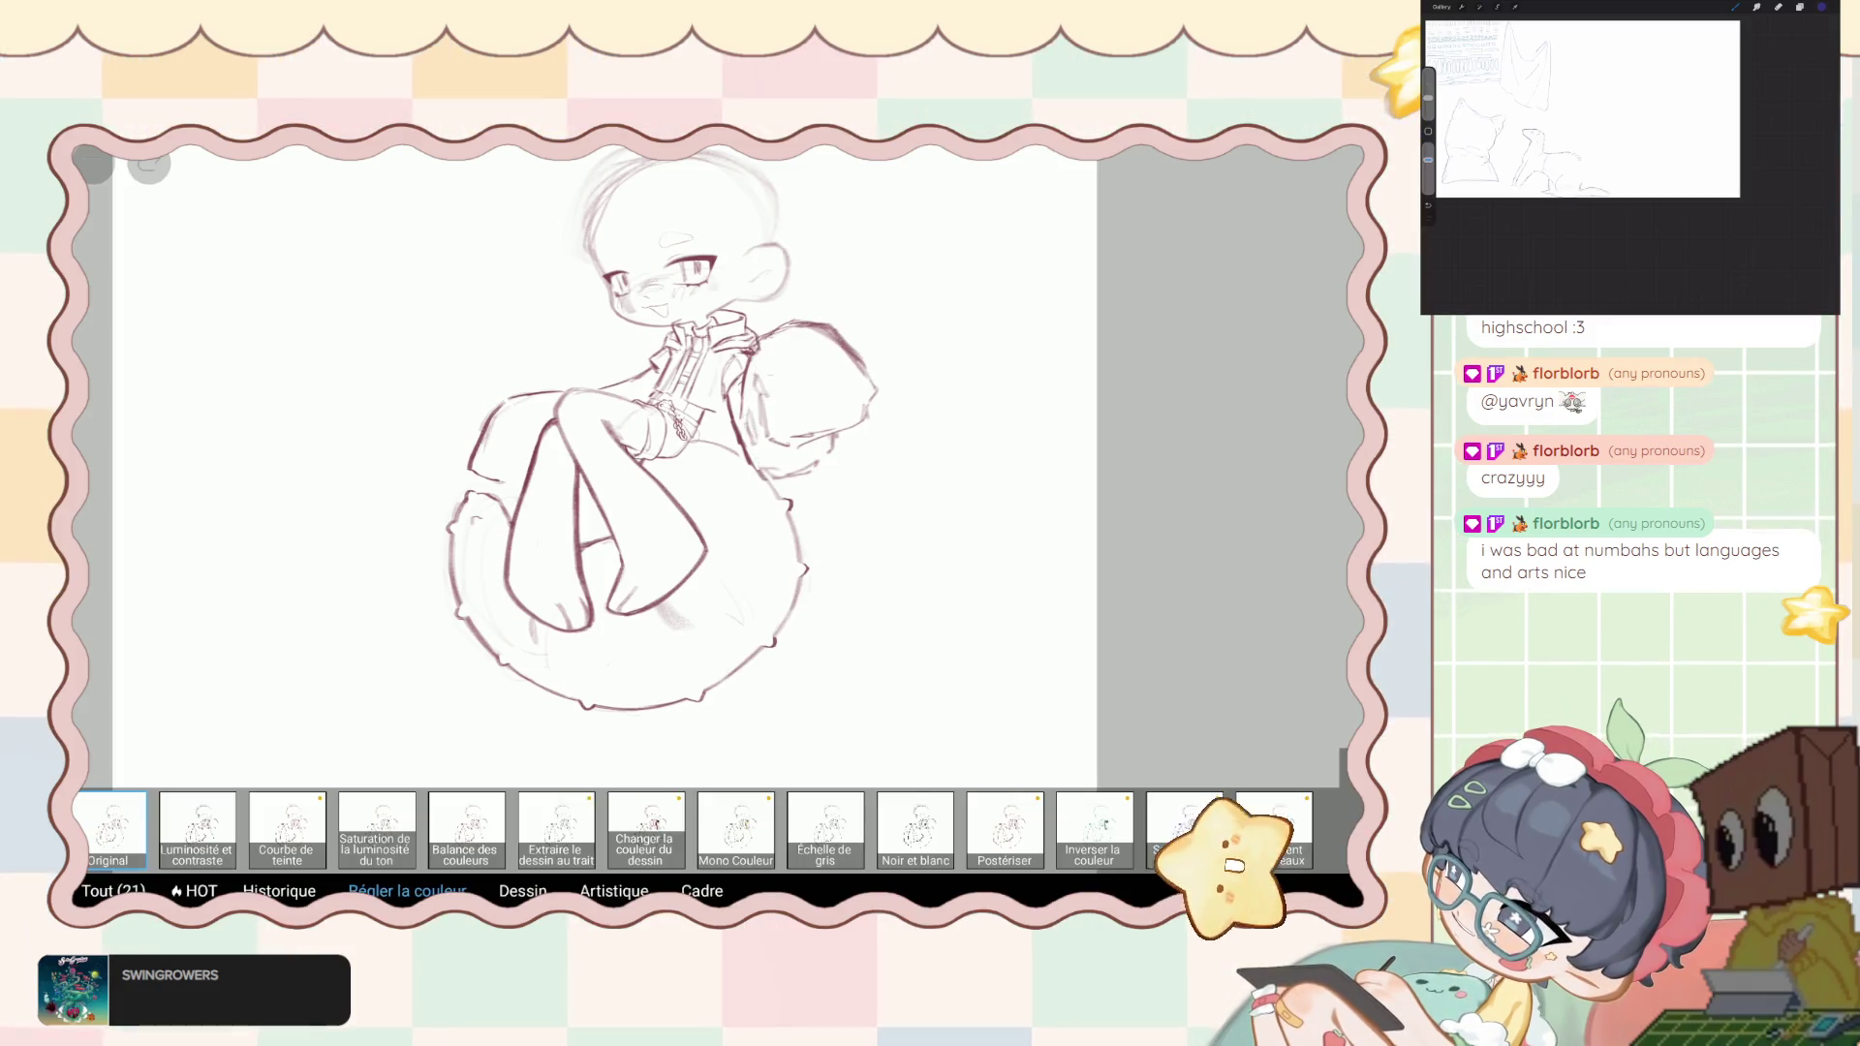
{"action": "key", "text": "Escape"}
{"action": "left_click", "coordinate": [853, 826]}
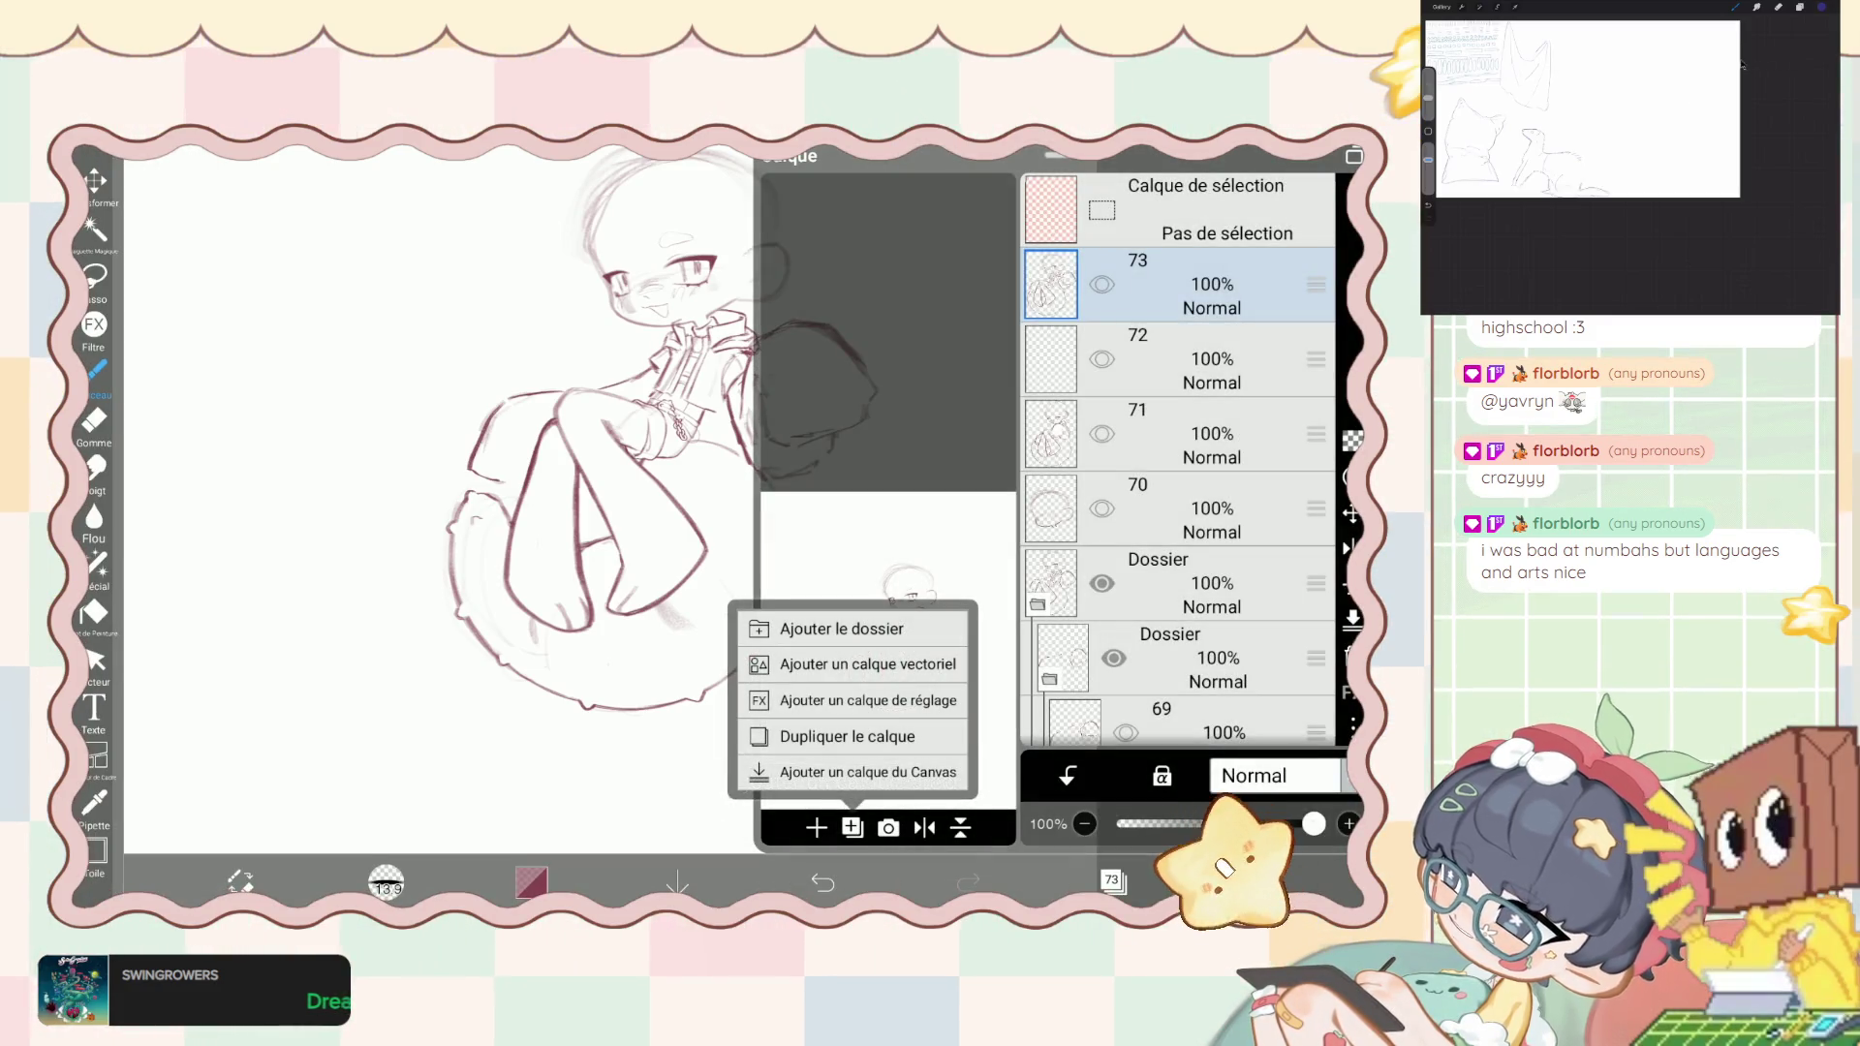
{"action": "left_click", "coordinate": [813, 730]}
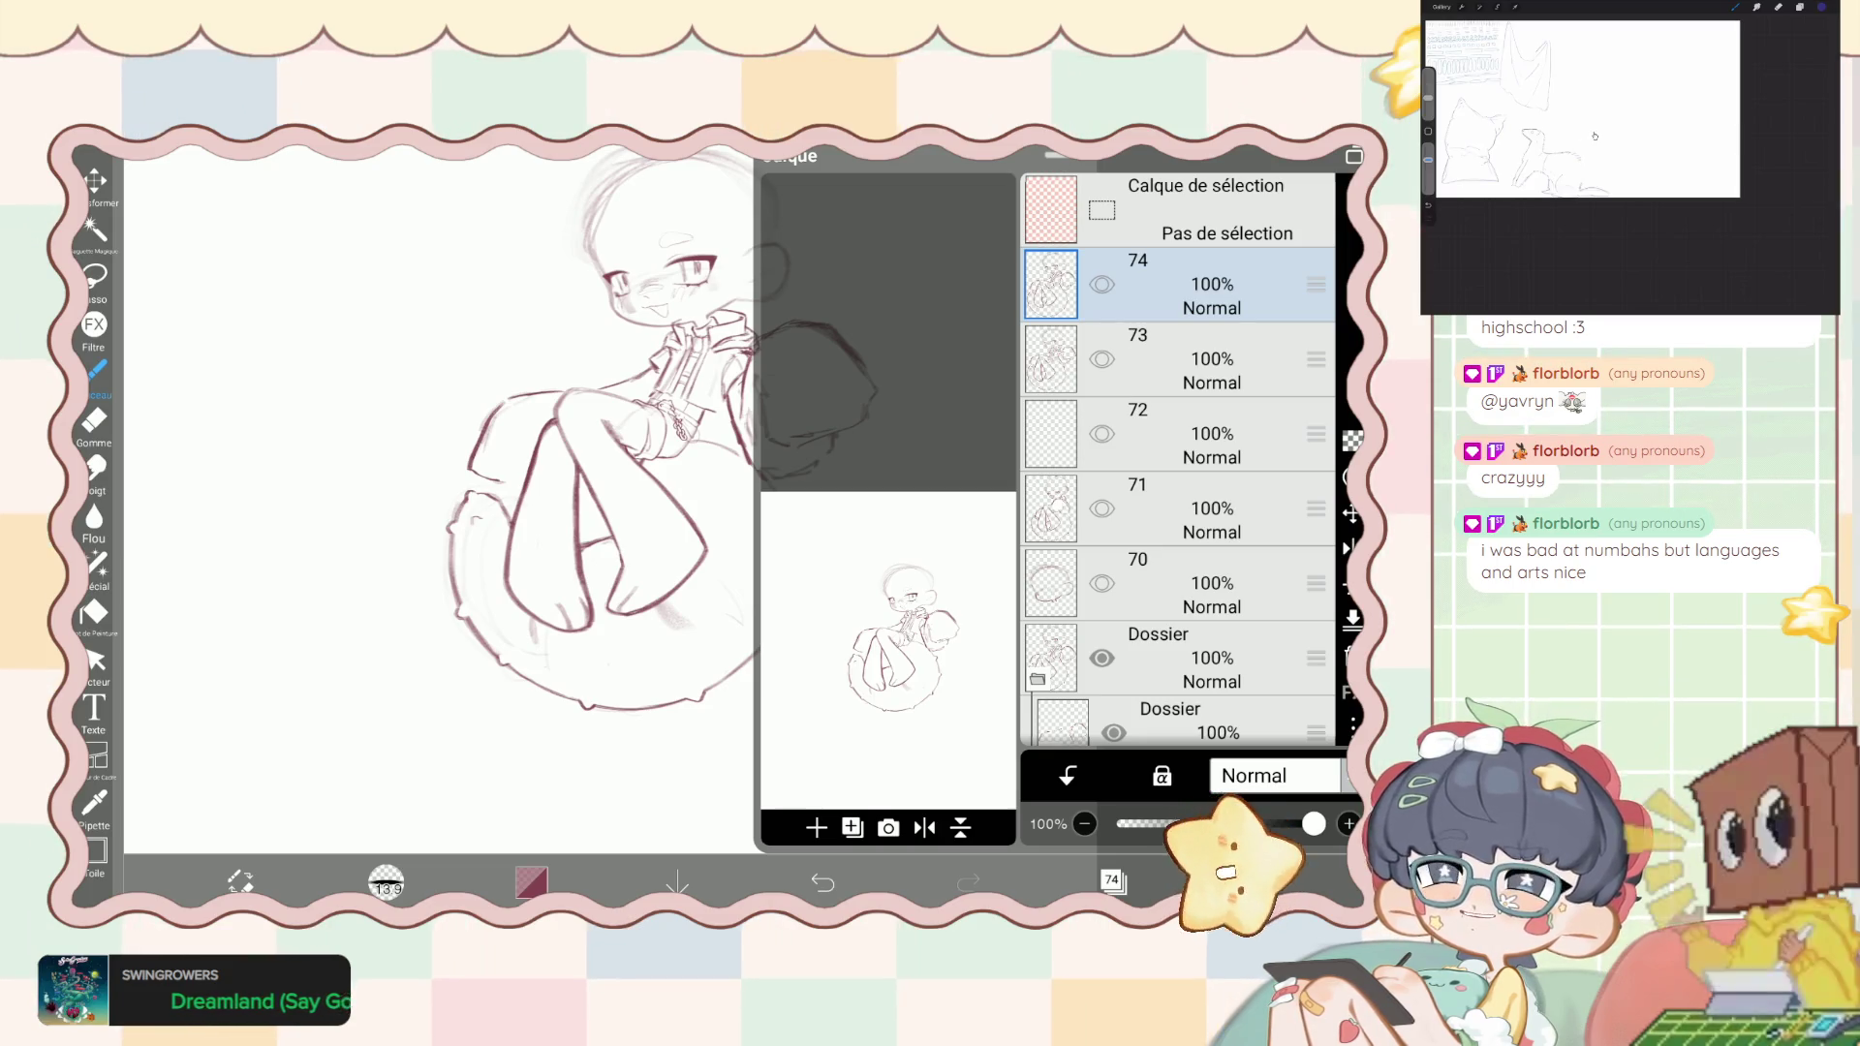
- Hide layer 67, show layer 66's alternate arm pose, and add an empty layer above 66
{"action": "scroll", "coordinate": [1178, 465], "scroll_direction": "down", "scroll_amount": 5}
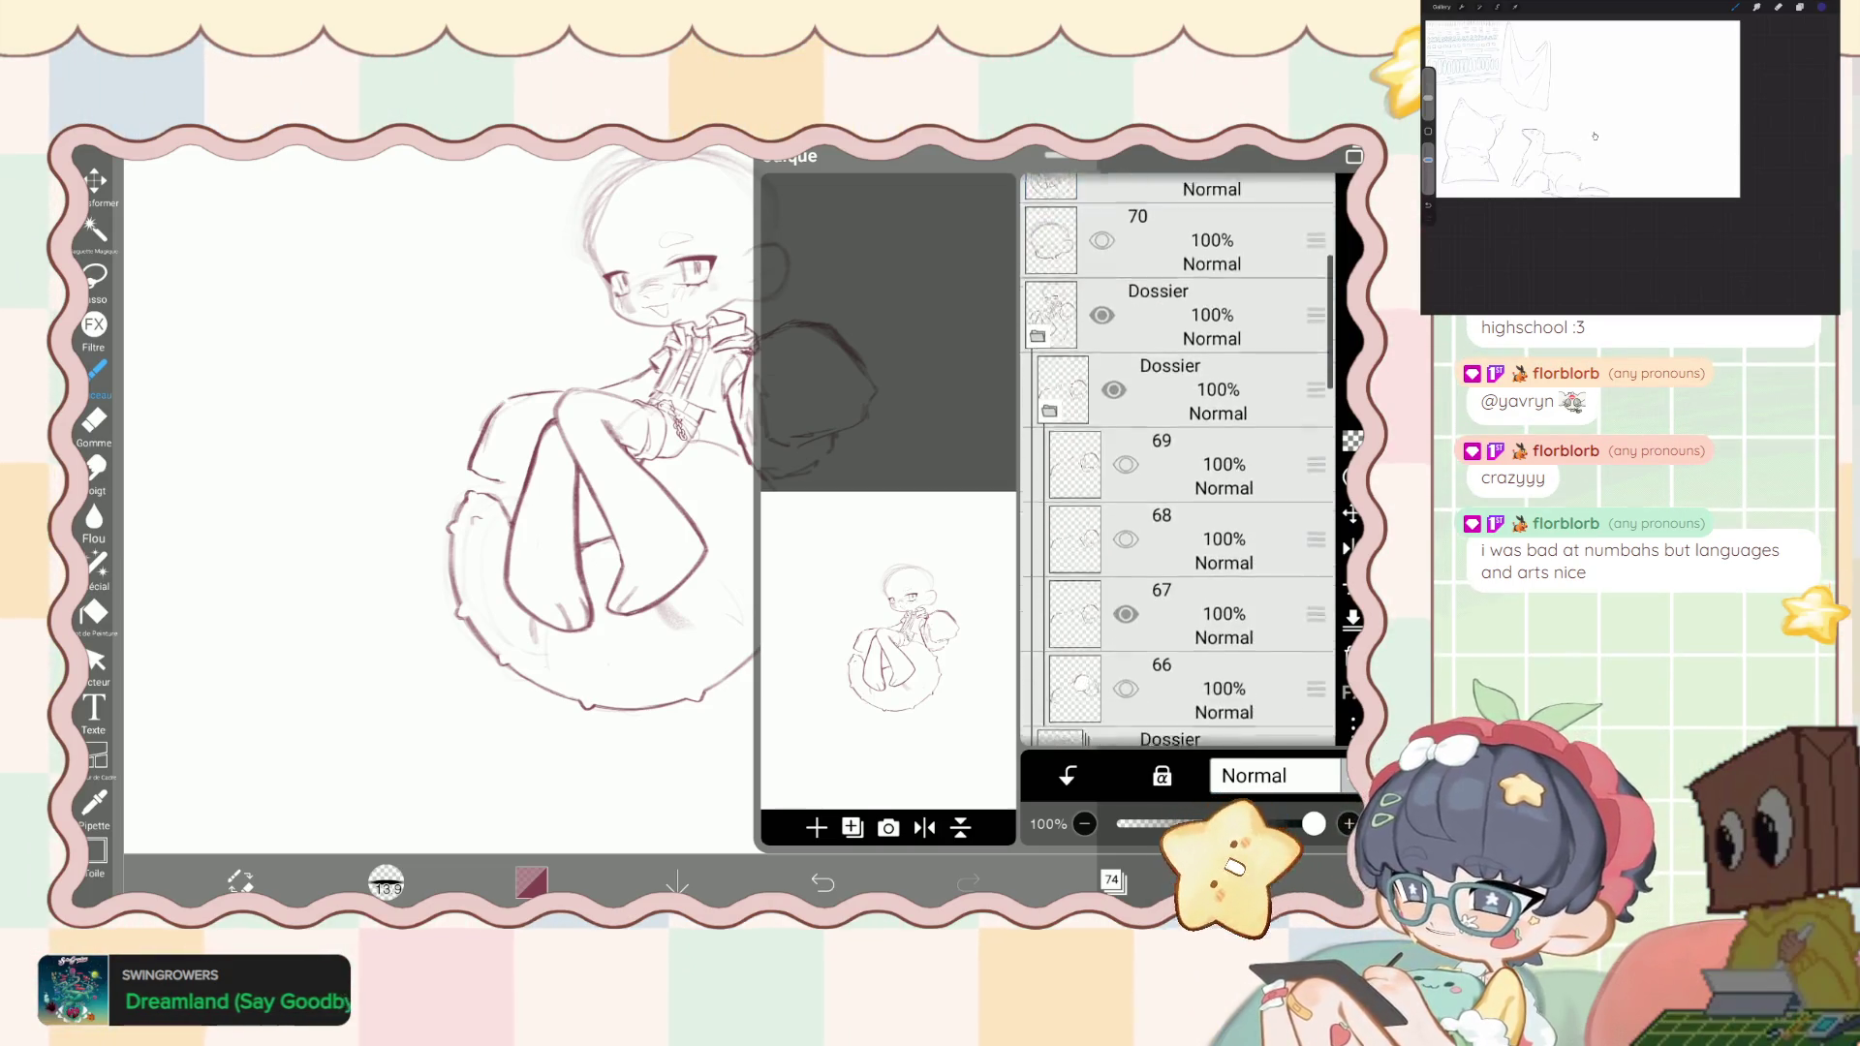
{"action": "left_click", "coordinate": [1125, 512]}
{"action": "left_click", "coordinate": [1125, 587]}
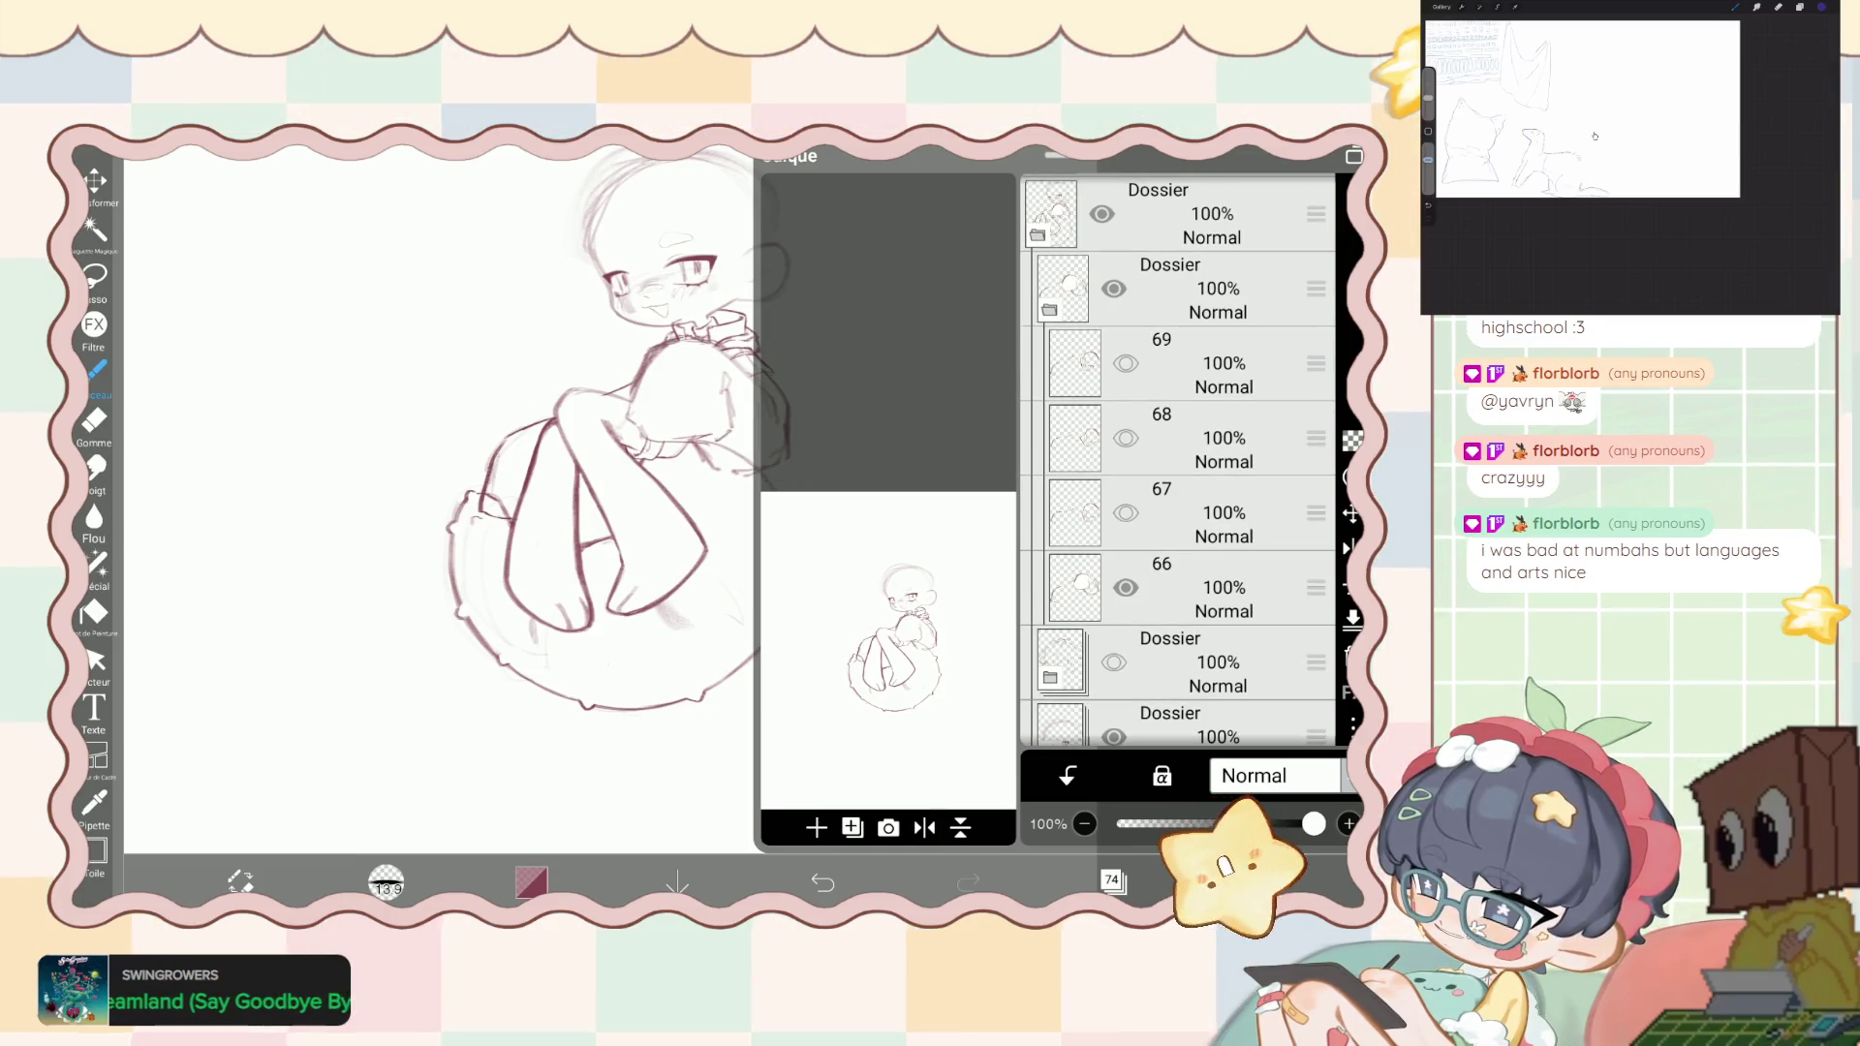
{"action": "left_click", "coordinate": [1211, 587]}
{"action": "left_click", "coordinate": [816, 826]}
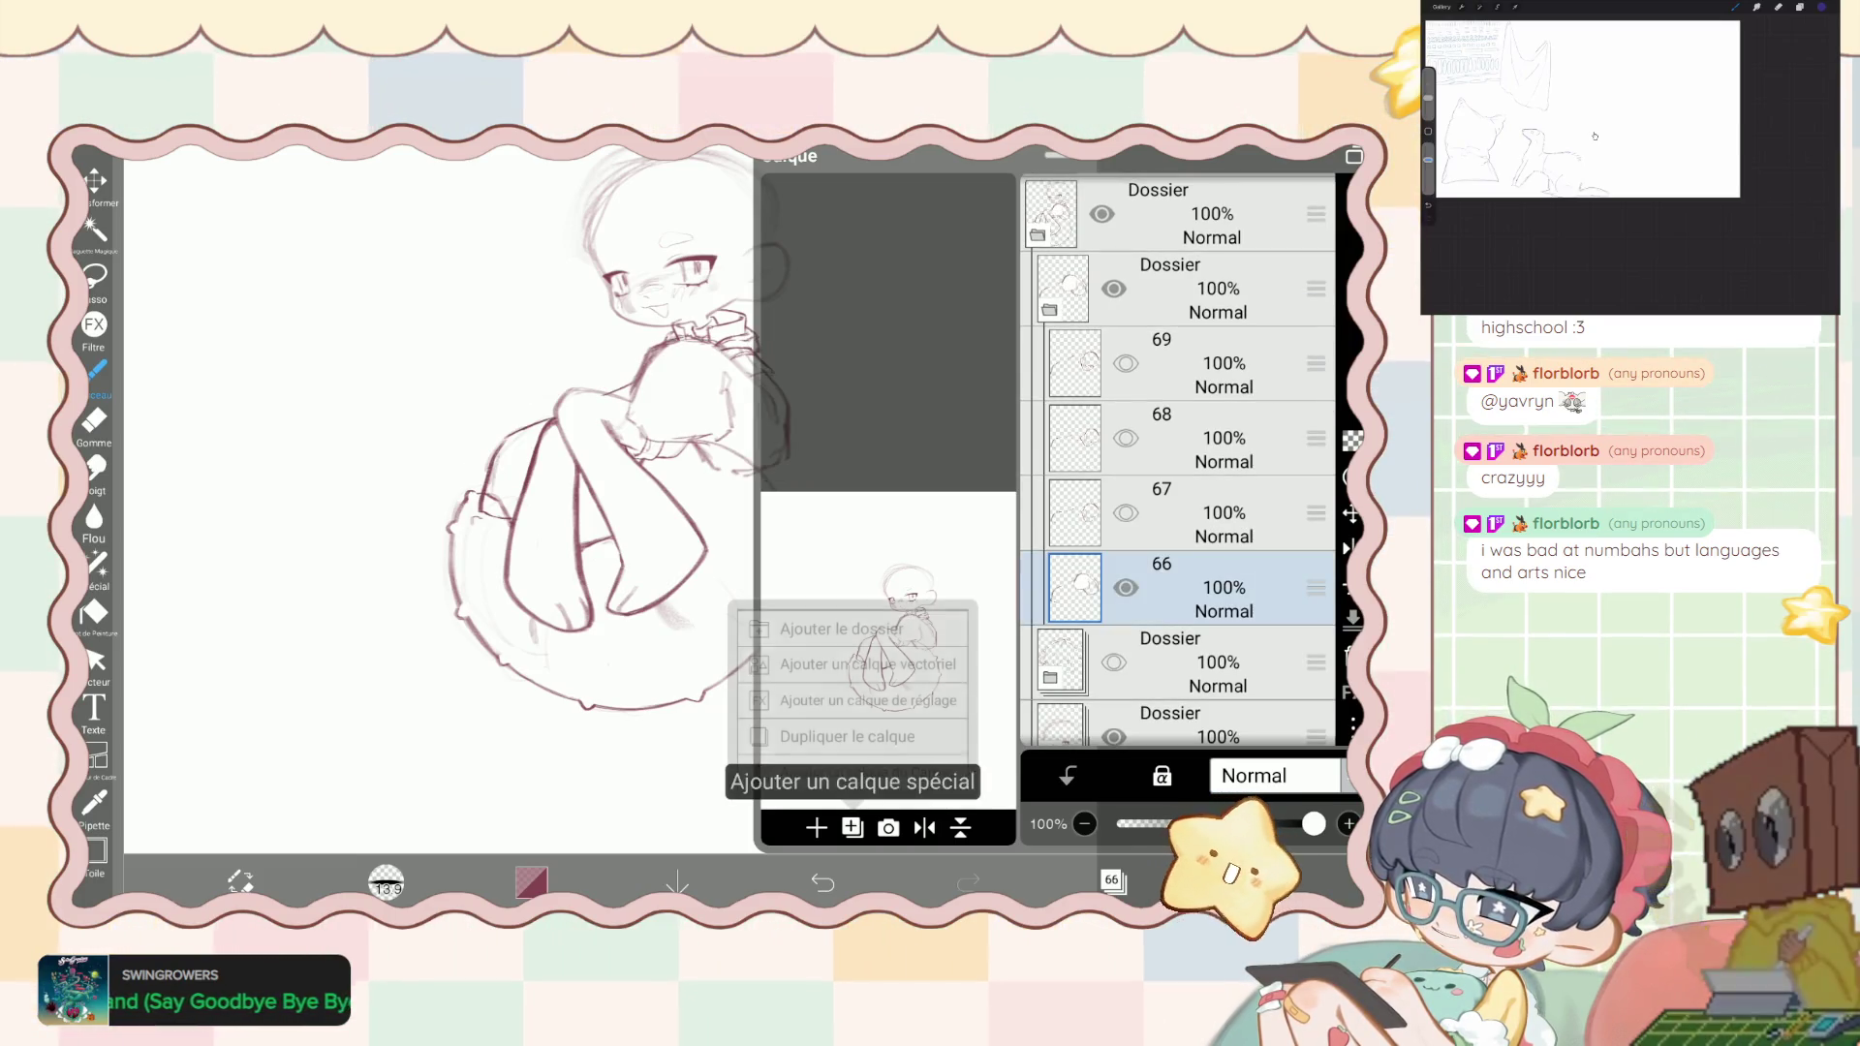
{"action": "left_click", "coordinate": [815, 827]}
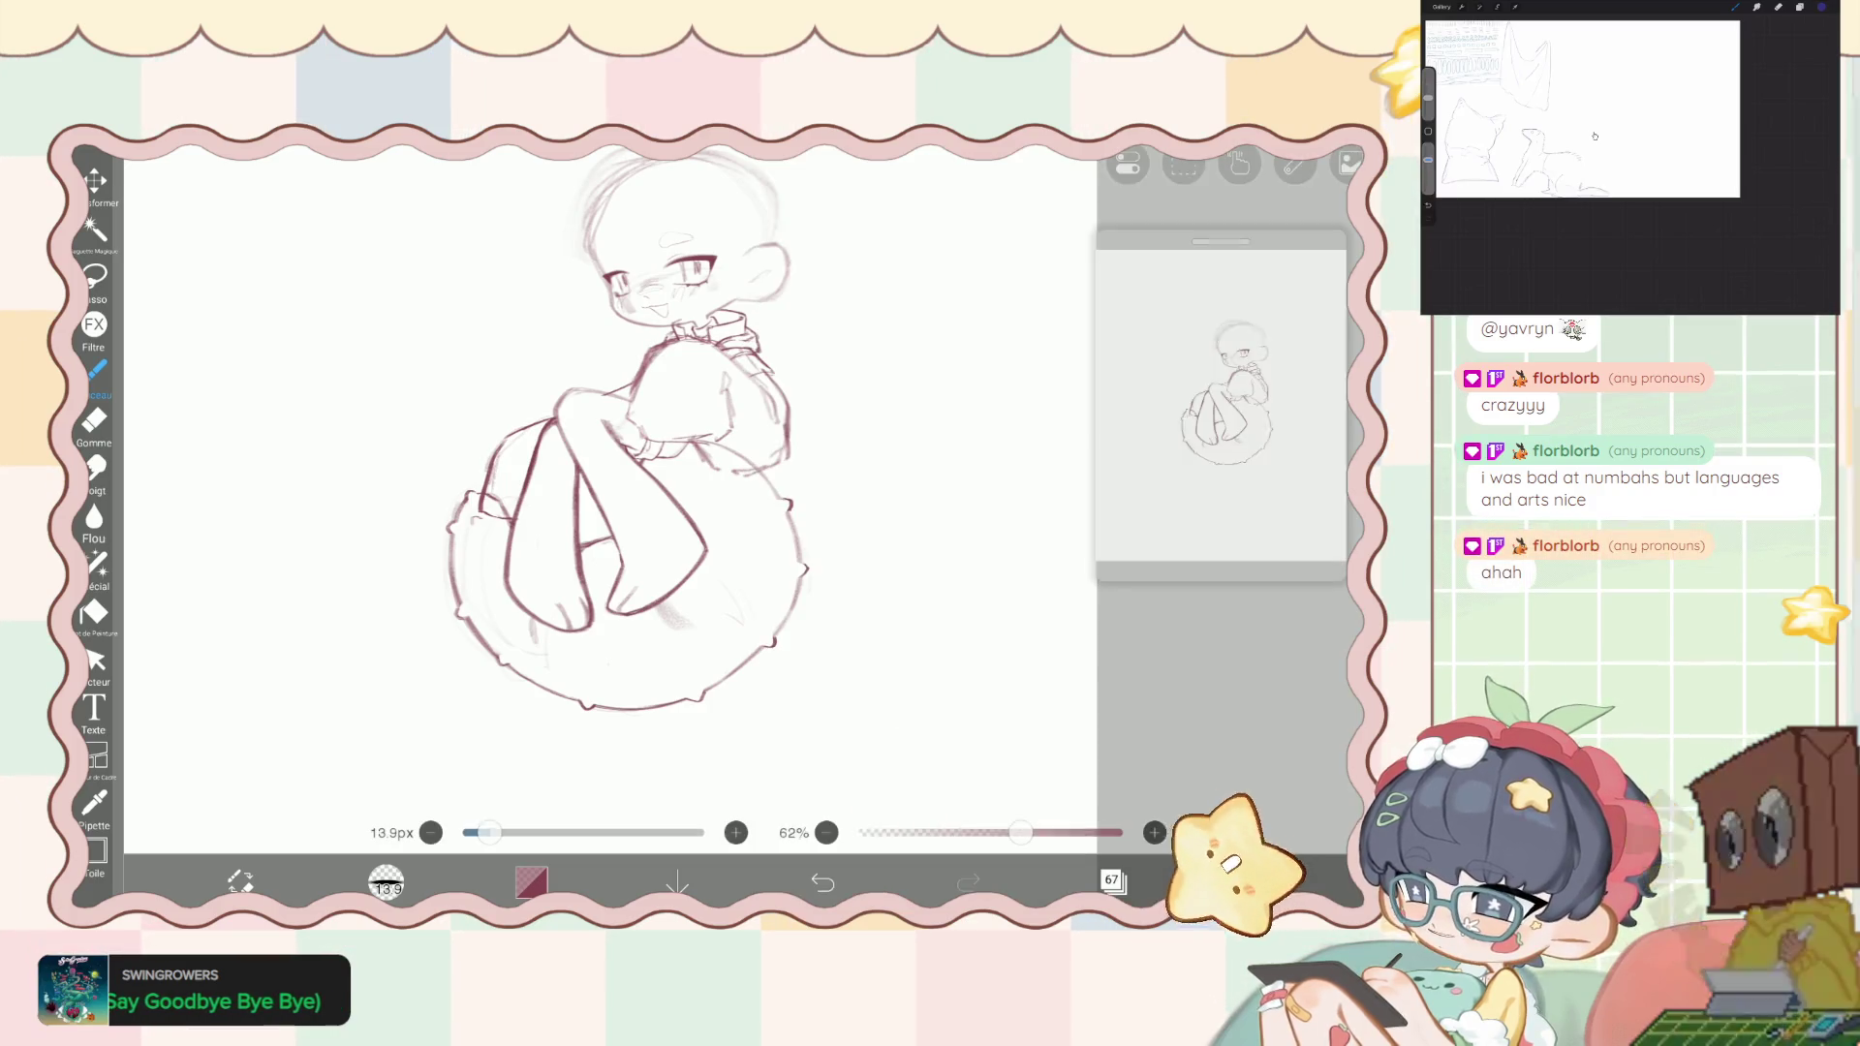
- Select the hugging arm with the freehand lasso
{"action": "left_click", "coordinate": [1113, 880]}
{"action": "scroll", "coordinate": [620, 484], "scroll_direction": "up", "scroll_amount": 2}
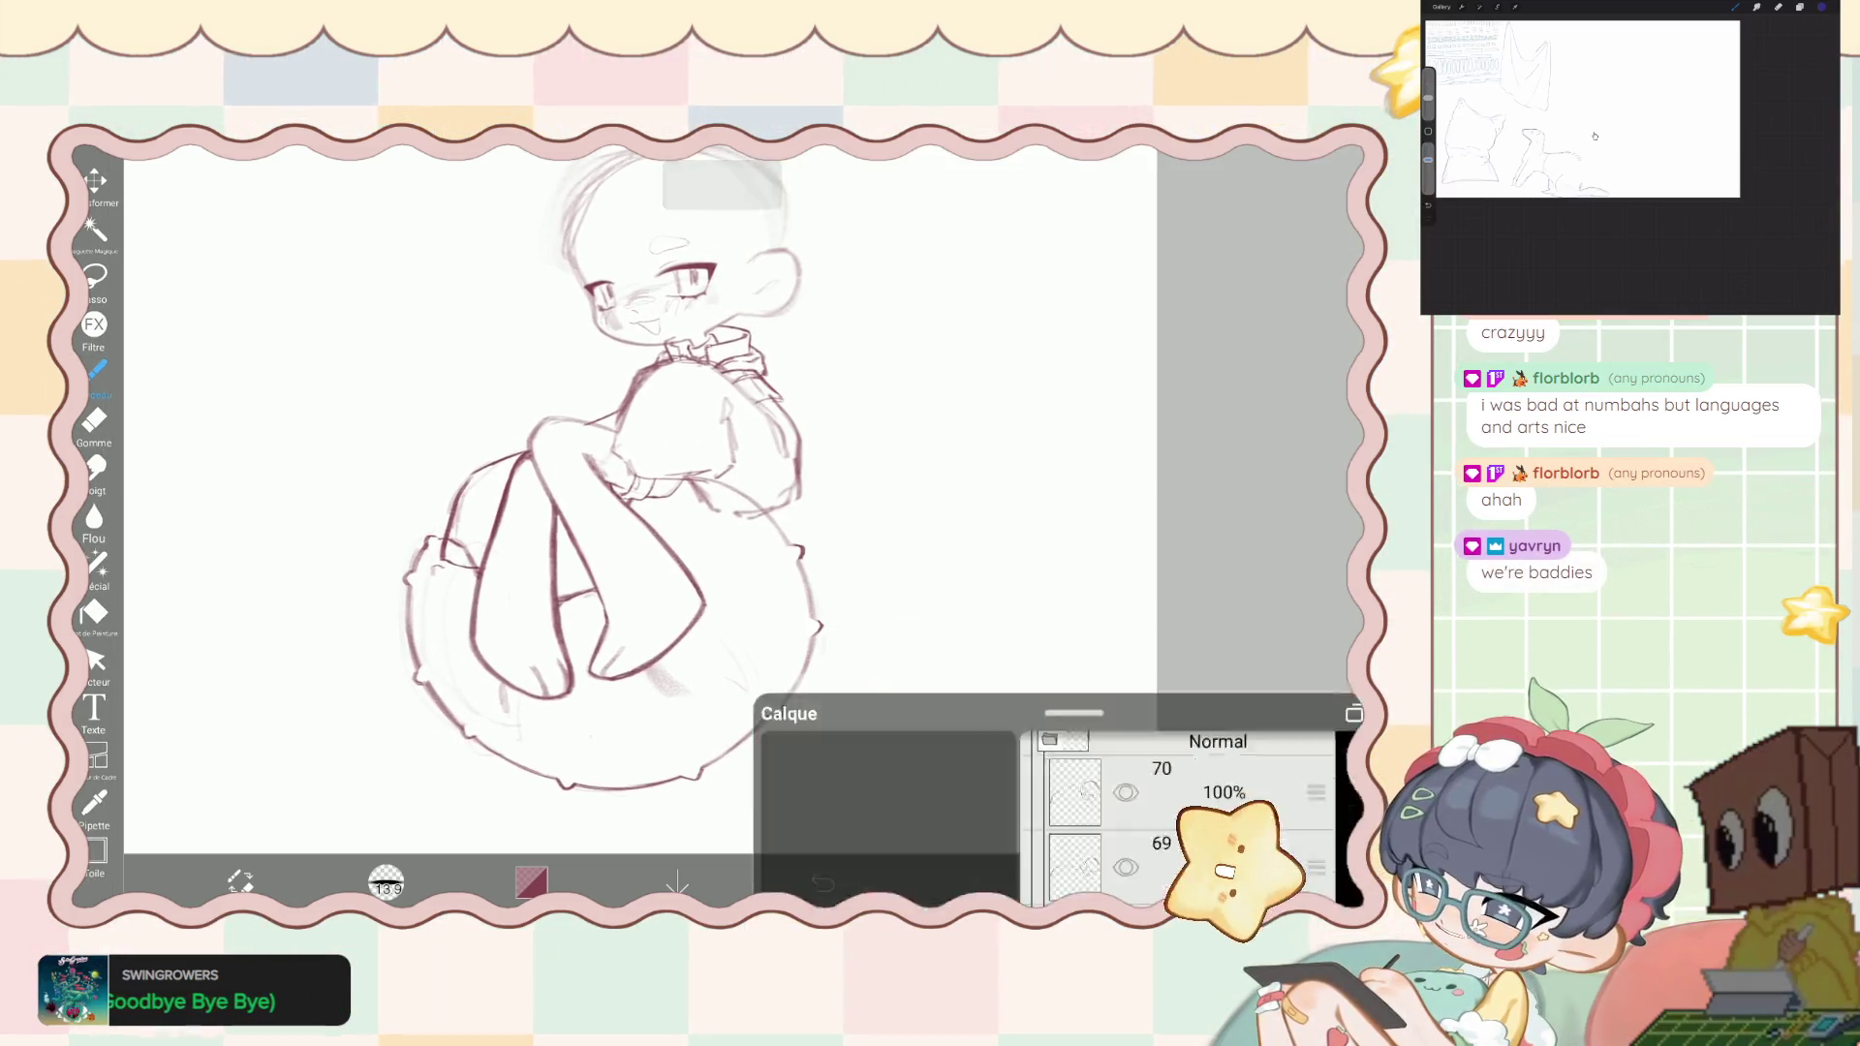
{"action": "left_click", "coordinate": [94, 276]}
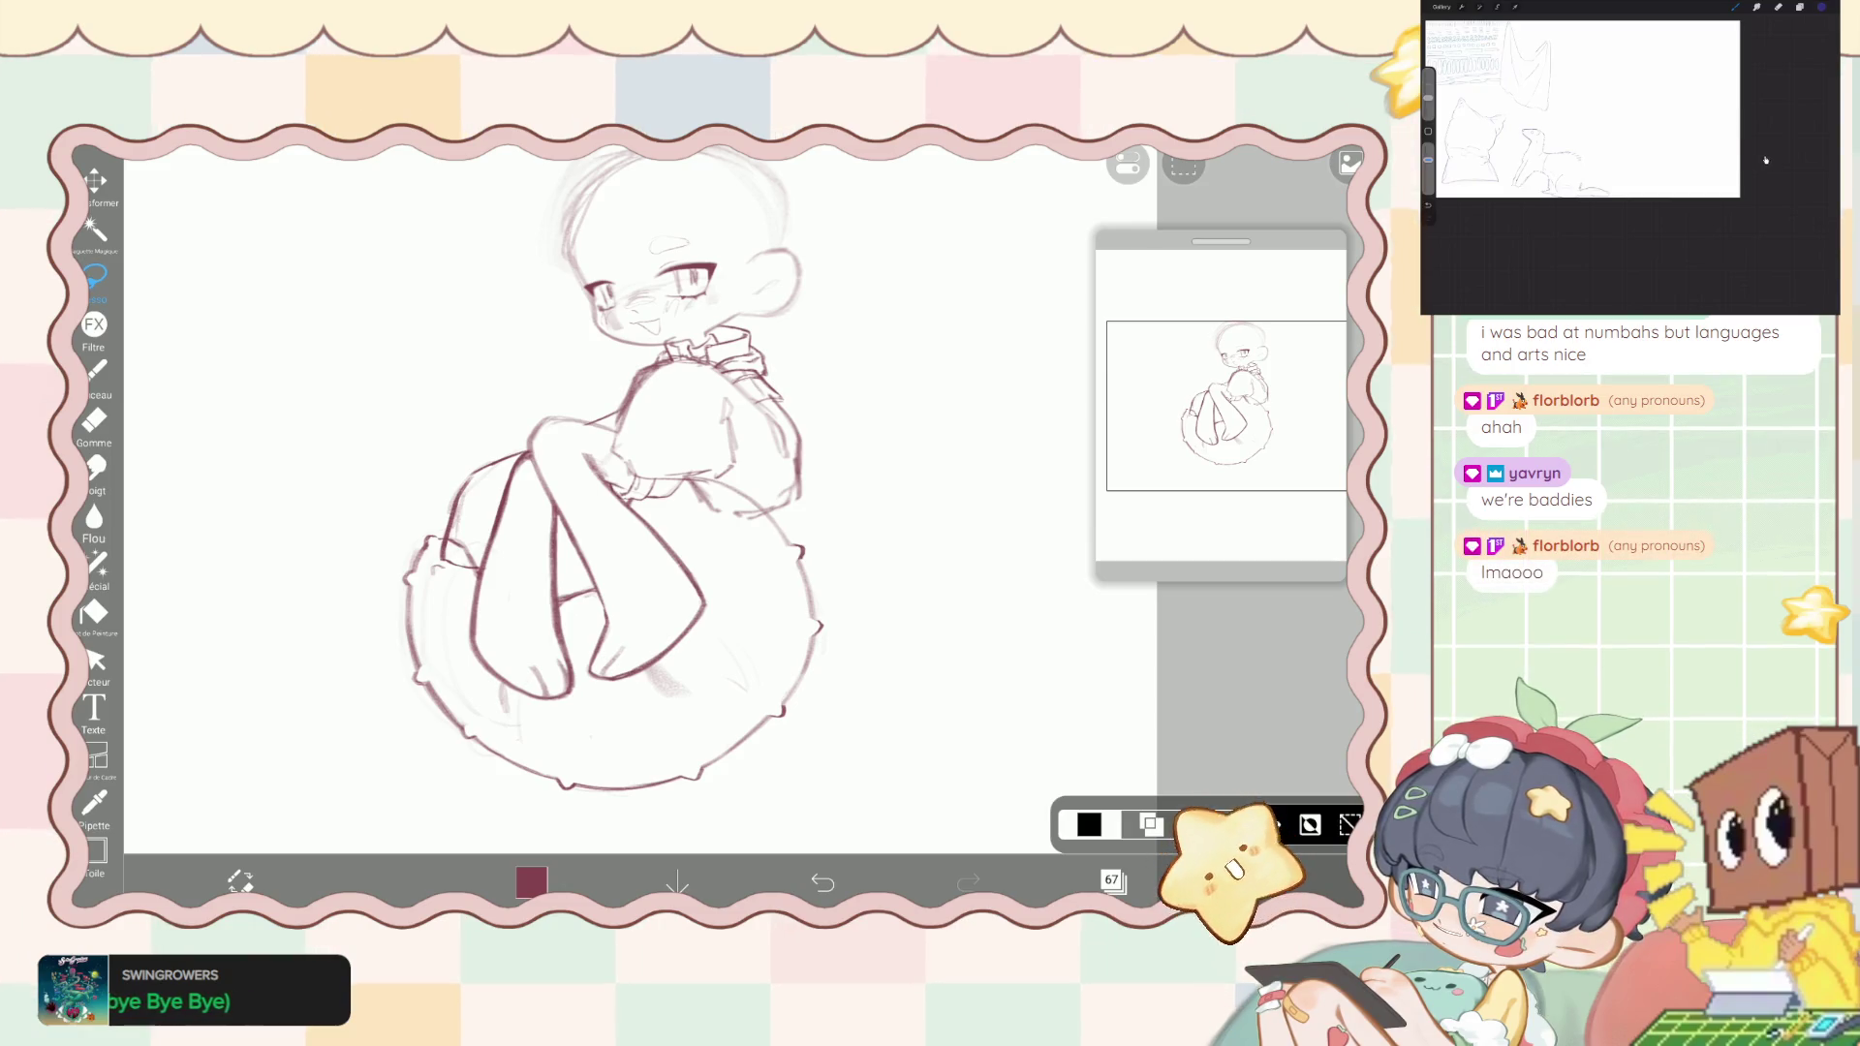
{"action": "scroll", "coordinate": [620, 484], "scroll_direction": "up", "scroll_amount": 2}
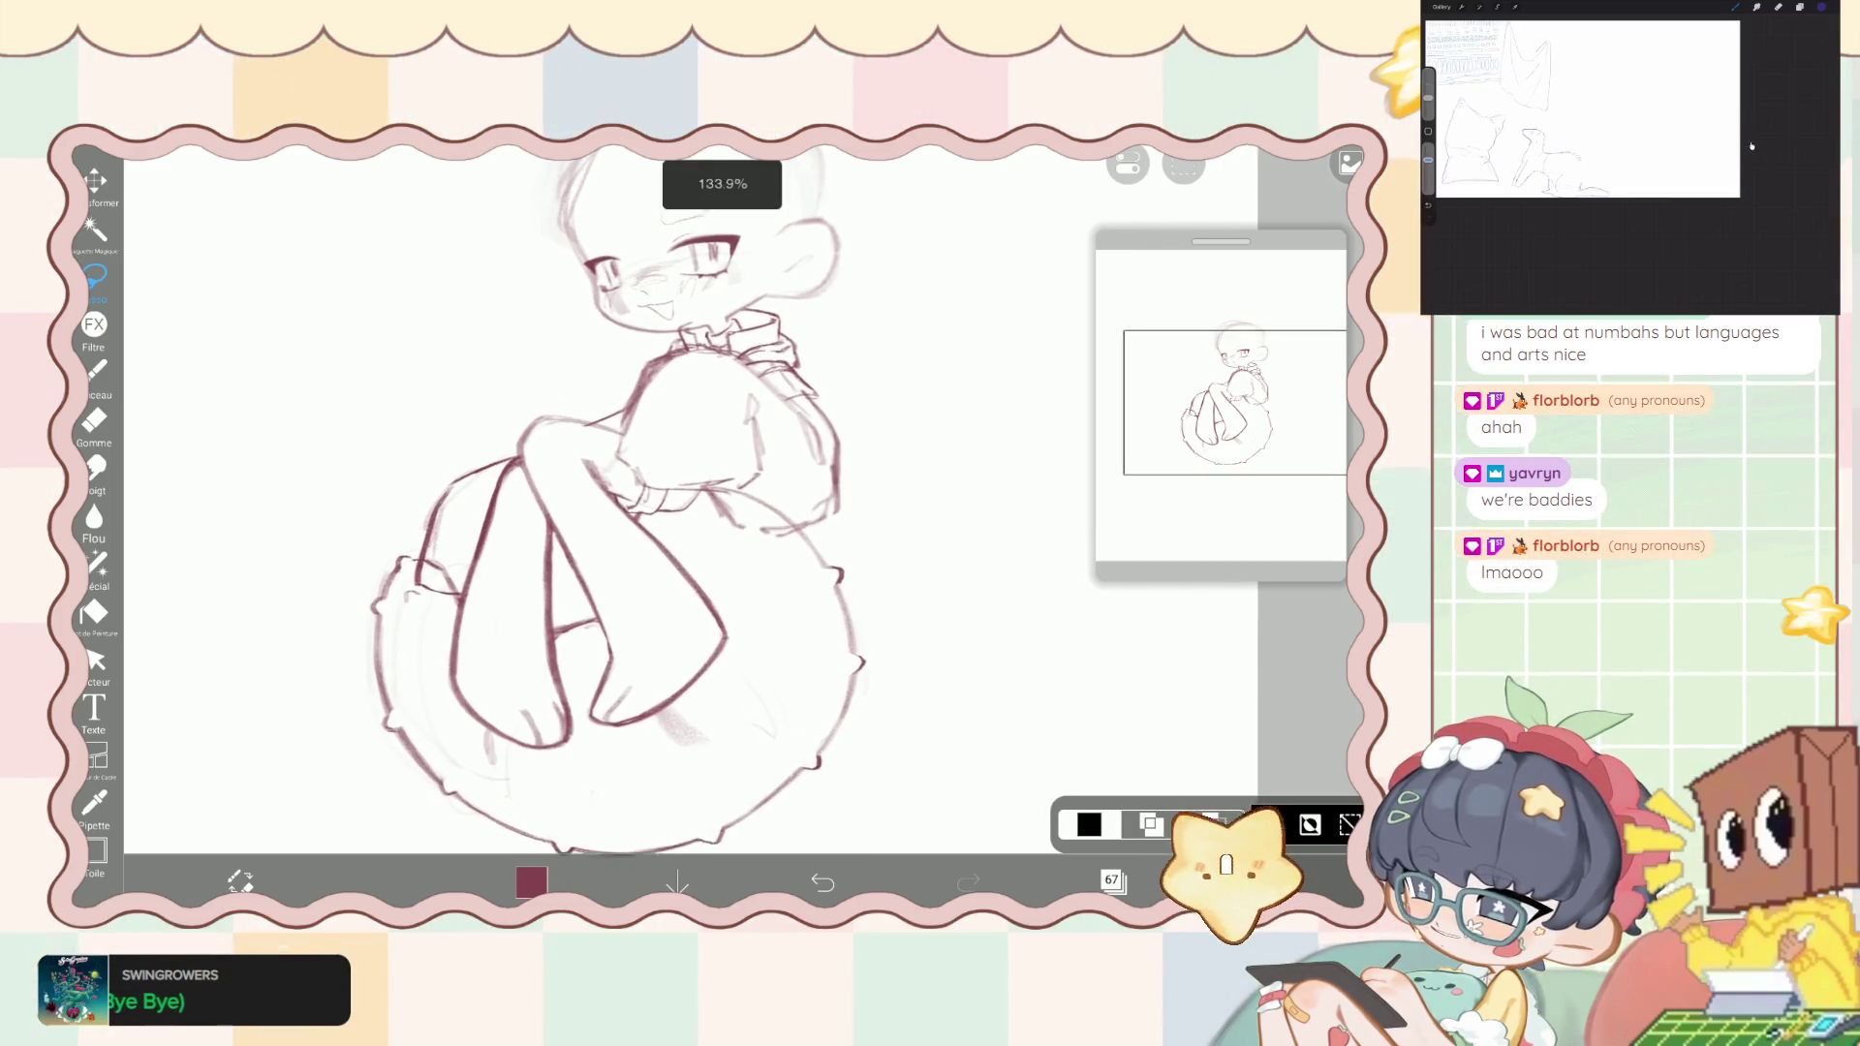
{"action": "left_click_drag", "start_coordinate": [616, 422], "coordinate": [586, 487]}
{"action": "mouse_move", "coordinate": [616, 422]}
{"action": "left_mouse_down"}
{"action": "mouse_move", "coordinate": [647, 357]}
{"action": "mouse_move", "coordinate": [669, 635]}
{"action": "left_mouse_up"}
- Nudge the arm slightly right and up, undo and redo the move, then lasso around it again
{"action": "left_click", "coordinate": [1269, 823]}
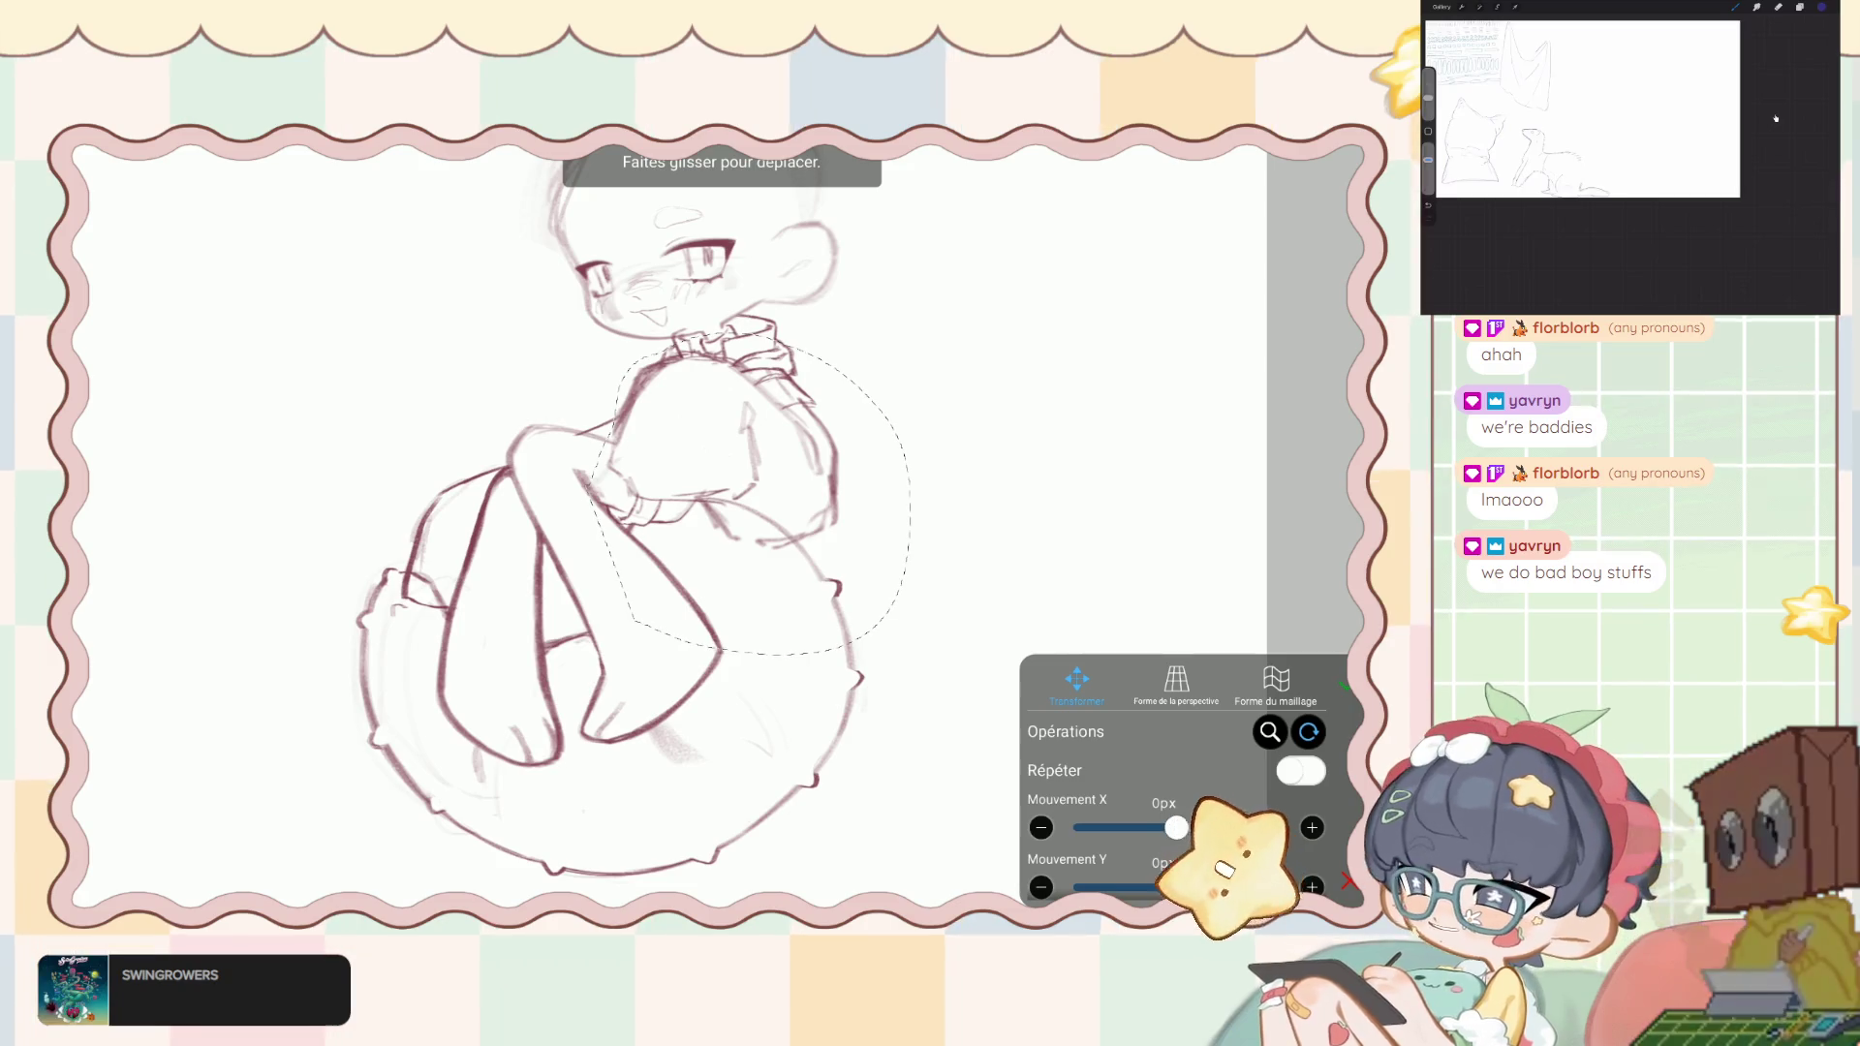
{"action": "mouse_move", "coordinate": [755, 494]}
{"action": "left_mouse_down"}
{"action": "mouse_move", "coordinate": [769, 487]}
{"action": "mouse_move", "coordinate": [745, 460]}
{"action": "left_mouse_up"}
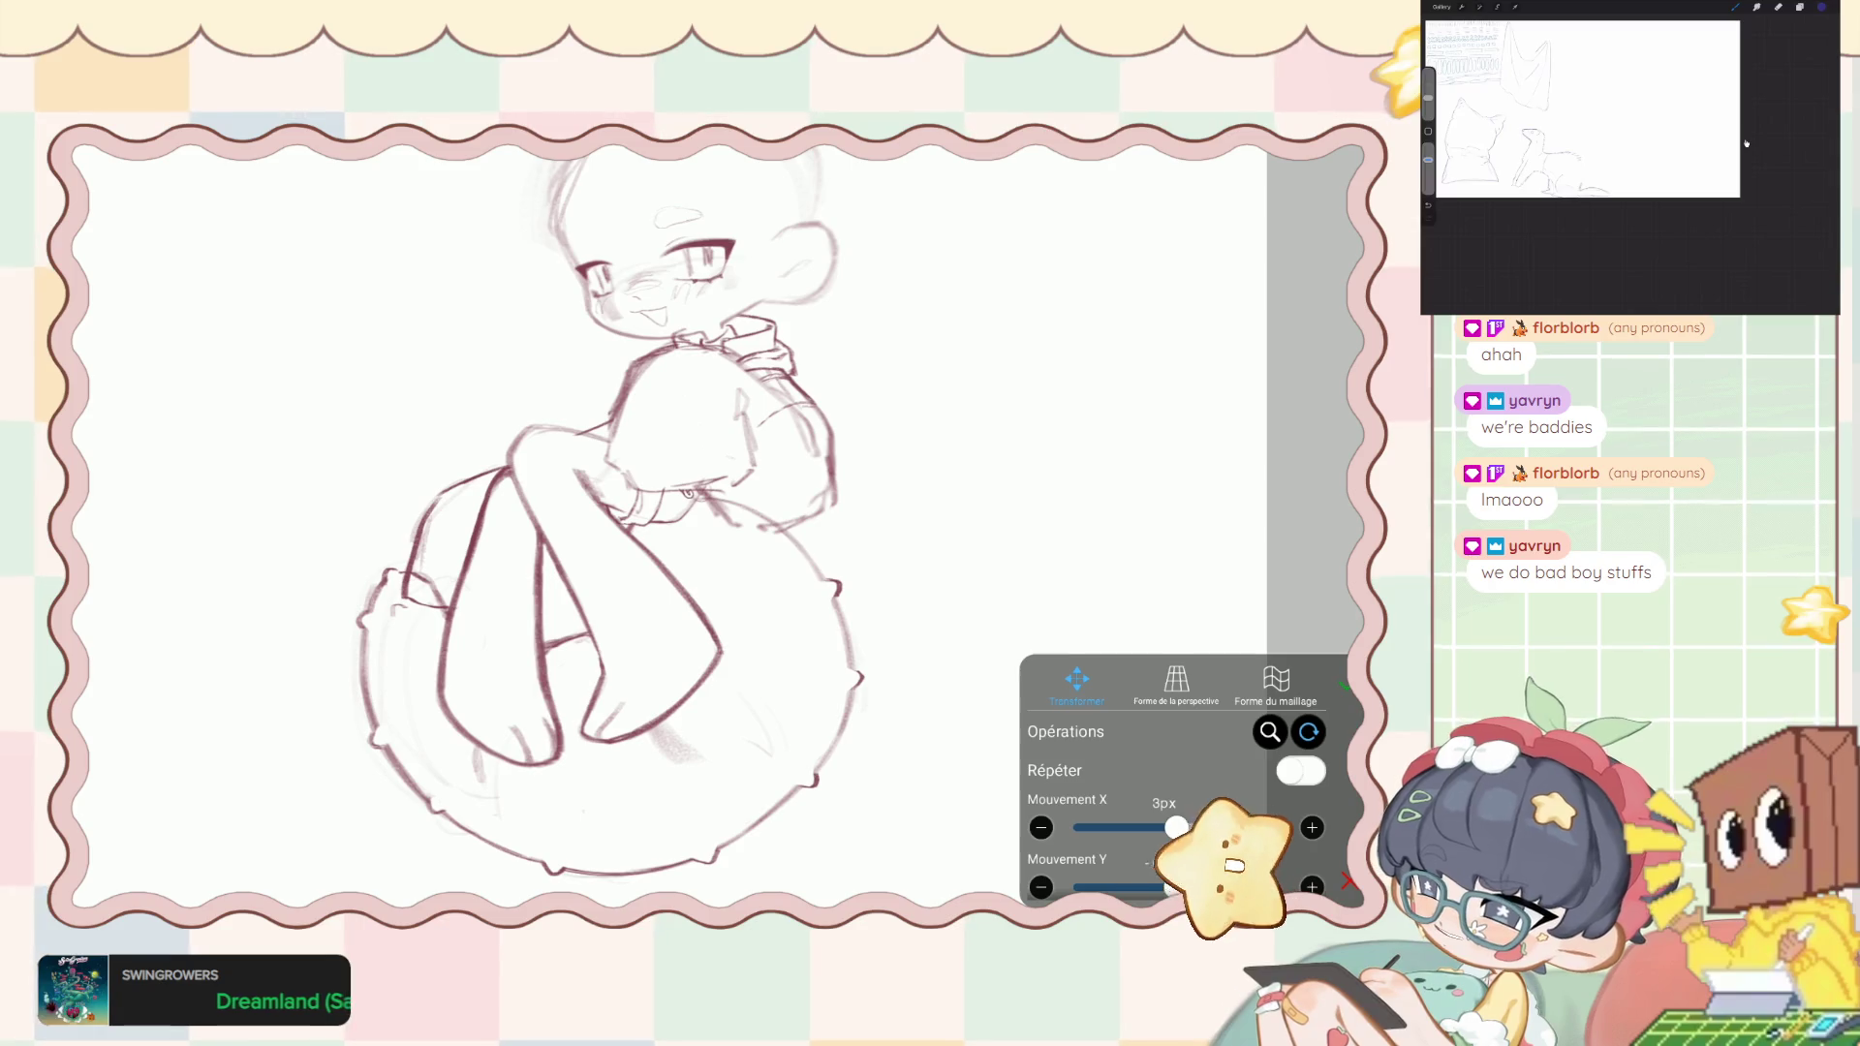
{"action": "left_click", "coordinate": [1346, 686]}
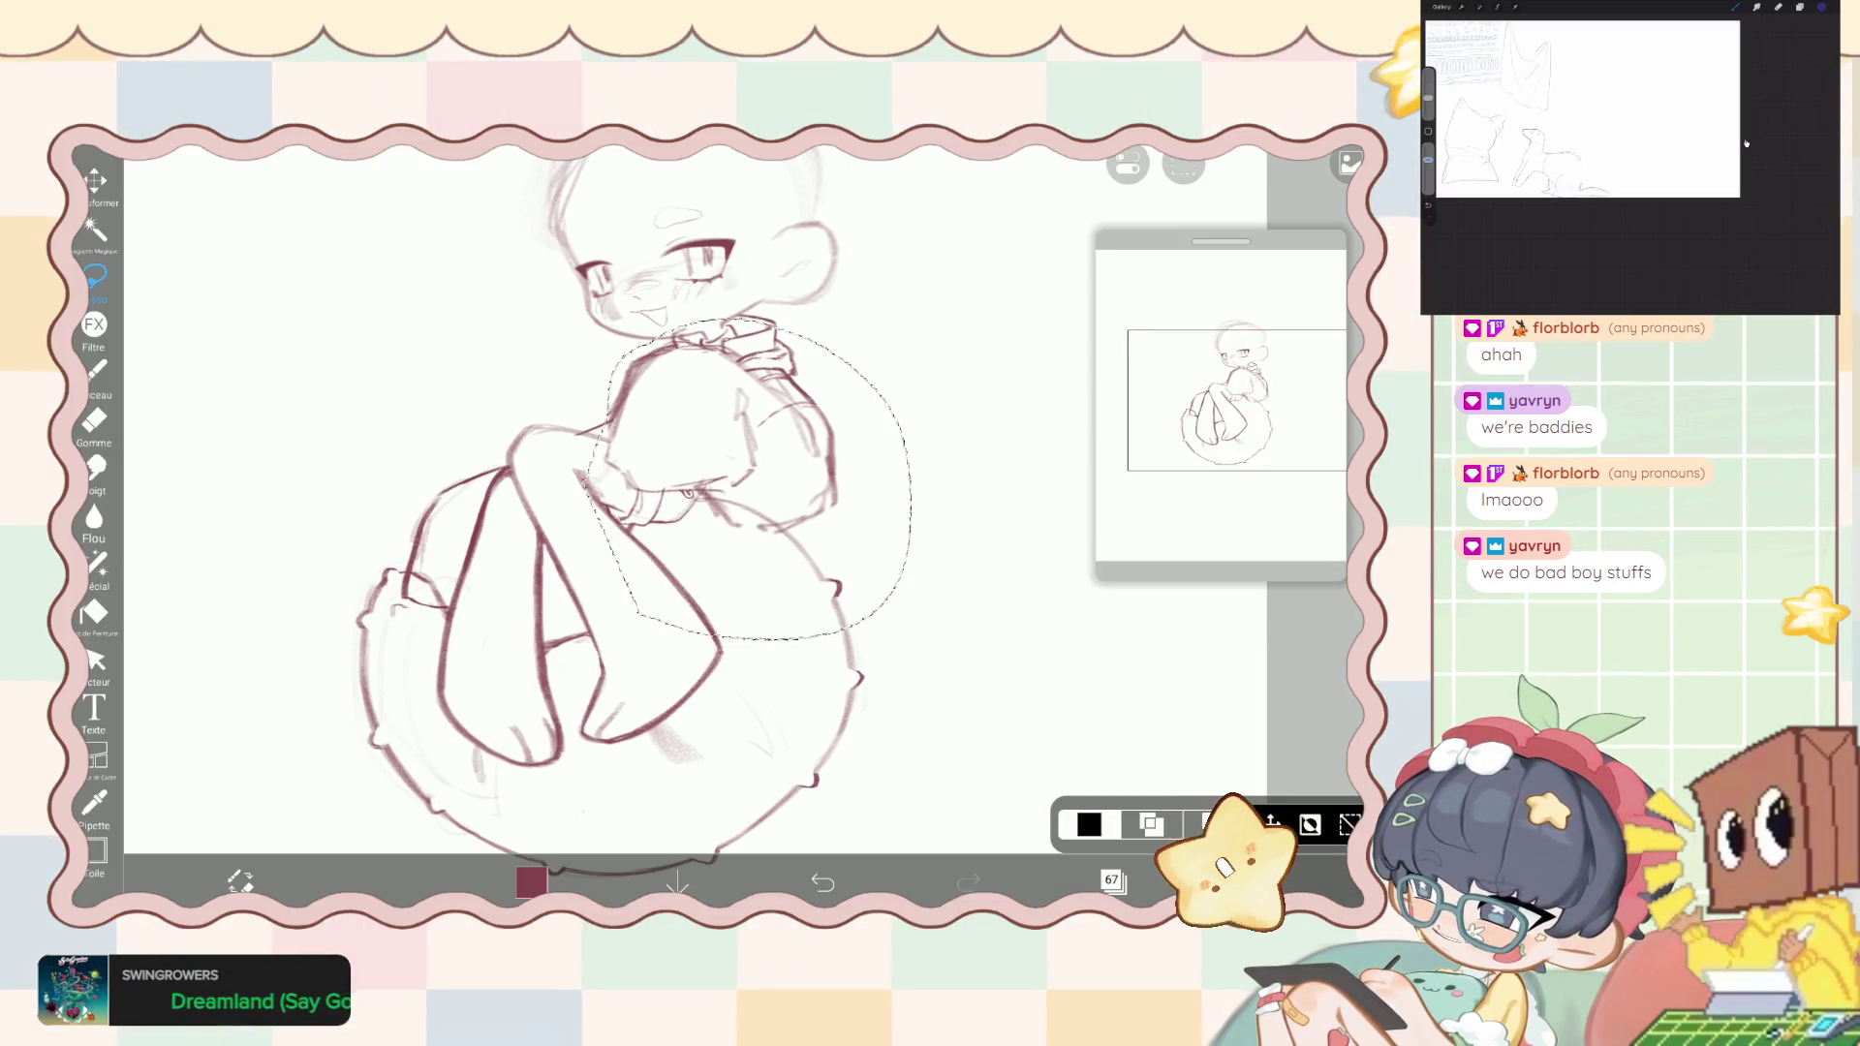
{"action": "left_click", "coordinate": [822, 882]}
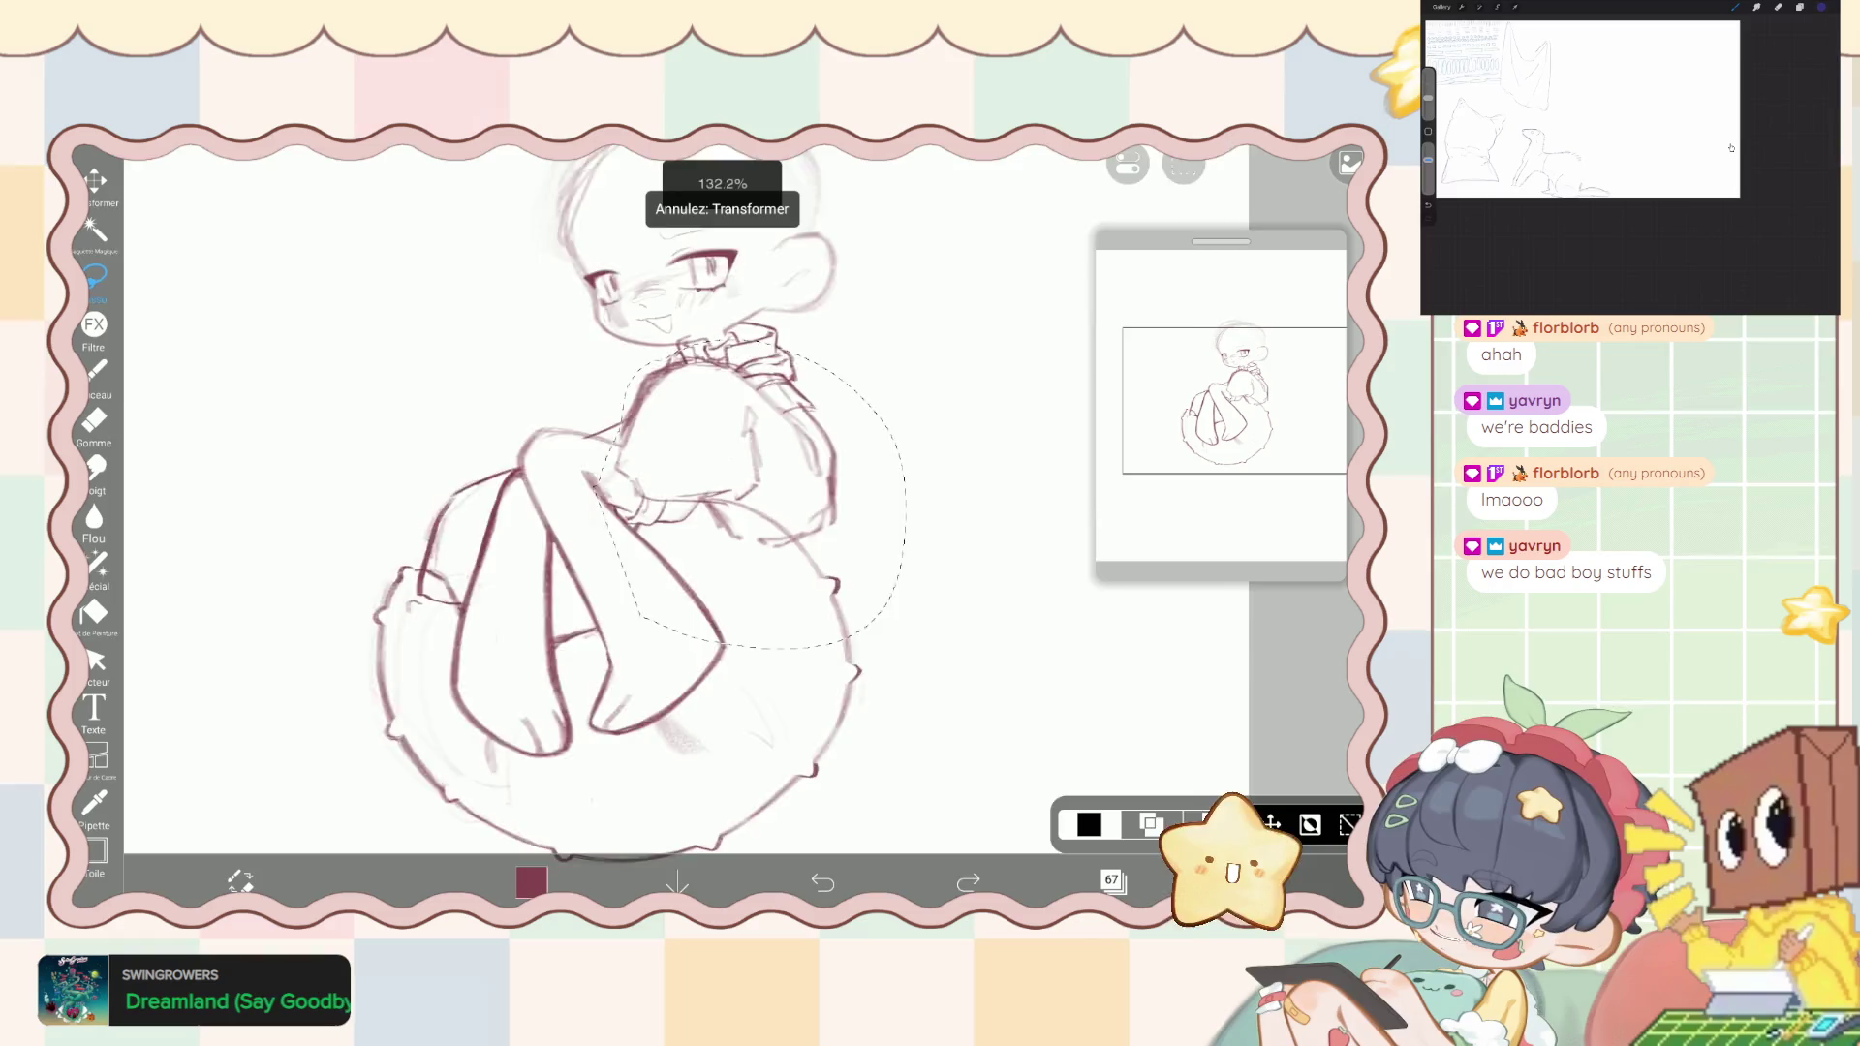
{"action": "scroll", "coordinate": [668, 503], "scroll_direction": "down", "scroll_amount": 3}
{"action": "left_click", "coordinate": [968, 882]}
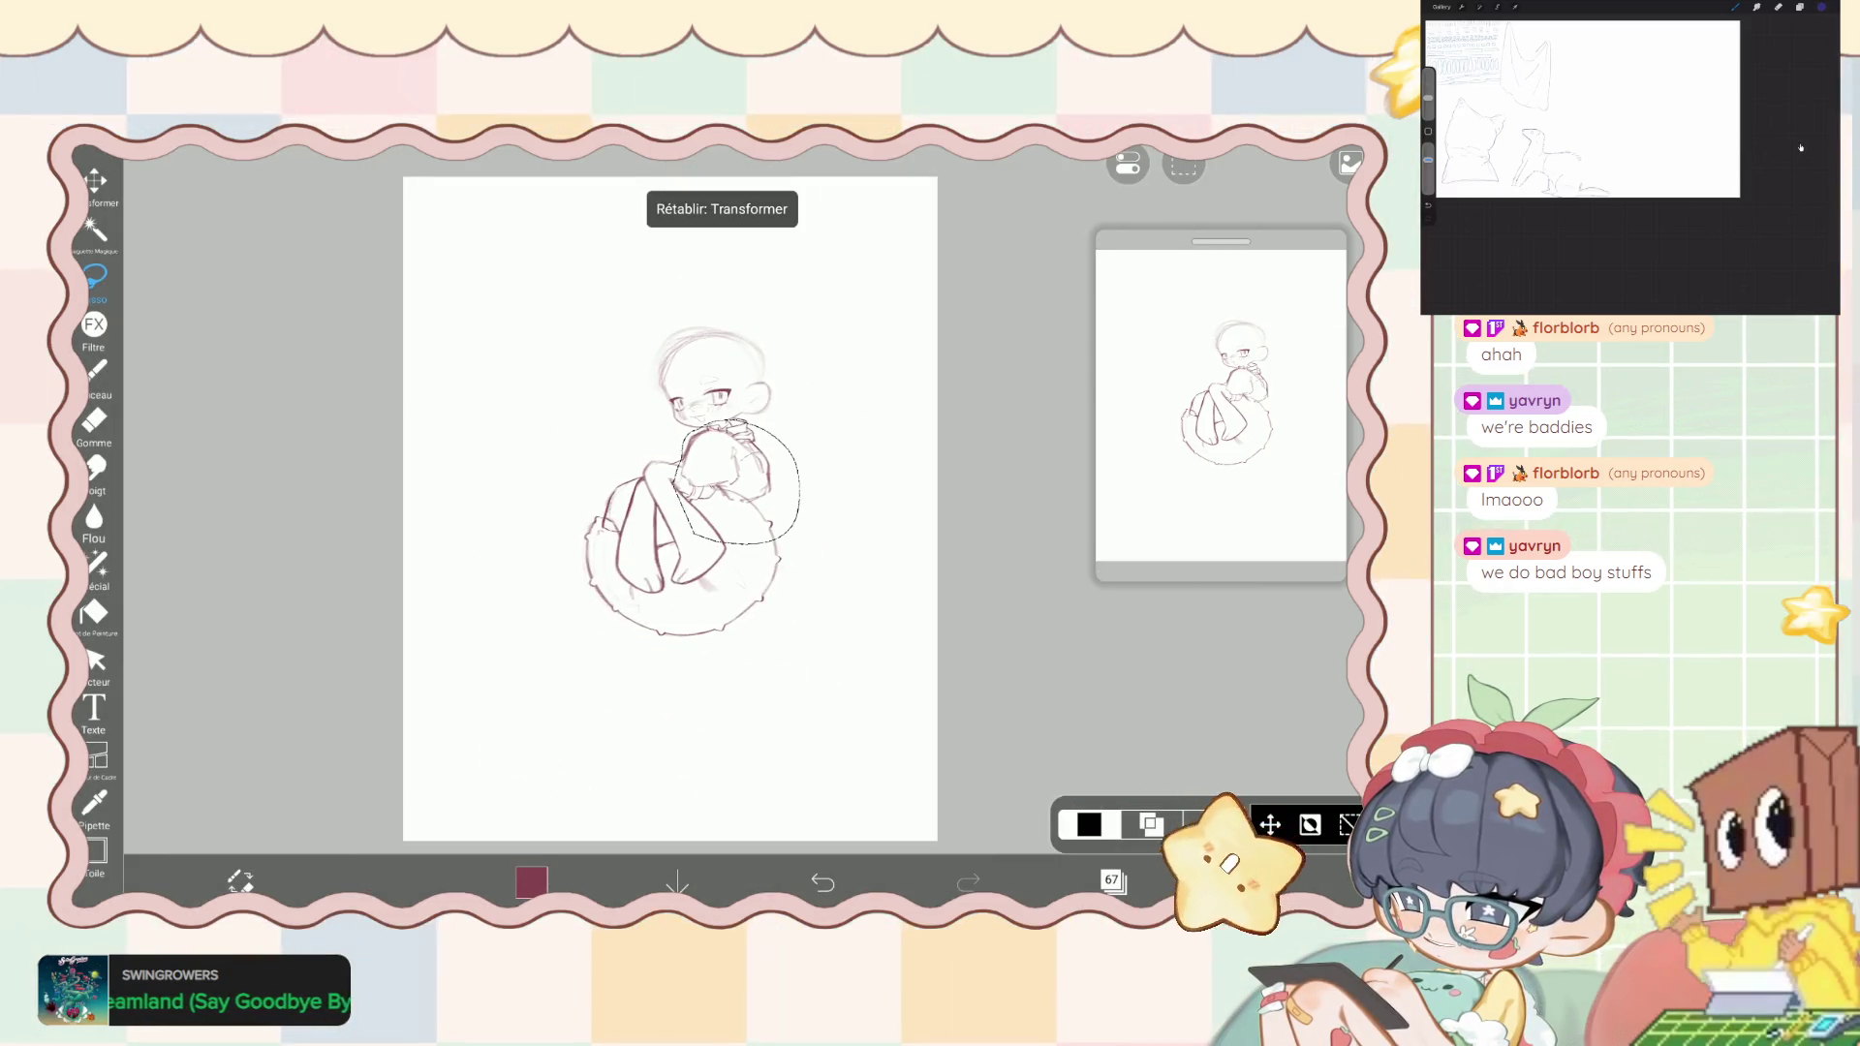
{"action": "scroll", "coordinate": [678, 484], "scroll_direction": "up", "scroll_amount": 3}
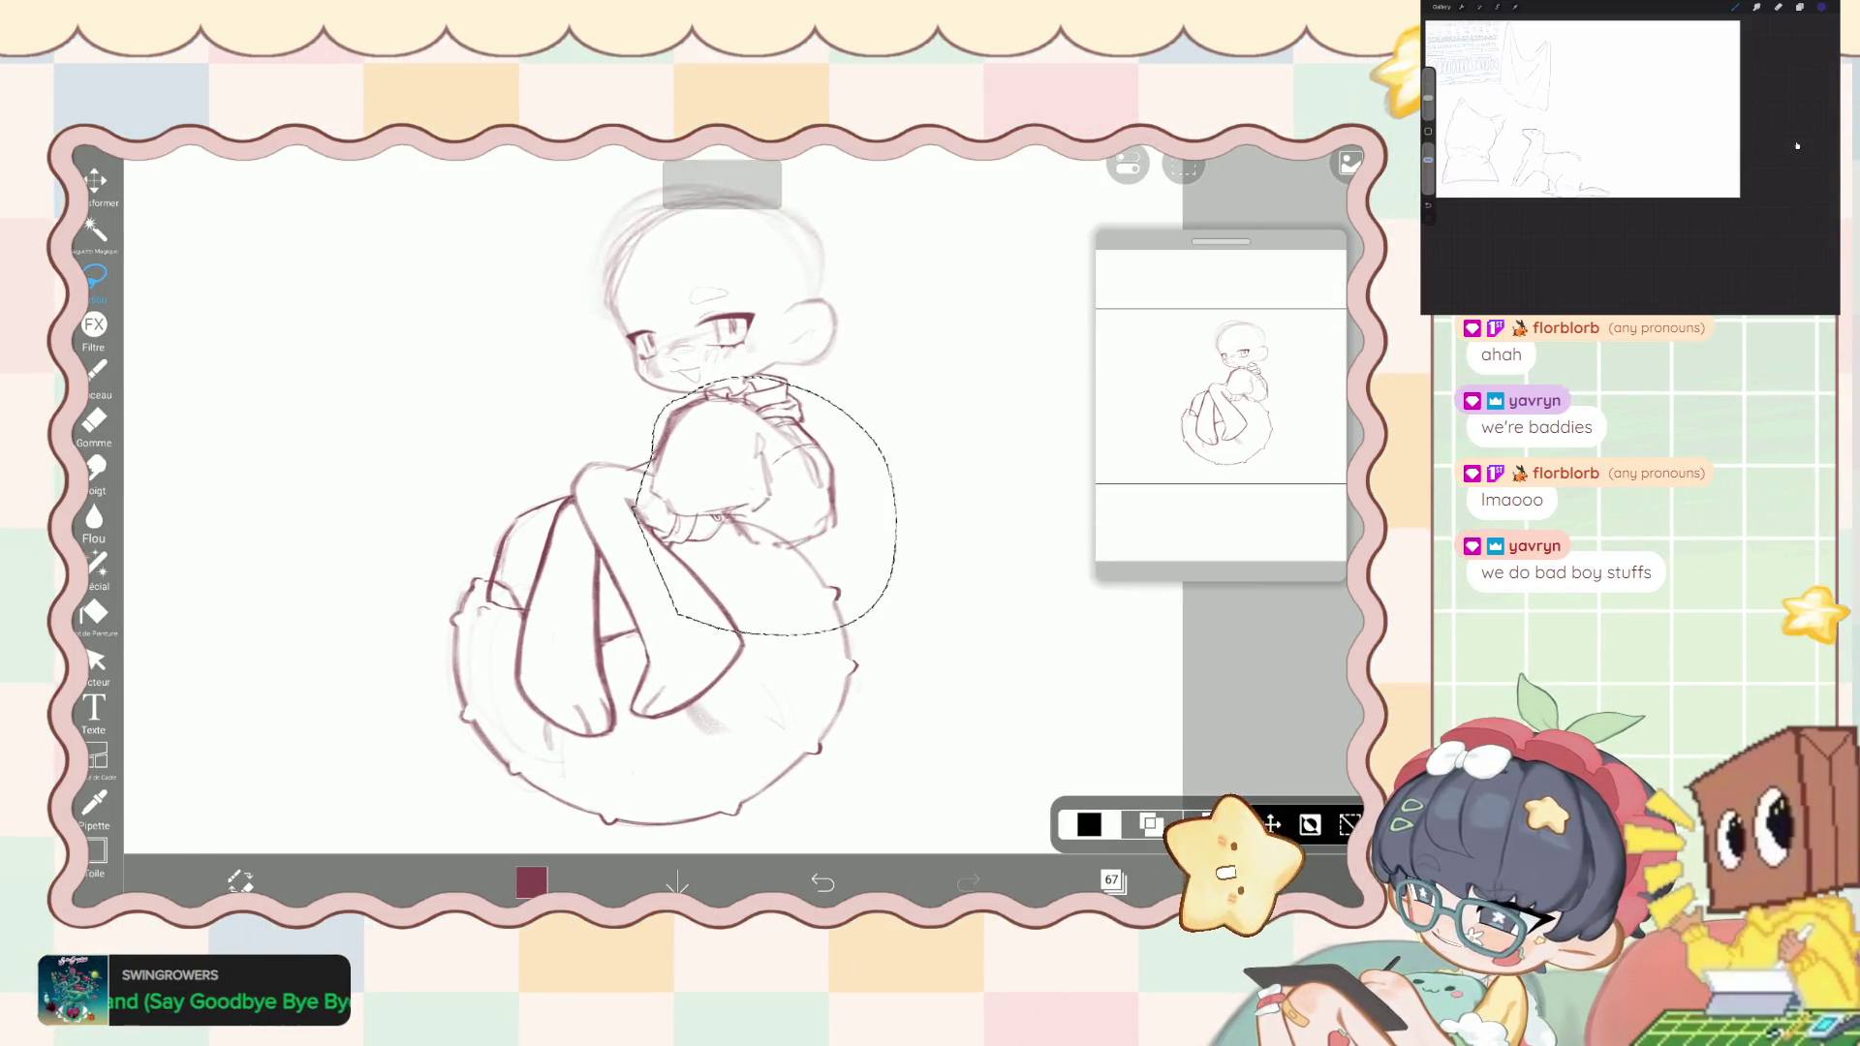
{"action": "mouse_move", "coordinate": [771, 375]}
{"action": "left_mouse_down"}
{"action": "mouse_move", "coordinate": [822, 463]}
{"action": "mouse_move", "coordinate": [828, 557]}
{"action": "mouse_move", "coordinate": [771, 610]}
{"action": "mouse_move", "coordinate": [736, 605]}
{"action": "left_mouse_up"}
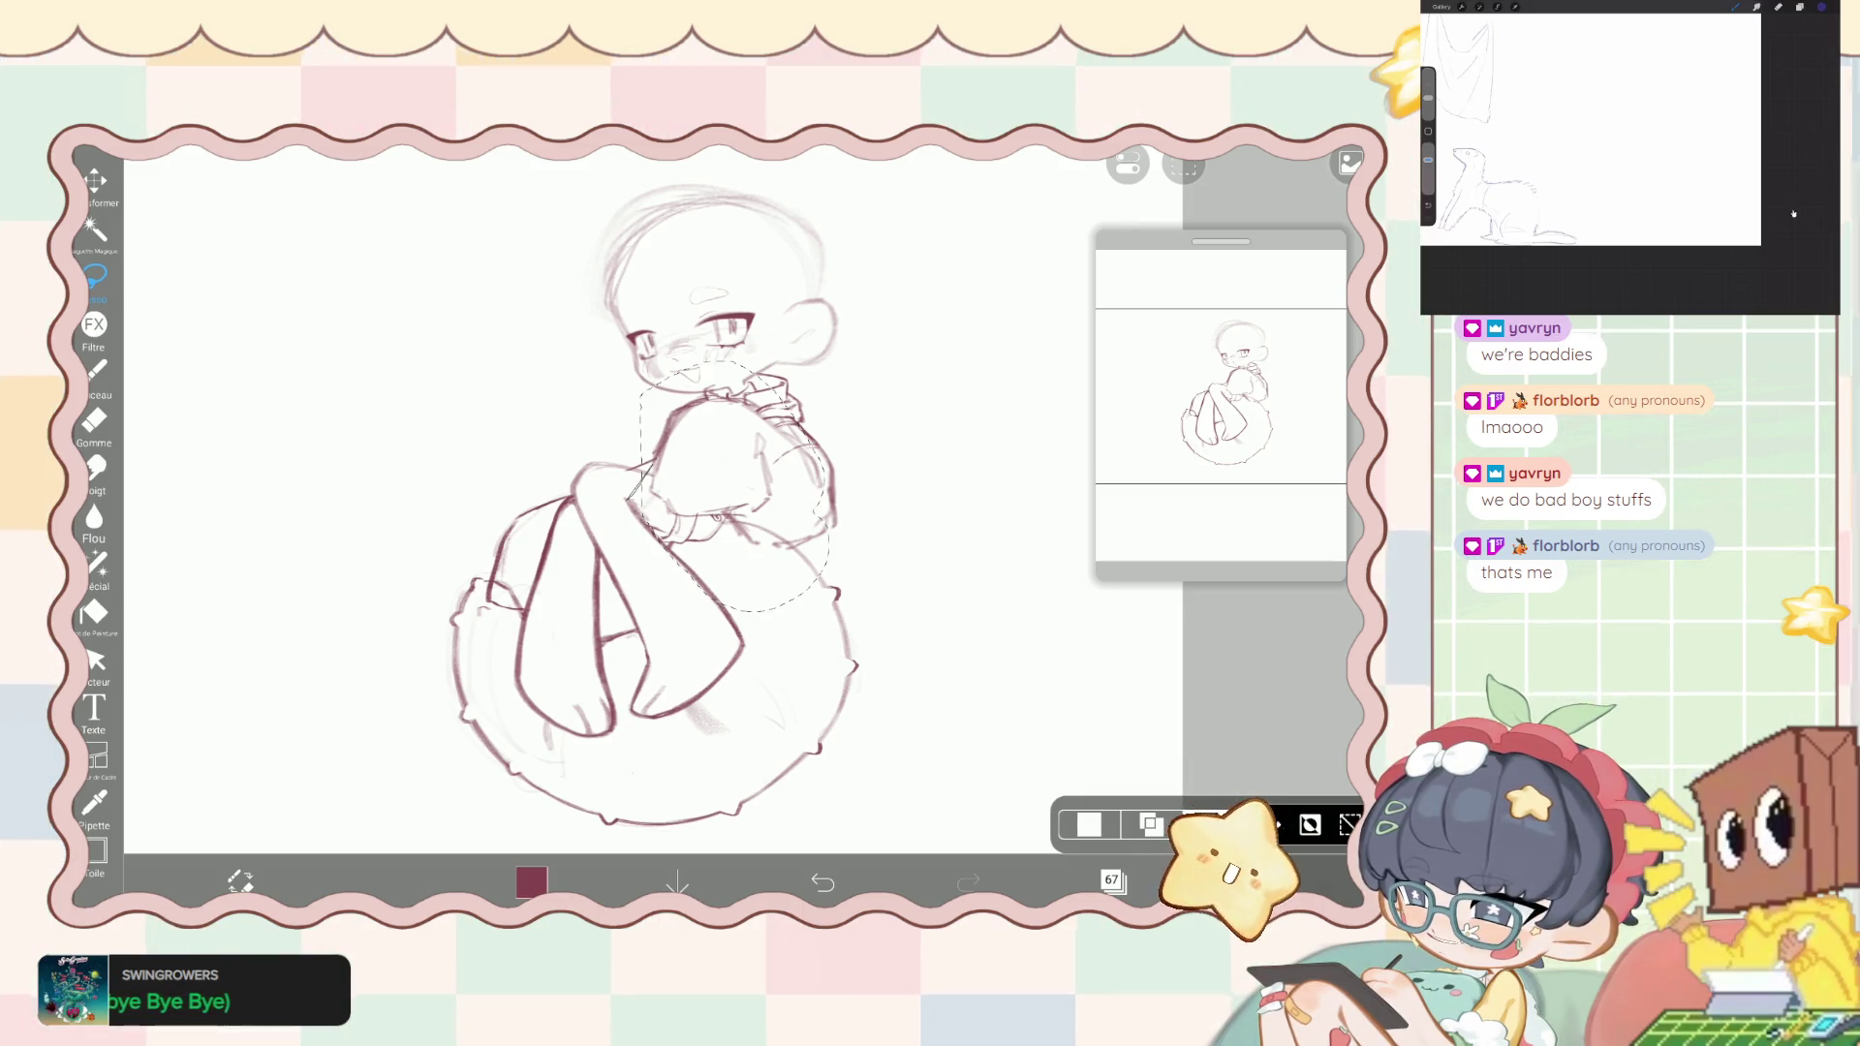
- Move the selected arm up-left to a -16px, -37px offset and commit it, checking with undo/redo
{"action": "left_click", "coordinate": [95, 180]}
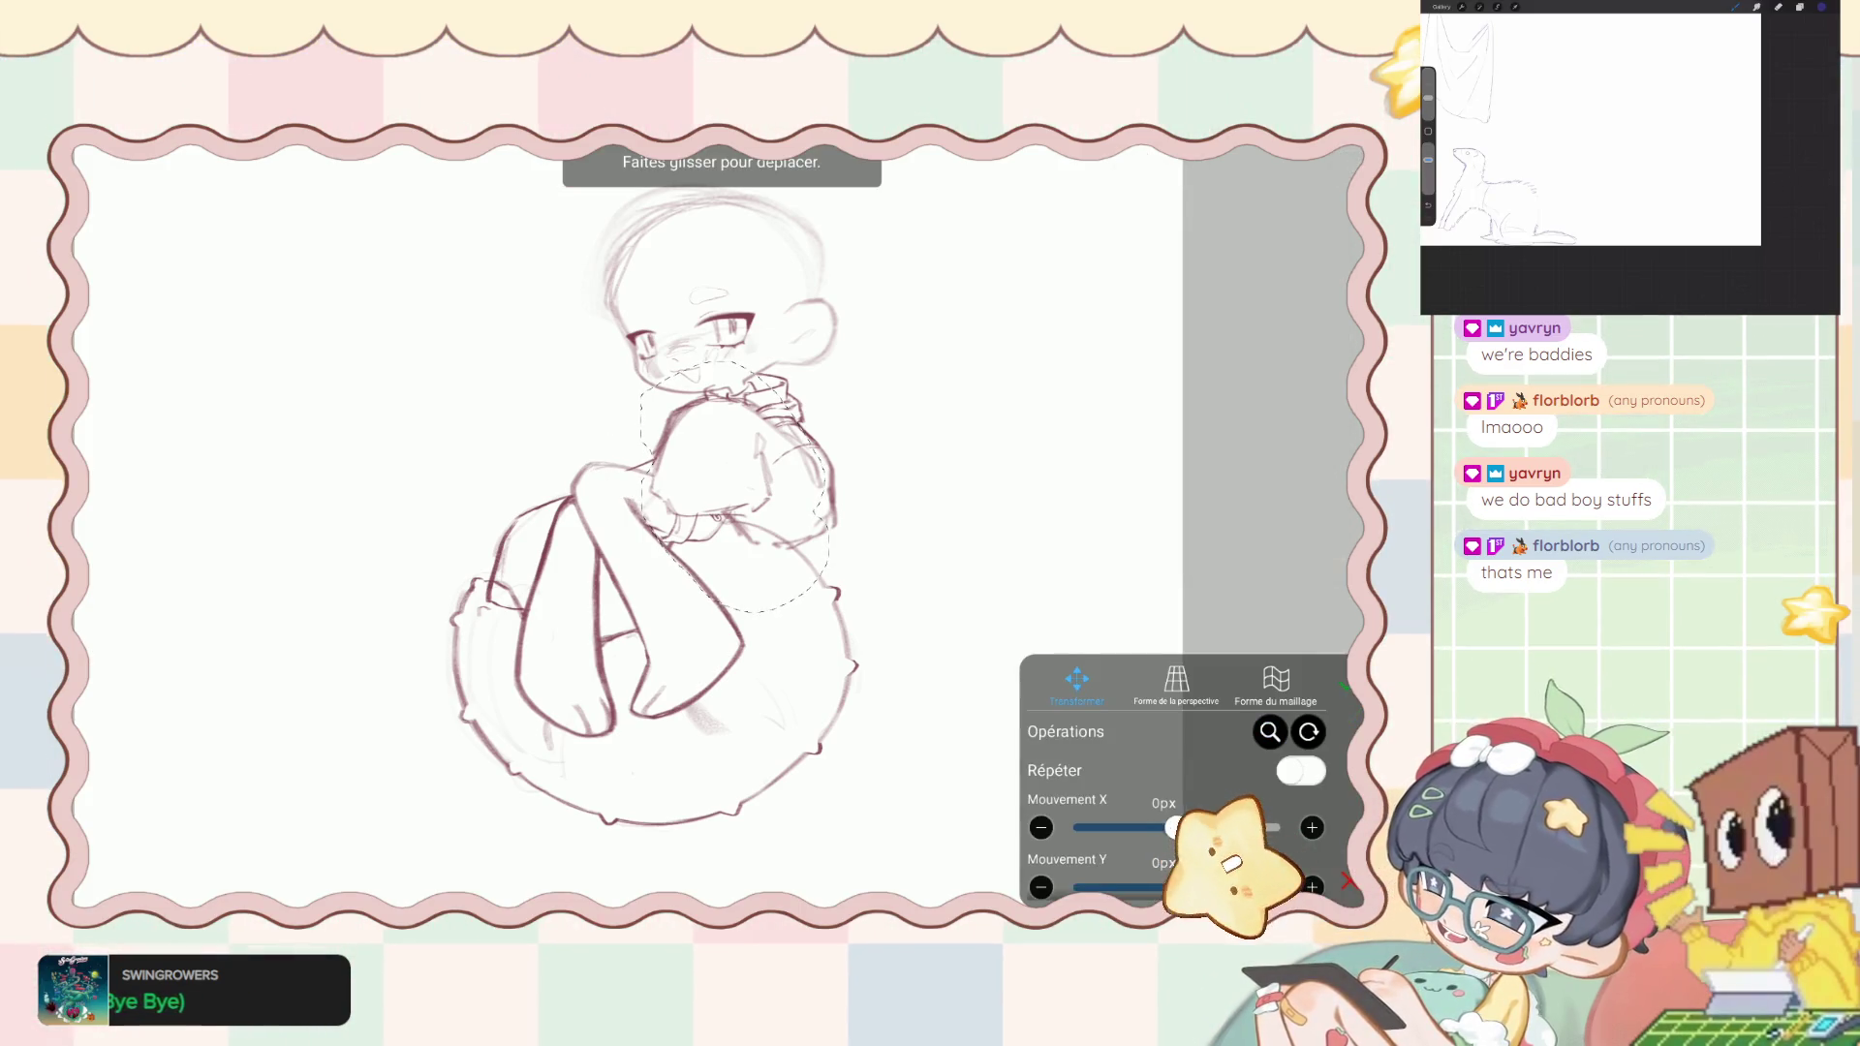
{"action": "left_click_drag", "start_coordinate": [737, 484], "coordinate": [727, 471]}
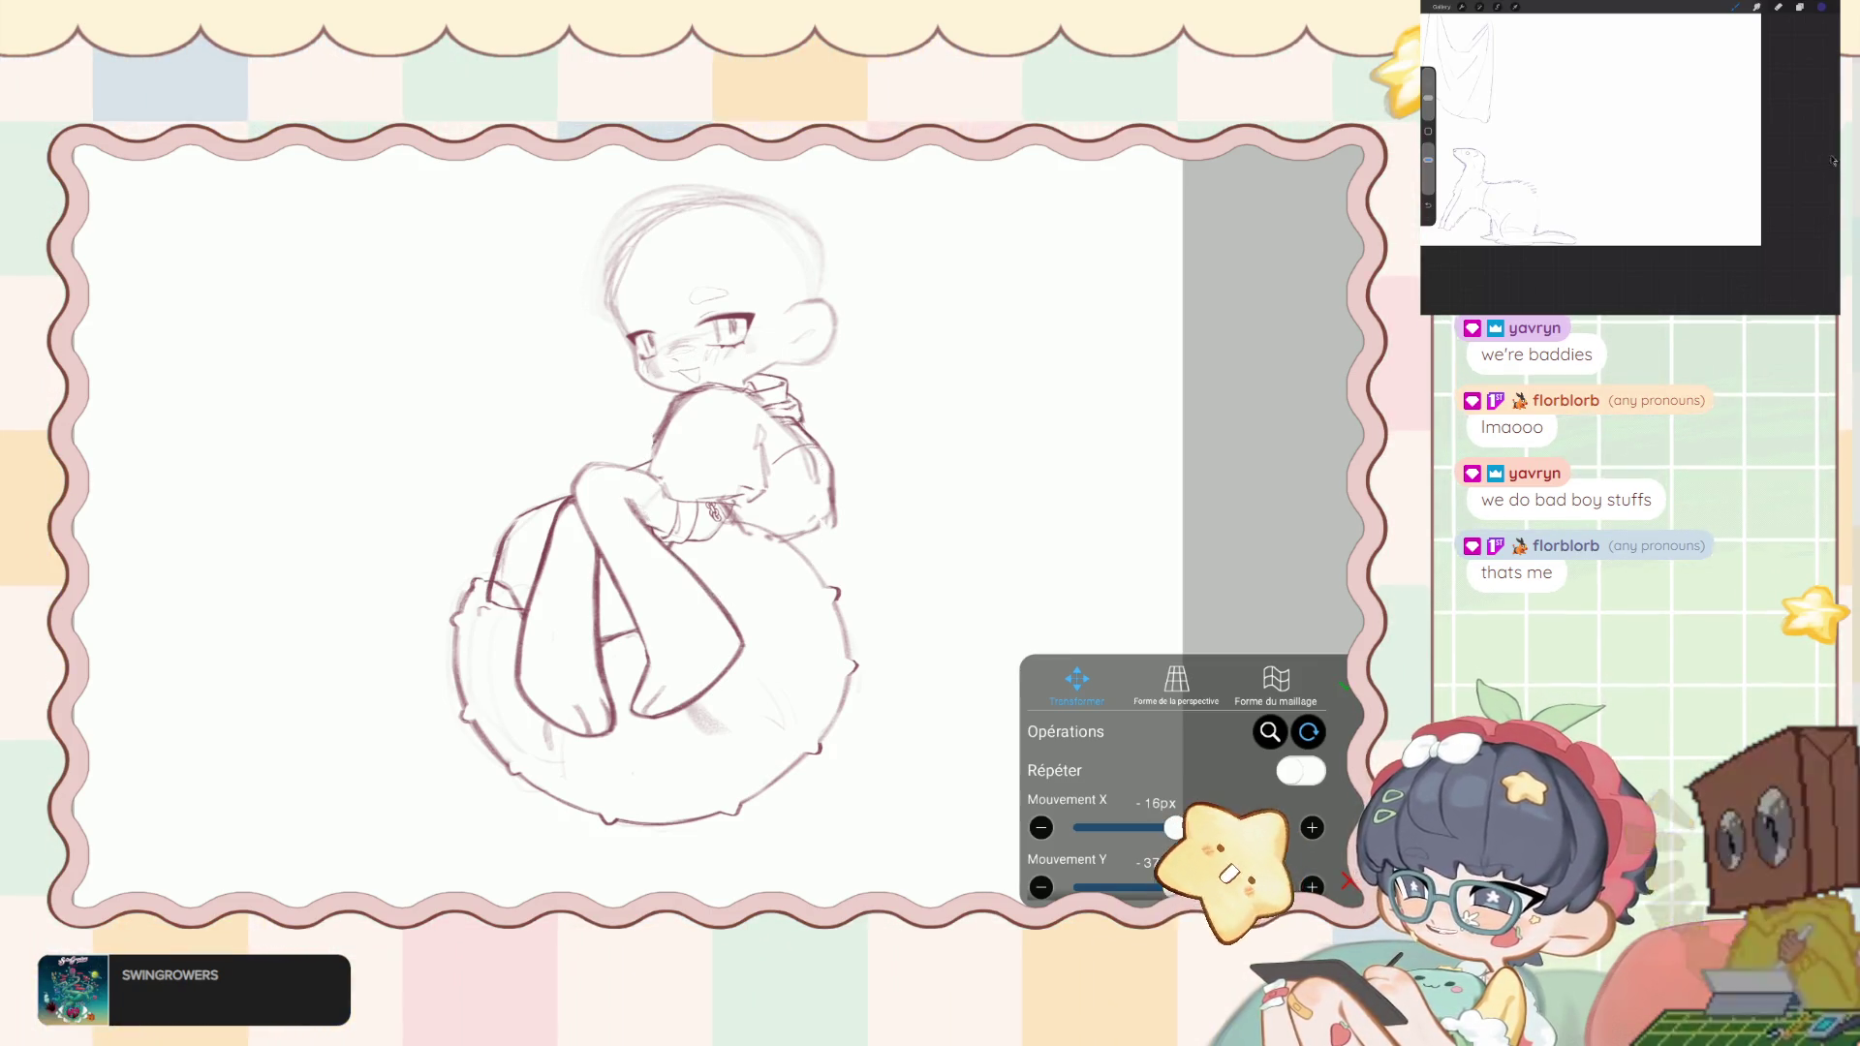
{"action": "left_click", "coordinate": [1344, 684]}
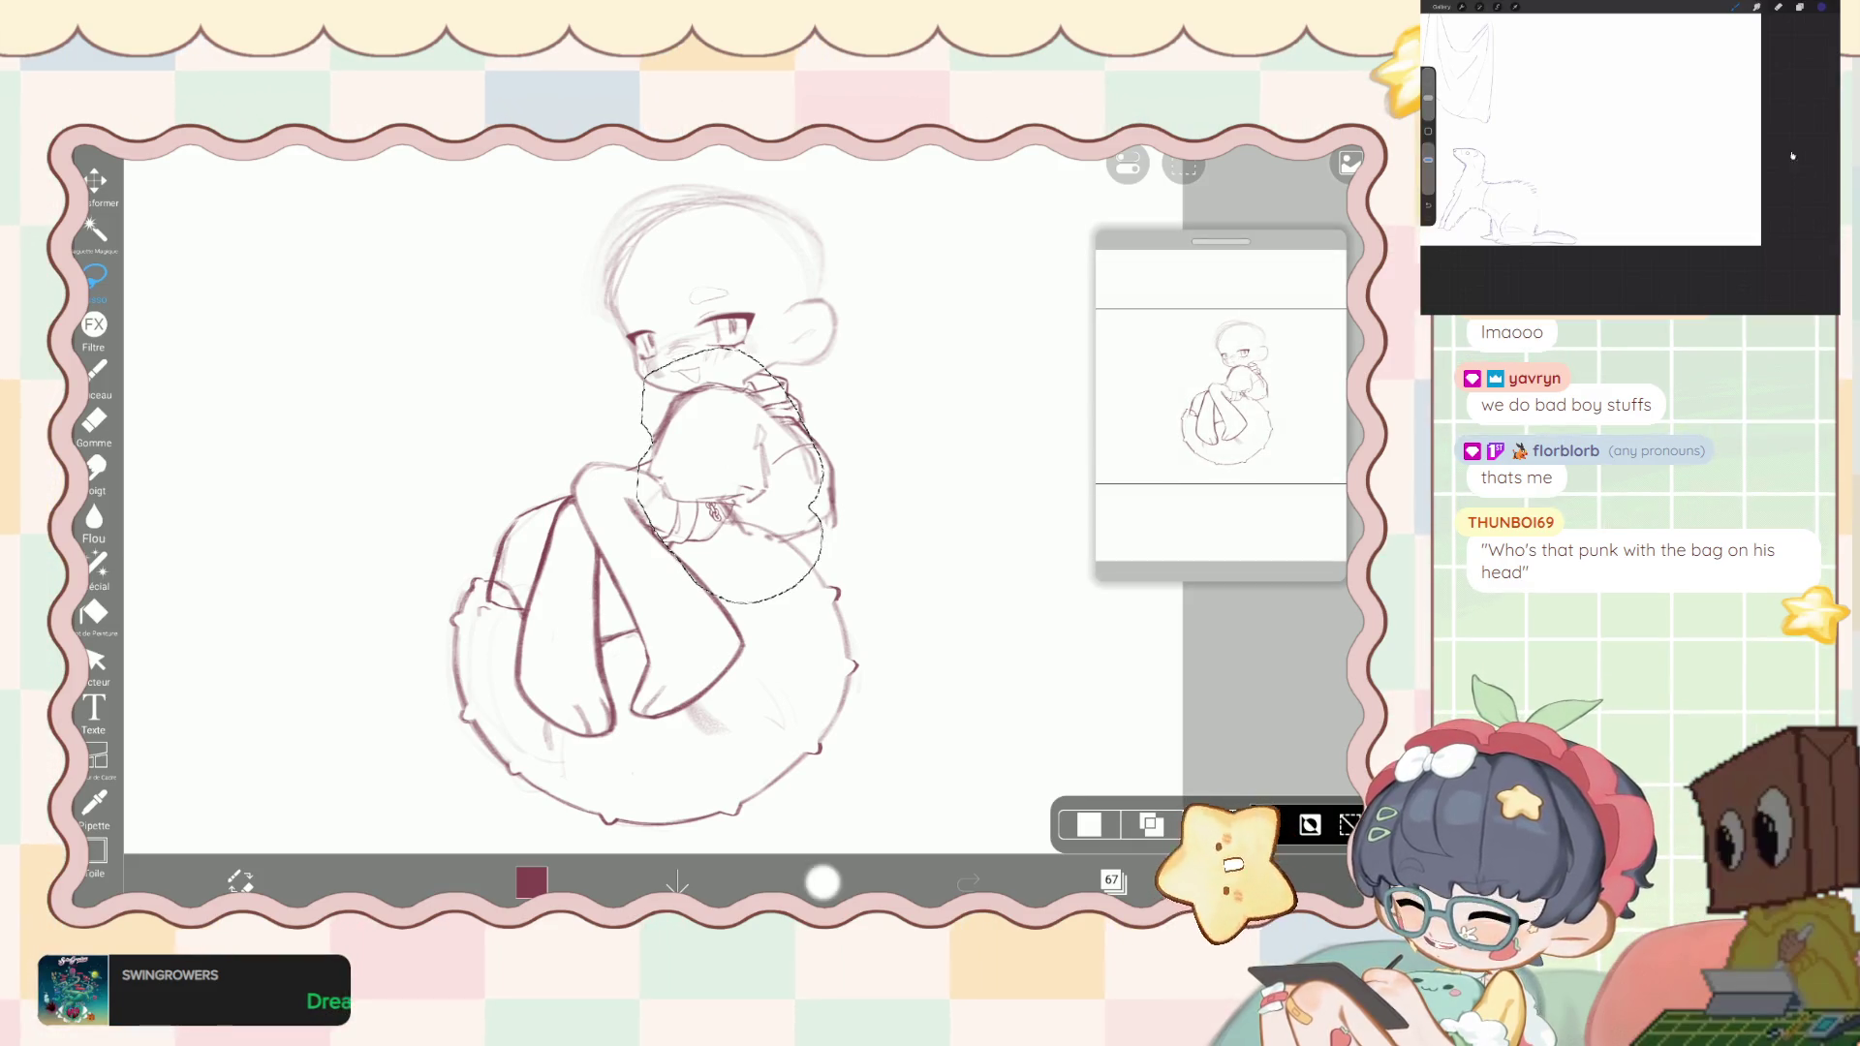
{"action": "key", "text": "ctrl+z"}
{"action": "left_click", "coordinate": [967, 881]}
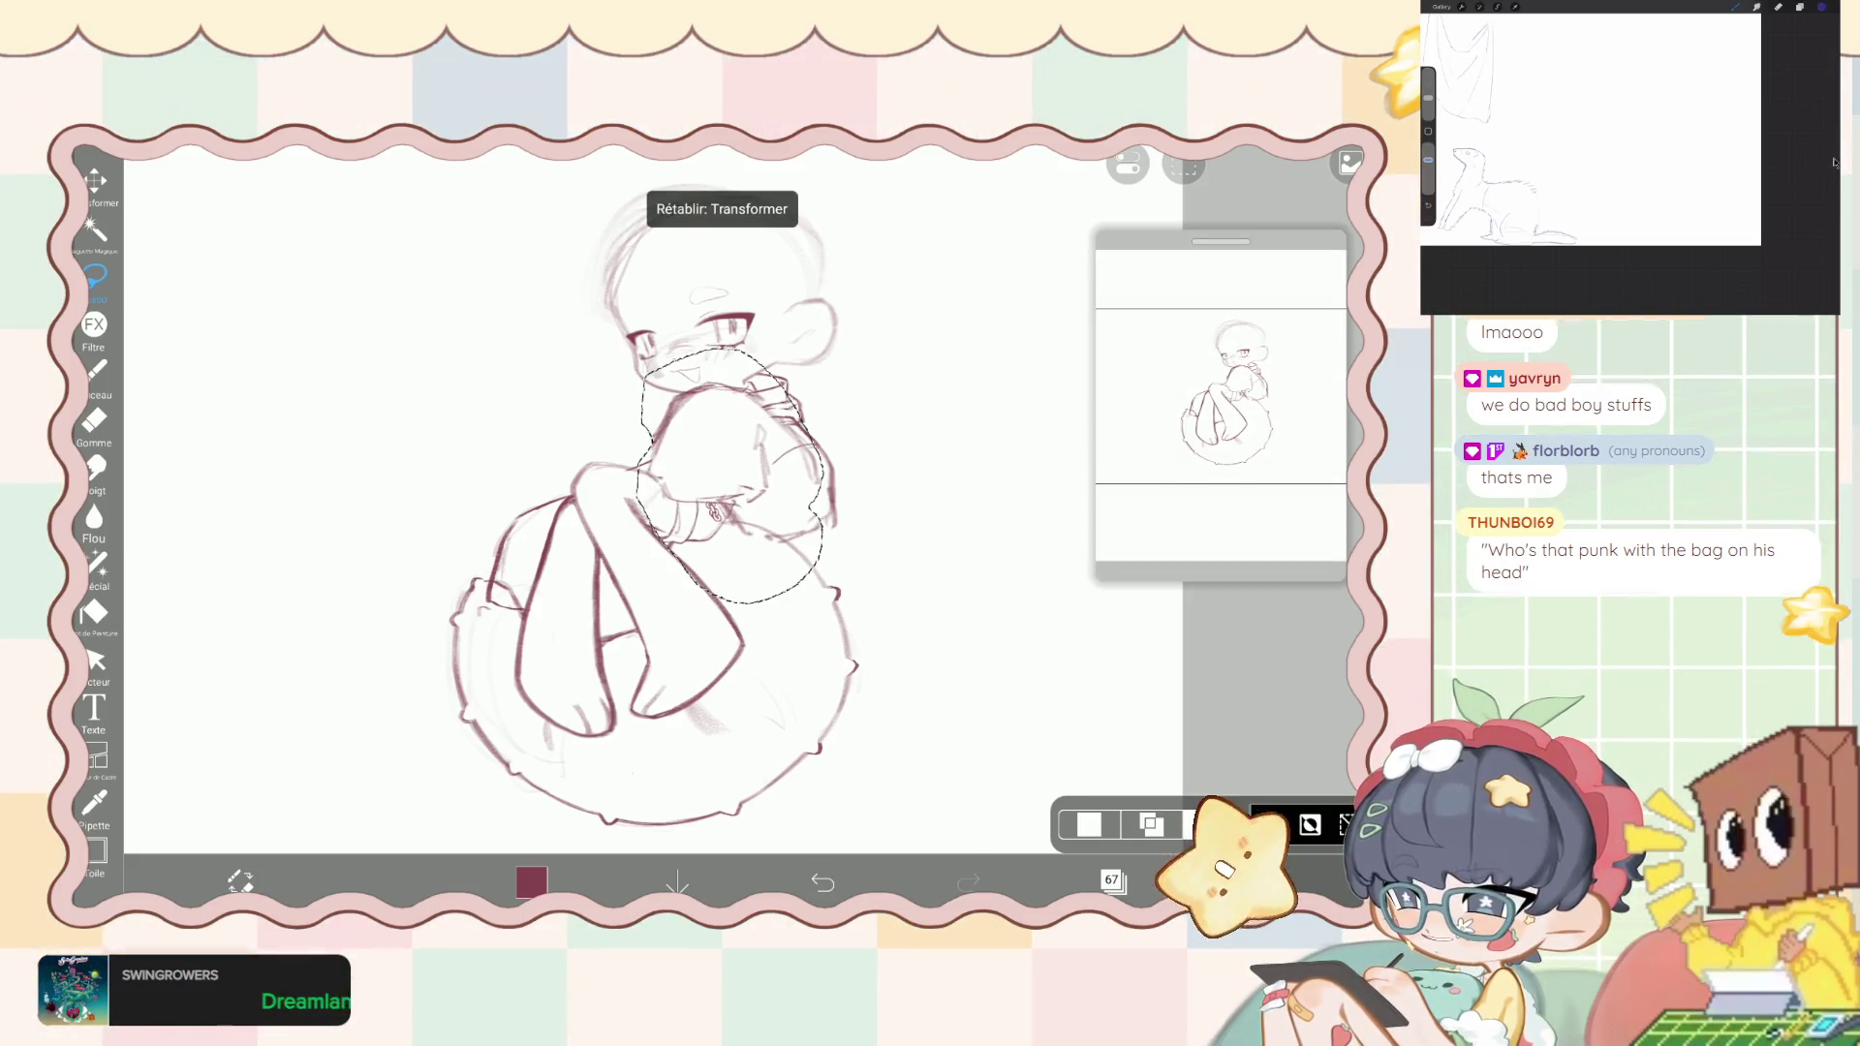
{"action": "scroll", "coordinate": [678, 503], "scroll_direction": "down", "scroll_amount": 3}
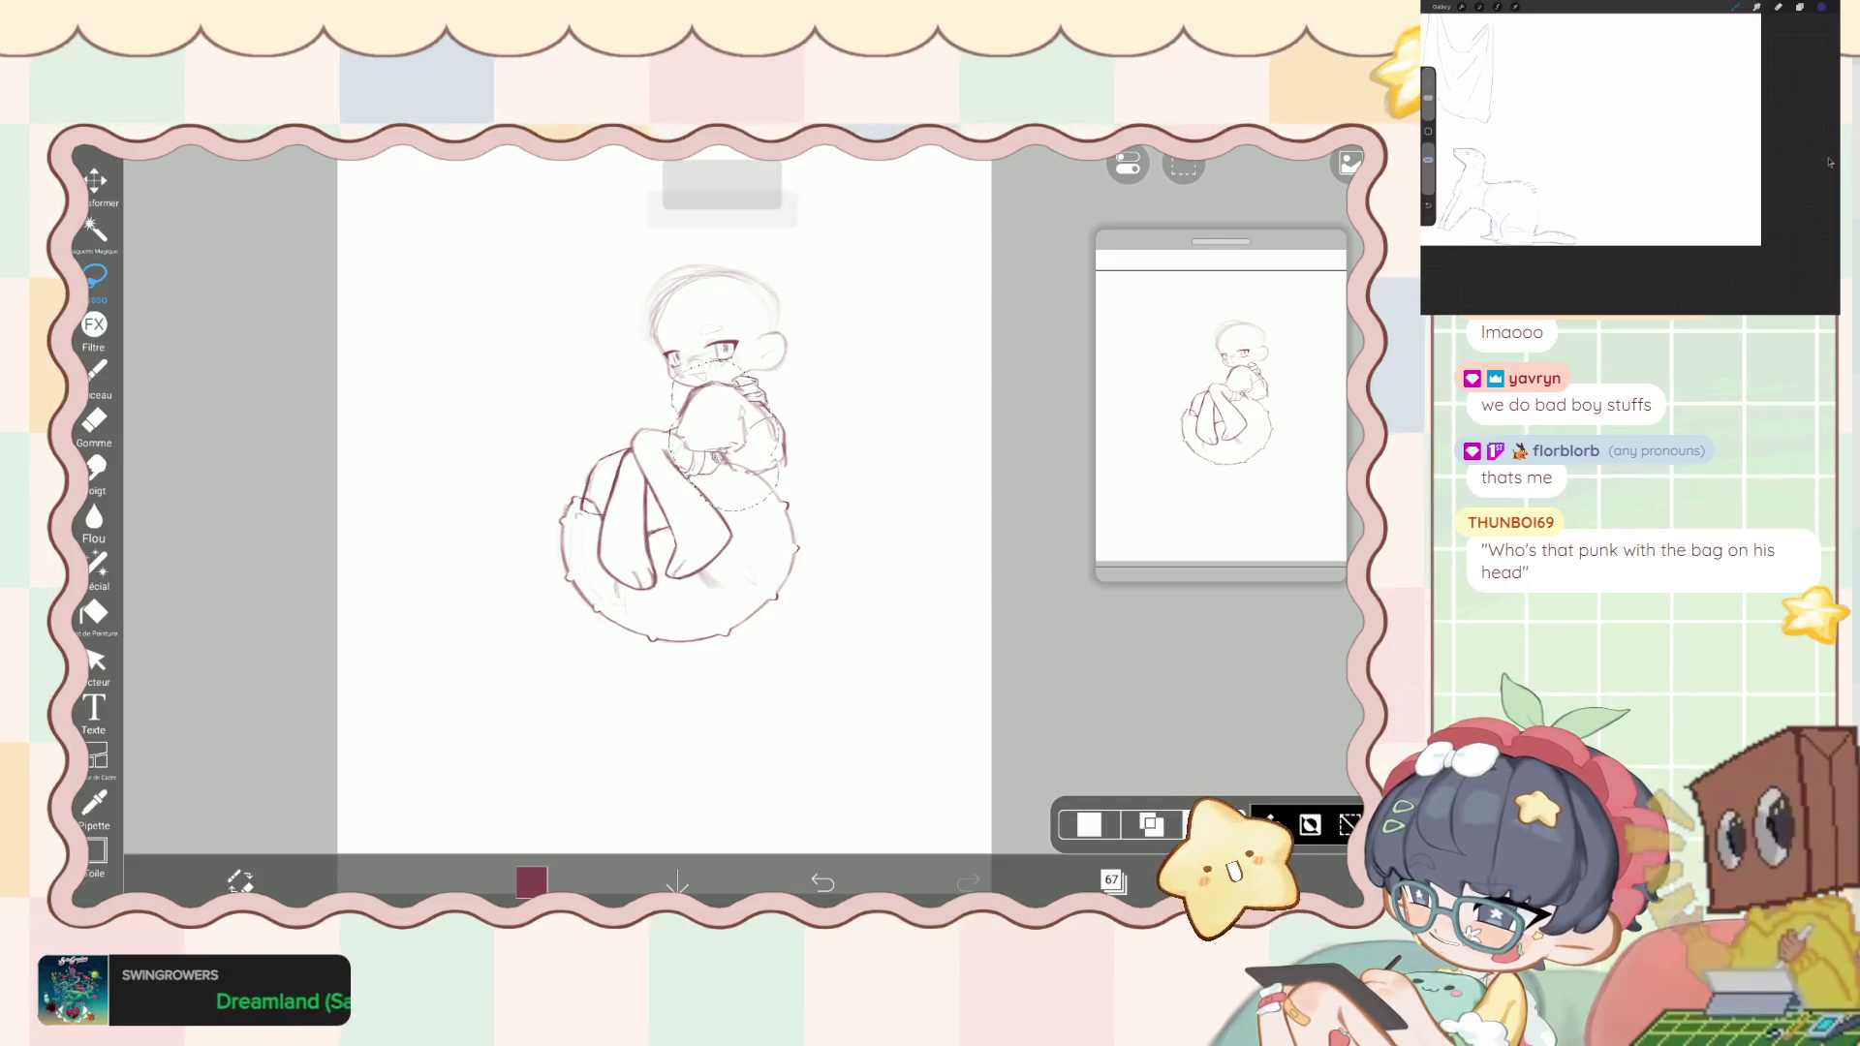
{"action": "left_click", "coordinate": [1184, 167]}
{"action": "scroll", "coordinate": [678, 504], "scroll_direction": "up", "scroll_amount": 3}
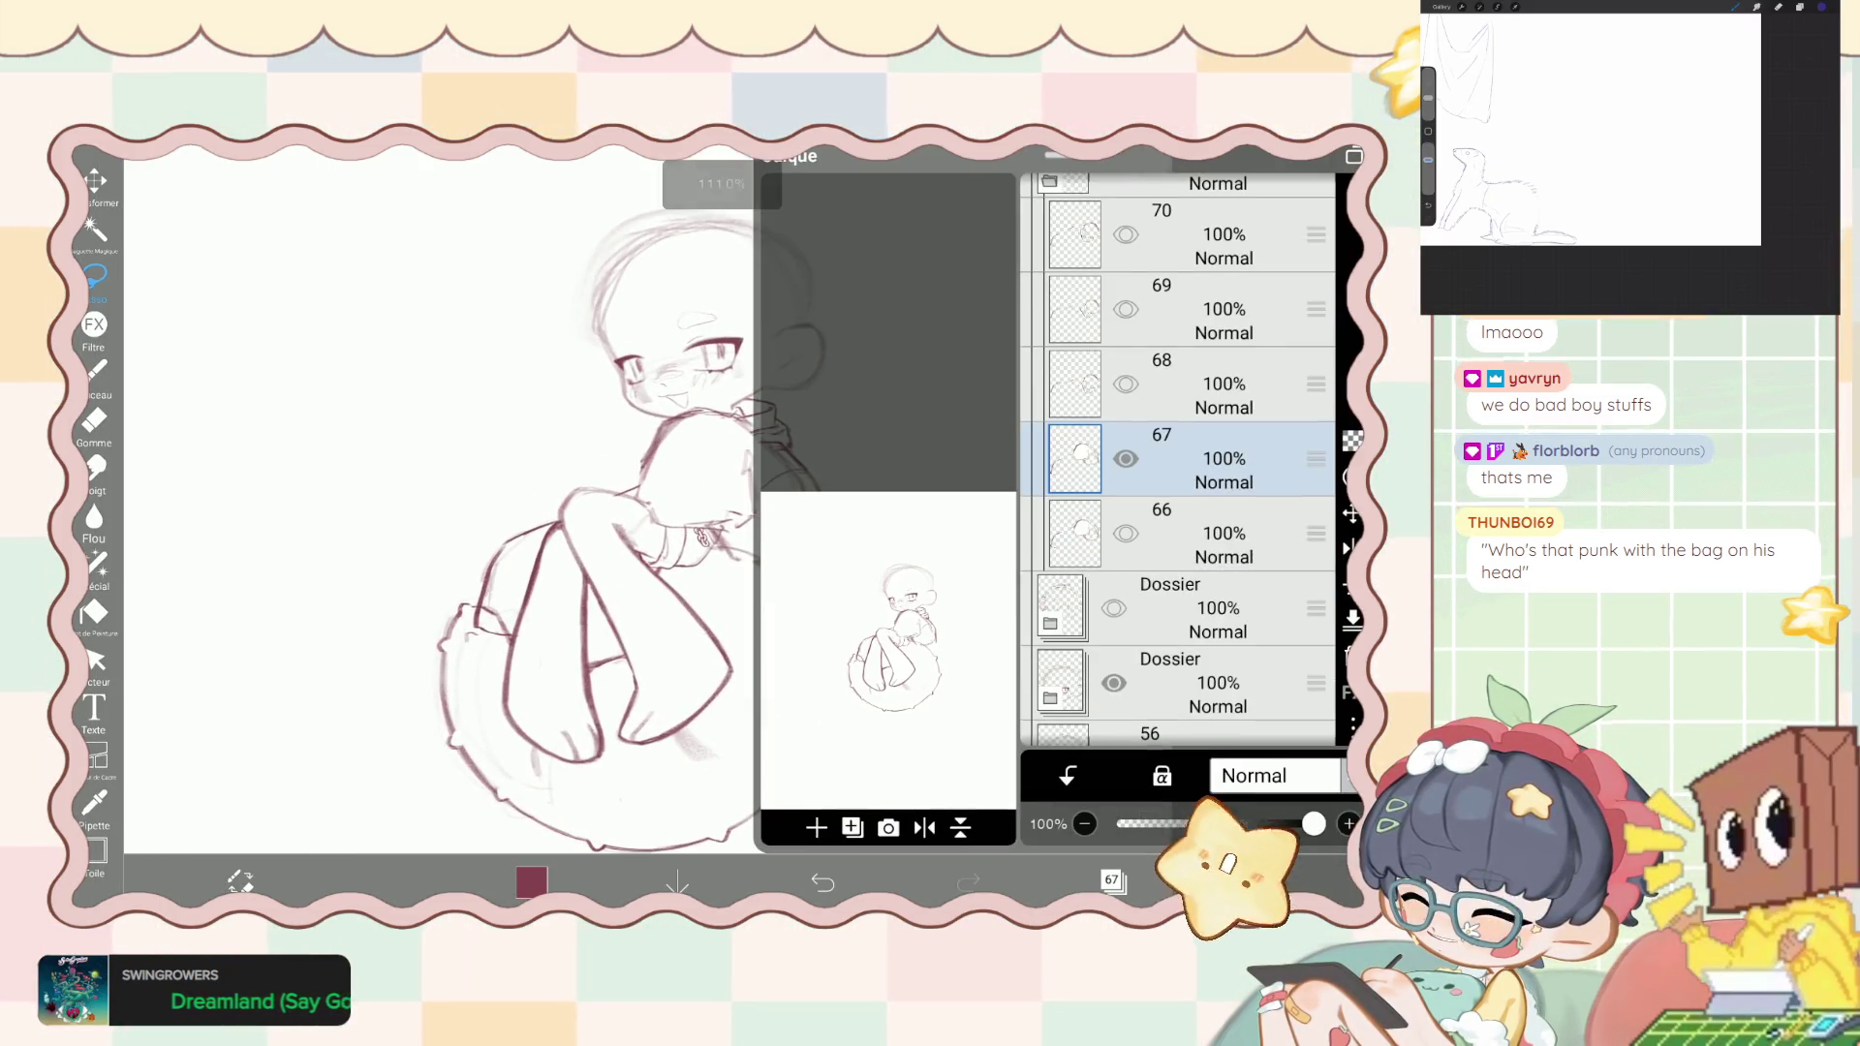
- Show hidden layer 68, make it the working layer, and loop a selection around the legs
{"action": "left_click", "coordinate": [1113, 879]}
{"action": "scroll", "coordinate": [1177, 465], "scroll_direction": "up", "scroll_amount": 2}
{"action": "left_click", "coordinate": [1125, 498]}
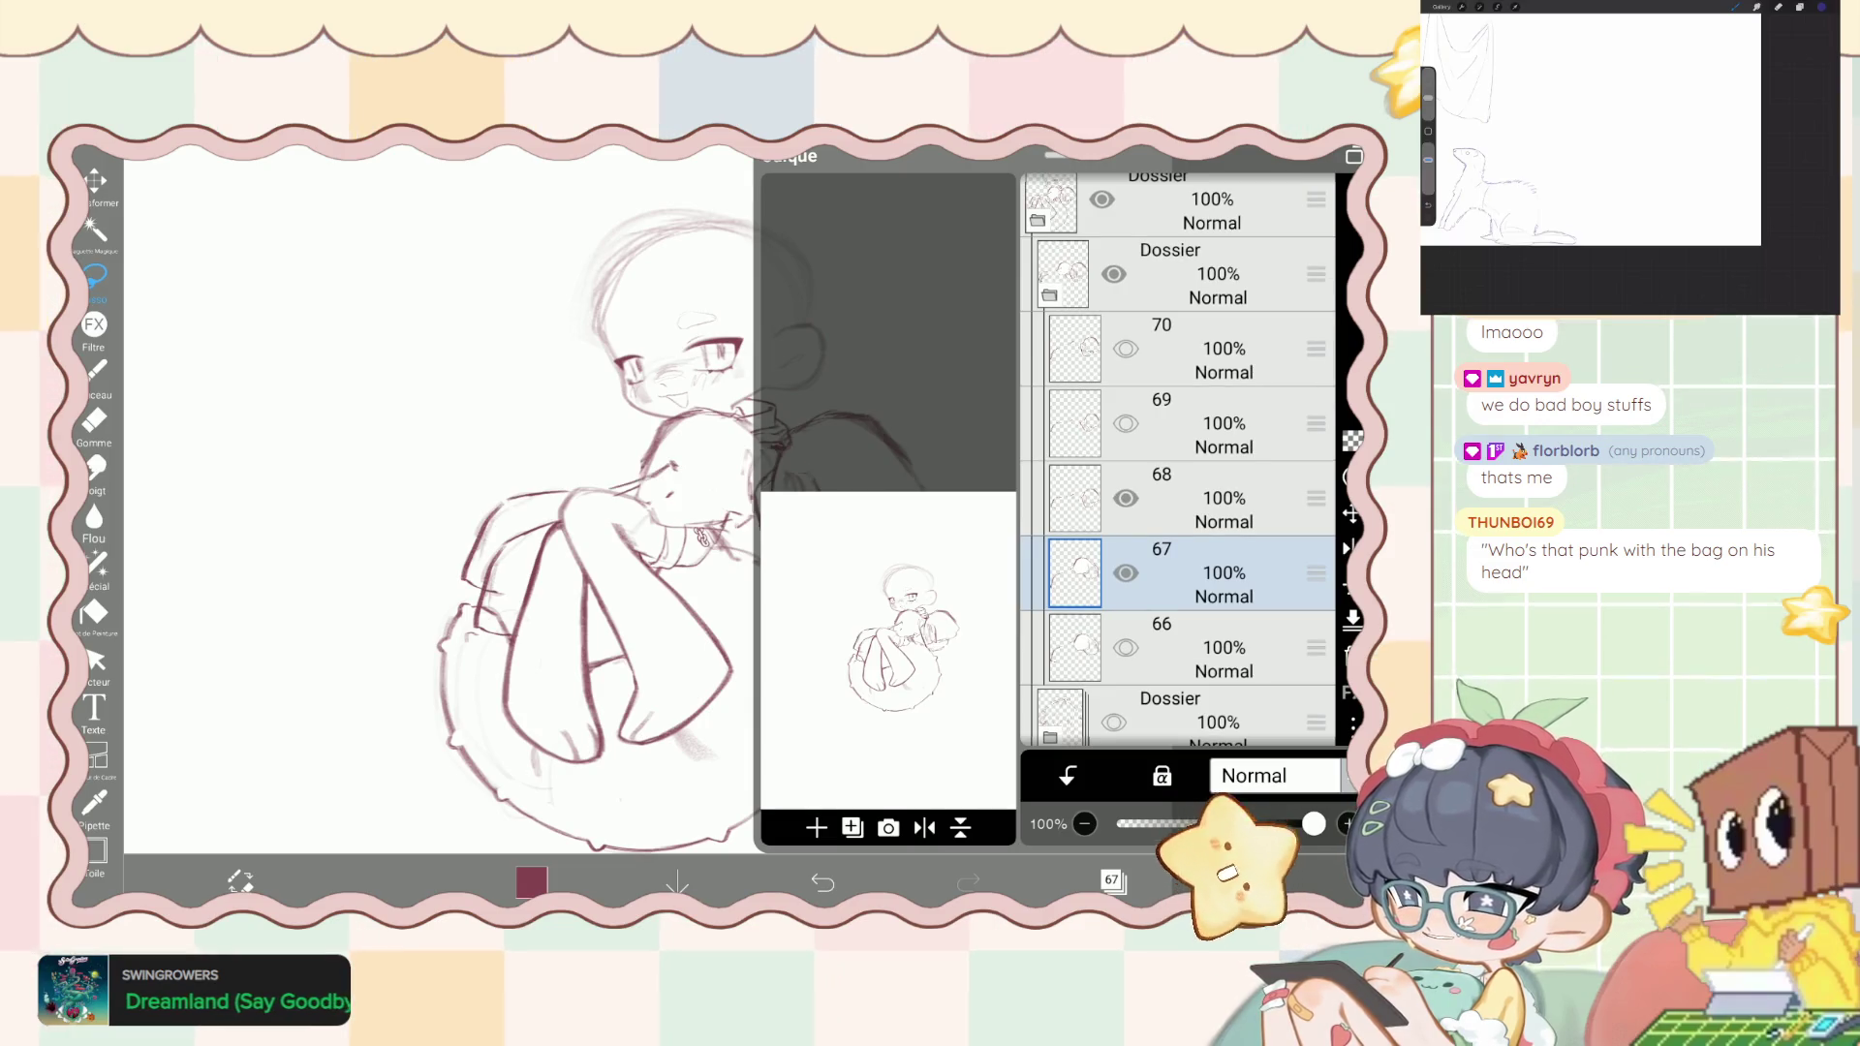
{"action": "left_click", "coordinate": [1162, 494]}
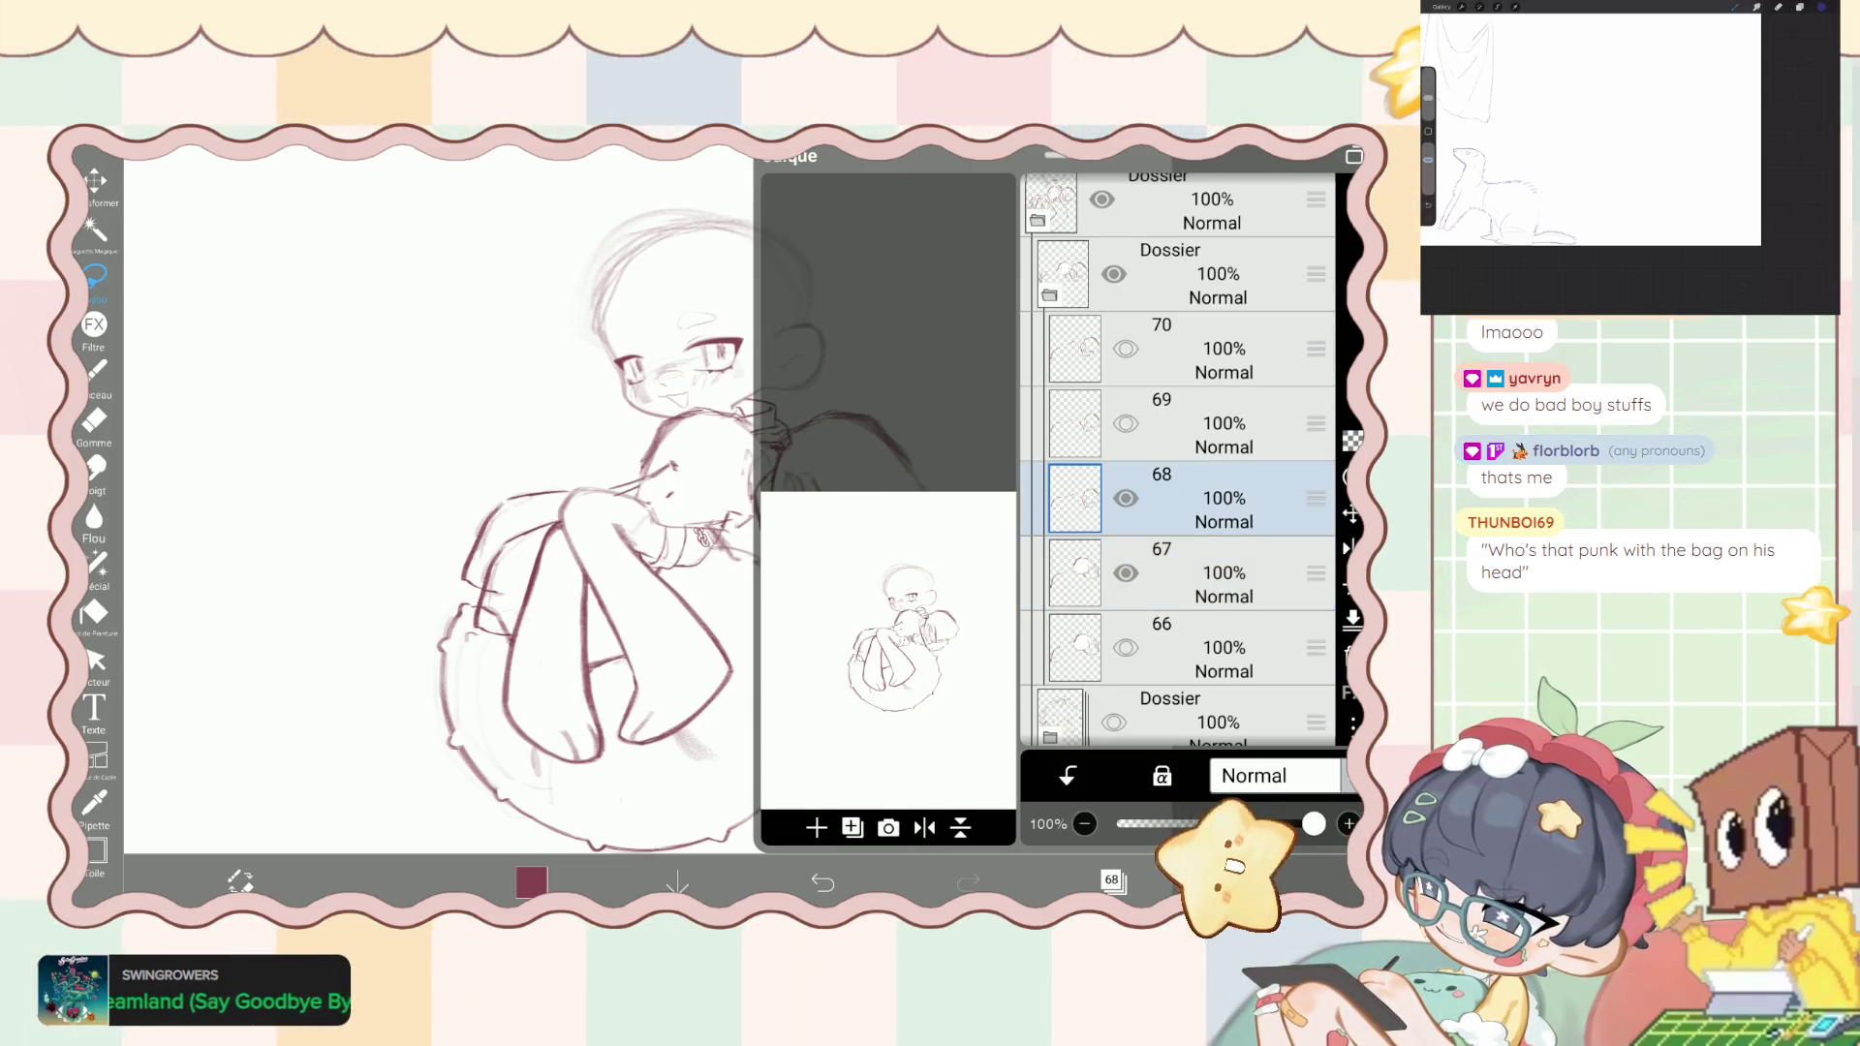
{"action": "left_click", "coordinate": [1113, 879]}
{"action": "mouse_move", "coordinate": [416, 441]}
{"action": "left_mouse_down"}
{"action": "mouse_move", "coordinate": [717, 523]}
{"action": "mouse_move", "coordinate": [678, 418]}
{"action": "left_mouse_up"}
- Add a new blank layer and clear the current selection
{"action": "left_click", "coordinate": [1113, 879]}
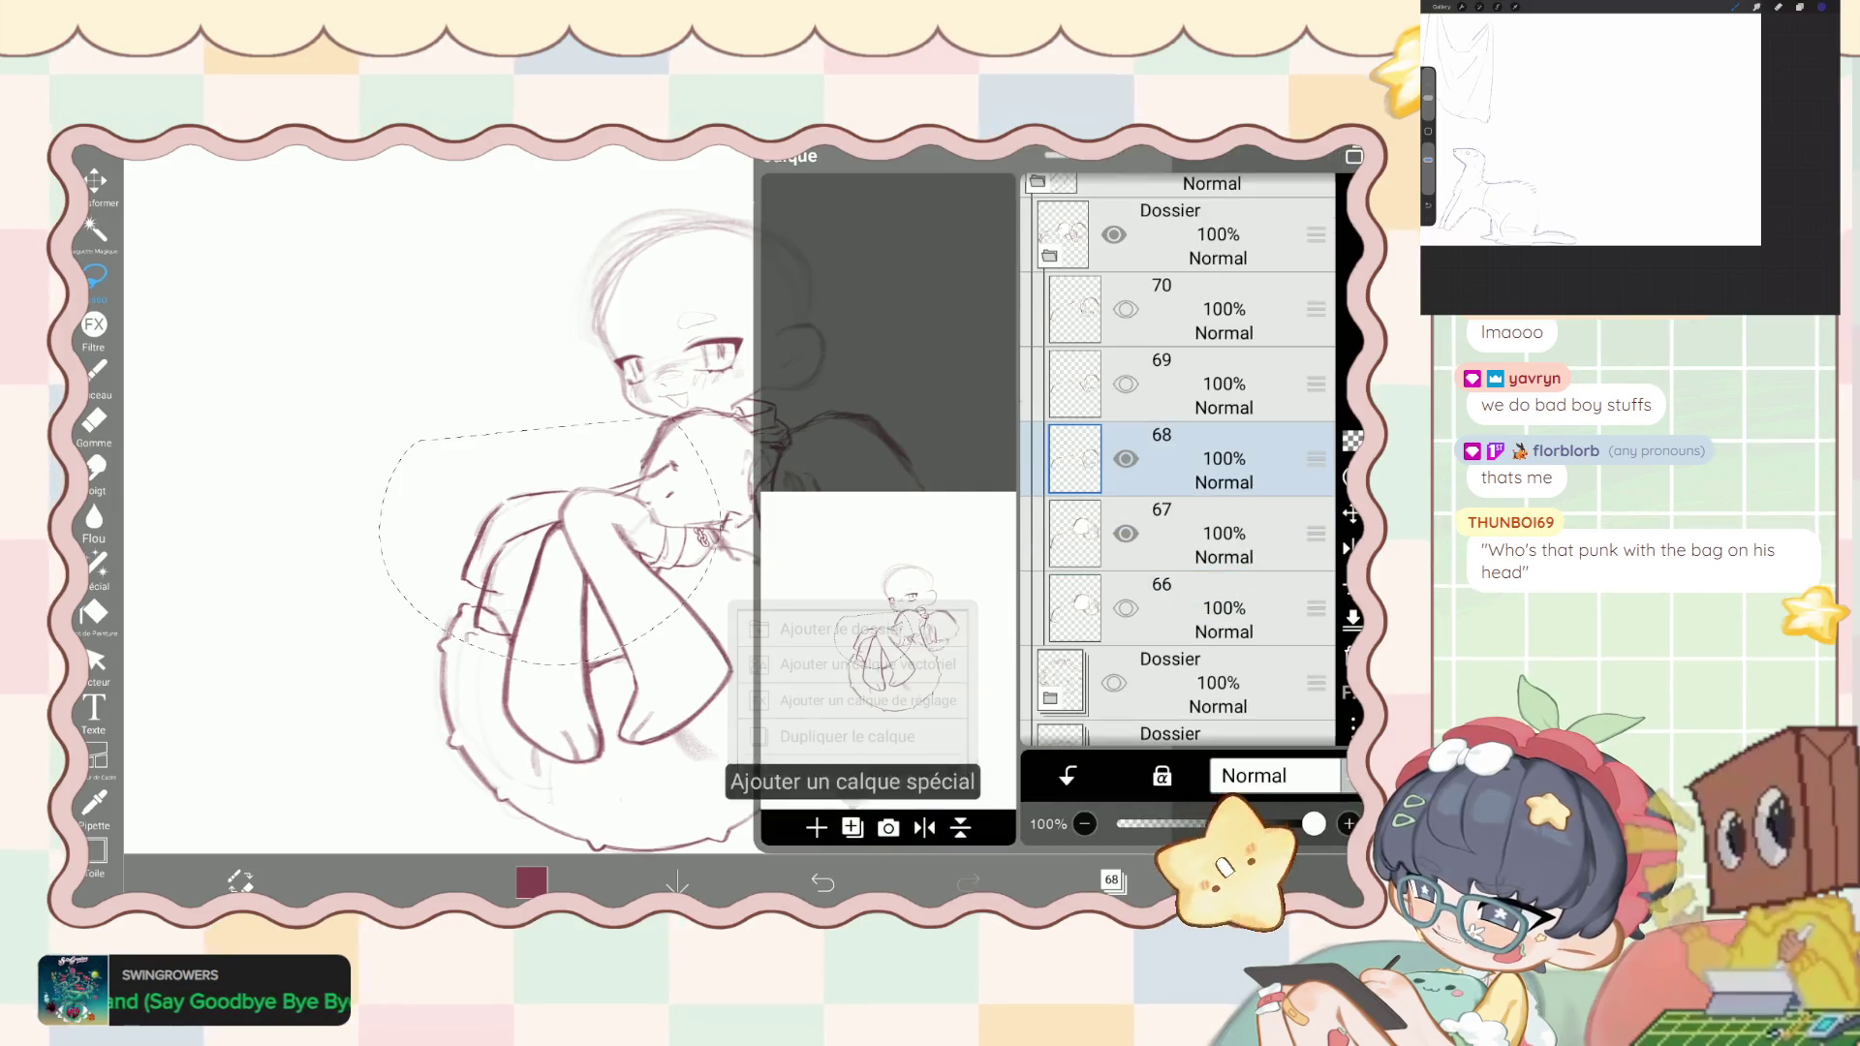
{"action": "left_click", "coordinate": [814, 826]}
{"action": "left_click", "coordinate": [853, 735]}
{"action": "left_click", "coordinate": [1112, 880]}
{"action": "left_click", "coordinate": [1183, 166]}
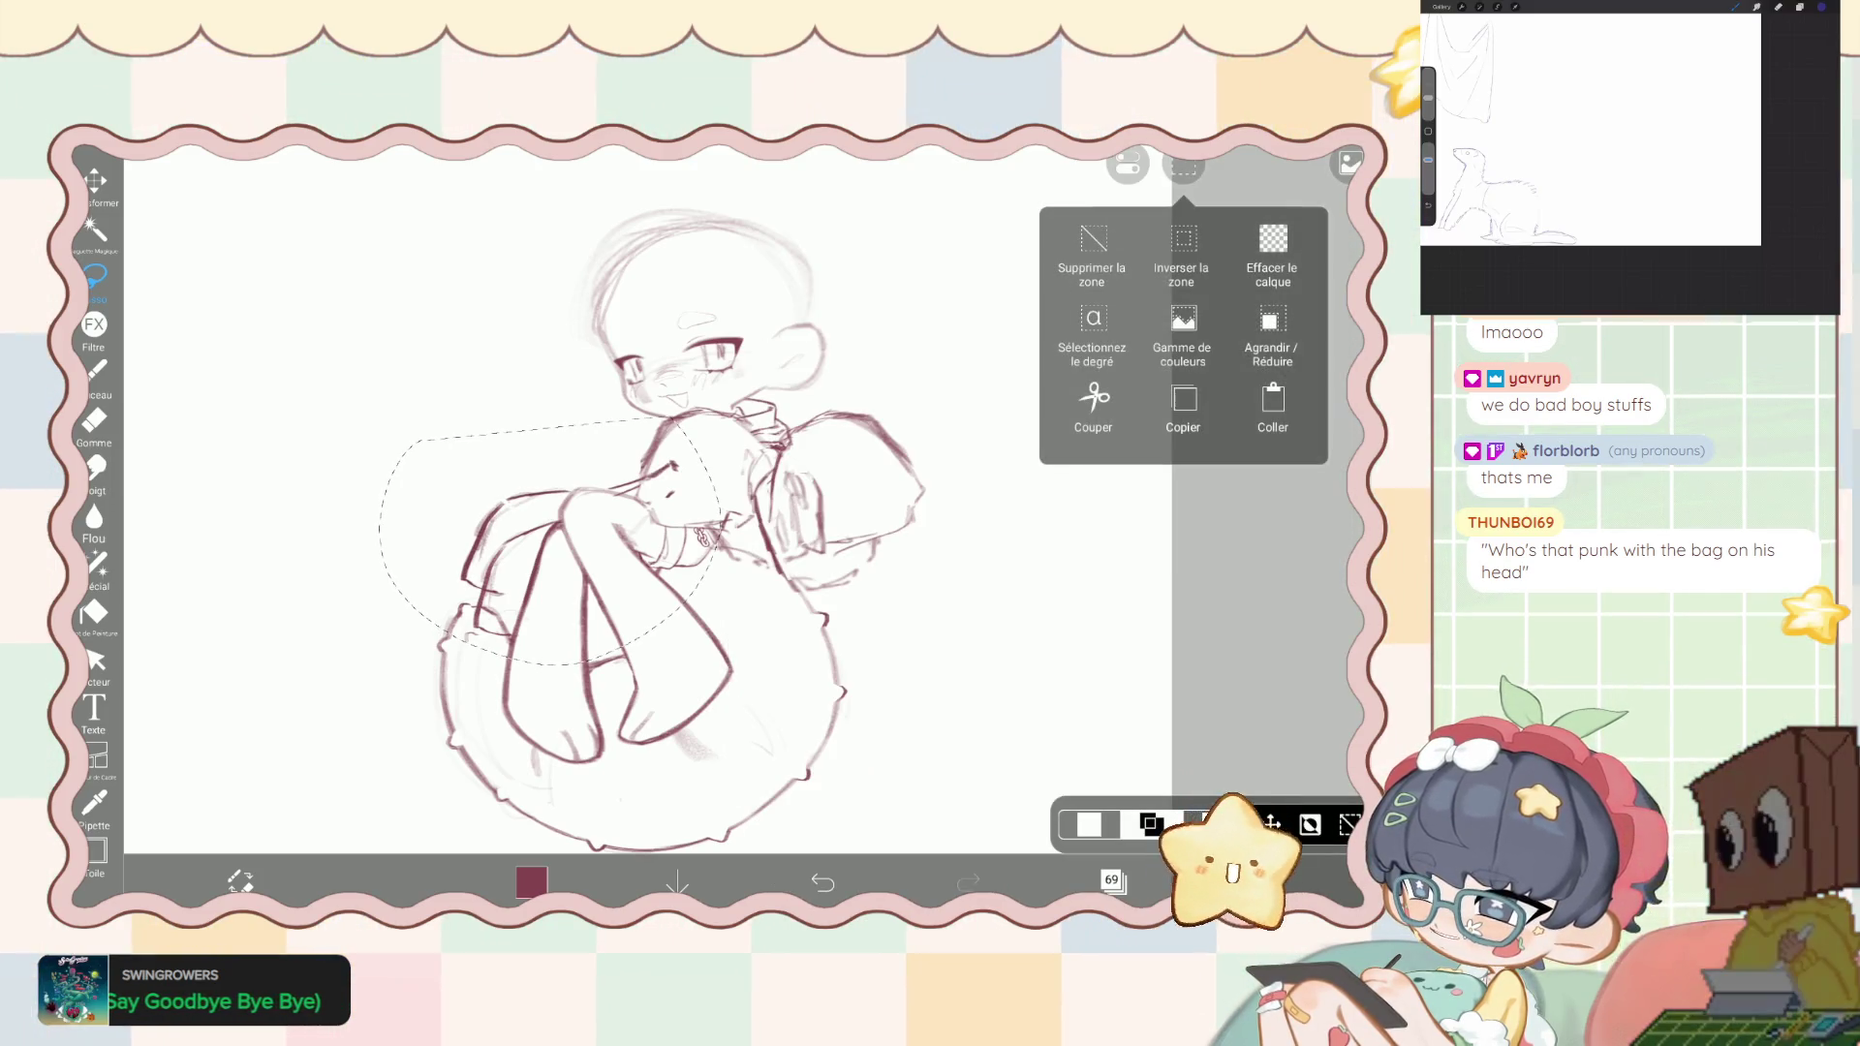
{"action": "left_click", "coordinate": [1113, 880]}
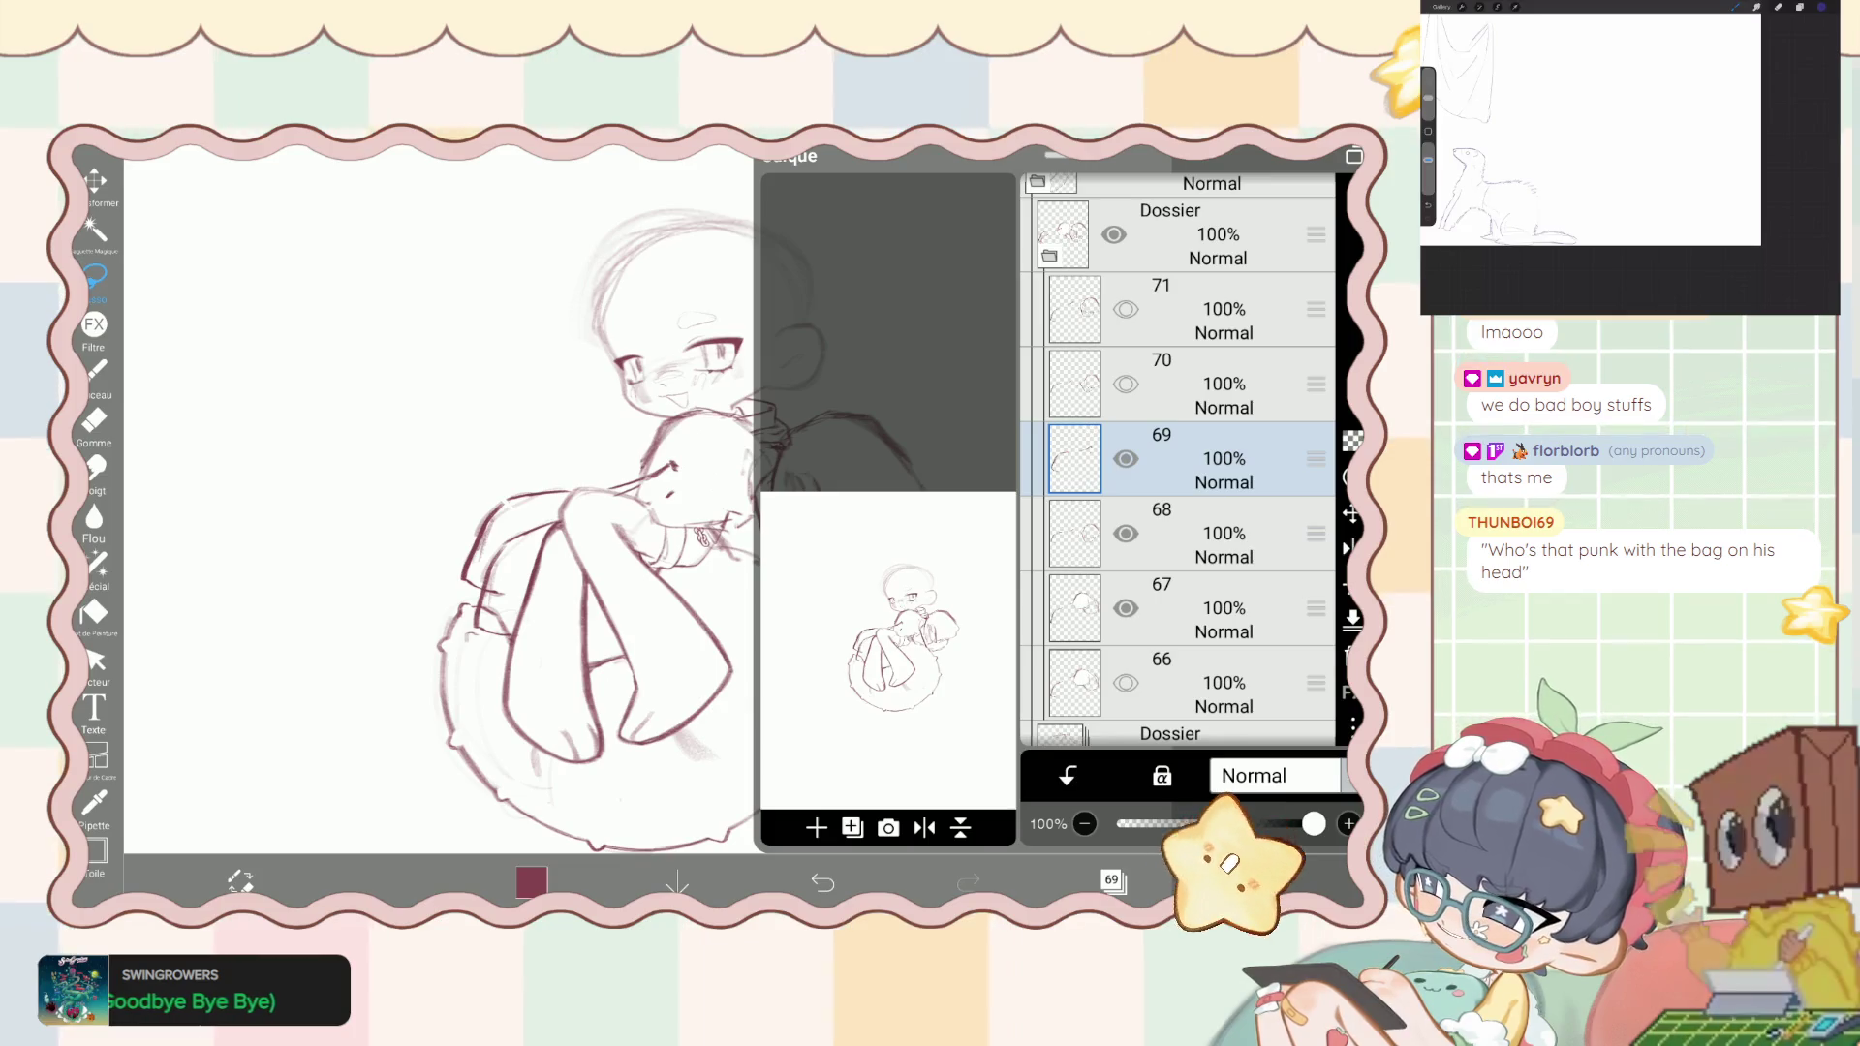
- Make layer 68 the working layer and choose the Eraser
{"action": "left_click", "coordinate": [1192, 533]}
{"action": "left_click", "coordinate": [1191, 607]}
{"action": "left_click", "coordinate": [1113, 880]}
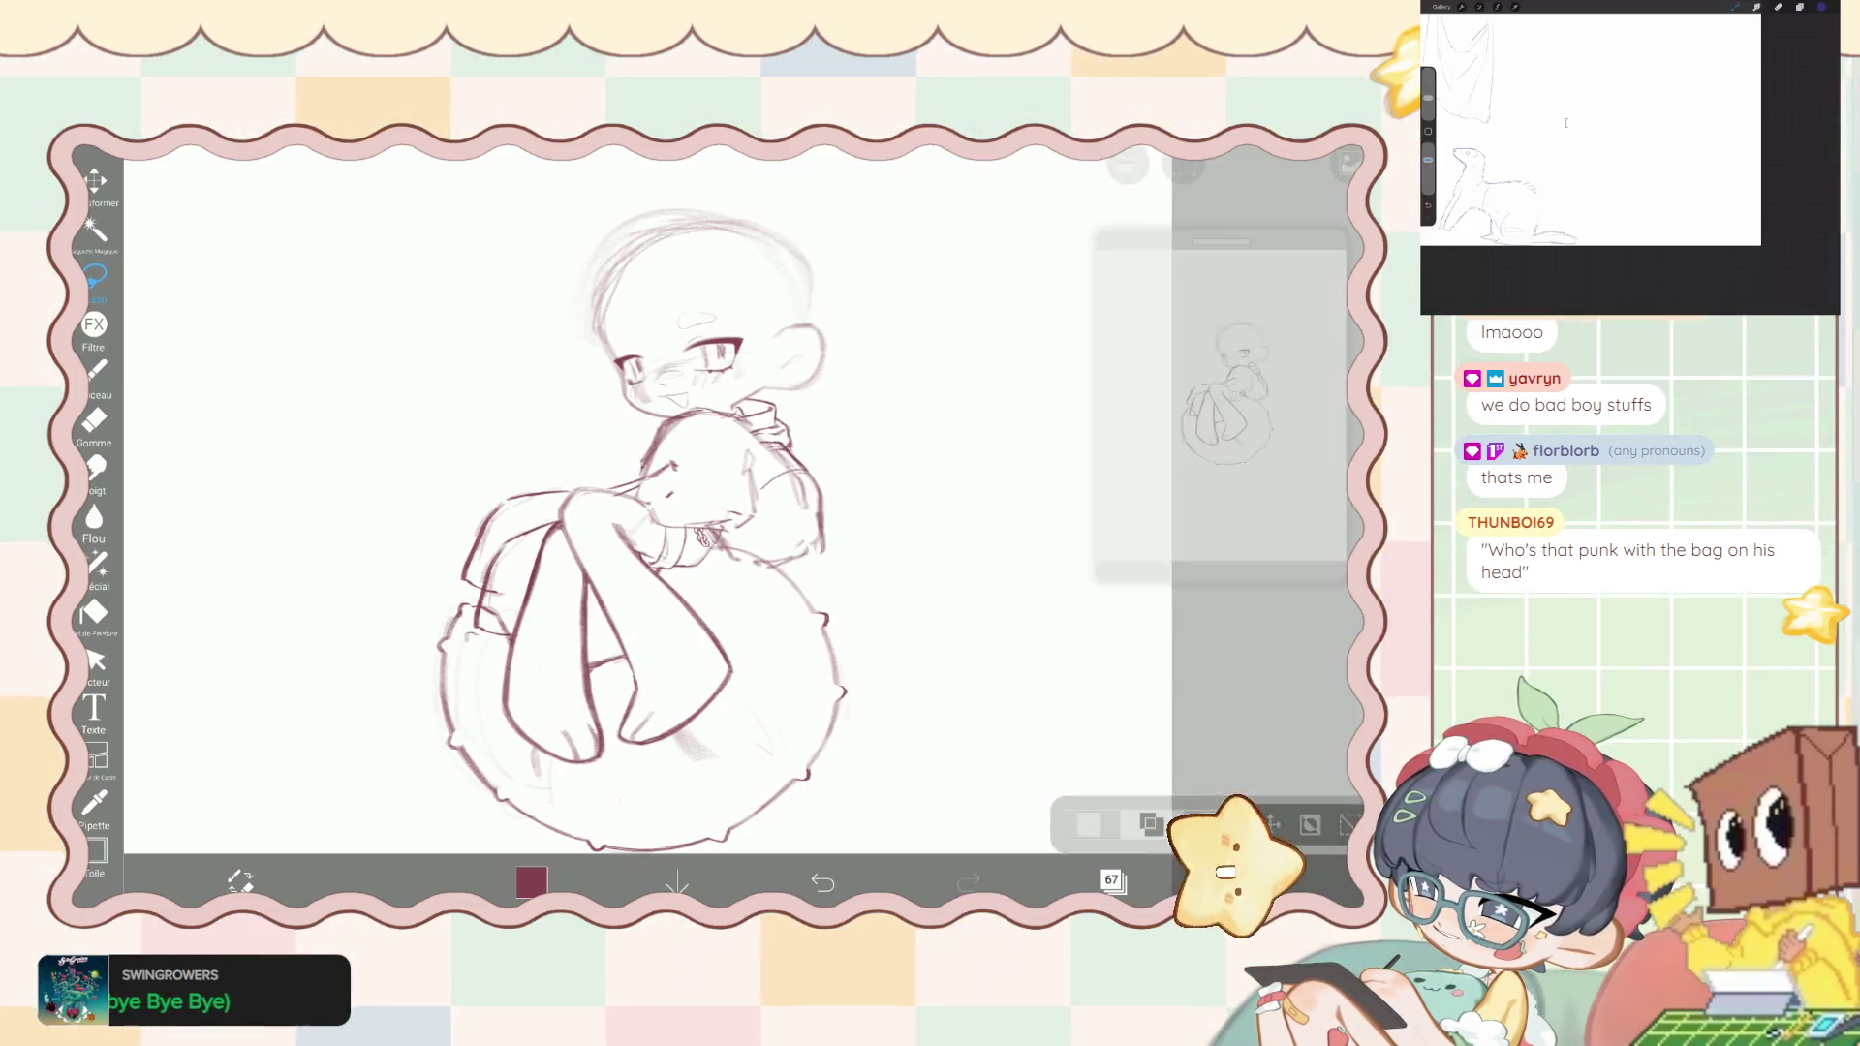
{"action": "left_click", "coordinate": [1112, 880]}
{"action": "left_click", "coordinate": [1192, 339]}
{"action": "left_click", "coordinate": [1113, 879]}
{"action": "left_click", "coordinate": [94, 370]}
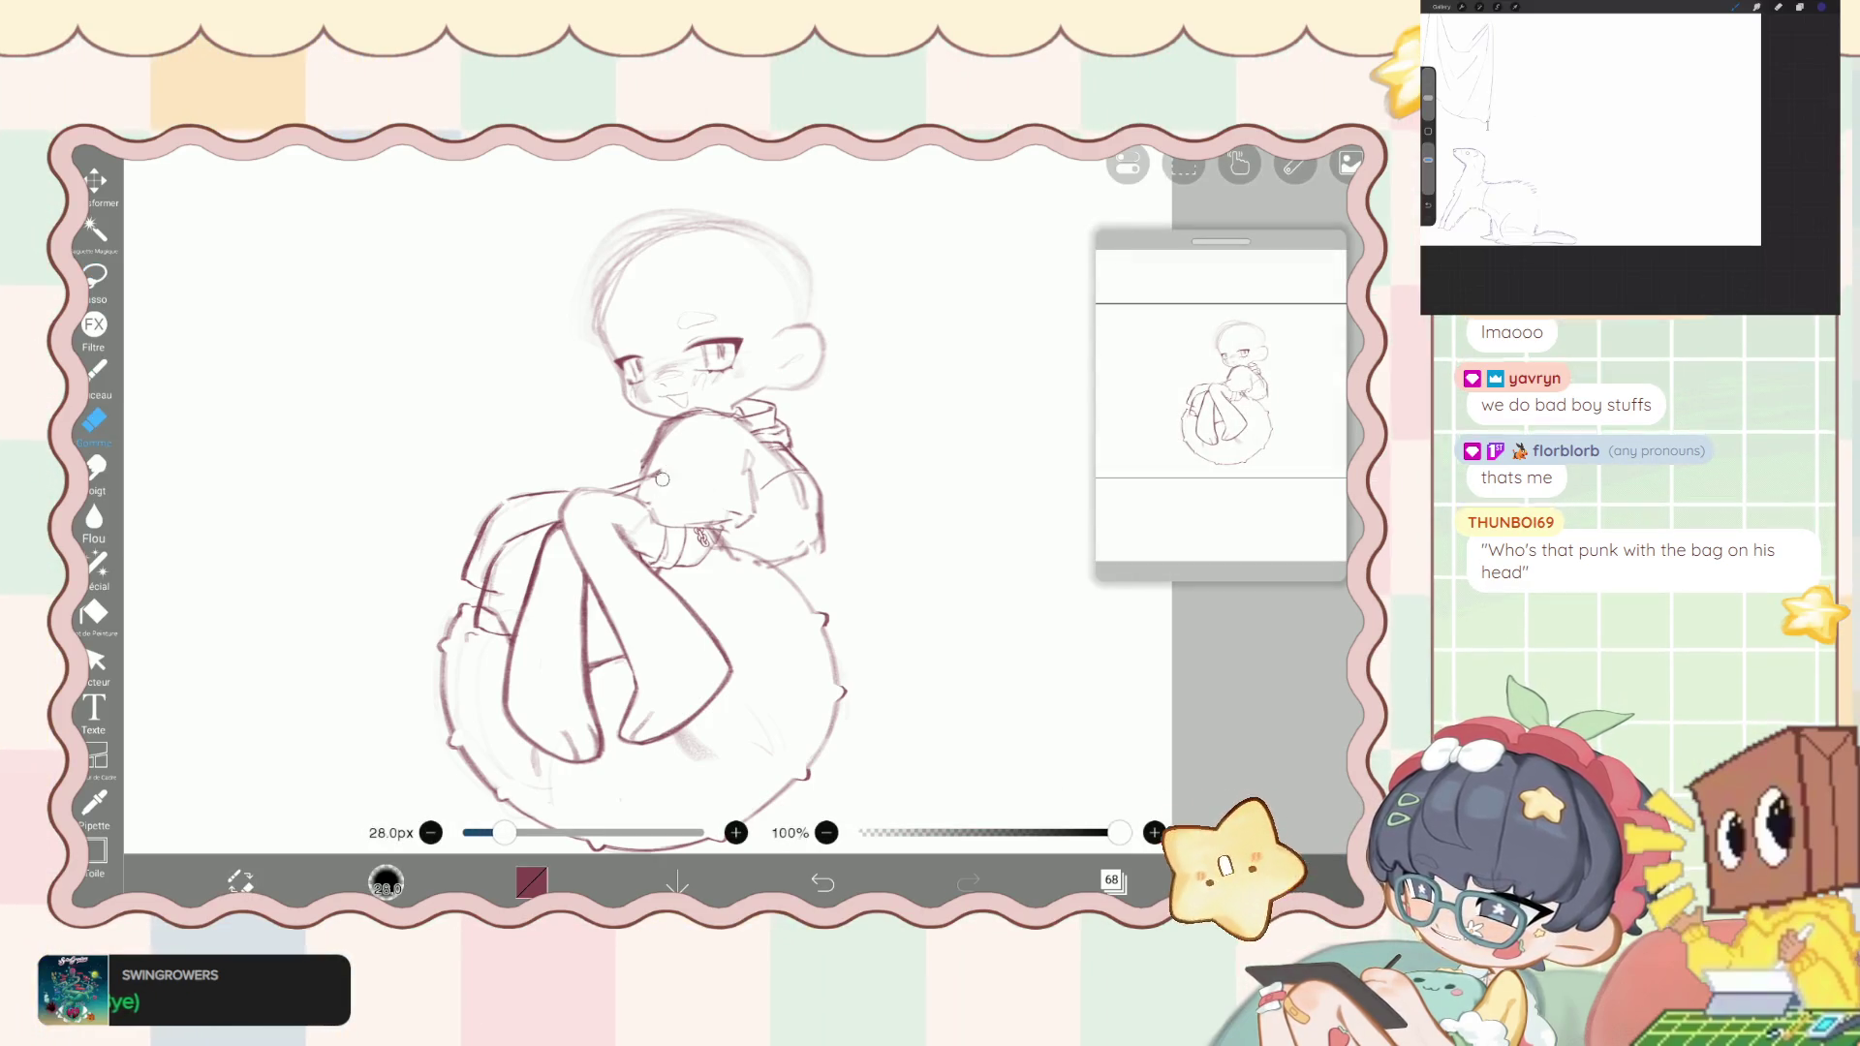
- On layer 67, erase stray sketch lines along the left leg with a 125px eraser
{"action": "left_click", "coordinate": [1113, 880]}
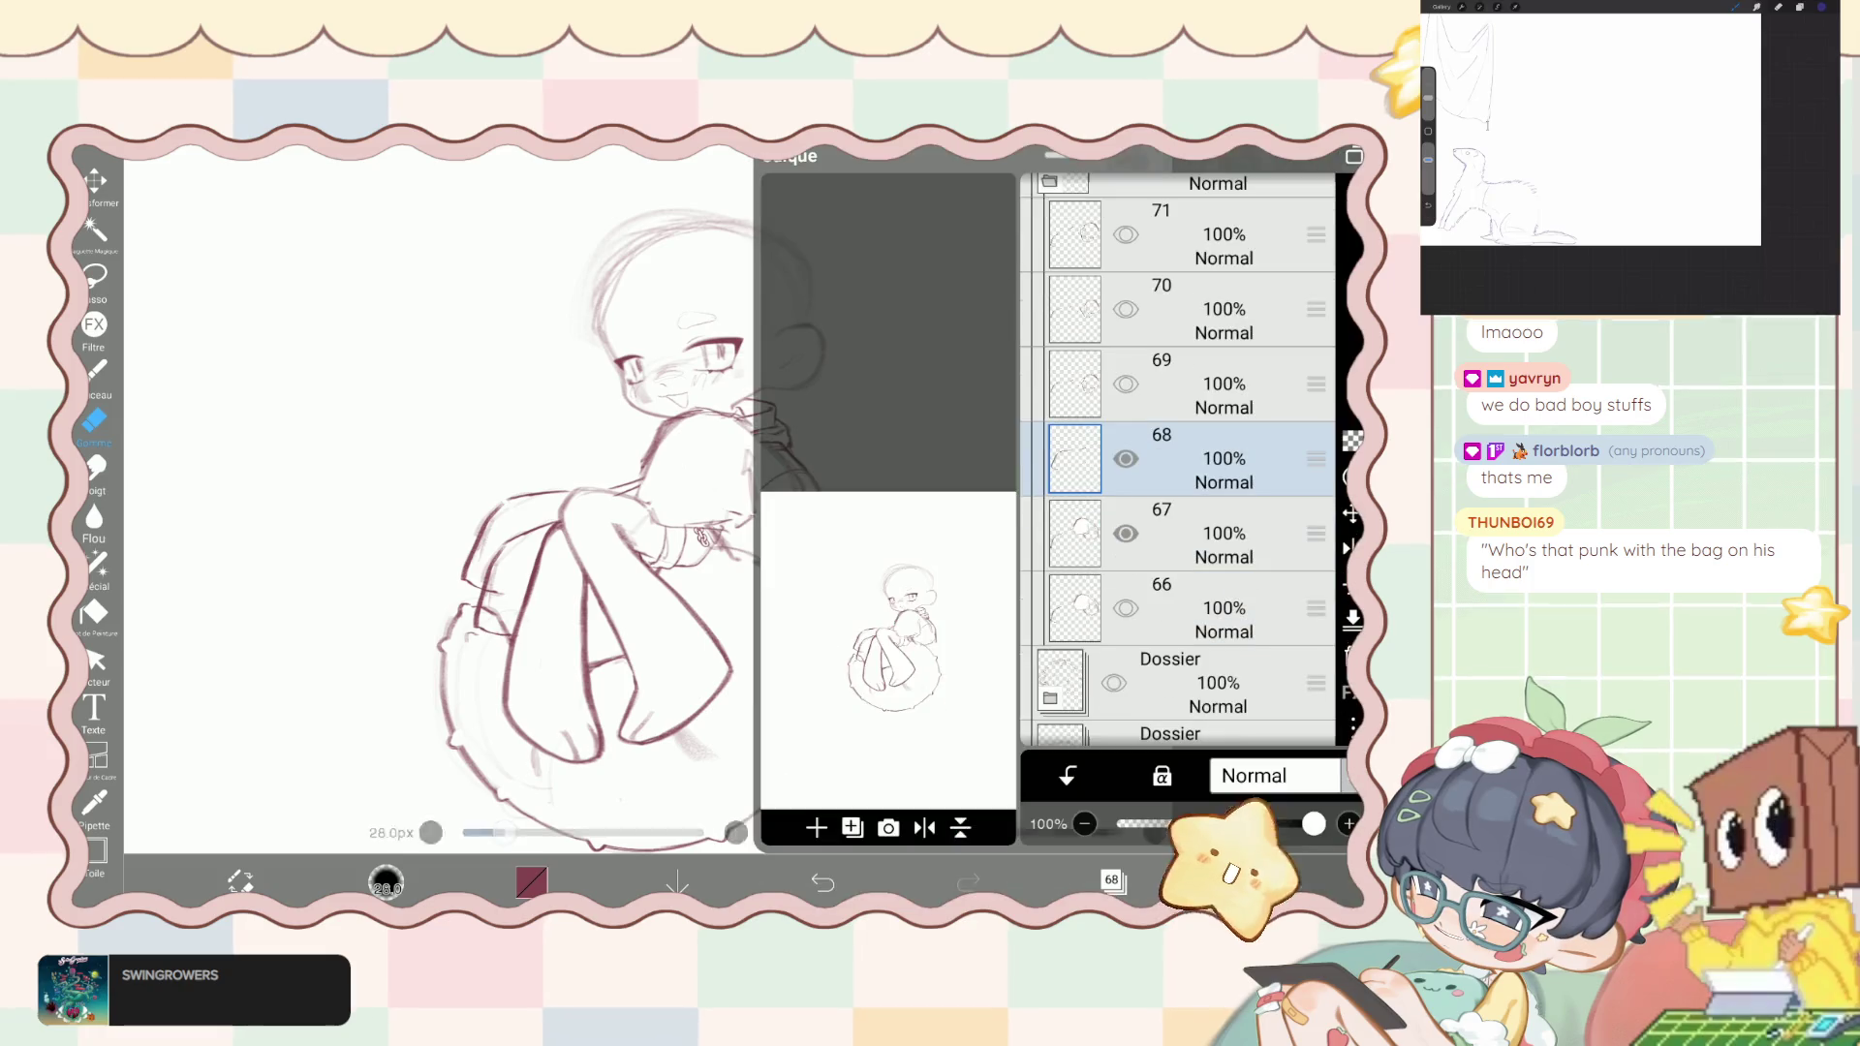
{"action": "left_click", "coordinate": [1191, 532]}
{"action": "left_click", "coordinate": [1112, 879]}
{"action": "left_click_drag", "start_coordinate": [503, 833], "coordinate": [559, 833]}
{"action": "left_click_drag", "start_coordinate": [547, 669], "coordinate": [518, 489]}
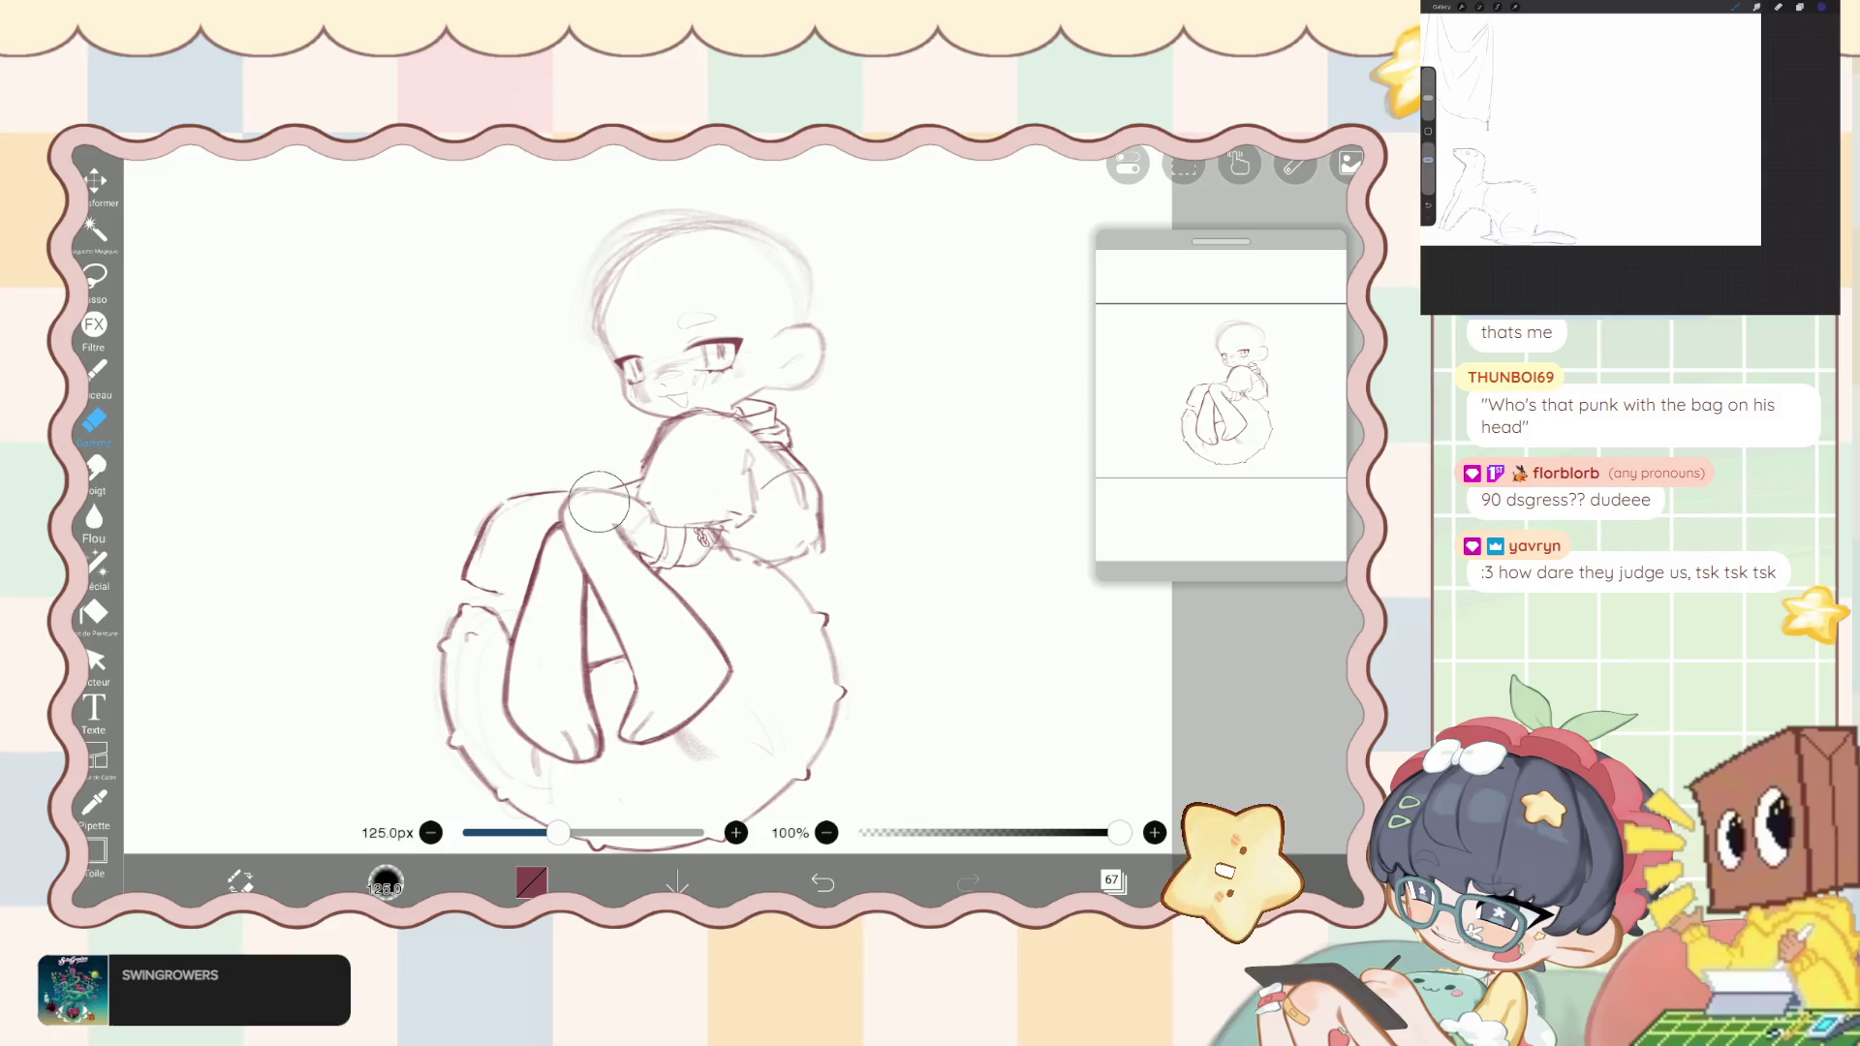
{"action": "scroll", "coordinate": [620, 484], "scroll_direction": "down", "scroll_amount": 2}
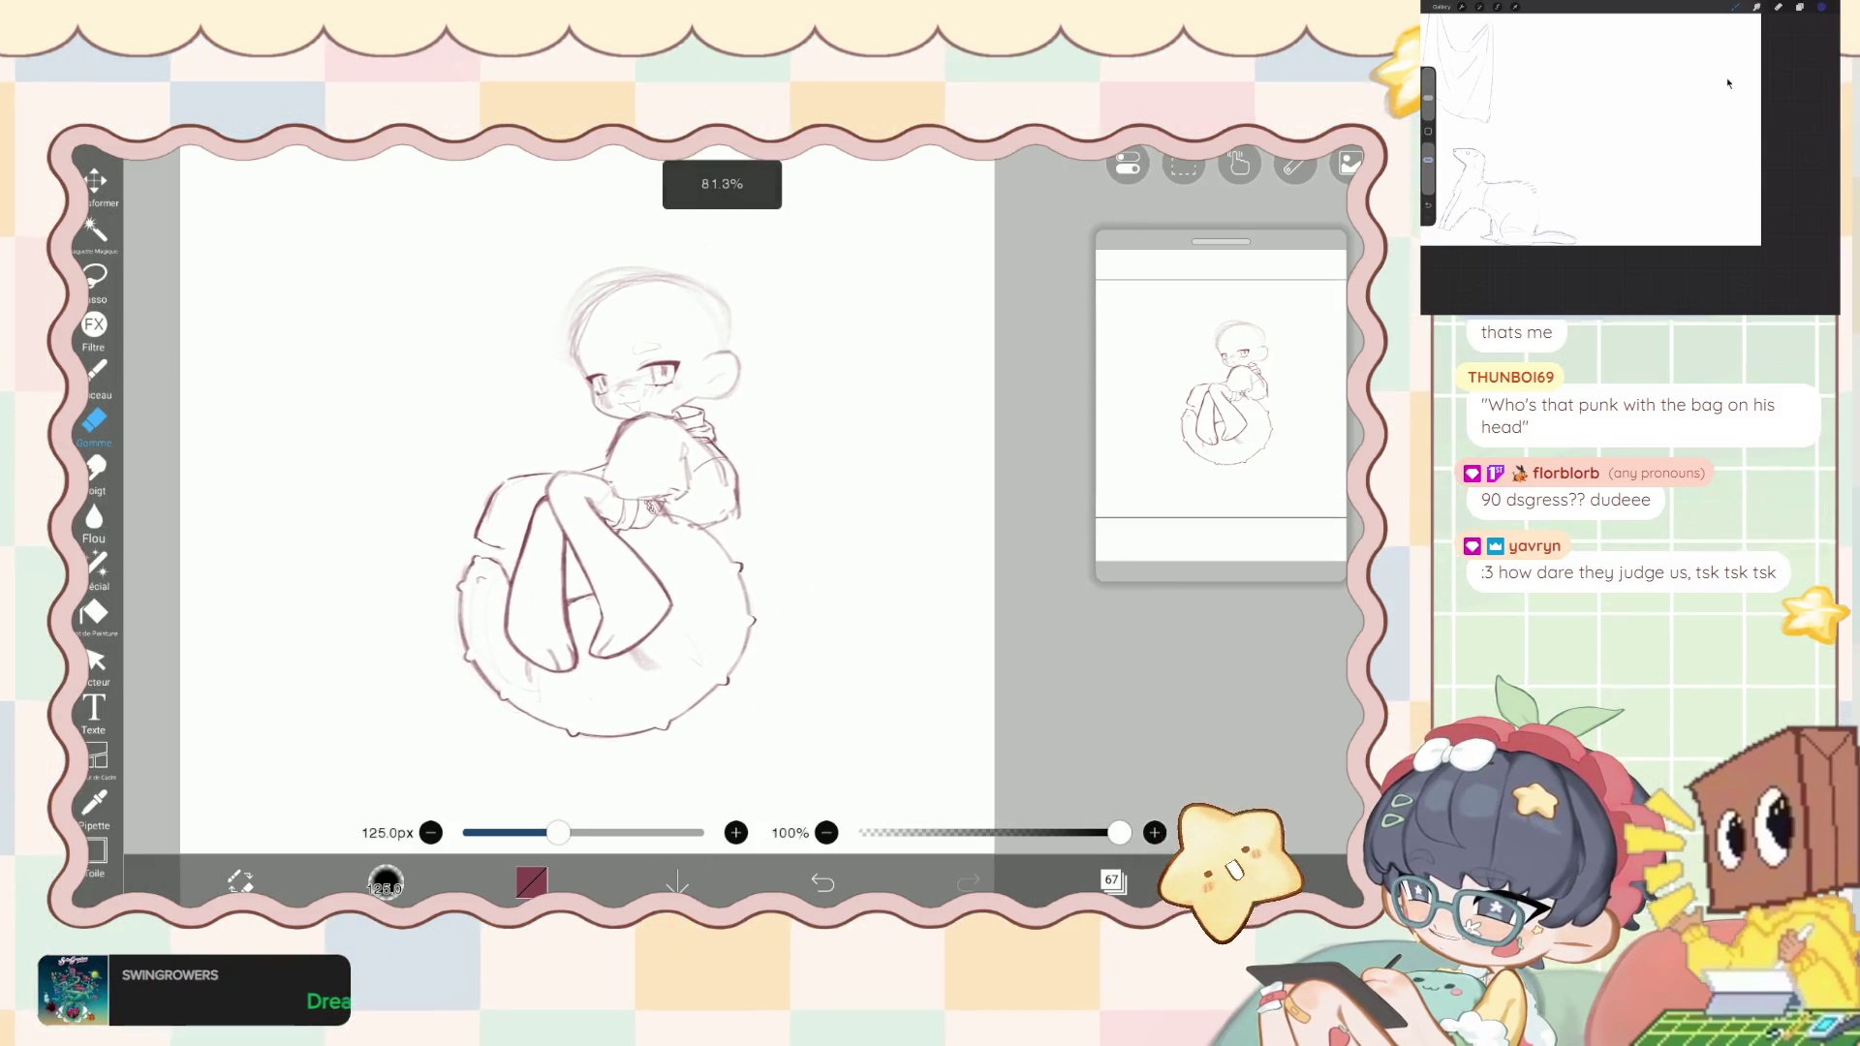
{"action": "left_click", "coordinate": [1113, 879]}
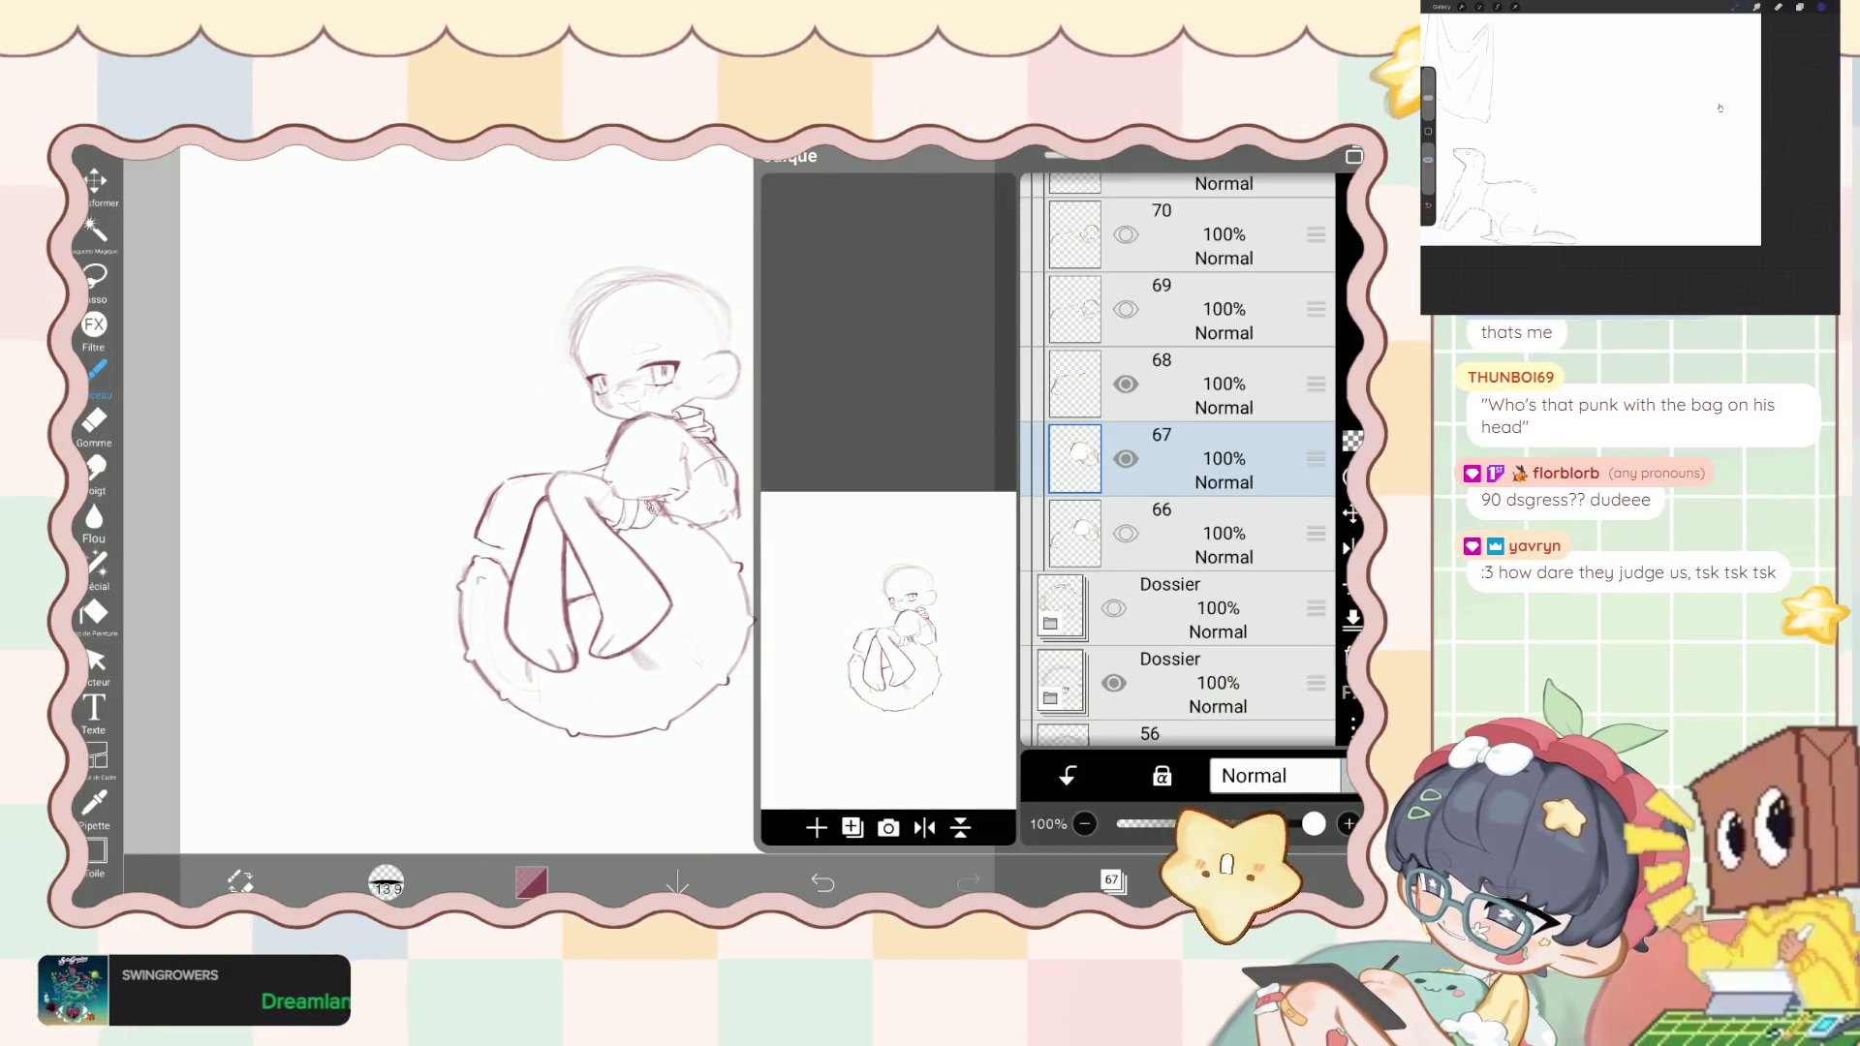
{"action": "left_click", "coordinate": [1204, 366]}
{"action": "left_click", "coordinate": [1113, 879]}
{"action": "scroll", "coordinate": [620, 484], "scroll_direction": "up", "scroll_amount": 3}
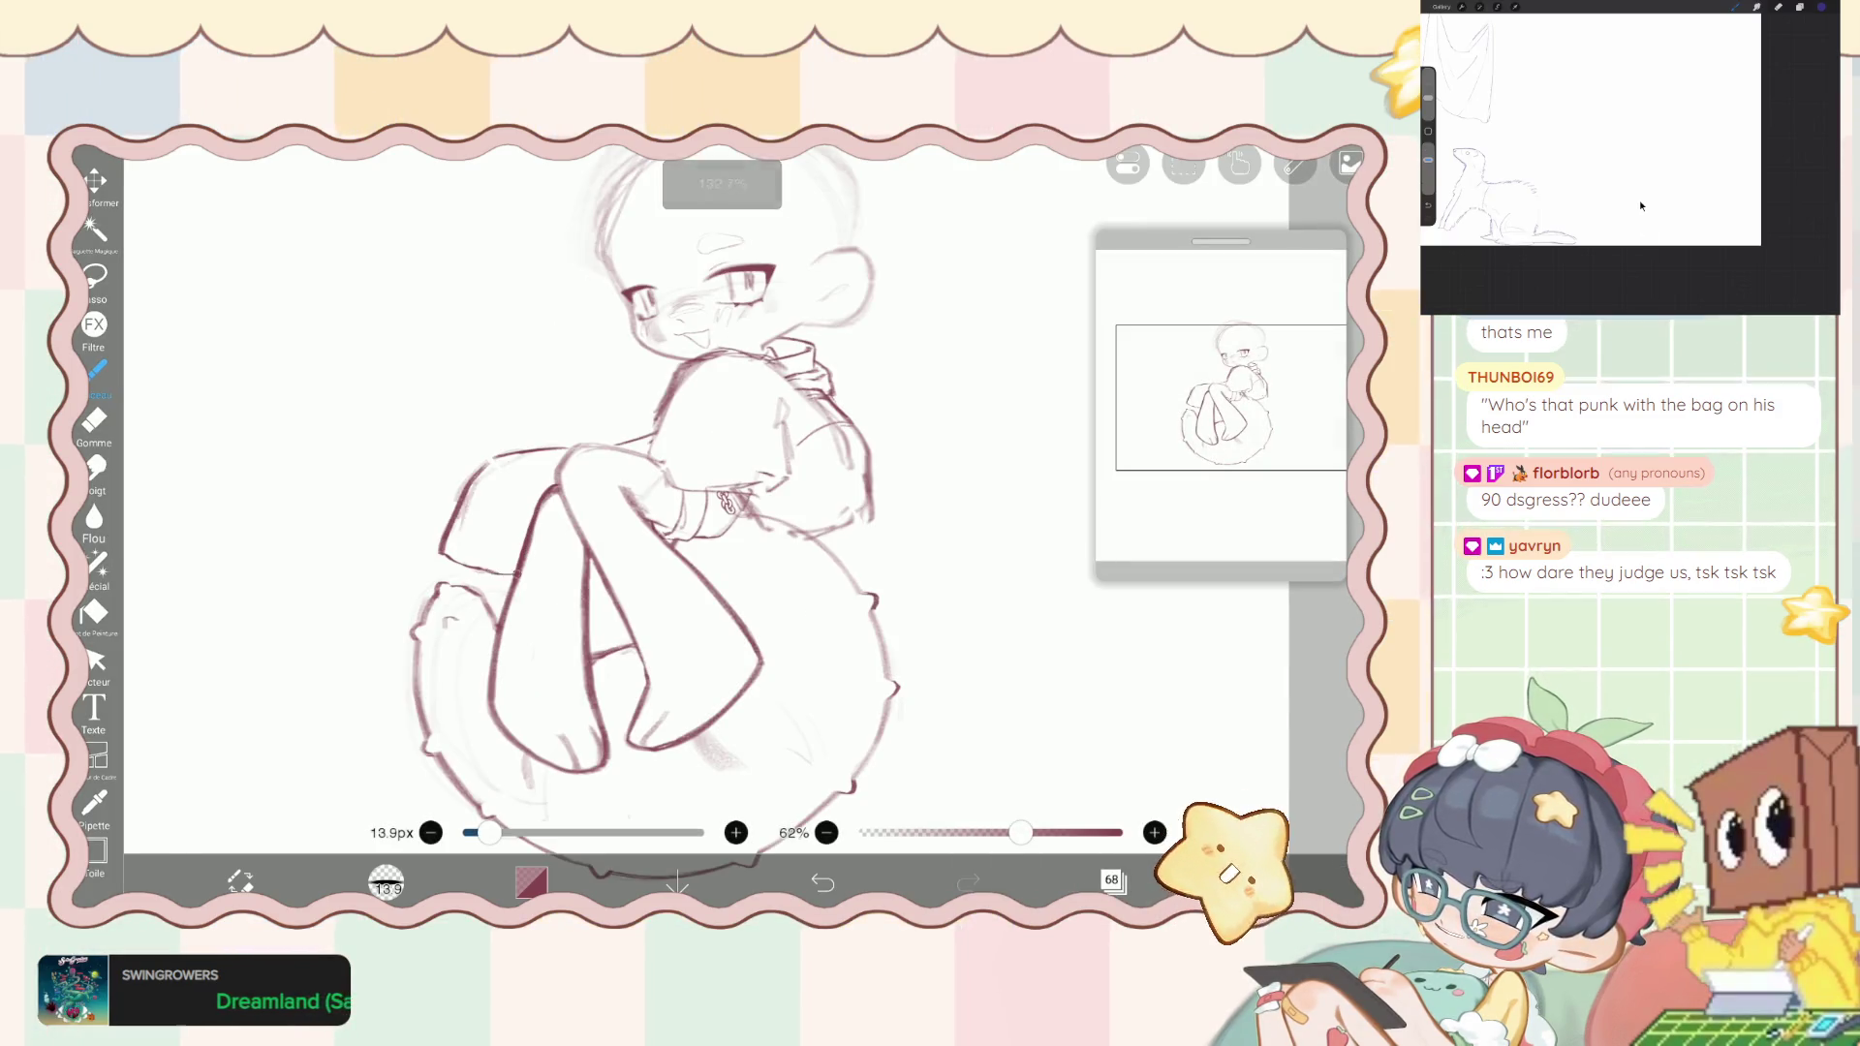
{"action": "scroll", "coordinate": [620, 484], "scroll_direction": "down", "scroll_amount": 3}
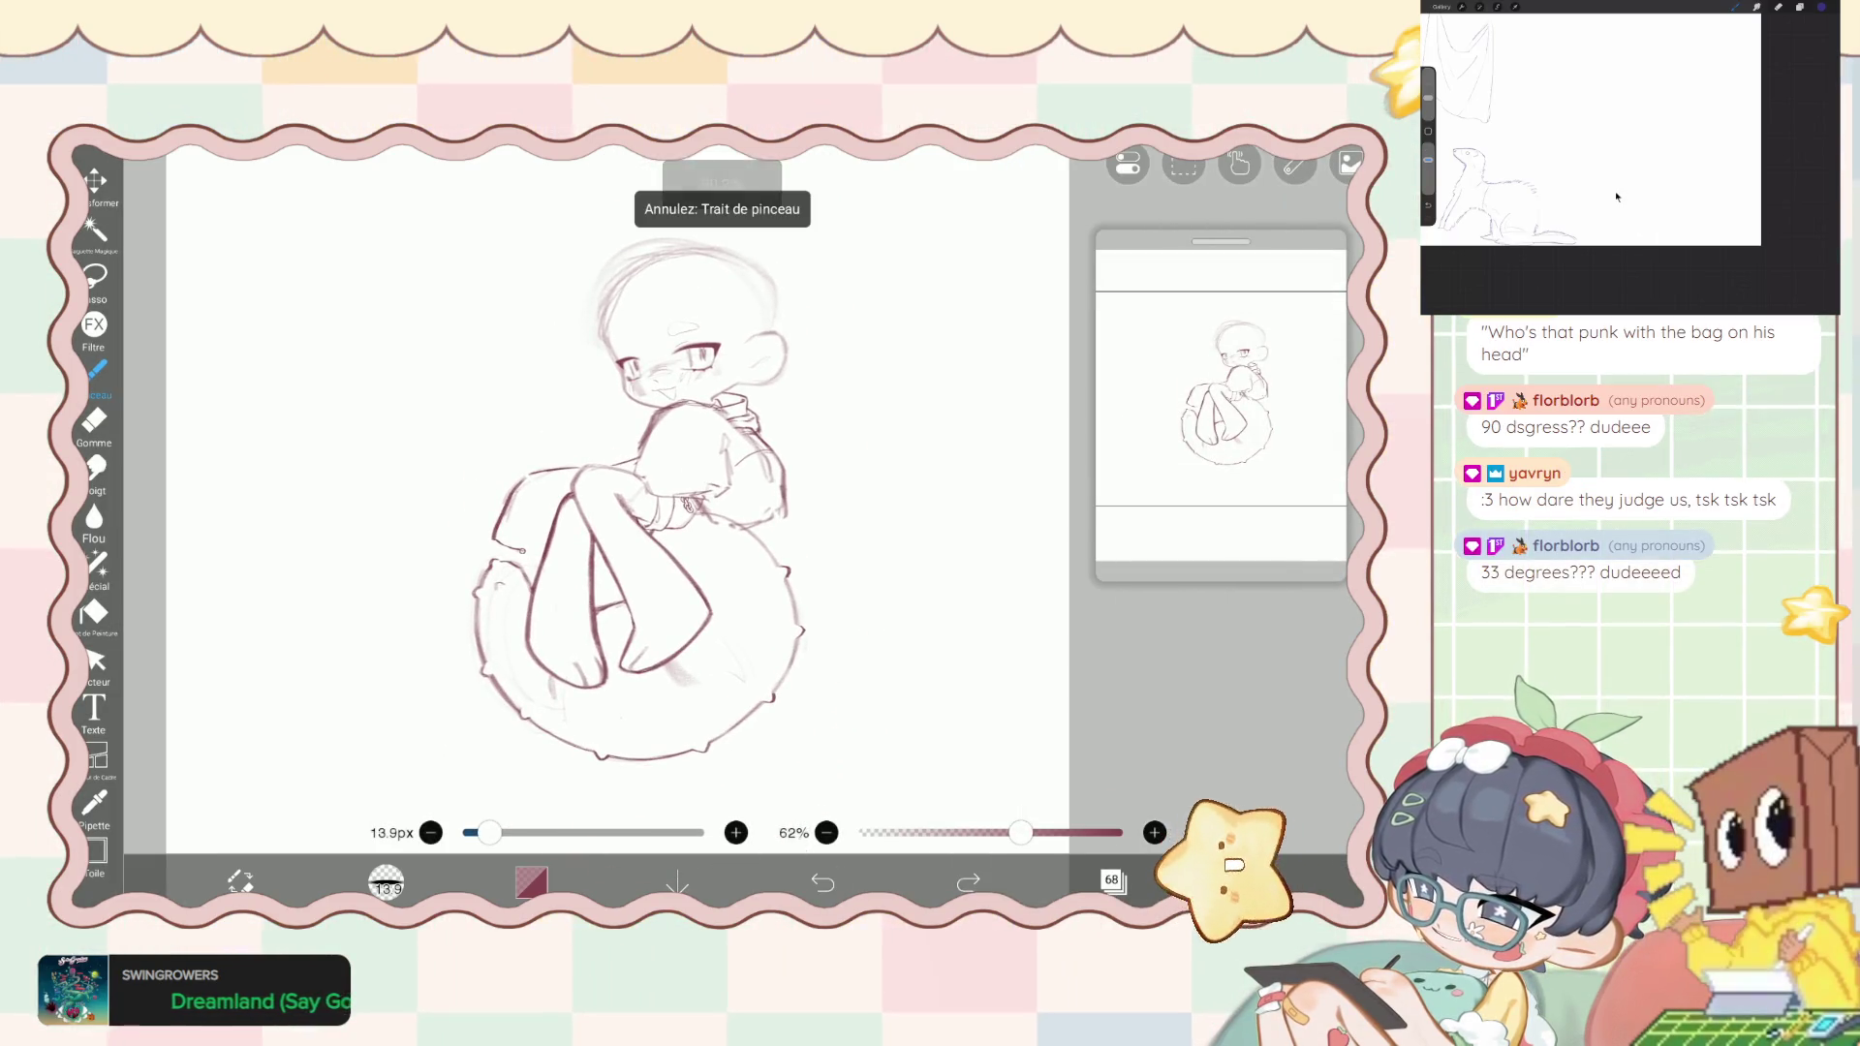
{"action": "left_click", "coordinate": [1113, 879]}
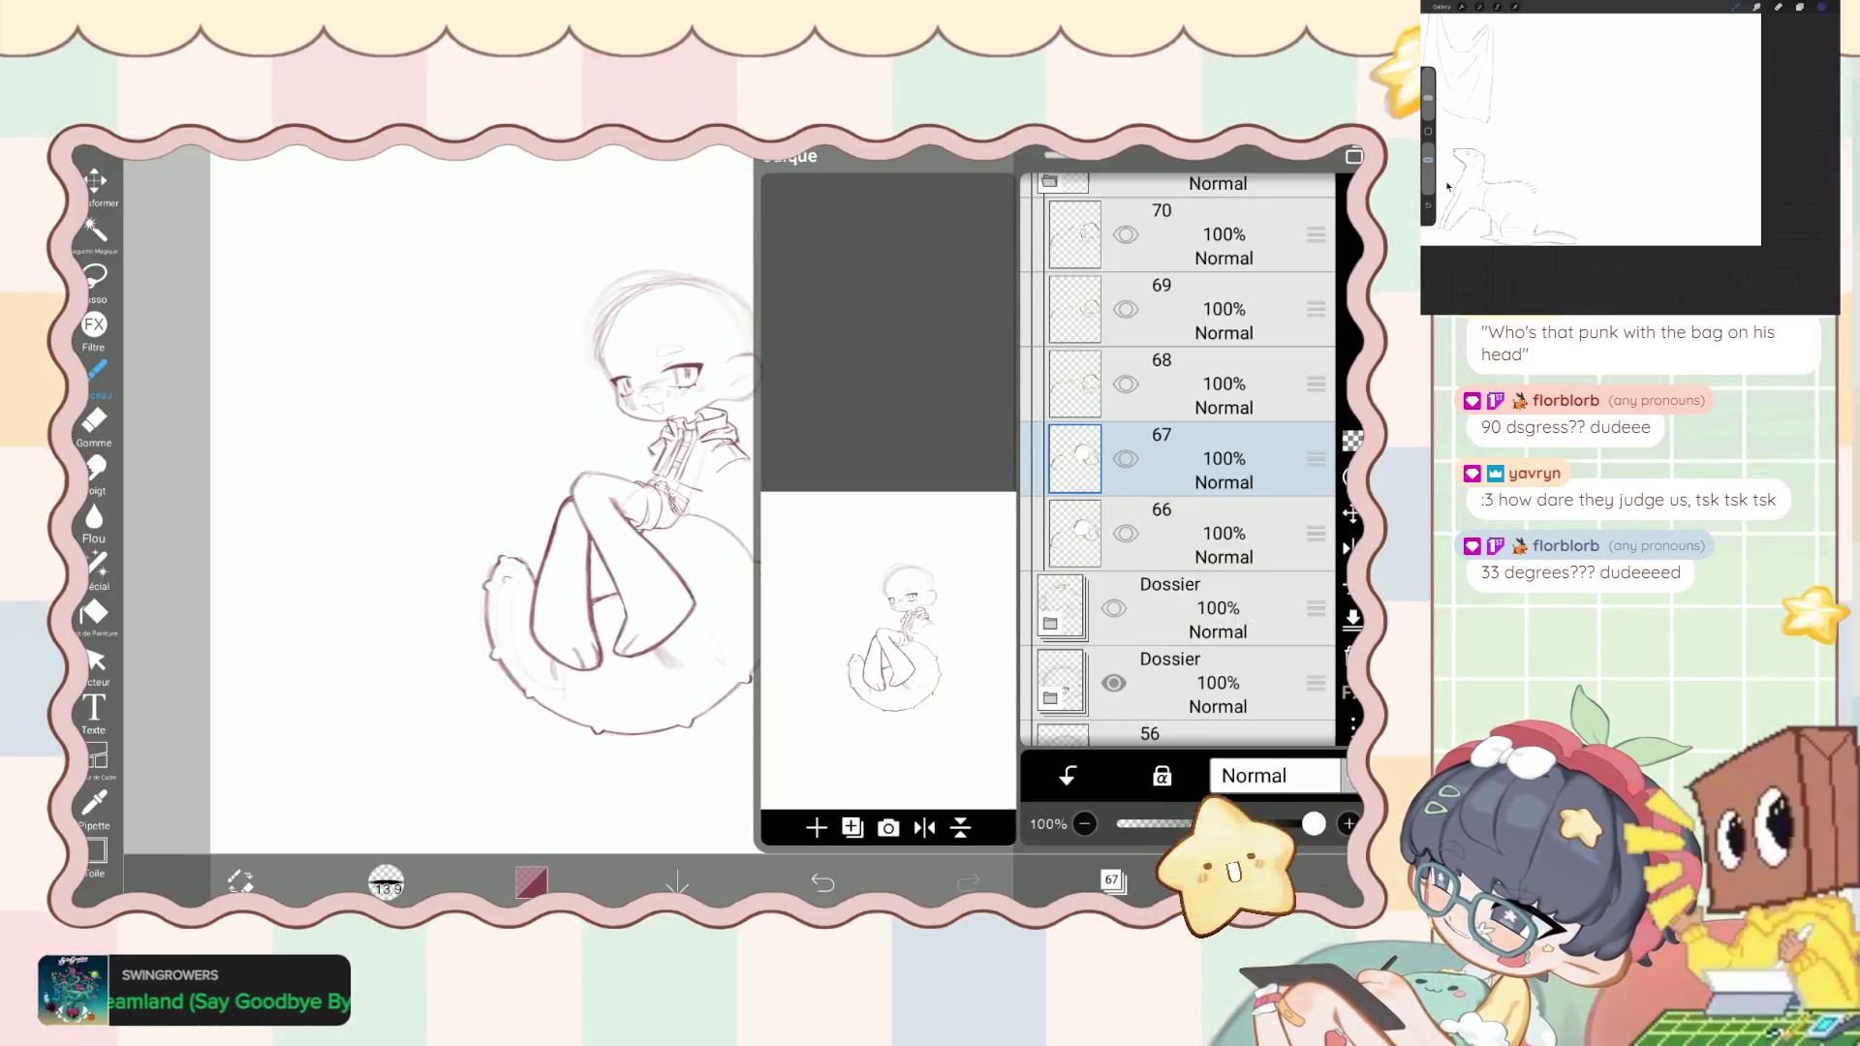
{"action": "left_click", "coordinate": [823, 882]}
{"action": "left_click", "coordinate": [1113, 879]}
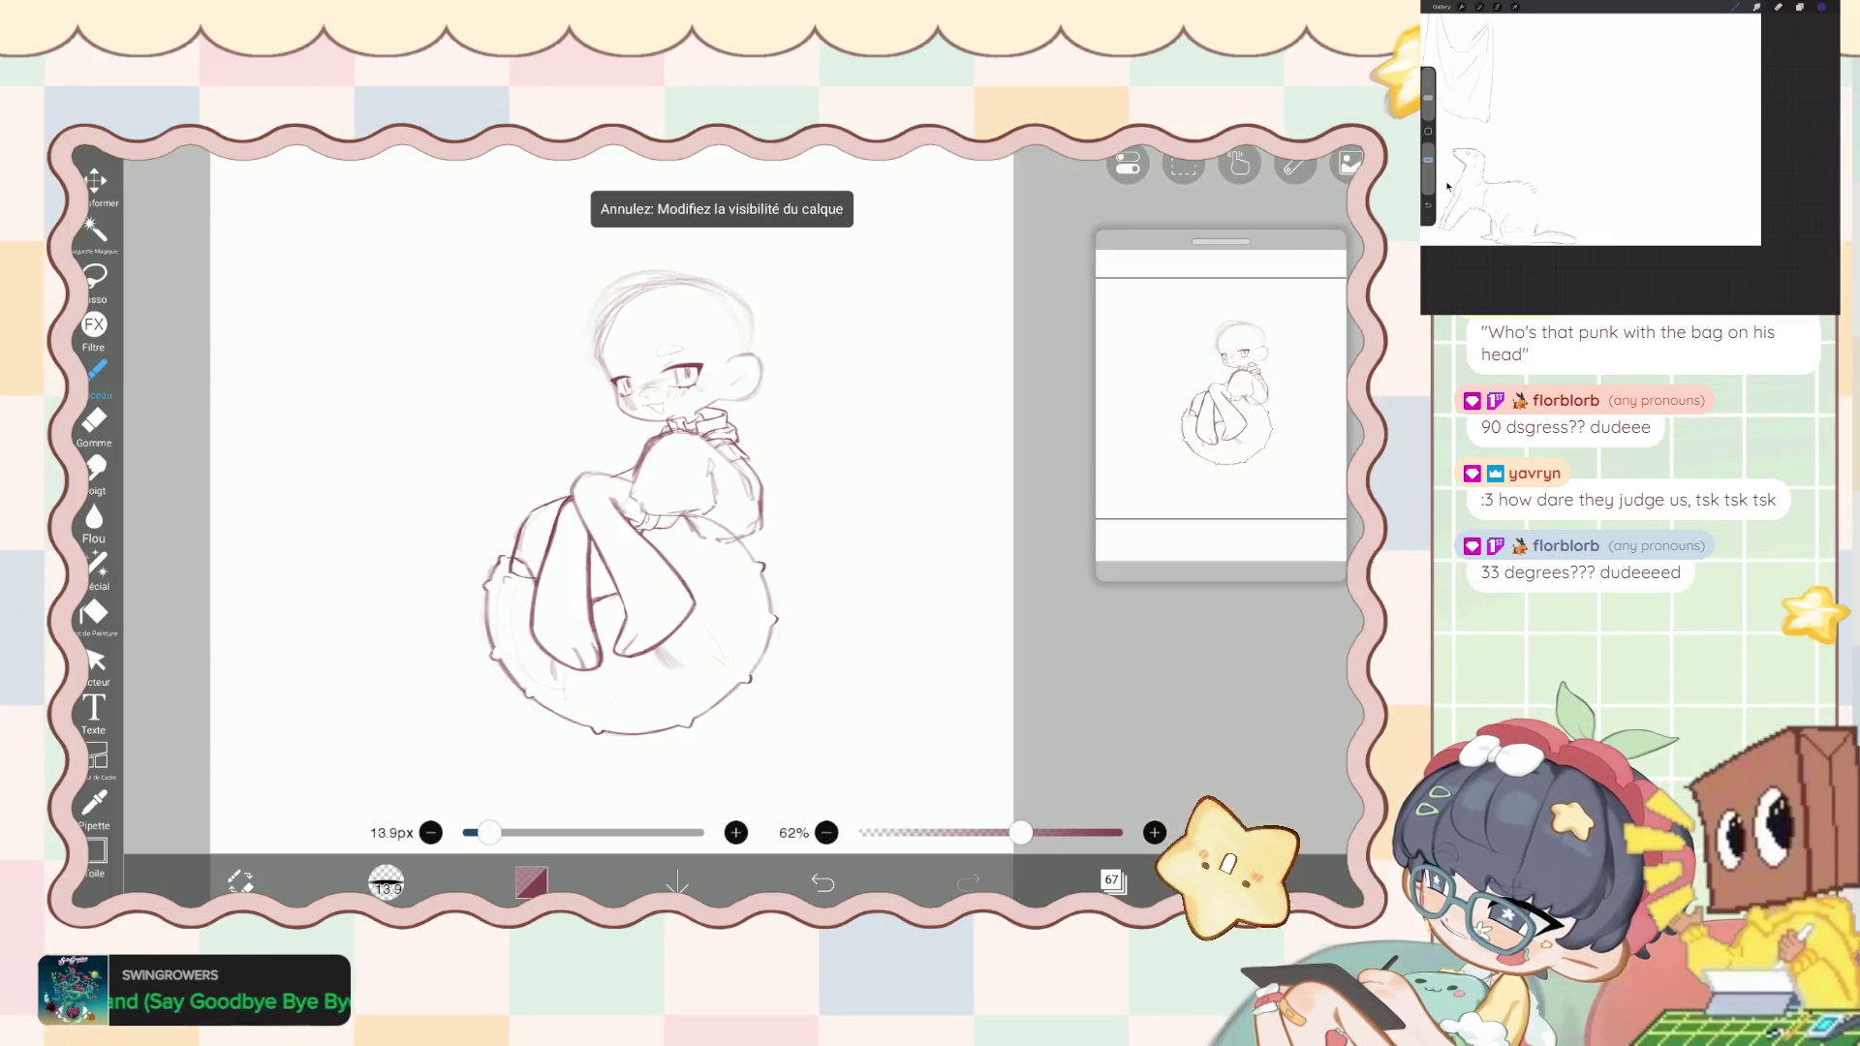
{"action": "left_click", "coordinate": [1113, 880]}
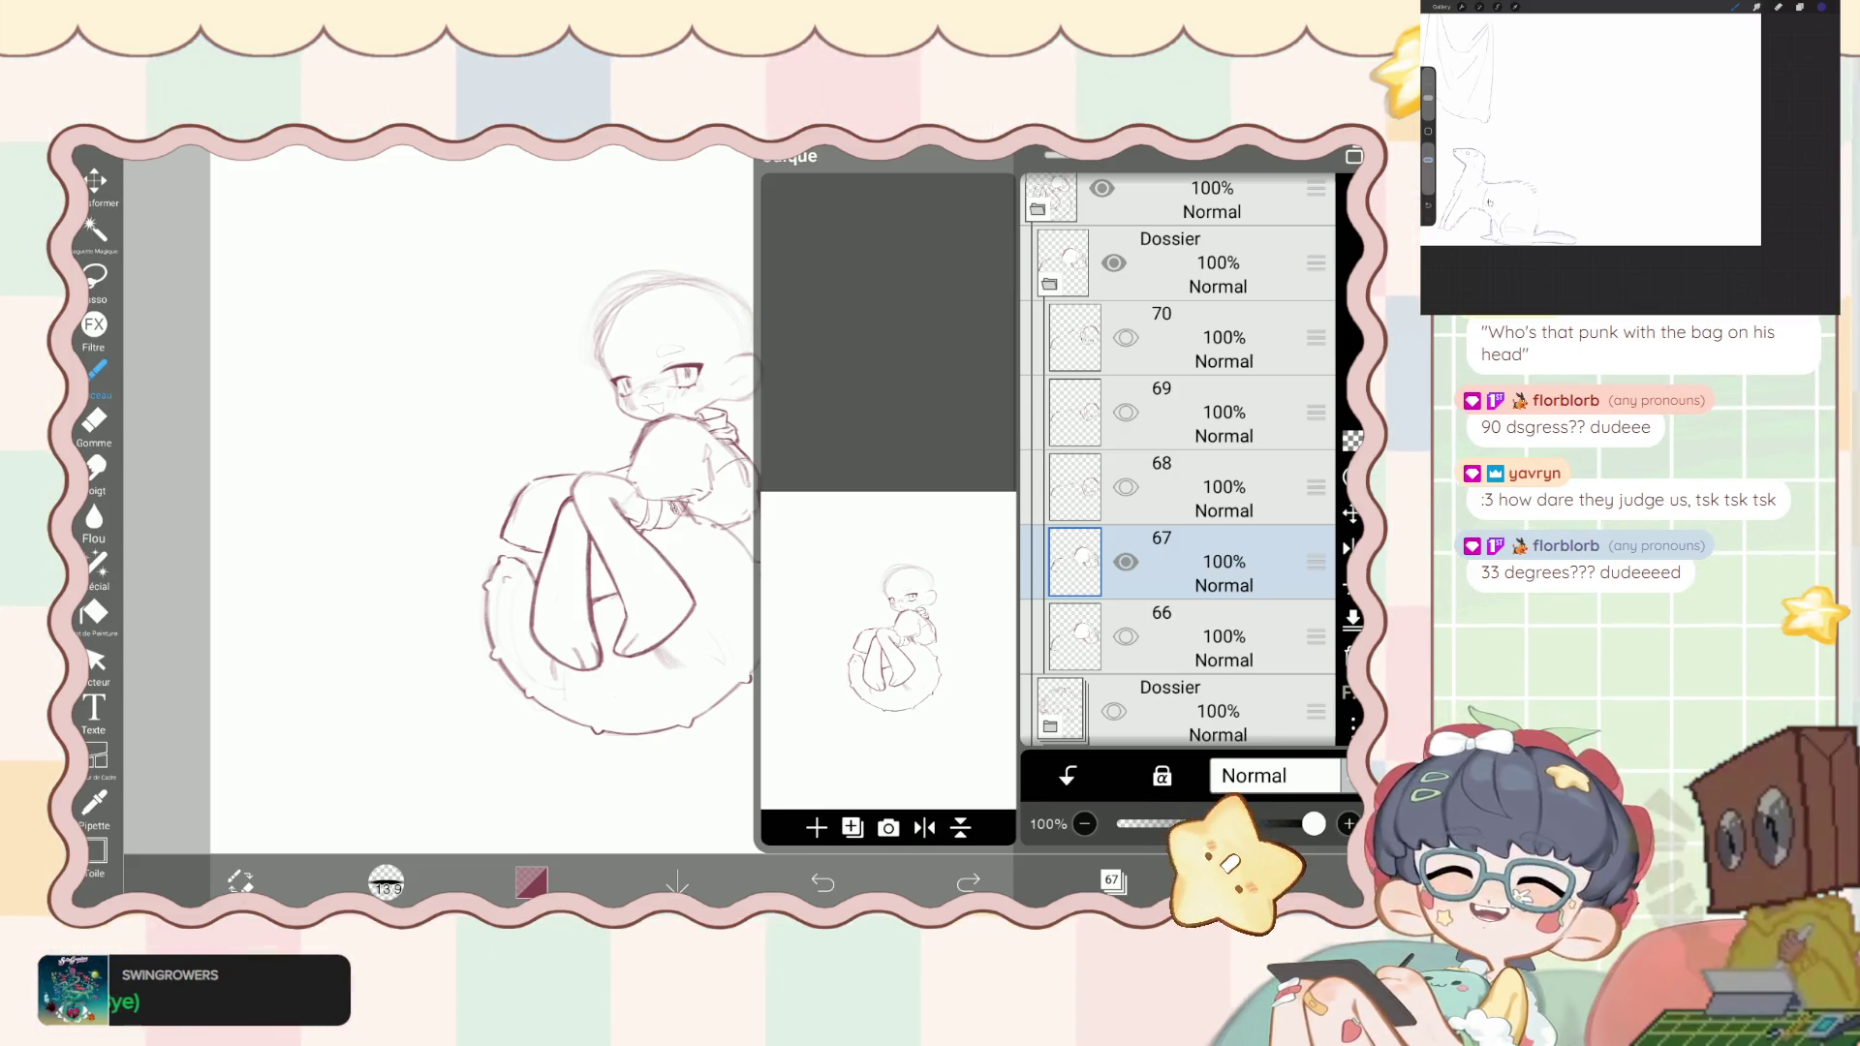
- Duplicate layer 75 to create new layer 76
{"action": "scroll", "coordinate": [1178, 460], "scroll_direction": "up", "scroll_amount": 1}
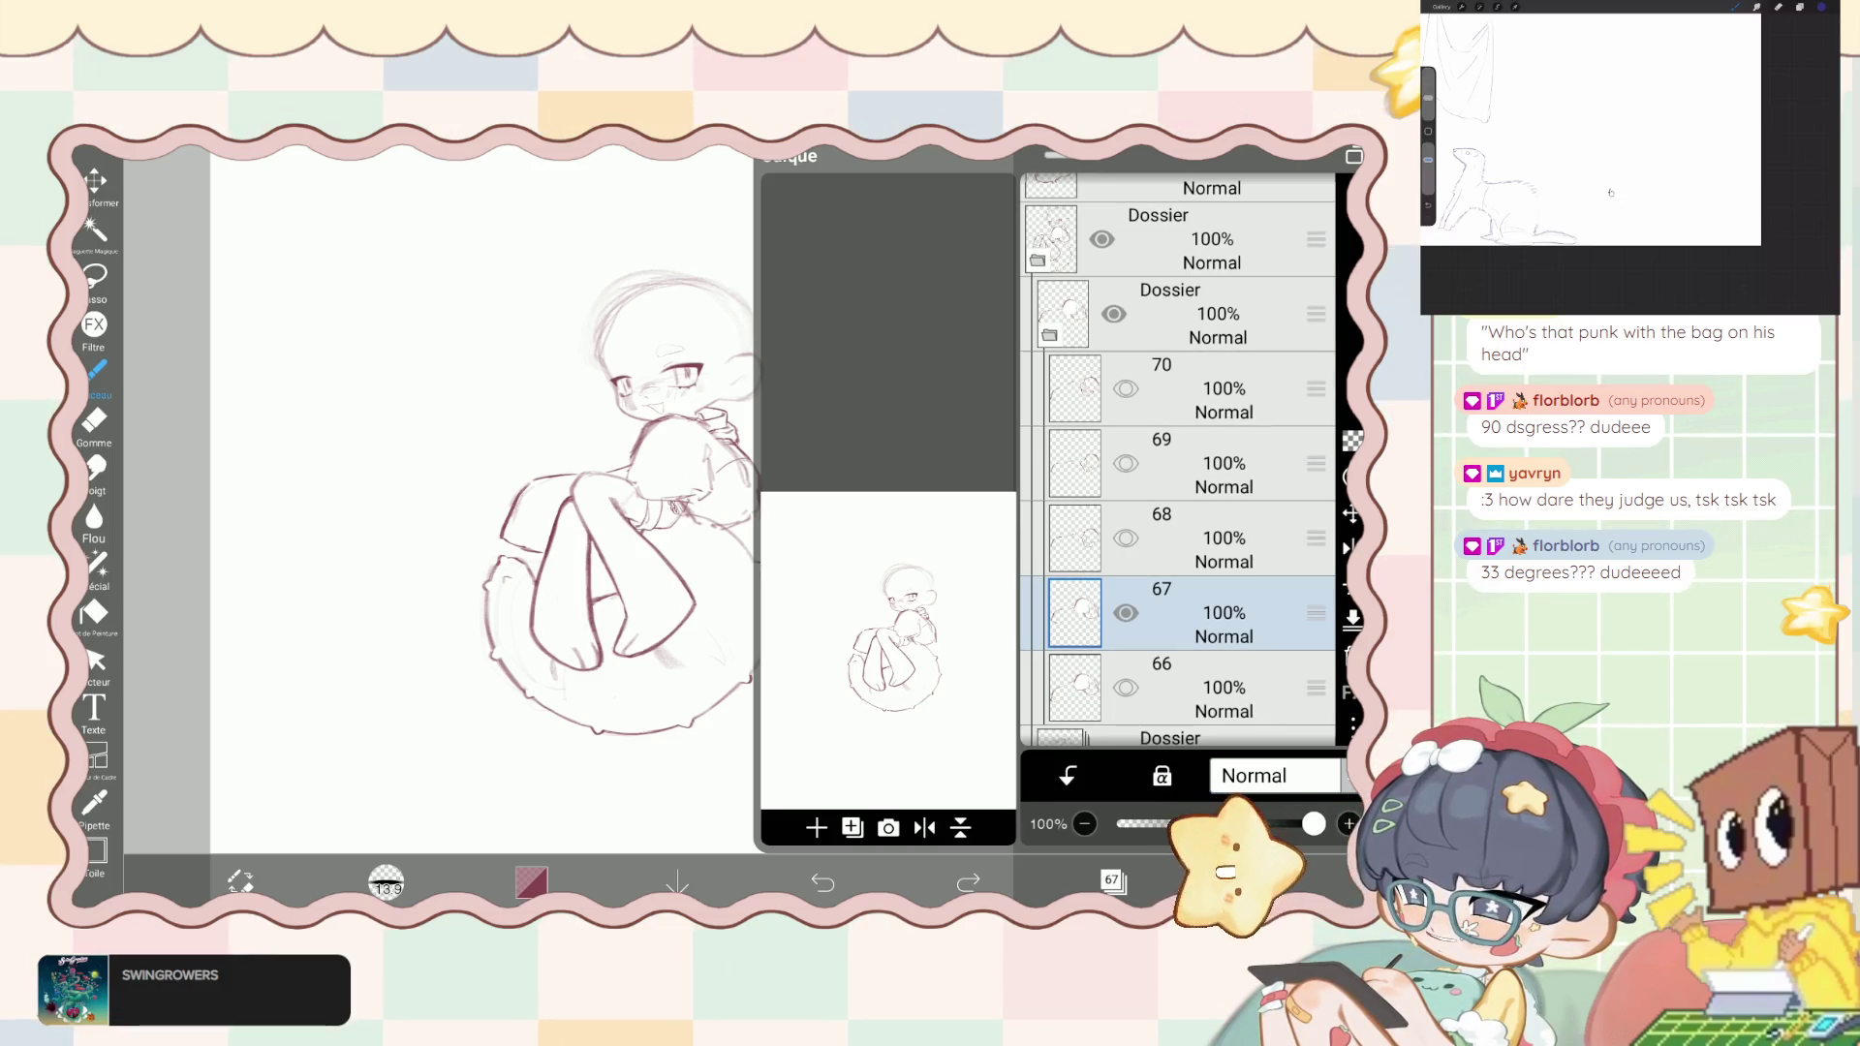
{"action": "scroll", "coordinate": [1178, 460], "scroll_direction": "up", "scroll_amount": 8}
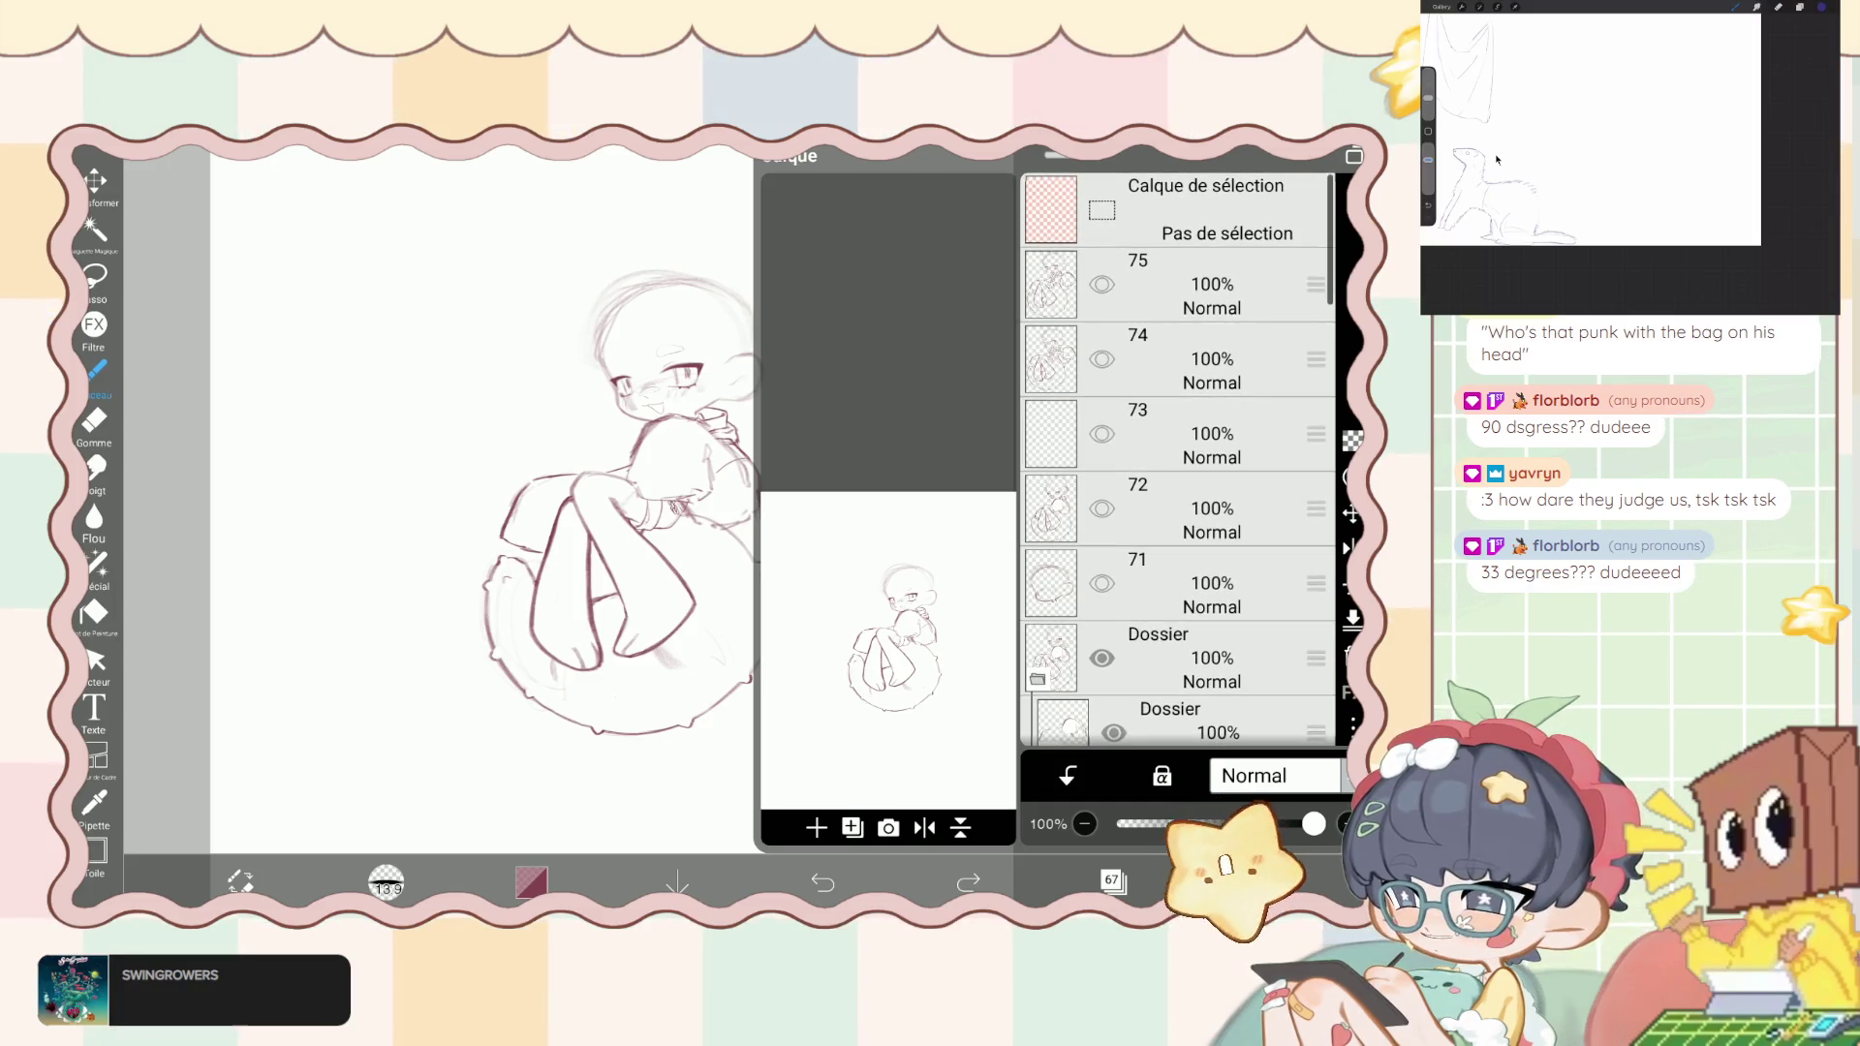
{"action": "left_click", "coordinate": [1211, 284]}
{"action": "left_click", "coordinate": [852, 827]}
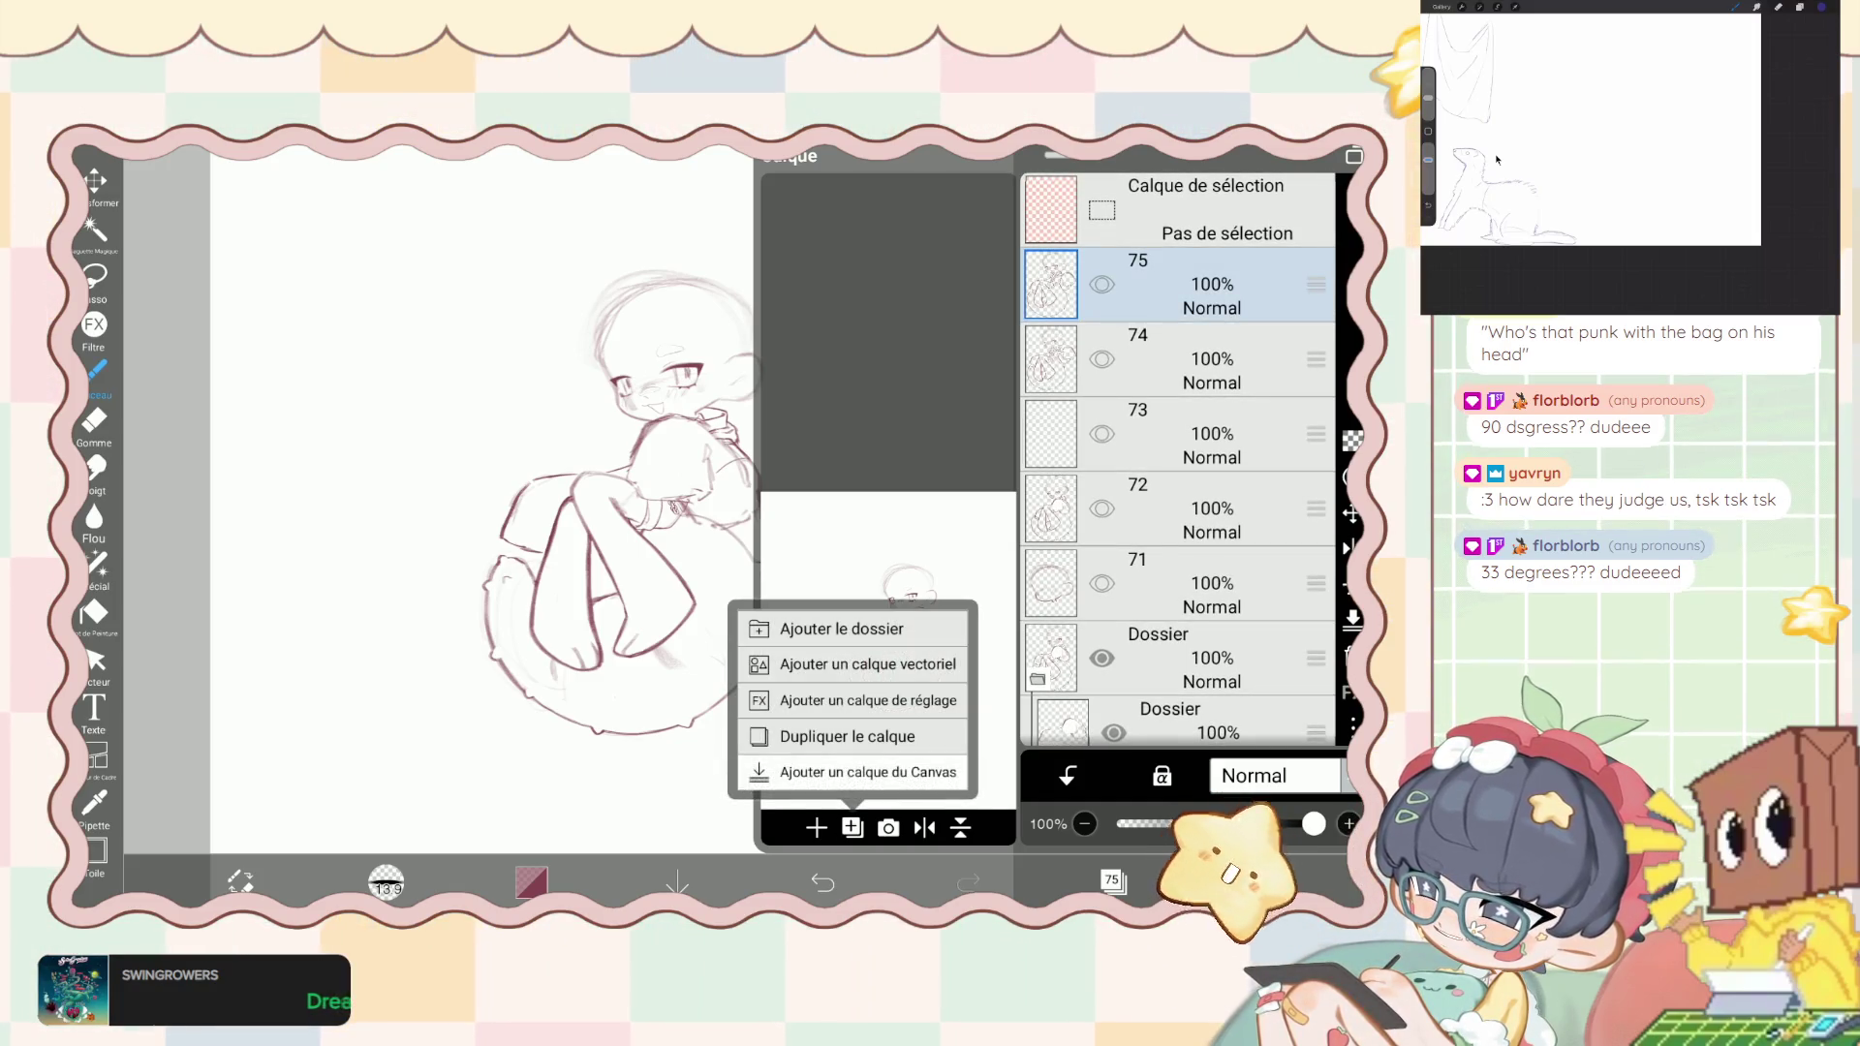
{"action": "left_click", "coordinate": [848, 736]}
- Select the nested sketch folder and collapse the top sketch folder
{"action": "scroll", "coordinate": [1178, 460], "scroll_direction": "down", "scroll_amount": 5}
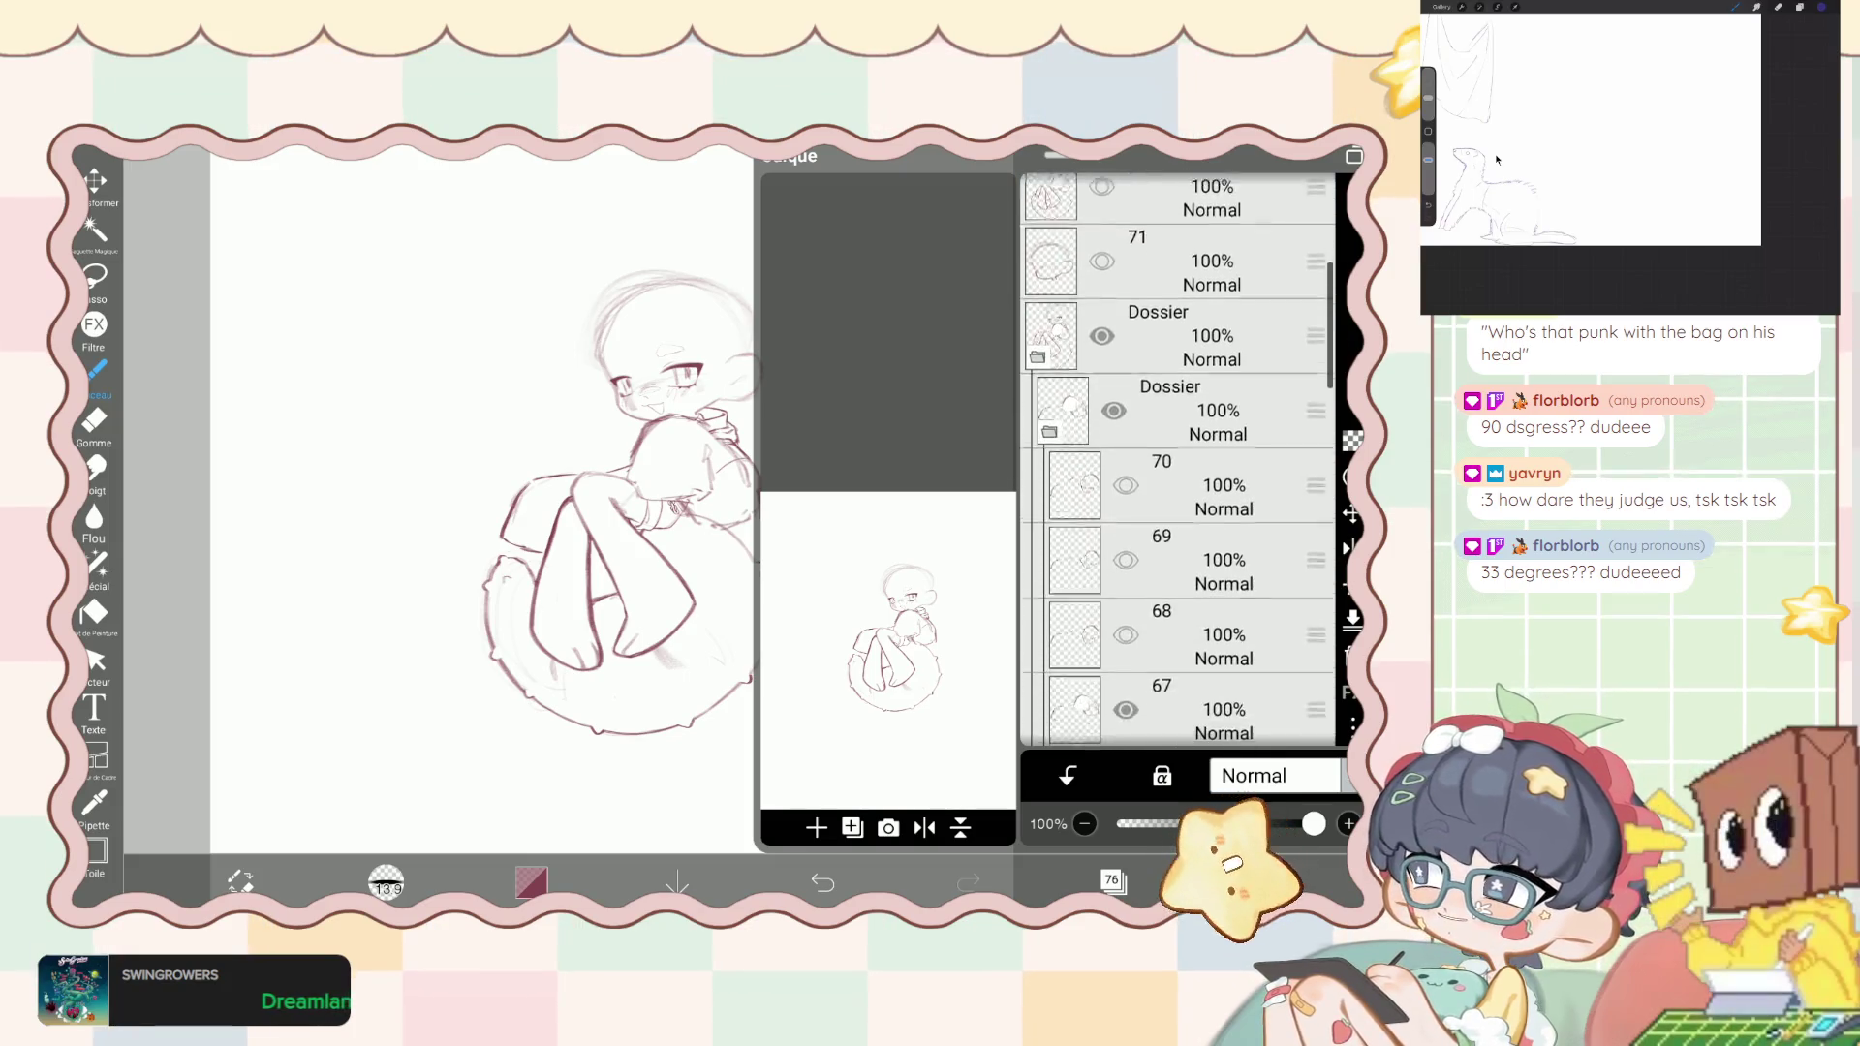
{"action": "scroll", "coordinate": [1178, 461], "scroll_direction": "down", "scroll_amount": 2}
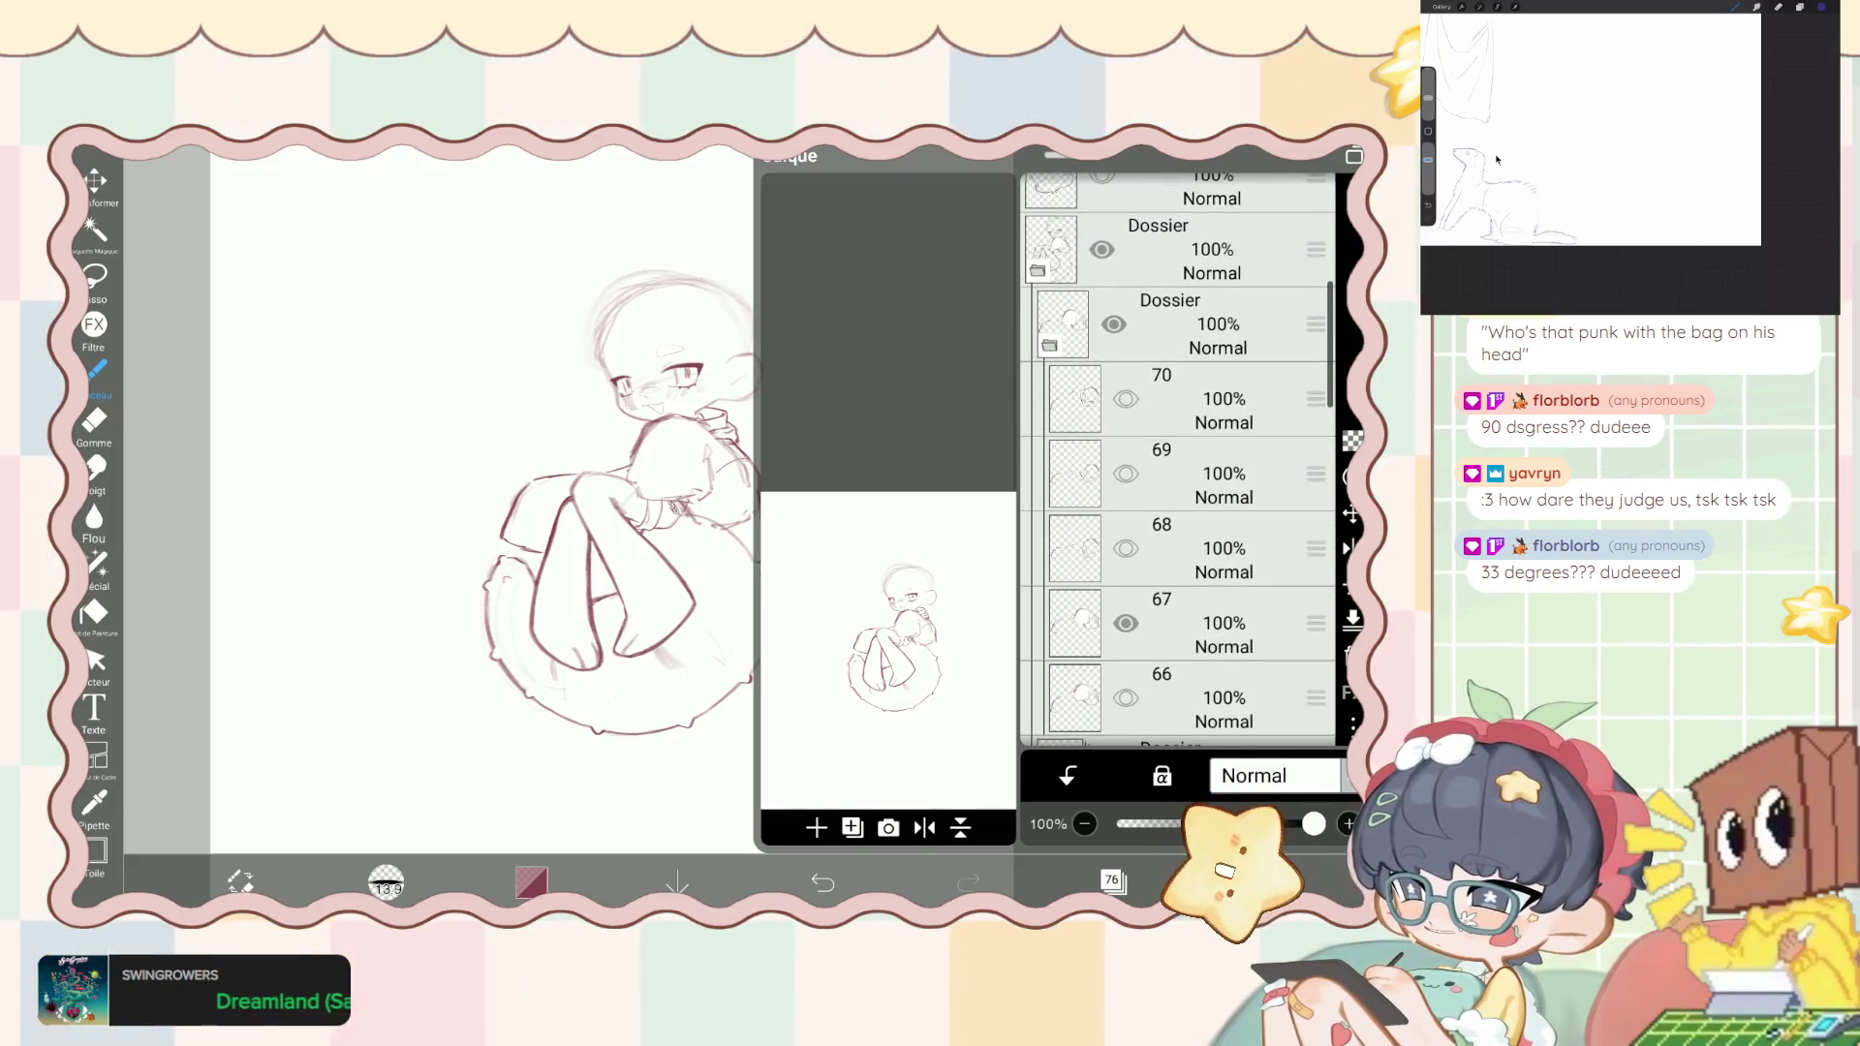
{"action": "scroll", "coordinate": [1178, 460], "scroll_direction": "up", "scroll_amount": 3}
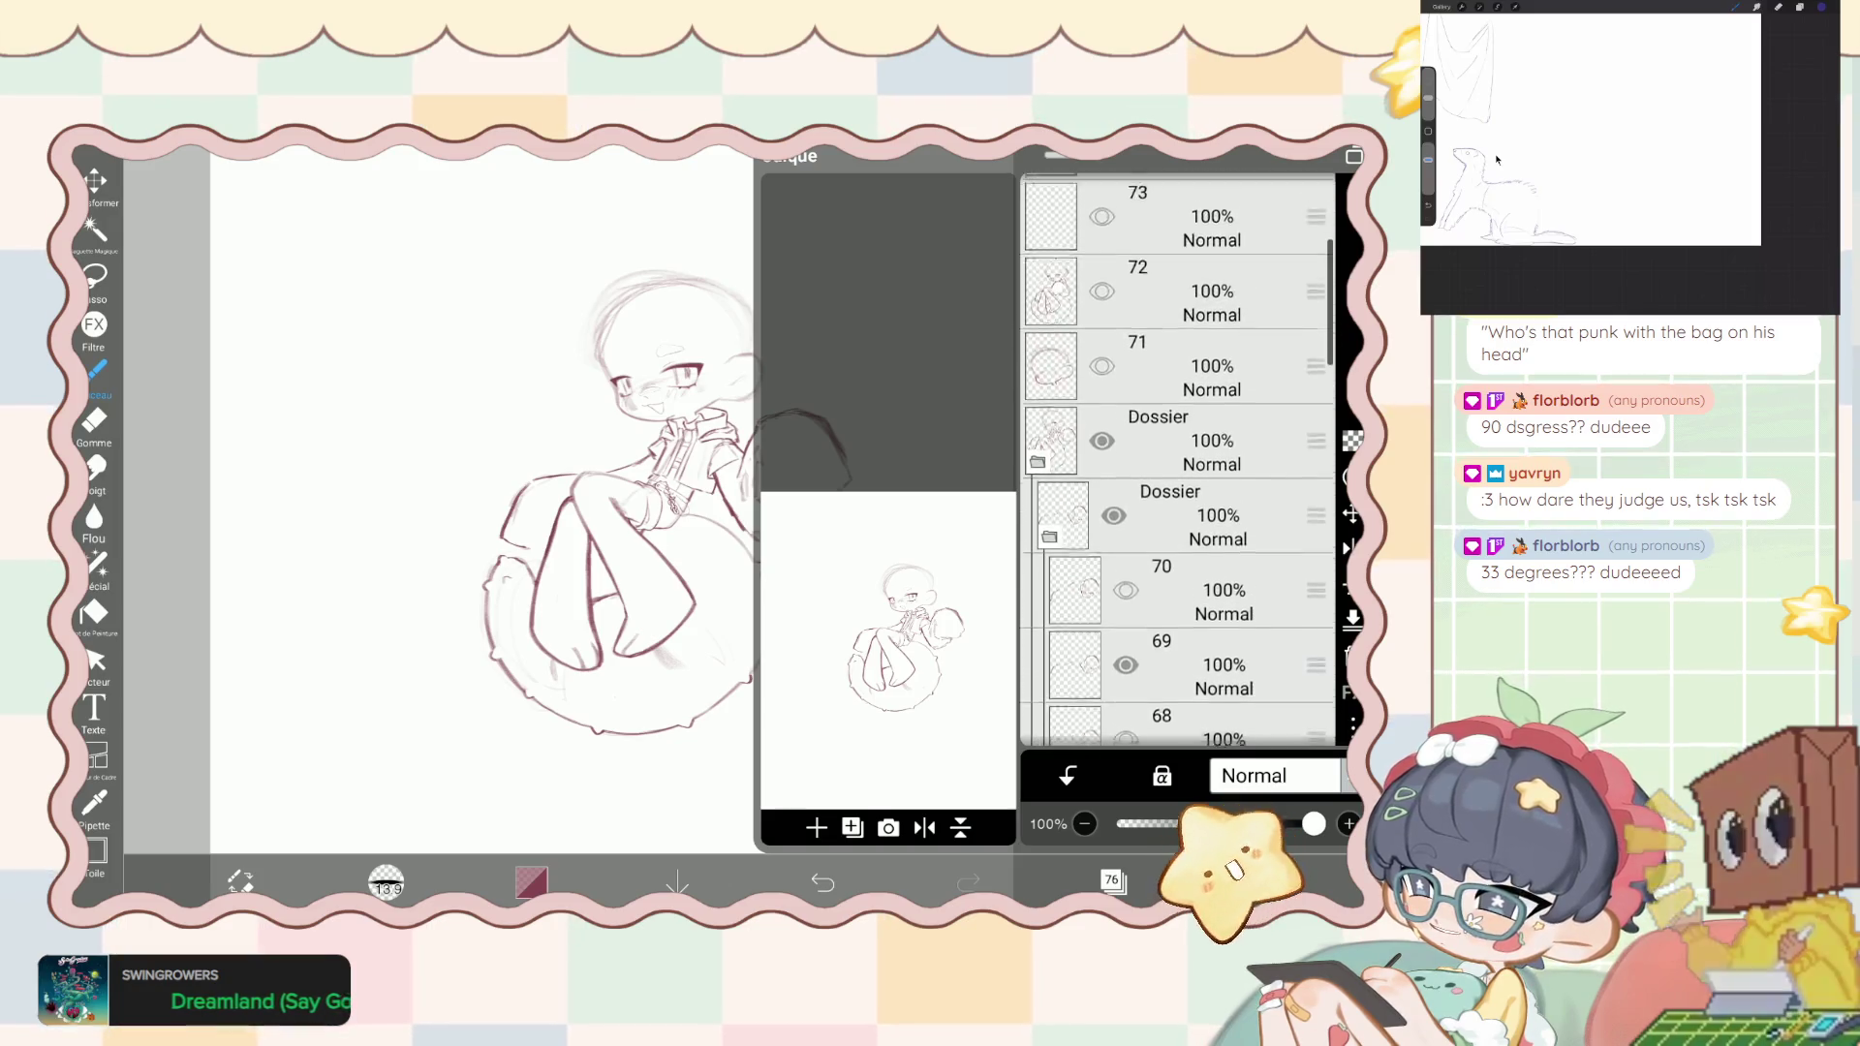
{"action": "left_click", "coordinate": [1177, 577]}
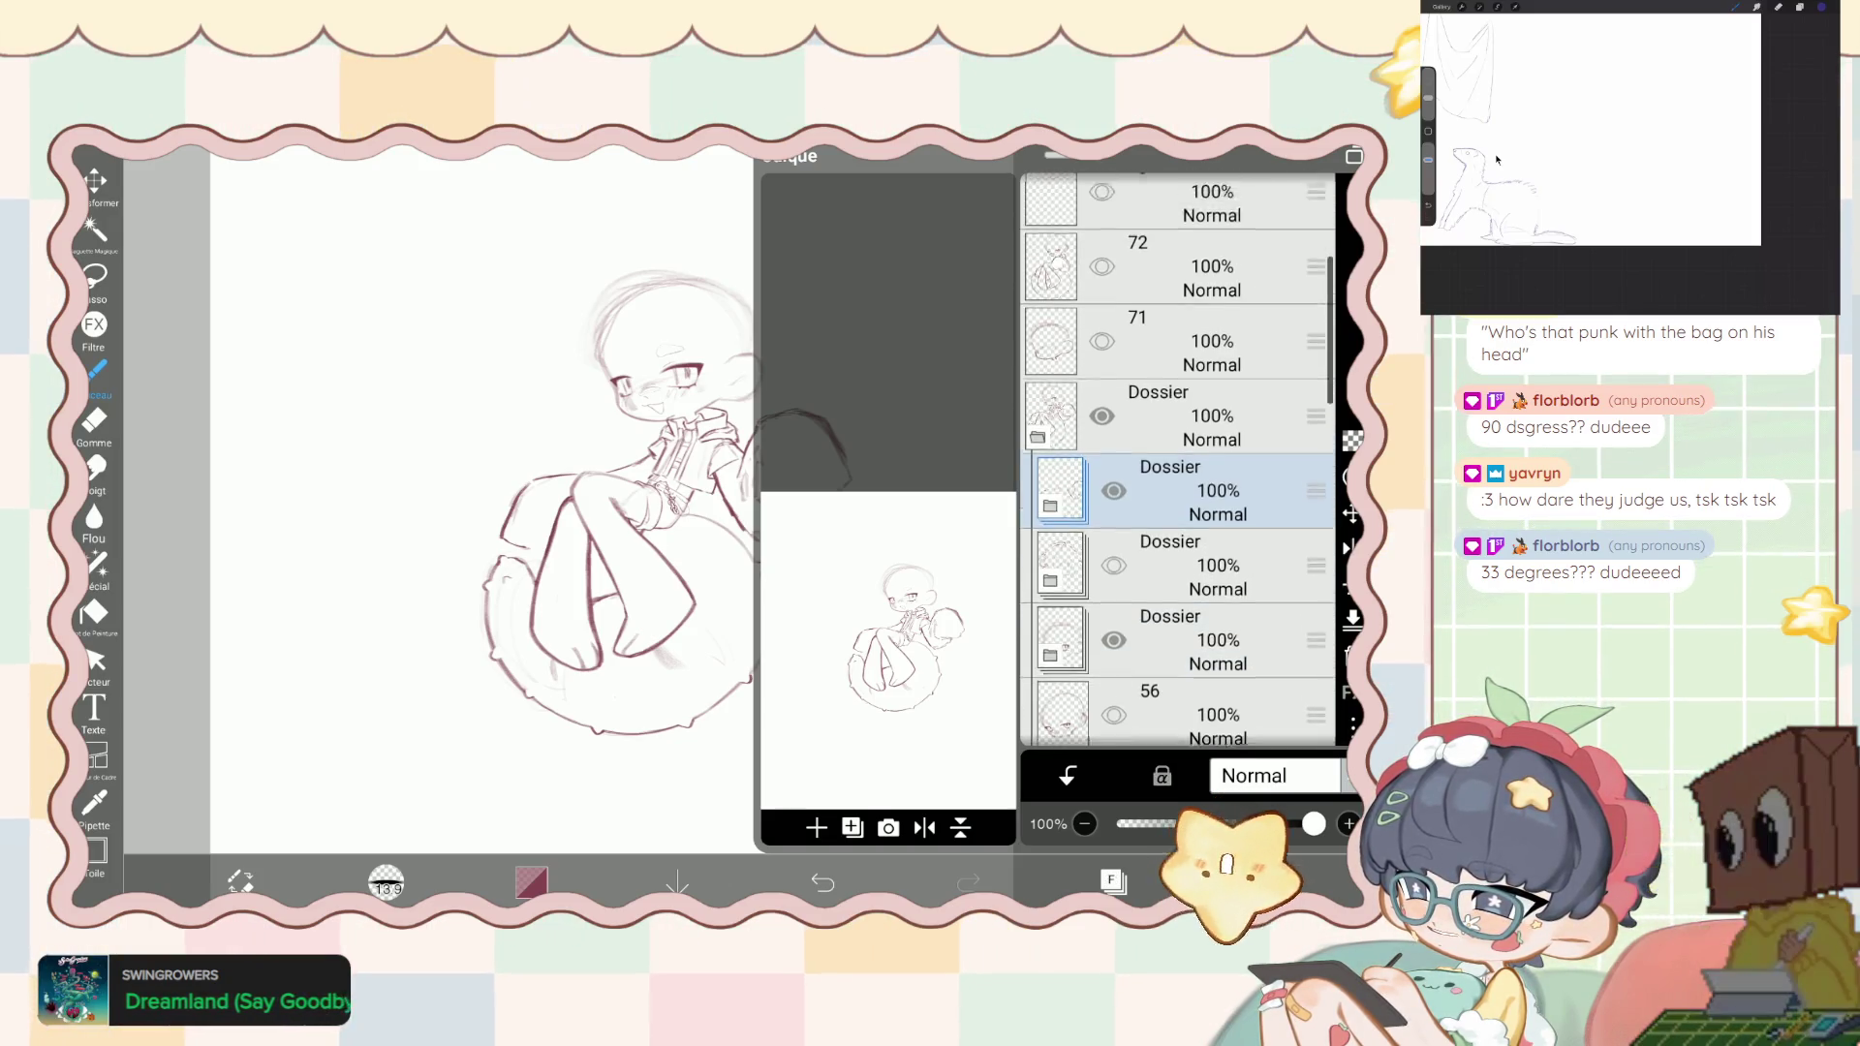
{"action": "scroll", "coordinate": [1178, 460], "scroll_direction": "up", "scroll_amount": 1}
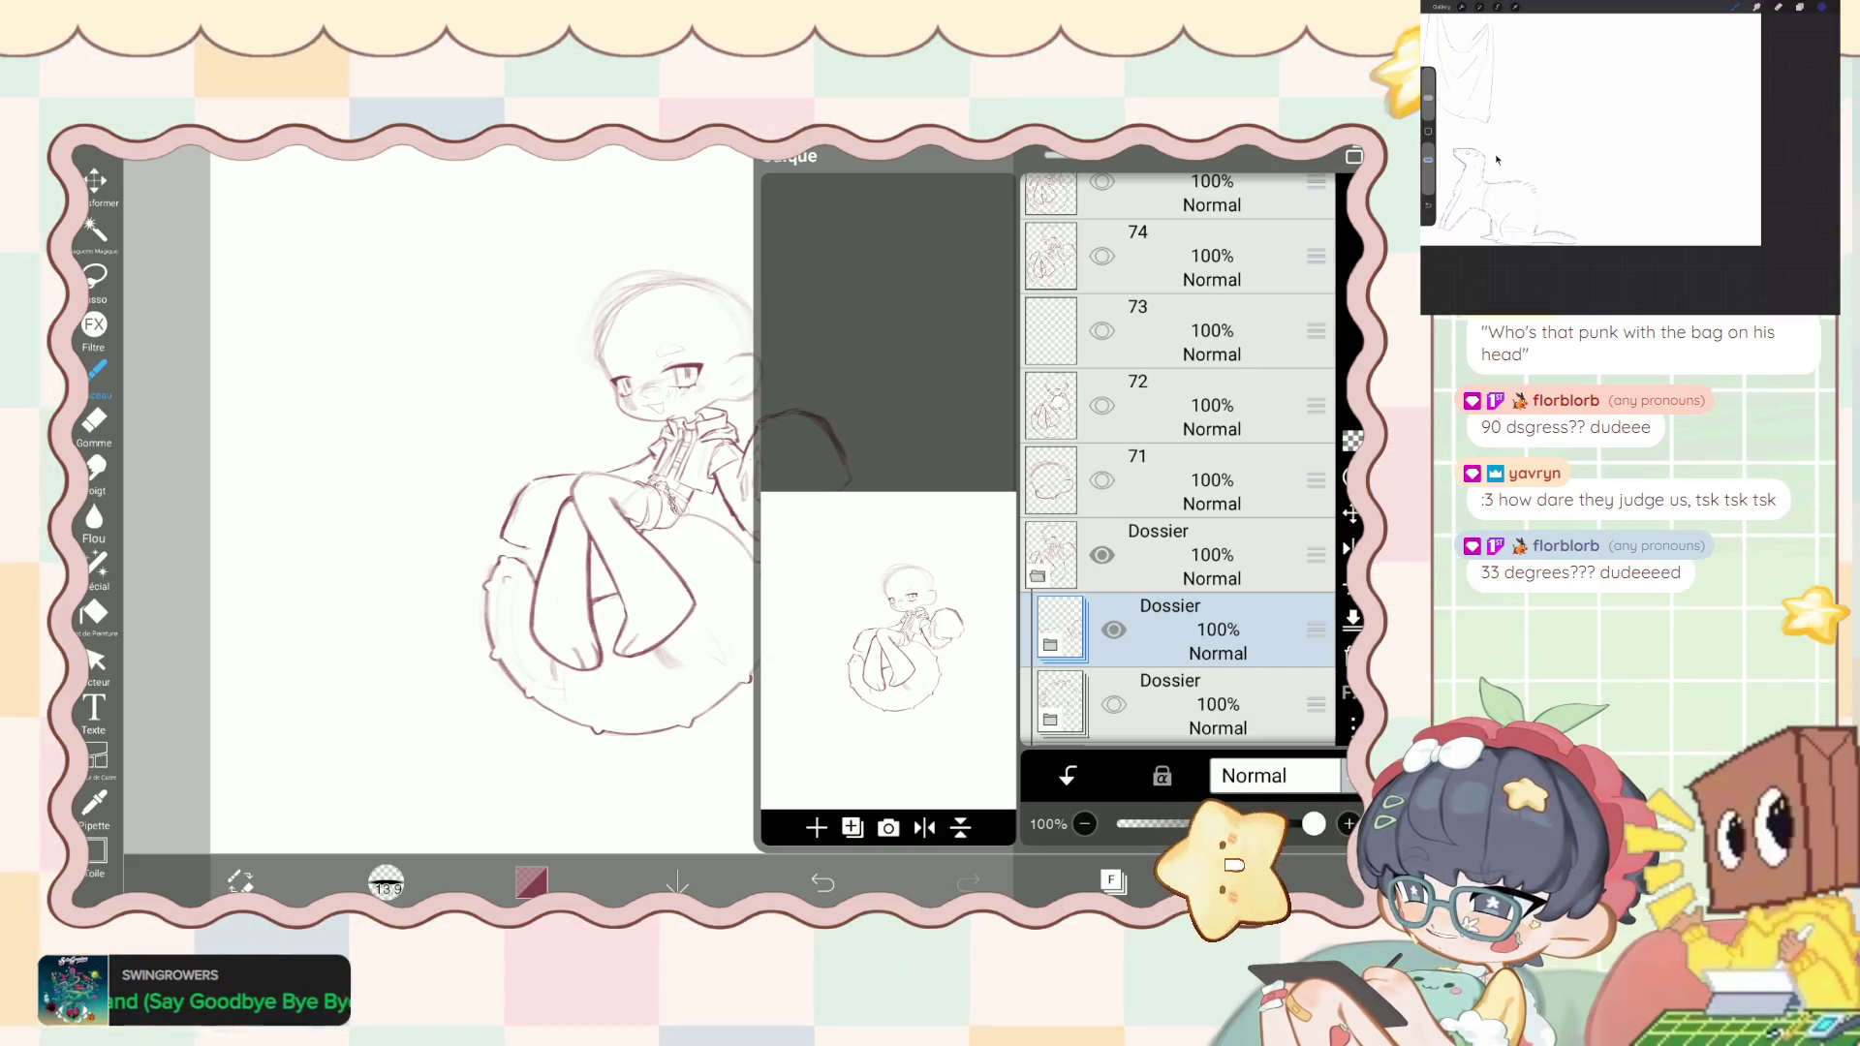
{"action": "left_click", "coordinate": [1038, 576]}
{"action": "scroll", "coordinate": [1178, 460], "scroll_direction": "up", "scroll_amount": 2}
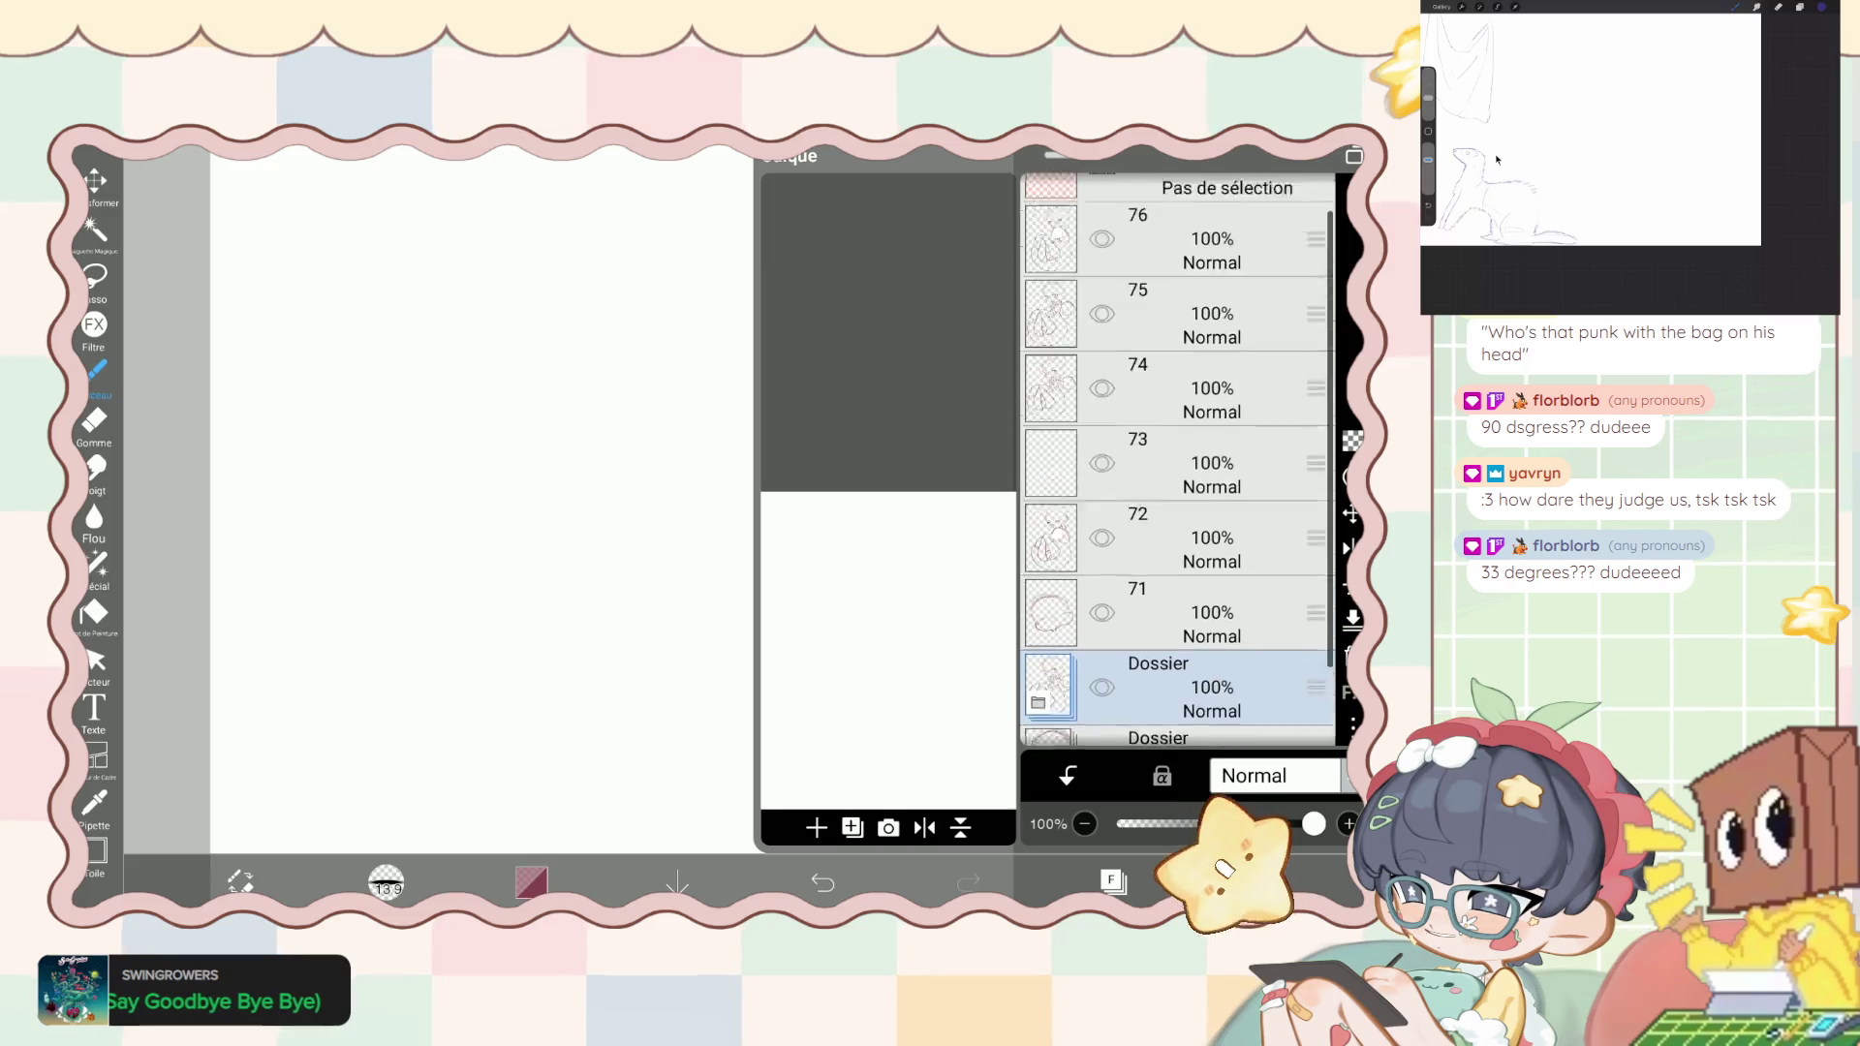
- Create a new folder at the top, move layers 76, 75 and 74 into it, and select it
{"action": "left_click", "coordinate": [1177, 284]}
{"action": "left_click", "coordinate": [853, 826]}
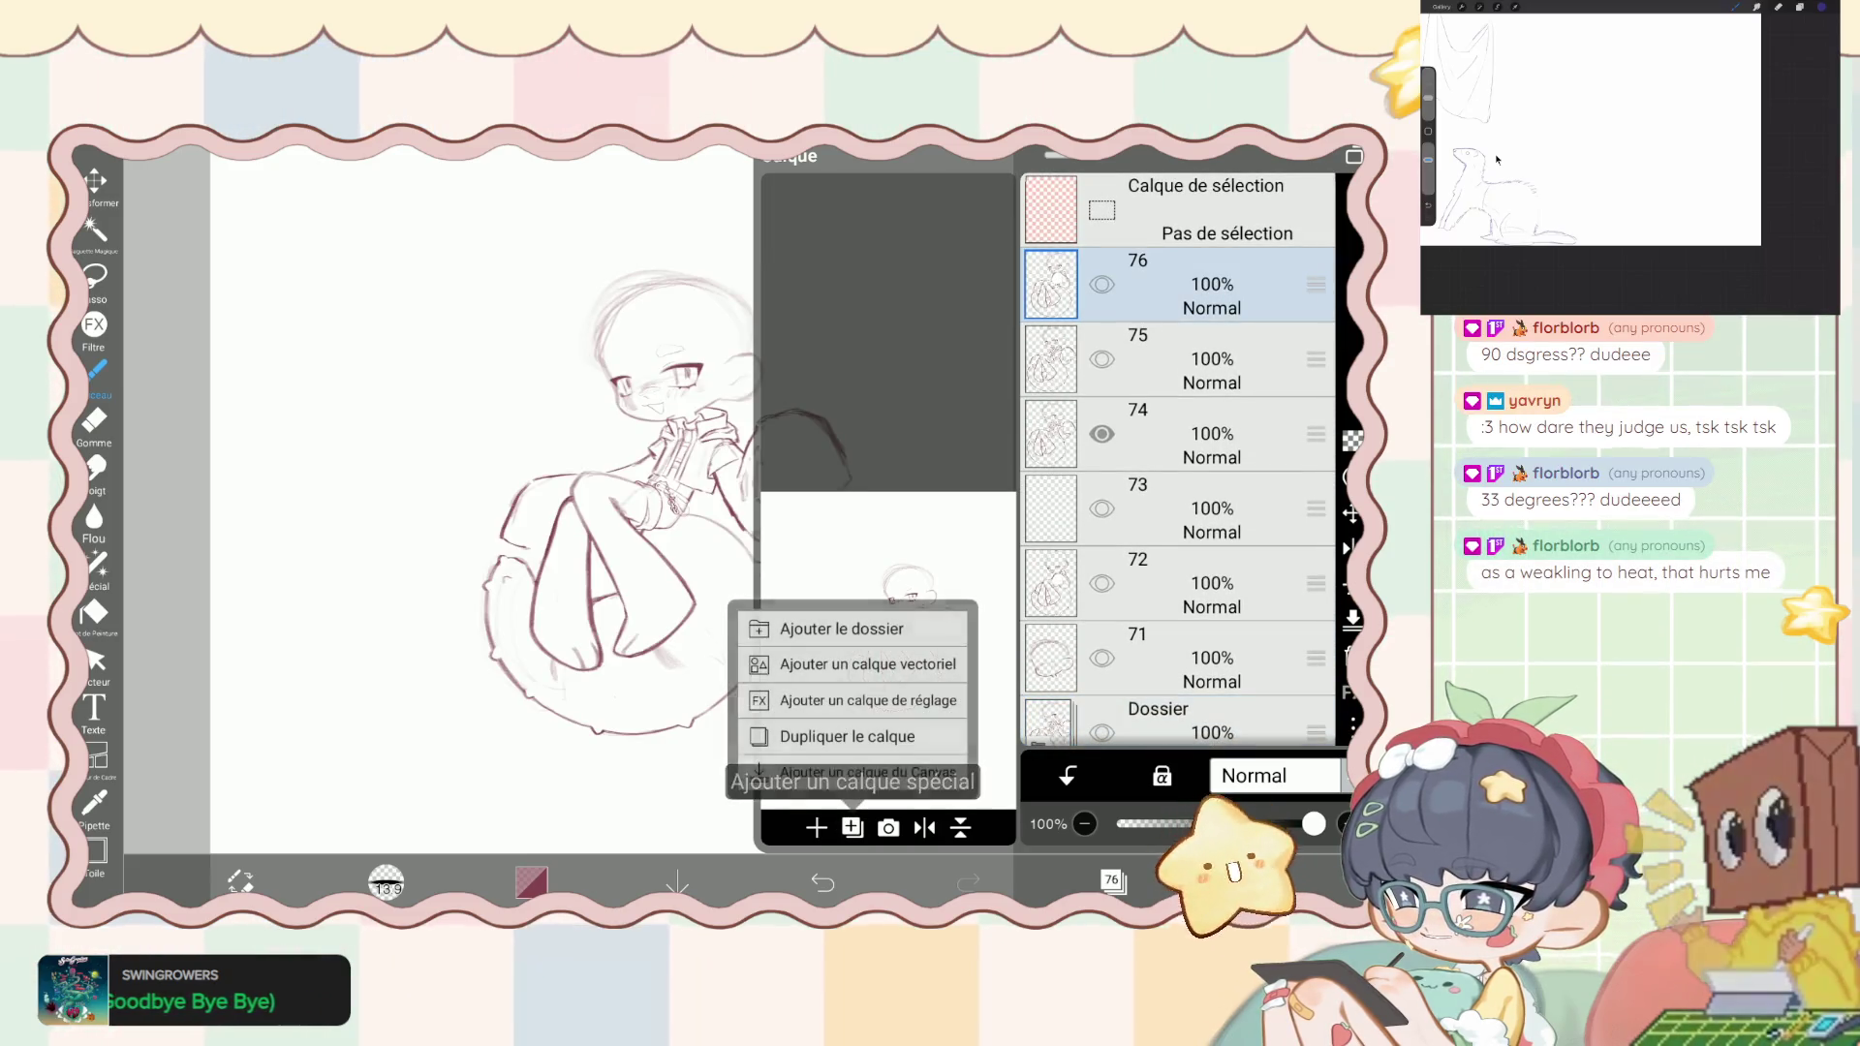
{"action": "left_click", "coordinate": [842, 627]}
{"action": "left_click", "coordinate": [1211, 358]}
{"action": "left_click", "coordinate": [1211, 433]}
{"action": "left_click", "coordinate": [1211, 507]}
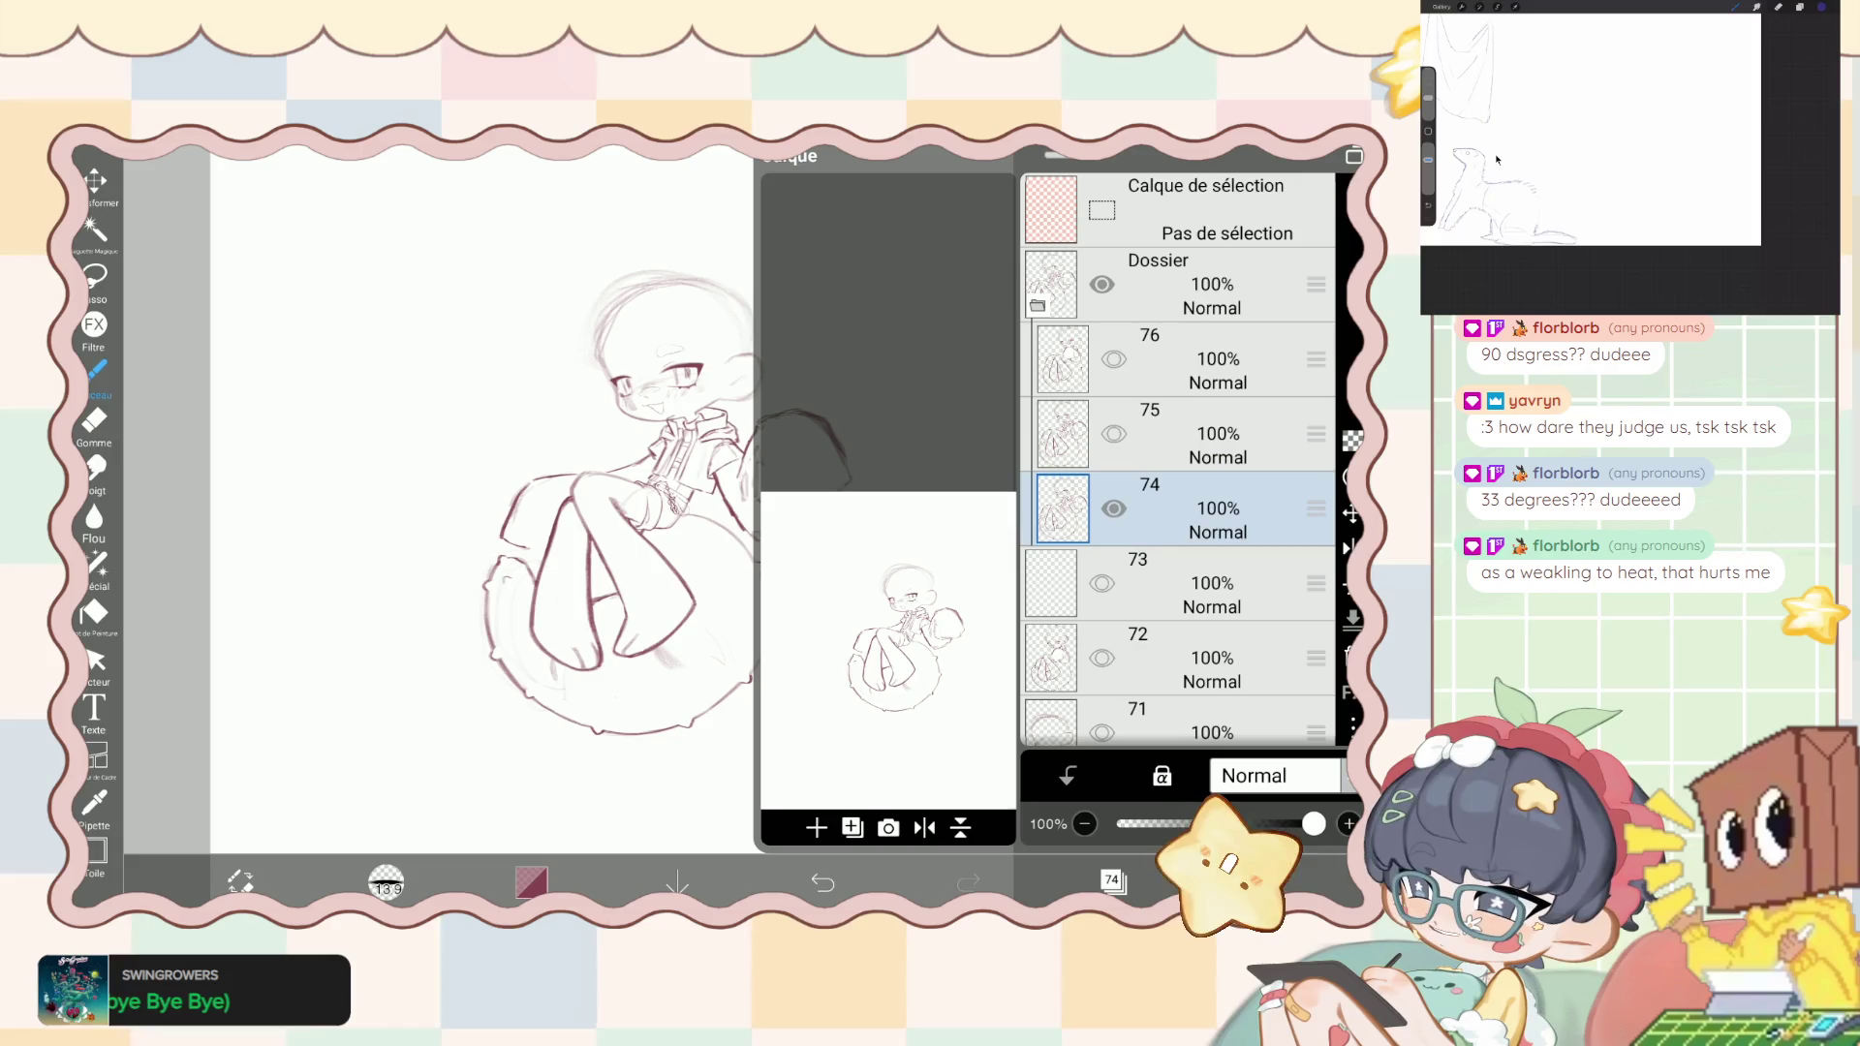
{"action": "left_click", "coordinate": [1211, 284]}
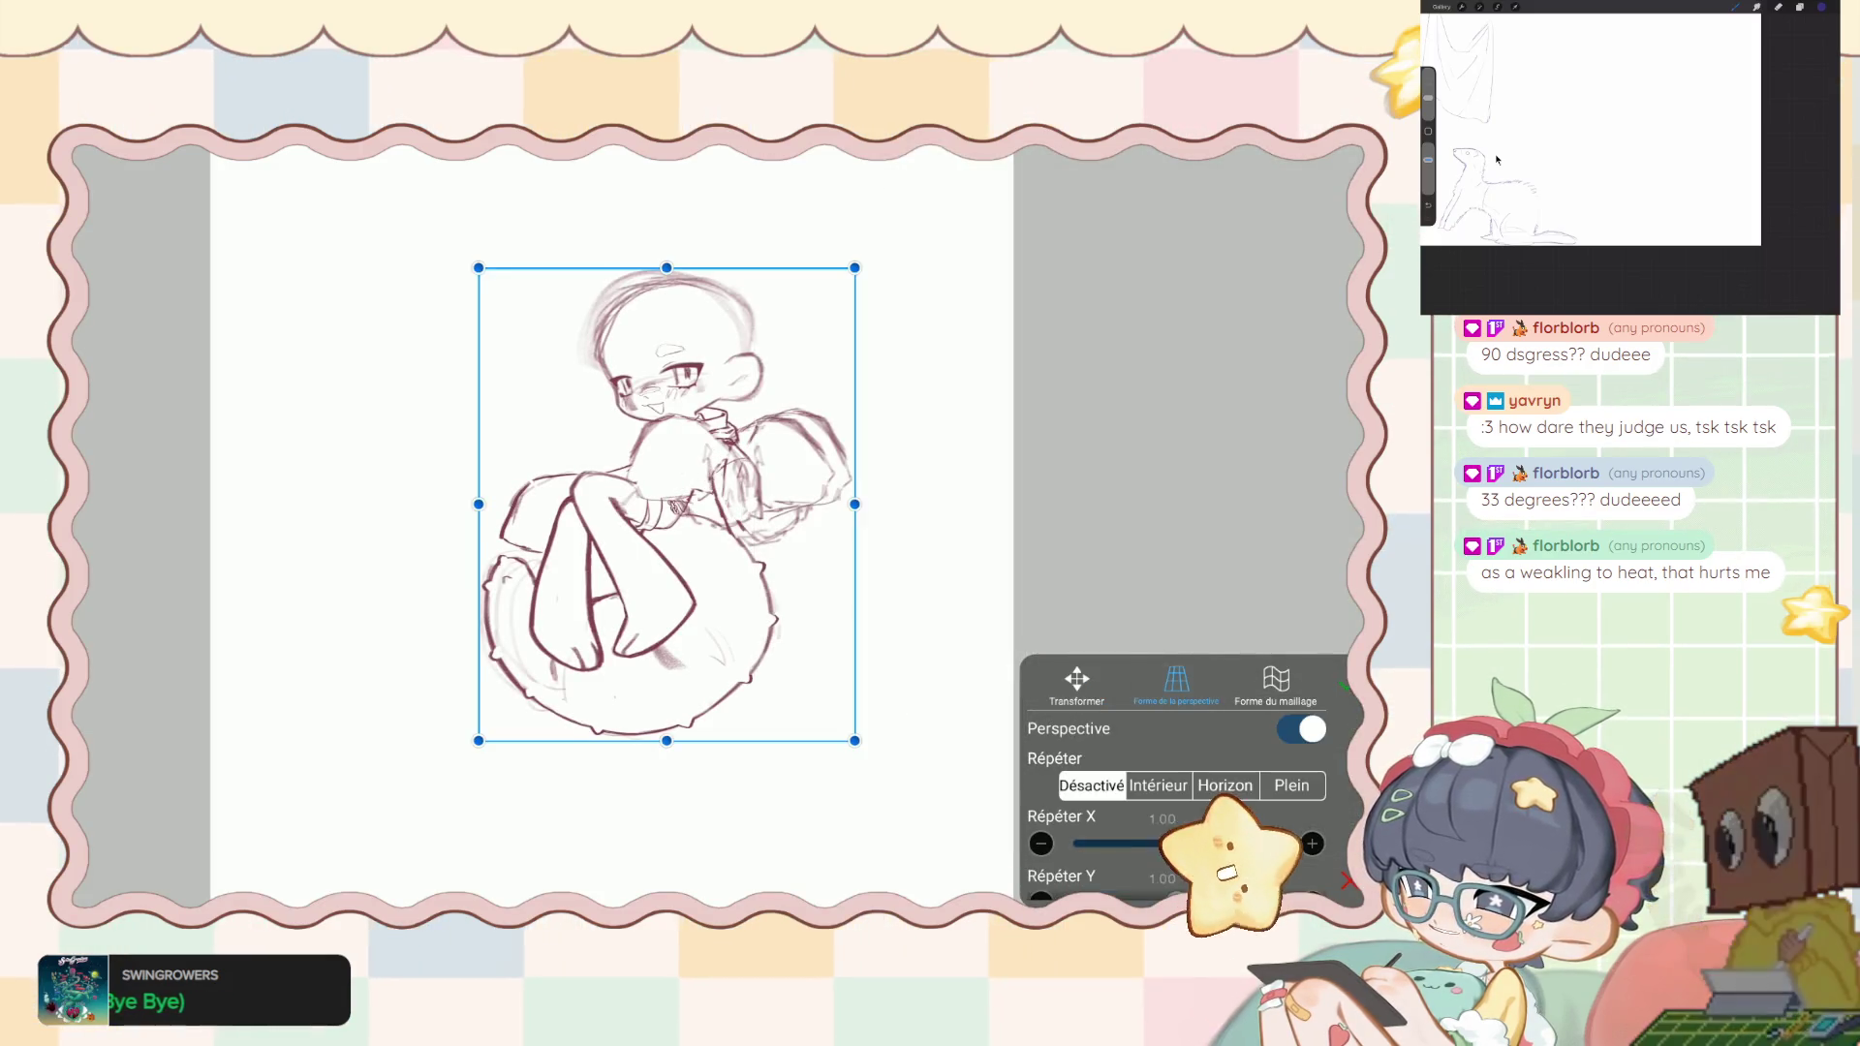
- Scale the sketch folder up to about 189% and shift it, then commit the transform
{"action": "scroll", "coordinate": [611, 523], "scroll_direction": "down", "scroll_amount": 3}
{"action": "left_click_drag", "start_coordinate": [678, 402], "coordinate": [637, 366]}
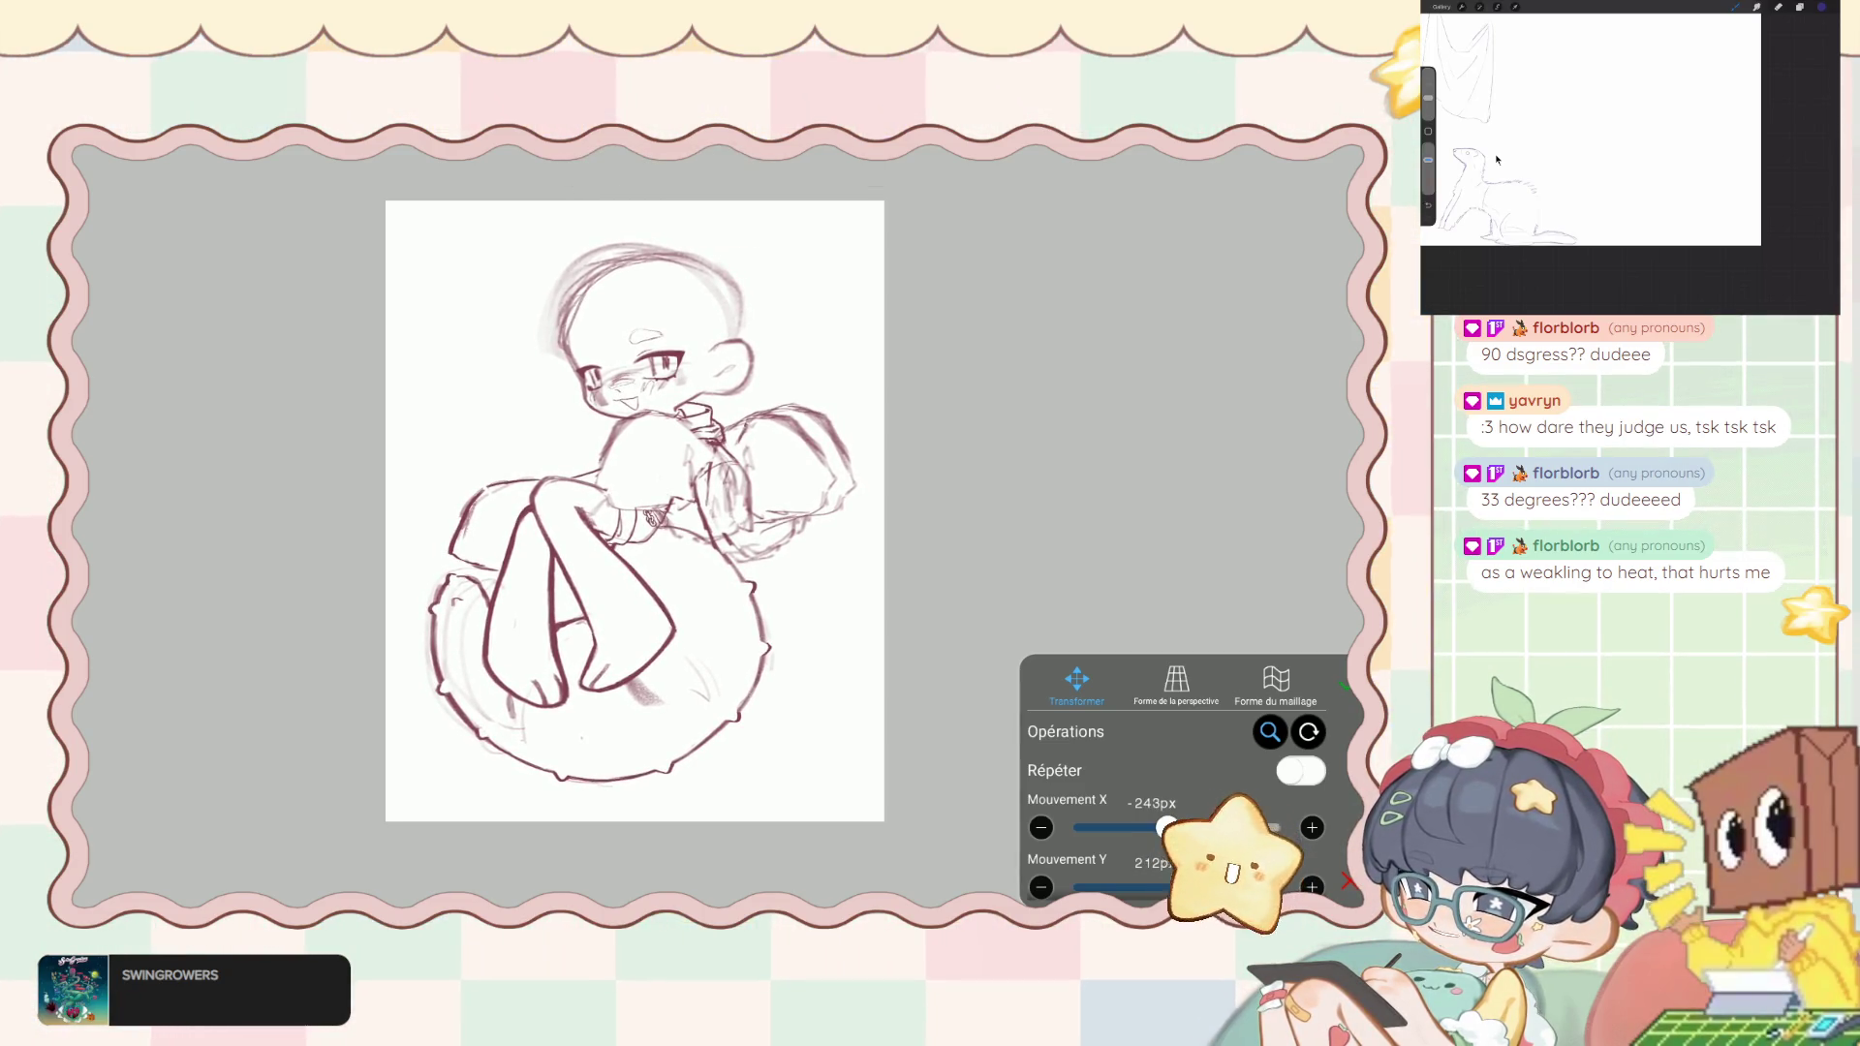
{"action": "left_click", "coordinate": [1343, 686]}
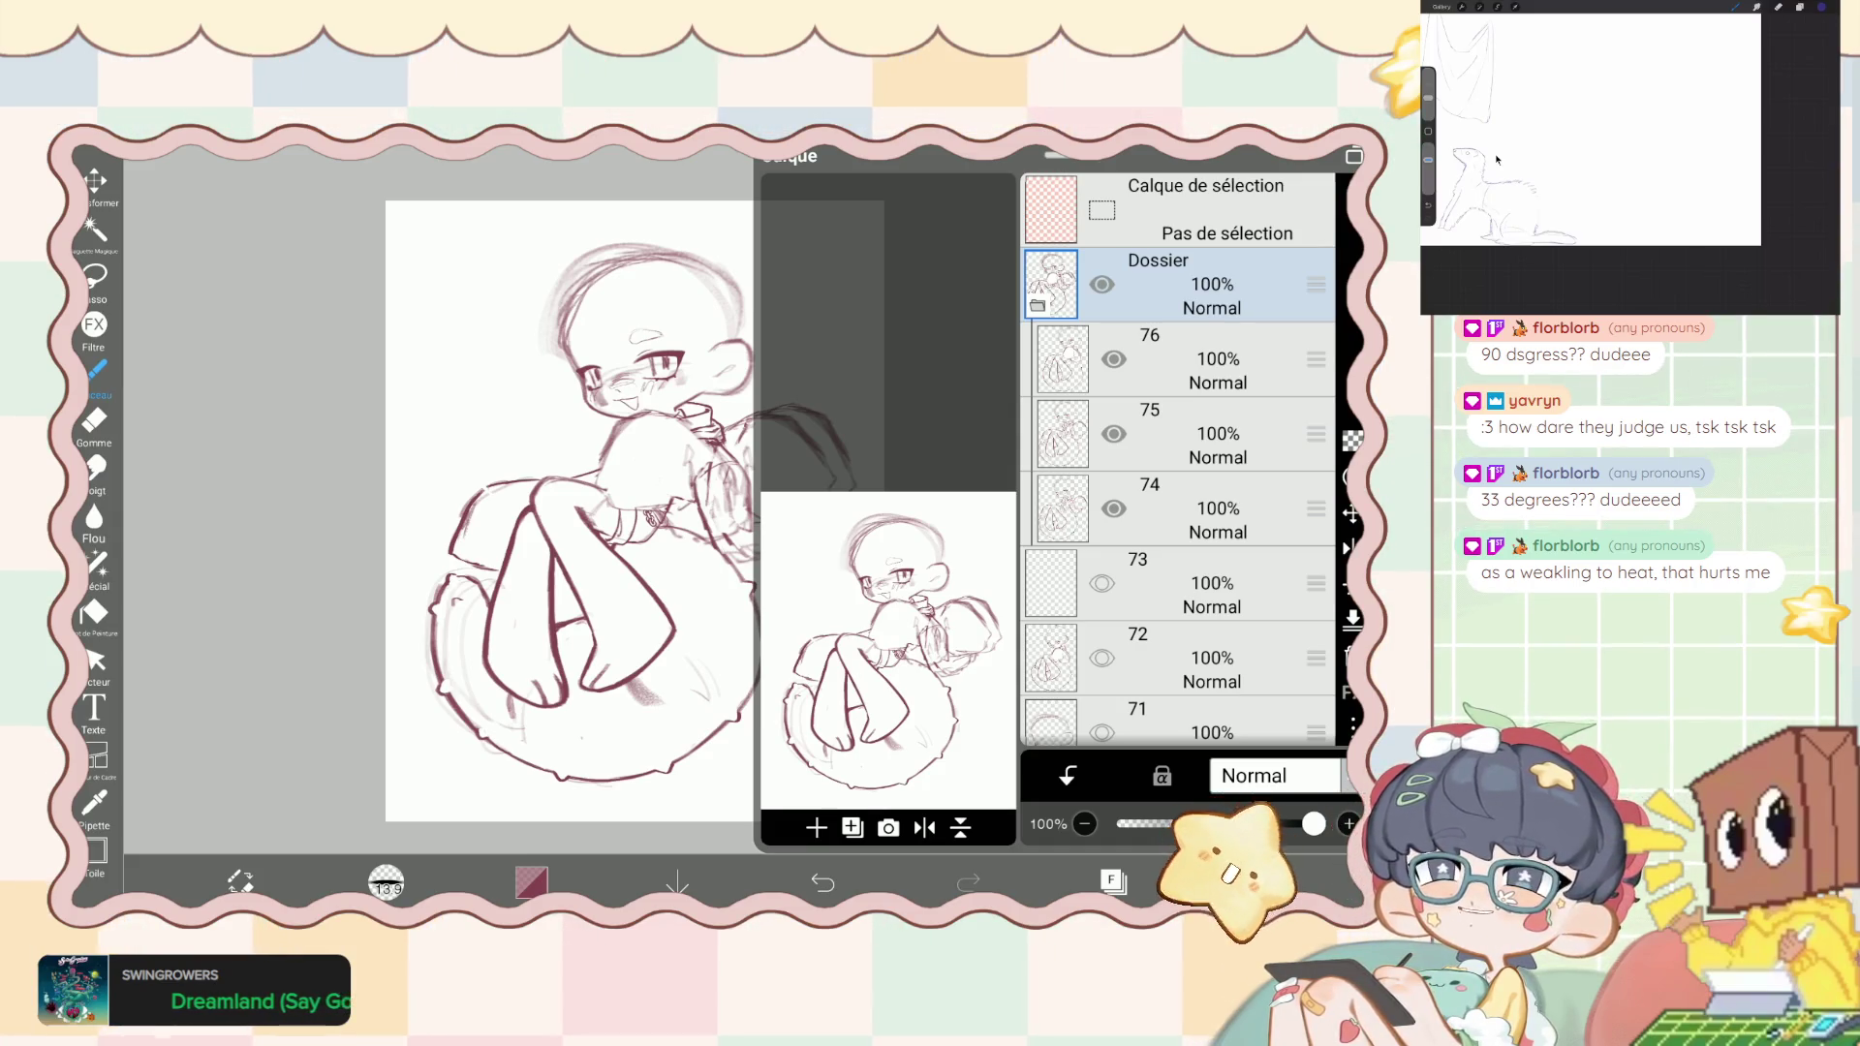
- Hide layers 75 and 74 and shift layer 76's drawing about 140px right
{"action": "left_click", "coordinate": [1114, 433]}
{"action": "left_click", "coordinate": [1114, 508]}
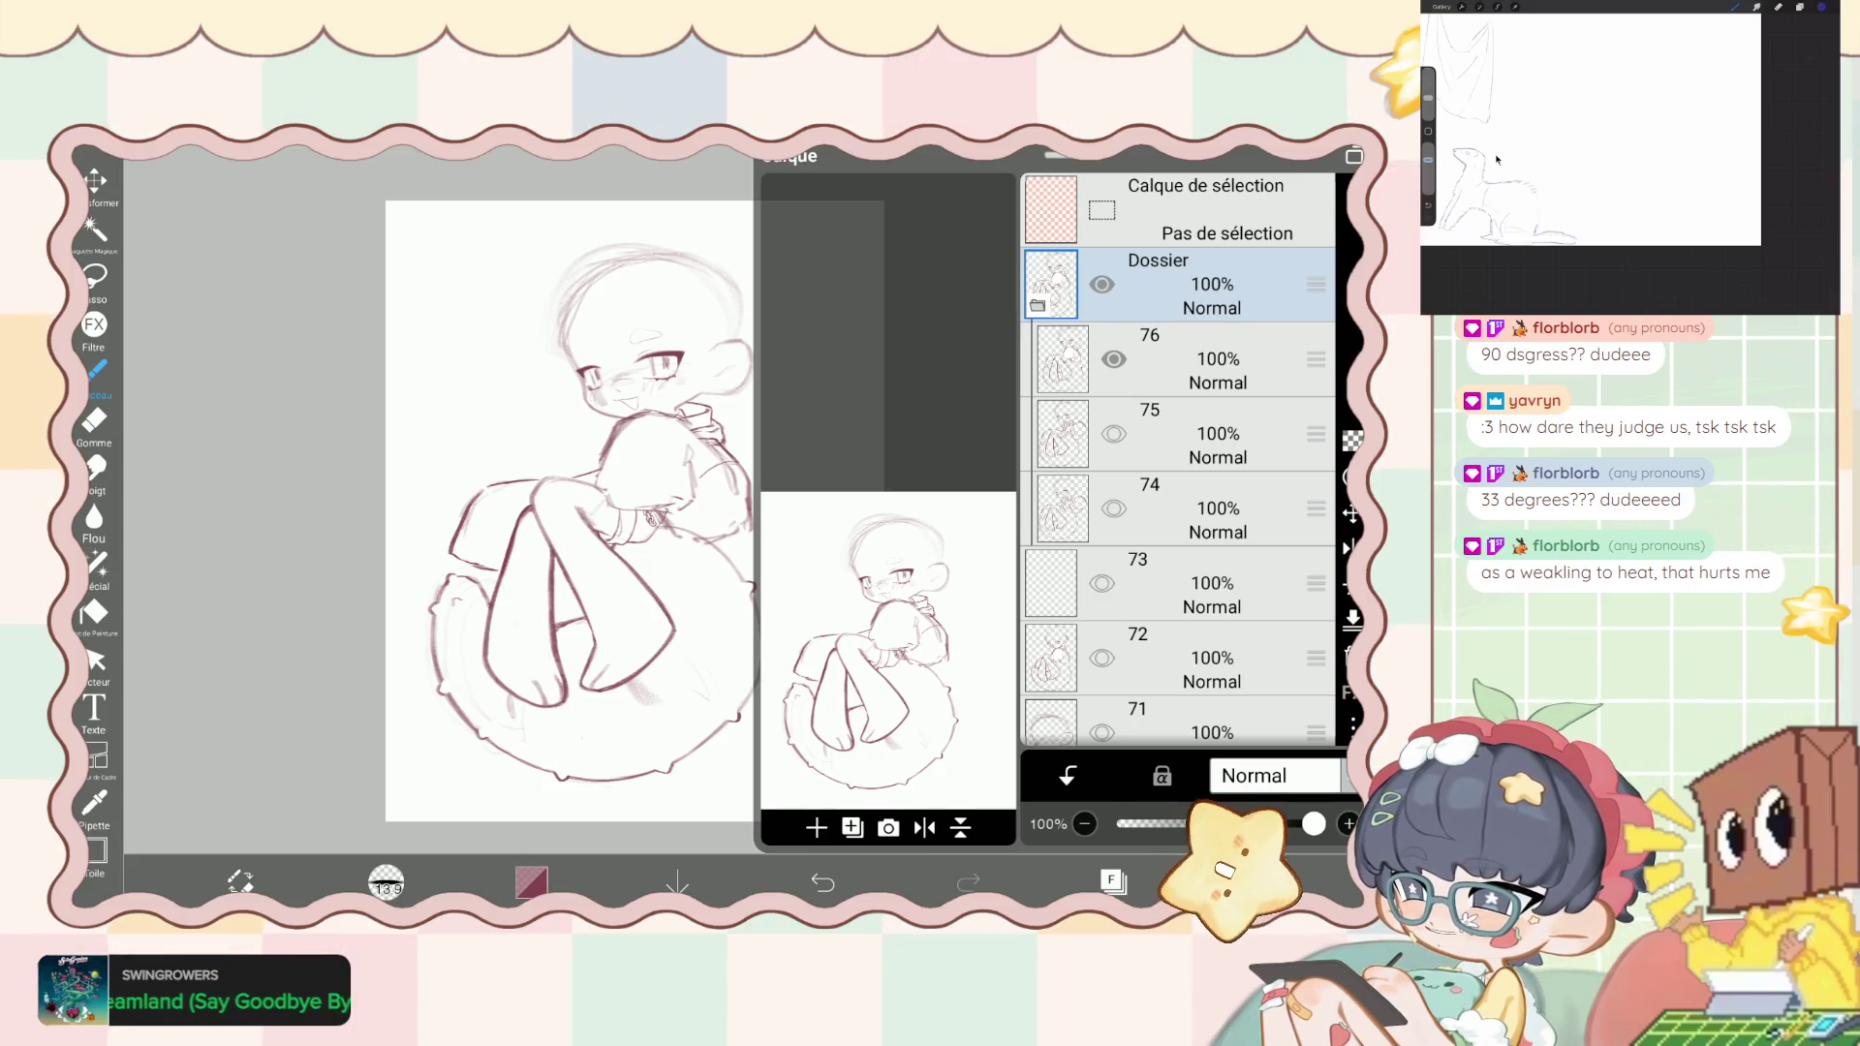
{"action": "left_click", "coordinate": [1211, 358]}
{"action": "left_click", "coordinate": [95, 180]}
{"action": "mouse_move", "coordinate": [581, 533]}
{"action": "left_mouse_down"}
{"action": "mouse_move", "coordinate": [615, 533]}
{"action": "mouse_move", "coordinate": [619, 504]}
{"action": "left_mouse_up"}
{"action": "left_click", "coordinate": [1344, 685]}
- Save the drawing as a photo, then save it as a photo again
{"action": "left_click", "coordinate": [1211, 881]}
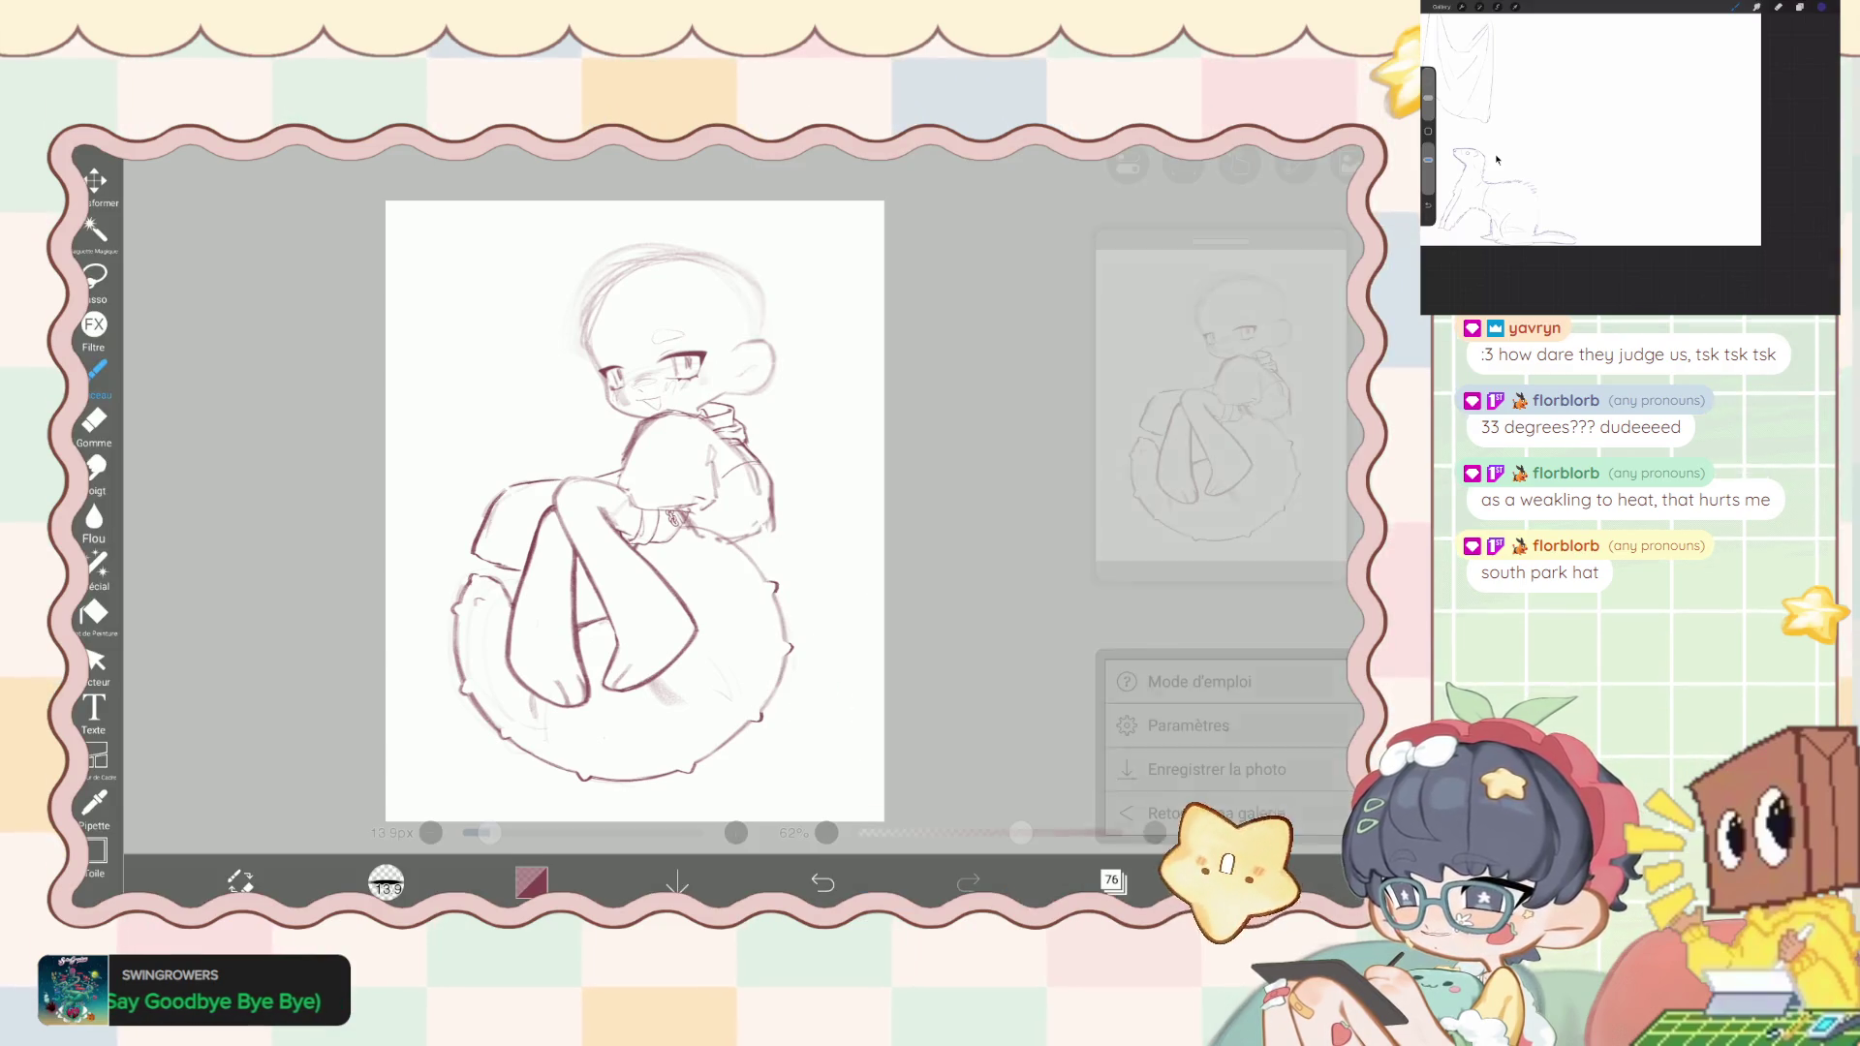
{"action": "left_click", "coordinate": [1249, 669]}
{"action": "left_click", "coordinate": [1114, 882]}
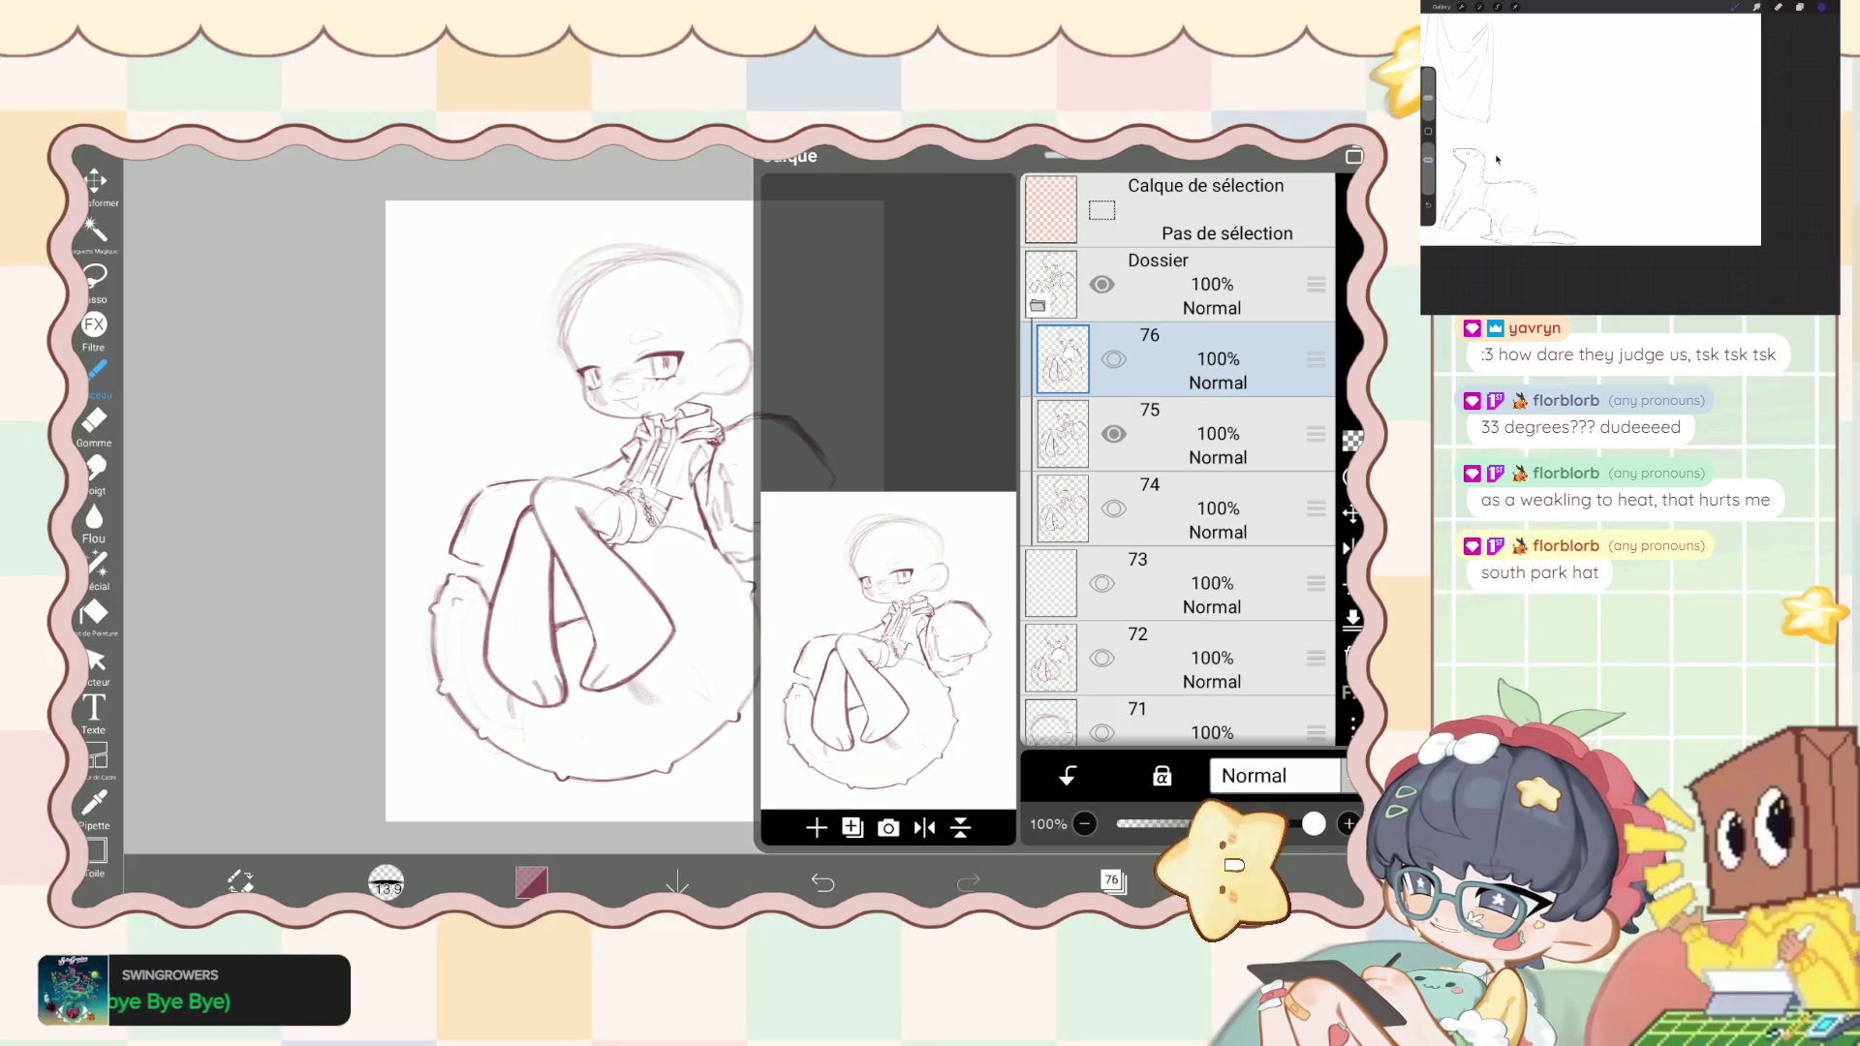
{"action": "left_click", "coordinate": [1353, 725]}
{"action": "left_click", "coordinate": [1201, 764]}
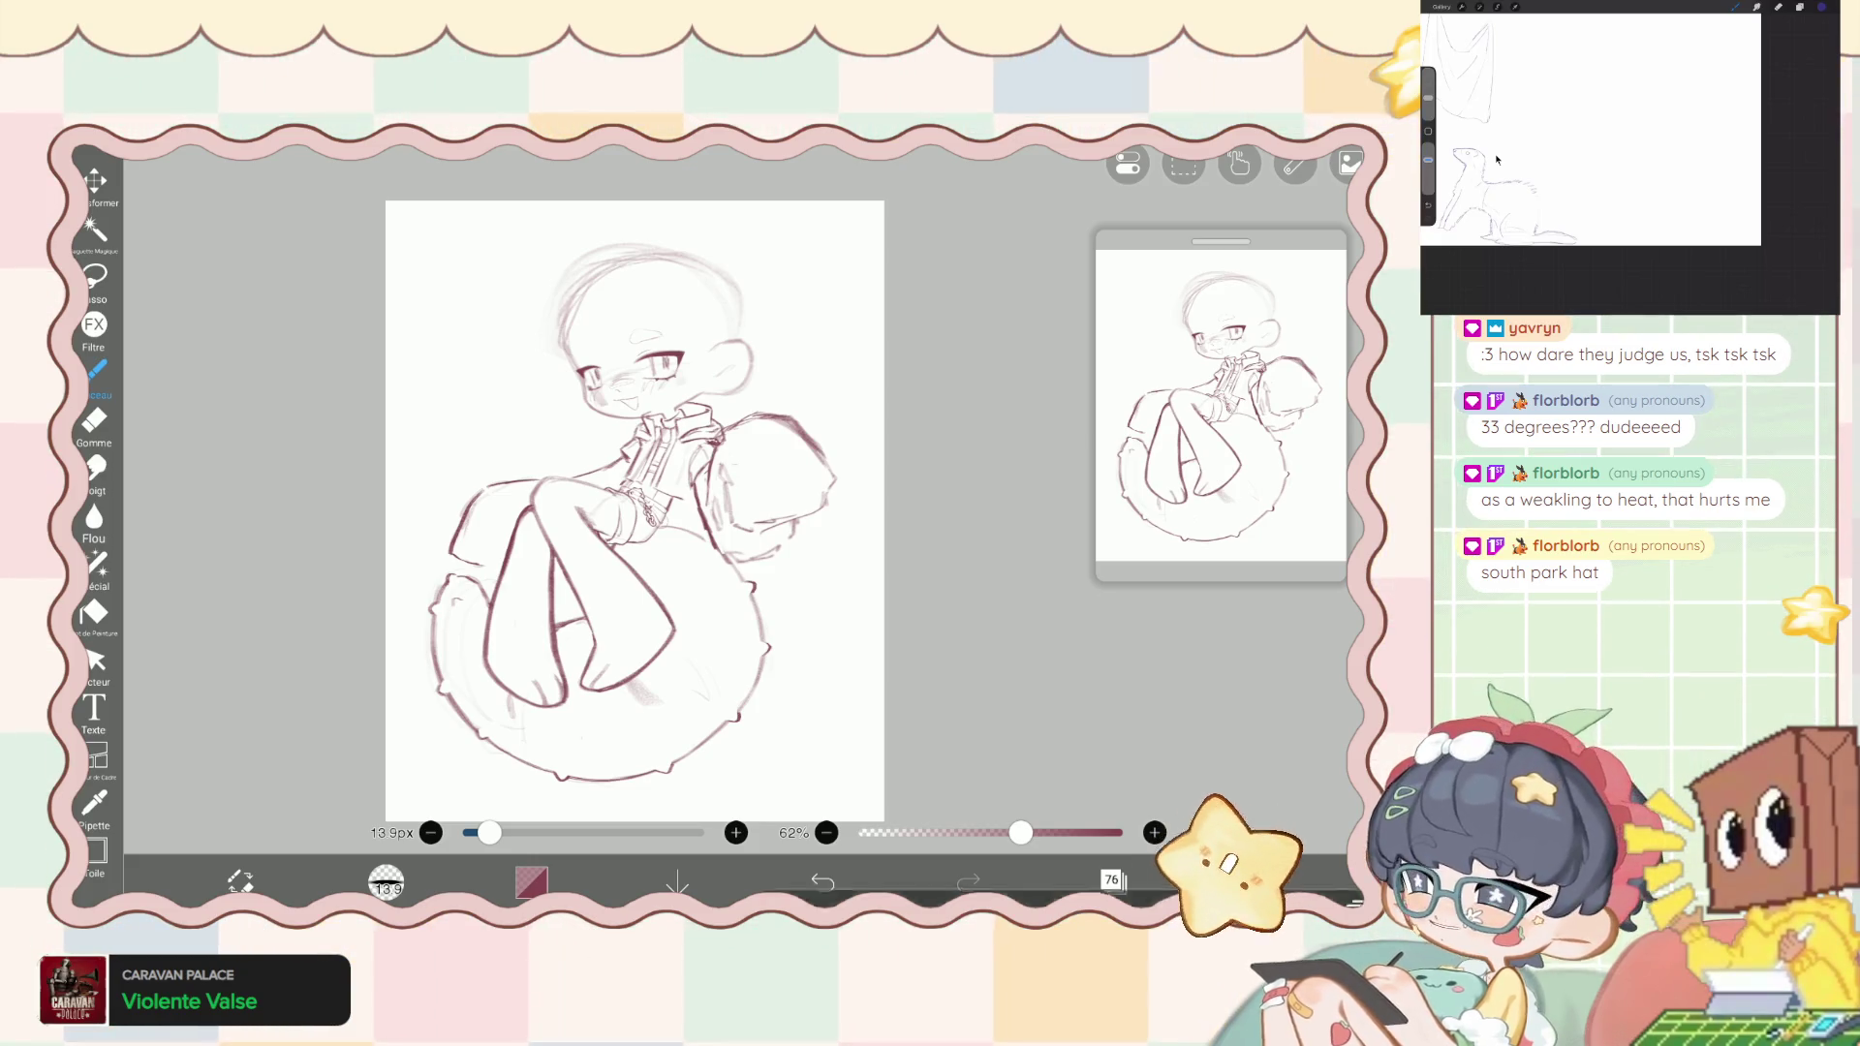
- Toggle the folder's visibility to compare, then save the drawing as a photo once more
{"action": "left_click", "coordinate": [1114, 881]}
{"action": "left_click", "coordinate": [1104, 373]}
{"action": "left_click", "coordinate": [1104, 373]}
{"action": "left_click", "coordinate": [1353, 901]}
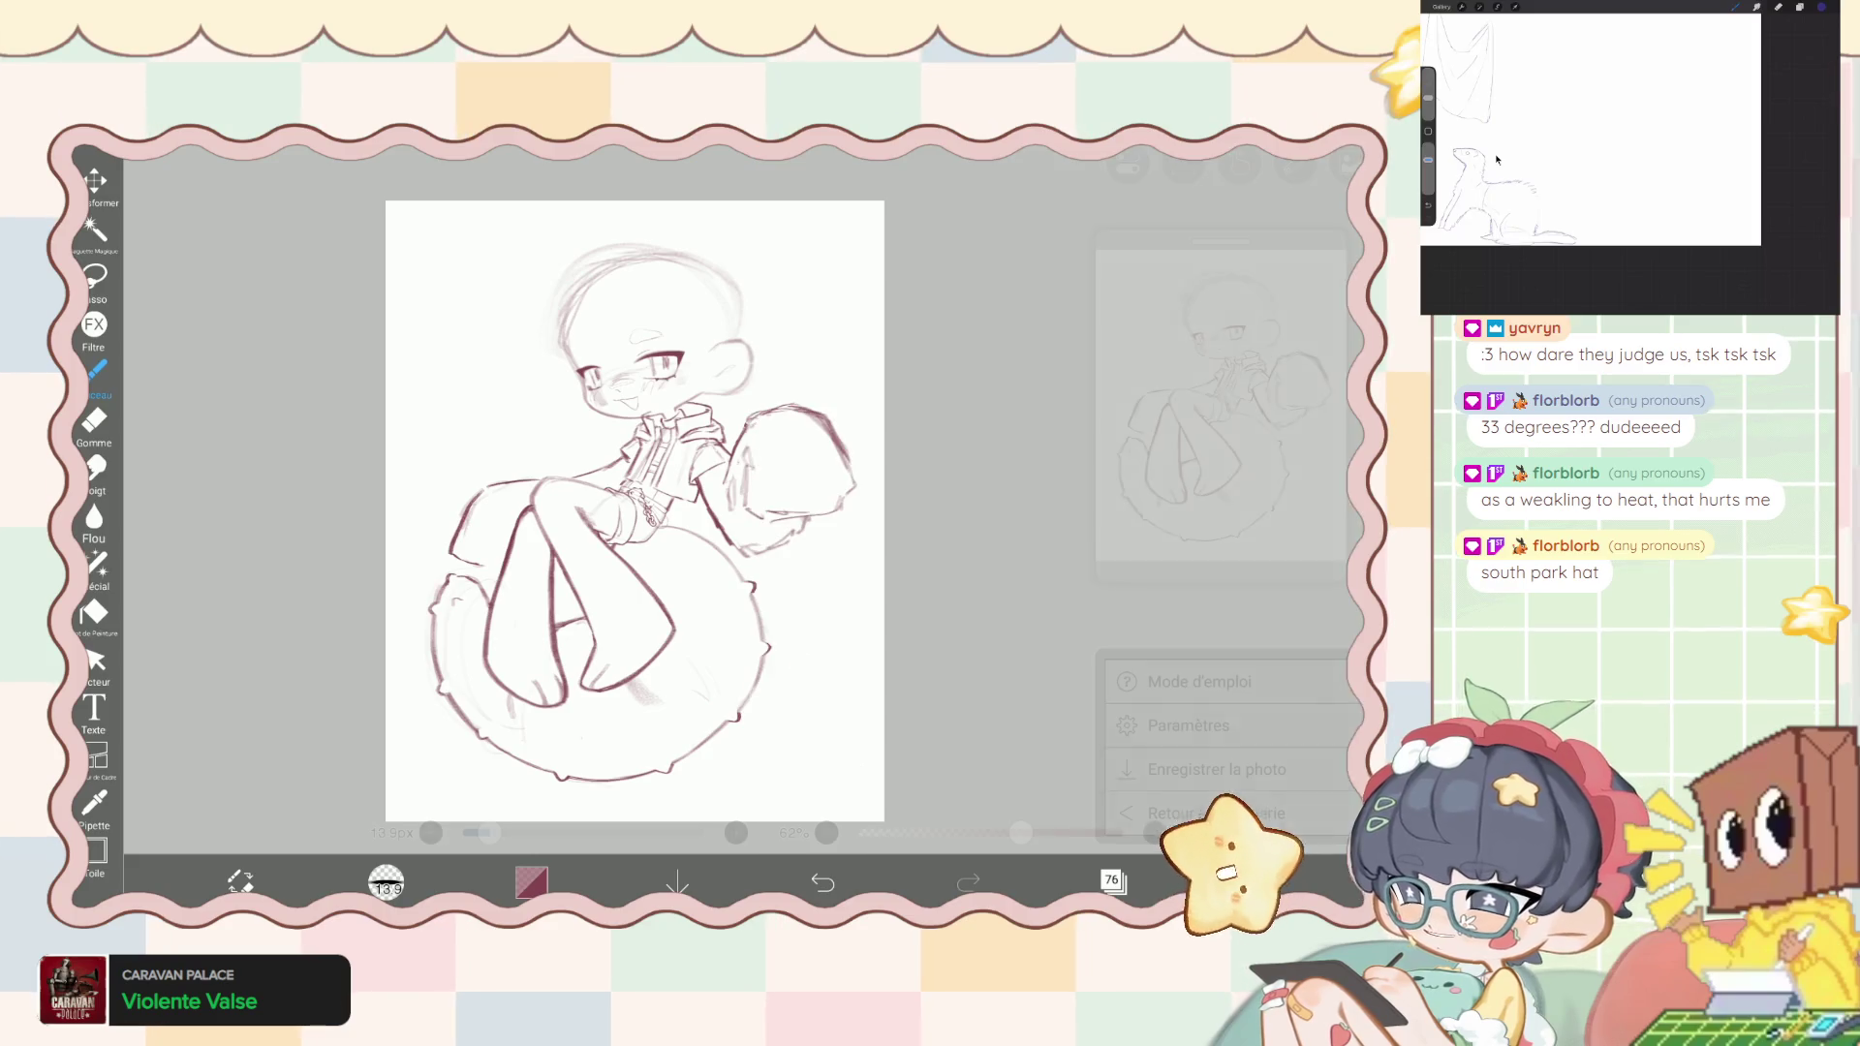
{"action": "left_click", "coordinate": [1216, 769]}
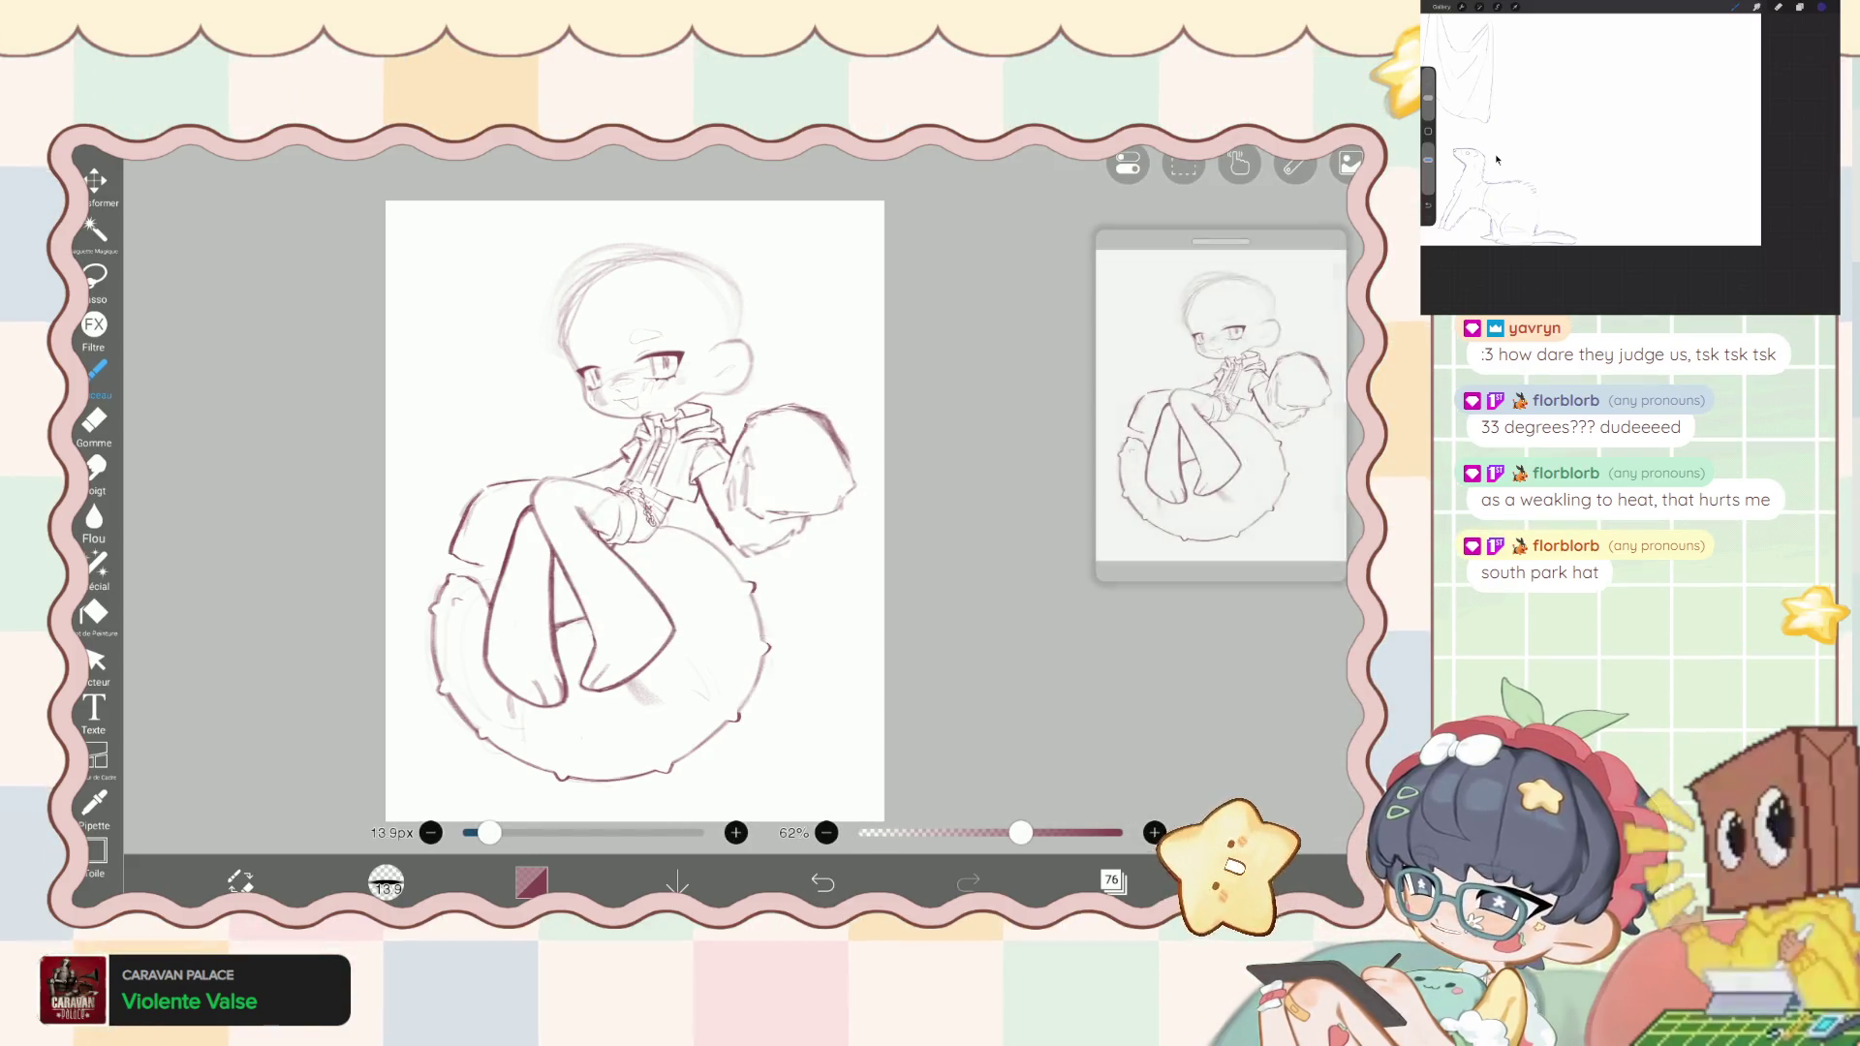
{"action": "left_click", "coordinate": [1114, 882]}
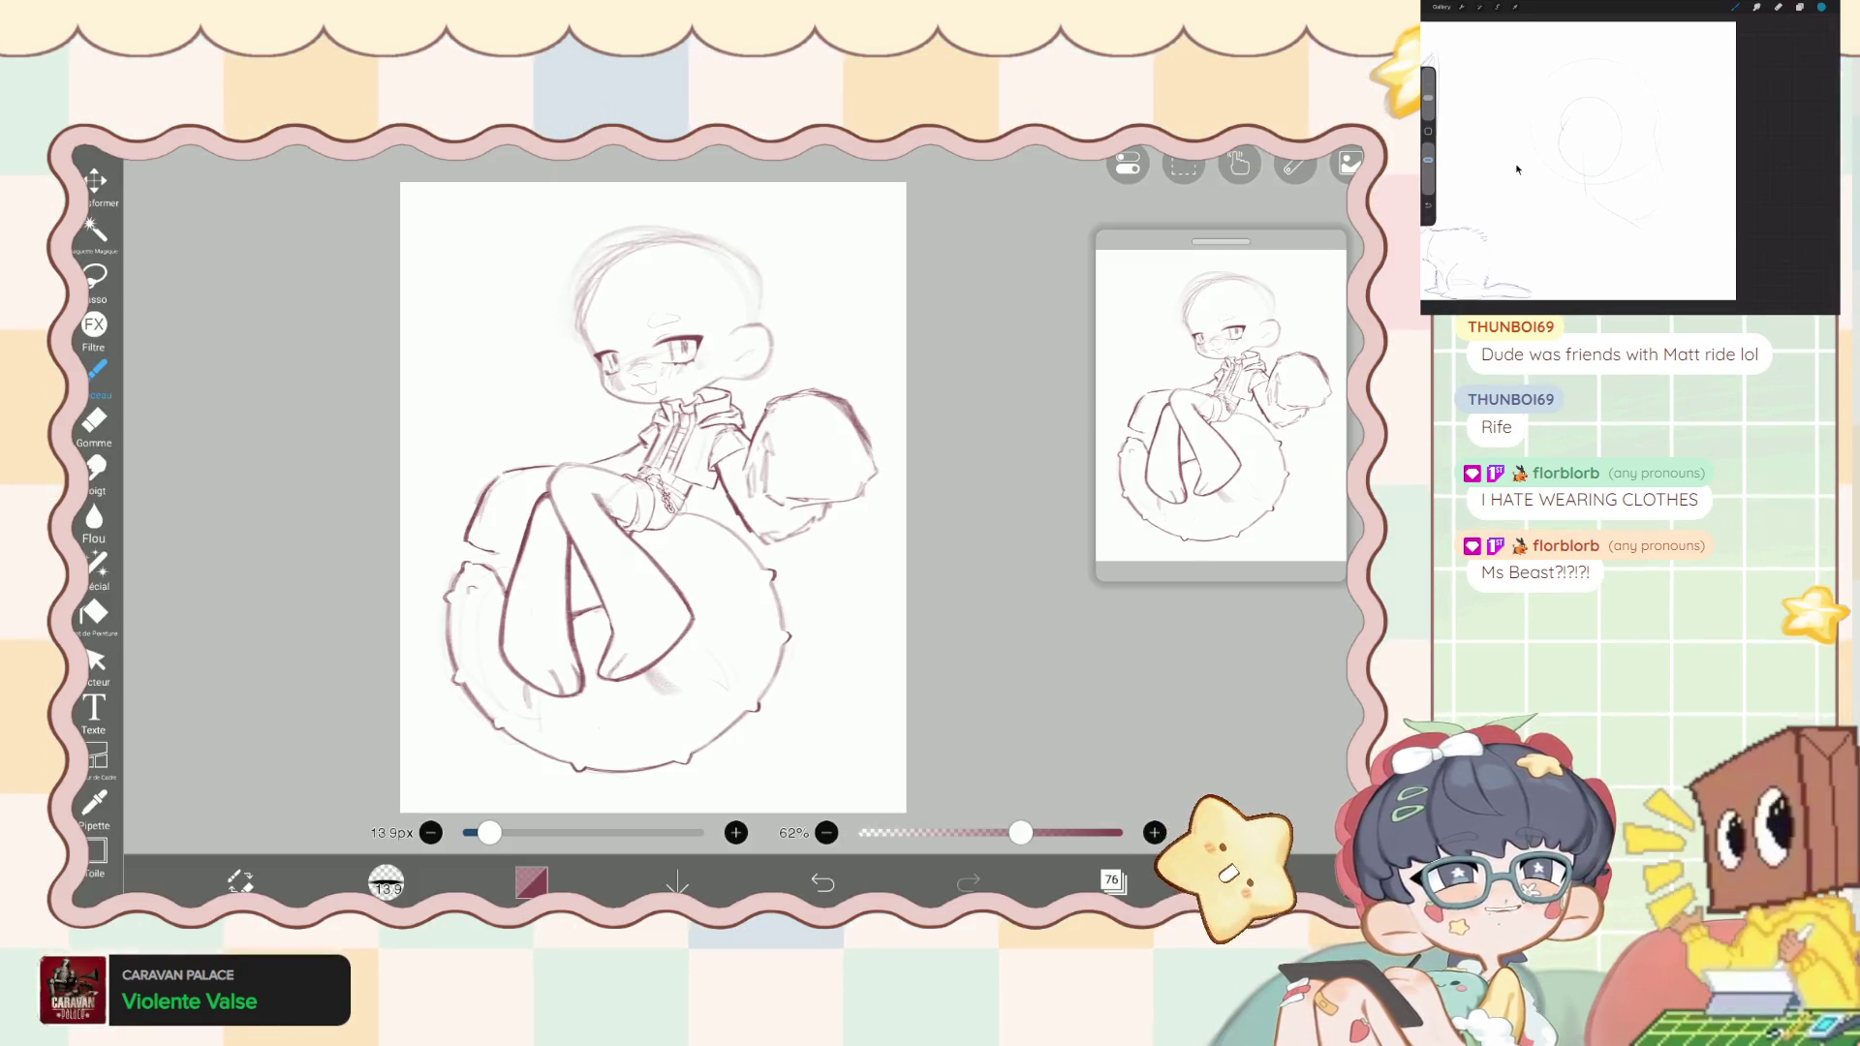
- Remove the unused top layers 75, 74, 73 and 72 from the stack
{"action": "scroll", "coordinate": [639, 494], "scroll_direction": "up", "scroll_amount": 2}
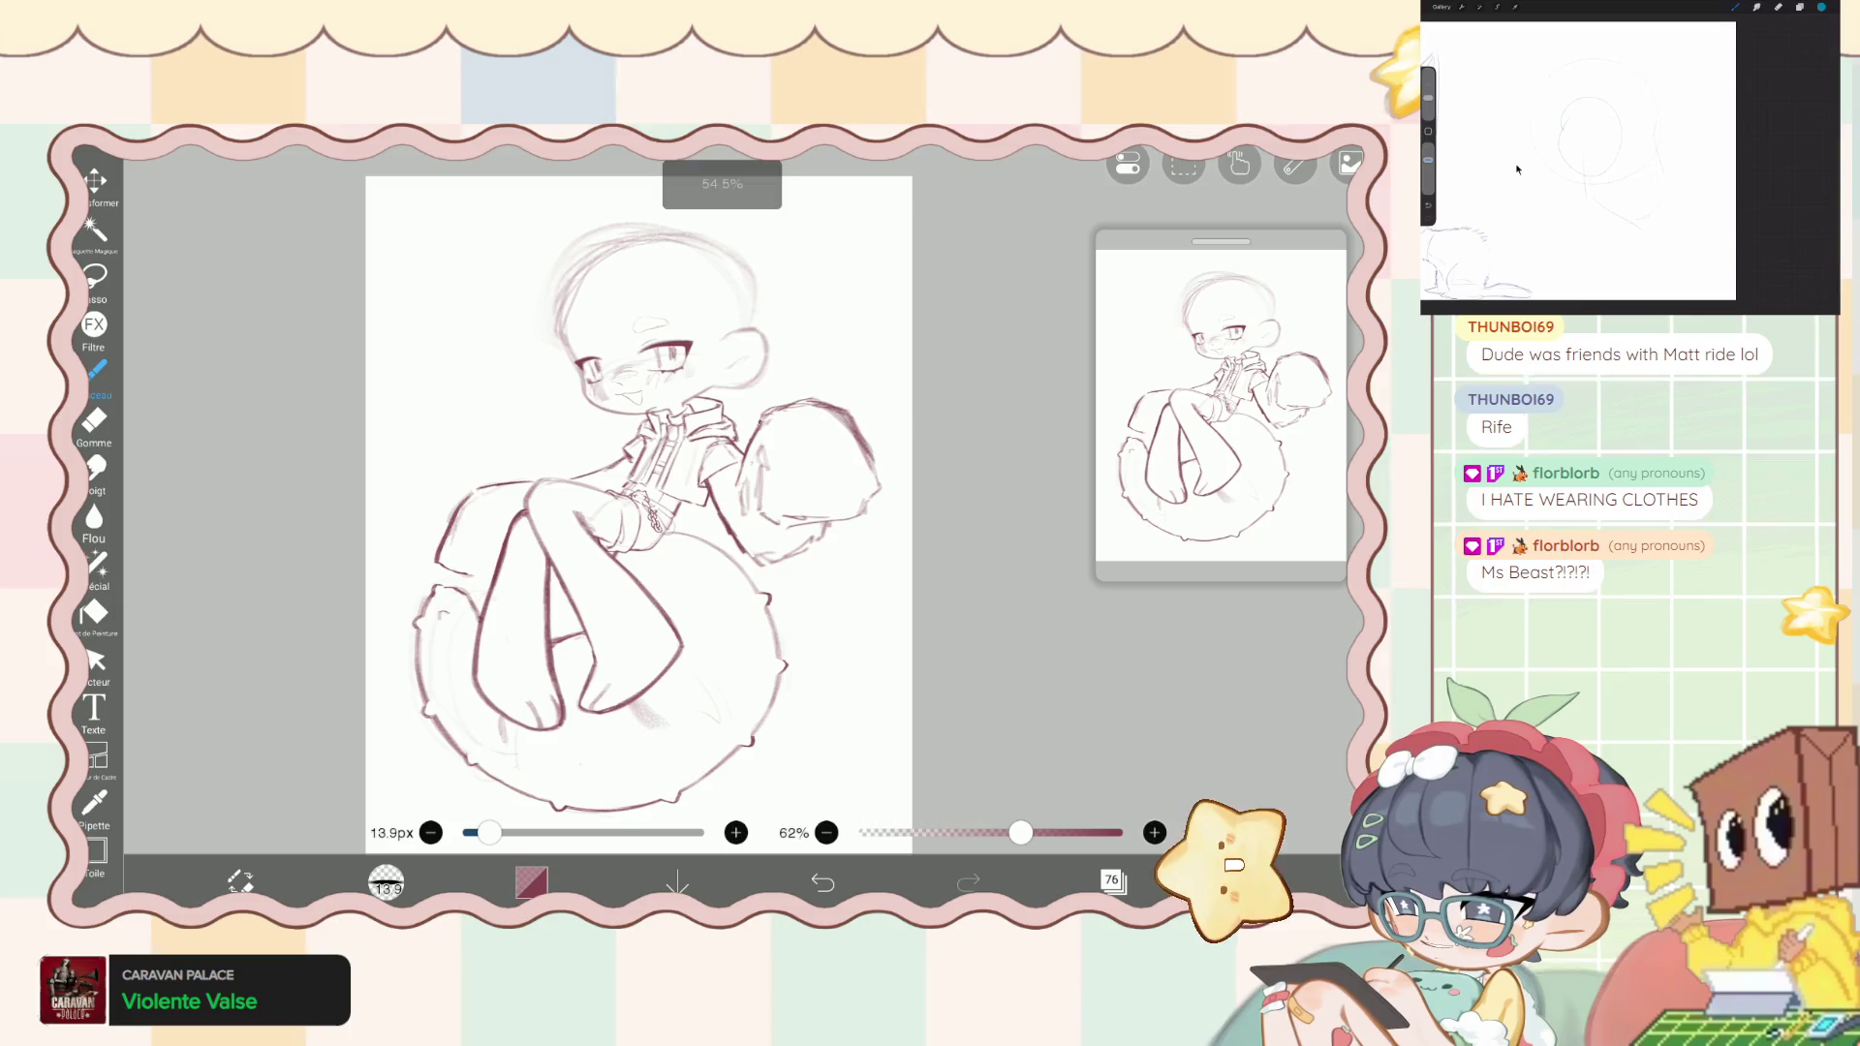
{"action": "left_click", "coordinate": [1113, 881]}
{"action": "scroll", "coordinate": [1177, 464], "scroll_direction": "down", "scroll_amount": 3}
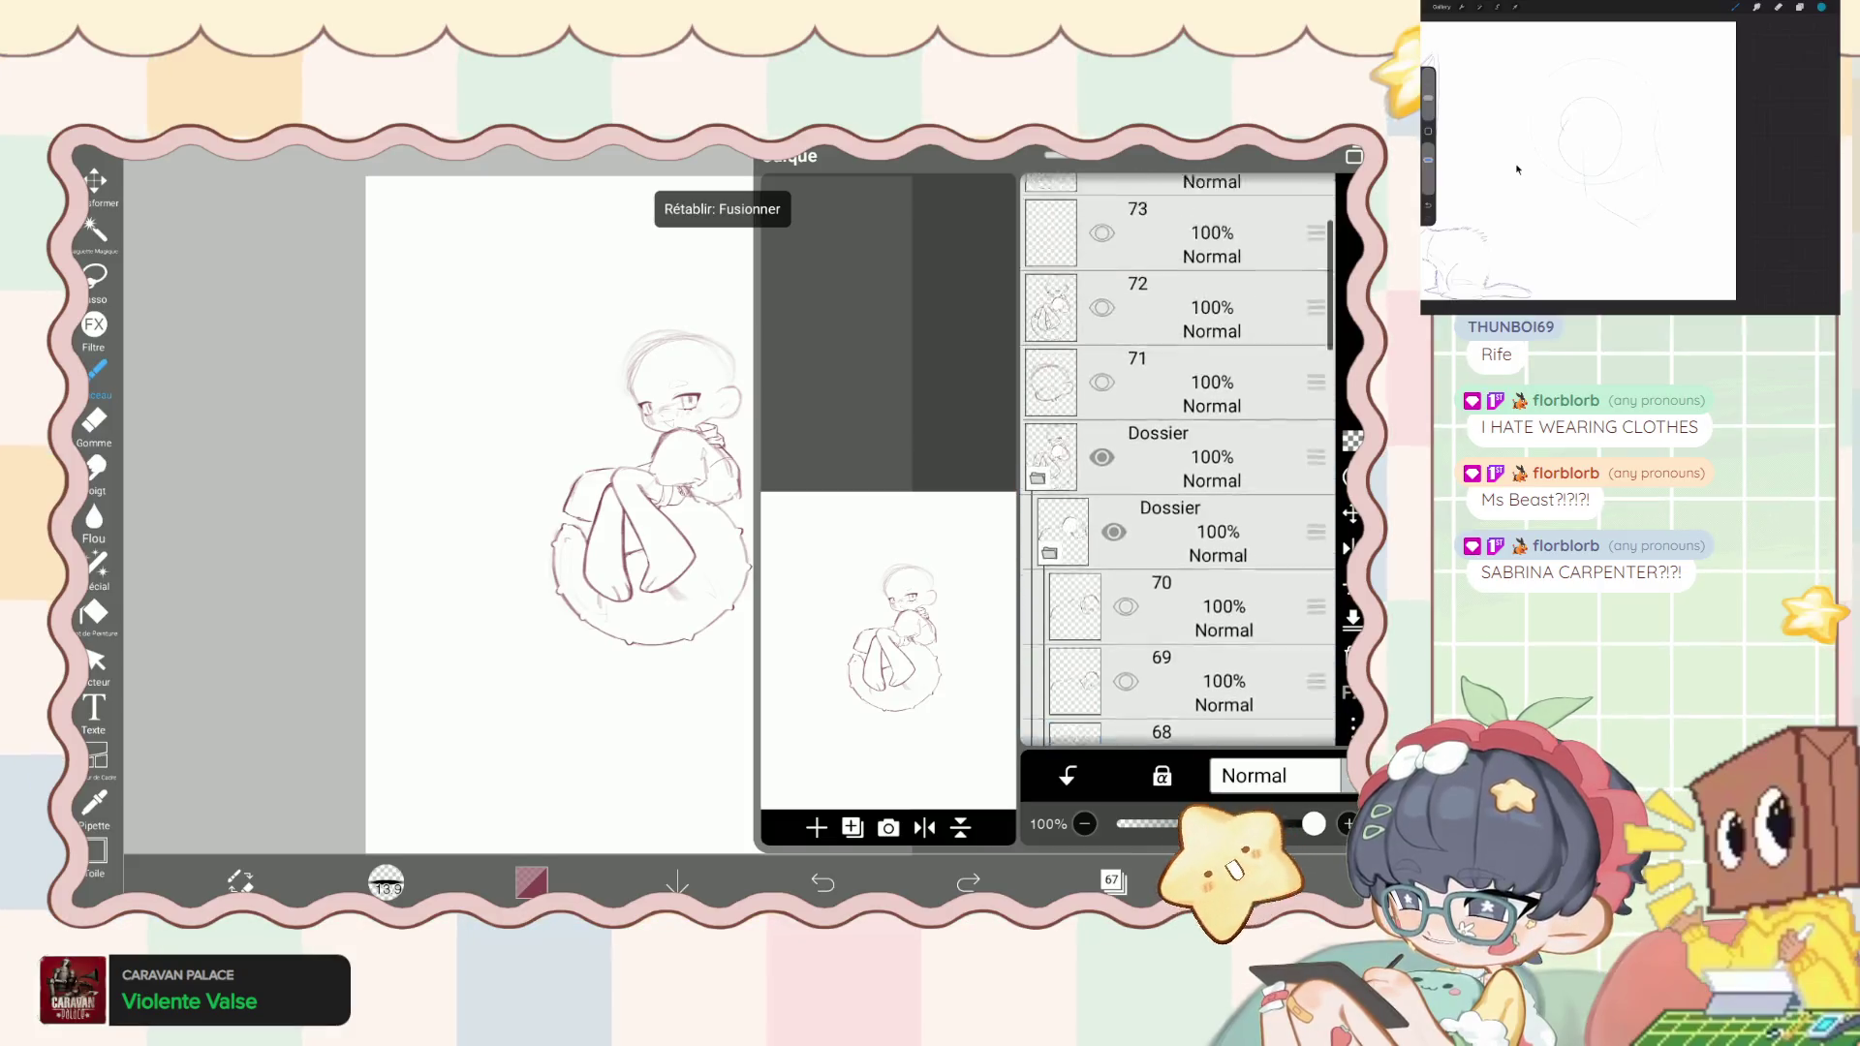
{"action": "left_click", "coordinate": [1177, 595]}
{"action": "scroll", "coordinate": [1177, 465], "scroll_direction": "up", "scroll_amount": 3}
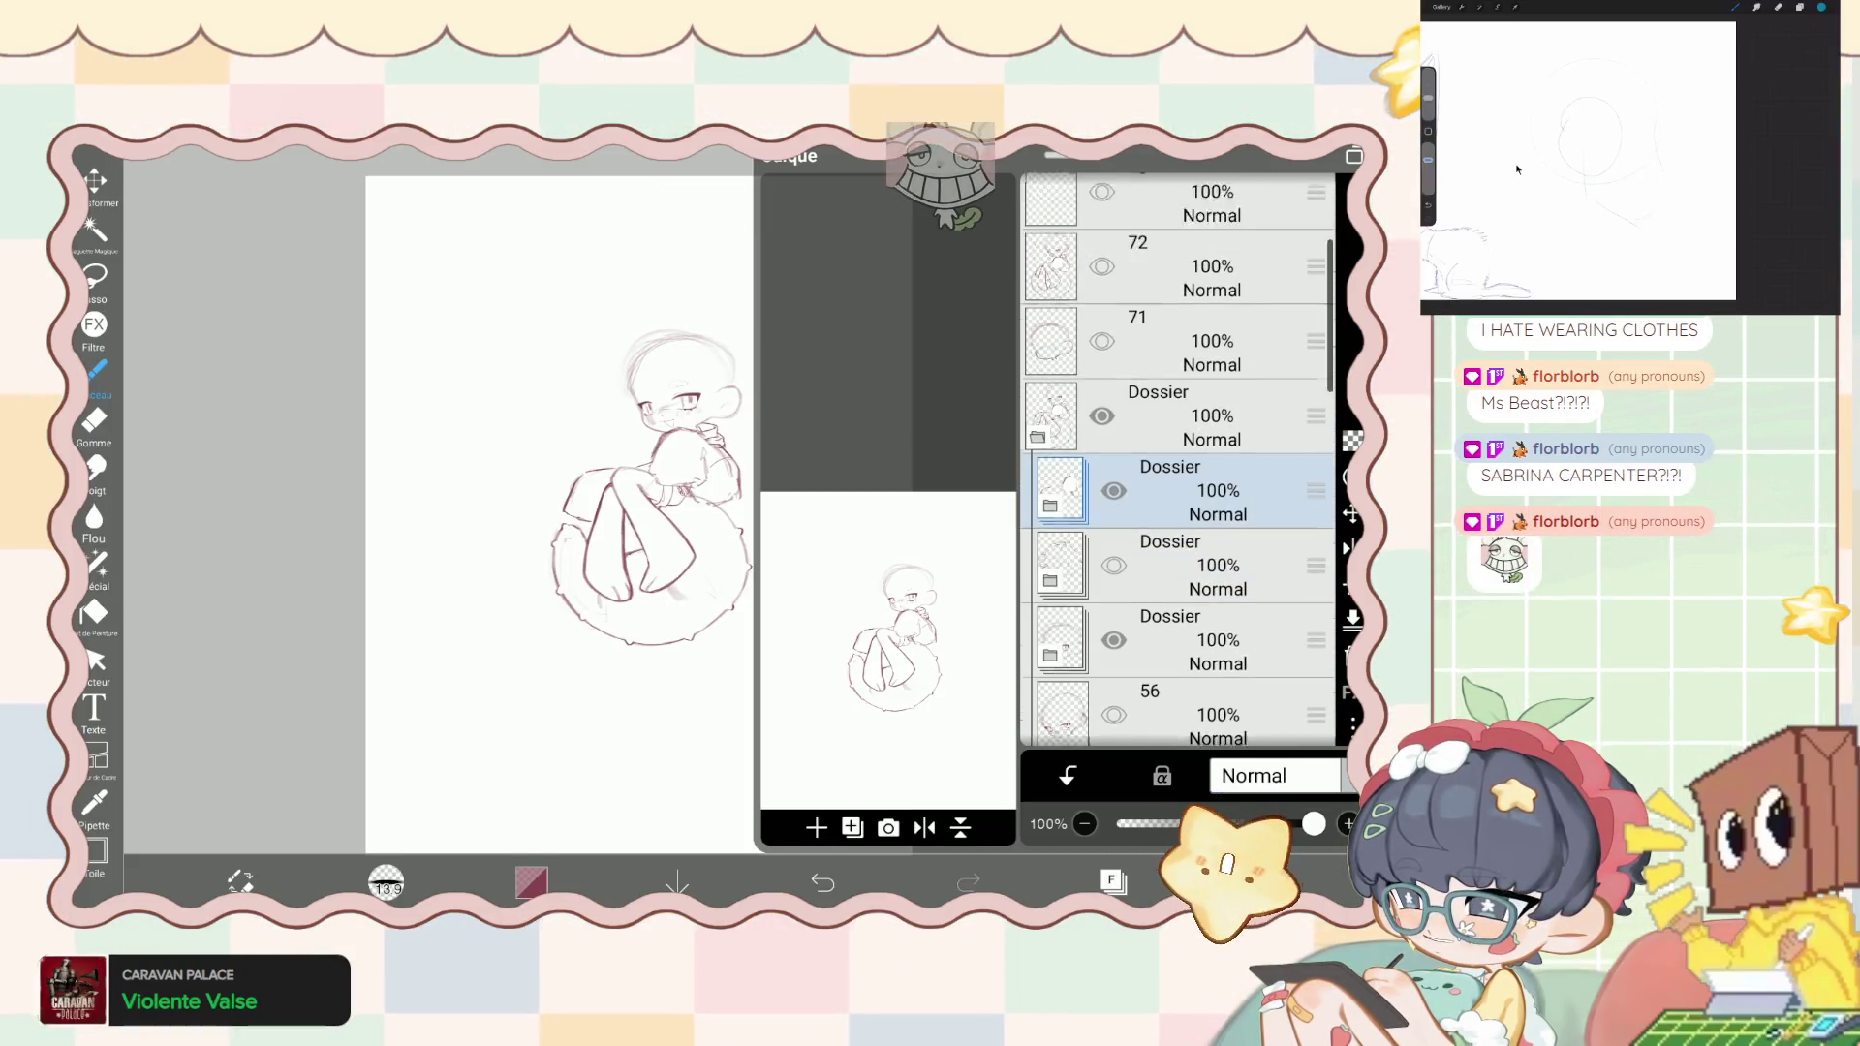
{"action": "left_click", "coordinate": [1177, 315]}
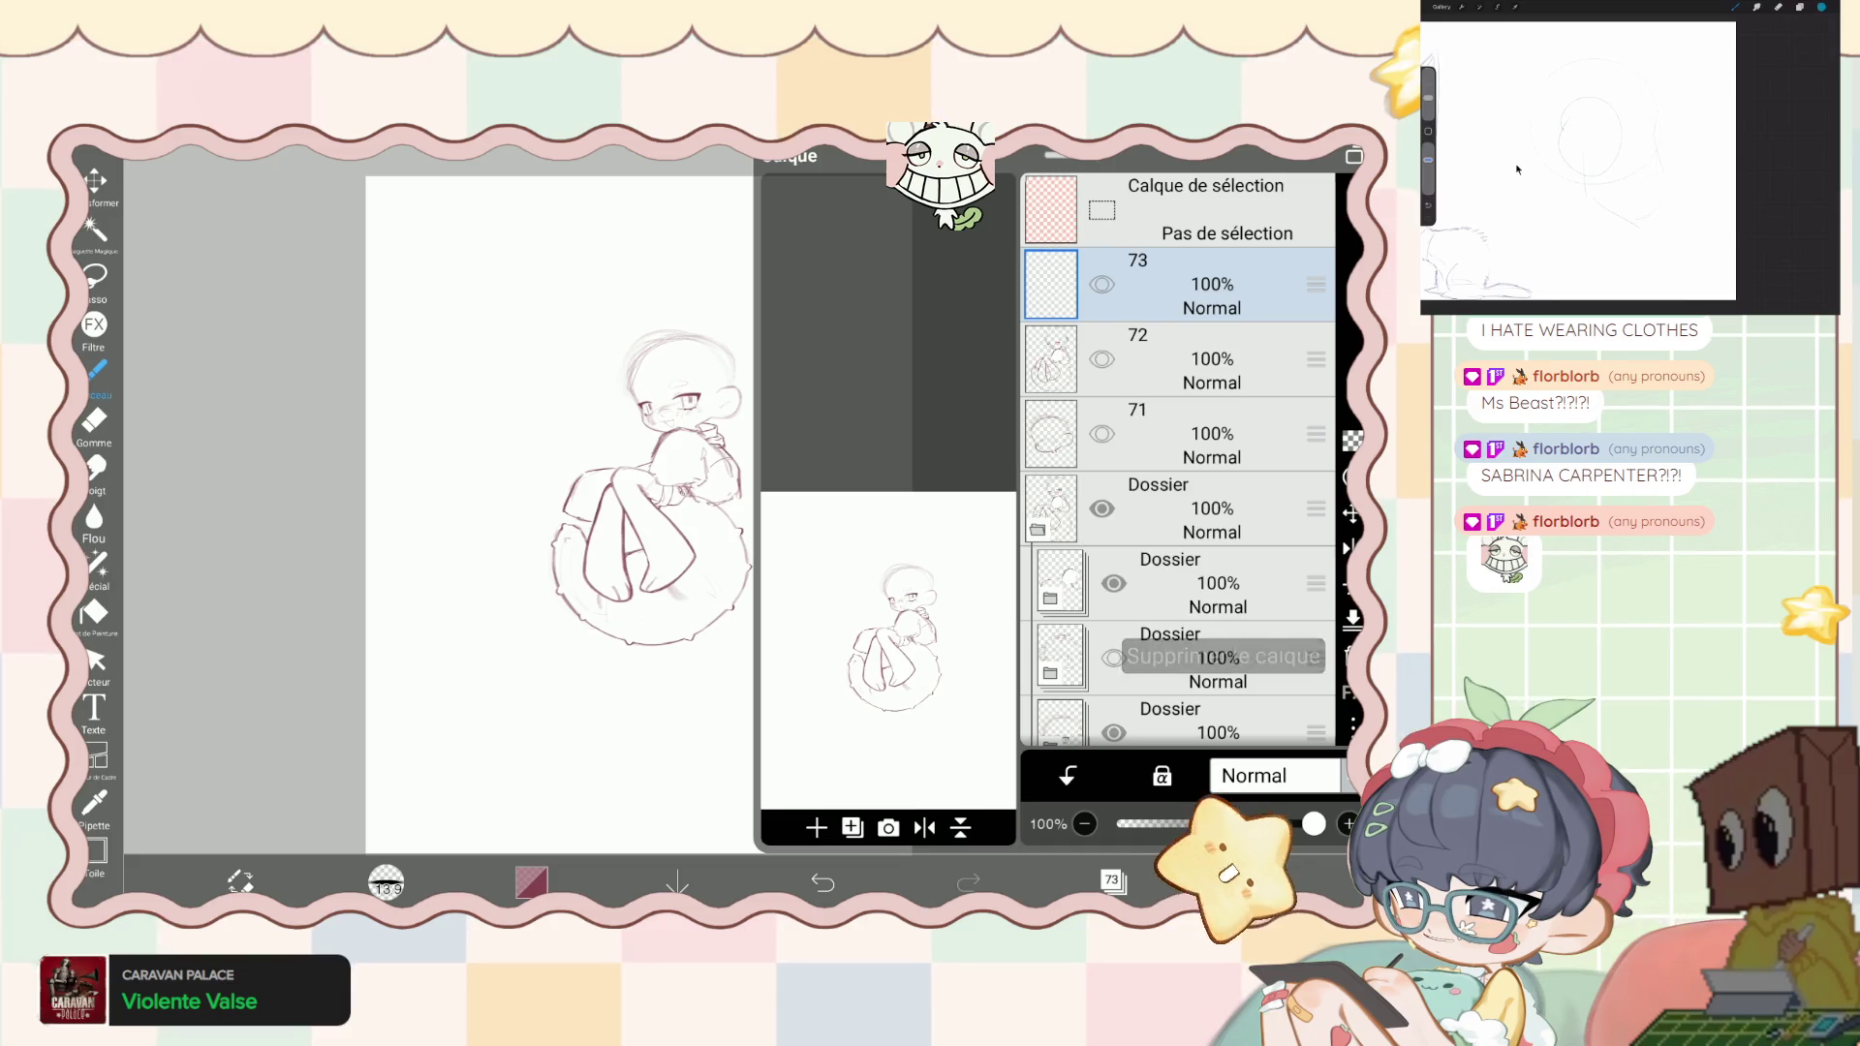
{"action": "left_click", "coordinate": [94, 181]}
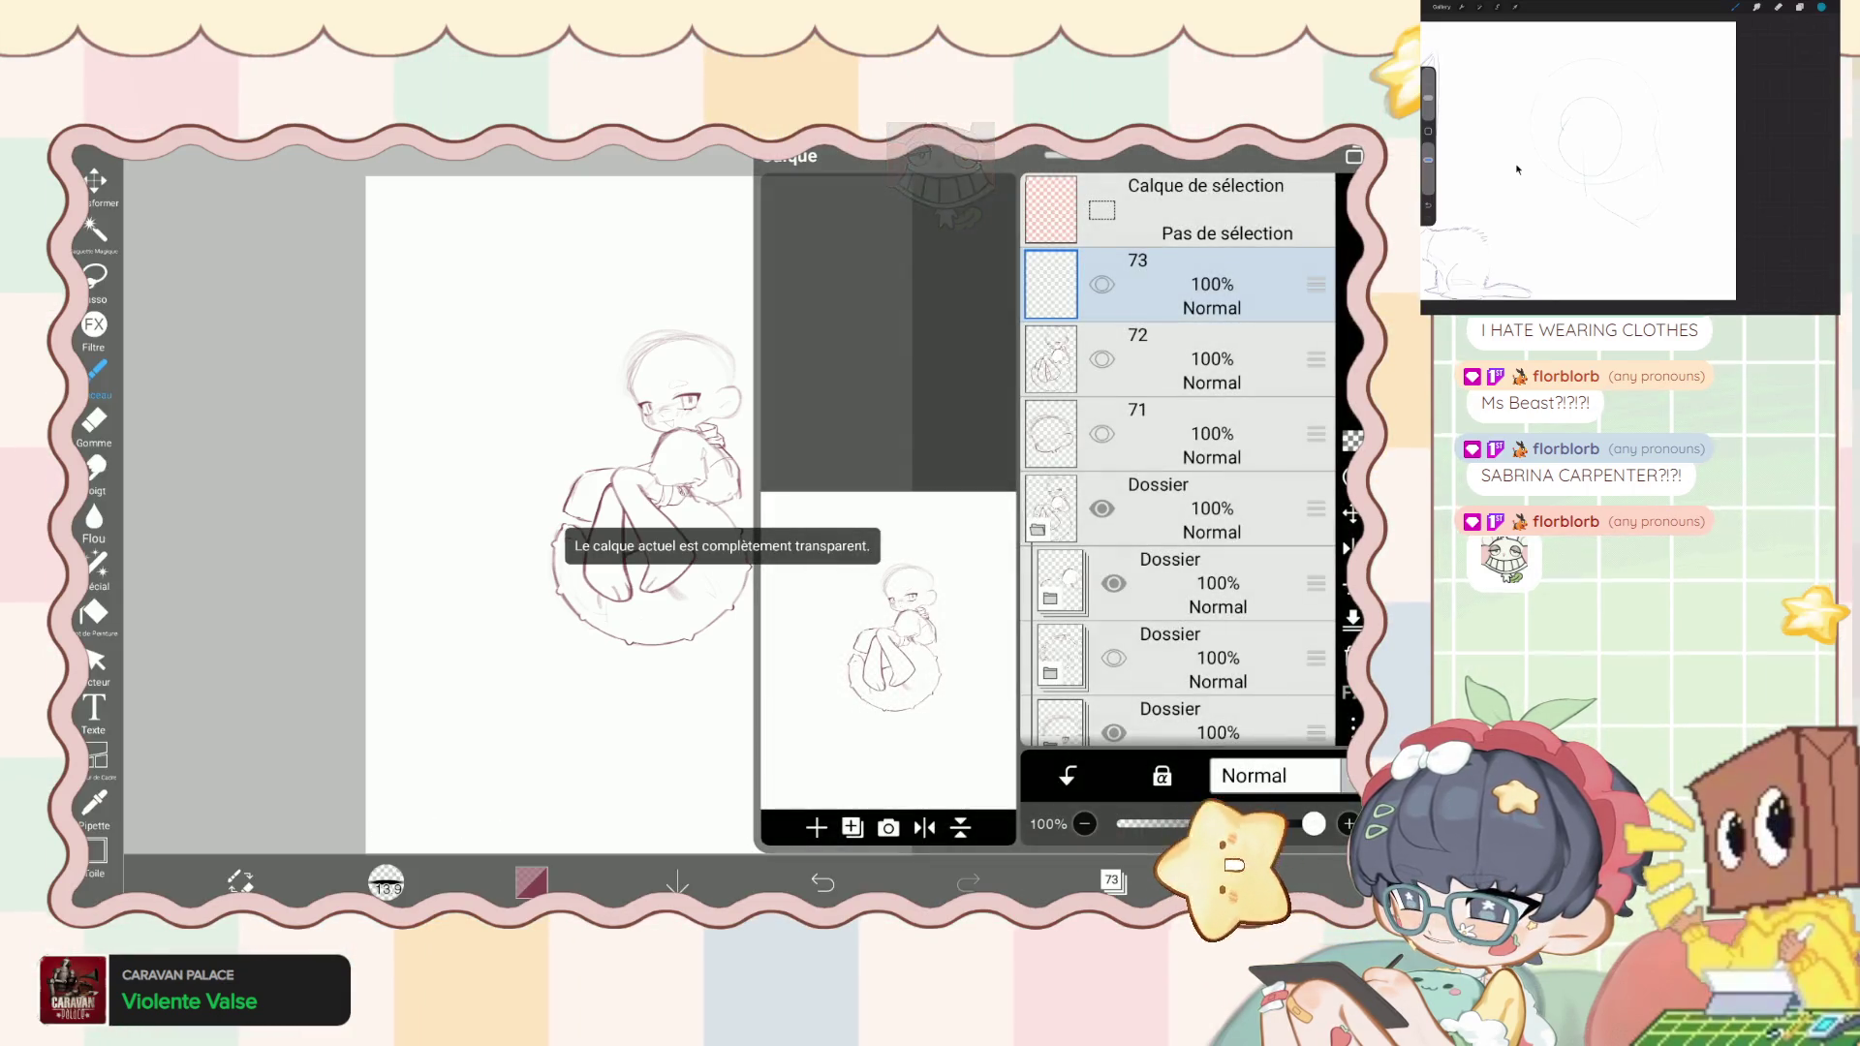
{"action": "key", "text": "Delete"}
{"action": "key", "text": "Delete"}
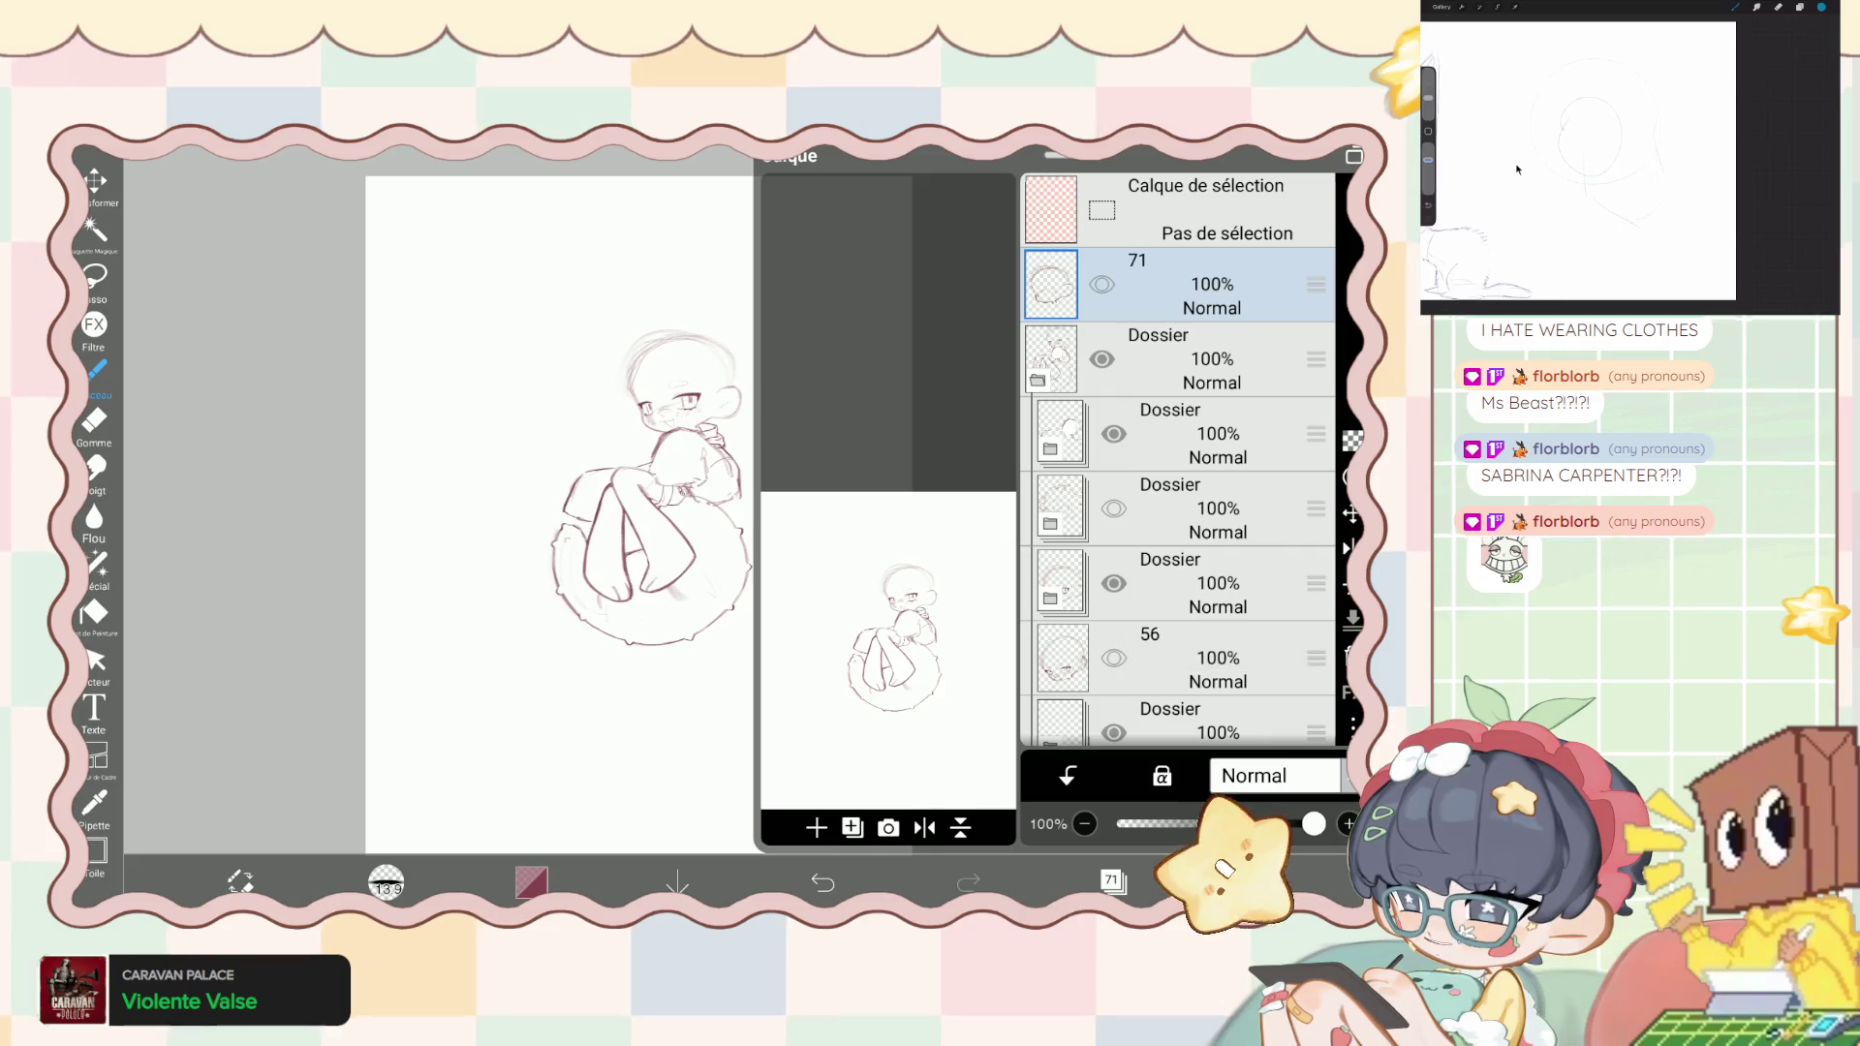
{"action": "key", "text": "ctrl+z"}
{"action": "key", "text": "Delete"}
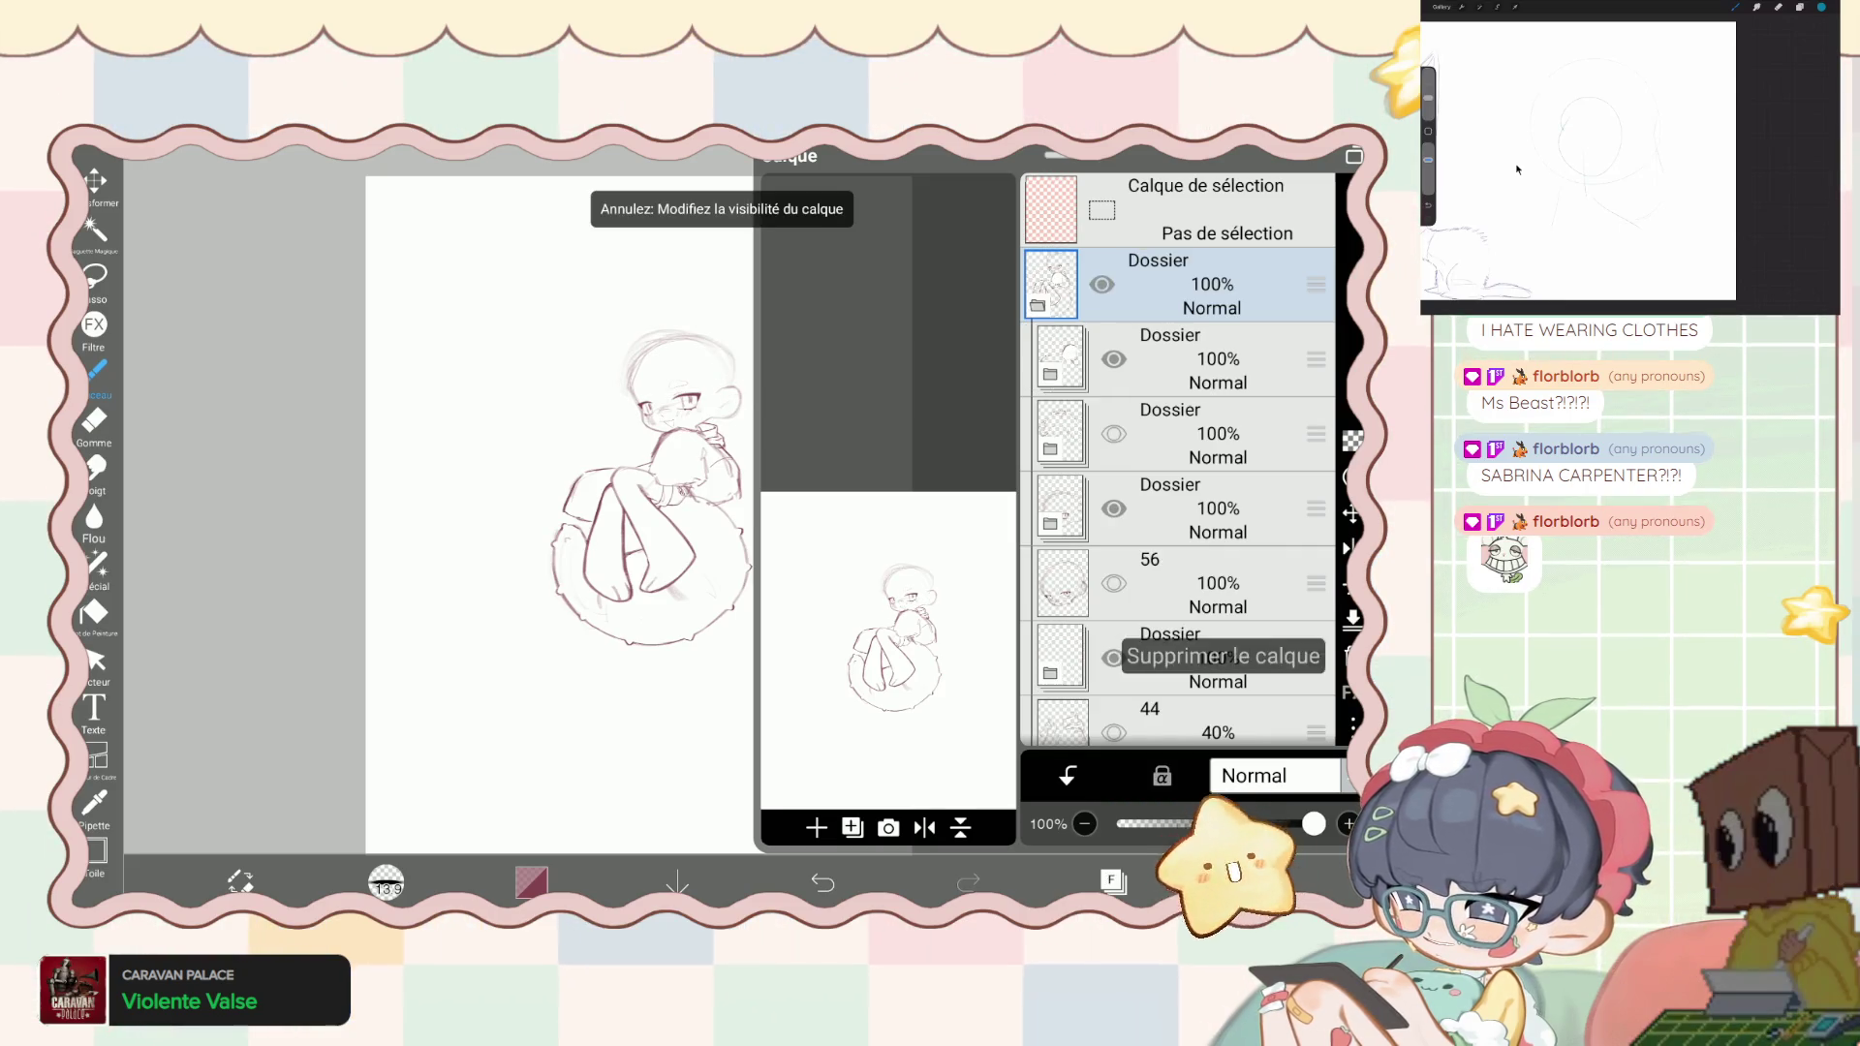
- Check the third head folder's hair lines, then reveal and delete layer 56 with the stray head
{"action": "left_click", "coordinate": [1114, 433]}
{"action": "left_click", "coordinate": [1218, 433]}
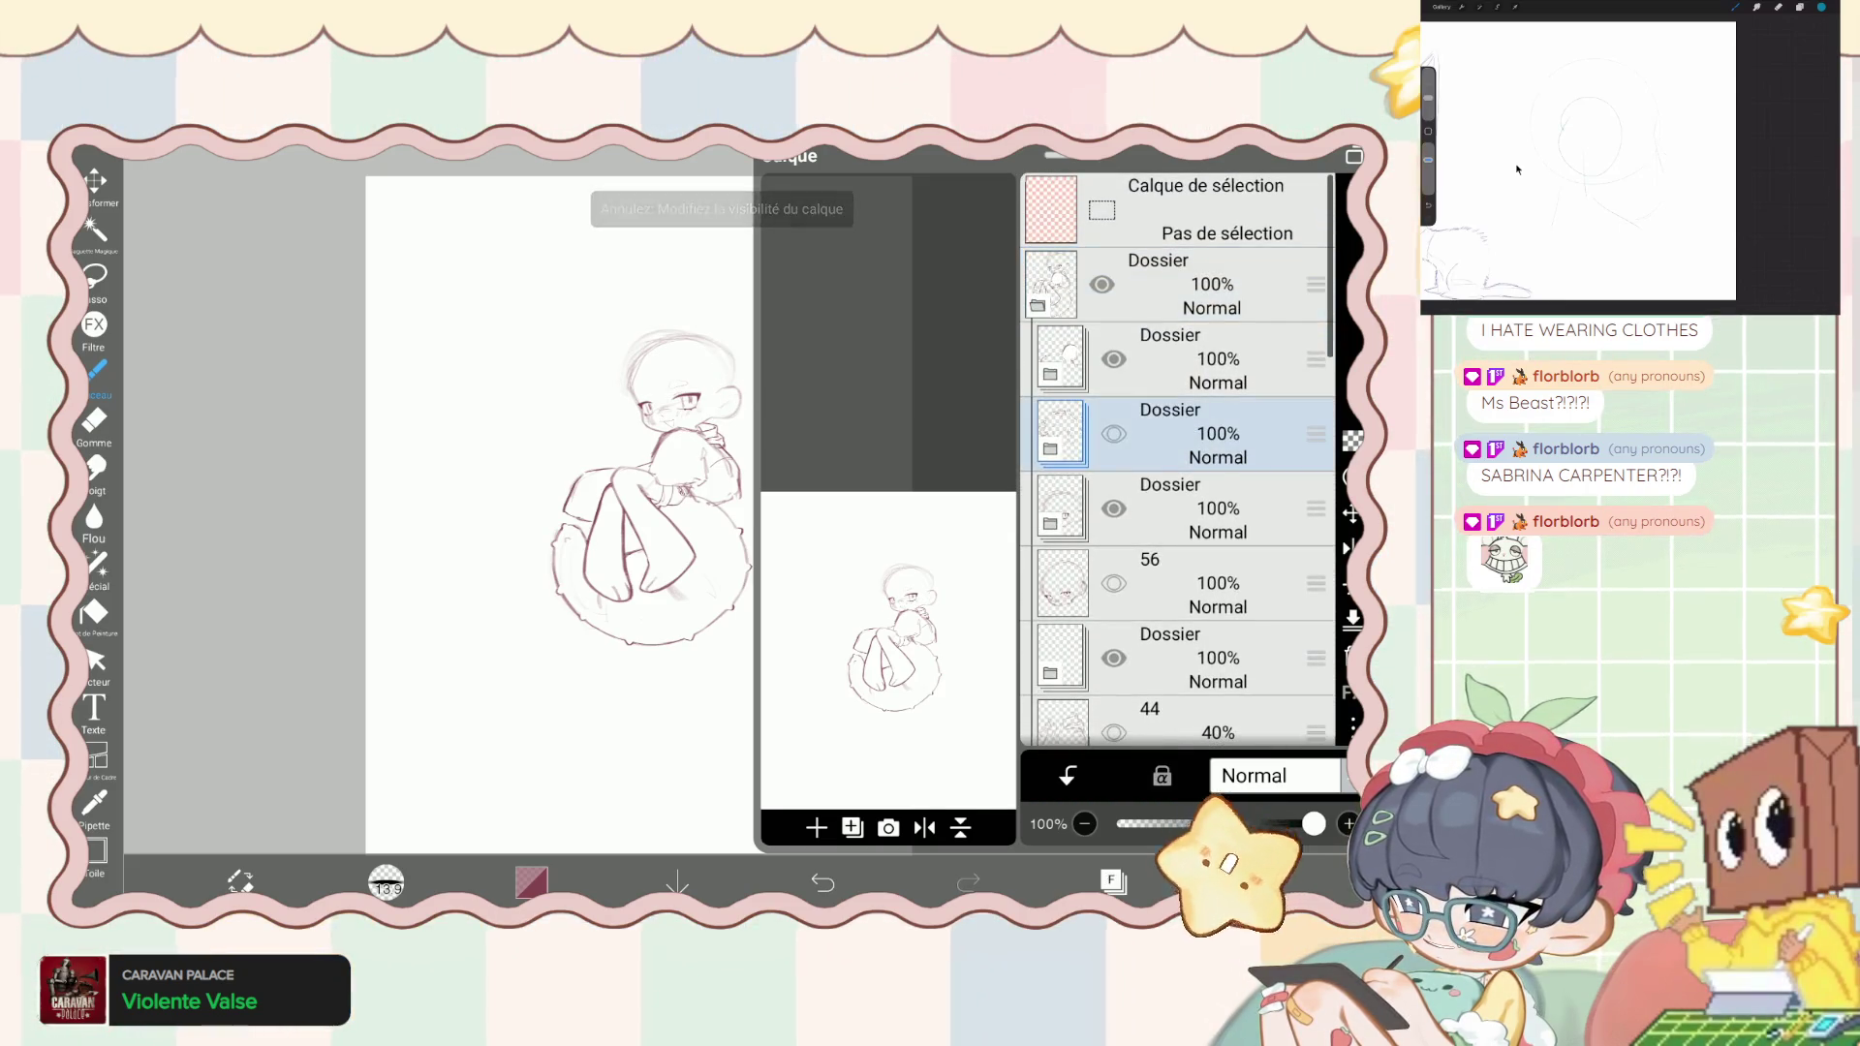
{"action": "left_click", "coordinate": [1114, 433]}
{"action": "scroll", "coordinate": [1177, 460], "scroll_direction": "down", "scroll_amount": 1}
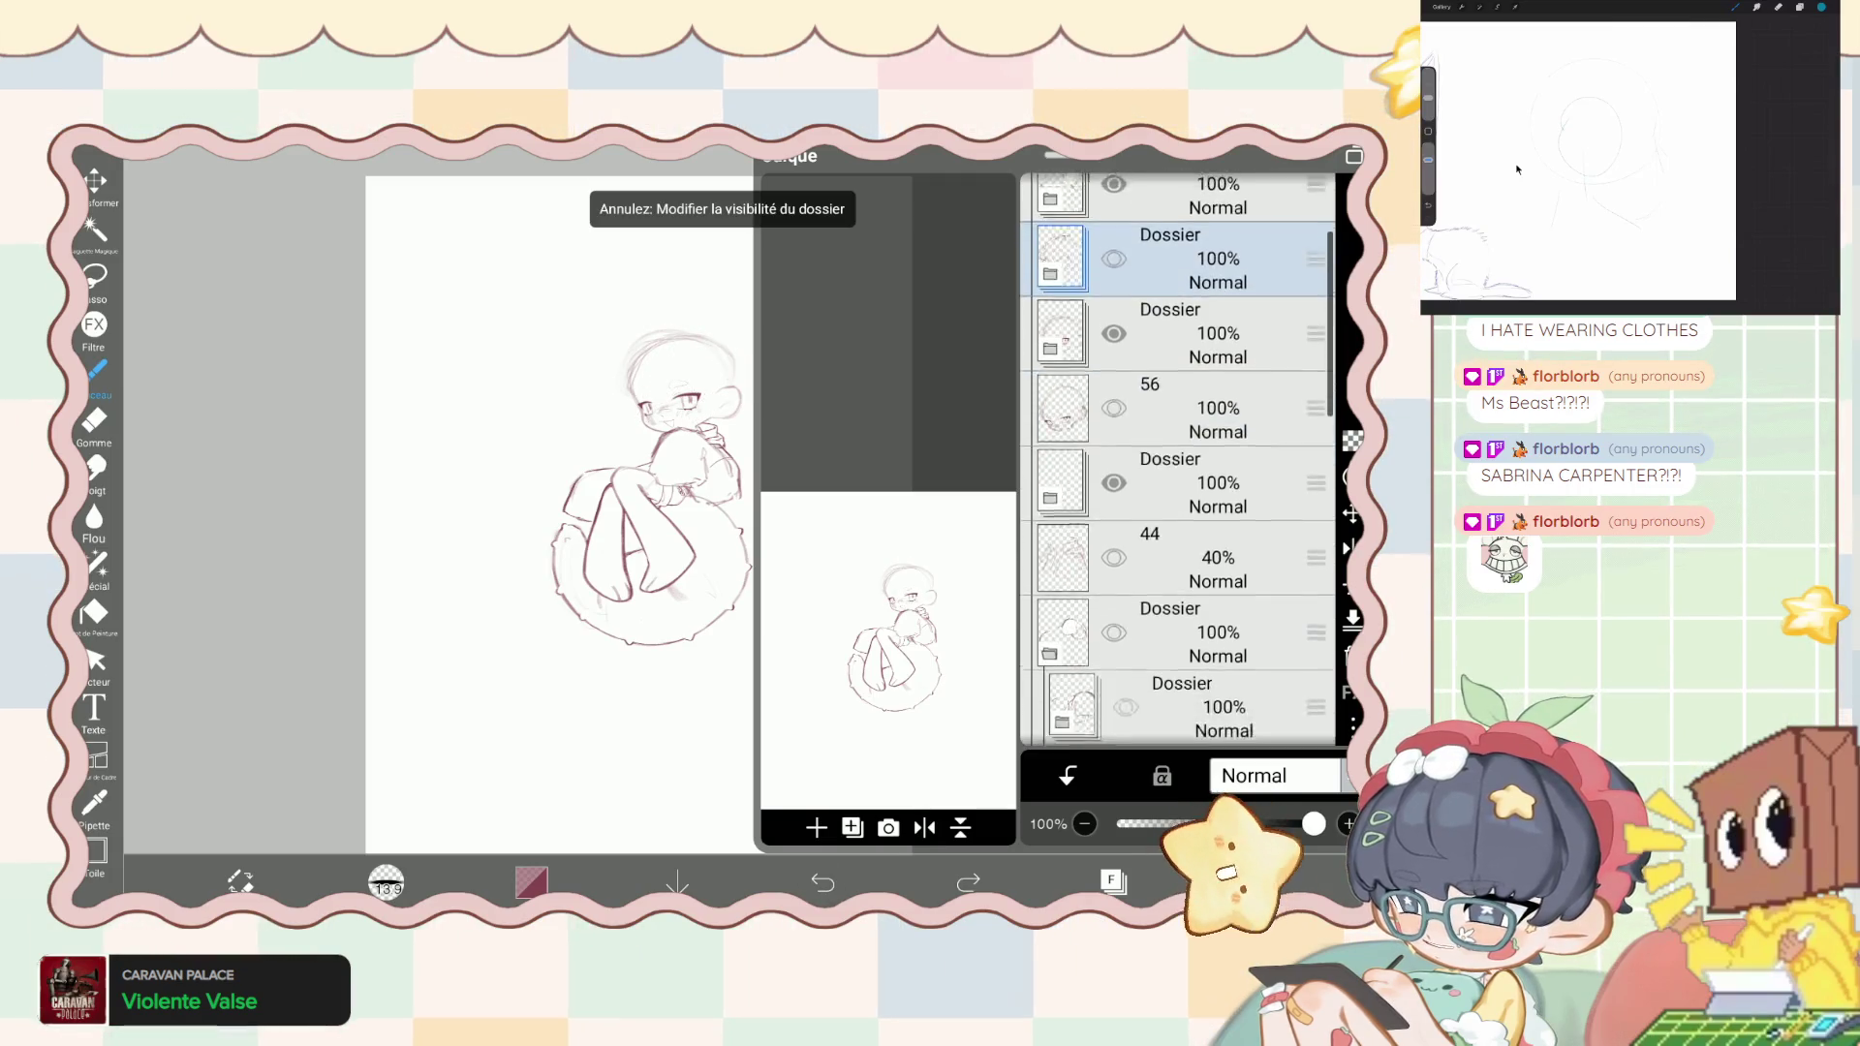
{"action": "left_click", "coordinate": [1218, 502]}
{"action": "left_click", "coordinate": [1114, 502]}
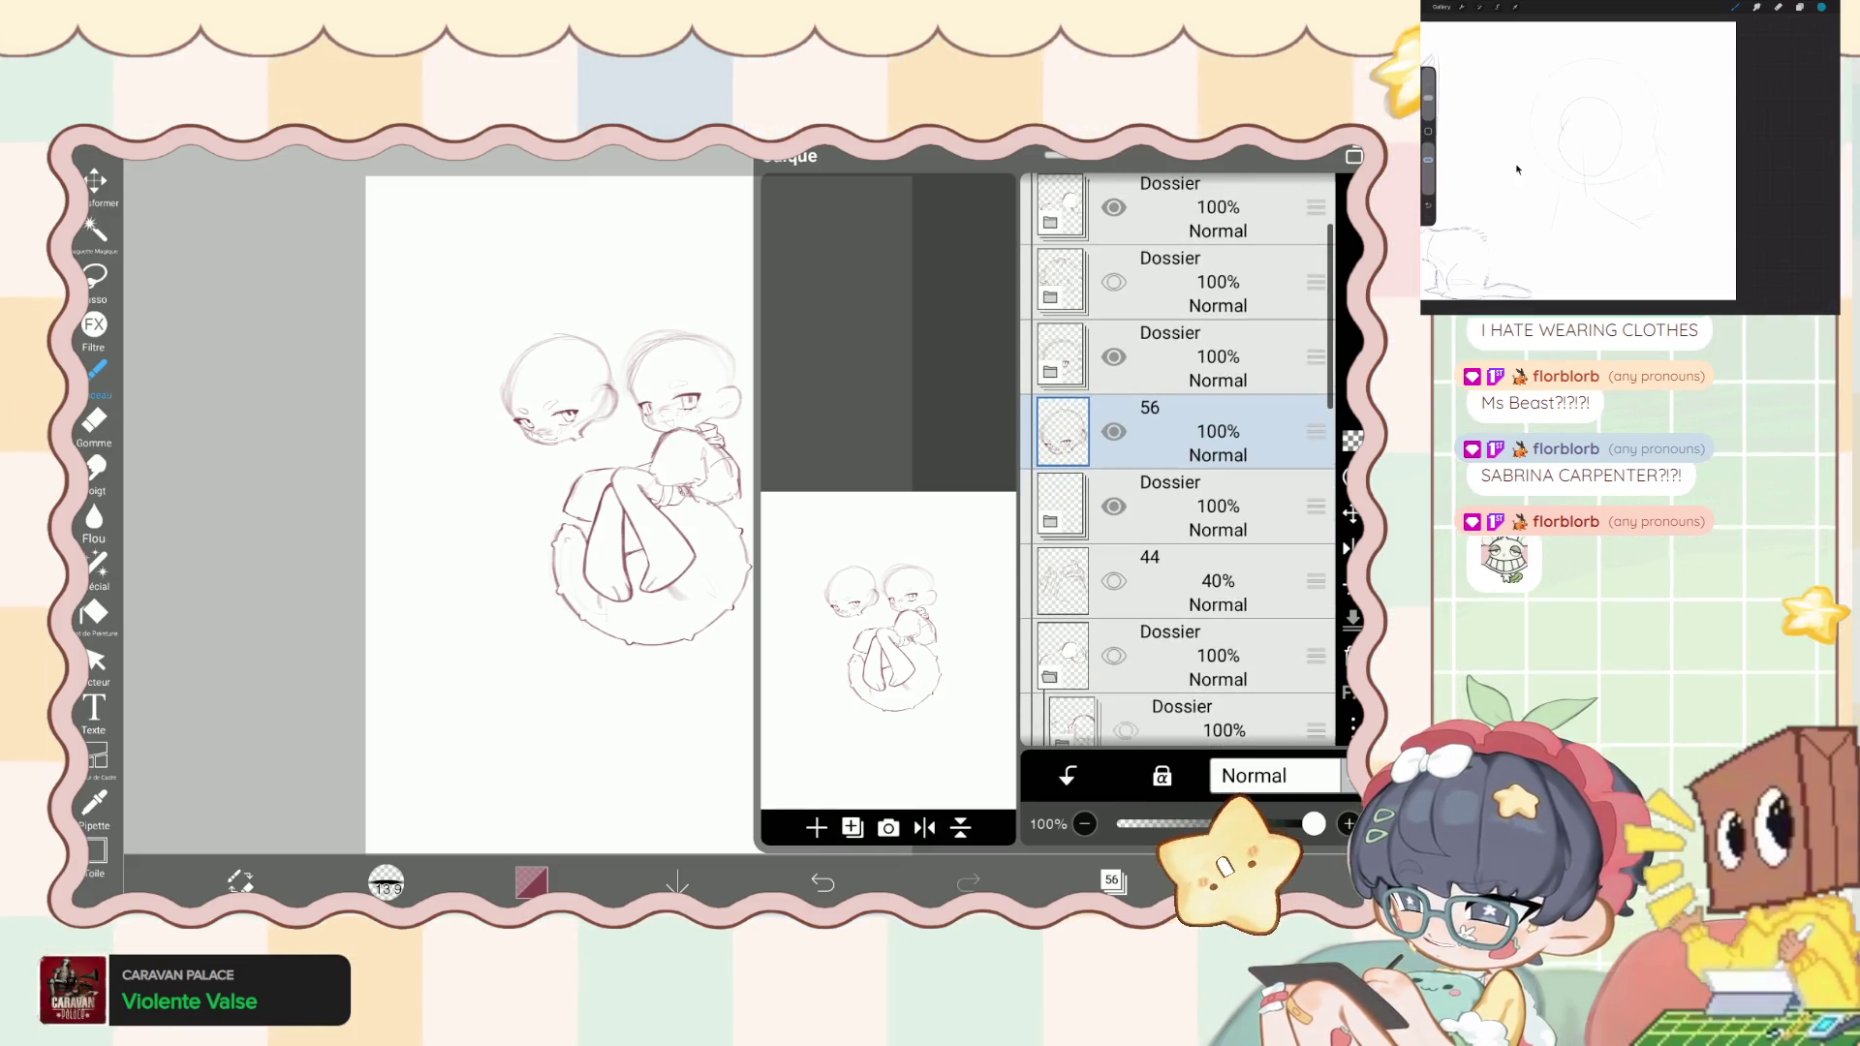
{"action": "key", "text": "Delete"}
- Hide the remaining head sketch folders, undoing an accidental layer 45 reveal, and collapse them
{"action": "scroll", "coordinate": [1177, 460], "scroll_direction": "down", "scroll_amount": 2}
{"action": "scroll", "coordinate": [1177, 460], "scroll_direction": "up", "scroll_amount": 3}
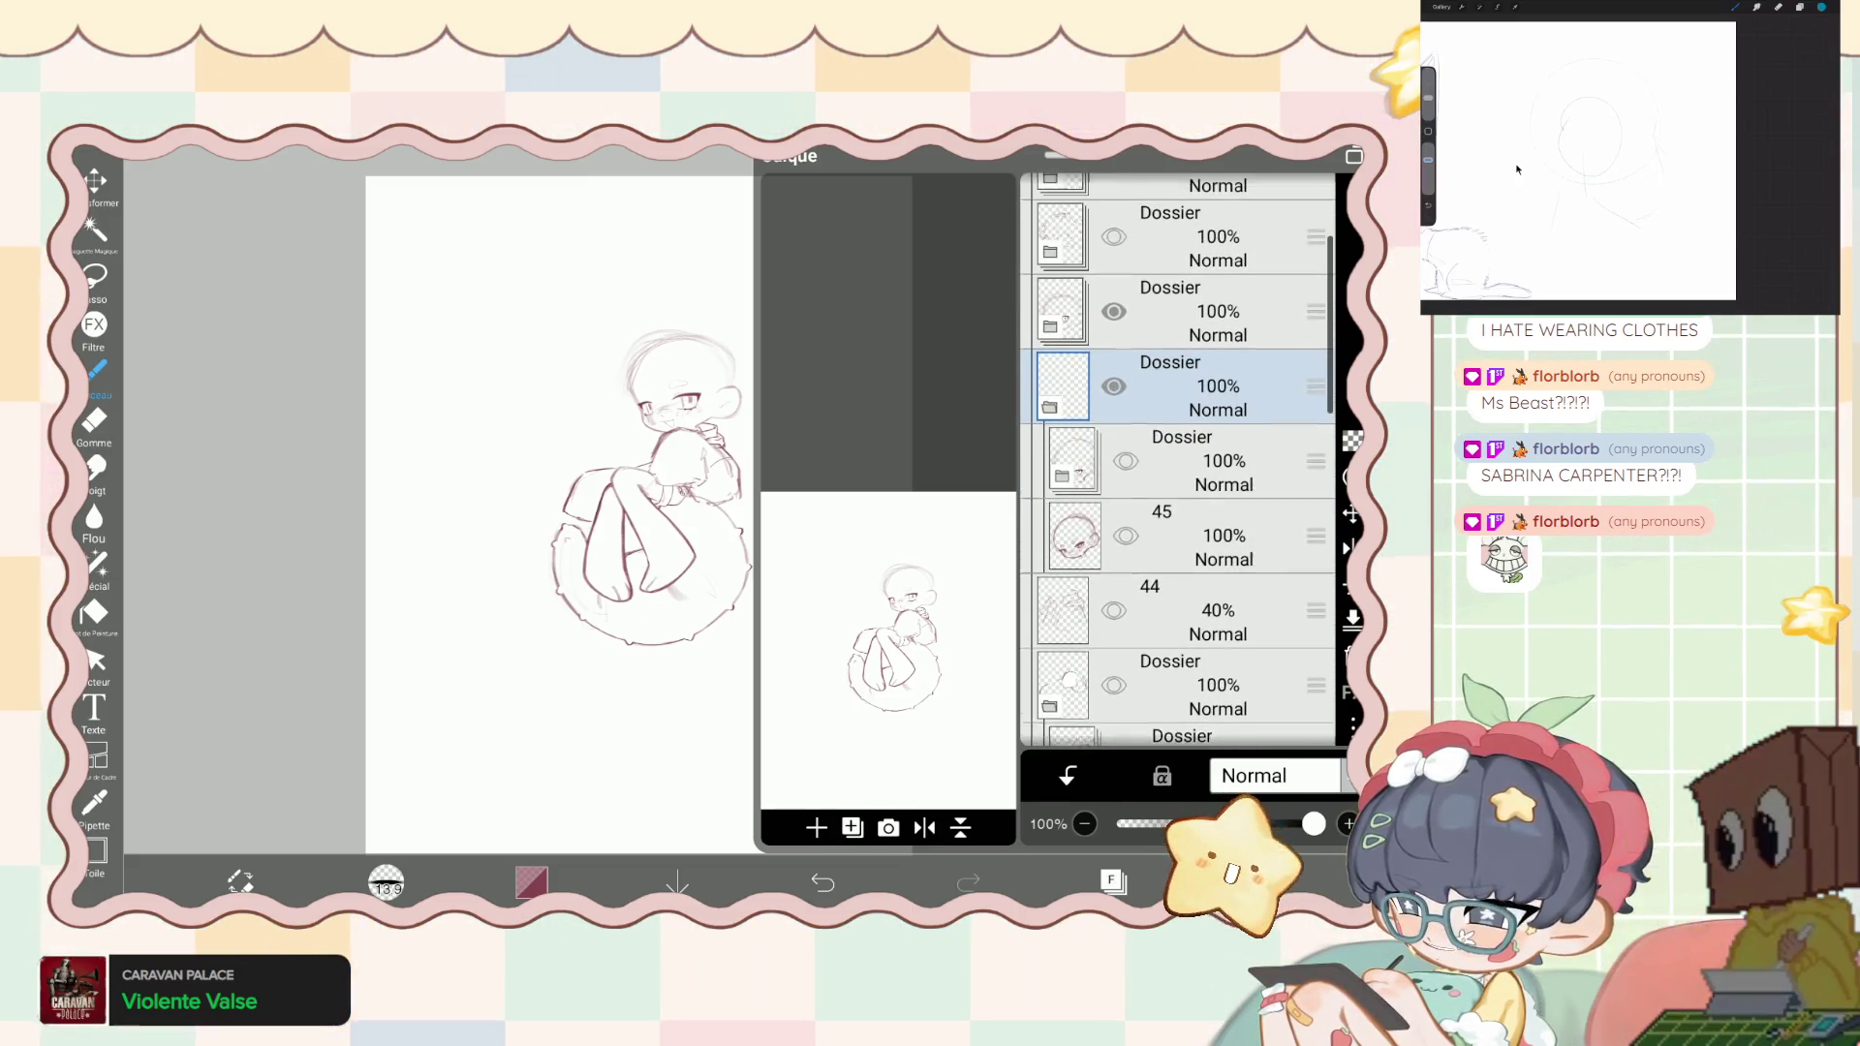
{"action": "left_click", "coordinate": [1114, 432]}
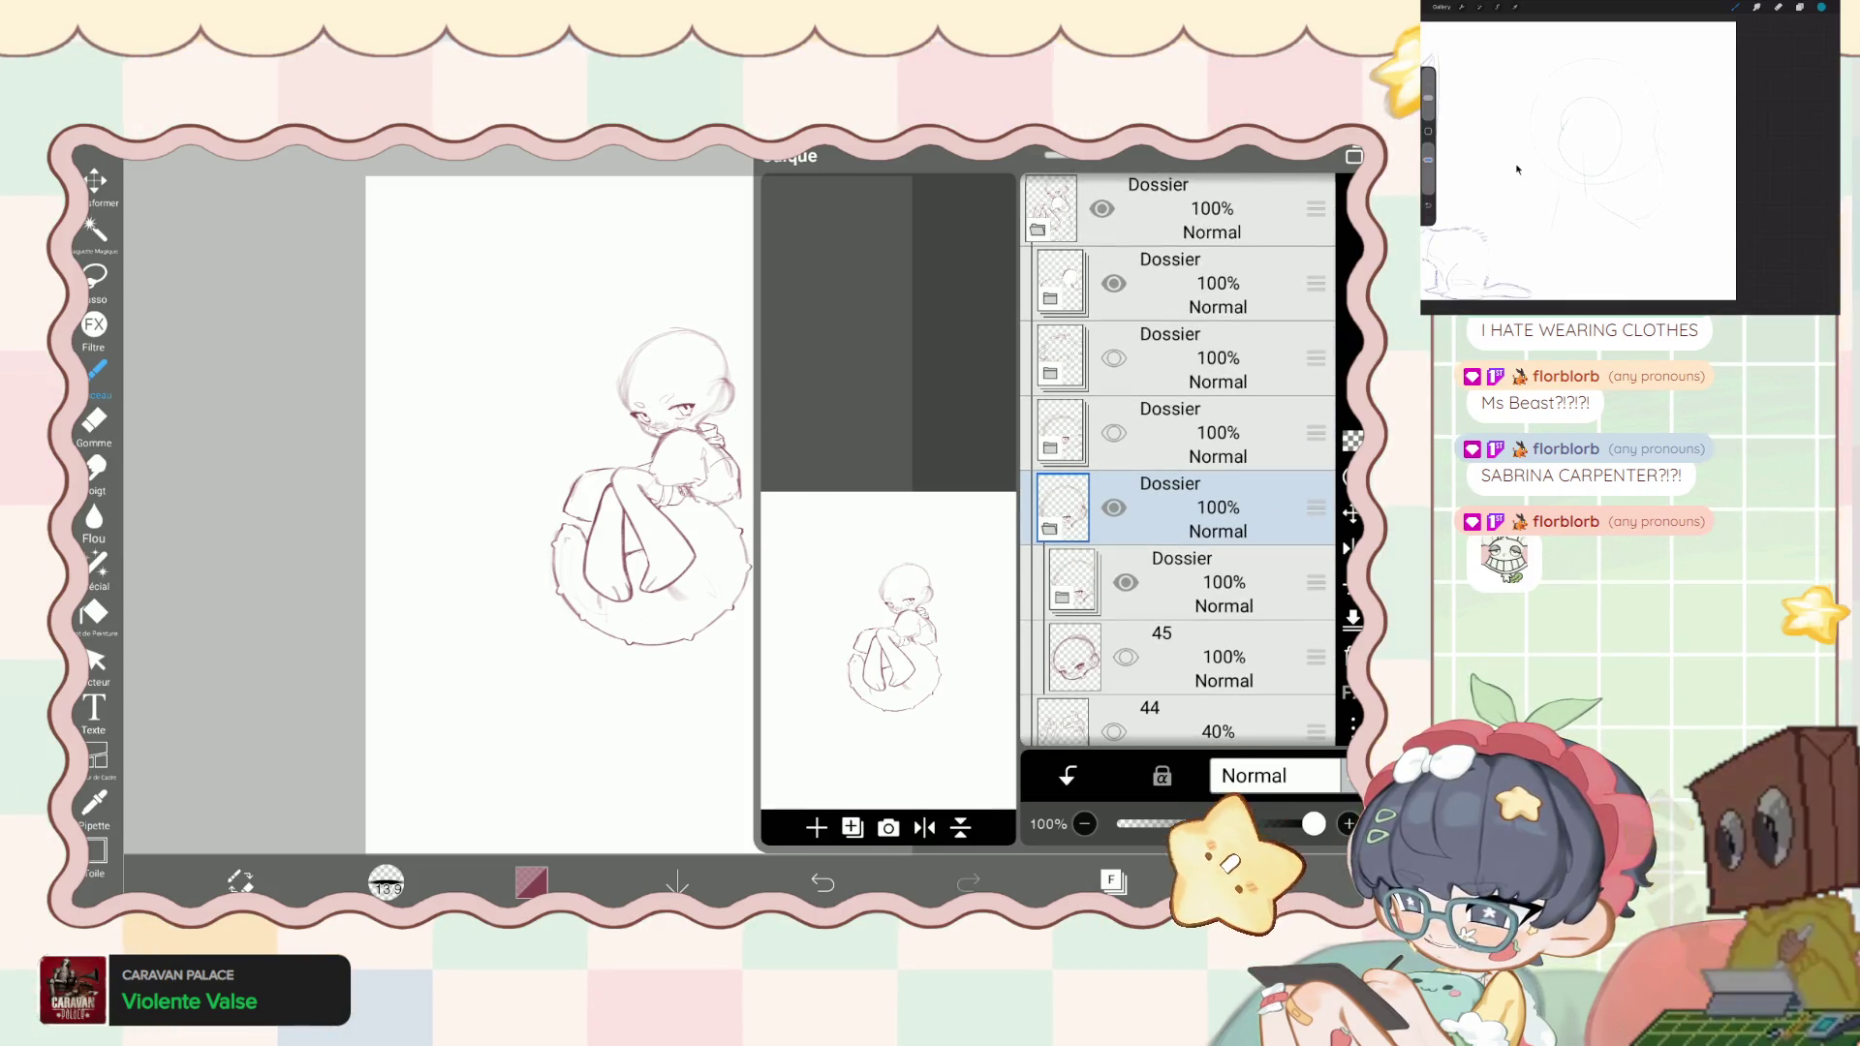
{"action": "scroll", "coordinate": [1177, 460], "scroll_direction": "down", "scroll_amount": 1}
{"action": "left_click", "coordinate": [1126, 609]}
{"action": "left_click", "coordinate": [1126, 535]}
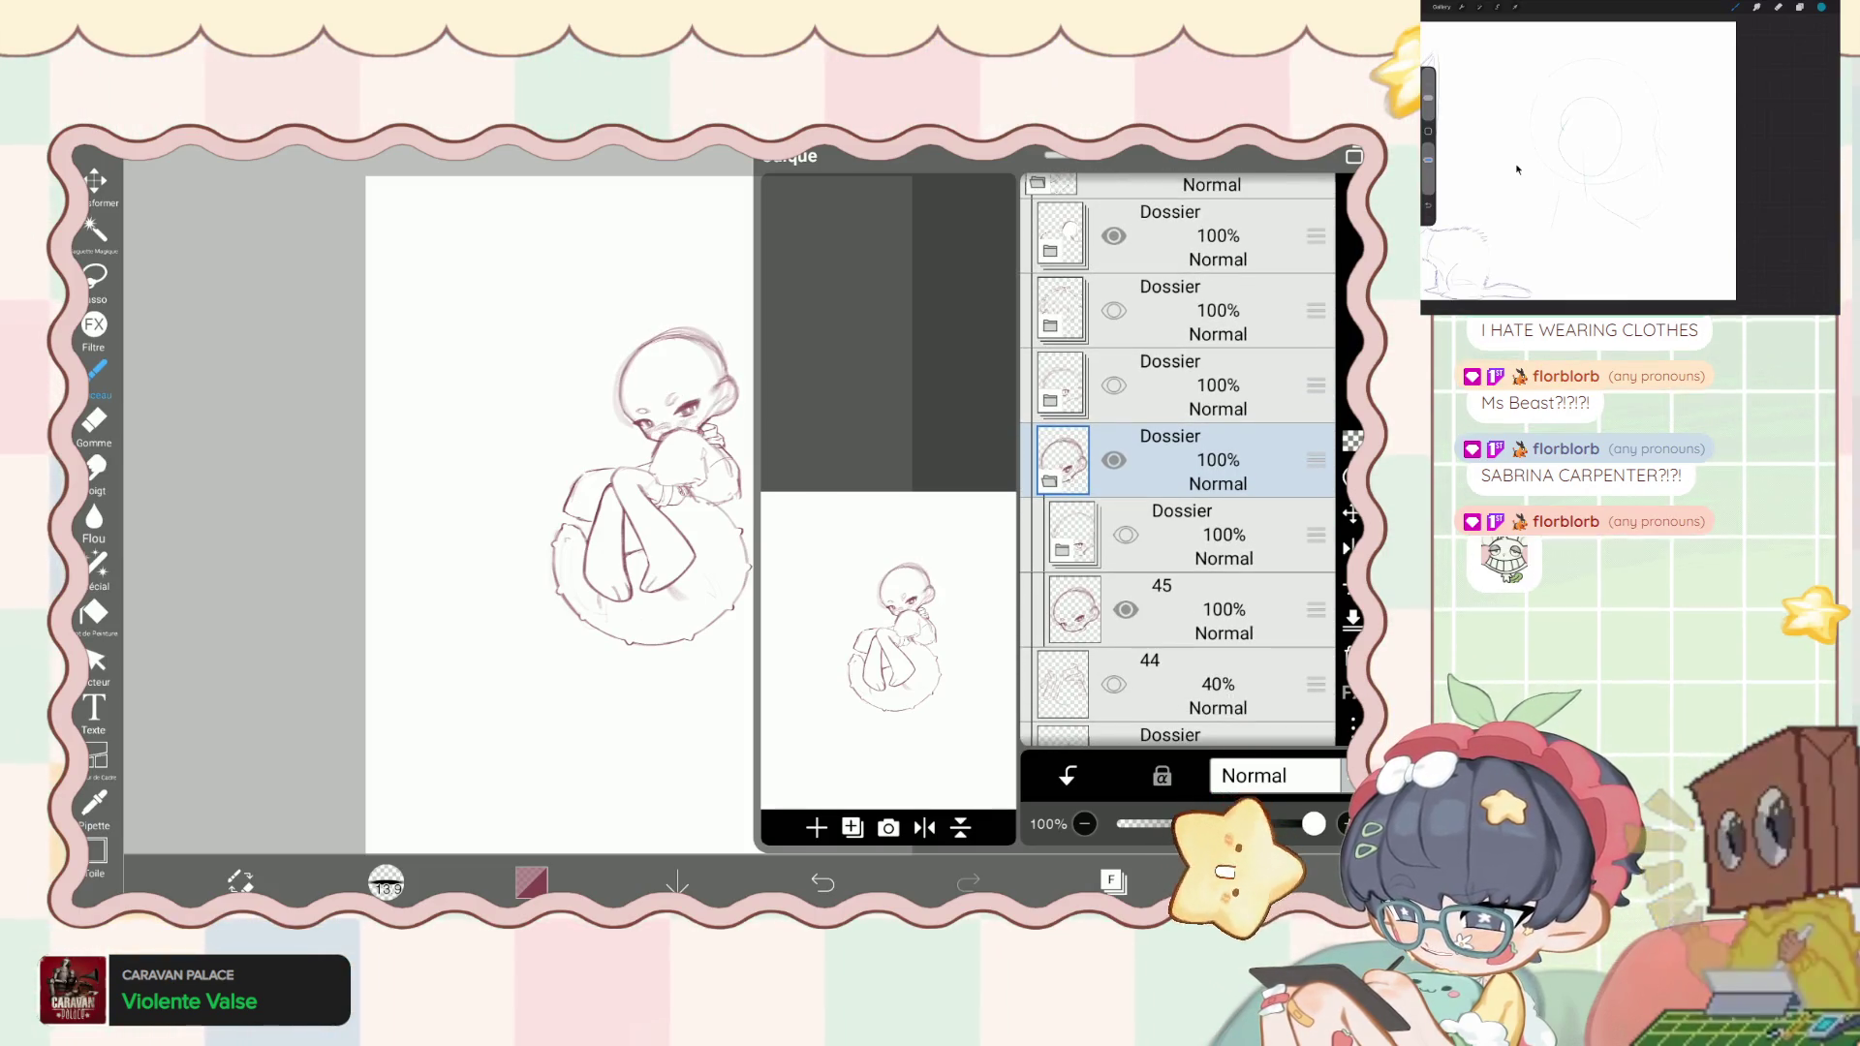
{"action": "key", "text": "ctrl+z"}
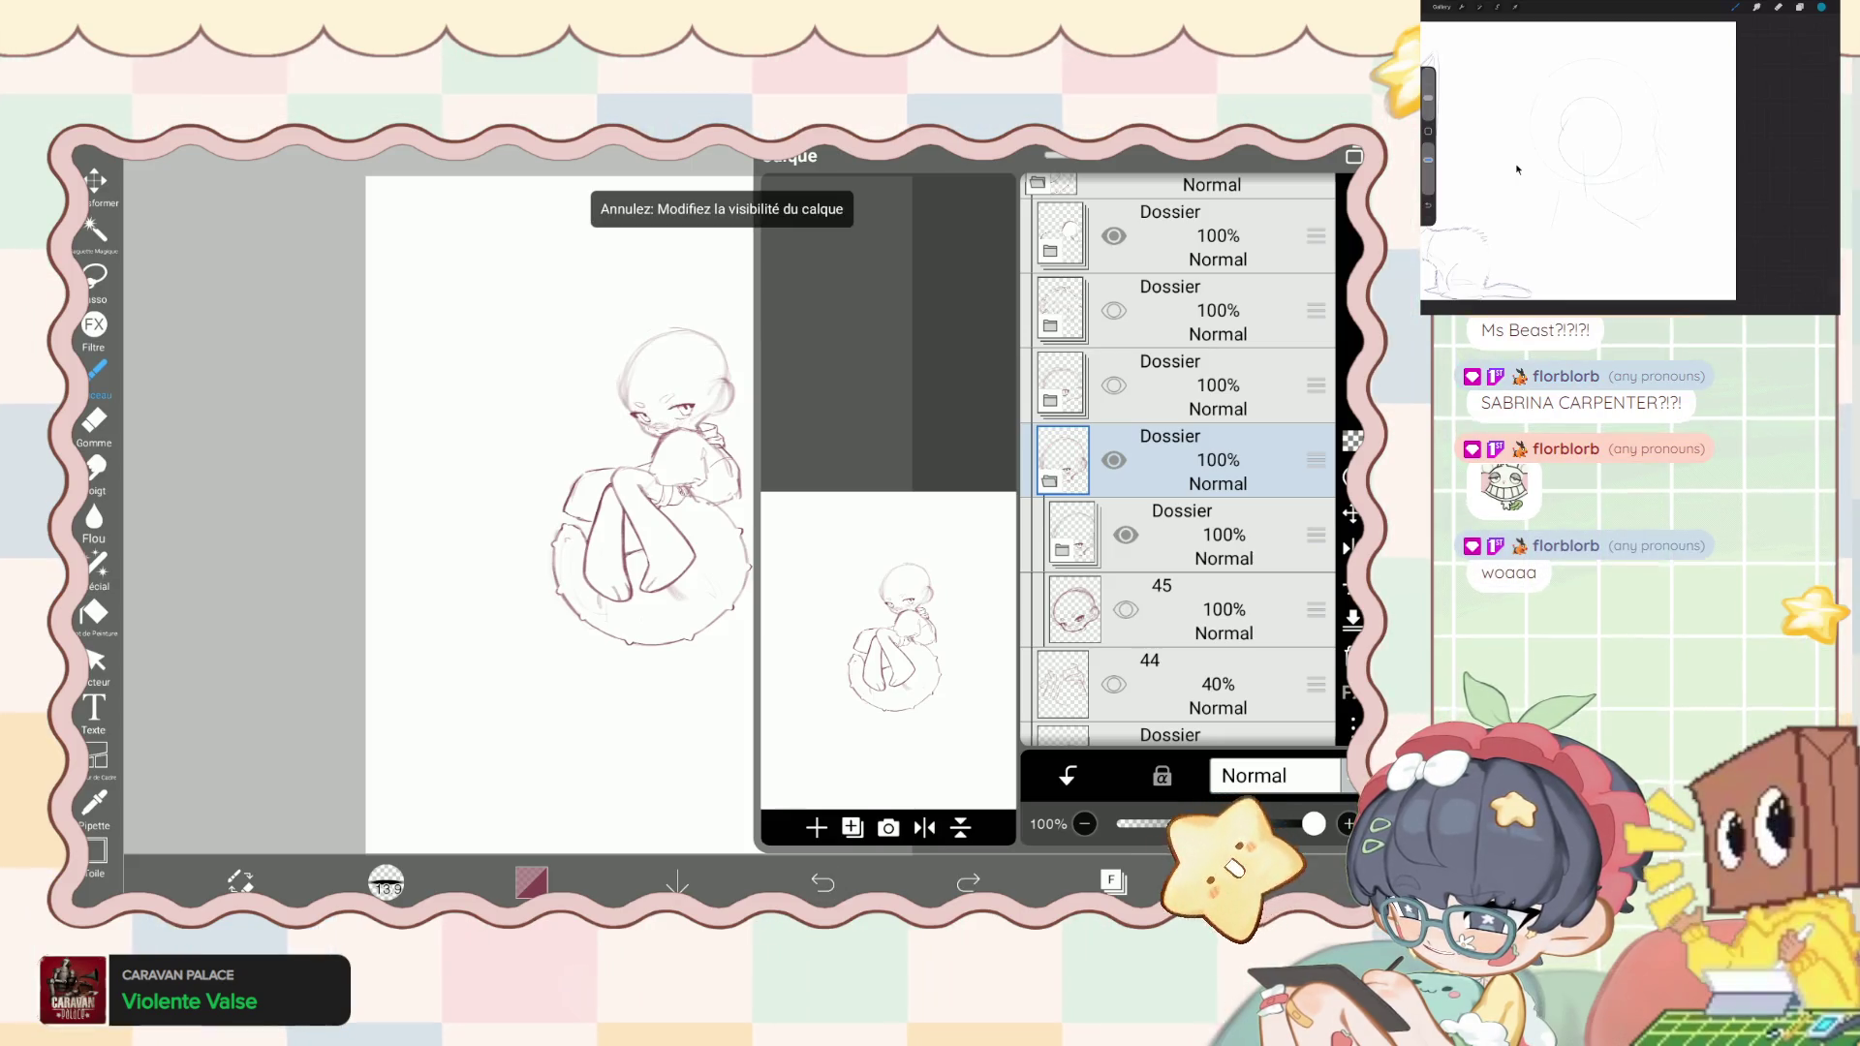
{"action": "left_click", "coordinate": [1049, 482]}
{"action": "left_click", "coordinate": [1114, 458]}
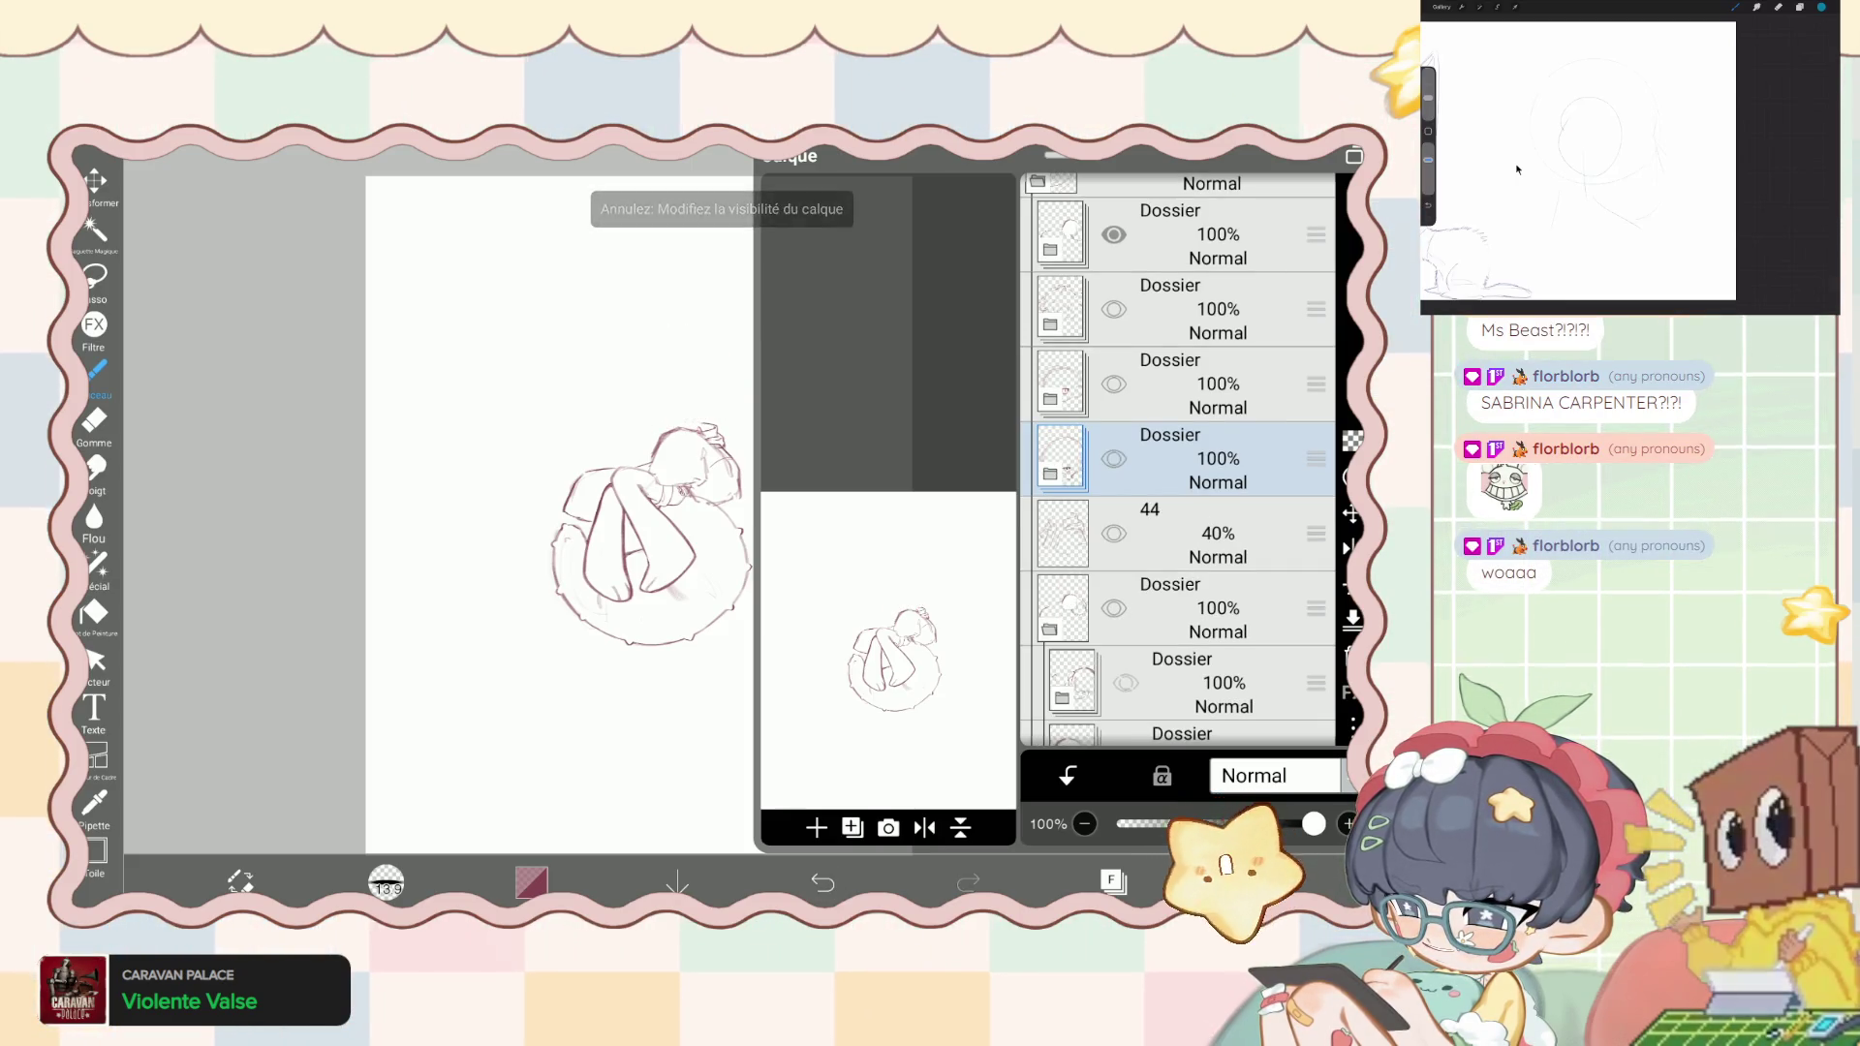
{"action": "scroll", "coordinate": [1177, 461], "scroll_direction": "down", "scroll_amount": 2}
{"action": "scroll", "coordinate": [1177, 460], "scroll_direction": "down", "scroll_amount": 2}
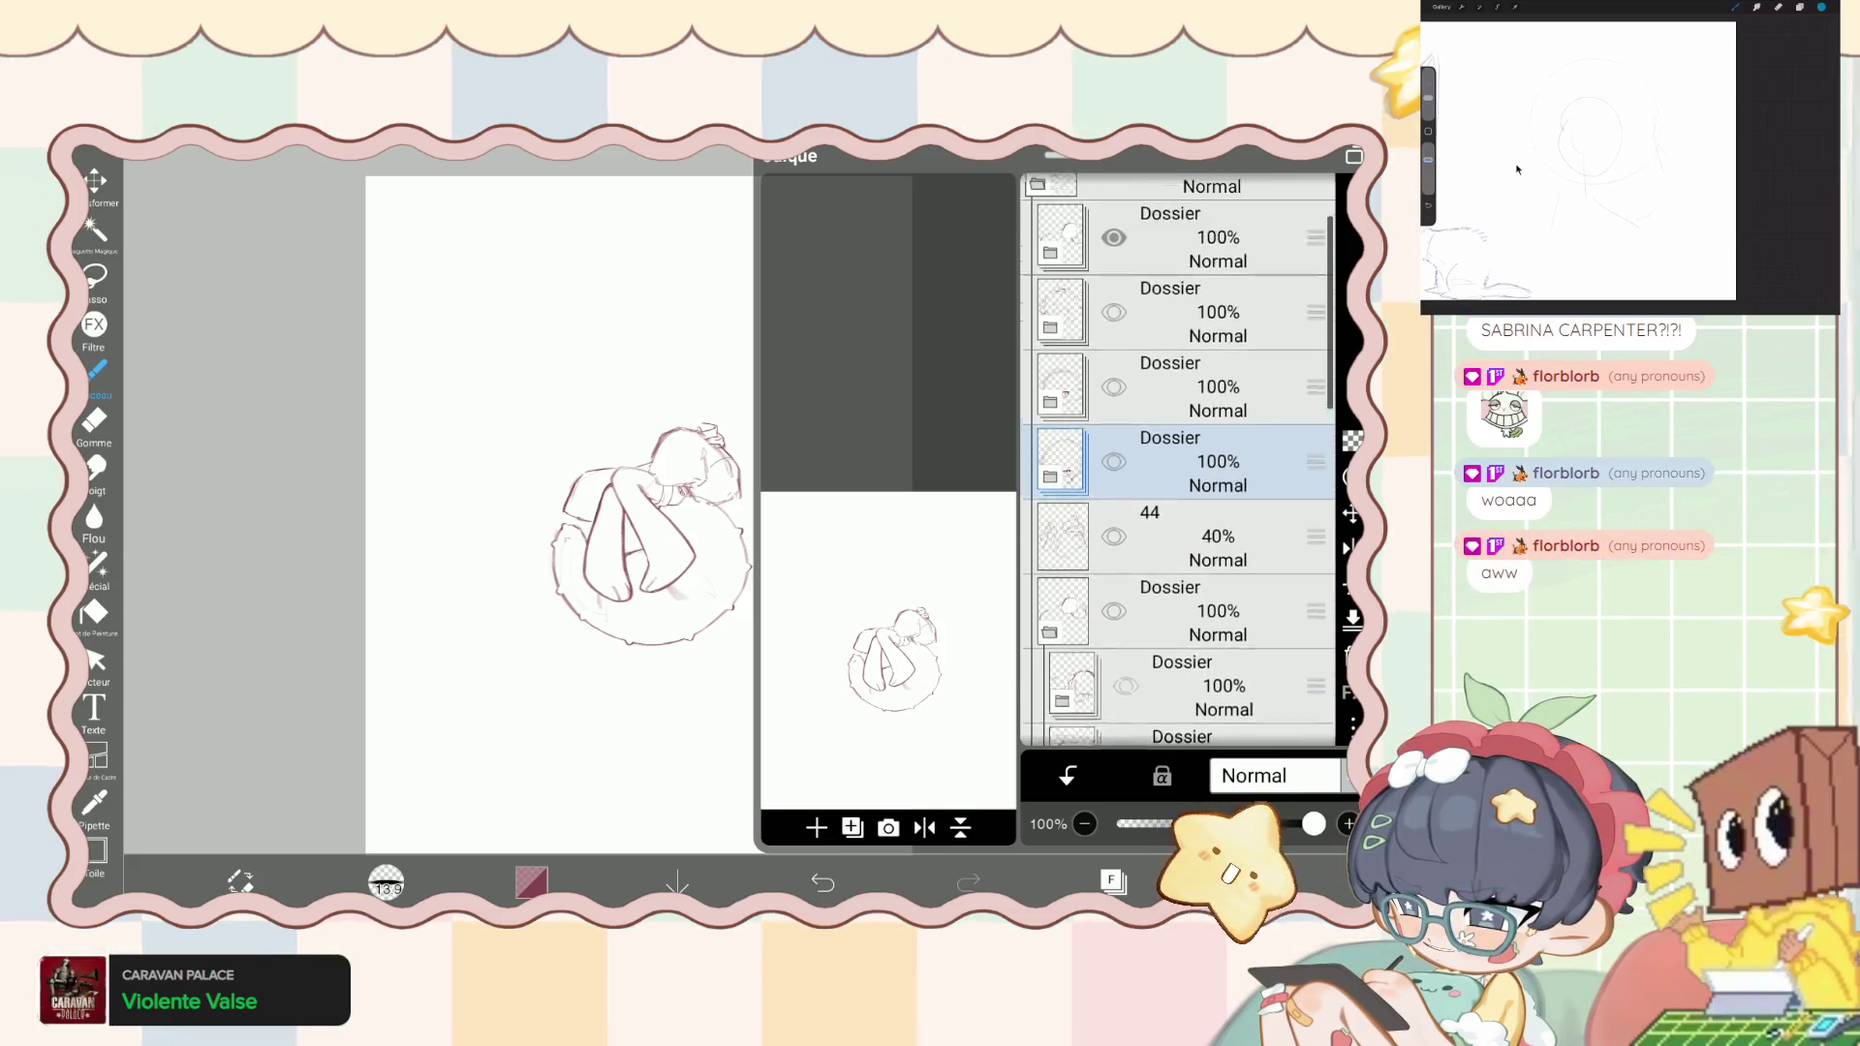
{"action": "scroll", "coordinate": [1176, 460], "scroll_direction": "up", "scroll_amount": 1}
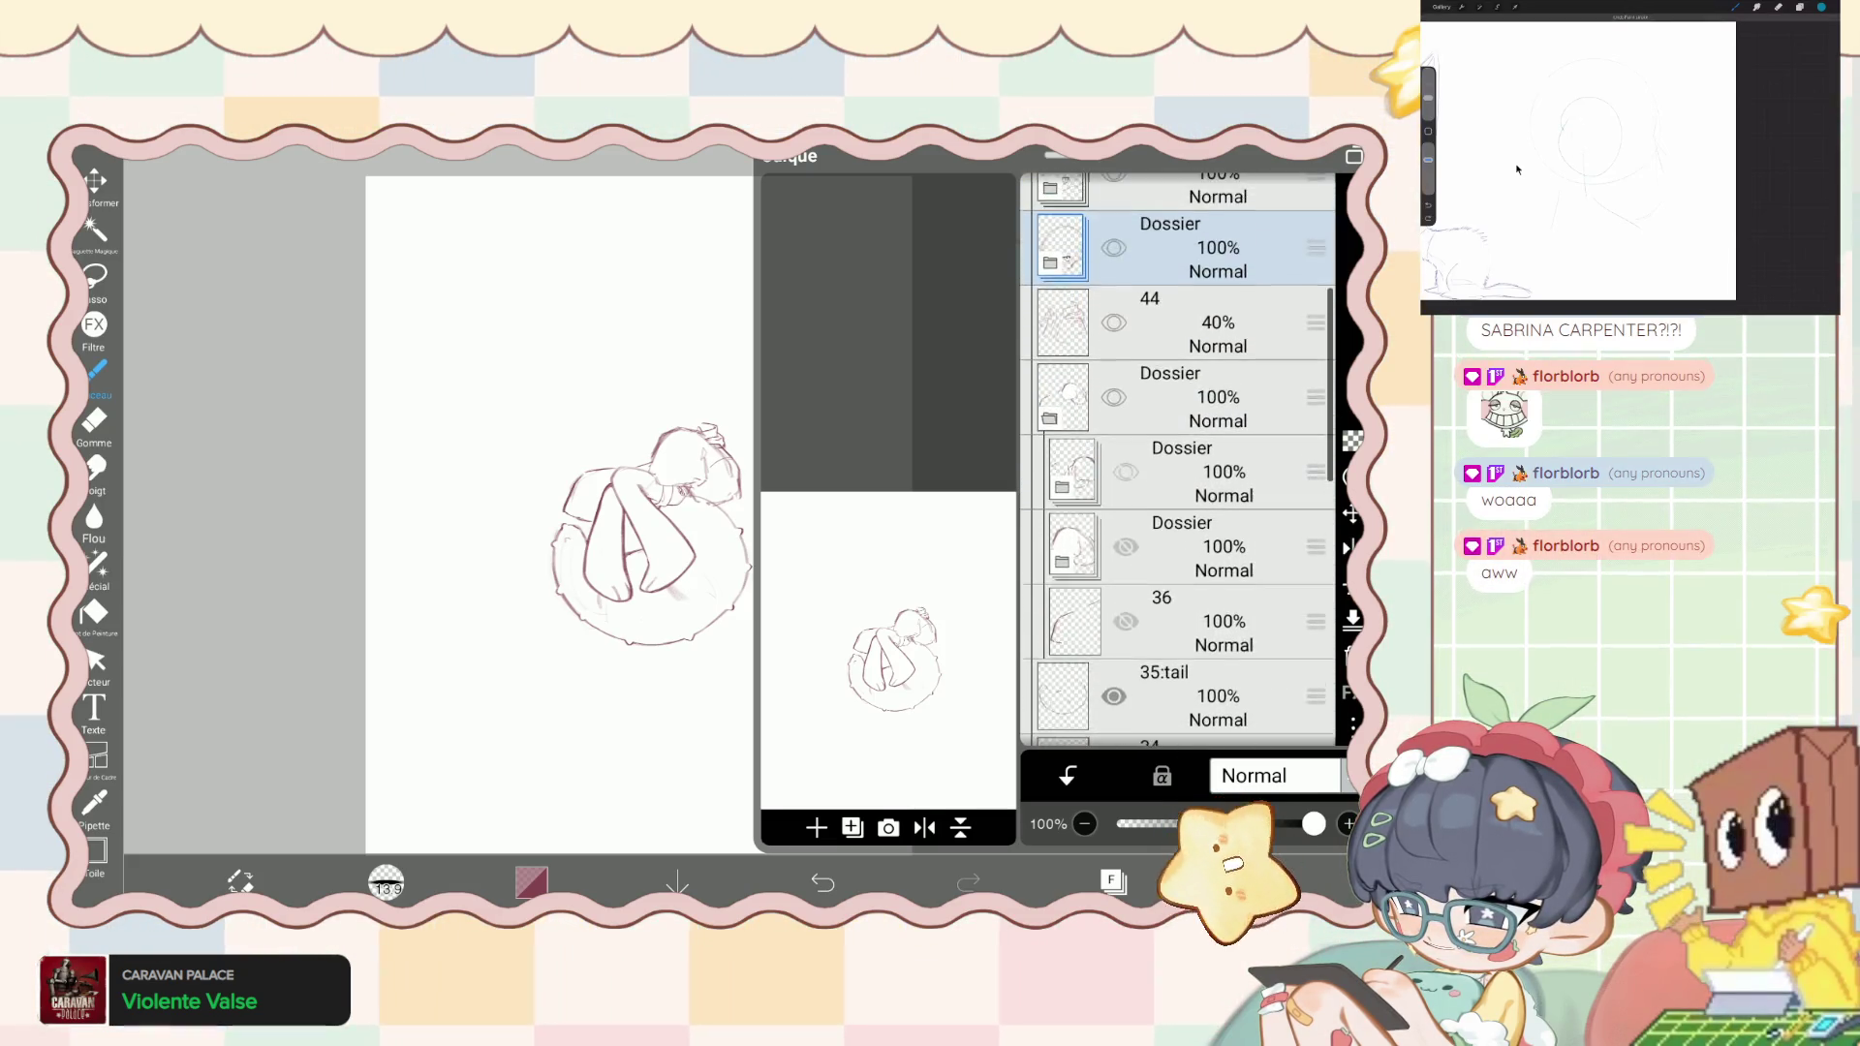
- Undo the change that showed the alternate head sketch
{"action": "scroll", "coordinate": [1177, 460], "scroll_direction": "up", "scroll_amount": 5}
{"action": "scroll", "coordinate": [1177, 460], "scroll_direction": "down", "scroll_amount": 5}
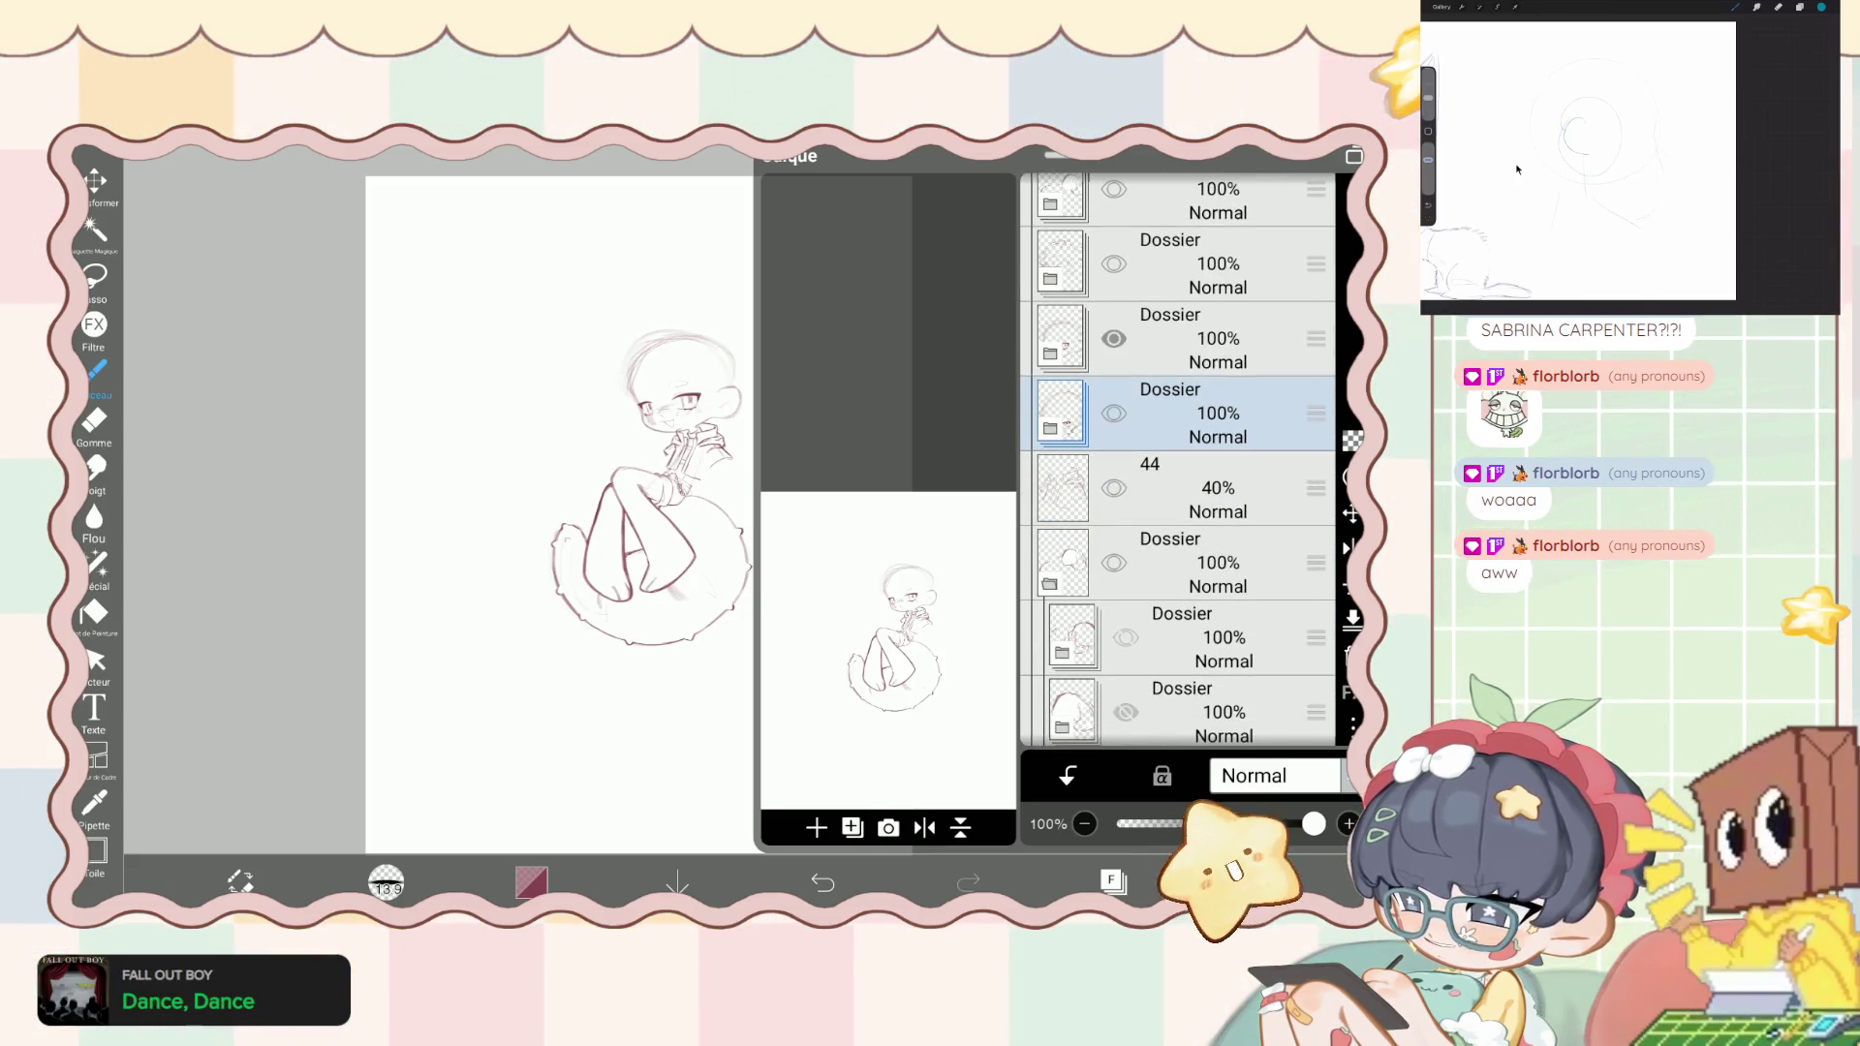
{"action": "key", "text": "ctrl+z"}
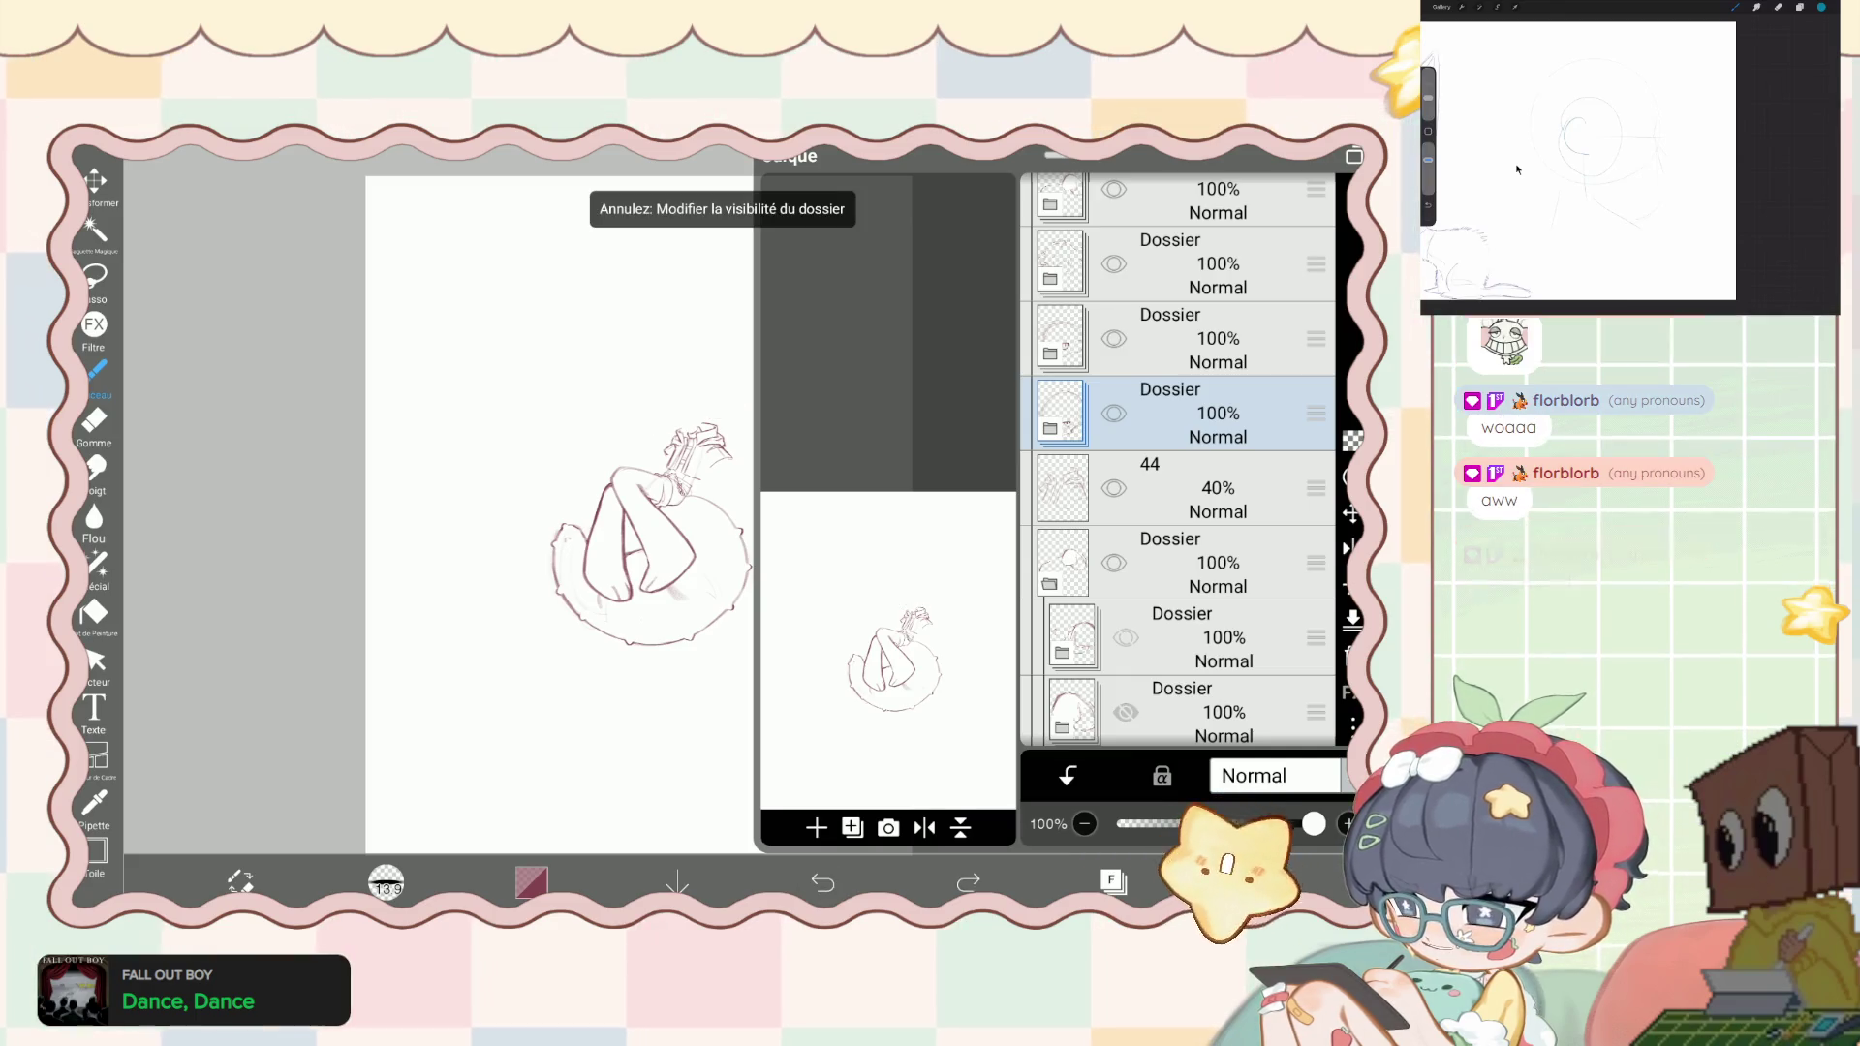
{"action": "scroll", "coordinate": [1177, 460], "scroll_direction": "down", "scroll_amount": 5}
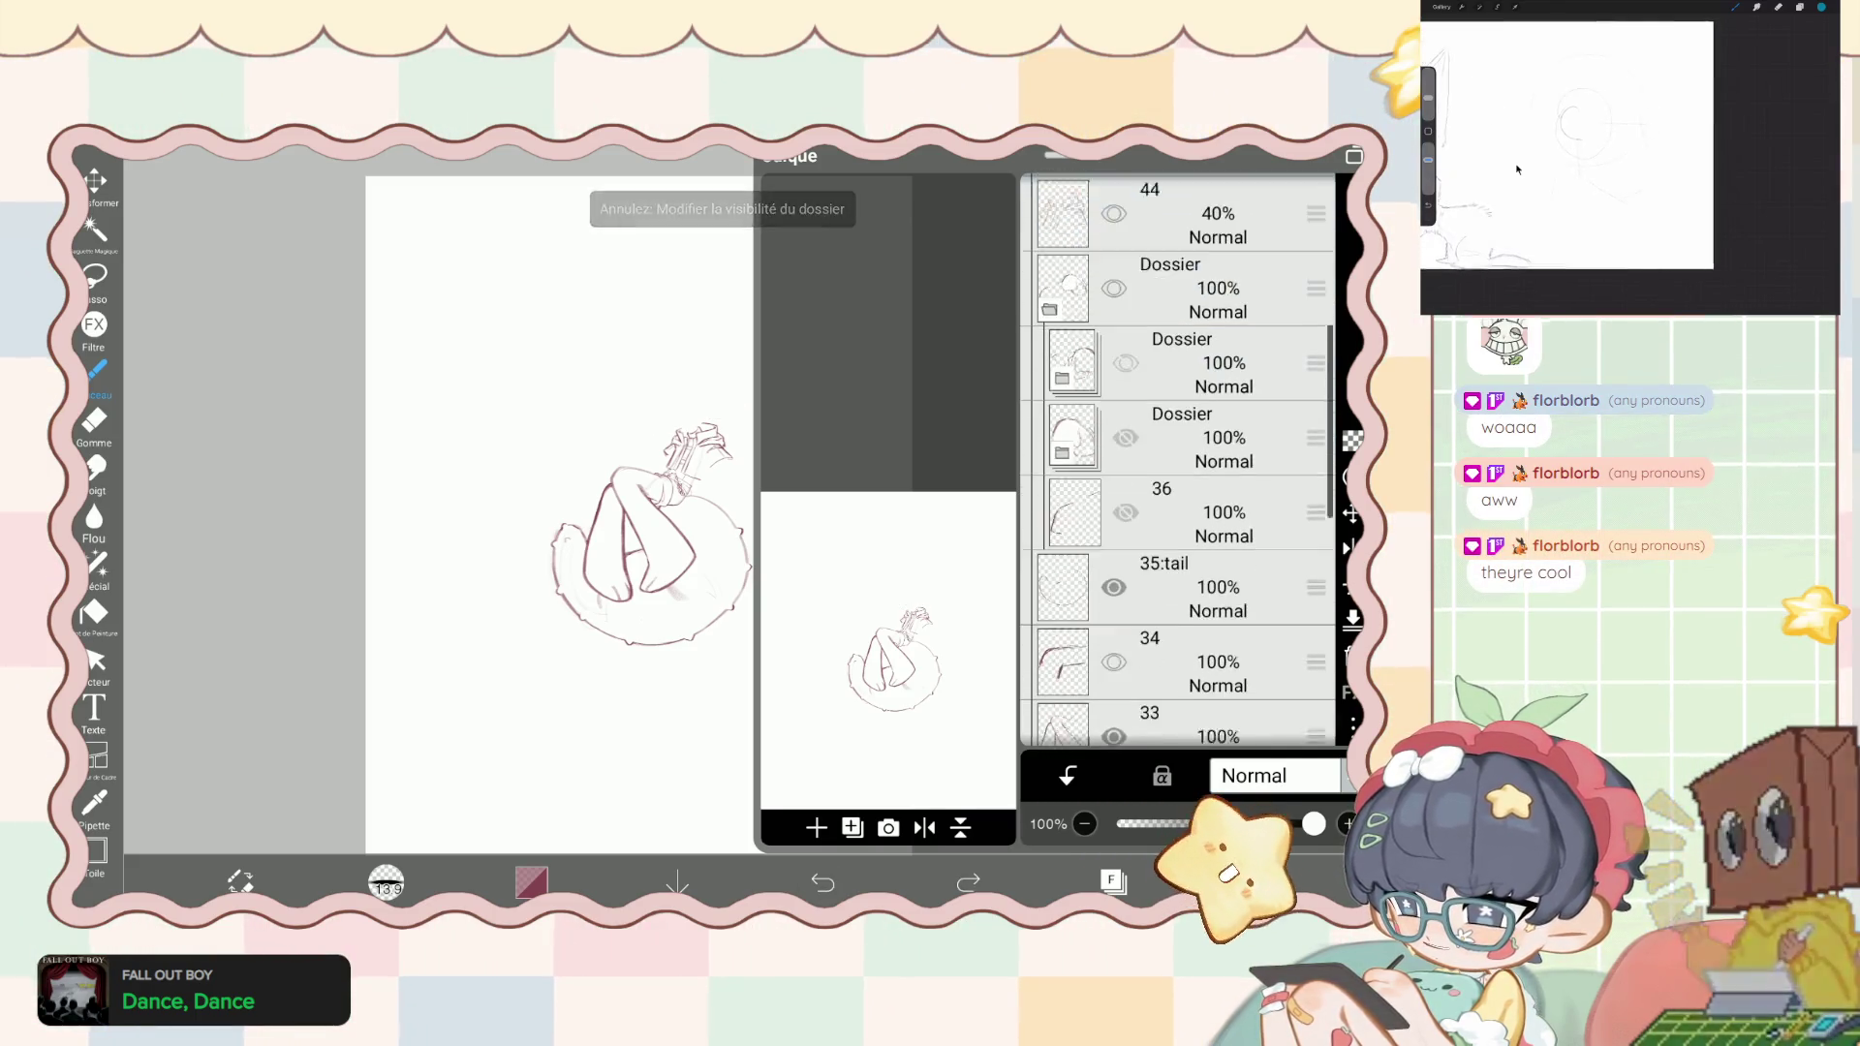
{"action": "scroll", "coordinate": [1177, 460], "scroll_direction": "down", "scroll_amount": 4}
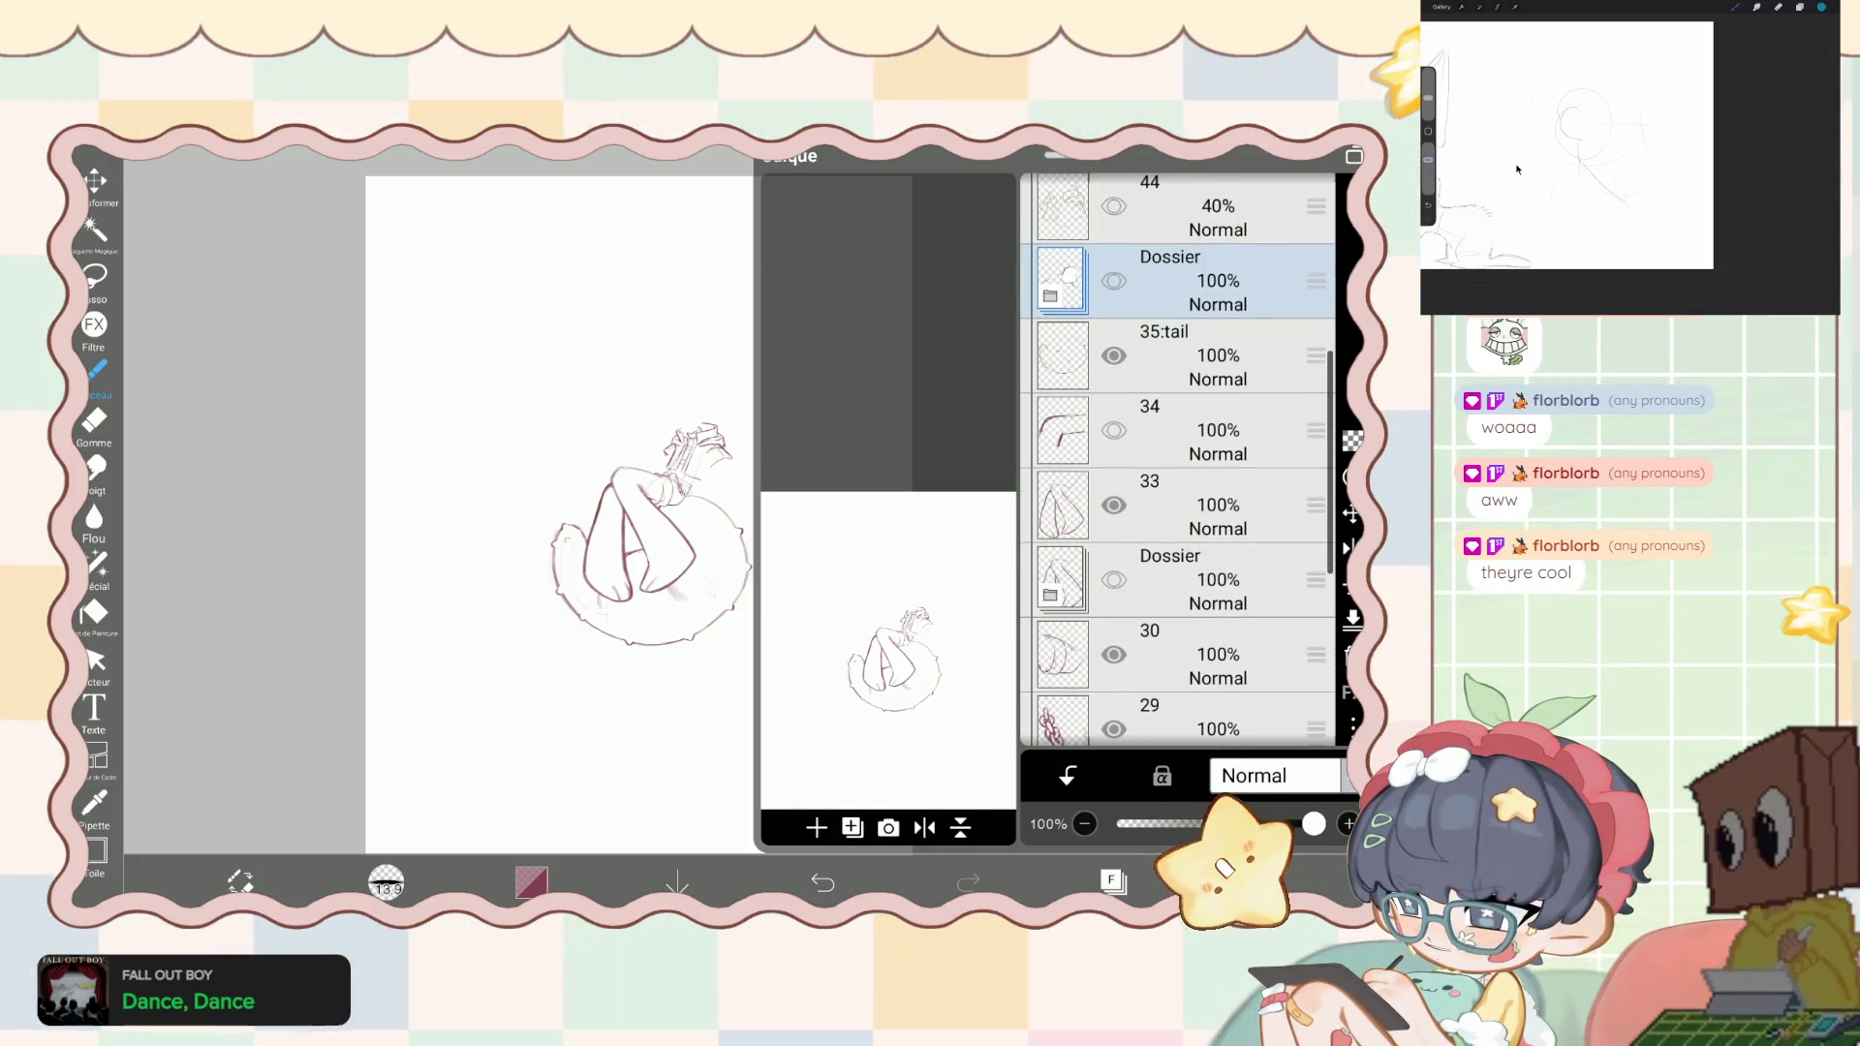
- Select the old sketch folder below layer 33, hide it, and delete it
{"action": "left_click", "coordinate": [1177, 430]}
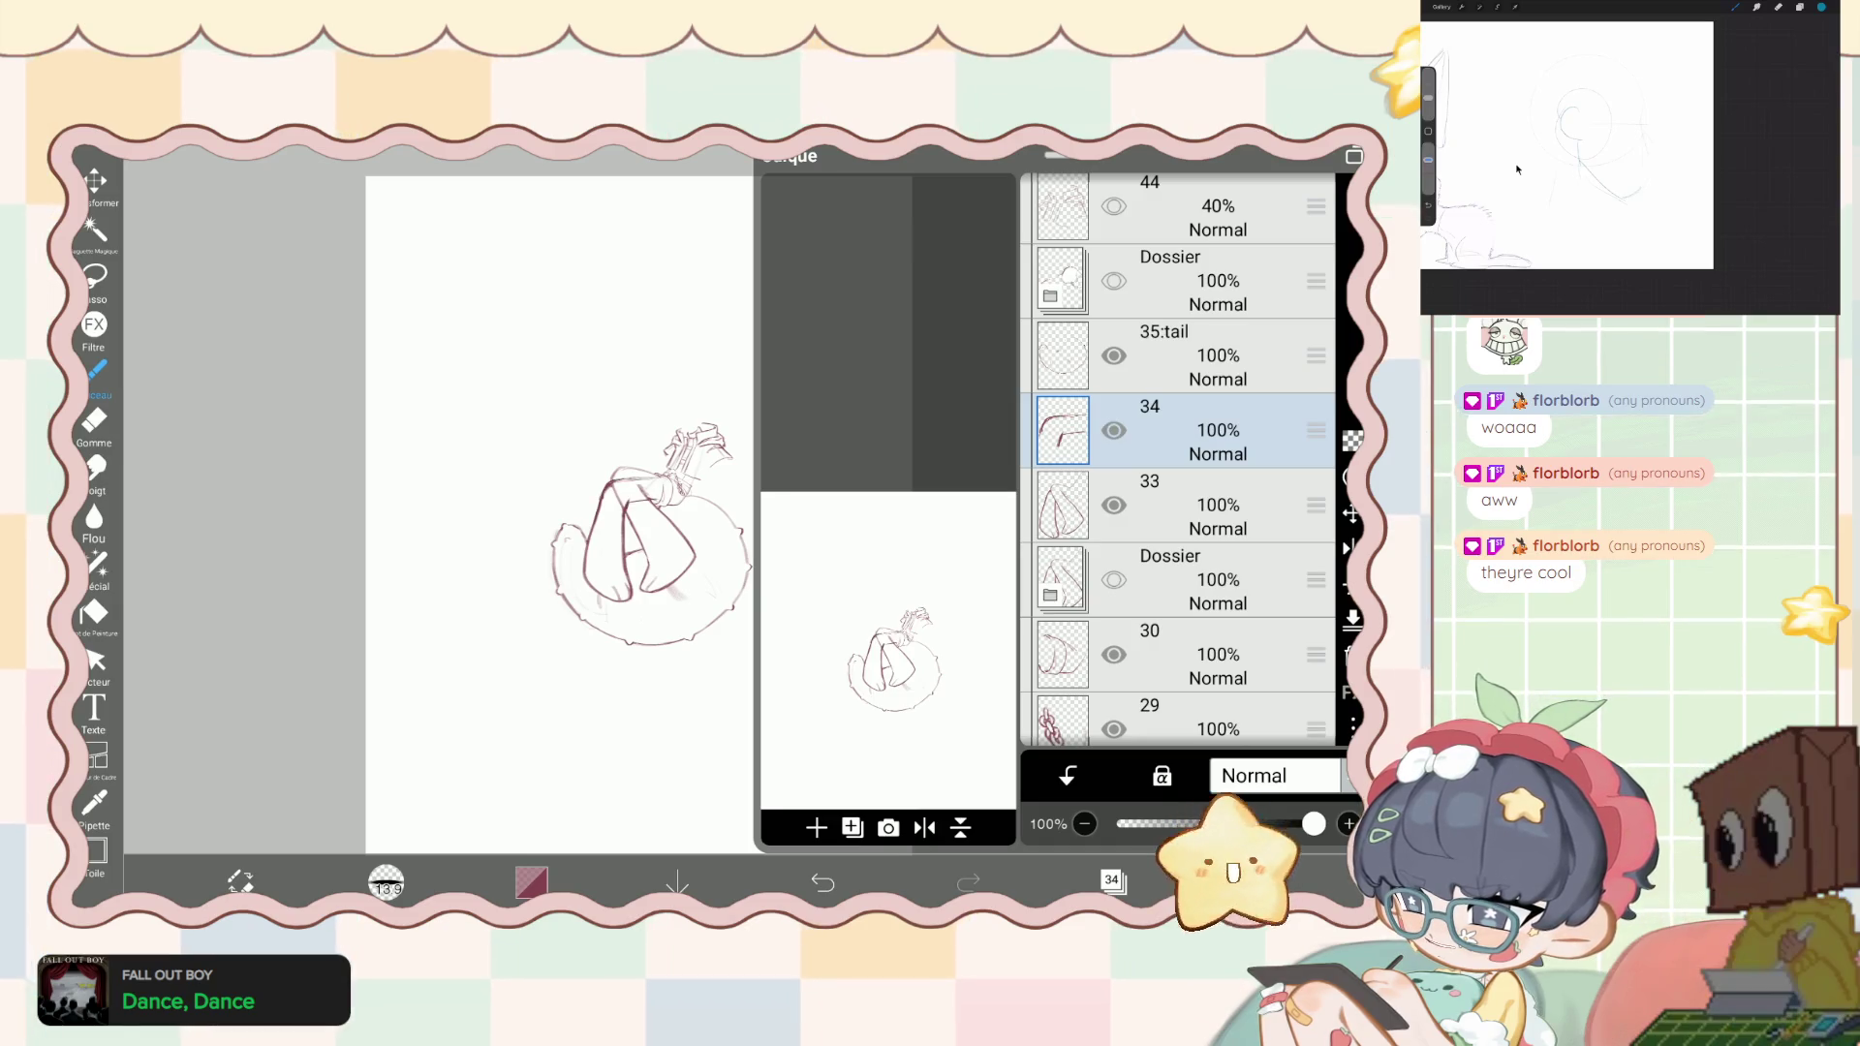
{"action": "scroll", "coordinate": [1177, 460], "scroll_direction": "down", "scroll_amount": 3}
{"action": "left_click", "coordinate": [1177, 441]}
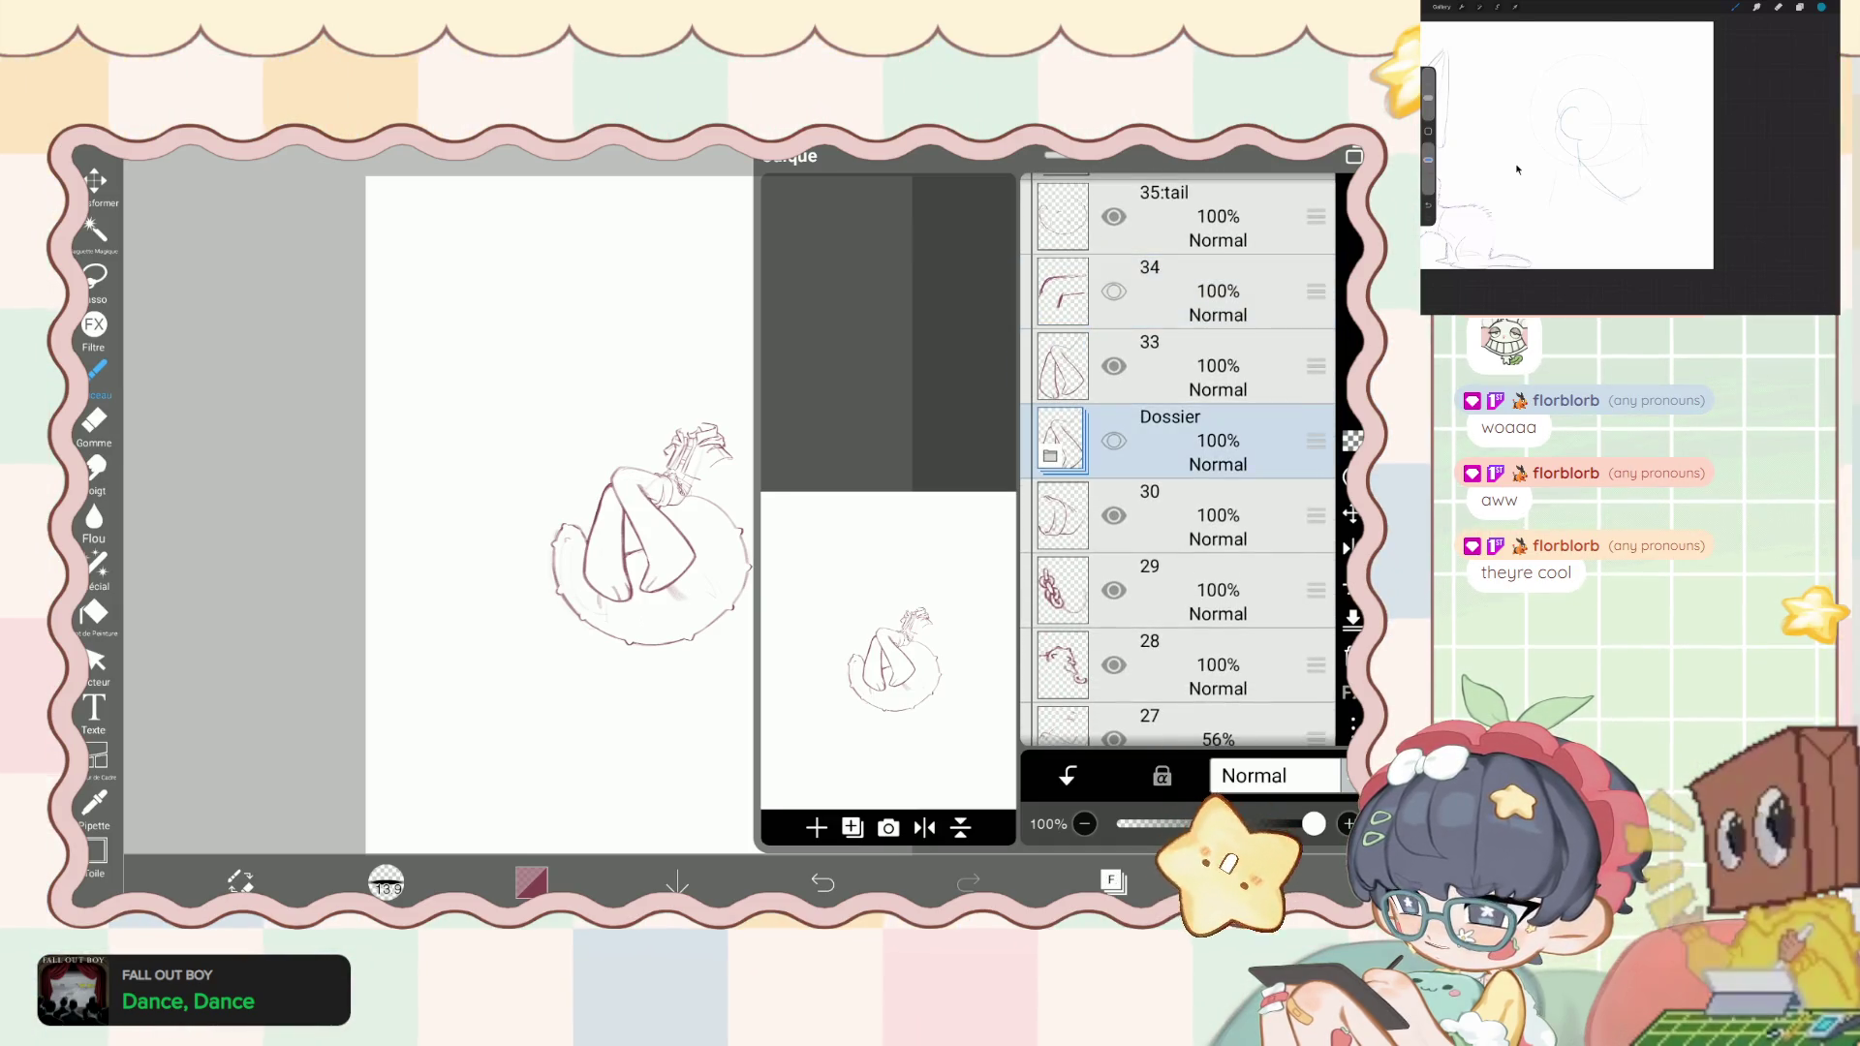
{"action": "left_click", "coordinate": [1114, 441]}
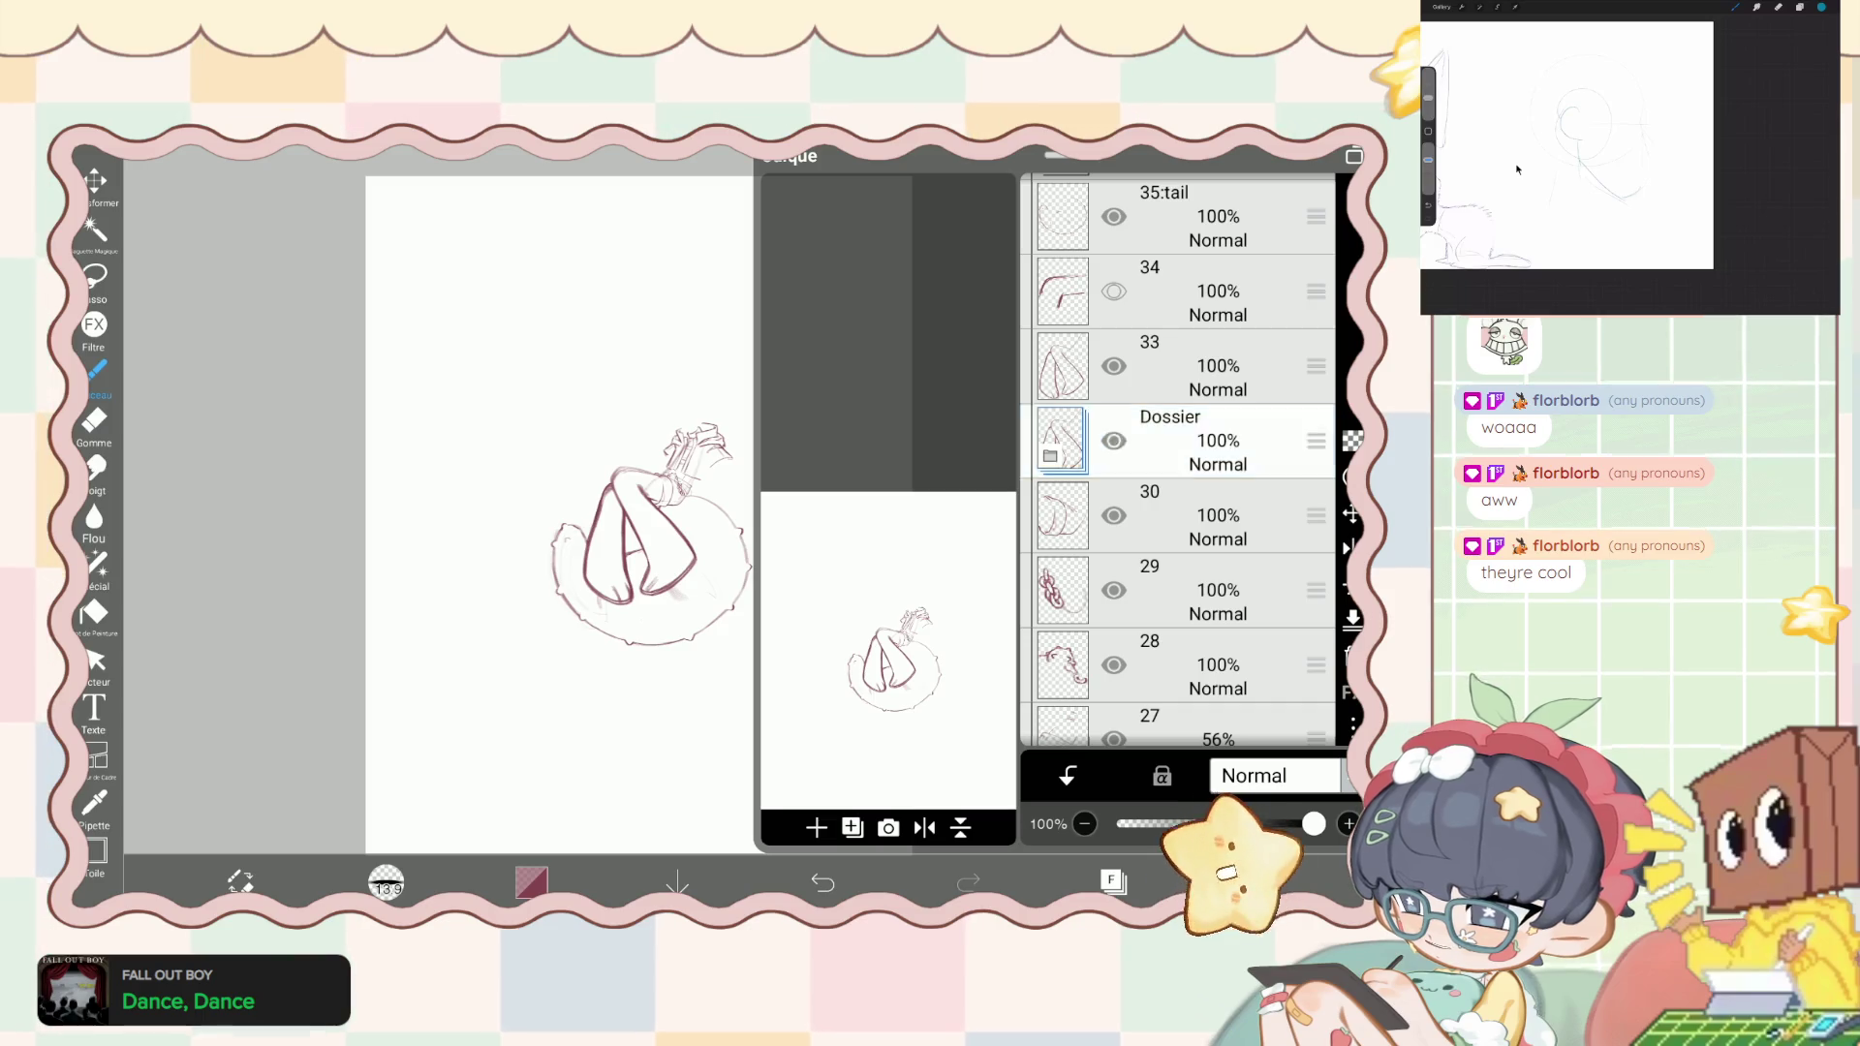
{"action": "key", "text": "Delete"}
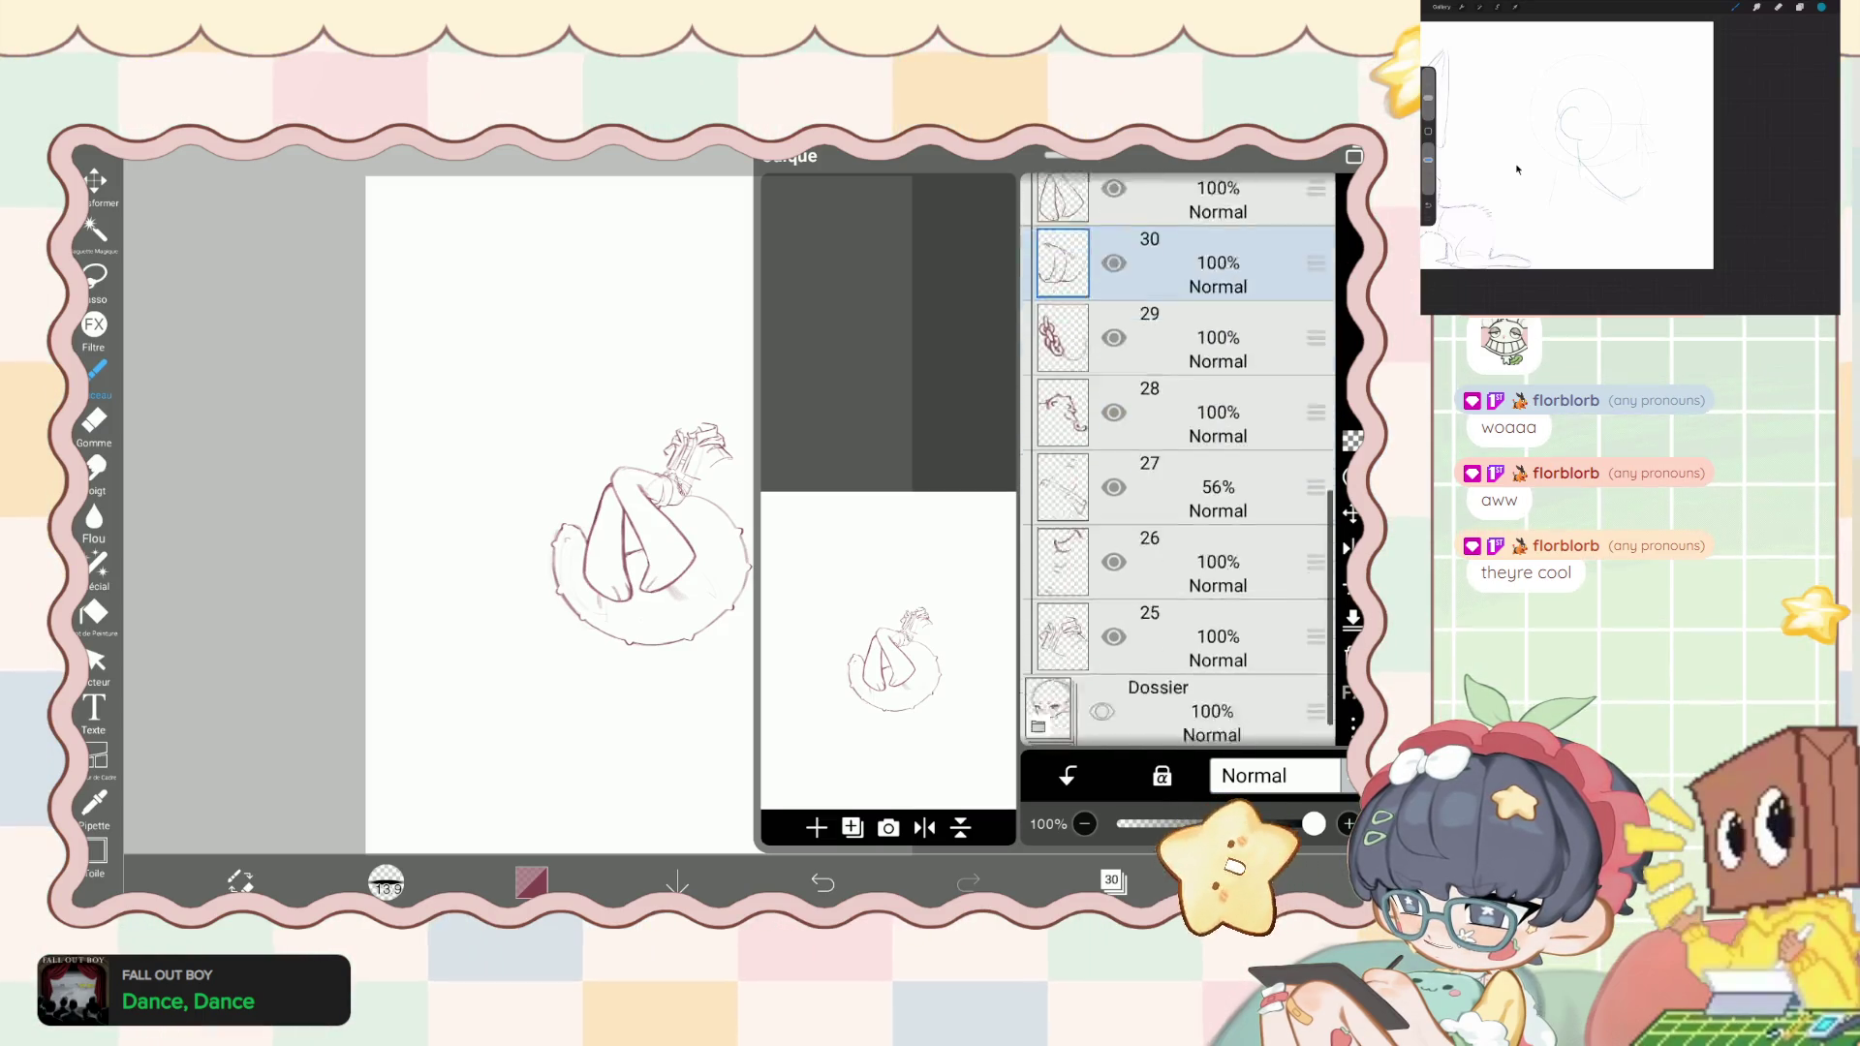
- Check the canvas and undo the head layer visibility change
{"action": "scroll", "coordinate": [1177, 436], "scroll_direction": "up", "scroll_amount": 1}
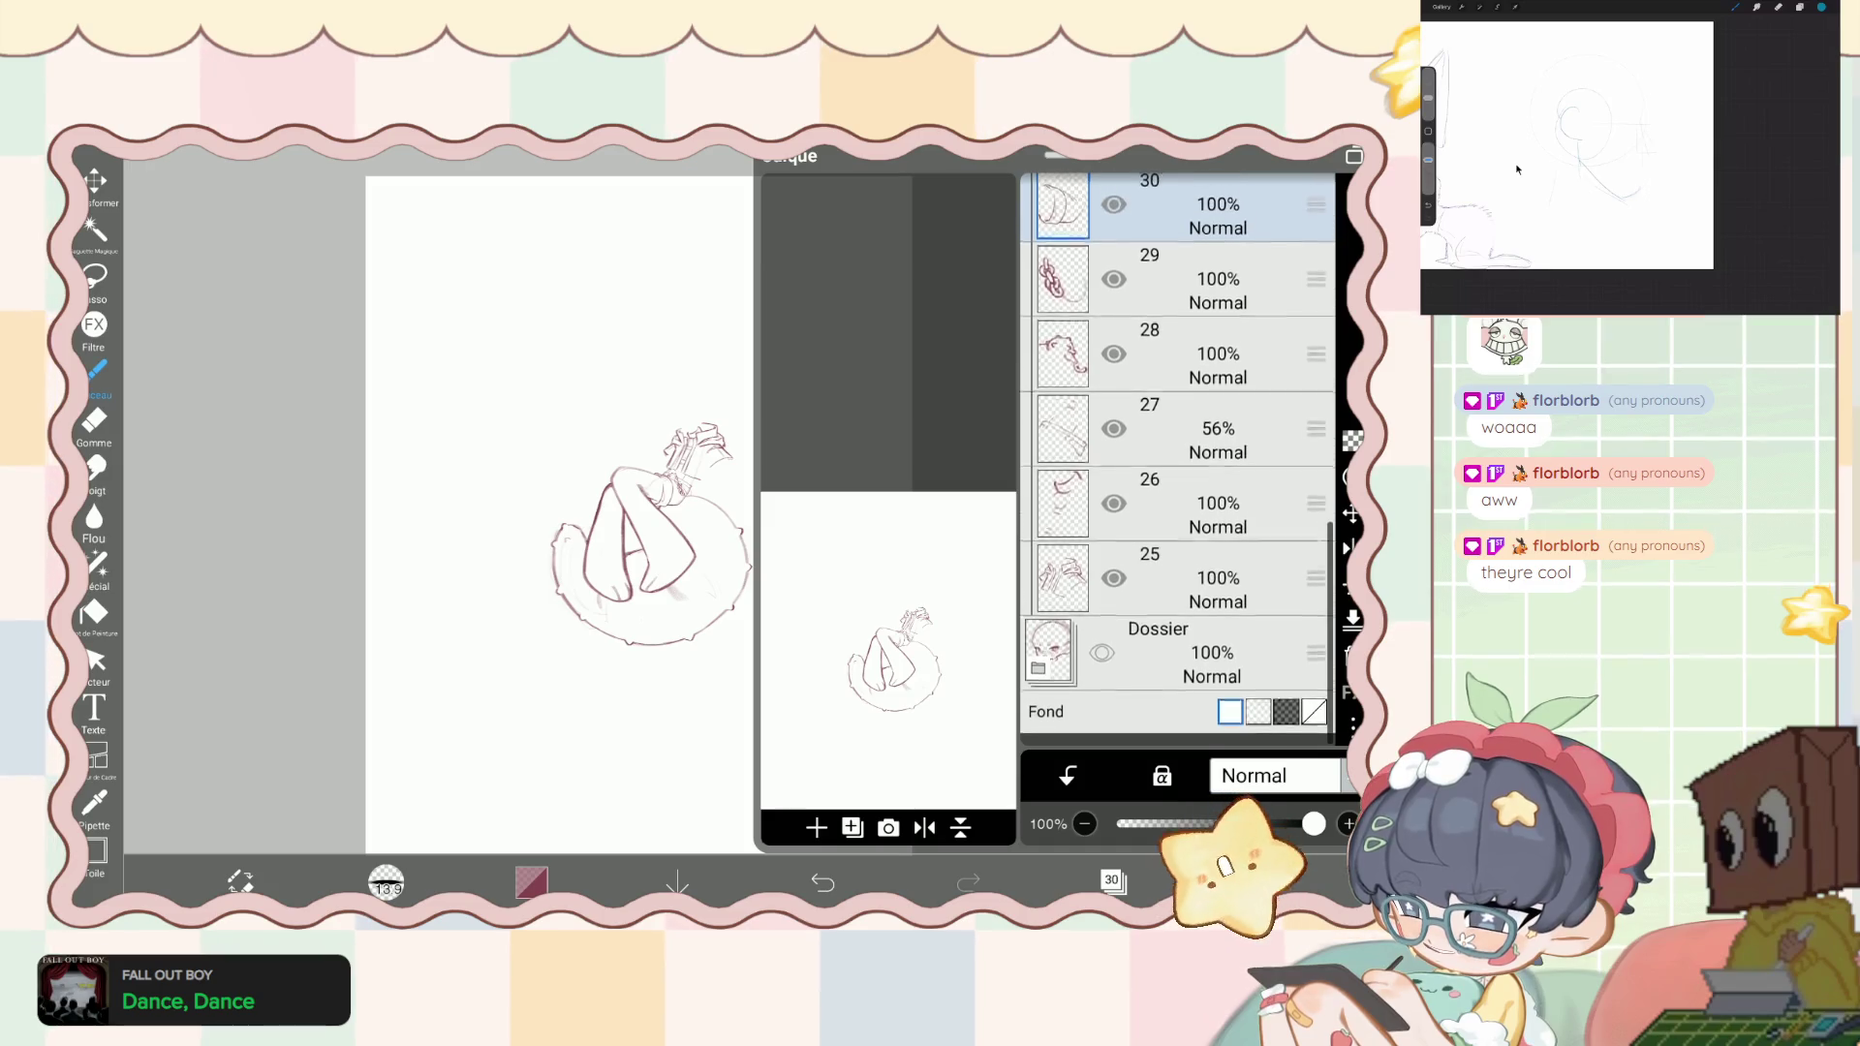
{"action": "scroll", "coordinate": [1177, 460], "scroll_direction": "up", "scroll_amount": 10}
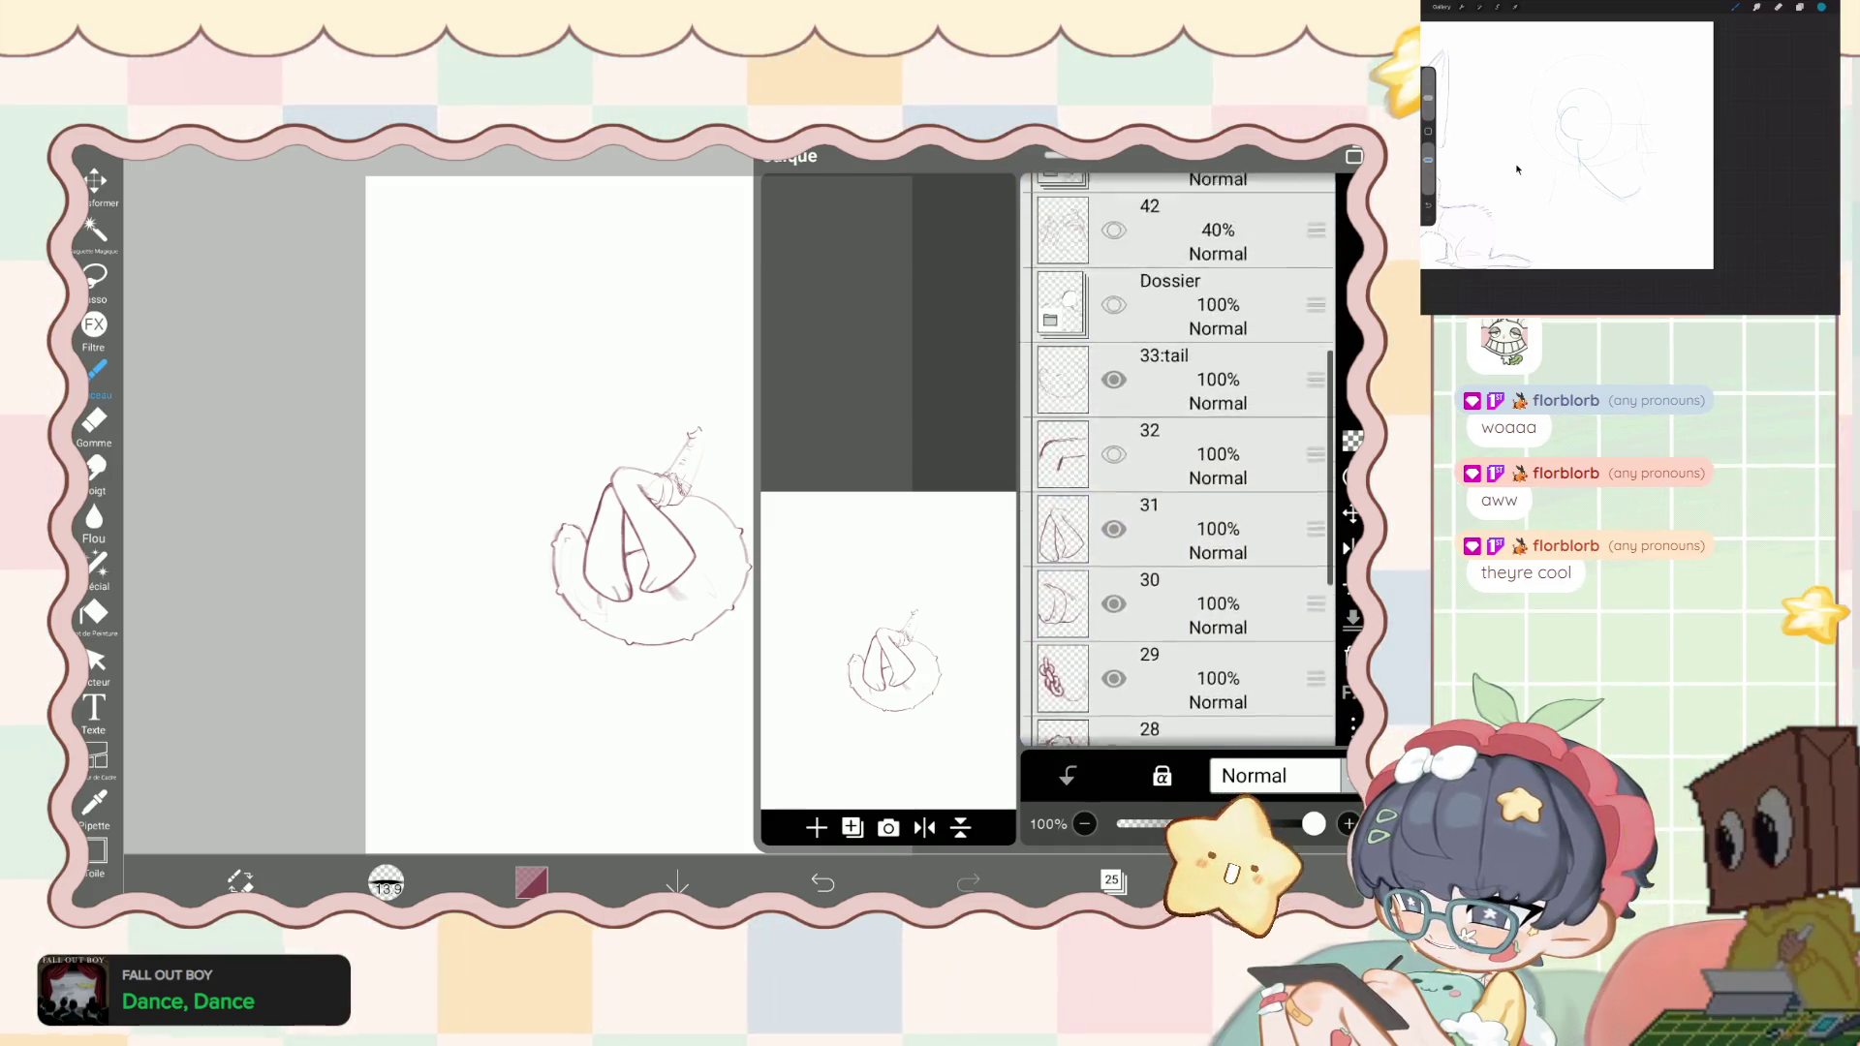
{"action": "left_click", "coordinate": [1113, 881]}
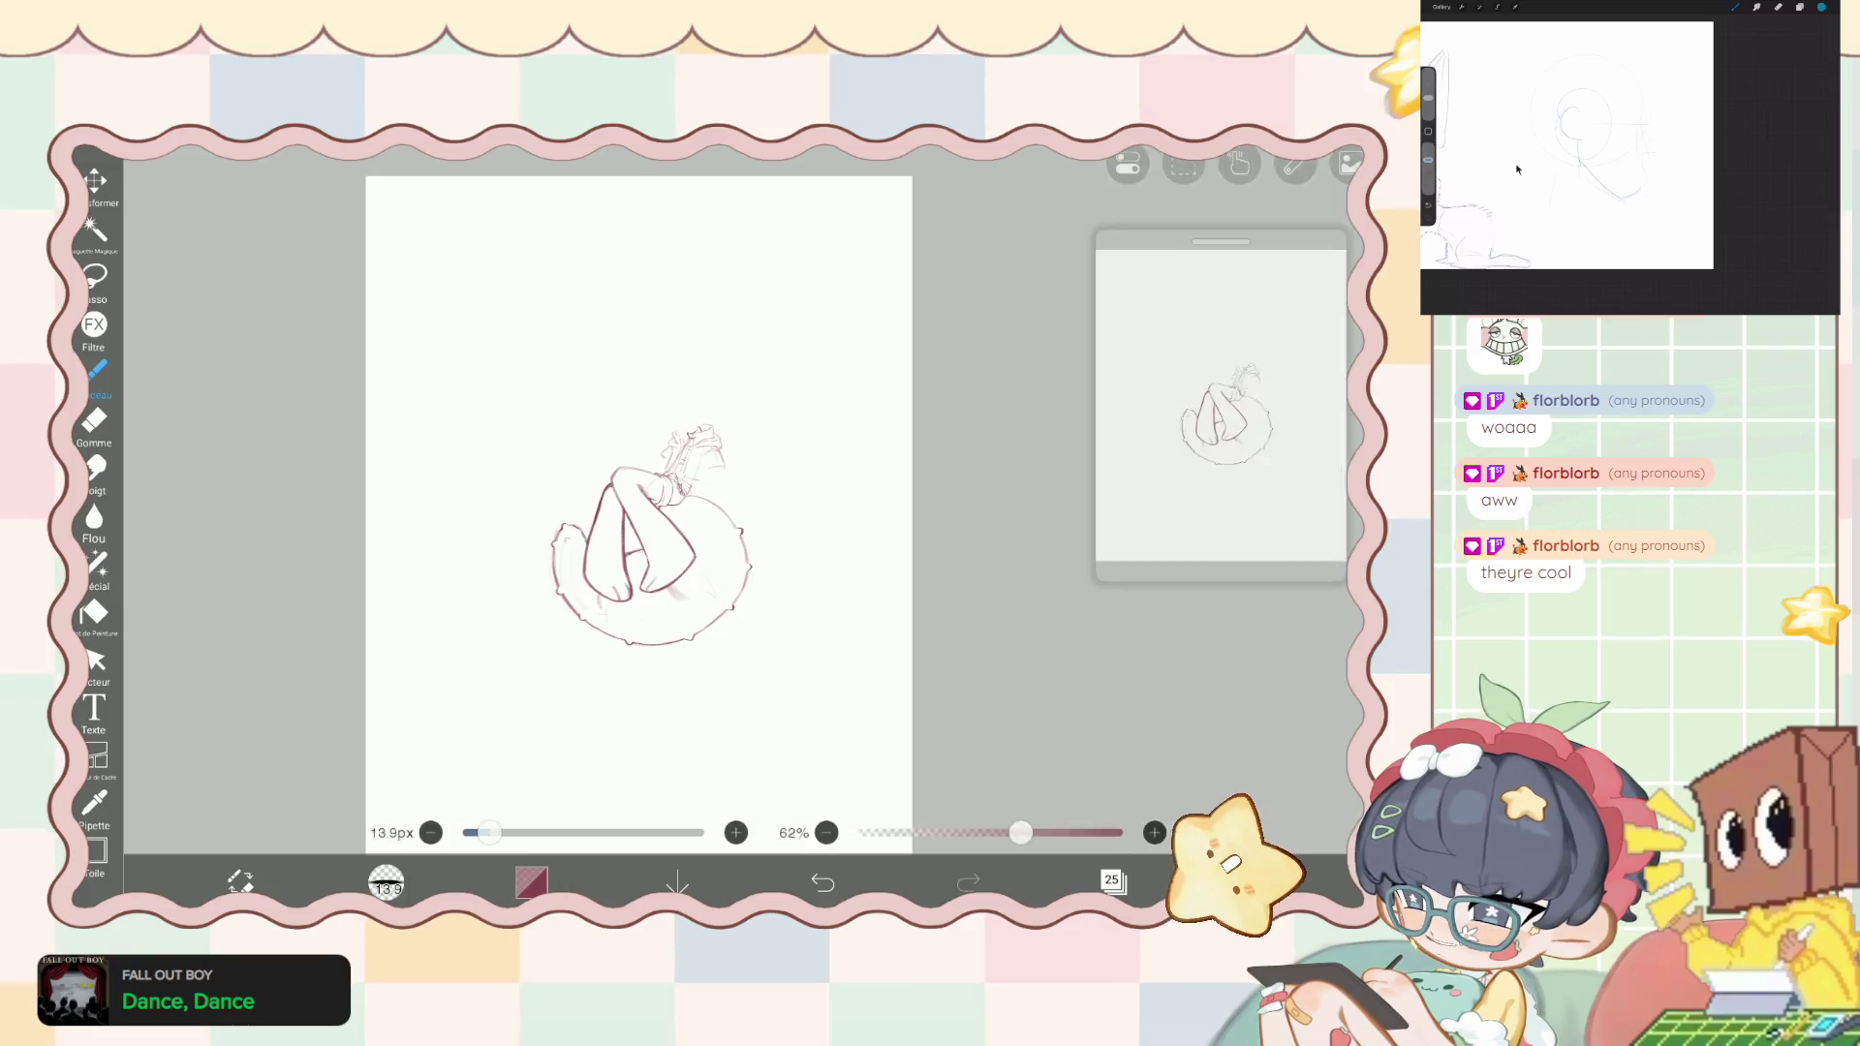
{"action": "scroll", "coordinate": [678, 533], "scroll_direction": "up", "scroll_amount": 5}
{"action": "left_click", "coordinate": [822, 882]}
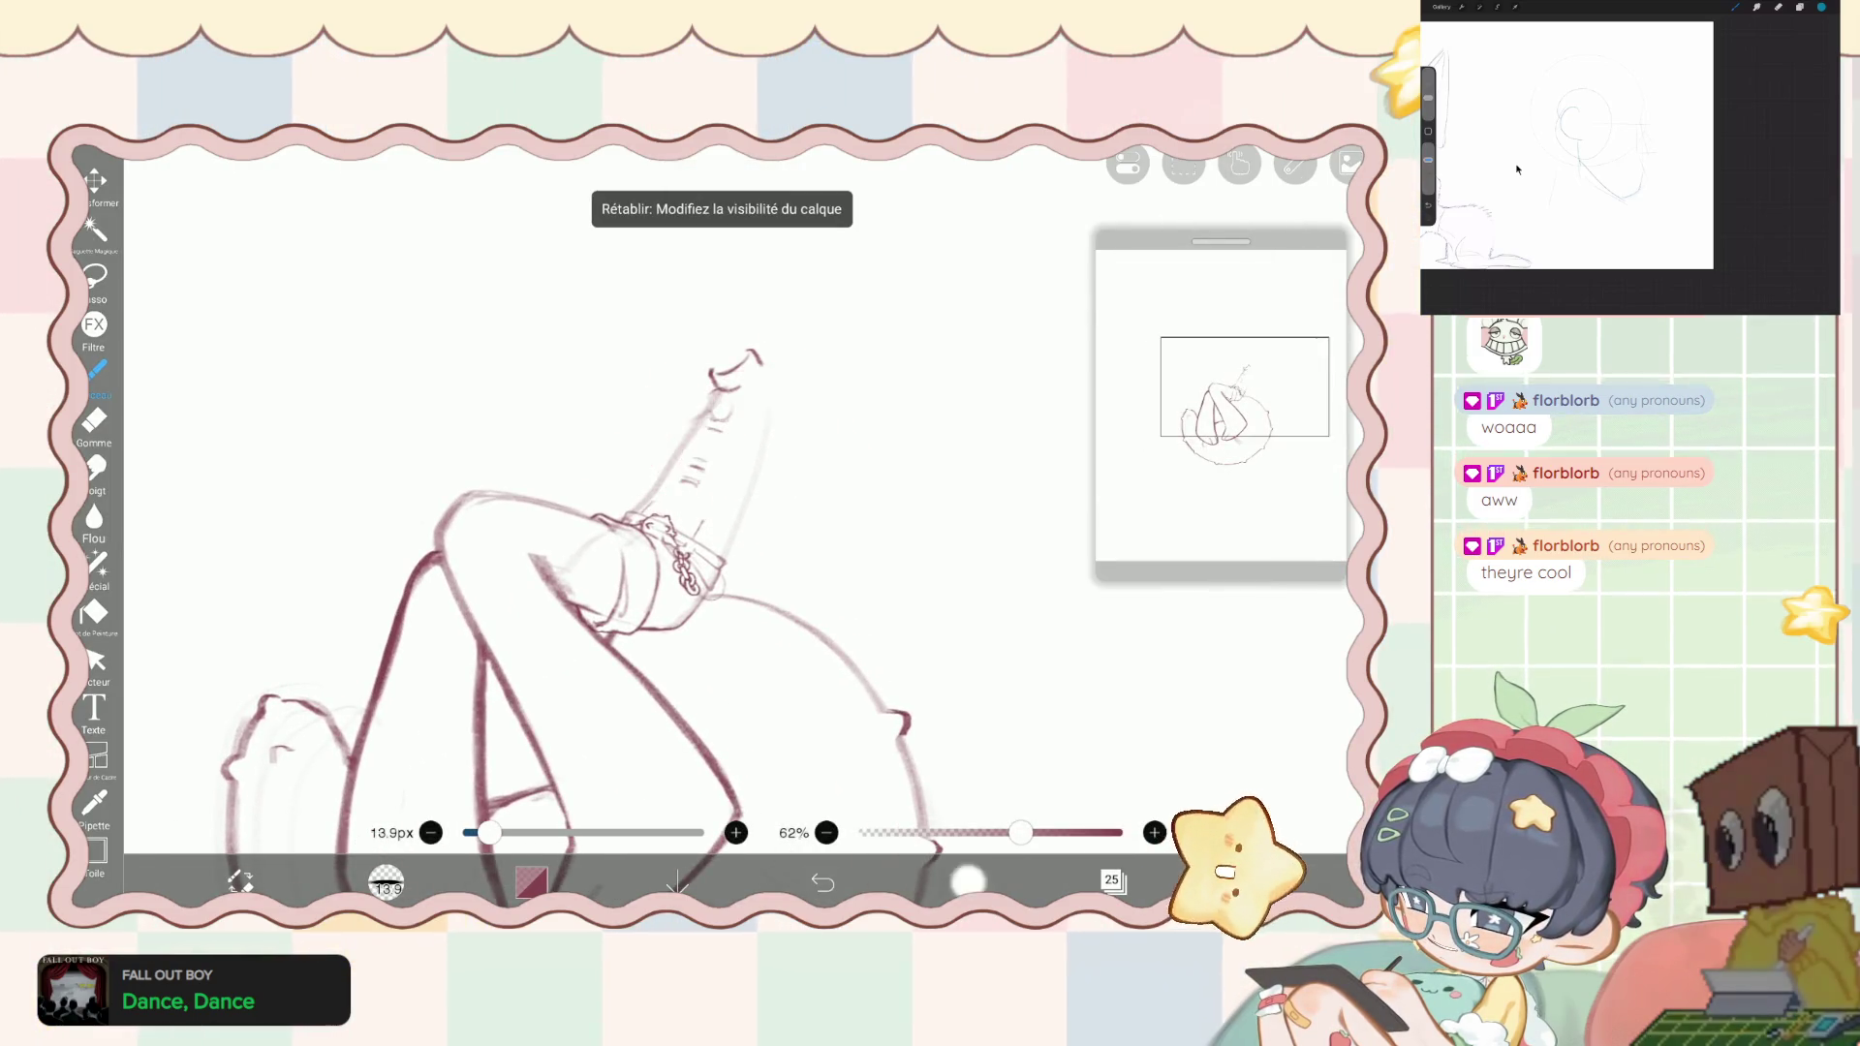
{"action": "left_click", "coordinate": [968, 882]}
{"action": "left_click", "coordinate": [822, 882]}
- Select layer 30 in the layer list and open the special layer types menu
{"action": "left_click", "coordinate": [1113, 881]}
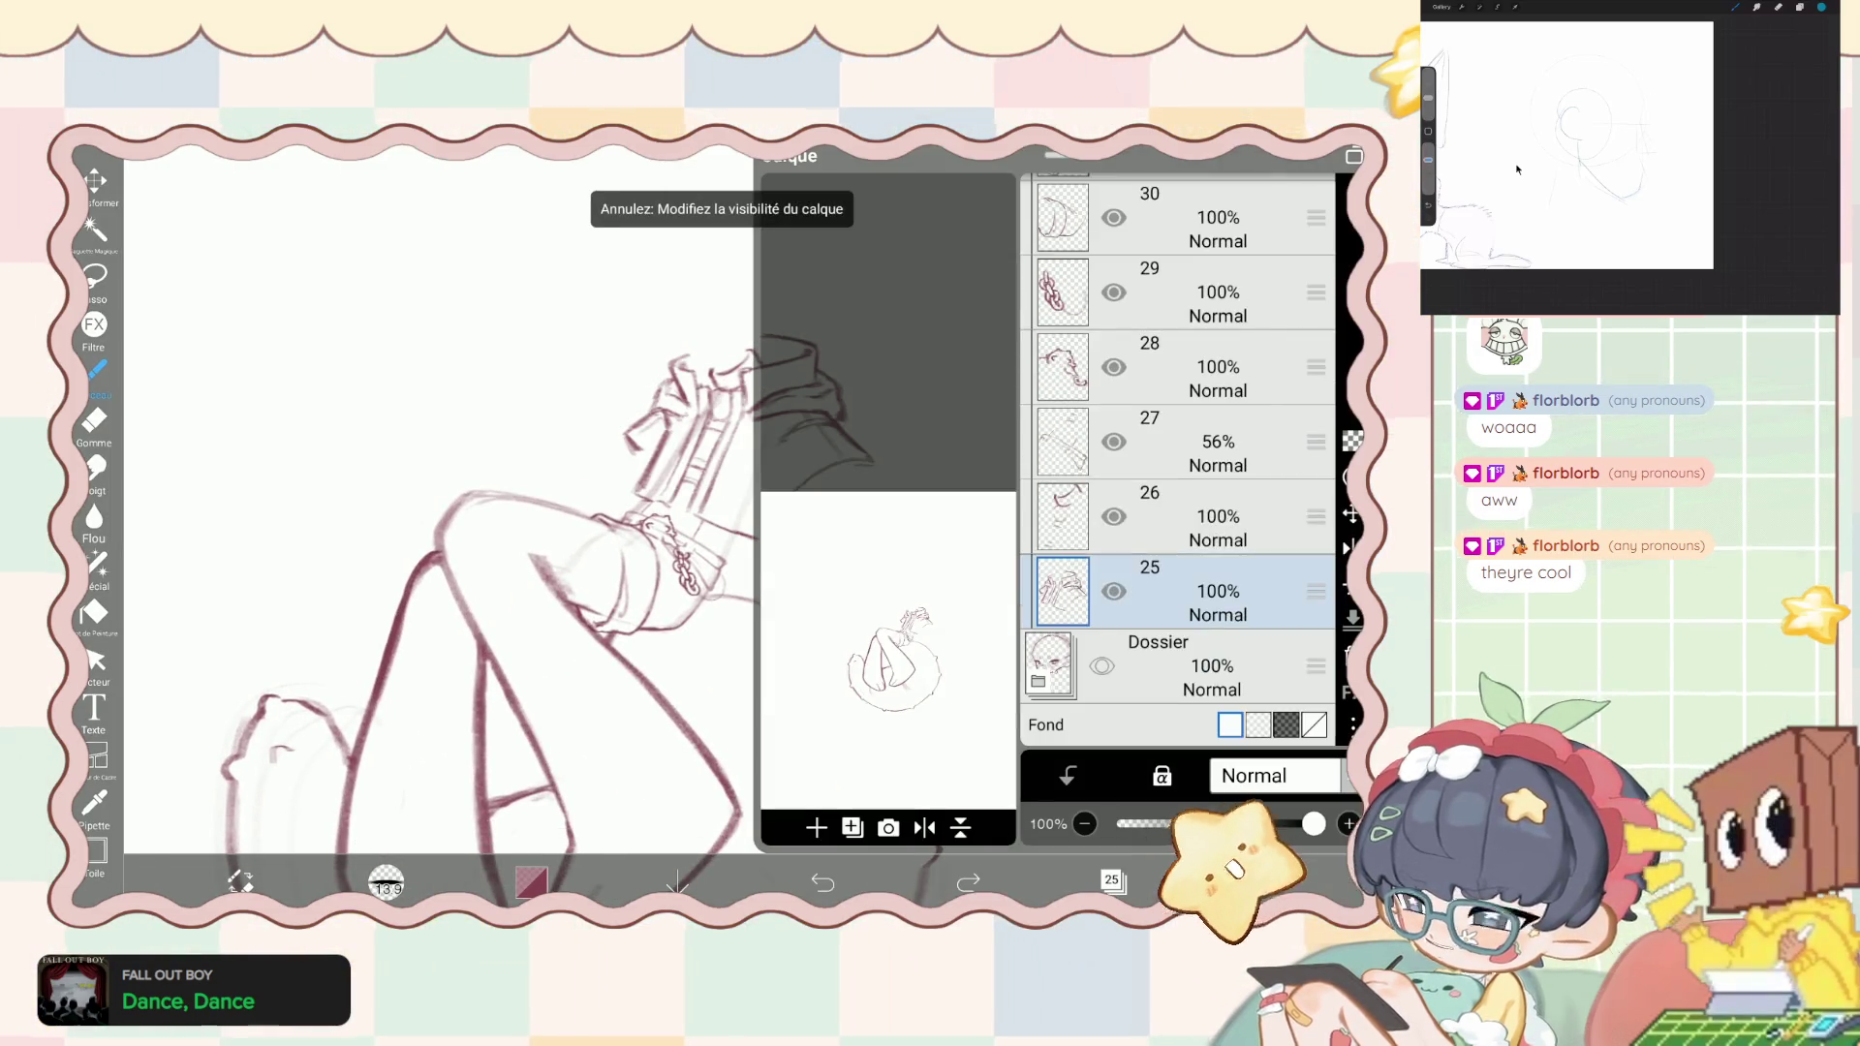
{"action": "scroll", "coordinate": [1177, 460], "scroll_direction": "up", "scroll_amount": 10}
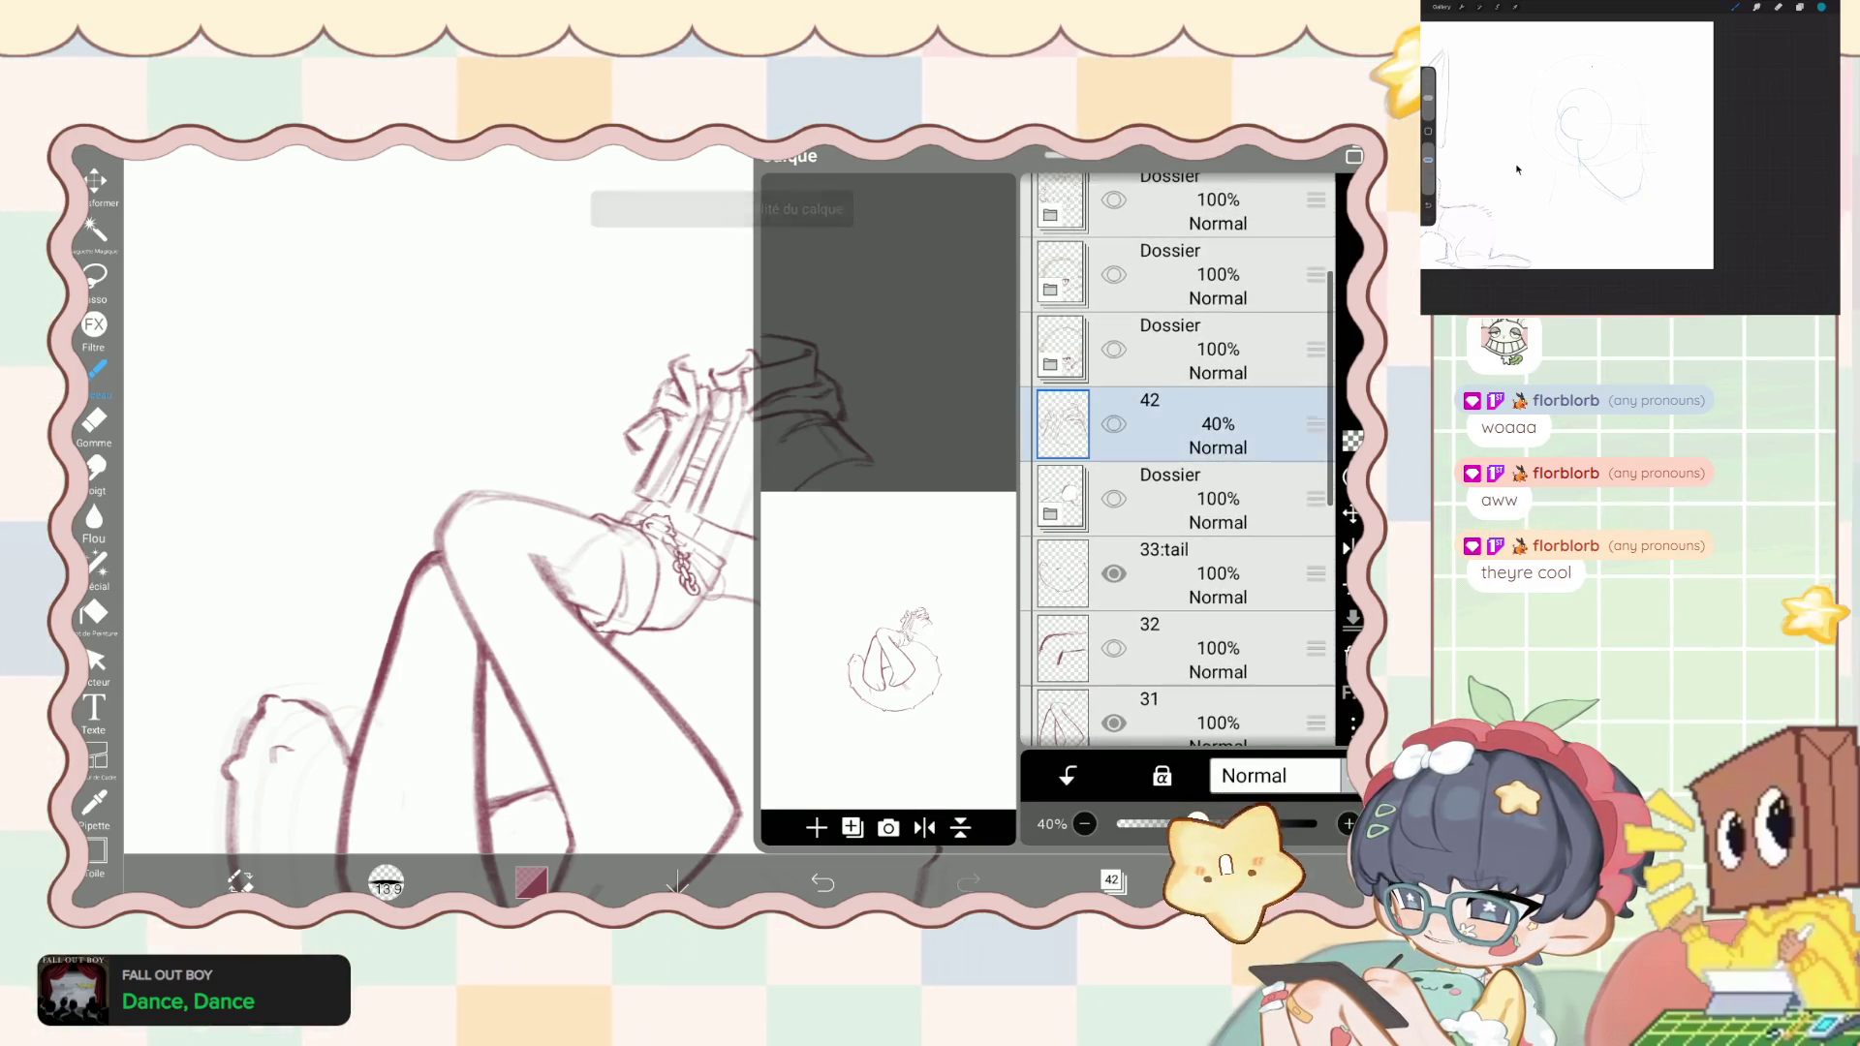
{"action": "scroll", "coordinate": [1177, 460], "scroll_direction": "down", "scroll_amount": 10}
{"action": "left_click", "coordinate": [1177, 682]}
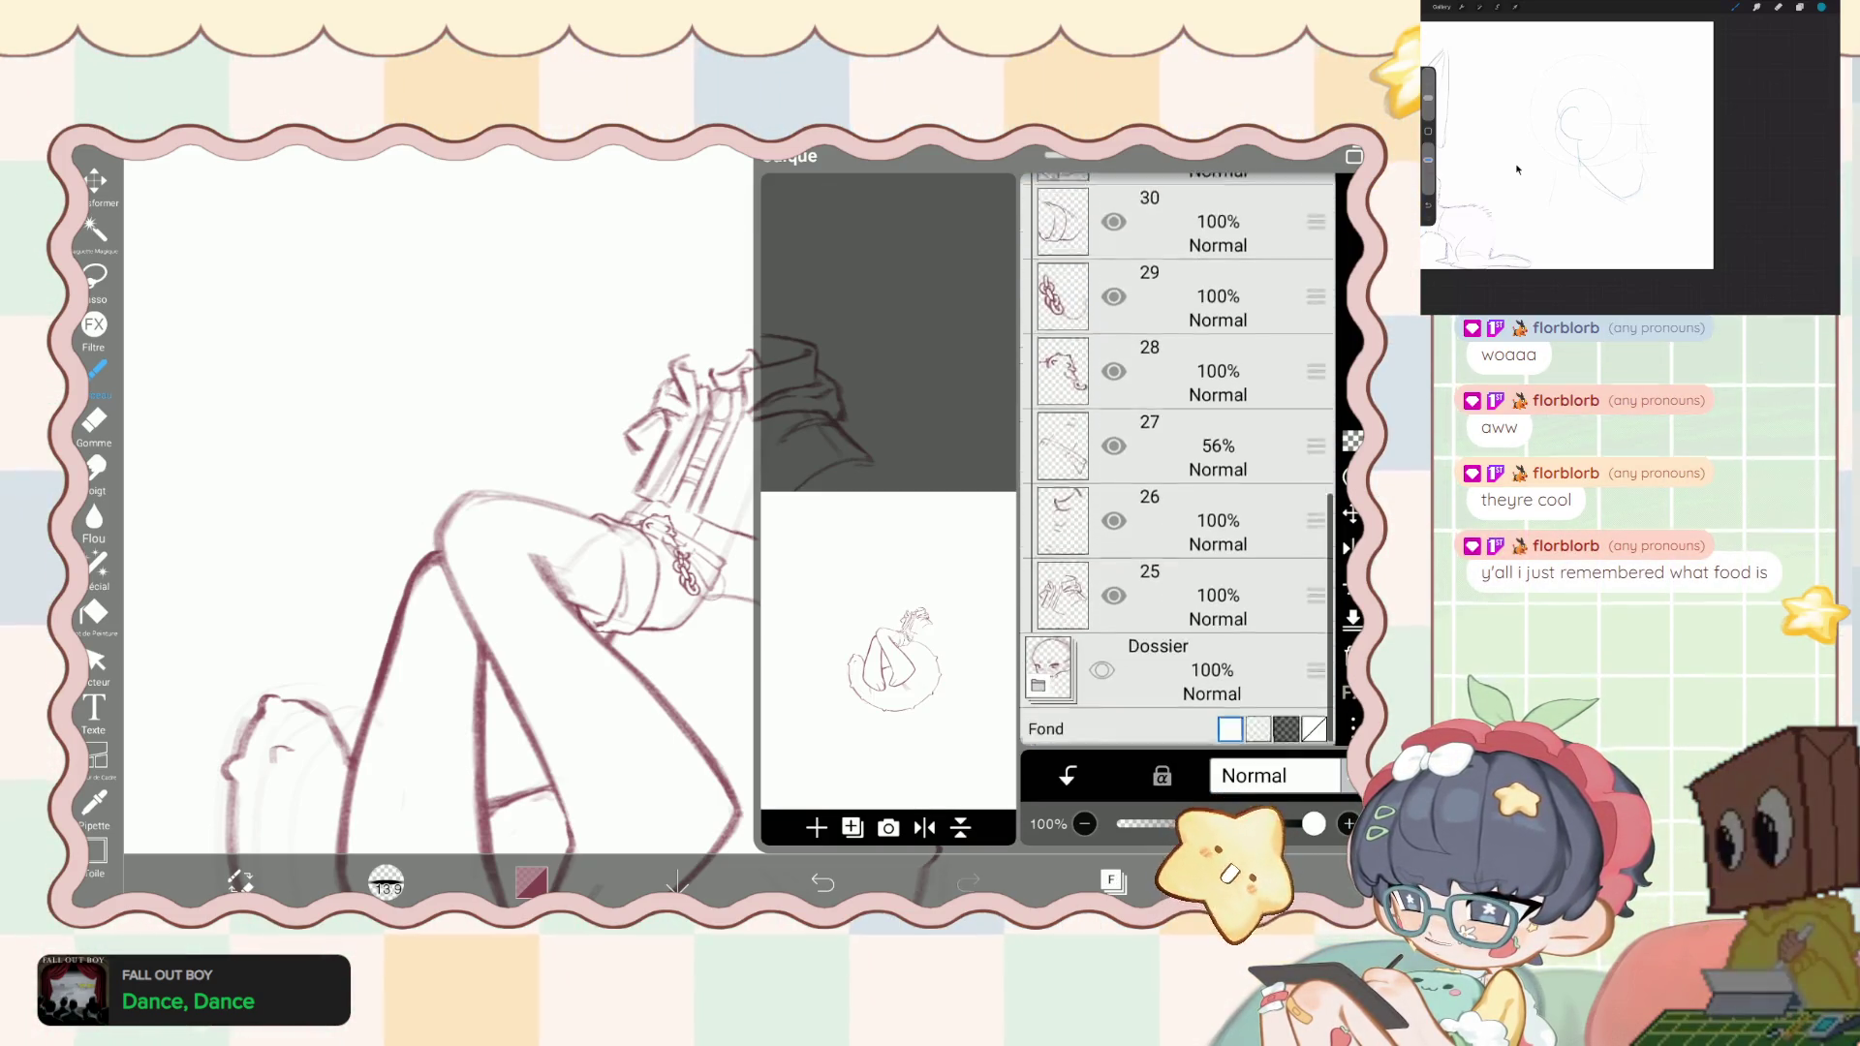
{"action": "scroll", "coordinate": [1177, 460], "scroll_direction": "up", "scroll_amount": 2}
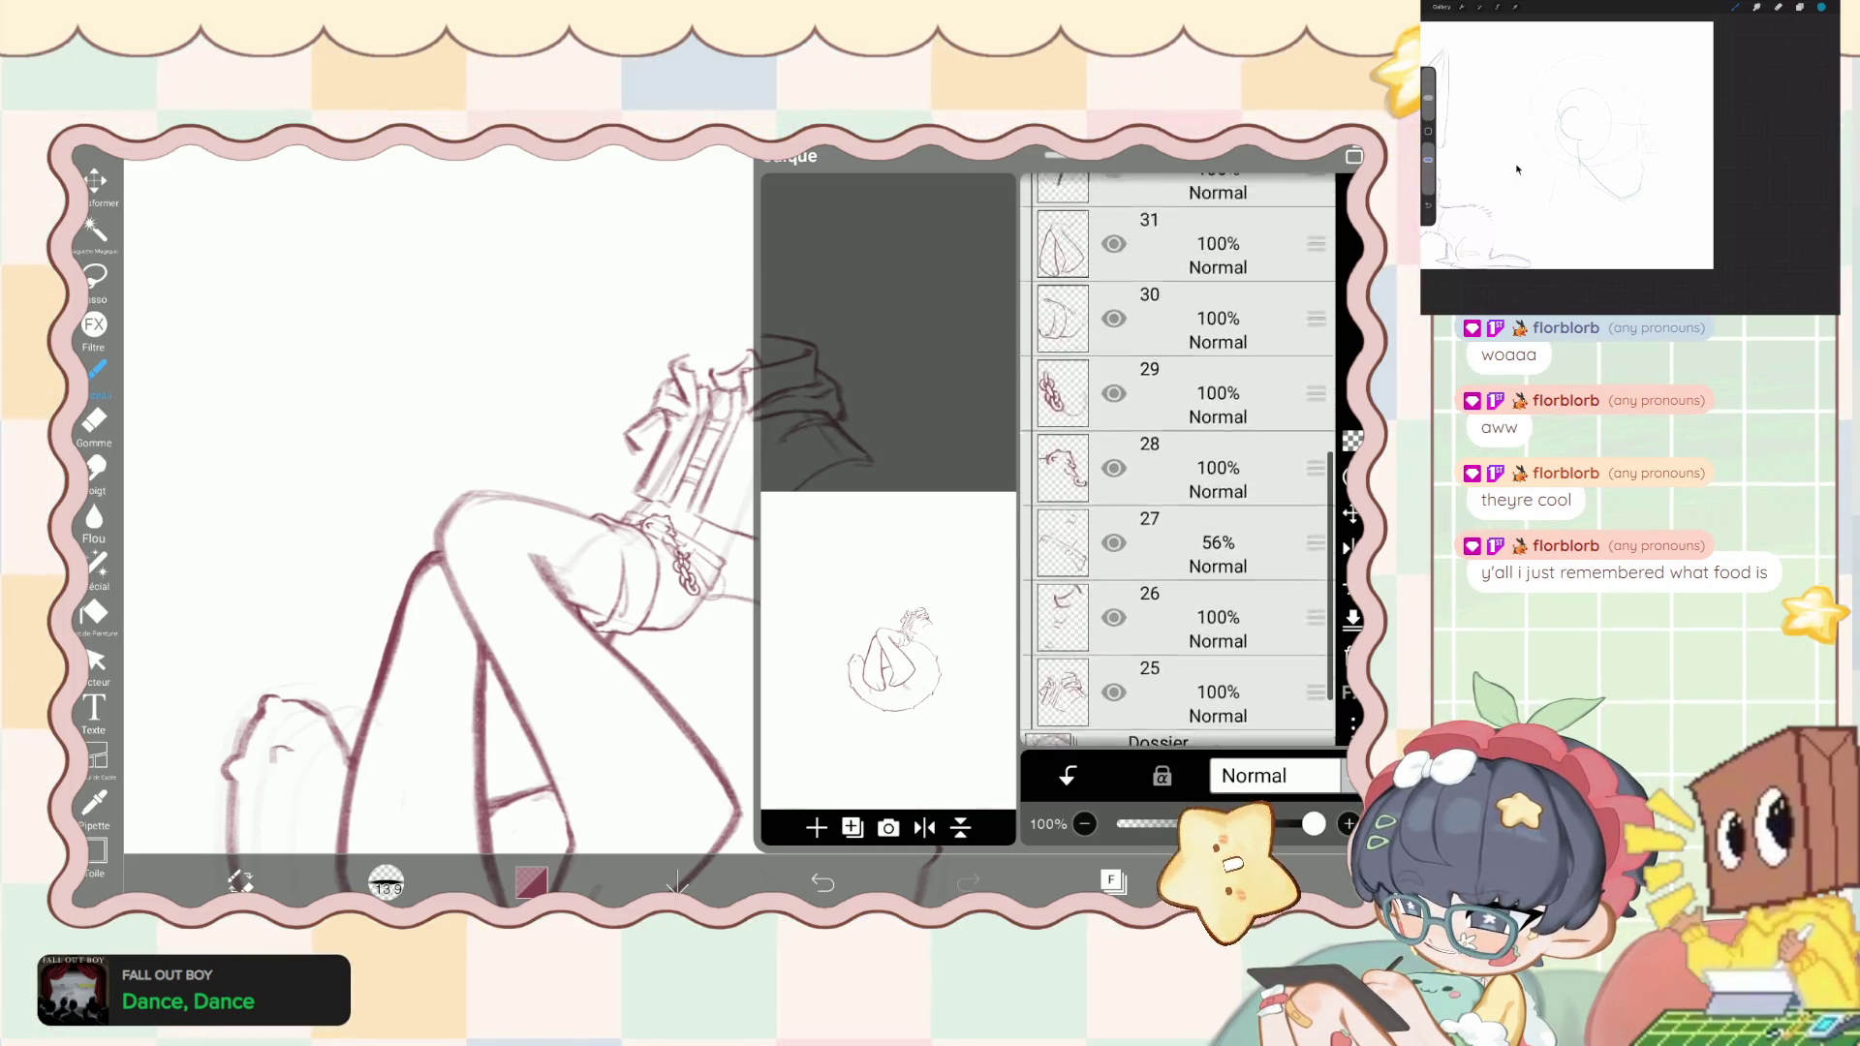
{"action": "scroll", "coordinate": [1177, 460], "scroll_direction": "down", "scroll_amount": 3}
{"action": "scroll", "coordinate": [1177, 461], "scroll_direction": "up", "scroll_amount": 3}
{"action": "scroll", "coordinate": [1177, 460], "scroll_direction": "up", "scroll_amount": 1}
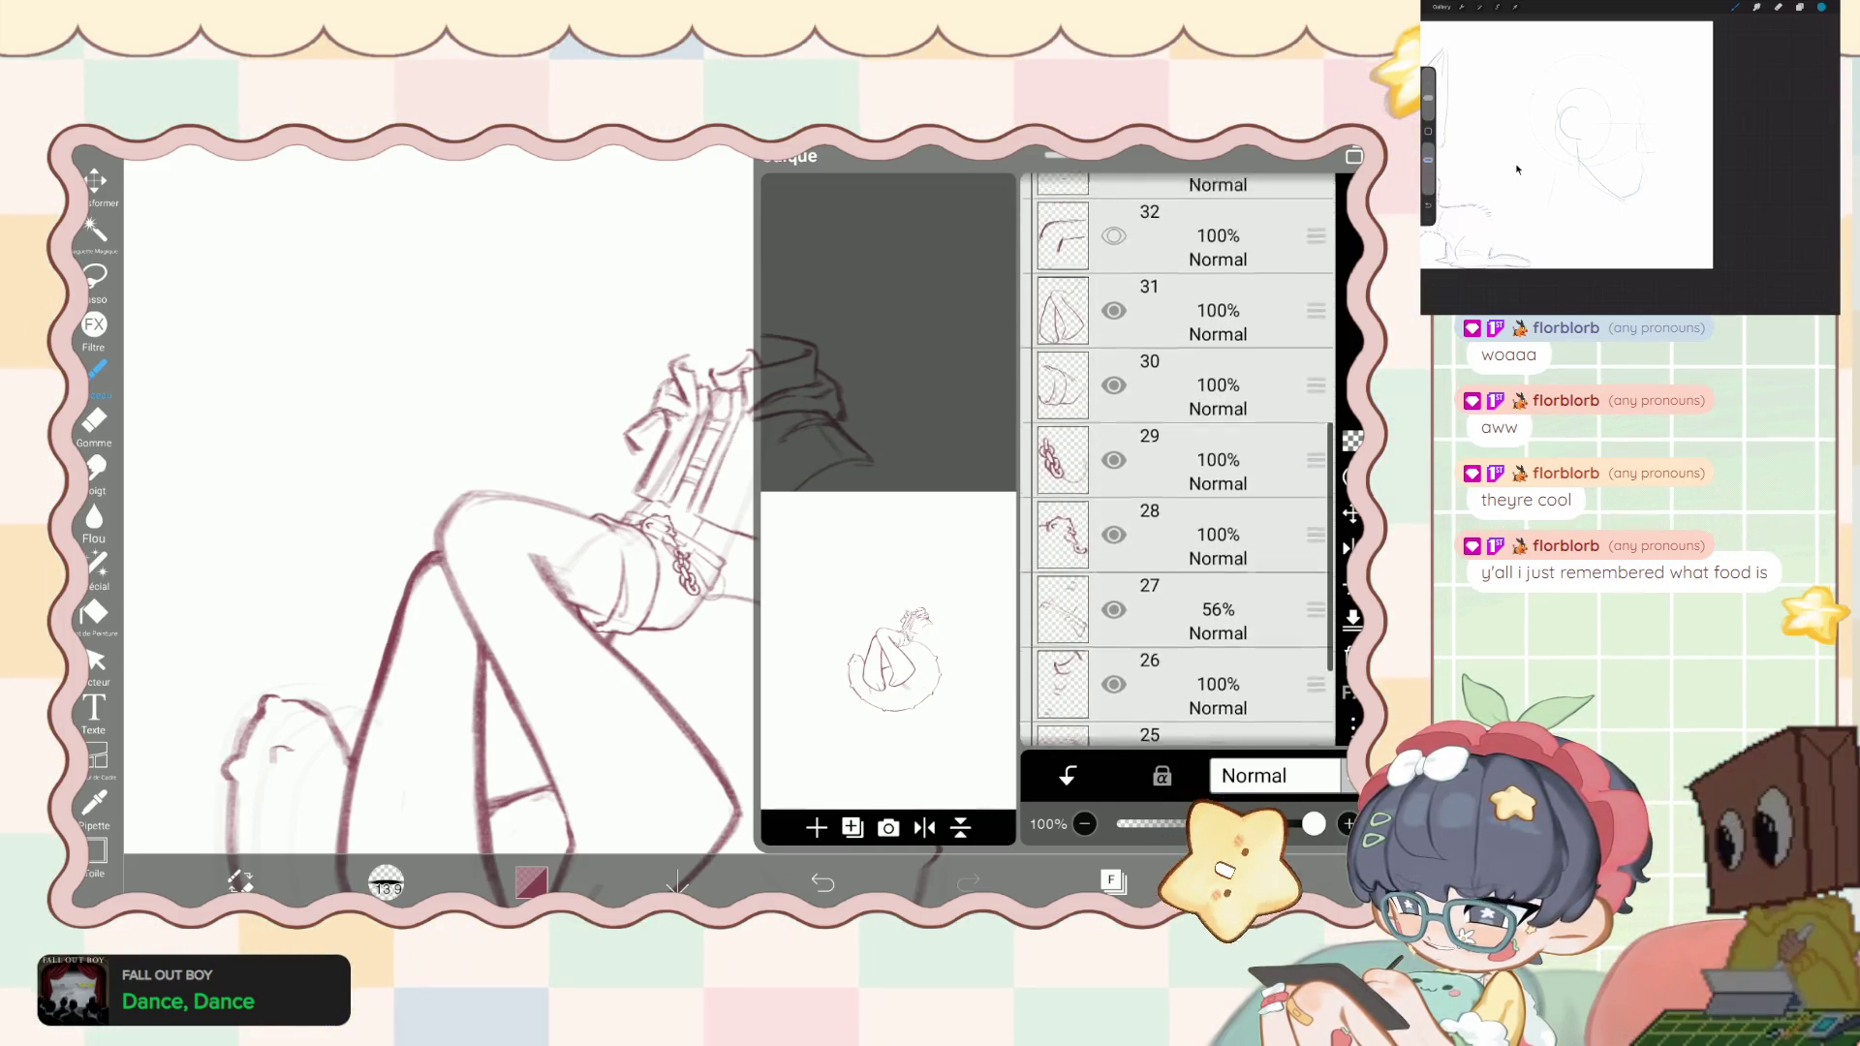
{"action": "scroll", "coordinate": [1177, 460], "scroll_direction": "up", "scroll_amount": 3}
{"action": "left_click", "coordinate": [1177, 572]}
{"action": "left_click", "coordinate": [852, 828]}
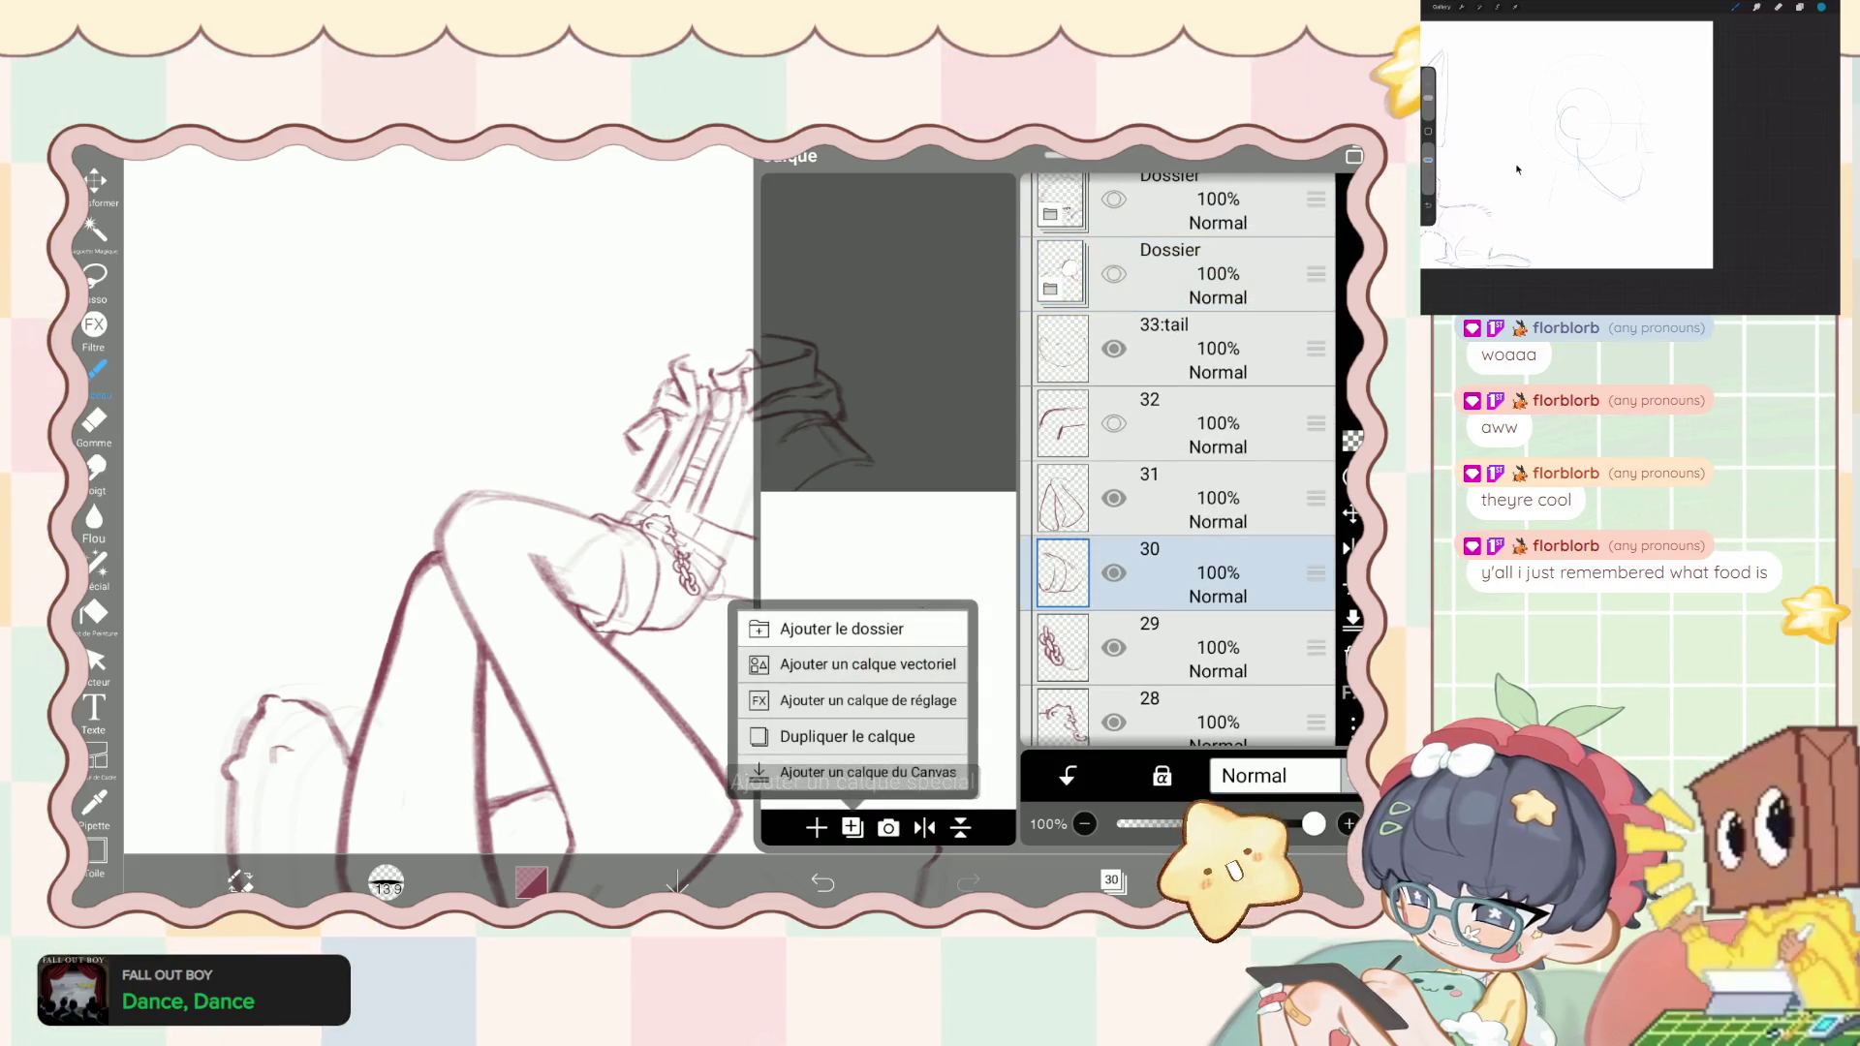
- Add a folder above layer 30 holding the leg layers, plus another folder at layer 25
{"action": "left_click", "coordinate": [842, 629]}
{"action": "left_click_drag", "start_coordinate": [1316, 534], "coordinate": [1315, 458]}
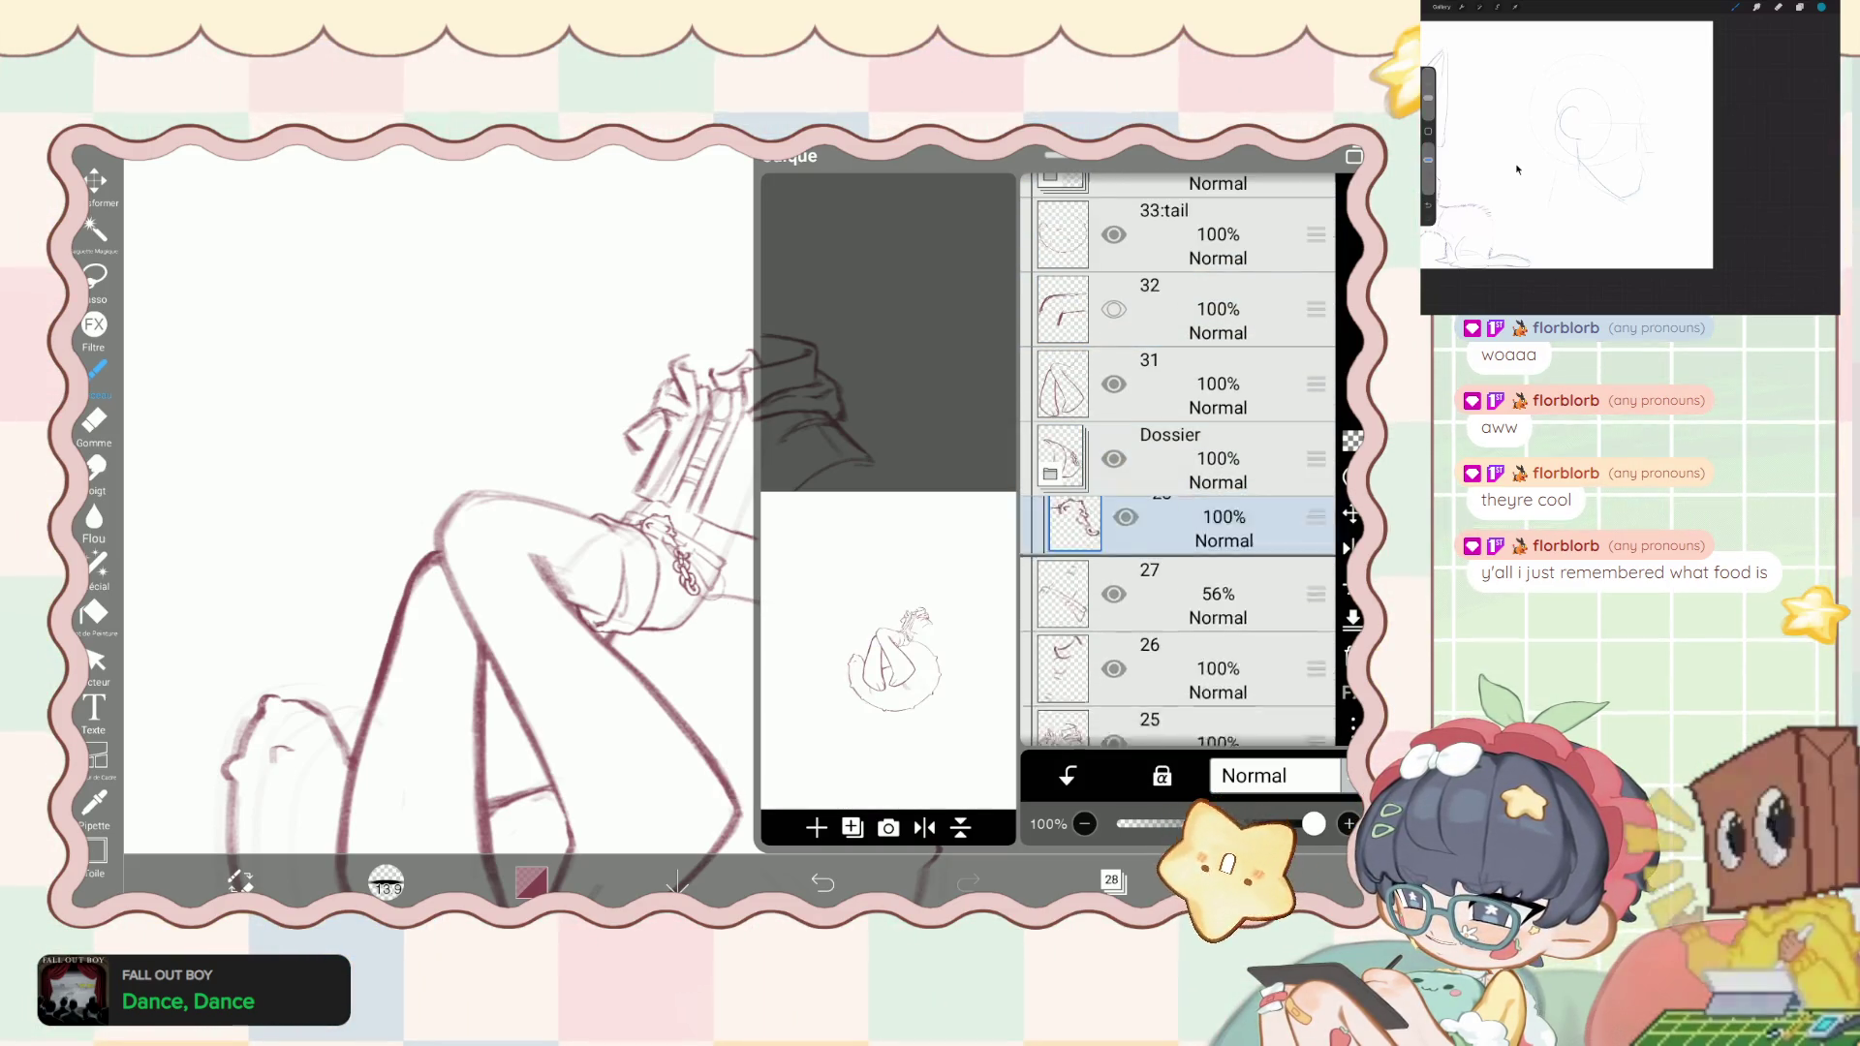
{"action": "left_click", "coordinate": [1177, 591]}
{"action": "left_click", "coordinate": [1177, 591]}
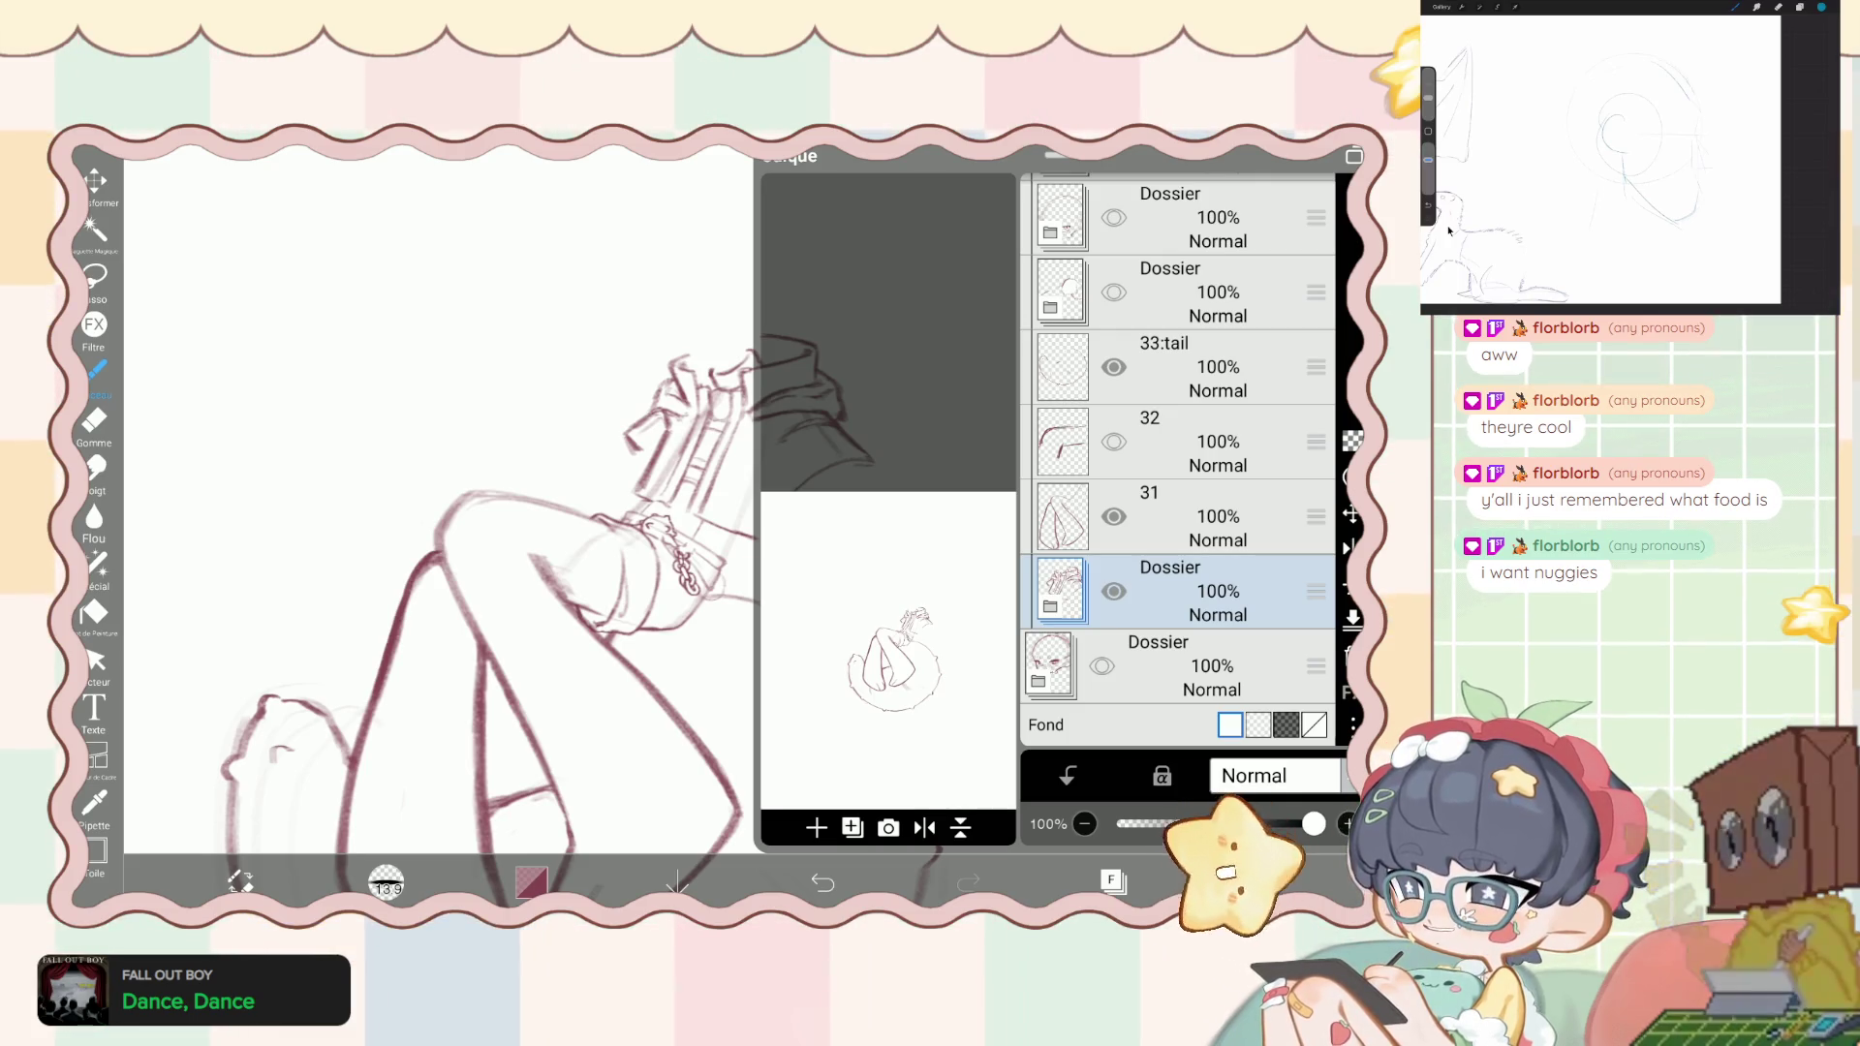
{"action": "left_click", "coordinate": [1112, 881]}
- Zoom the canvas out to about 114% so the whole figure fits, then scroll the layer list
{"action": "scroll", "coordinate": [620, 543], "scroll_direction": "up", "scroll_amount": 2}
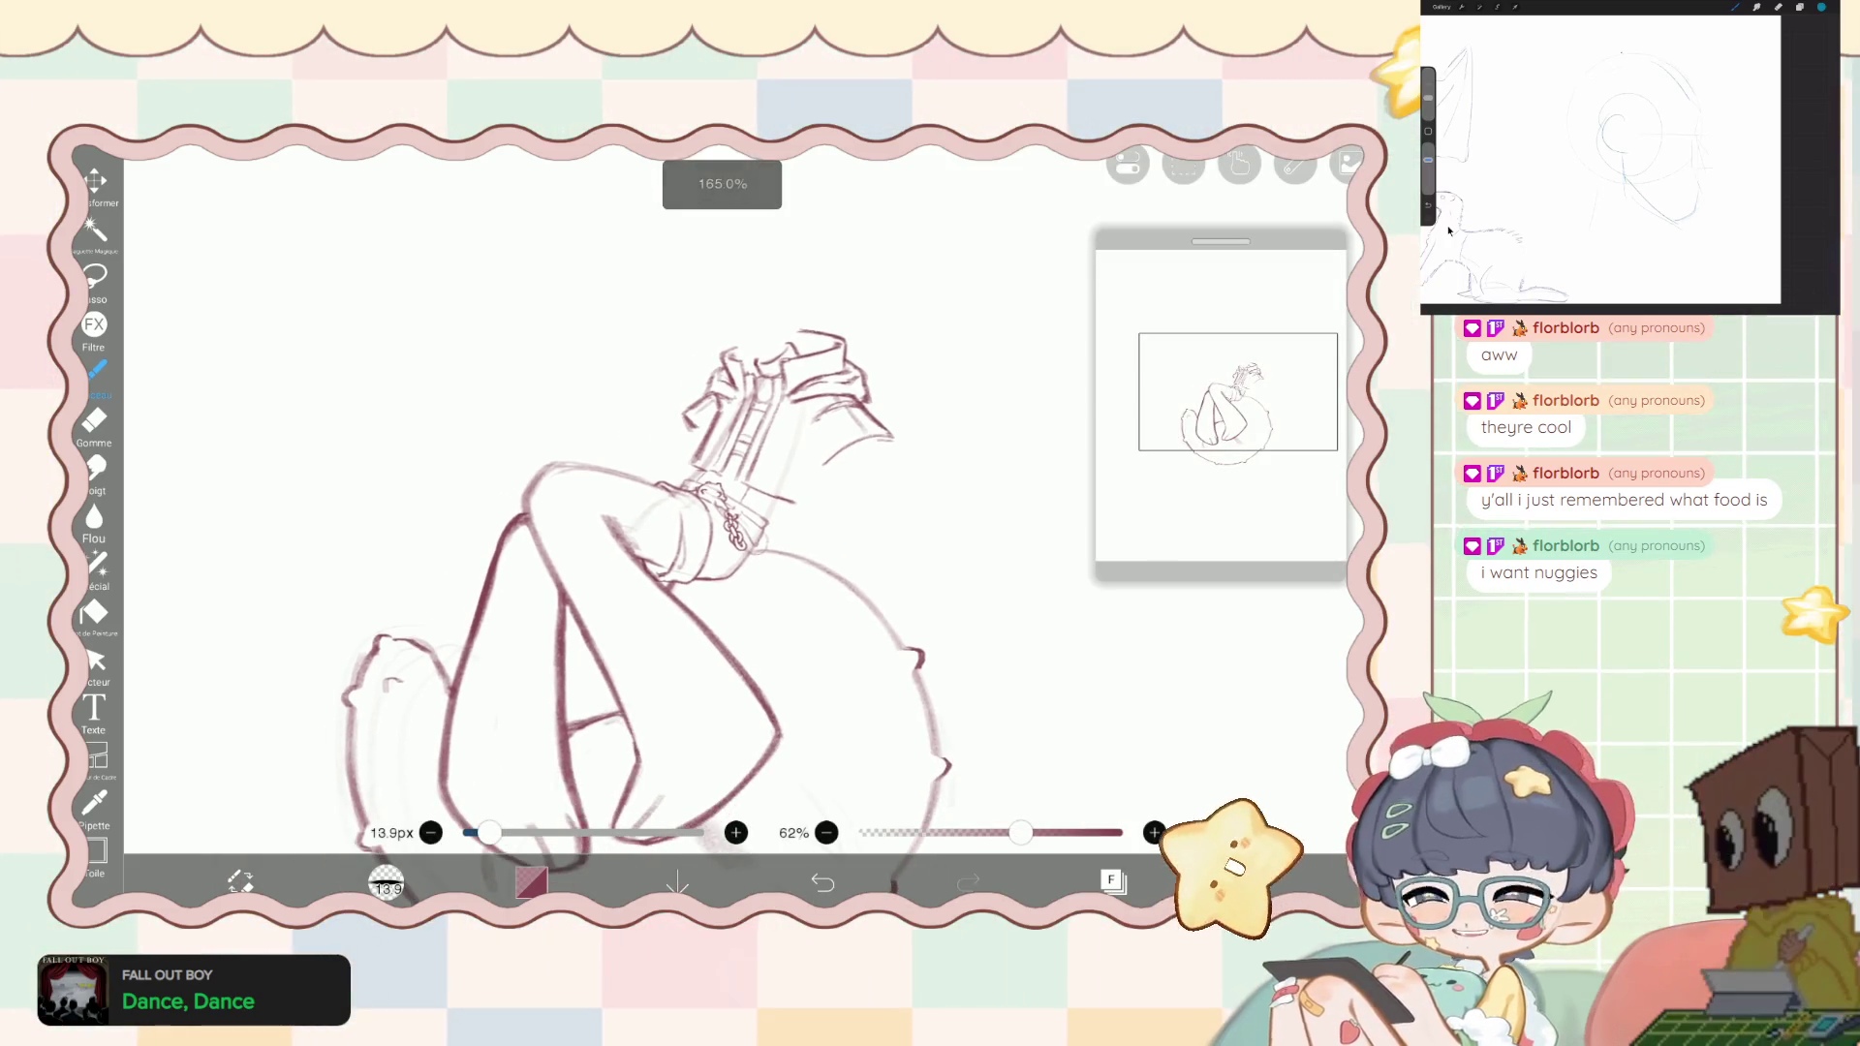
{"action": "scroll", "coordinate": [668, 600], "scroll_direction": "down", "scroll_amount": 1}
{"action": "scroll", "coordinate": [678, 581], "scroll_direction": "up", "scroll_amount": 1}
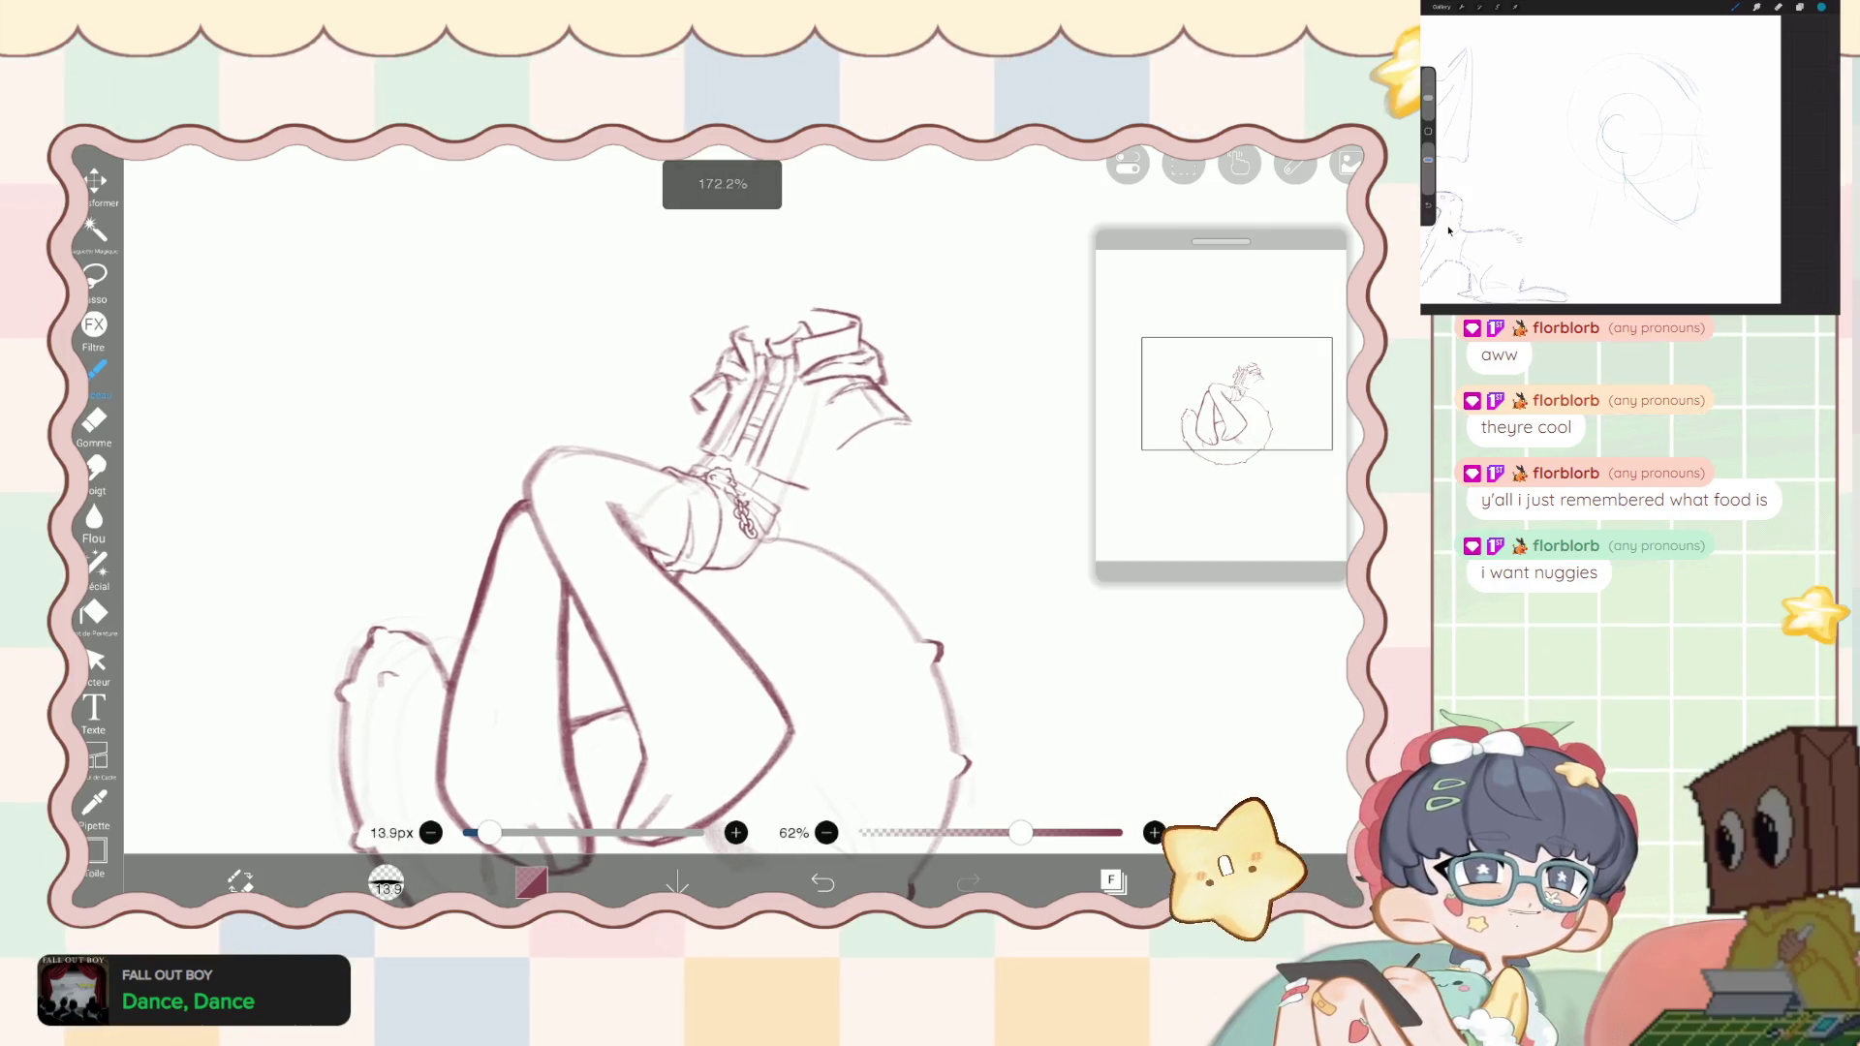
{"action": "scroll", "coordinate": [652, 587], "scroll_direction": "down", "scroll_amount": 2}
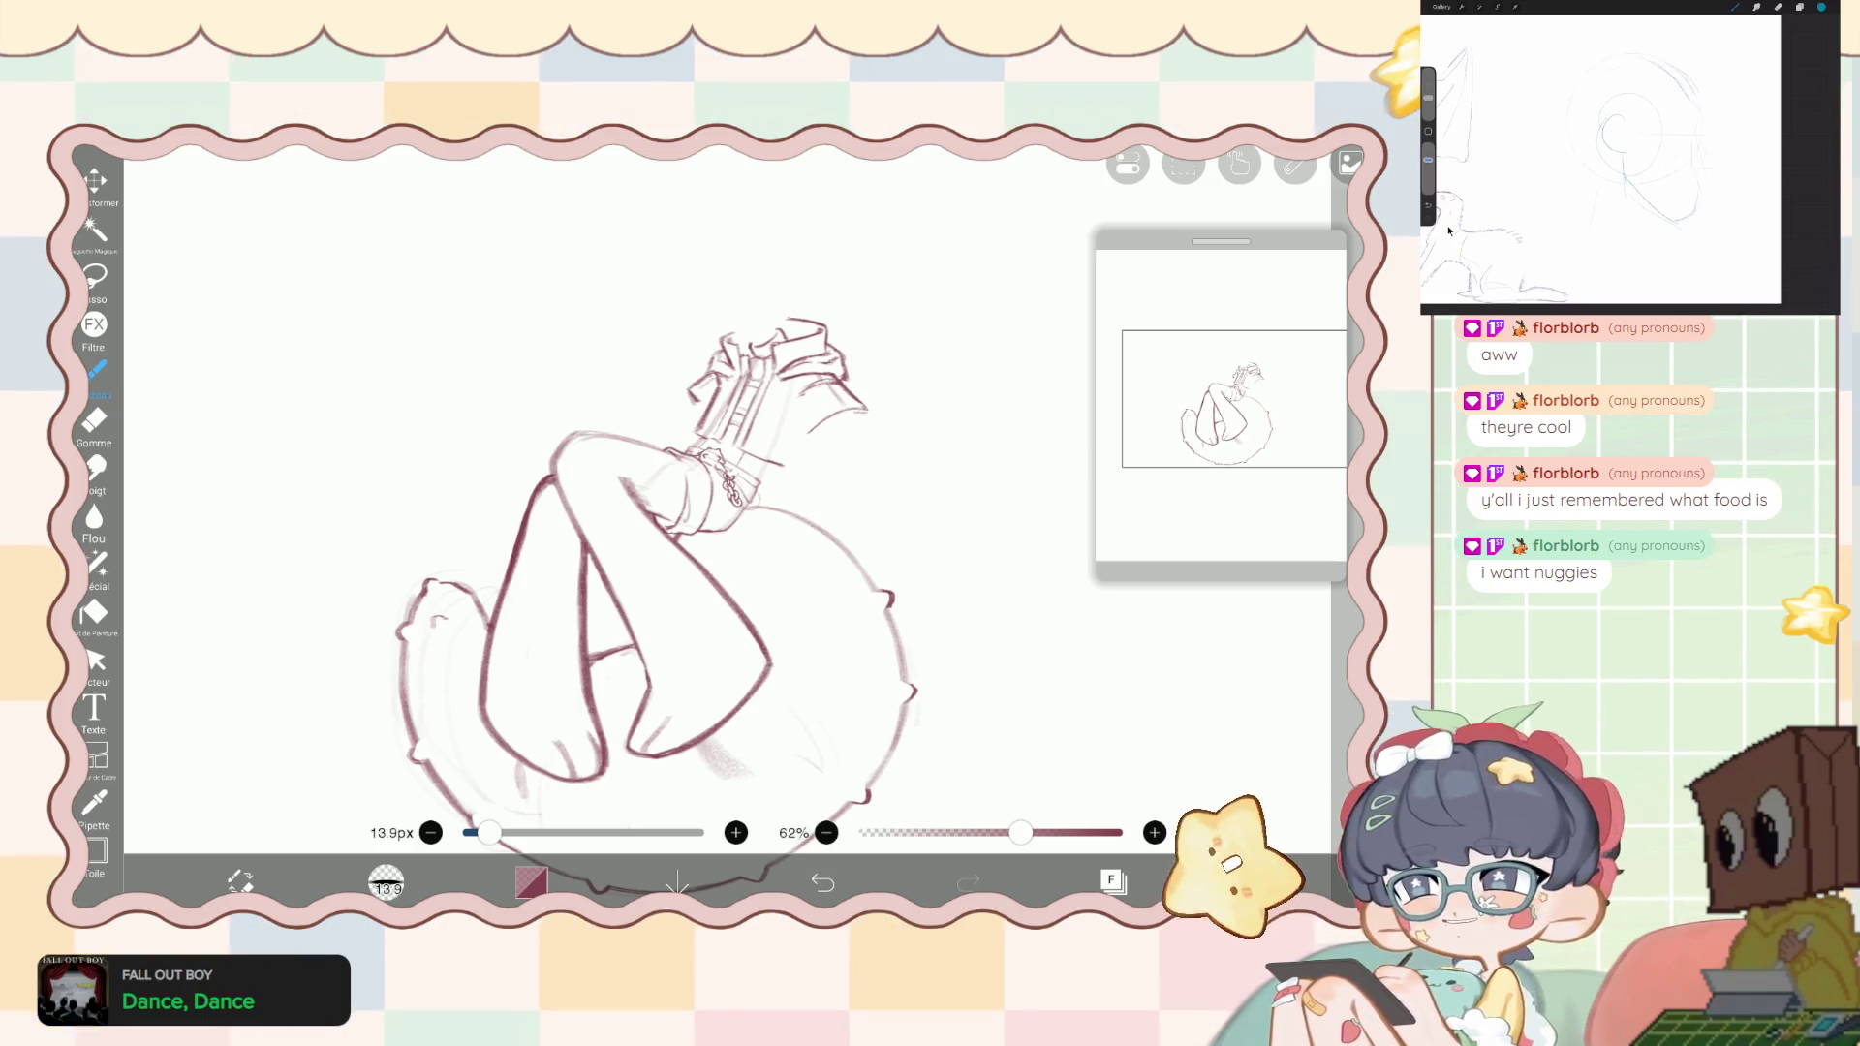
{"action": "scroll", "coordinate": [678, 572], "scroll_direction": "down", "scroll_amount": 2}
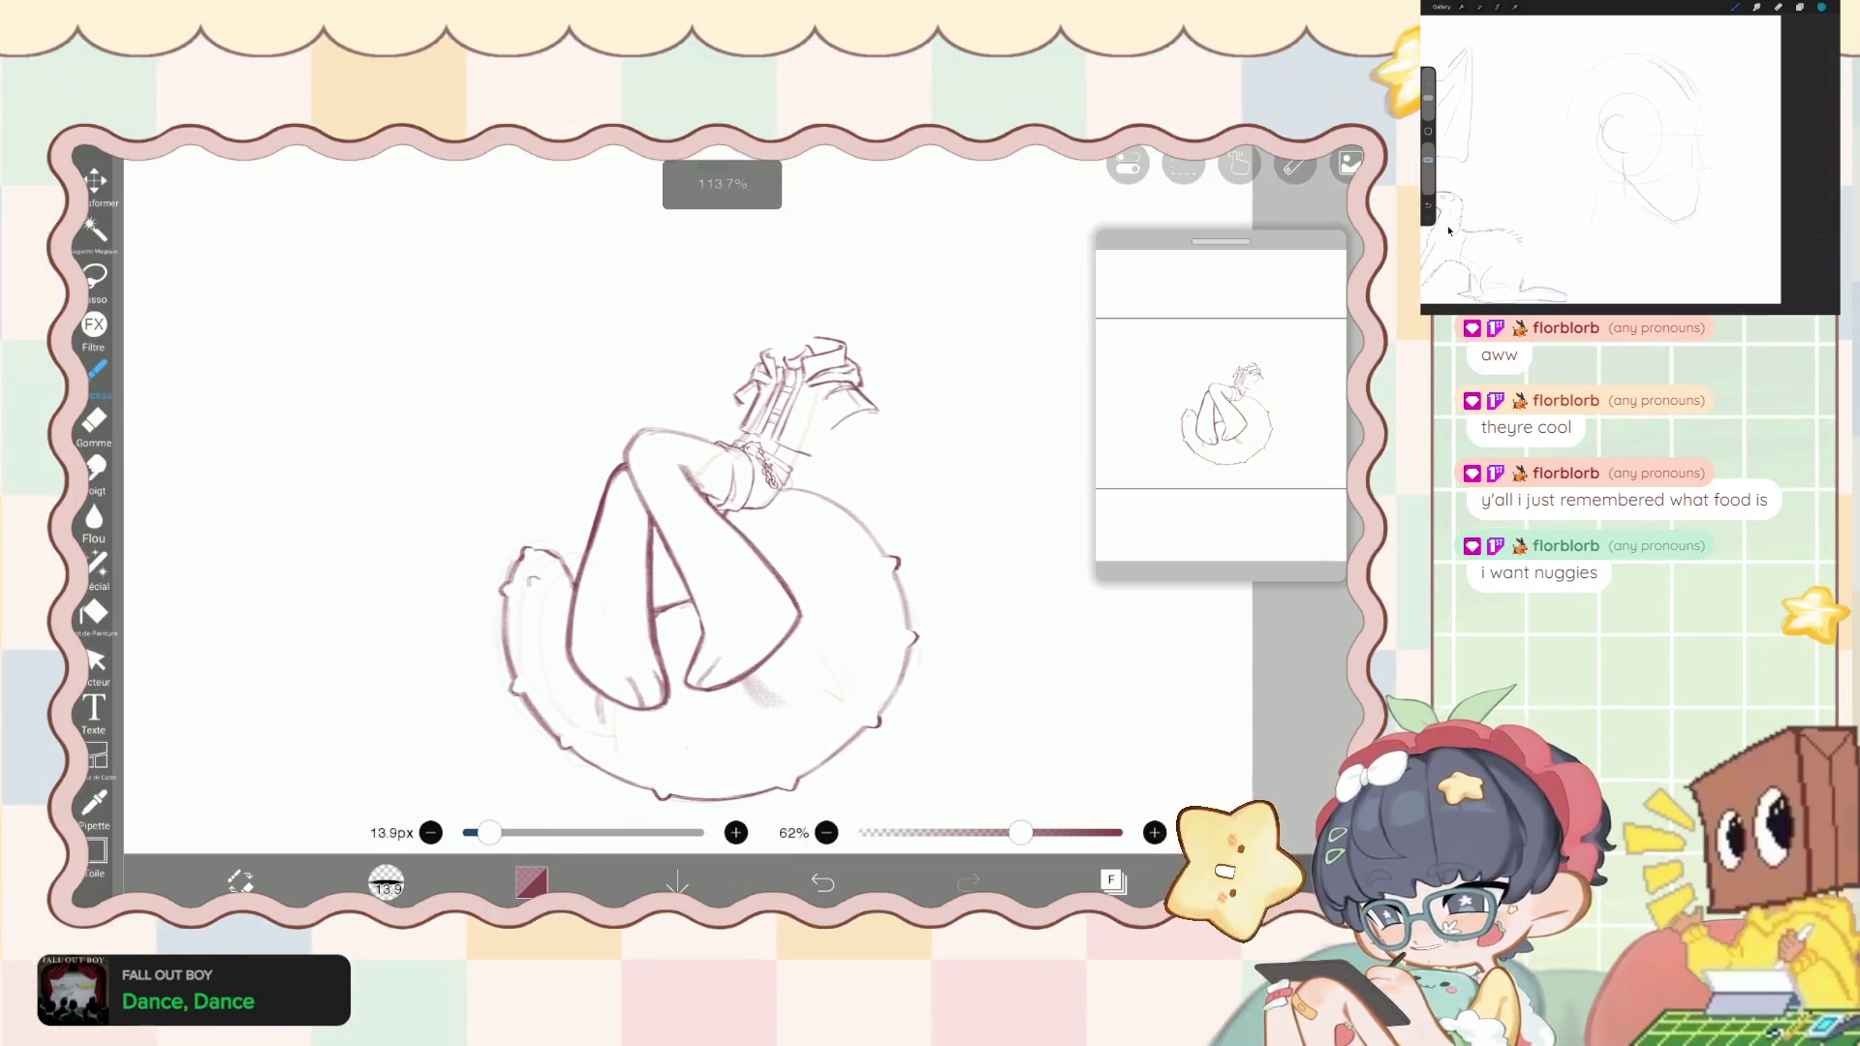
{"action": "left_click", "coordinate": [1112, 880]}
{"action": "scroll", "coordinate": [1177, 460], "scroll_direction": "up", "scroll_amount": 3}
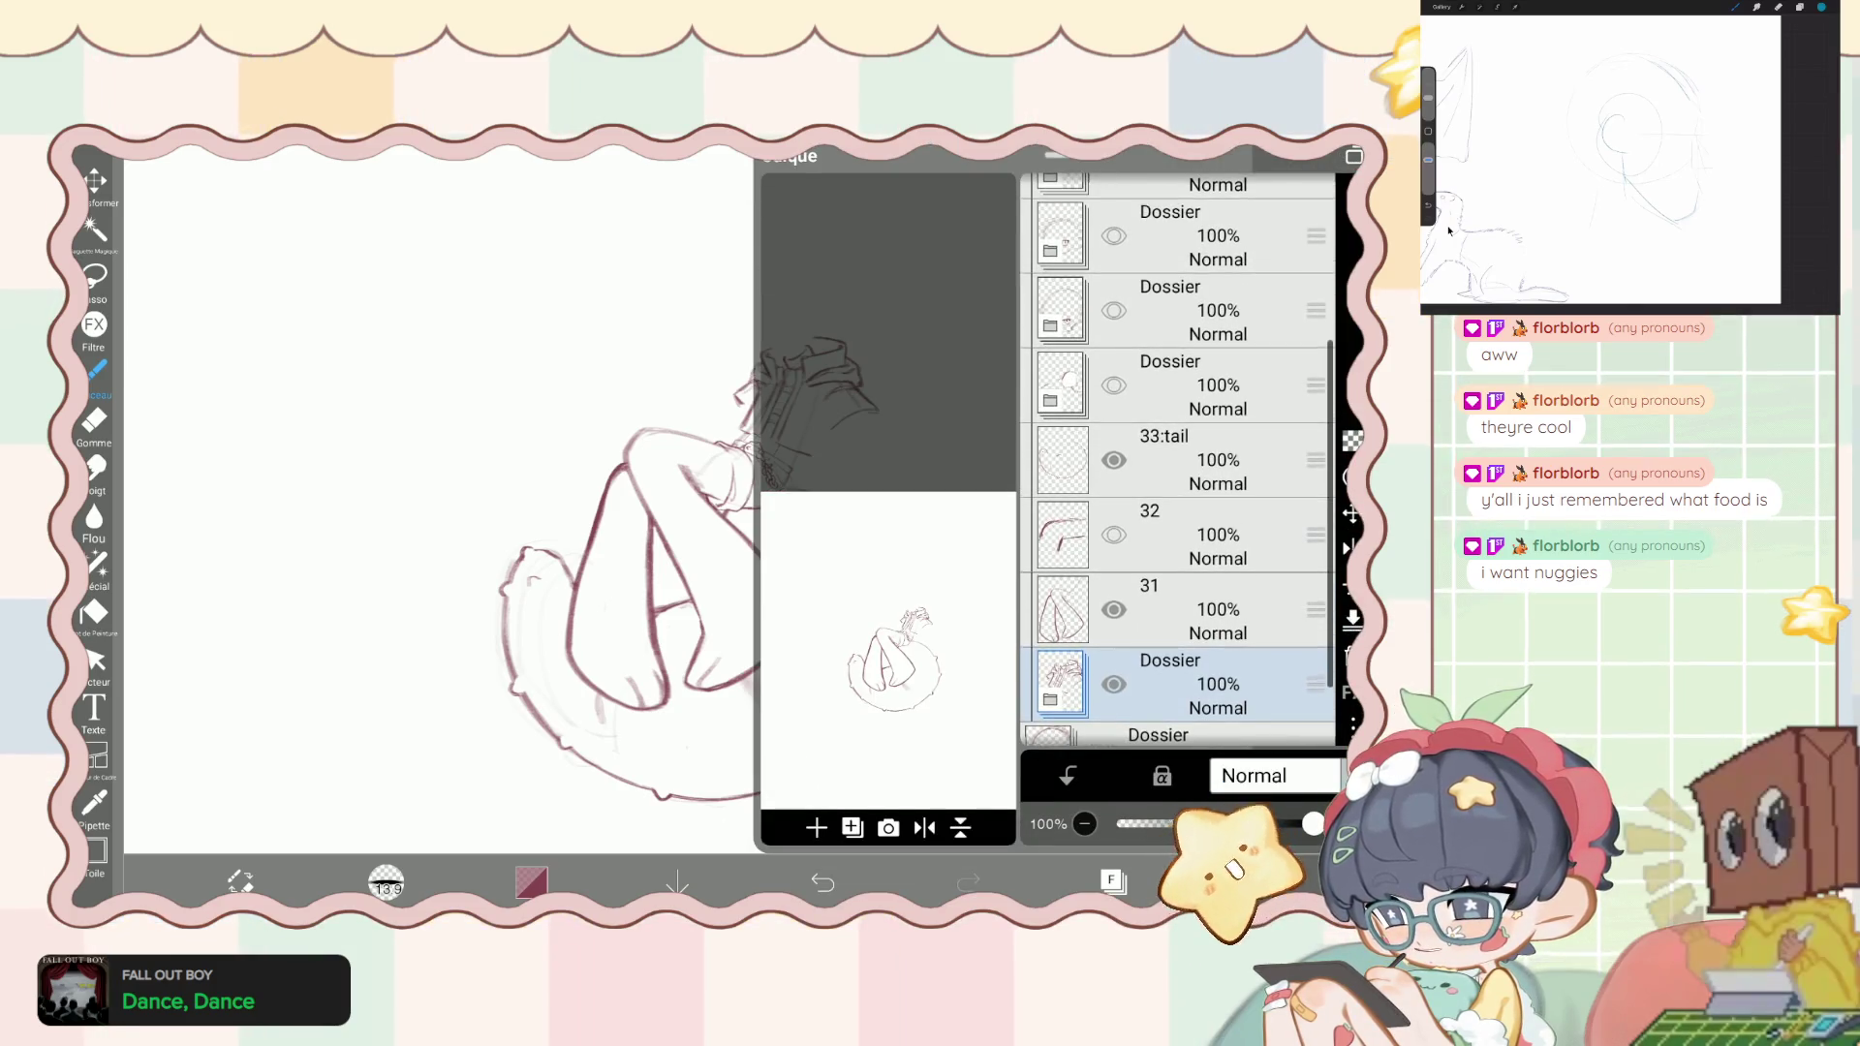
{"action": "scroll", "coordinate": [1176, 460], "scroll_direction": "up", "scroll_amount": 1}
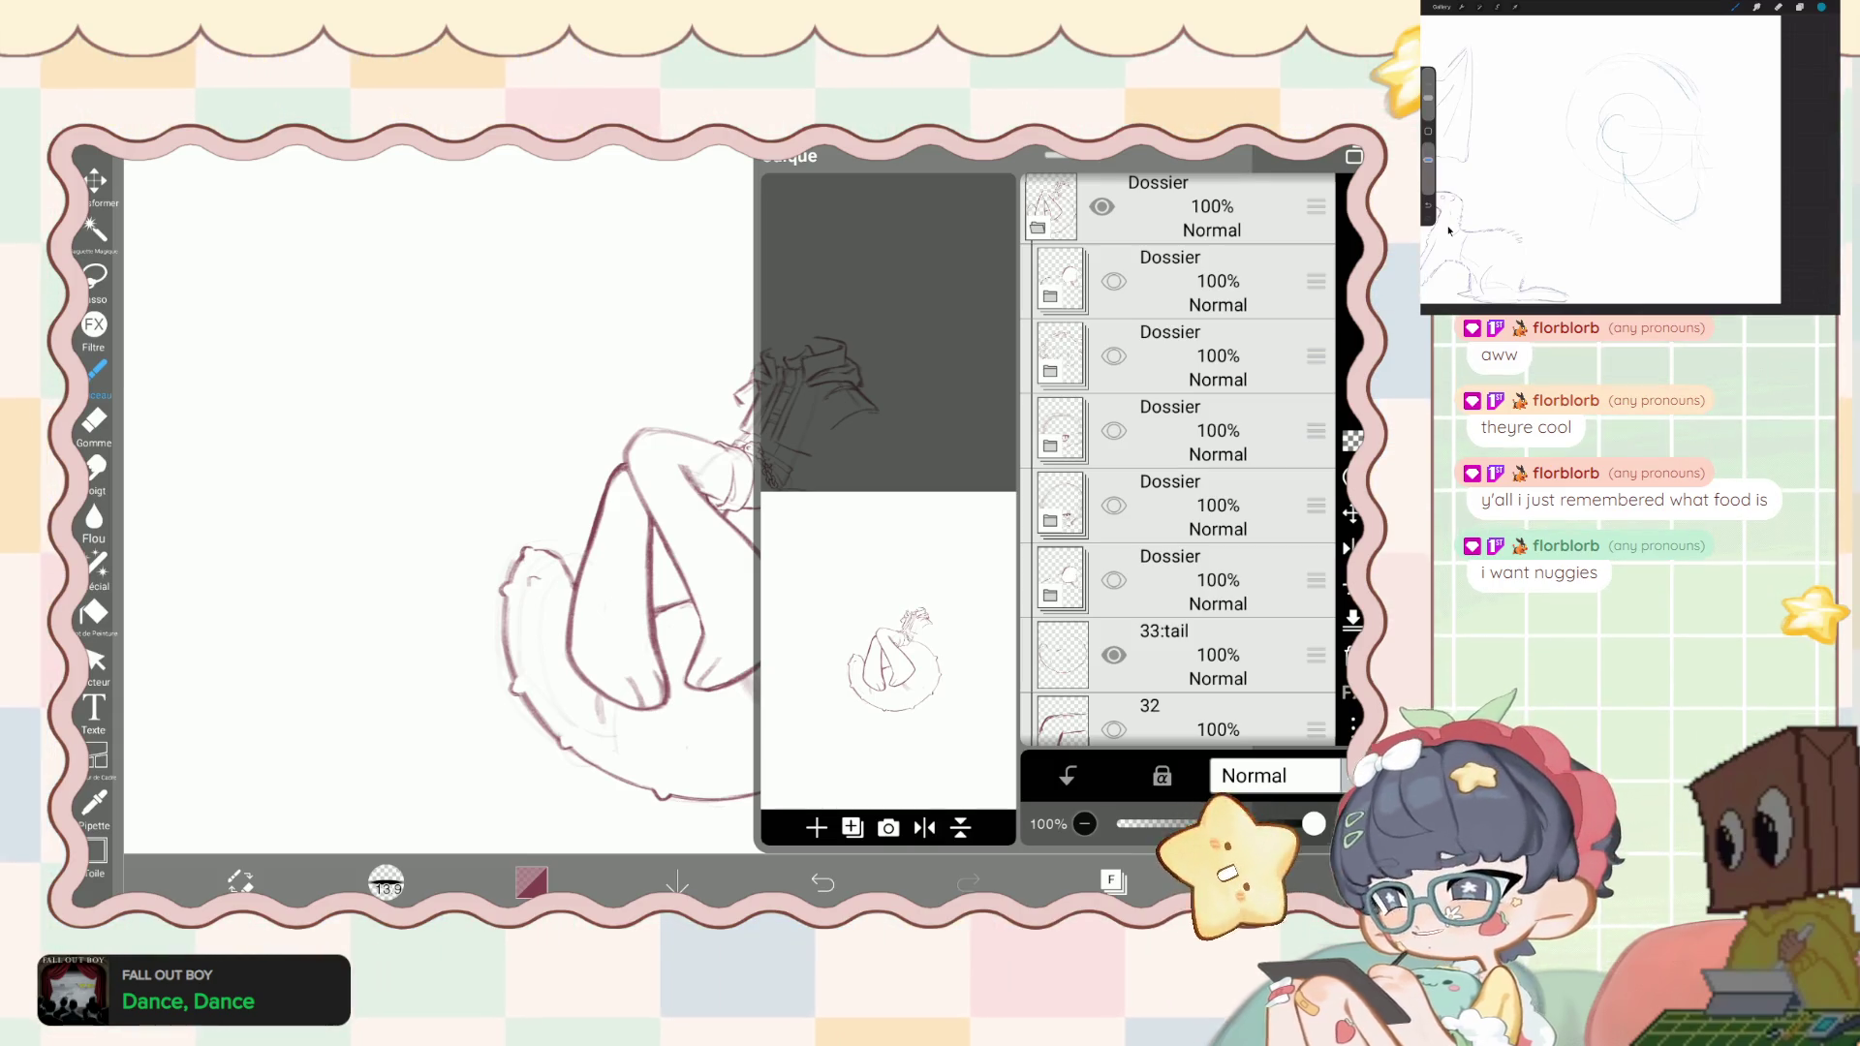
{"action": "scroll", "coordinate": [1177, 460], "scroll_direction": "up", "scroll_amount": 2}
- Turn on the fourth Dossier folder to show the head sketch, and check it on the canvas
{"action": "left_click", "coordinate": [1114, 509]}
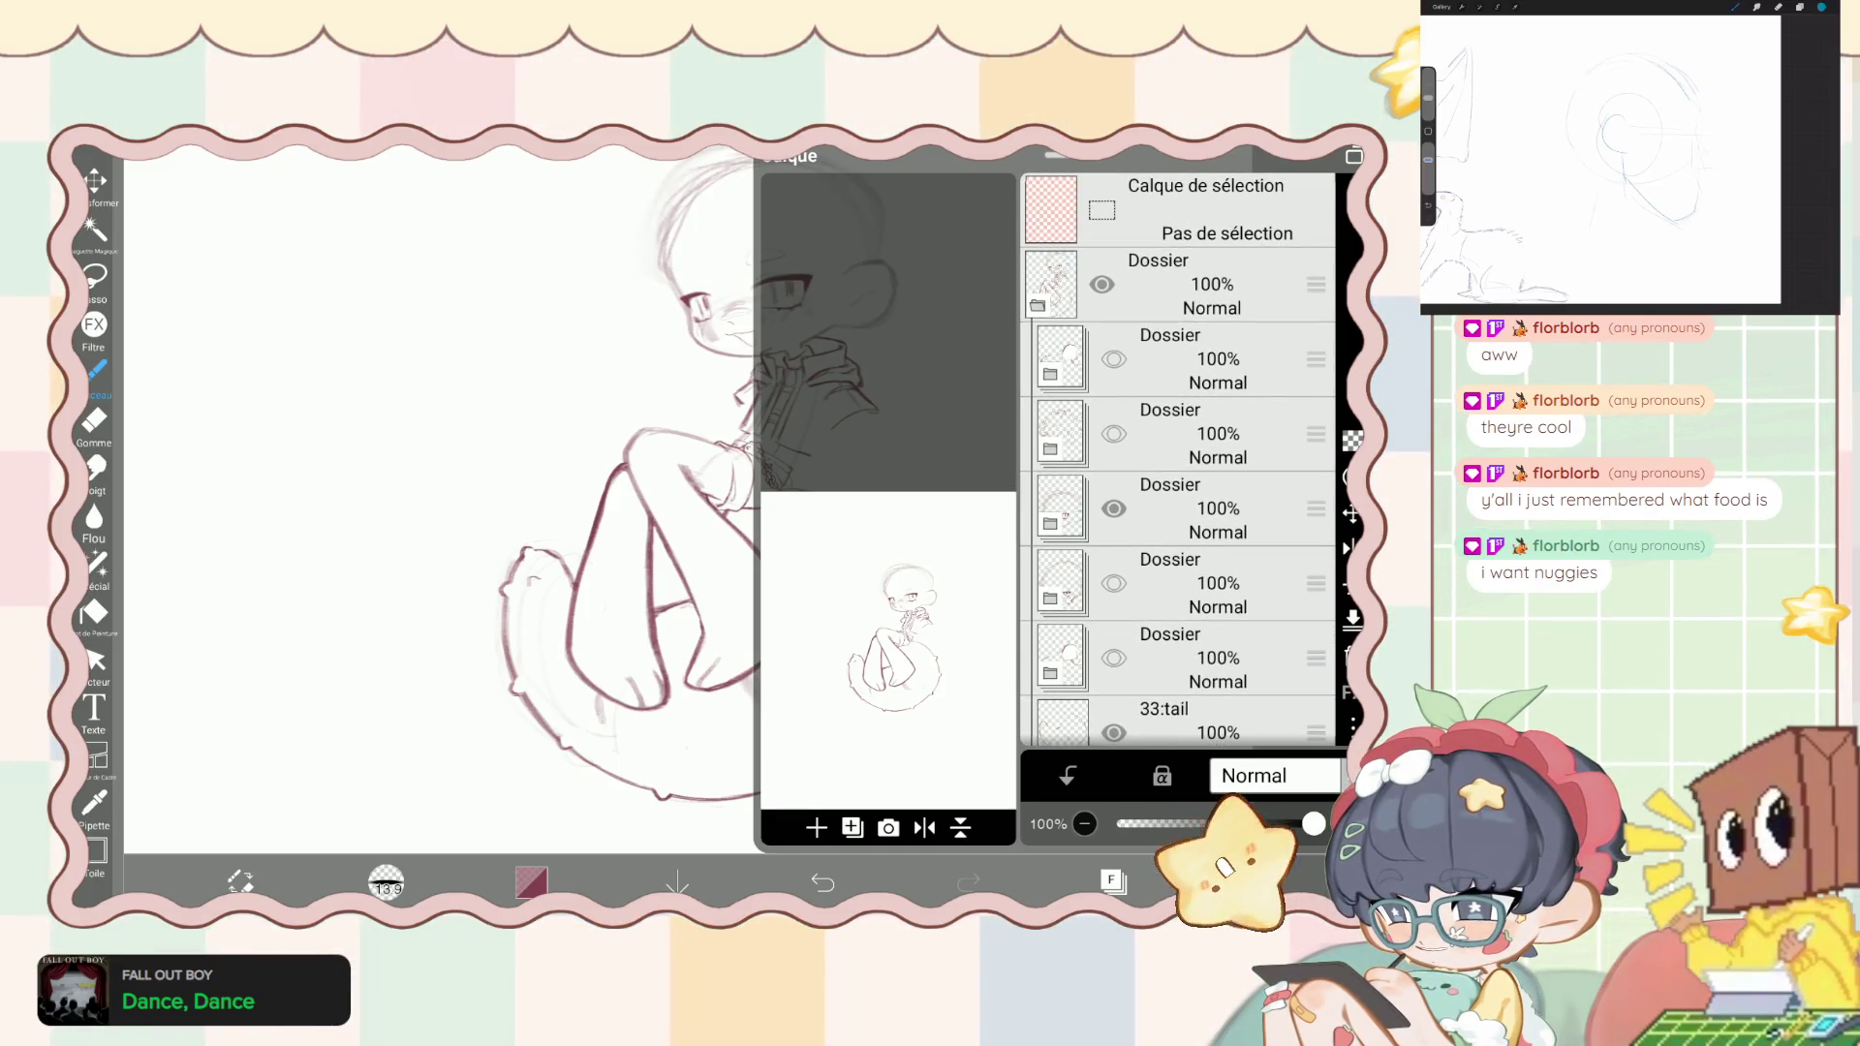
{"action": "left_click", "coordinate": [436, 484]}
{"action": "scroll", "coordinate": [436, 484], "scroll_direction": "up", "scroll_amount": 2}
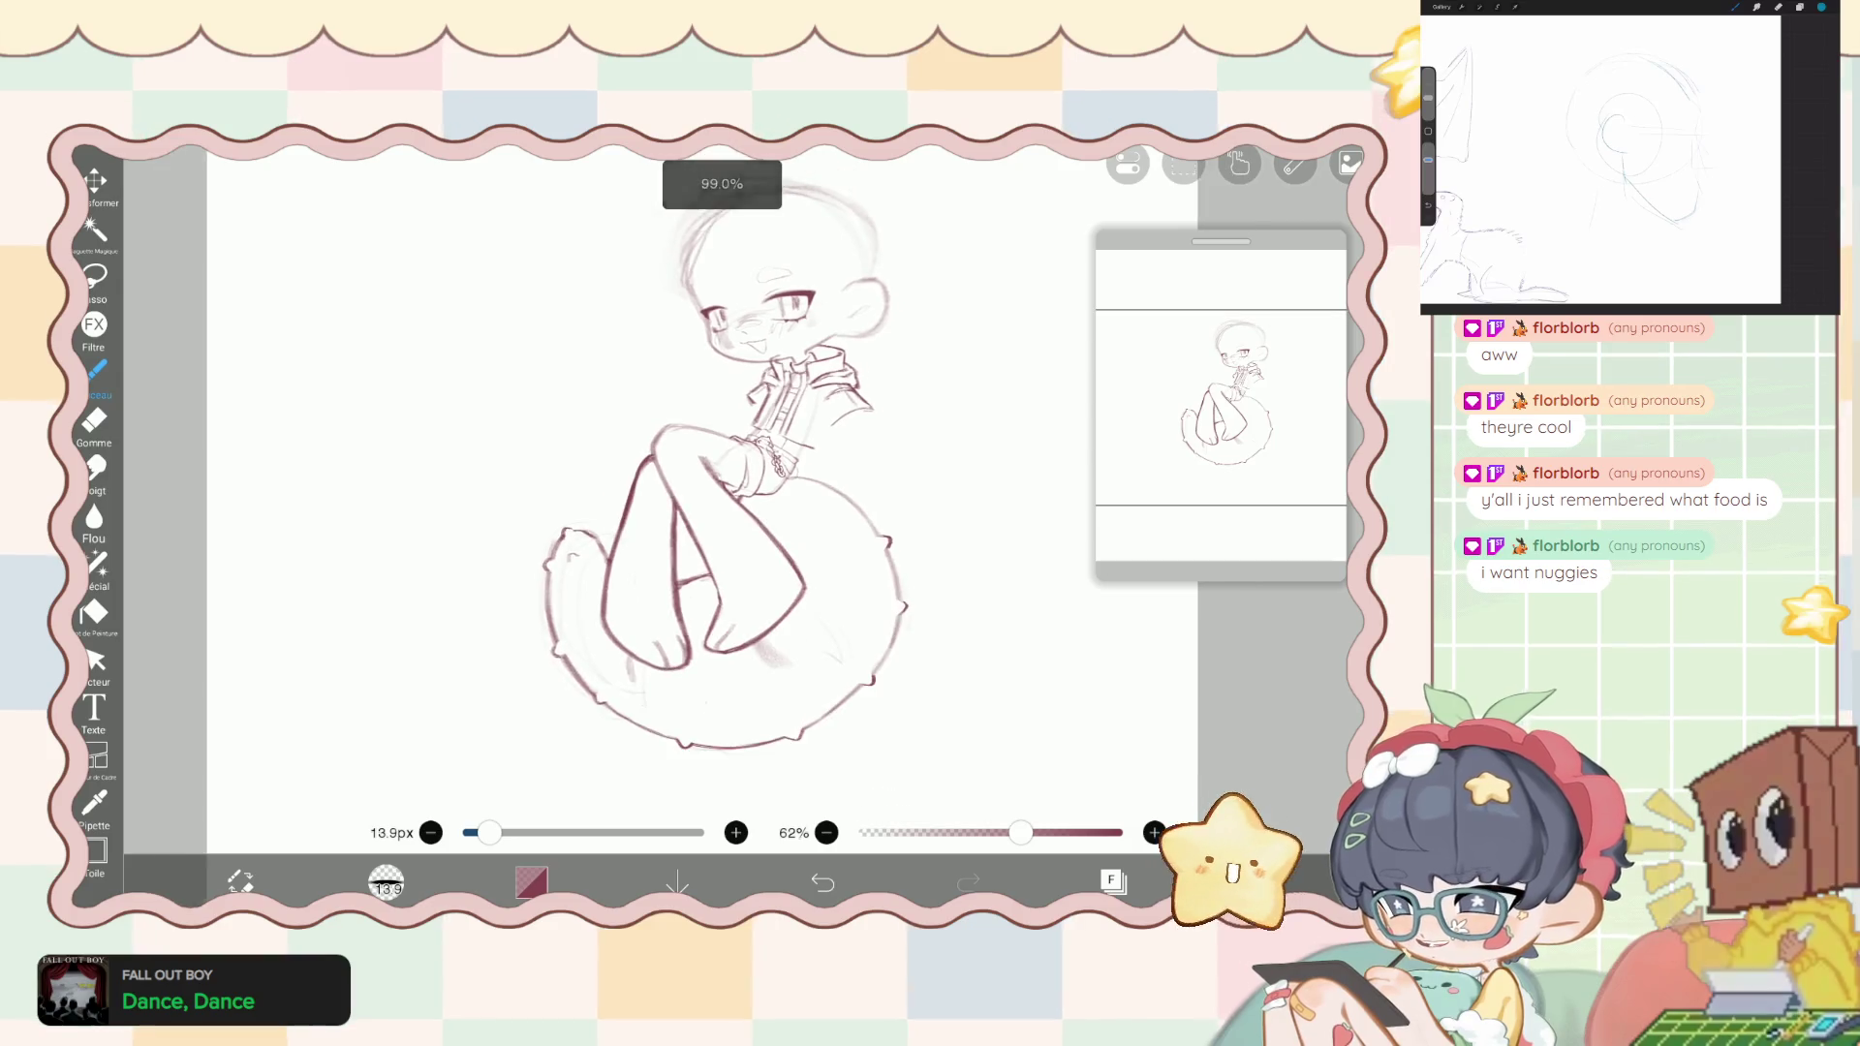
{"action": "left_click", "coordinate": [1112, 881]}
{"action": "scroll", "coordinate": [1177, 465], "scroll_direction": "up", "scroll_amount": 5}
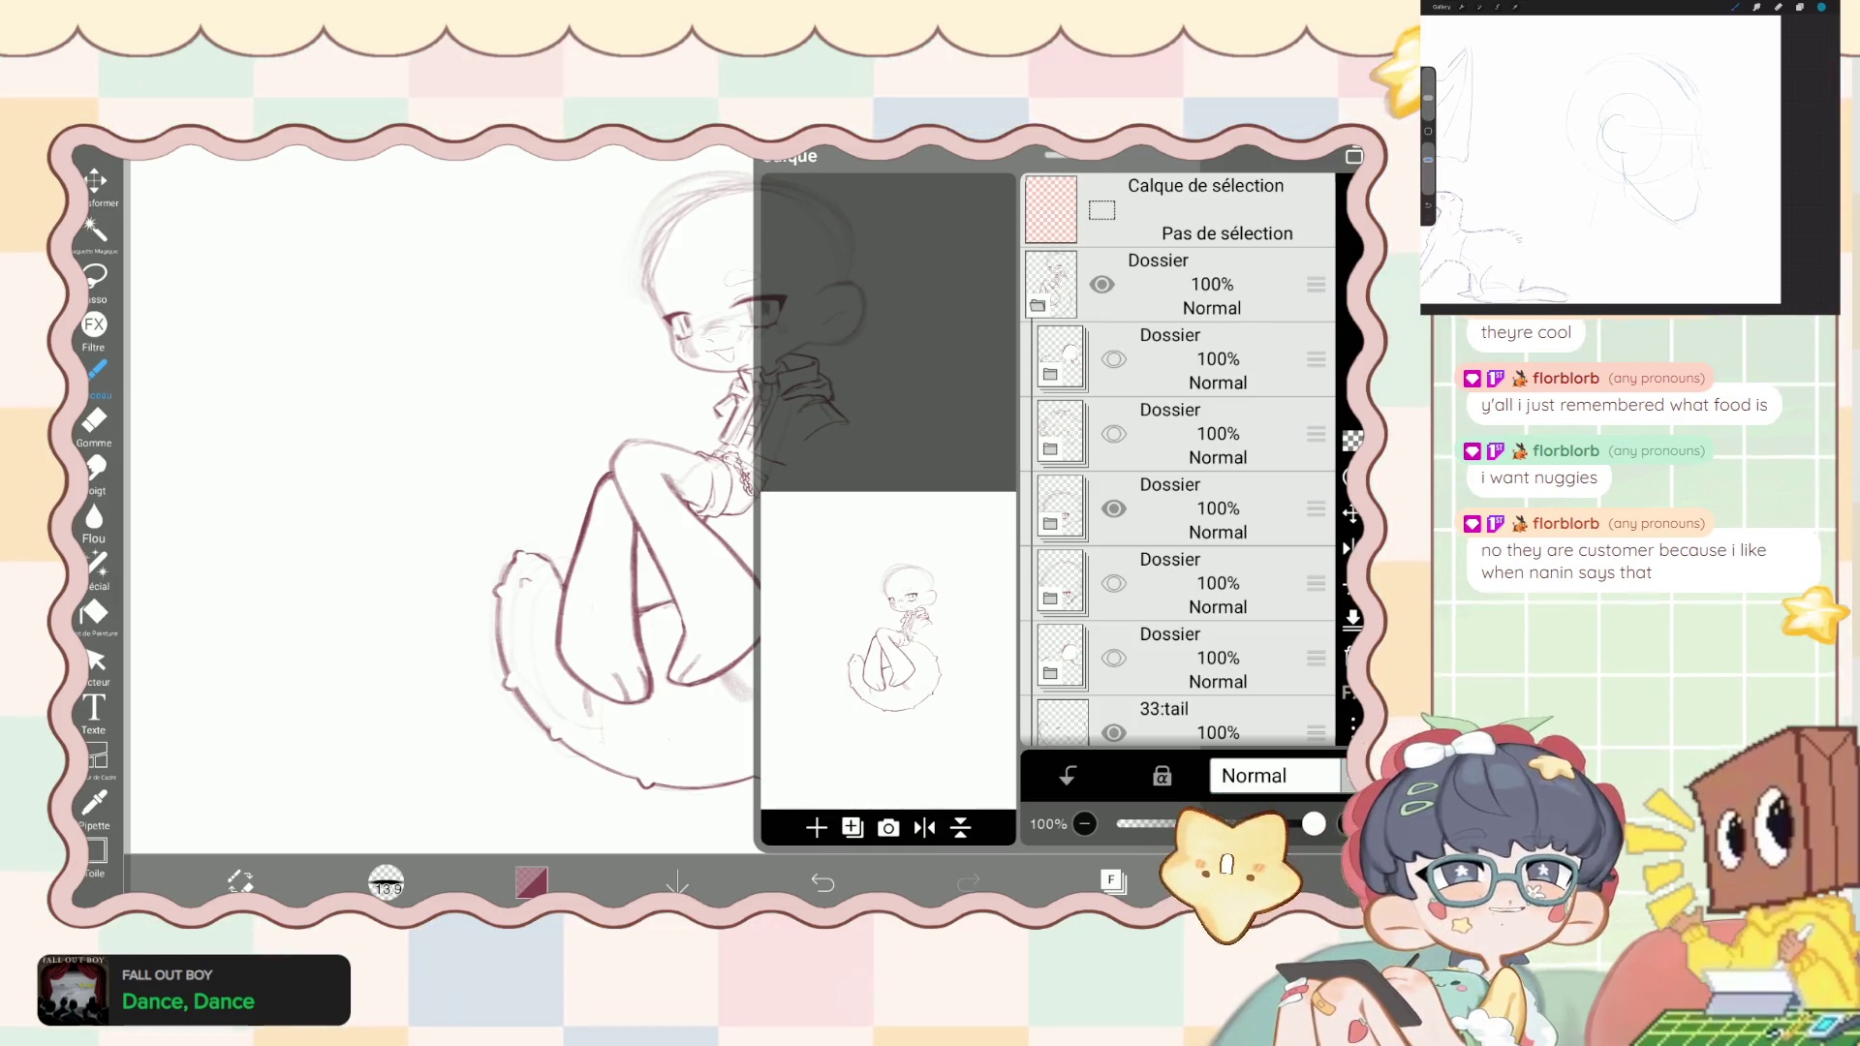
- Select layer 54 in the head folder, undo an accidental visibility toggle, and pick the lower sketch layer
{"action": "scroll", "coordinate": [1177, 460], "scroll_direction": "down", "scroll_amount": 5}
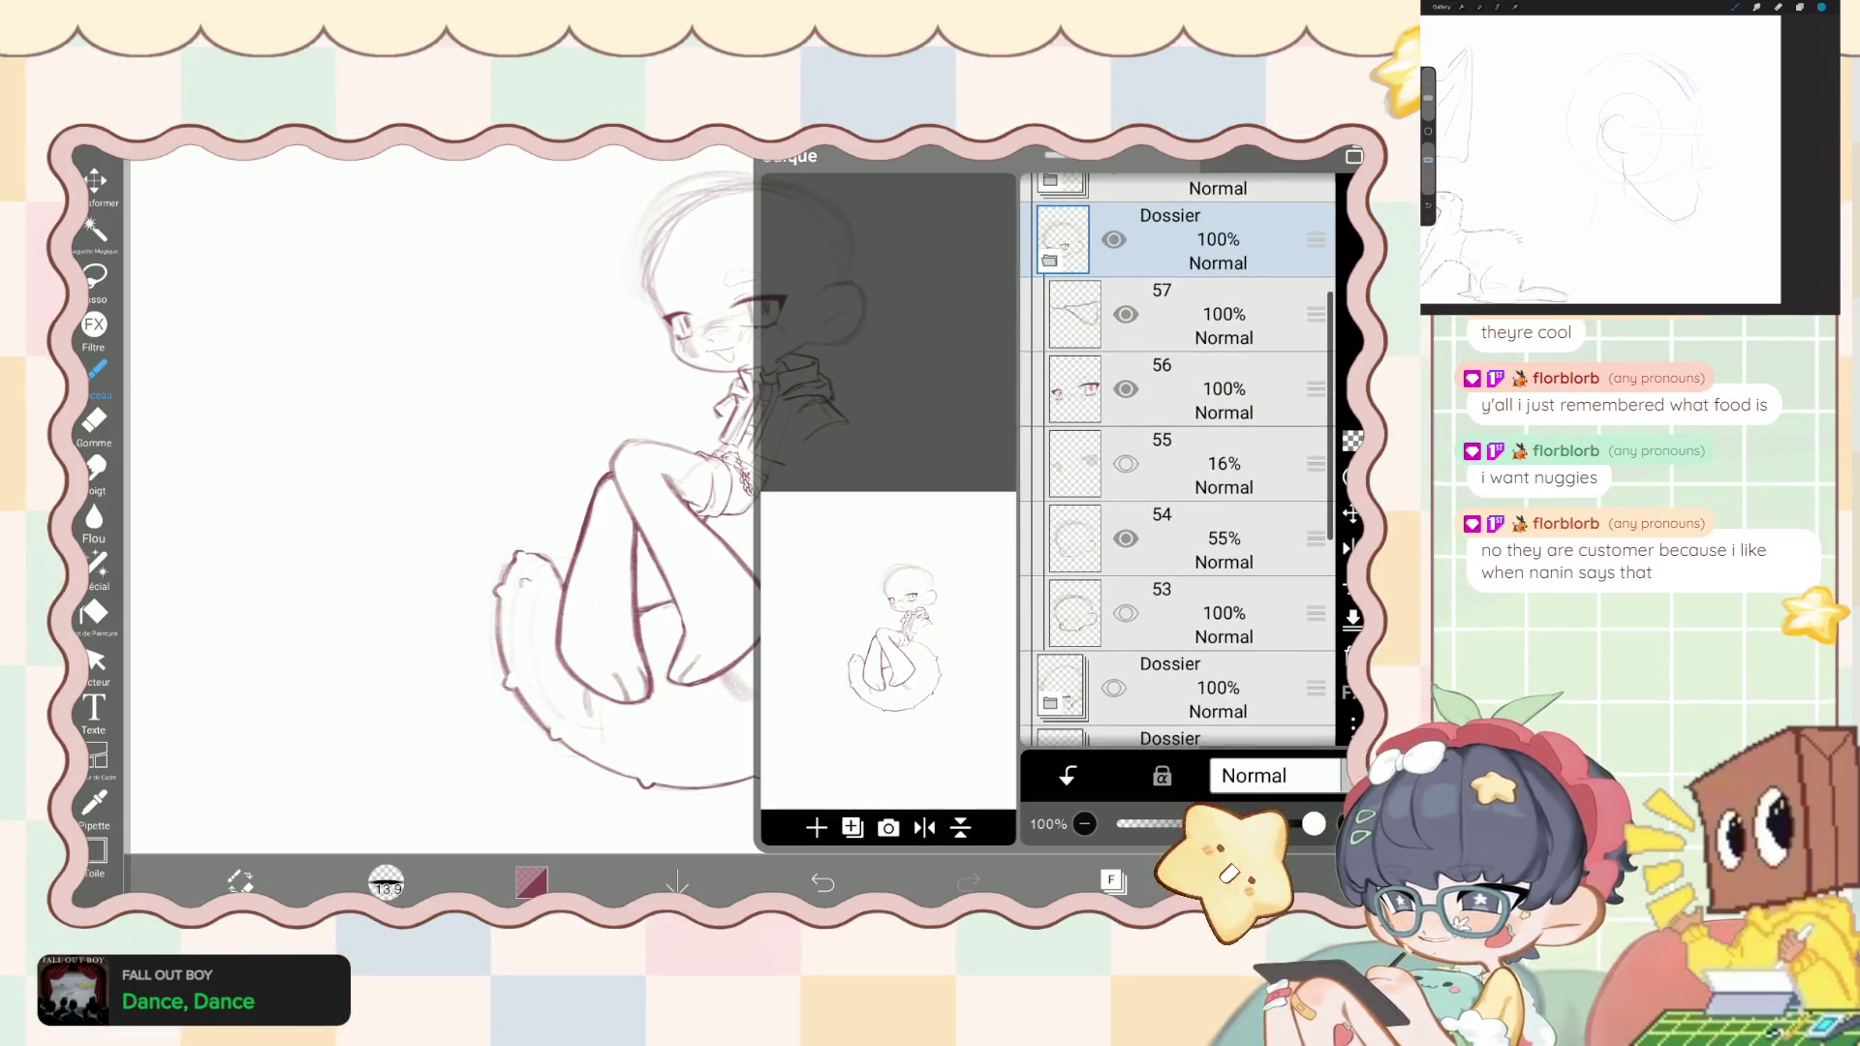
{"action": "left_click", "coordinate": [1177, 537]}
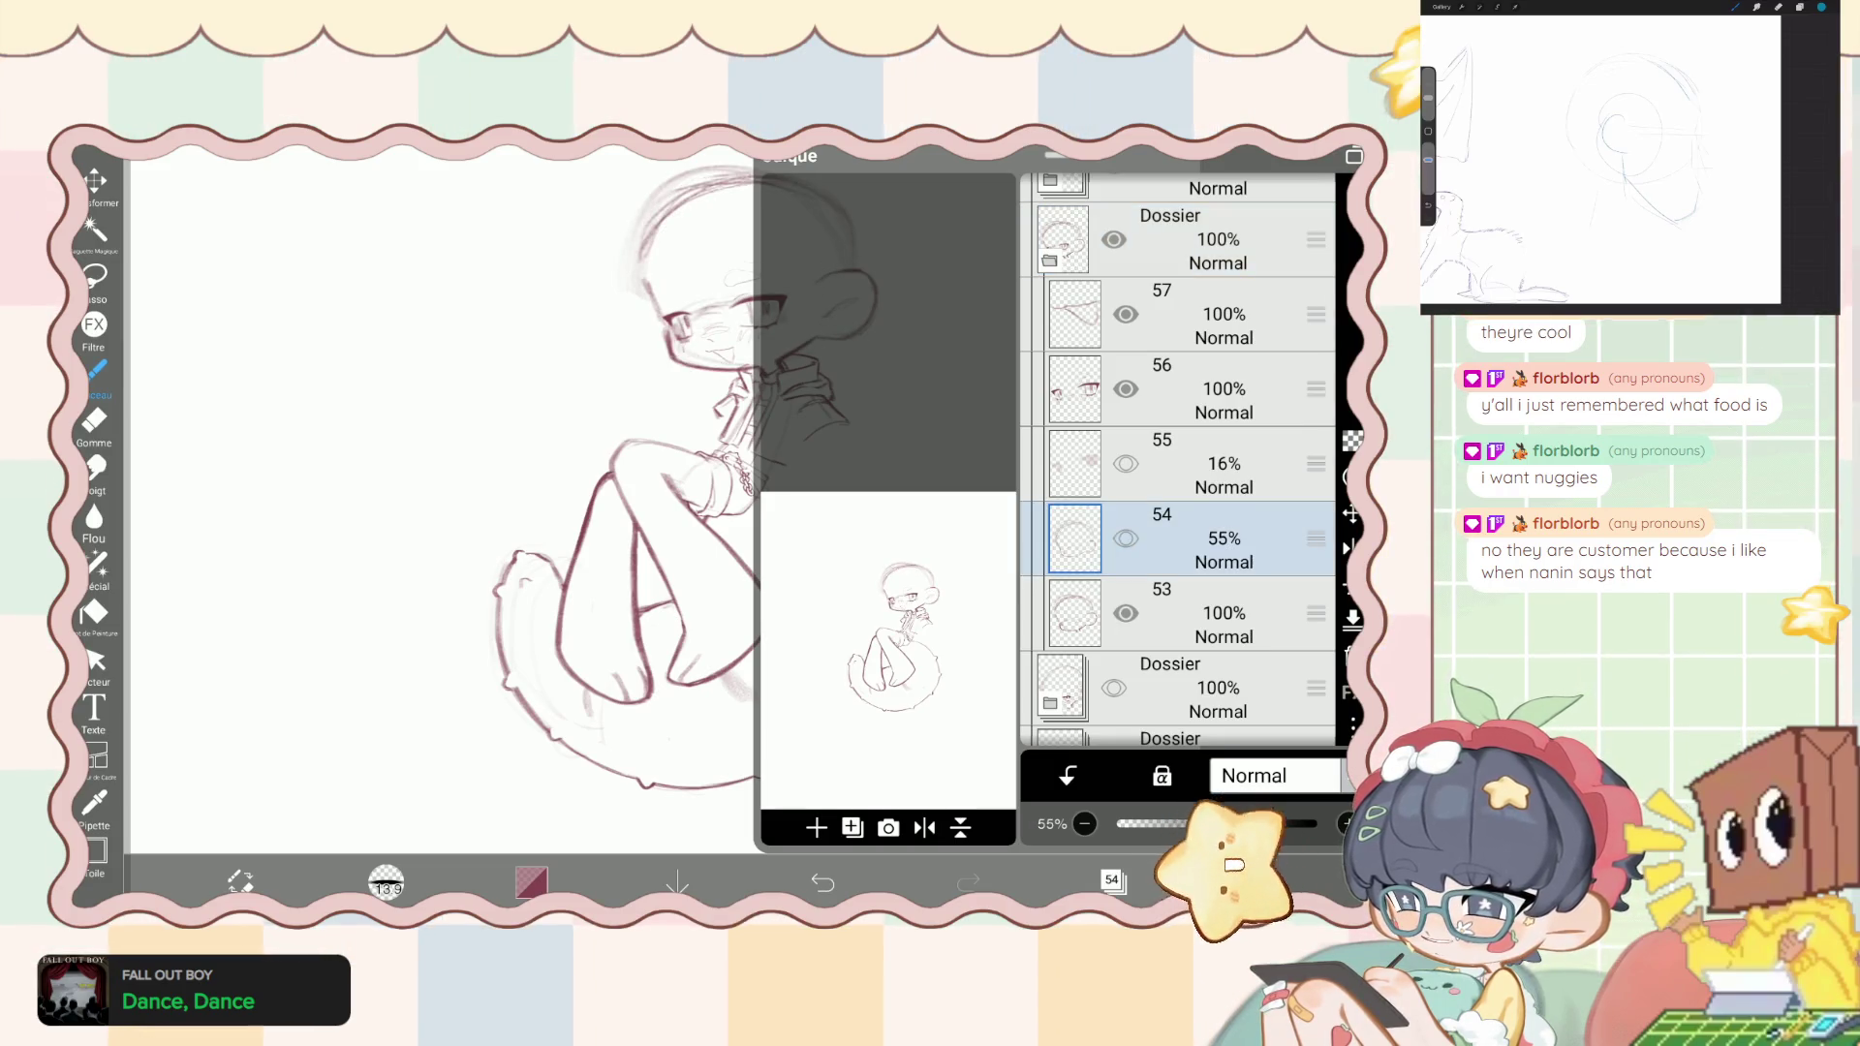
{"action": "key", "text": "ctrl+z"}
{"action": "left_click", "coordinate": [1112, 879]}
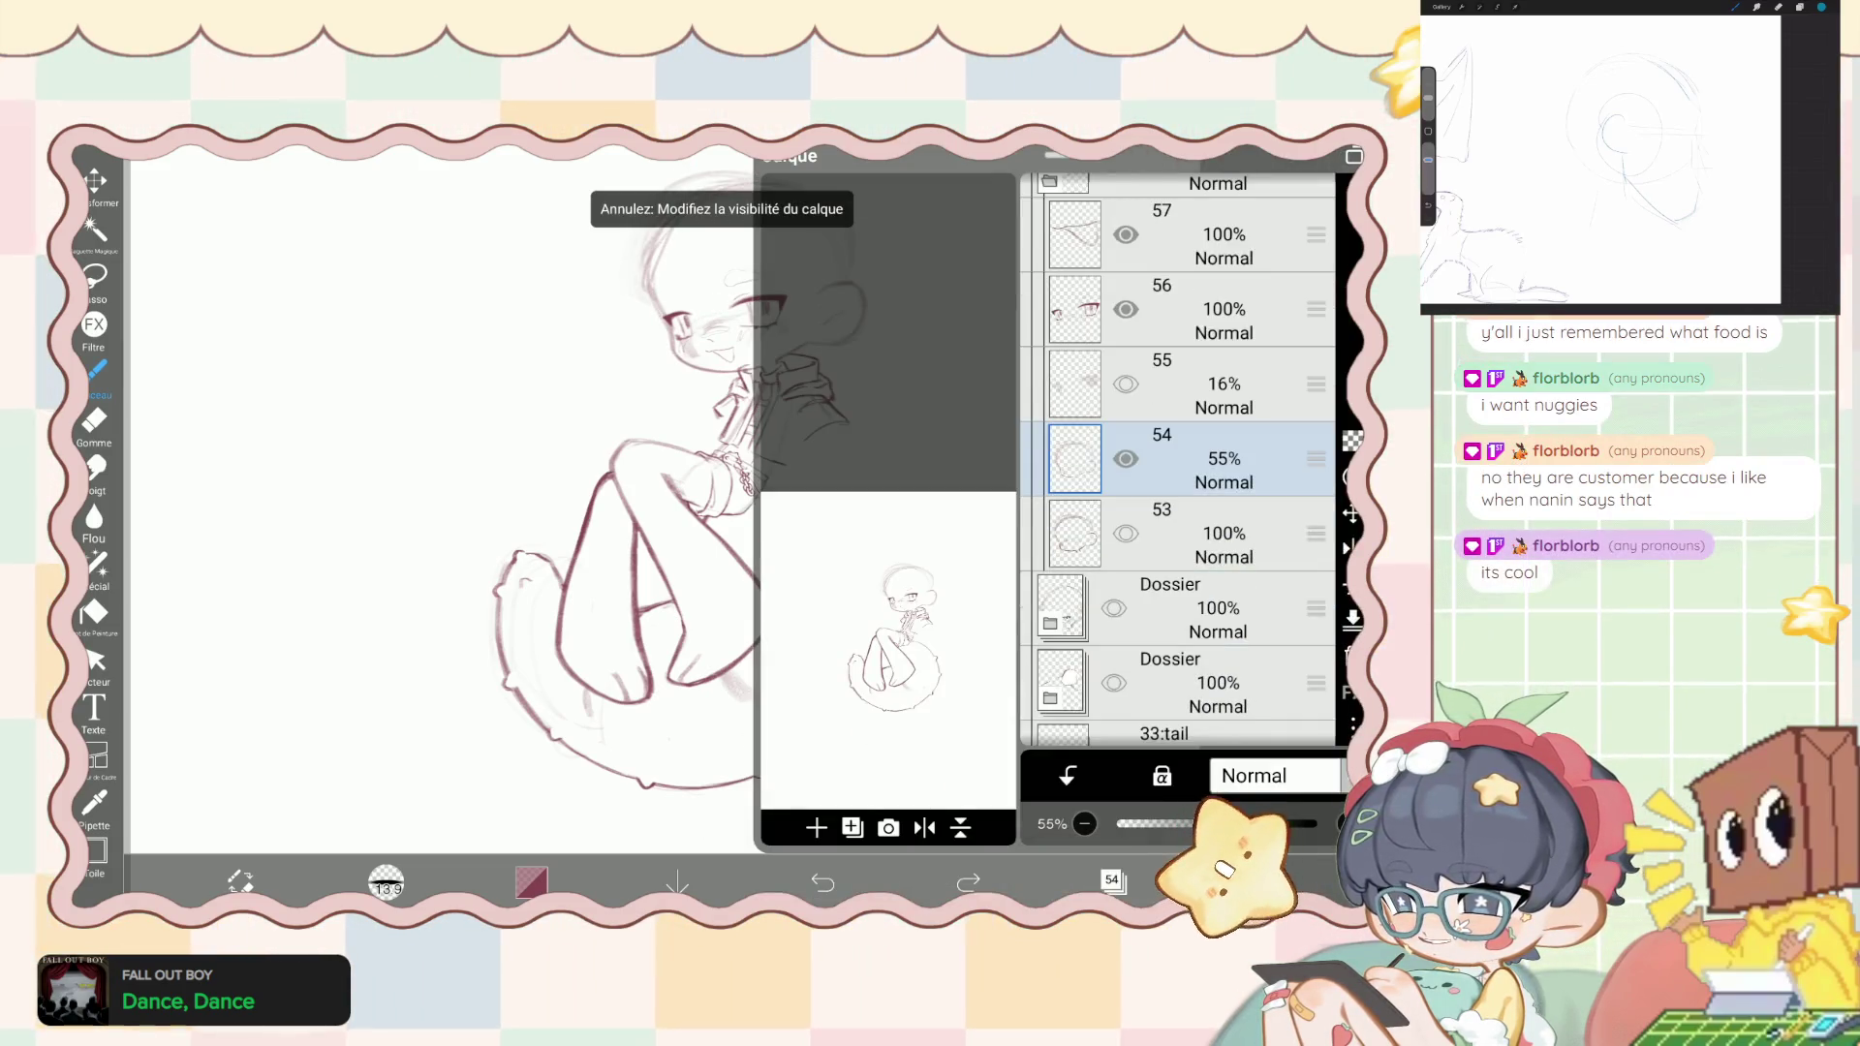
{"action": "left_click", "coordinate": [1177, 535]}
{"action": "left_click_drag", "start_coordinate": [1315, 536], "coordinate": [1315, 194]}
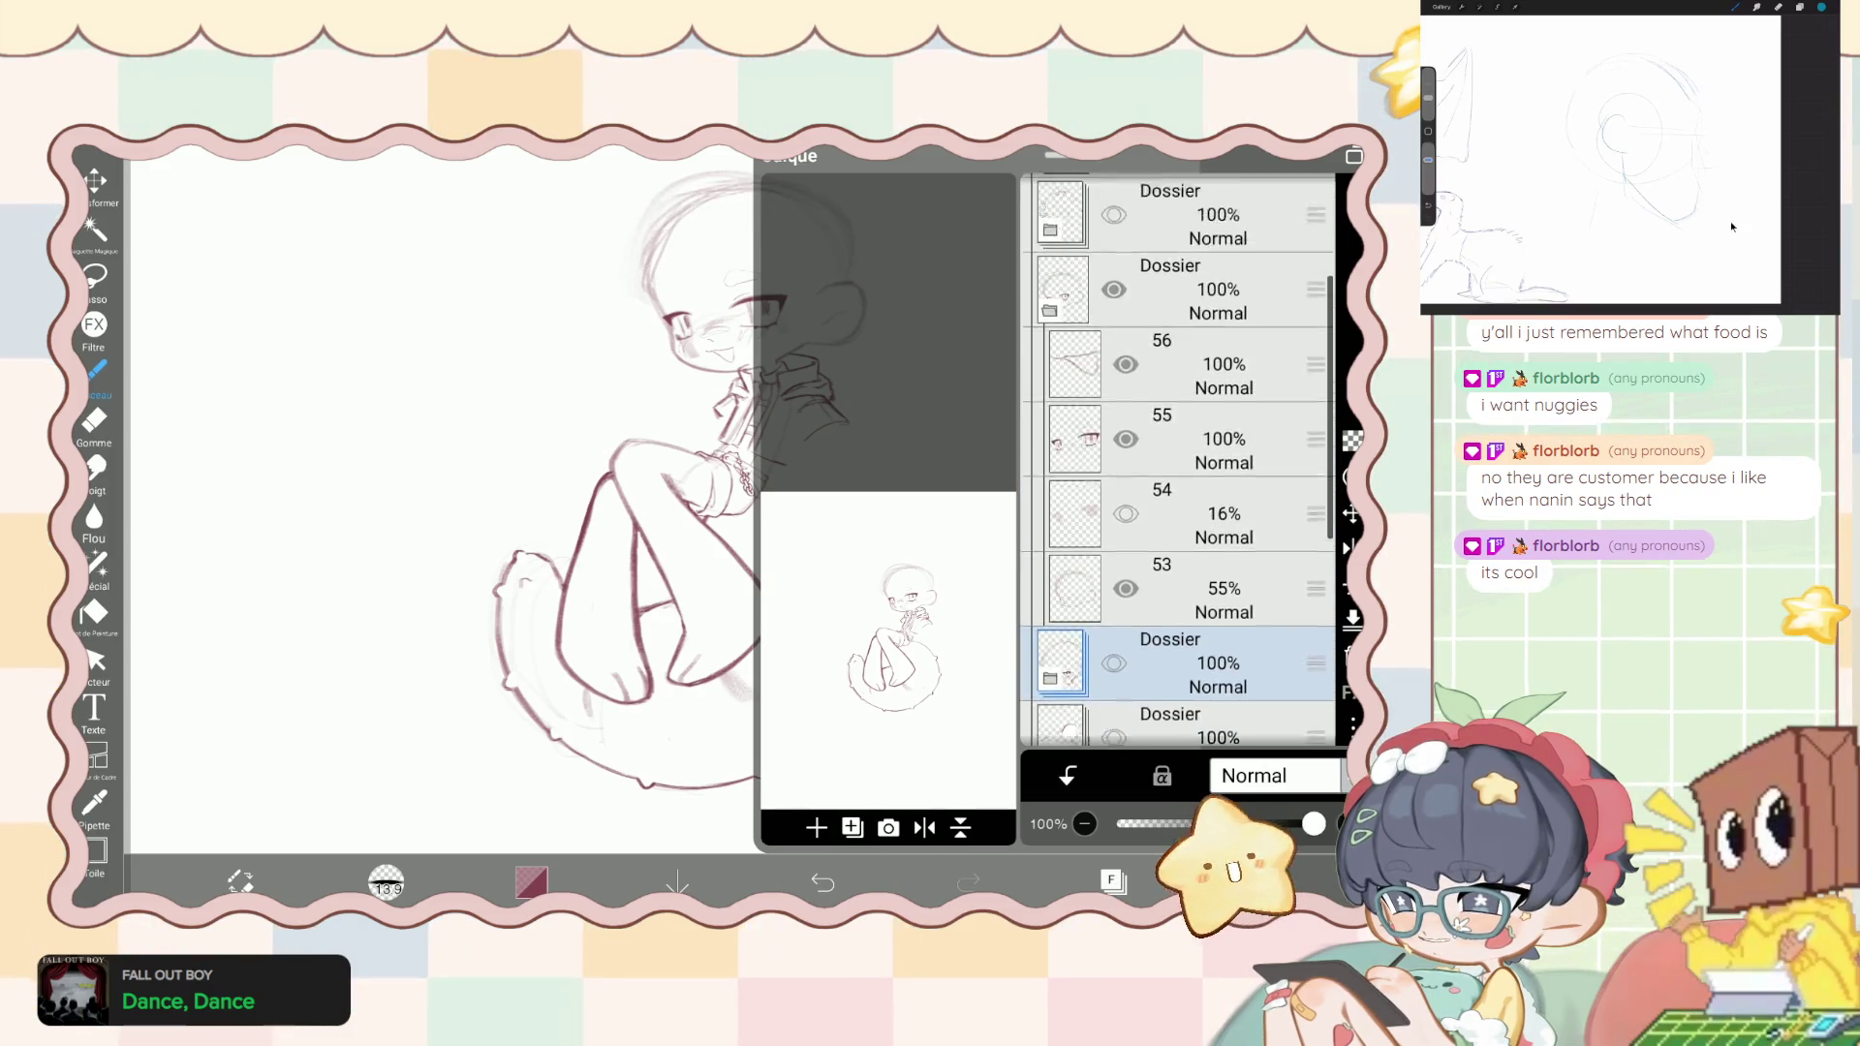
{"action": "scroll", "coordinate": [1177, 455], "scroll_direction": "down", "scroll_amount": 1}
- Lower layer 53's opacity to 36% and undo visibility changes to bring back the eyes
{"action": "left_click", "coordinate": [1177, 571]}
{"action": "left_click_drag", "start_coordinate": [1229, 823], "coordinate": [1187, 824]}
{"action": "scroll", "coordinate": [1177, 455], "scroll_direction": "up", "scroll_amount": 1}
{"action": "left_click", "coordinate": [1177, 597]}
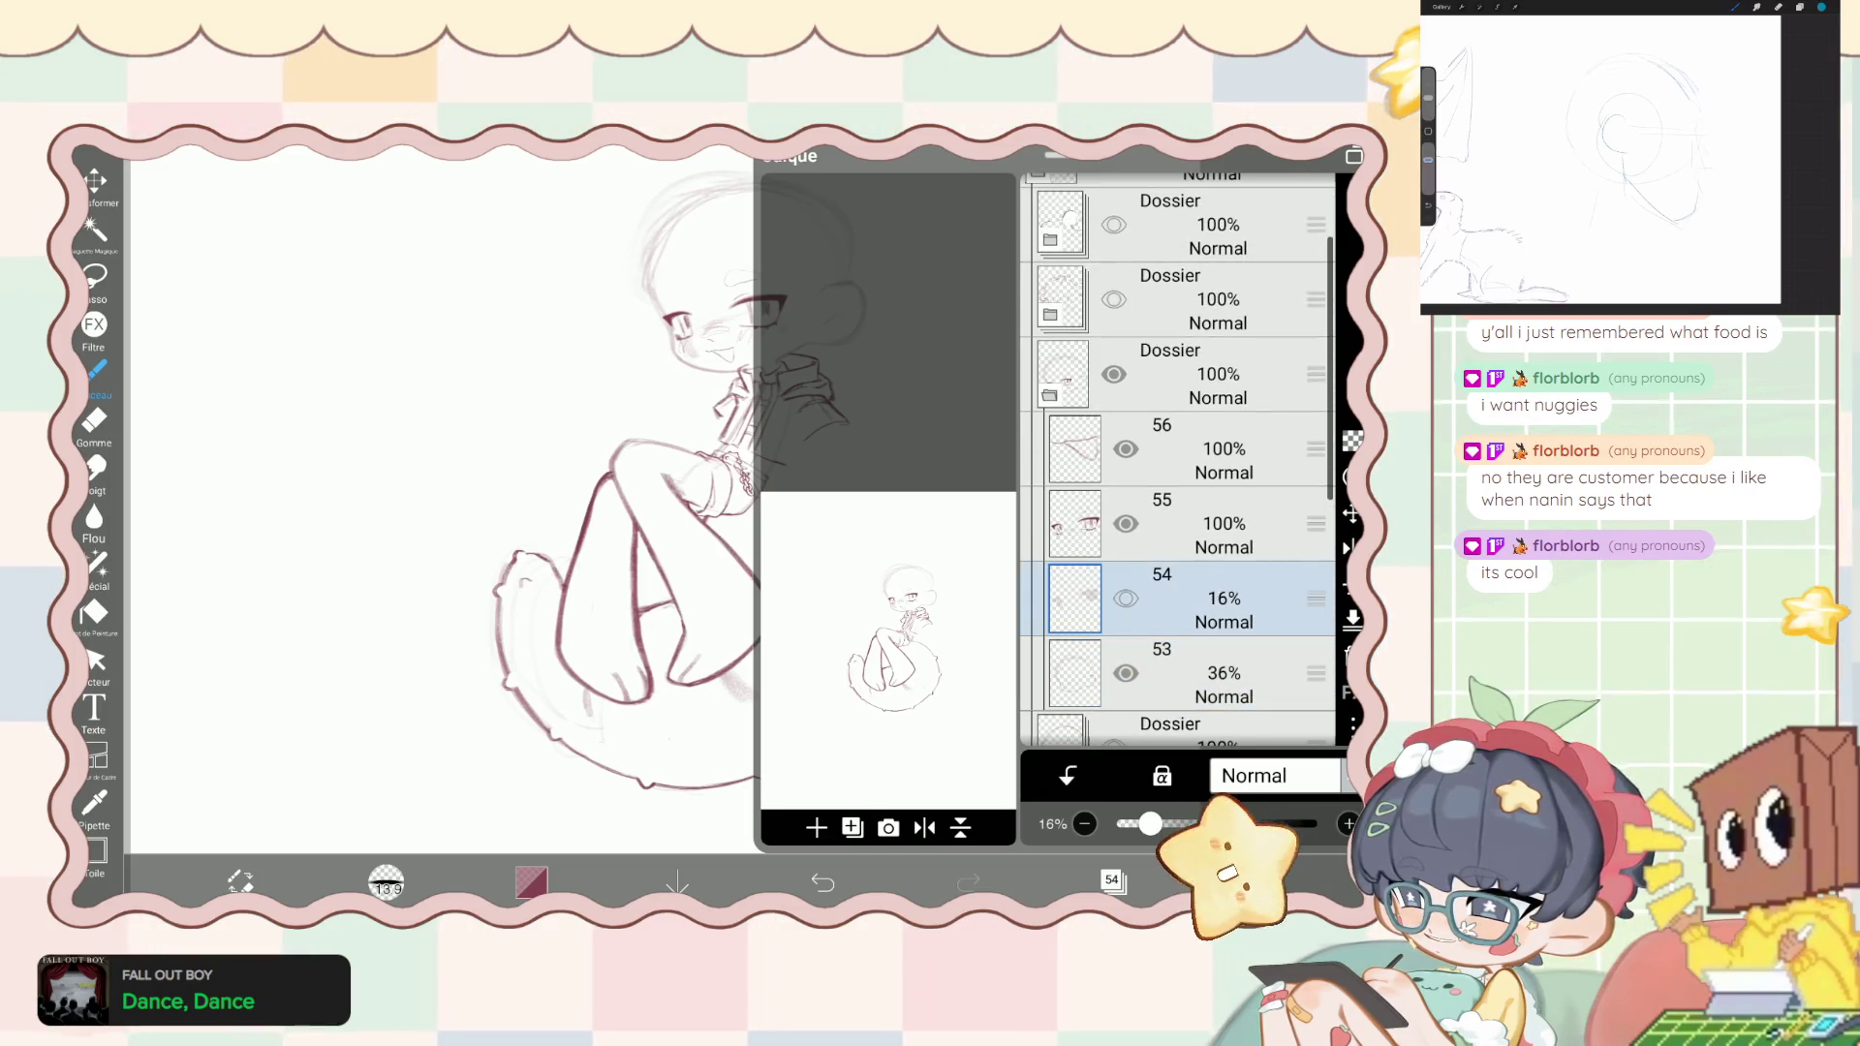
{"action": "key", "text": "ctrl+z"}
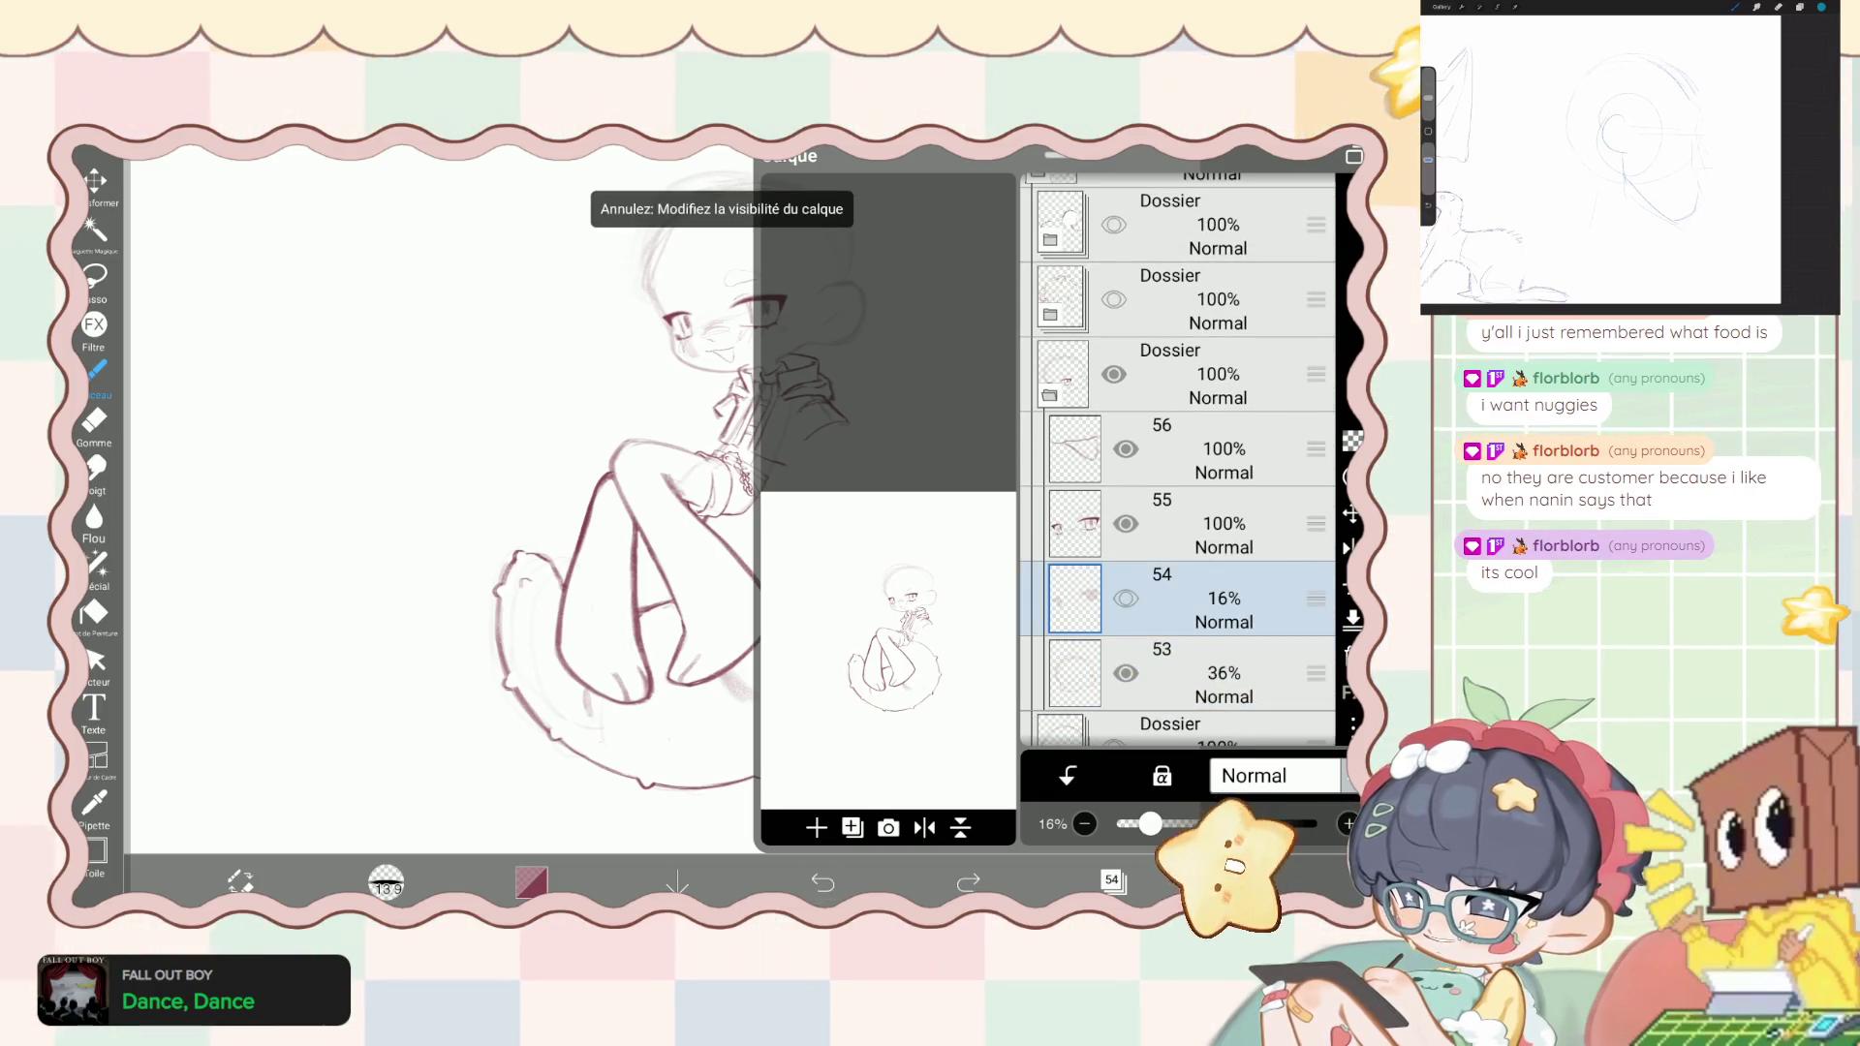
{"action": "left_click", "coordinate": [1111, 880]}
{"action": "left_click", "coordinate": [1111, 879]}
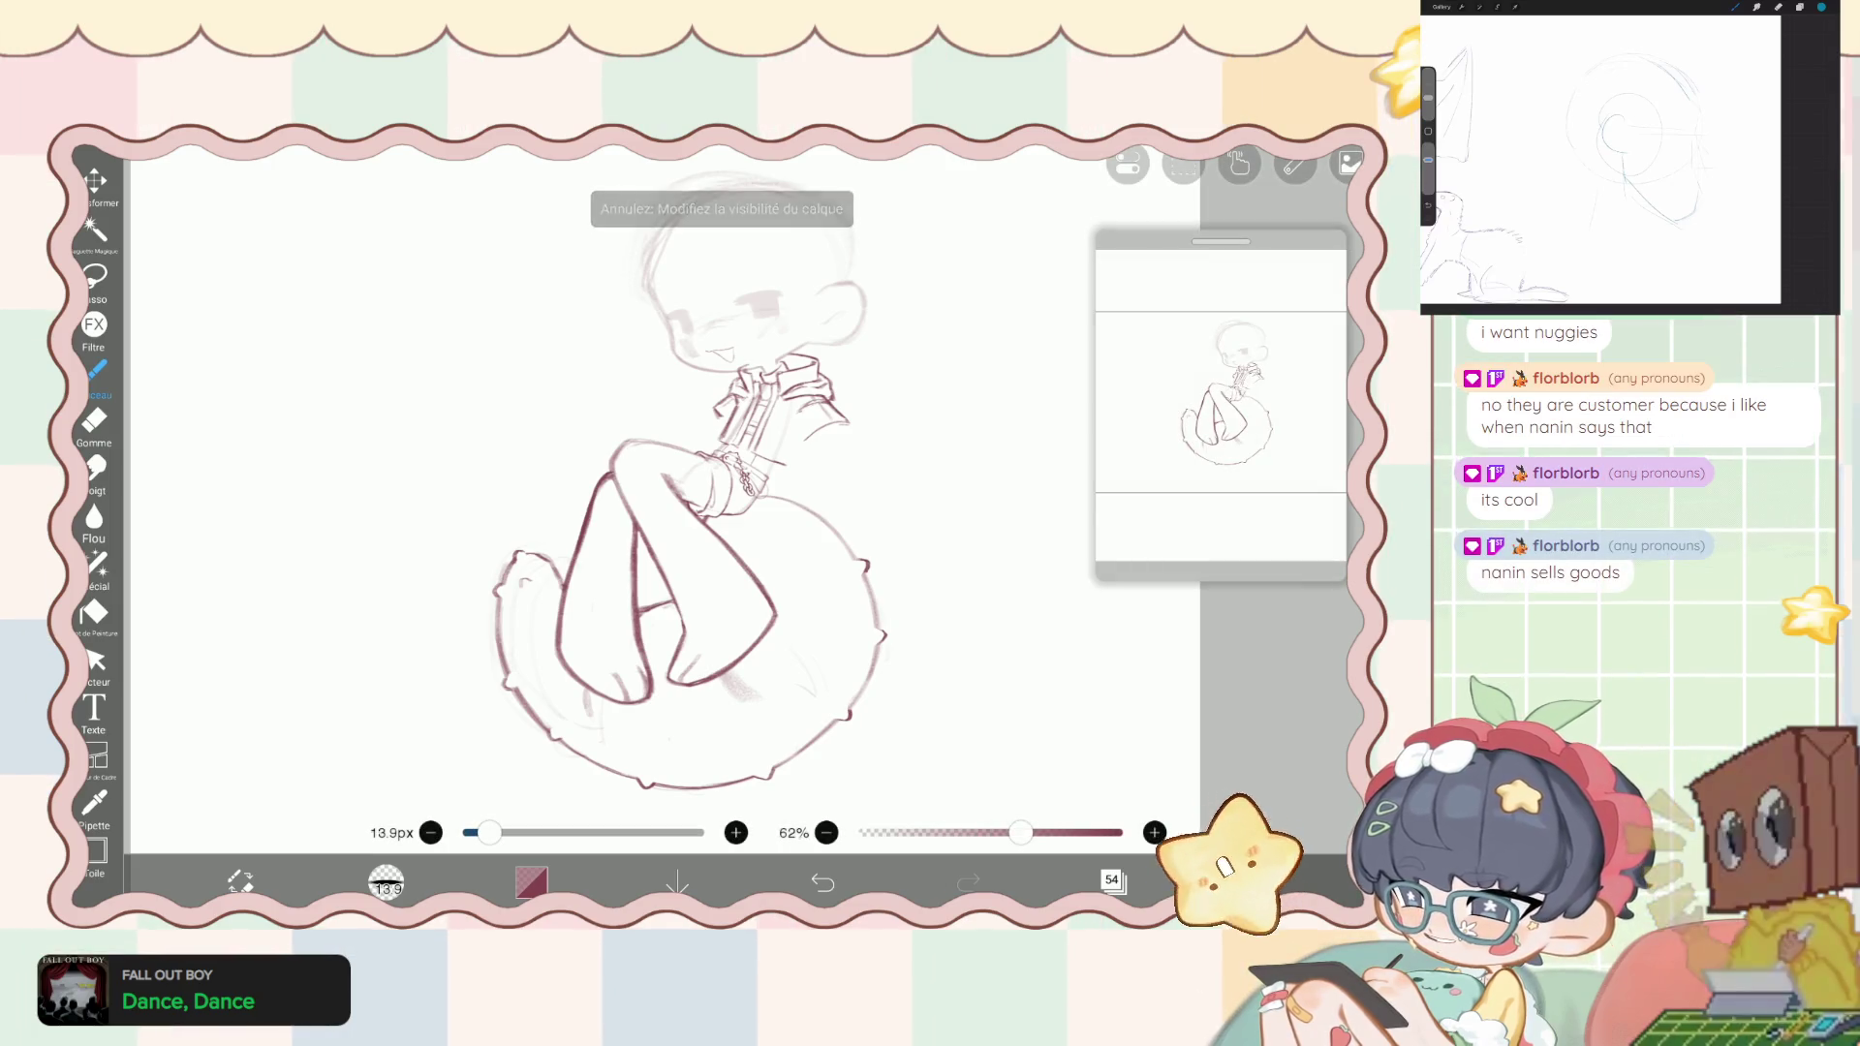
{"action": "key", "text": "ctrl+z"}
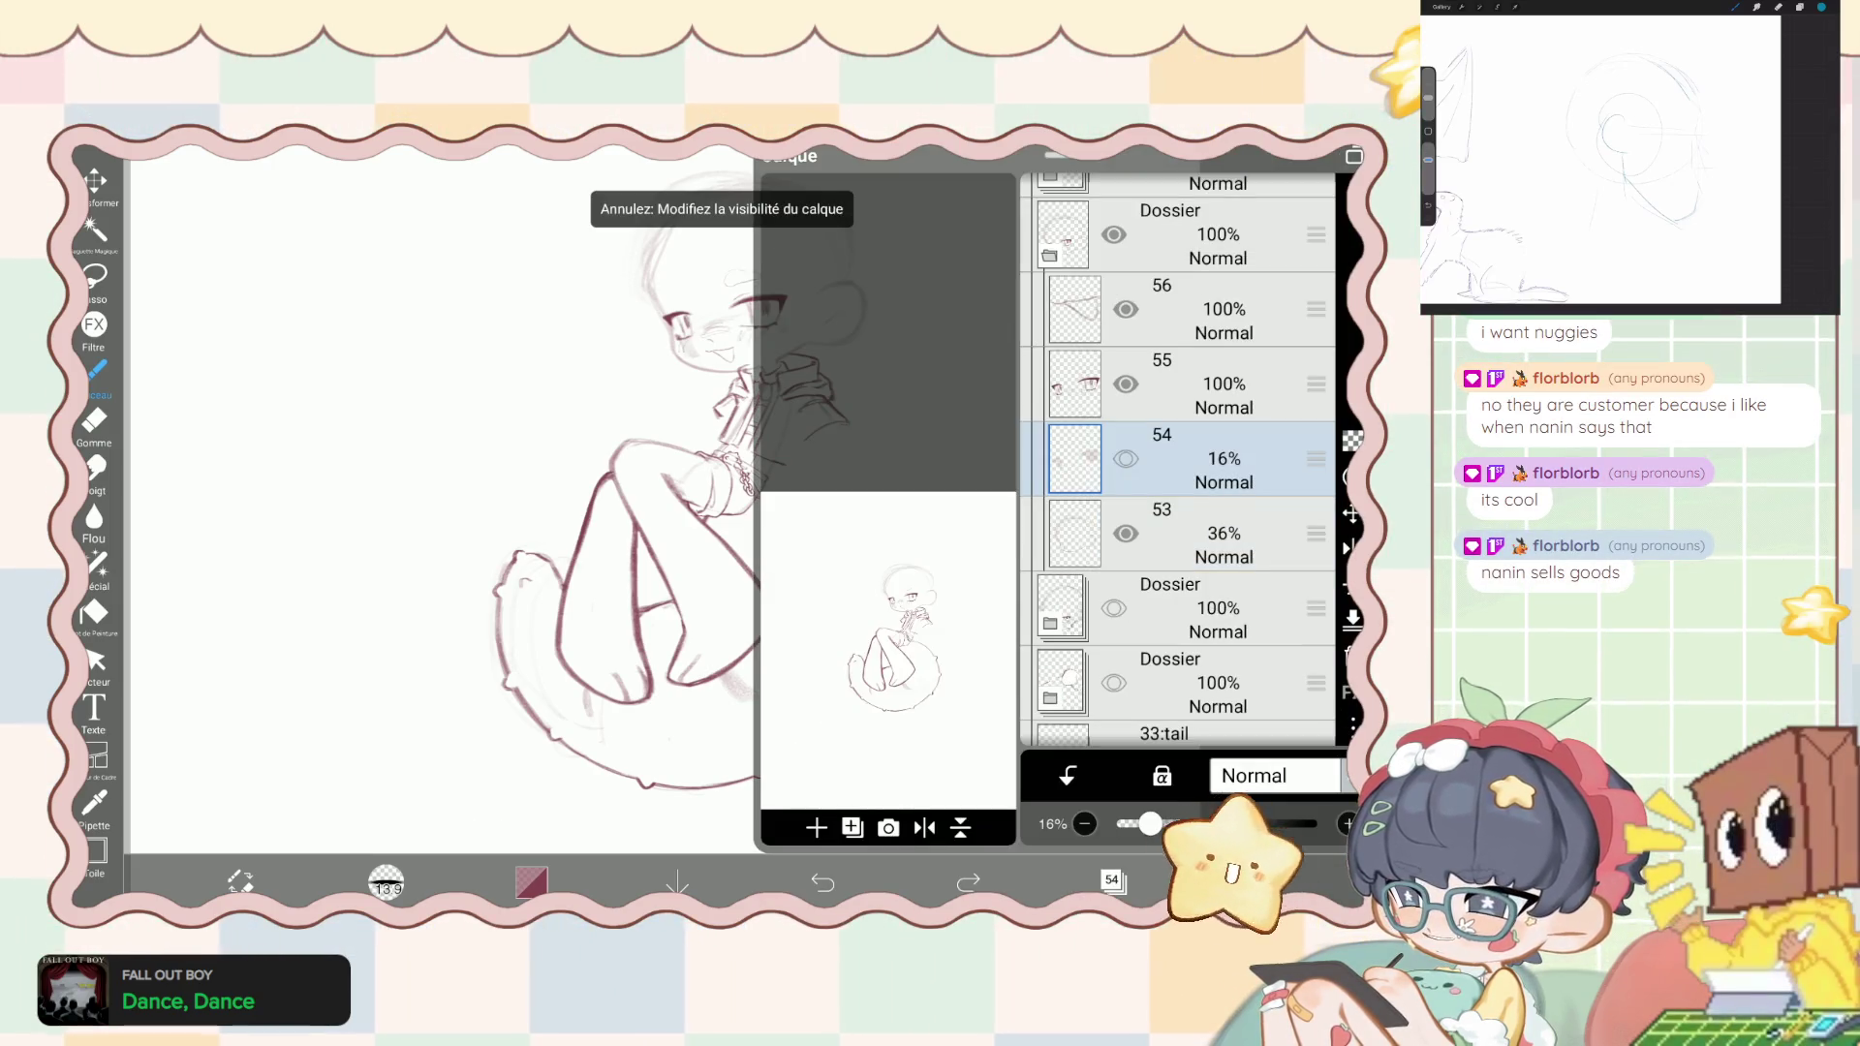
{"action": "left_click", "coordinate": [1177, 440]}
{"action": "scroll", "coordinate": [1177, 465], "scroll_direction": "up", "scroll_amount": 2}
{"action": "scroll", "coordinate": [1177, 460], "scroll_direction": "up", "scroll_amount": 5}
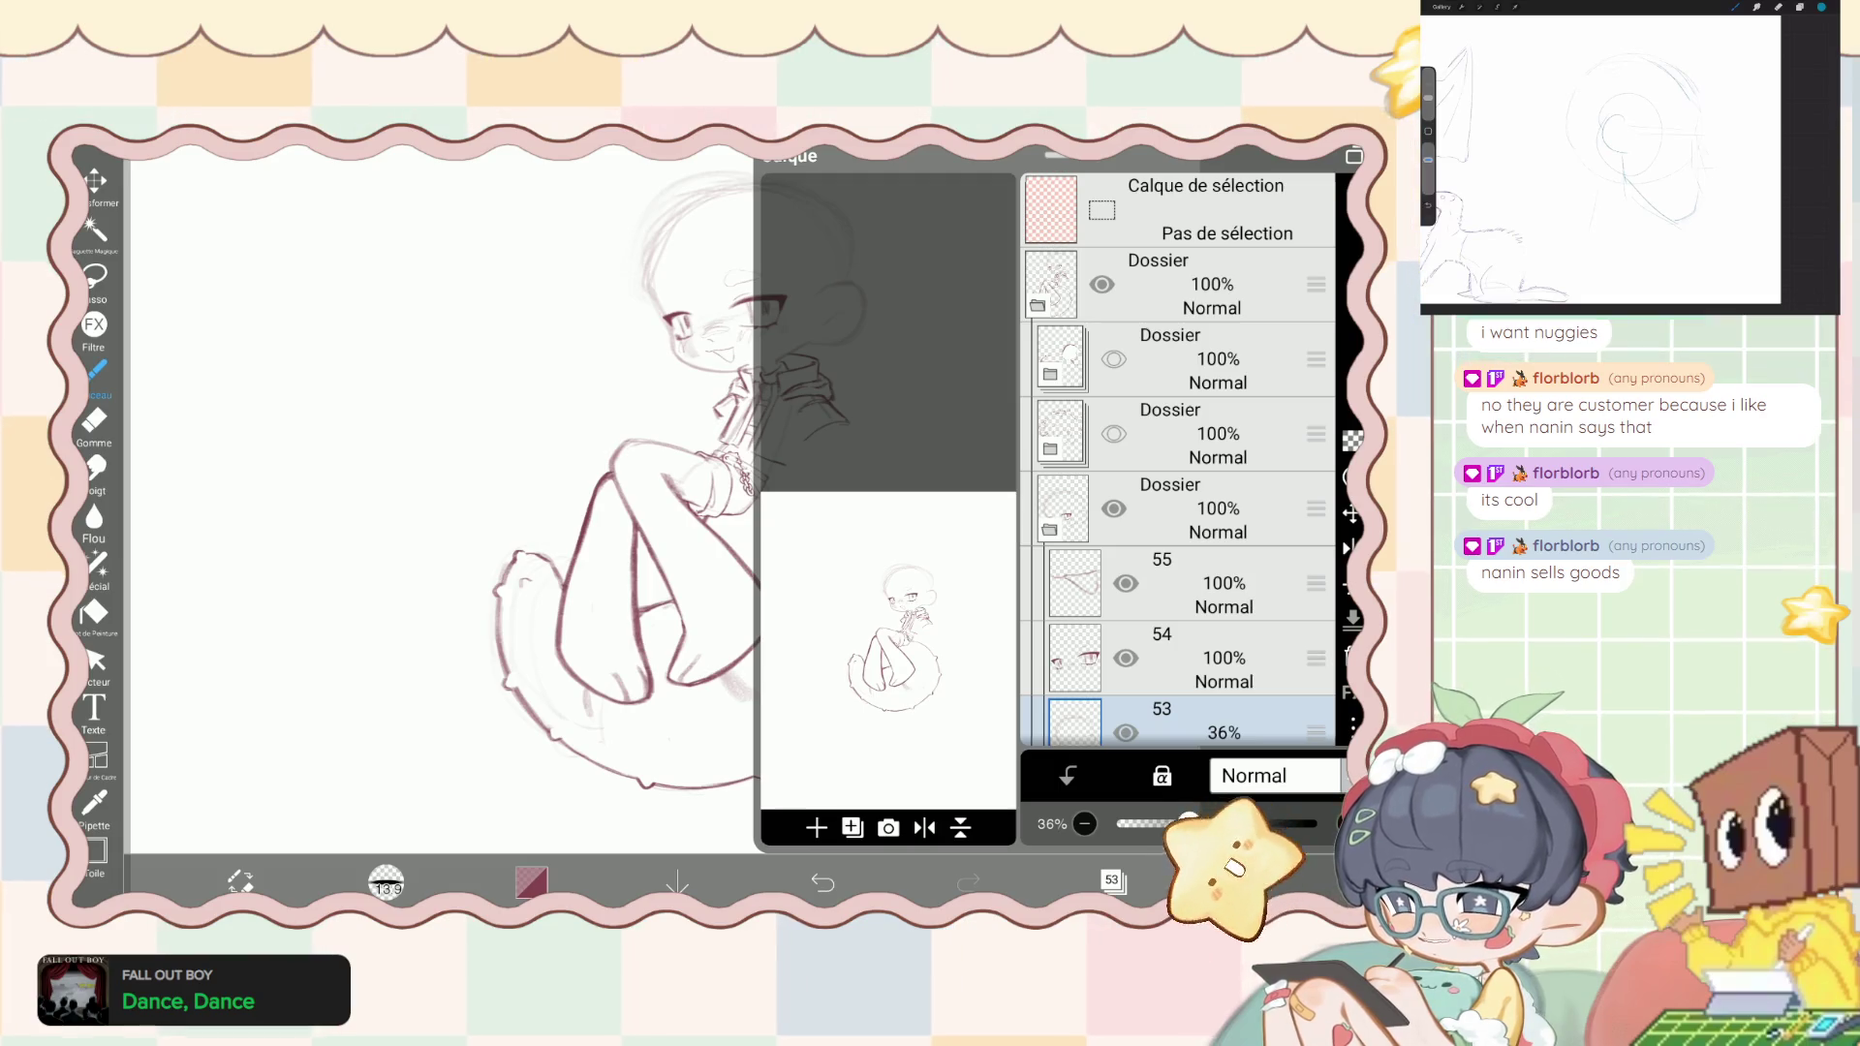
{"action": "left_click", "coordinate": [1170, 509]}
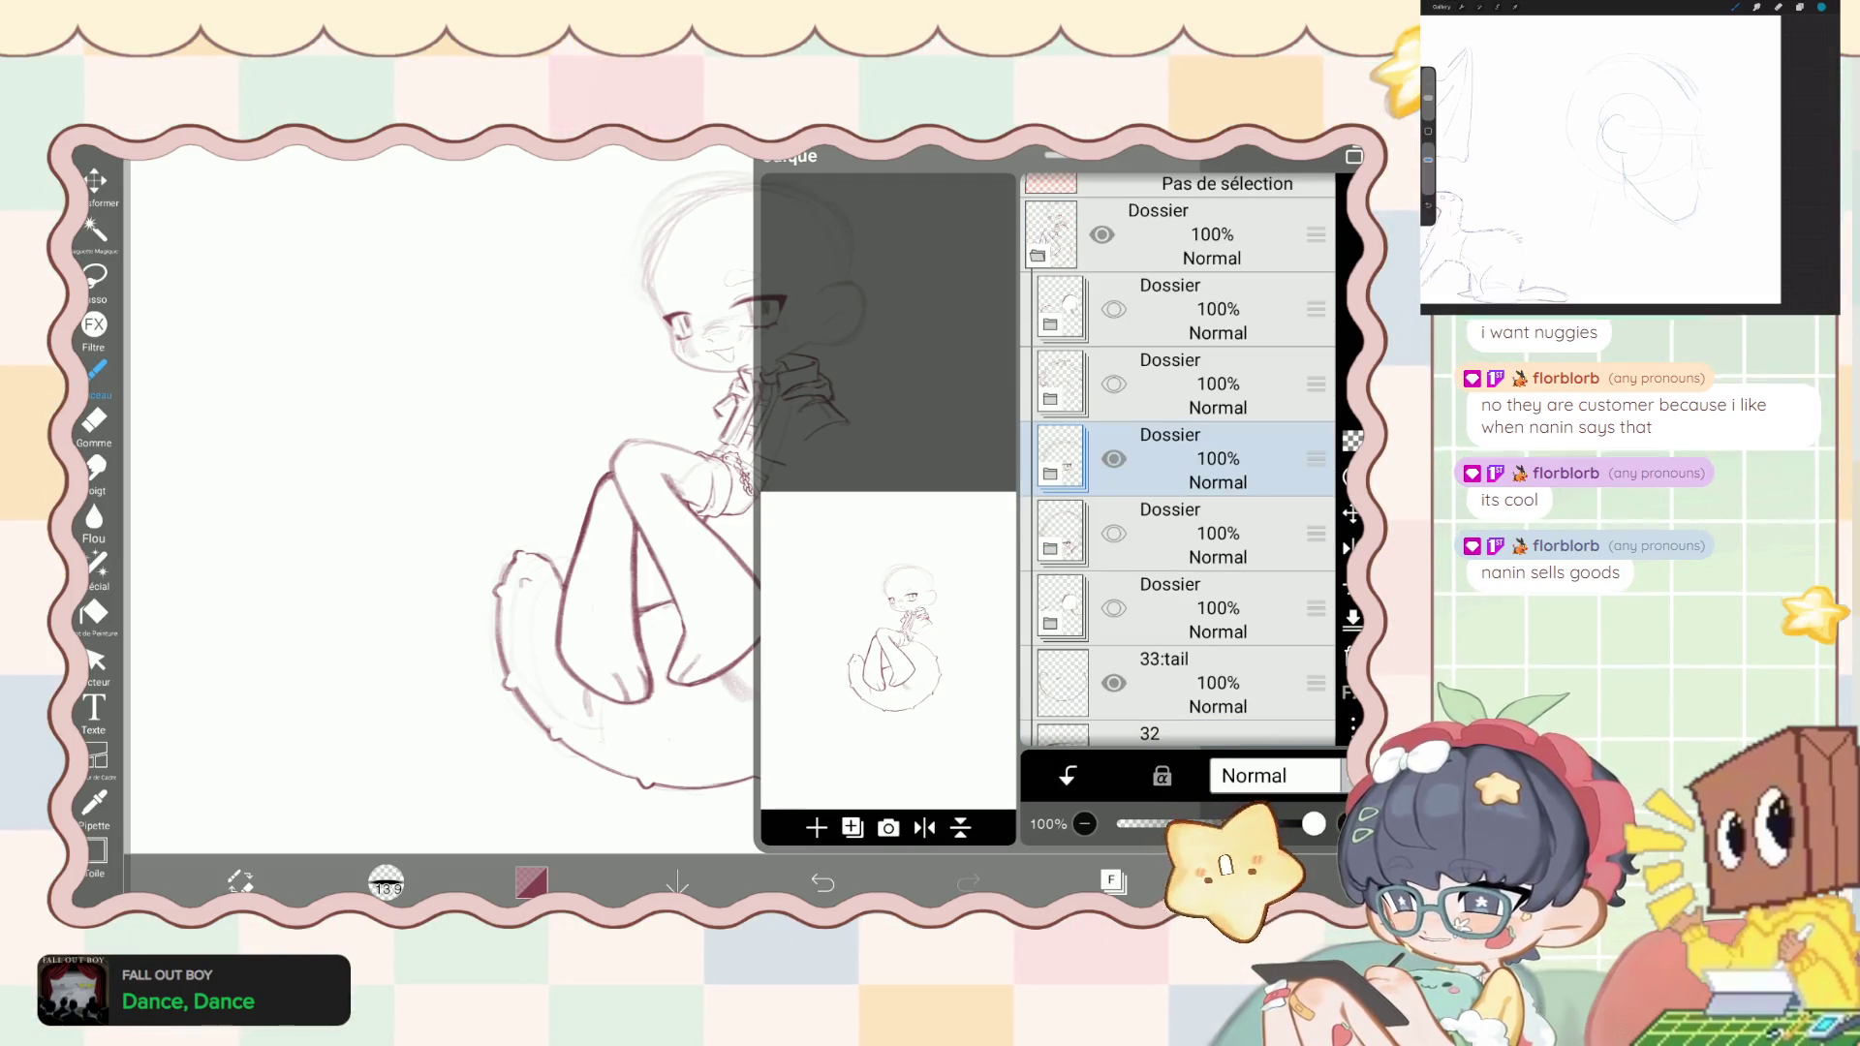
{"action": "left_click", "coordinate": [1114, 458]}
{"action": "left_click", "coordinate": [1114, 384]}
{"action": "key", "text": "ctrl+z"}
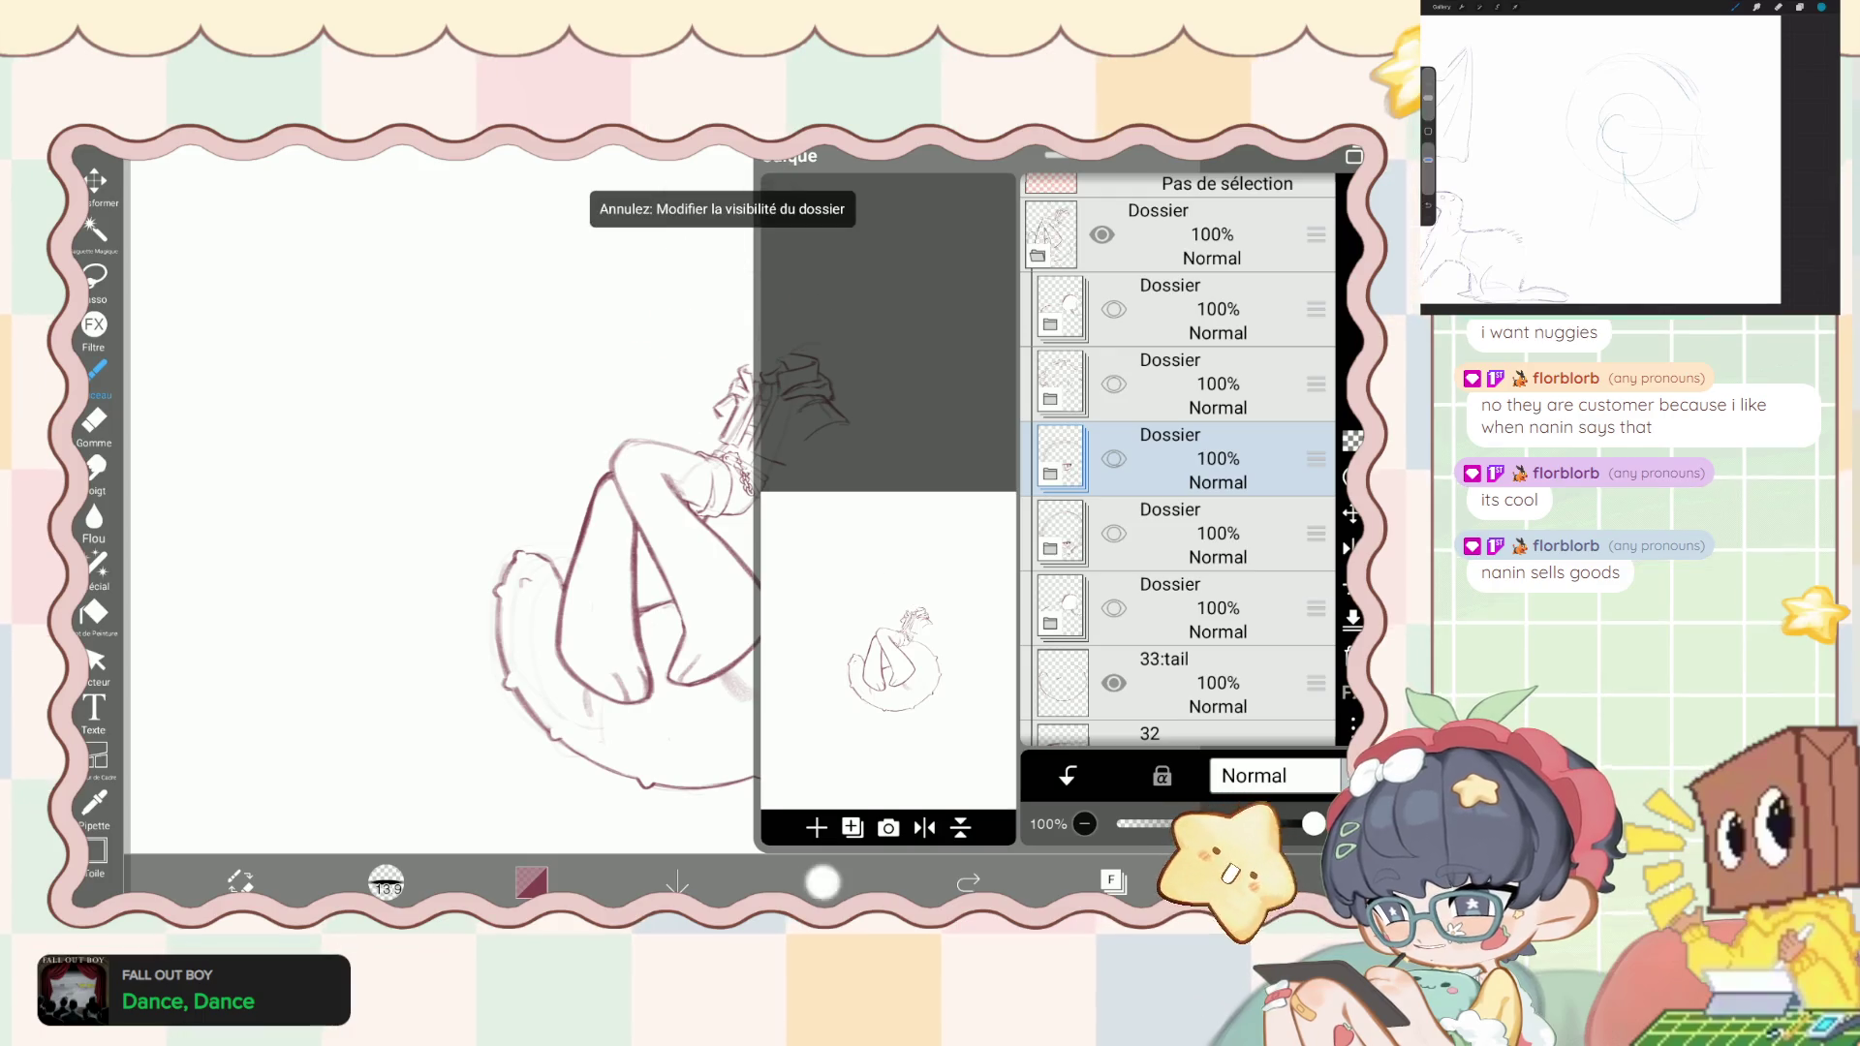
{"action": "key", "text": "ctrl+z"}
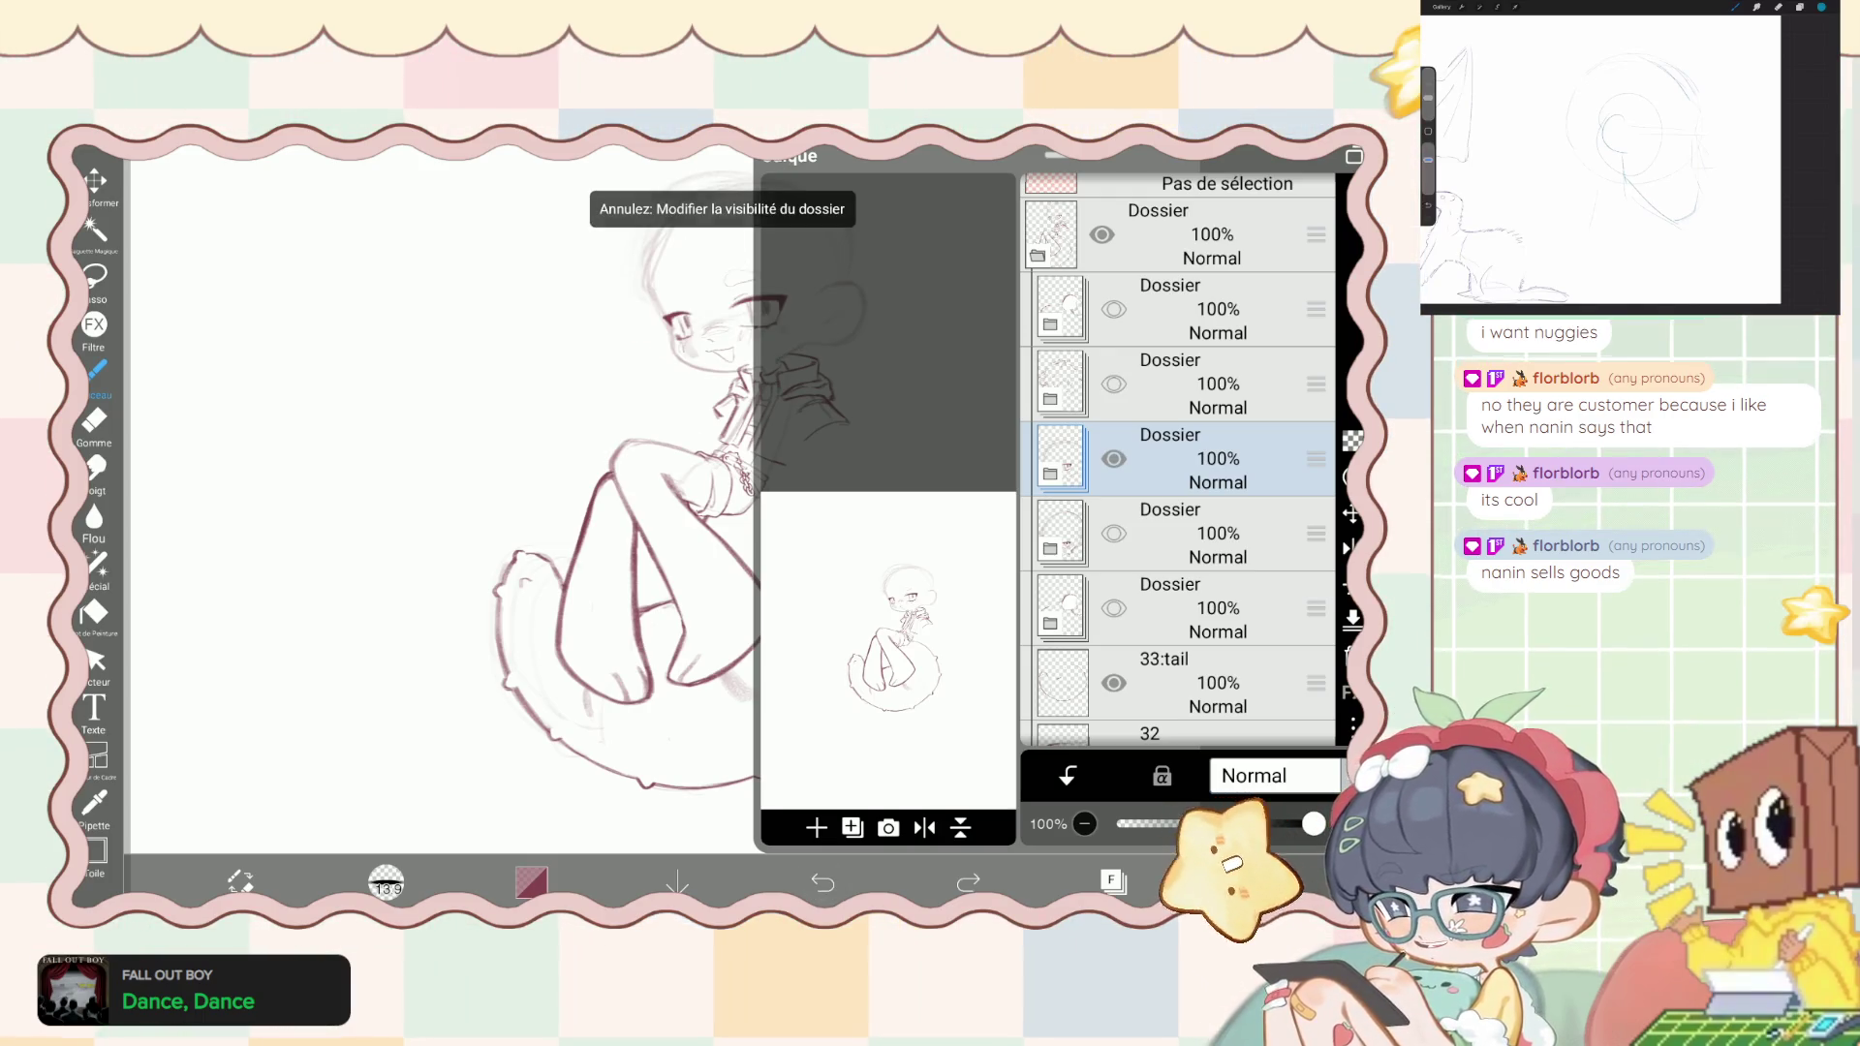
{"action": "key", "text": "ctrl+shift+z"}
{"action": "key", "text": "ctrl+z"}
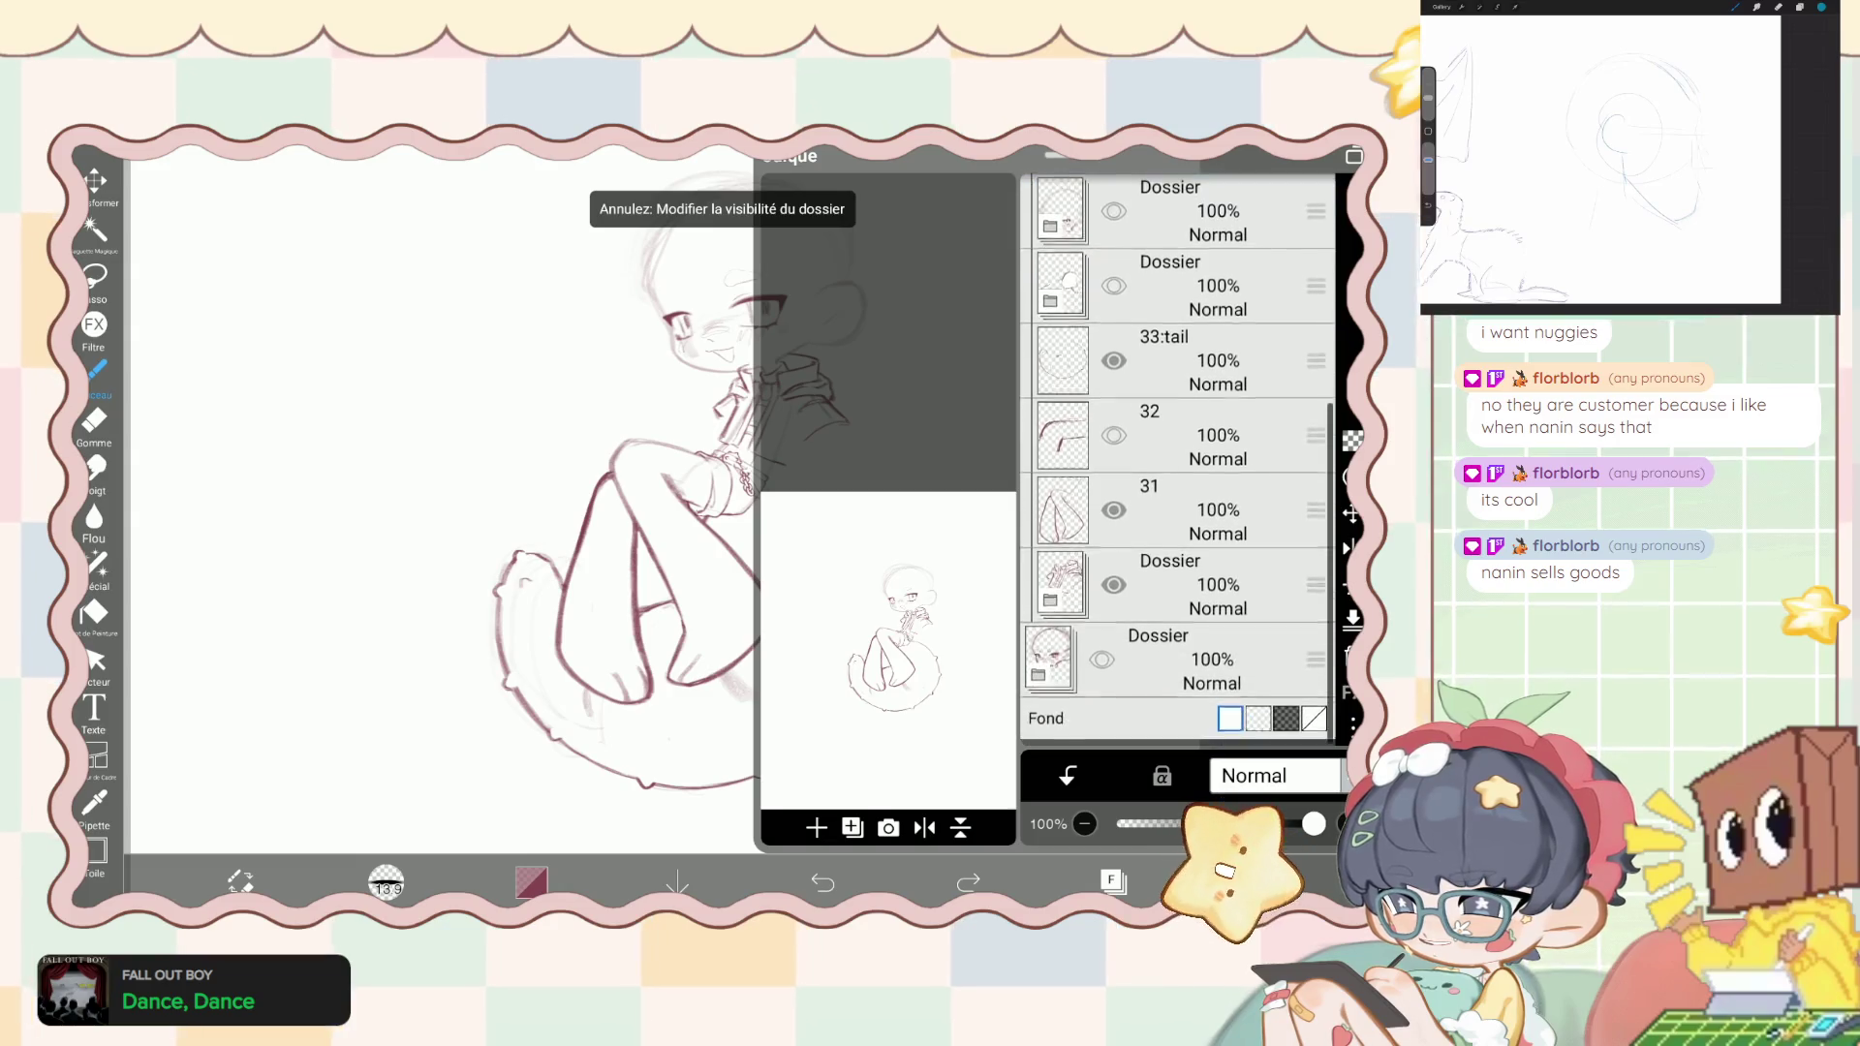
{"action": "scroll", "coordinate": [1177, 446], "scroll_direction": "down", "scroll_amount": 2}
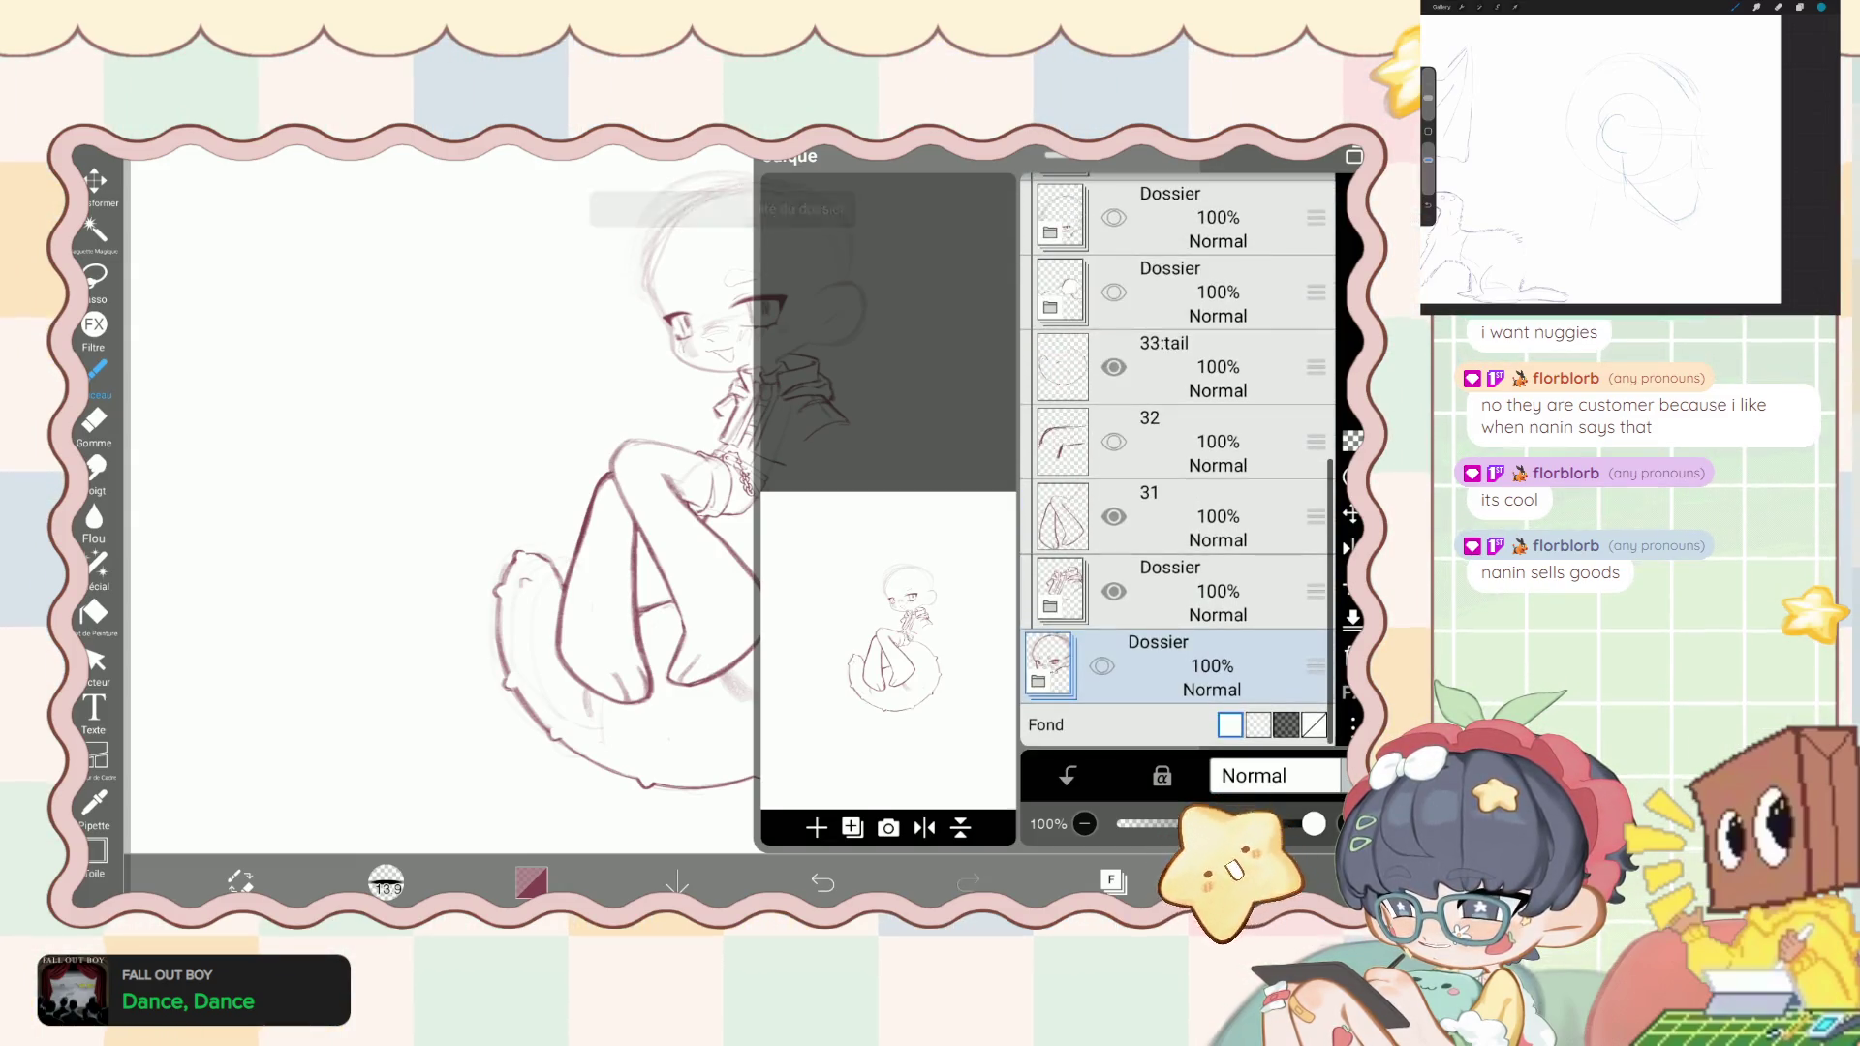
{"action": "scroll", "coordinate": [1176, 455], "scroll_direction": "down", "scroll_amount": 3}
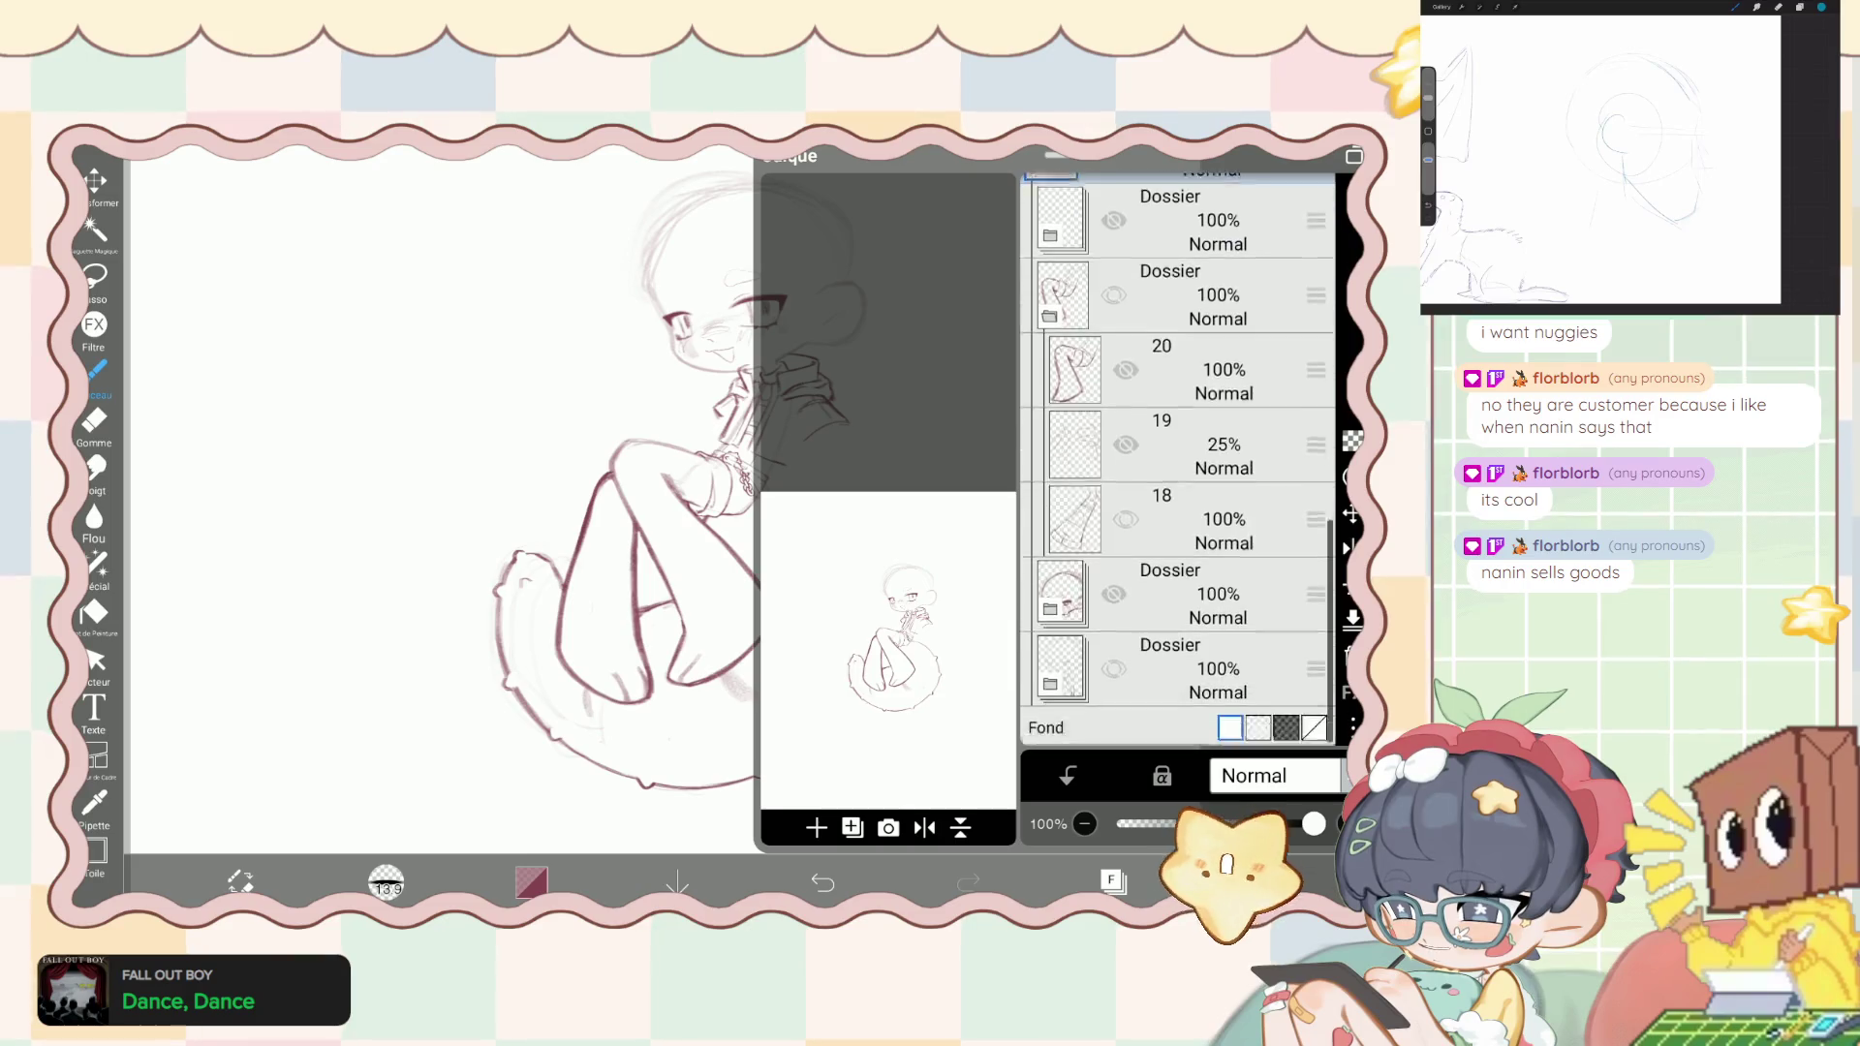
{"action": "scroll", "coordinate": [1177, 455], "scroll_direction": "up", "scroll_amount": 3}
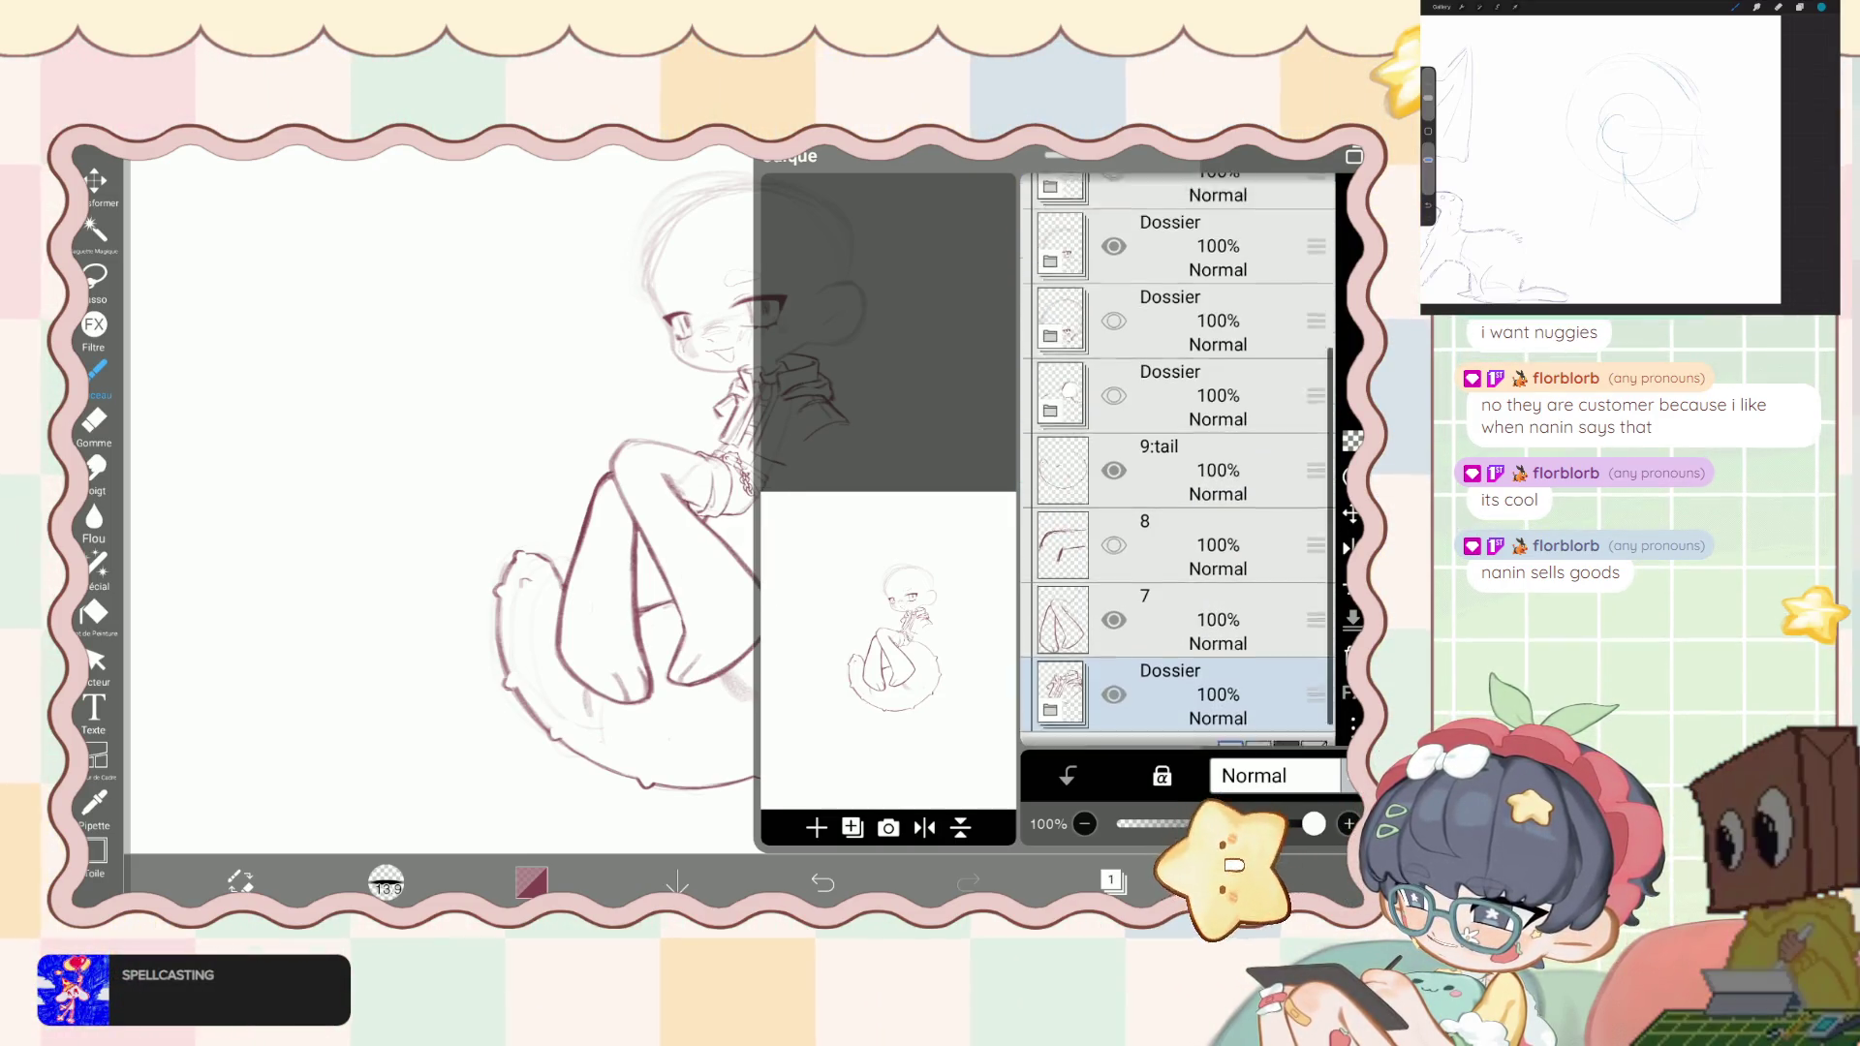
{"action": "scroll", "coordinate": [1177, 455], "scroll_direction": "up", "scroll_amount": 3}
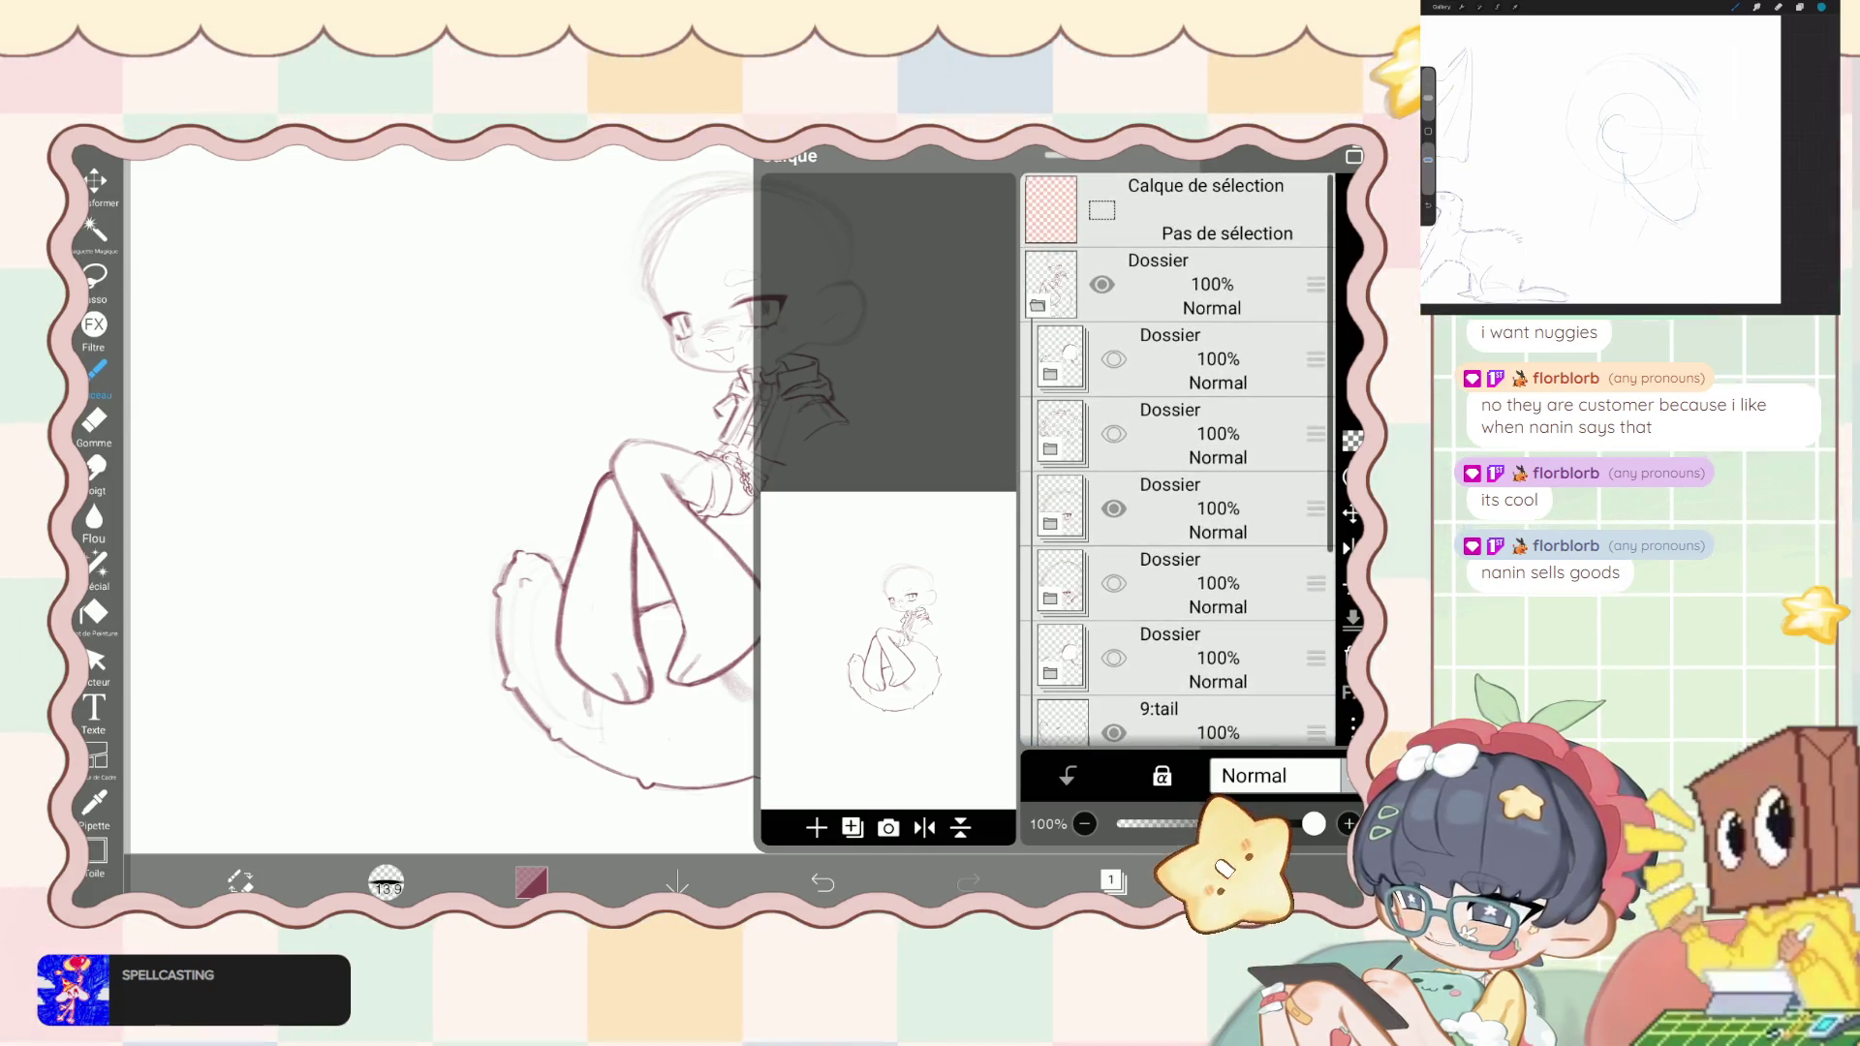
{"action": "scroll", "coordinate": [1177, 455], "scroll_direction": "down", "scroll_amount": 1}
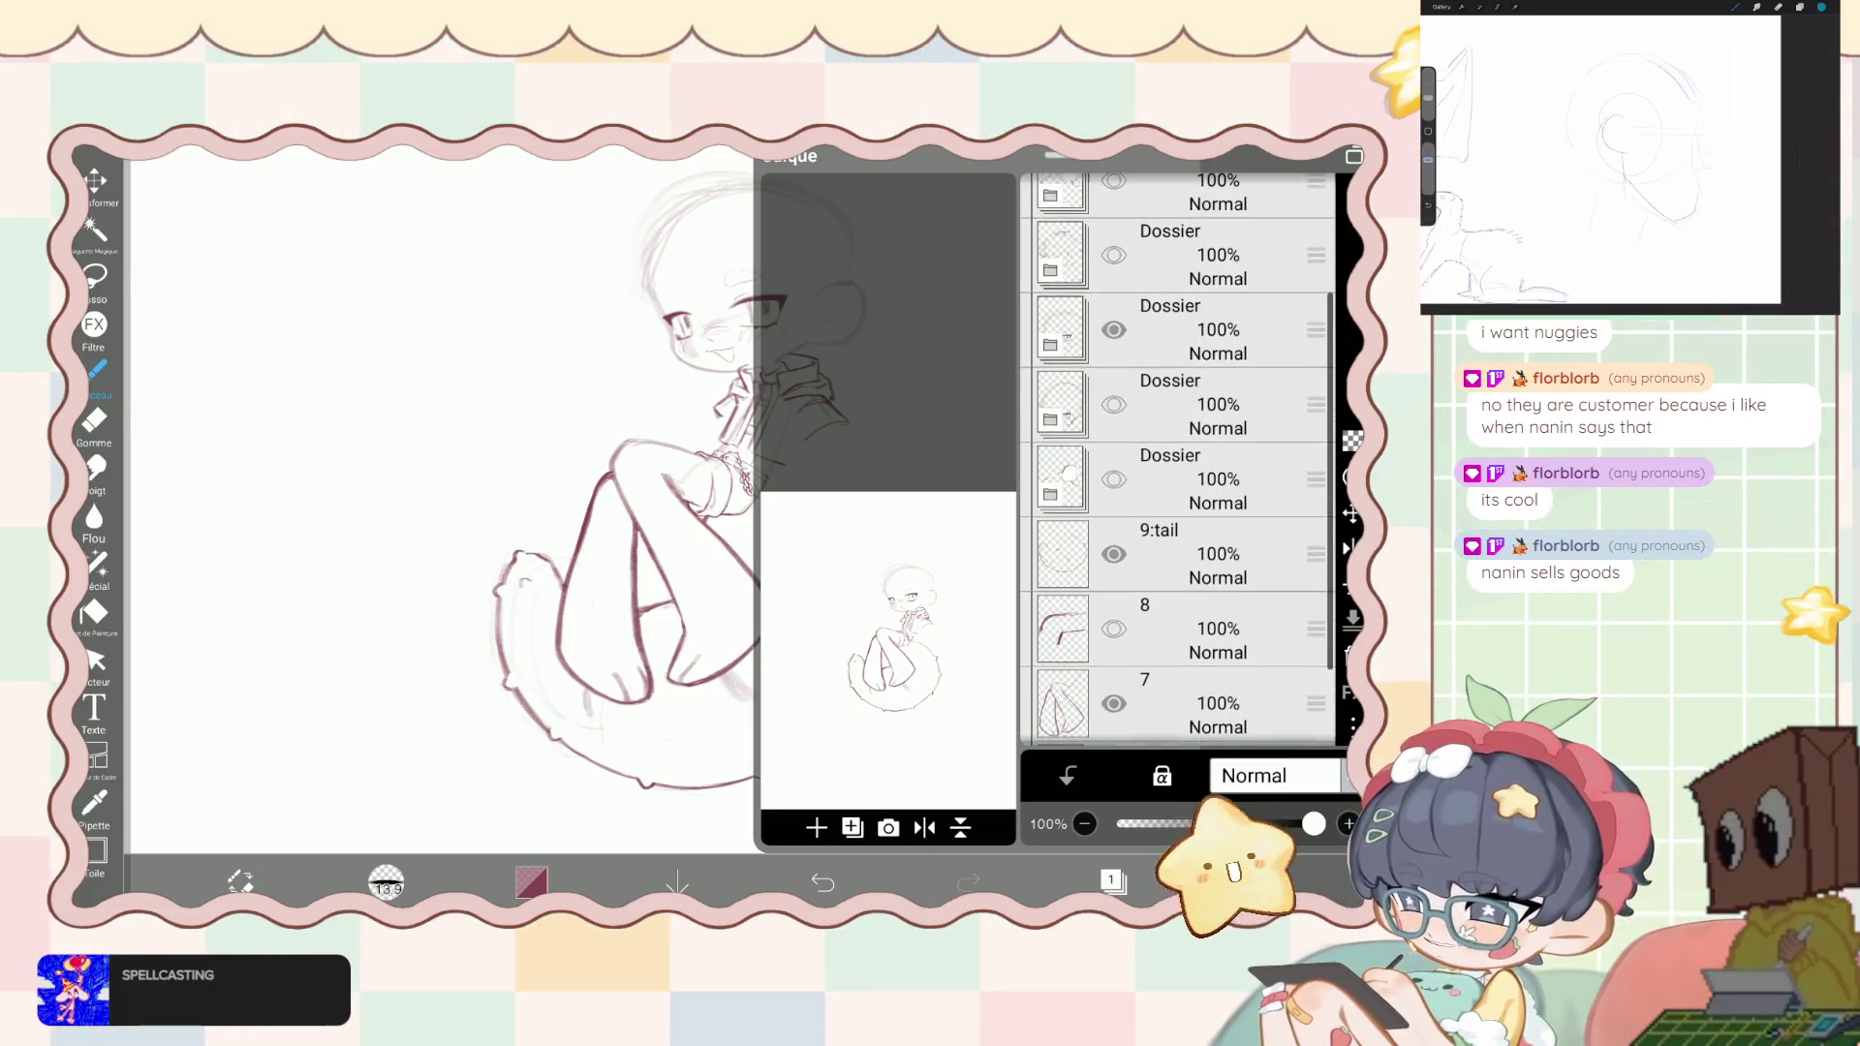
{"action": "scroll", "coordinate": [1176, 455], "scroll_direction": "down", "scroll_amount": 2}
{"action": "scroll", "coordinate": [1177, 455], "scroll_direction": "down", "scroll_amount": 1}
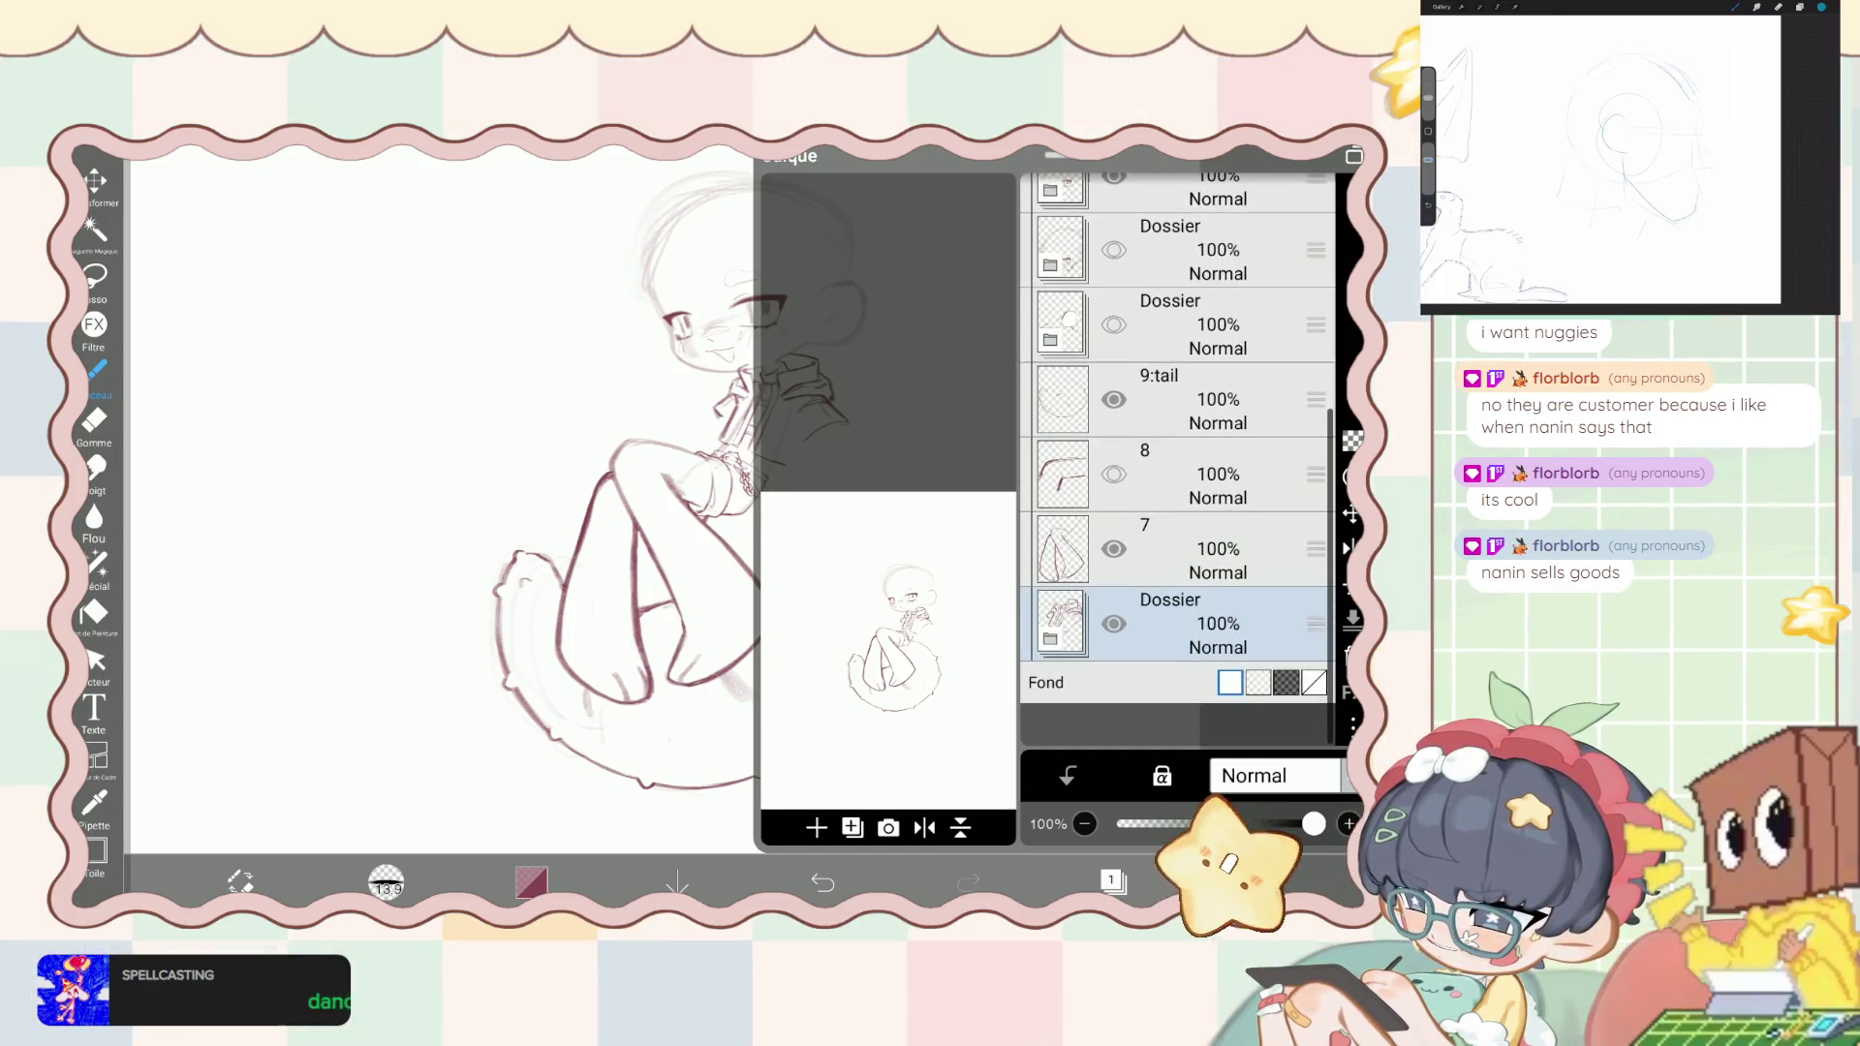
{"action": "scroll", "coordinate": [1177, 455], "scroll_direction": "up", "scroll_amount": 1}
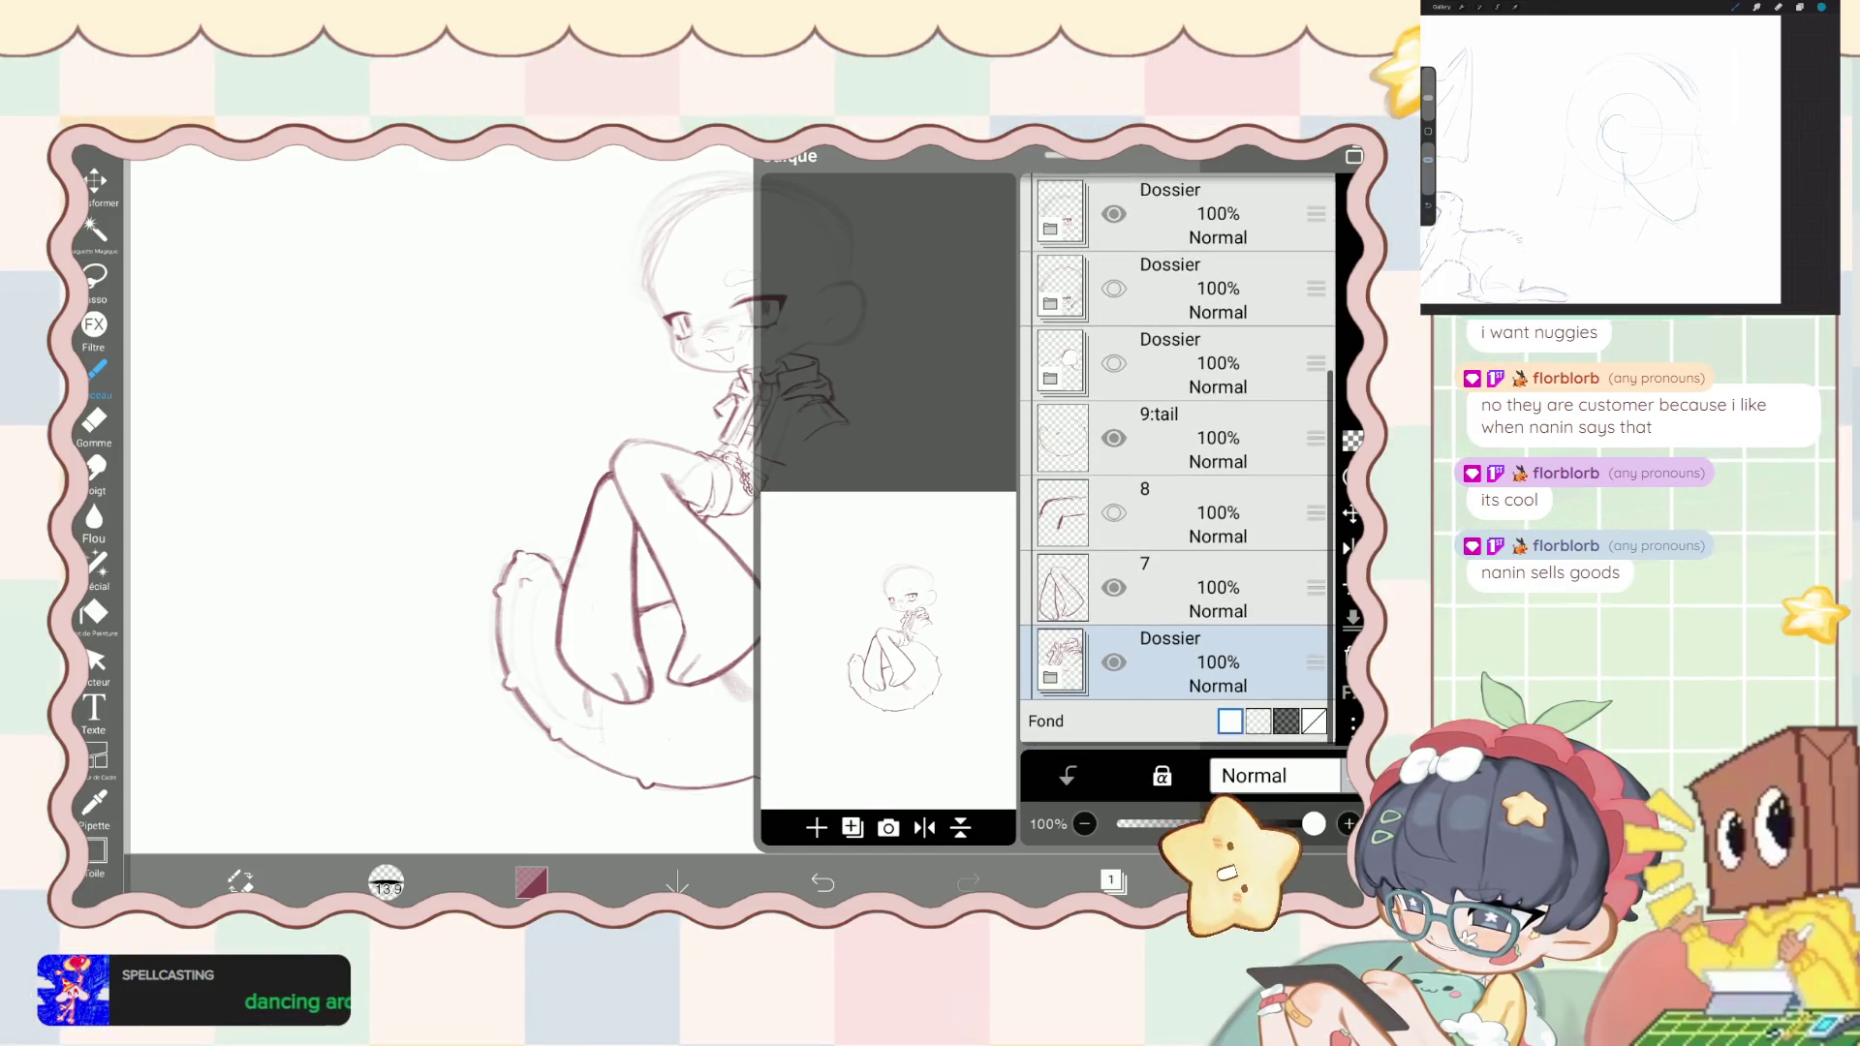
{"action": "key", "text": "ctrl+z"}
{"action": "key", "text": "ctrl+y"}
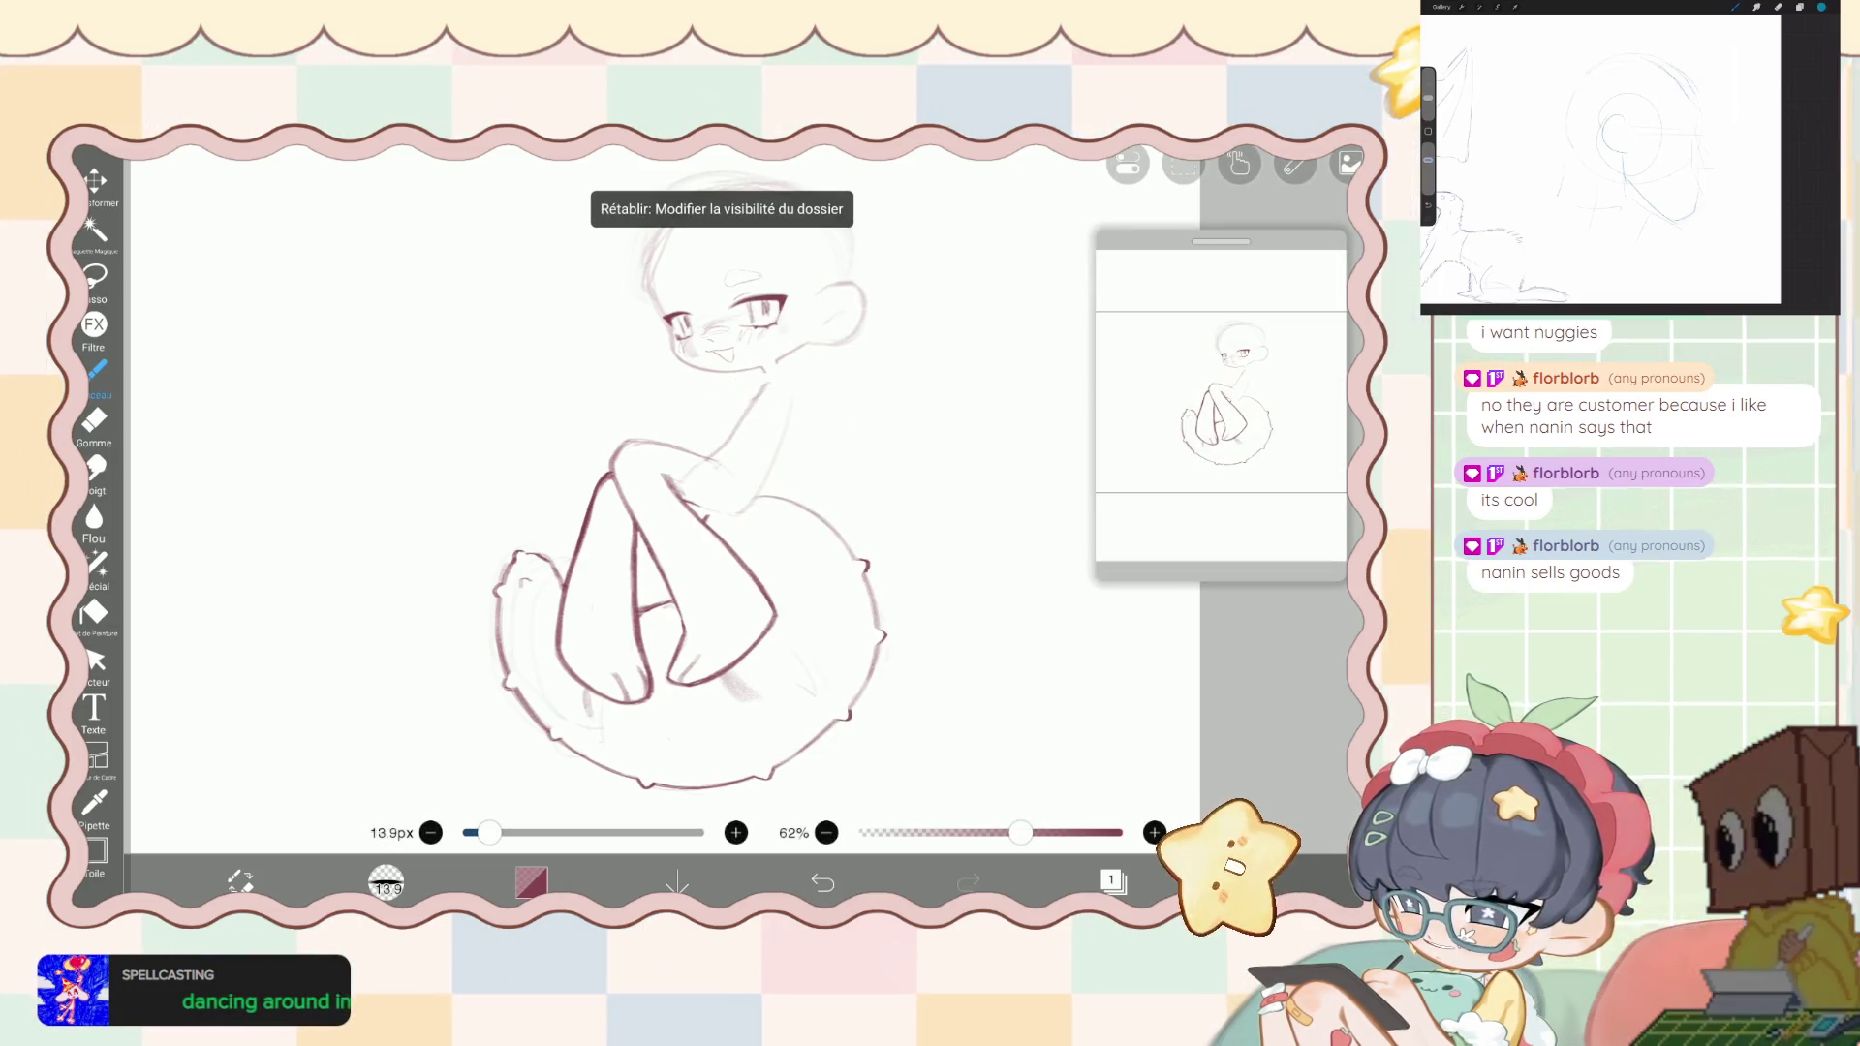
{"action": "left_click", "coordinate": [1113, 880]}
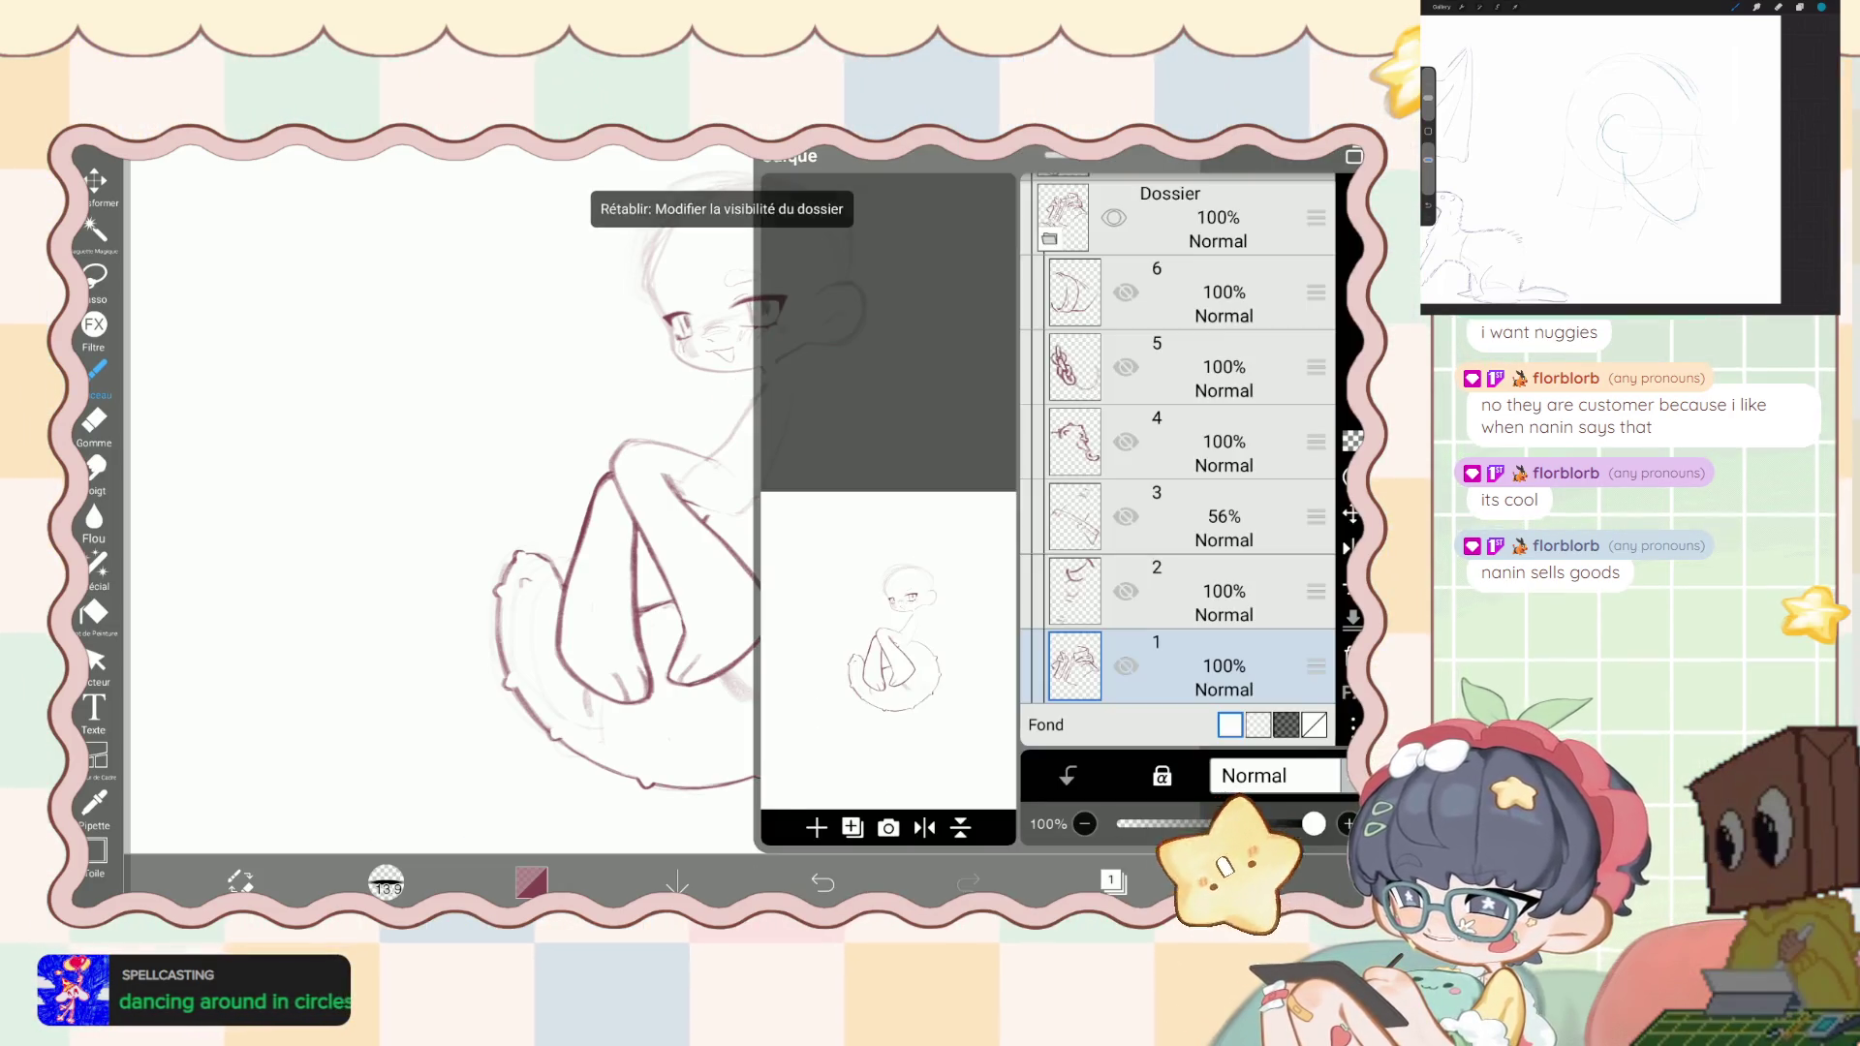
{"action": "key", "text": "ctrl+z"}
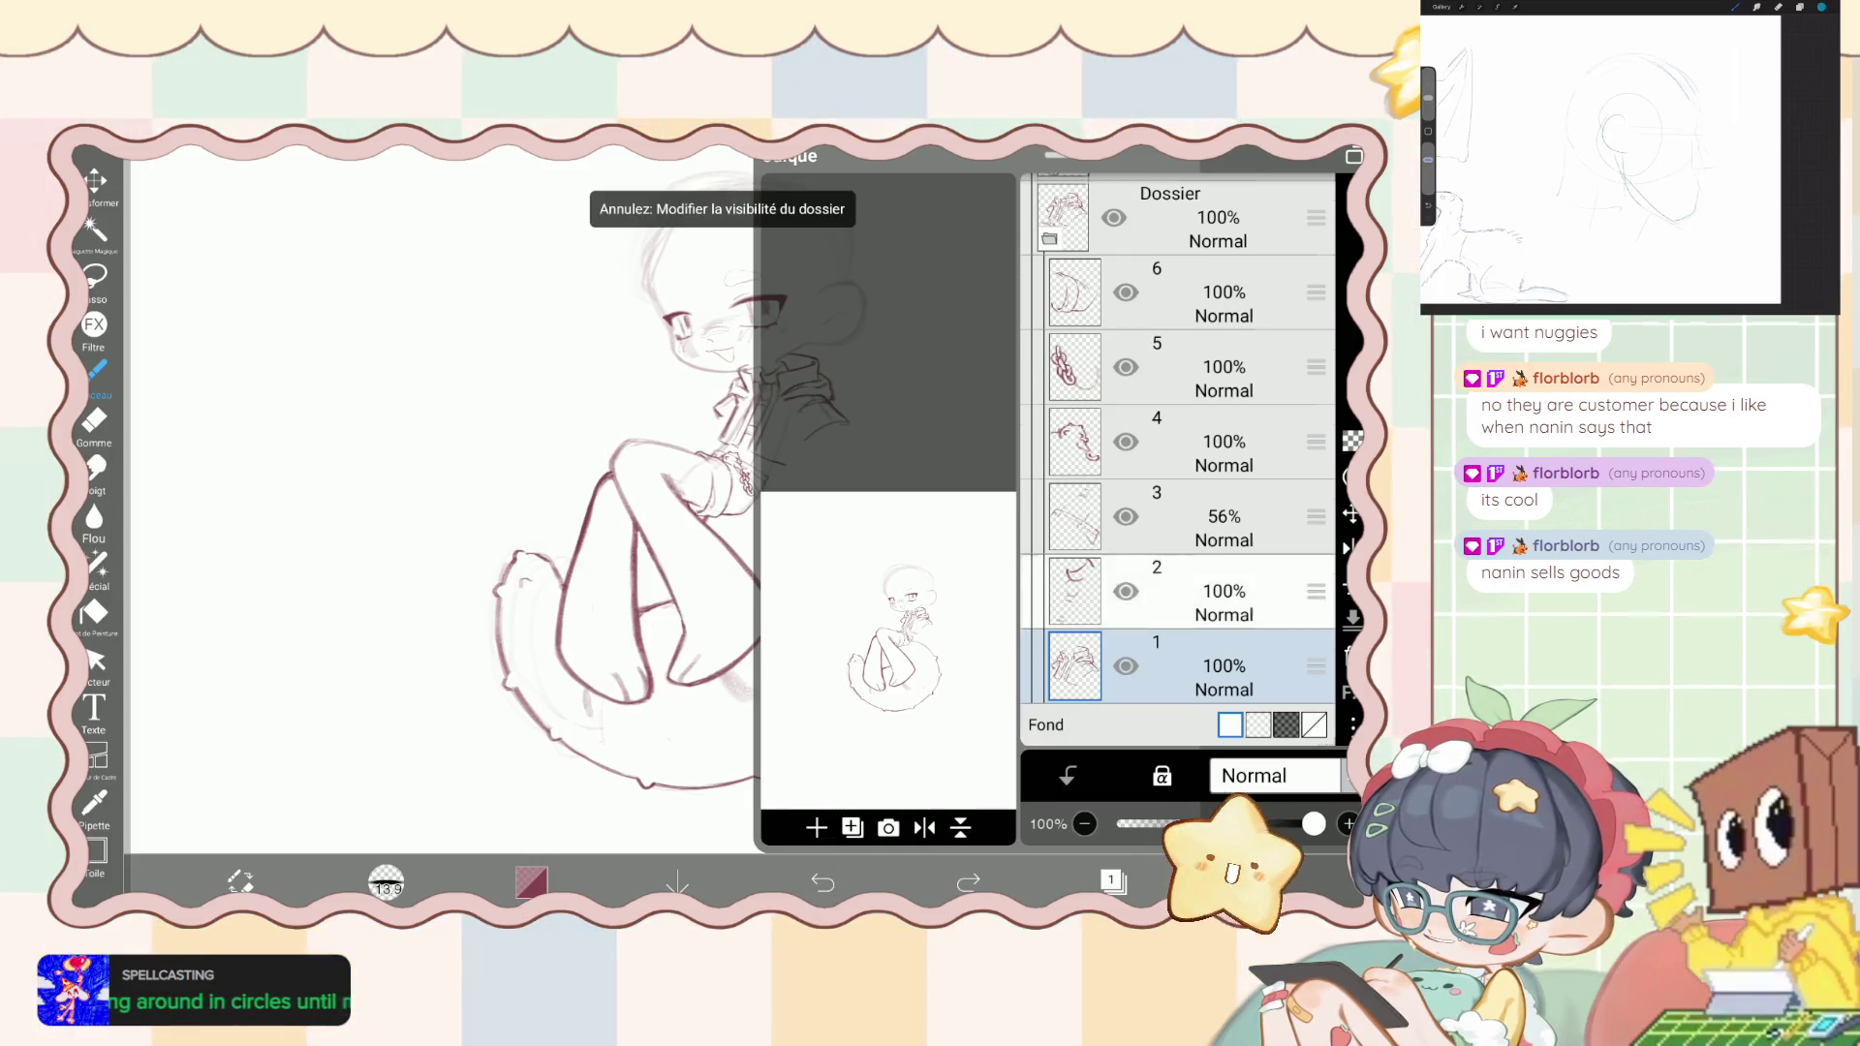
{"action": "left_click", "coordinate": [1065, 217]}
{"action": "scroll", "coordinate": [1177, 455], "scroll_direction": "up", "scroll_amount": 5}
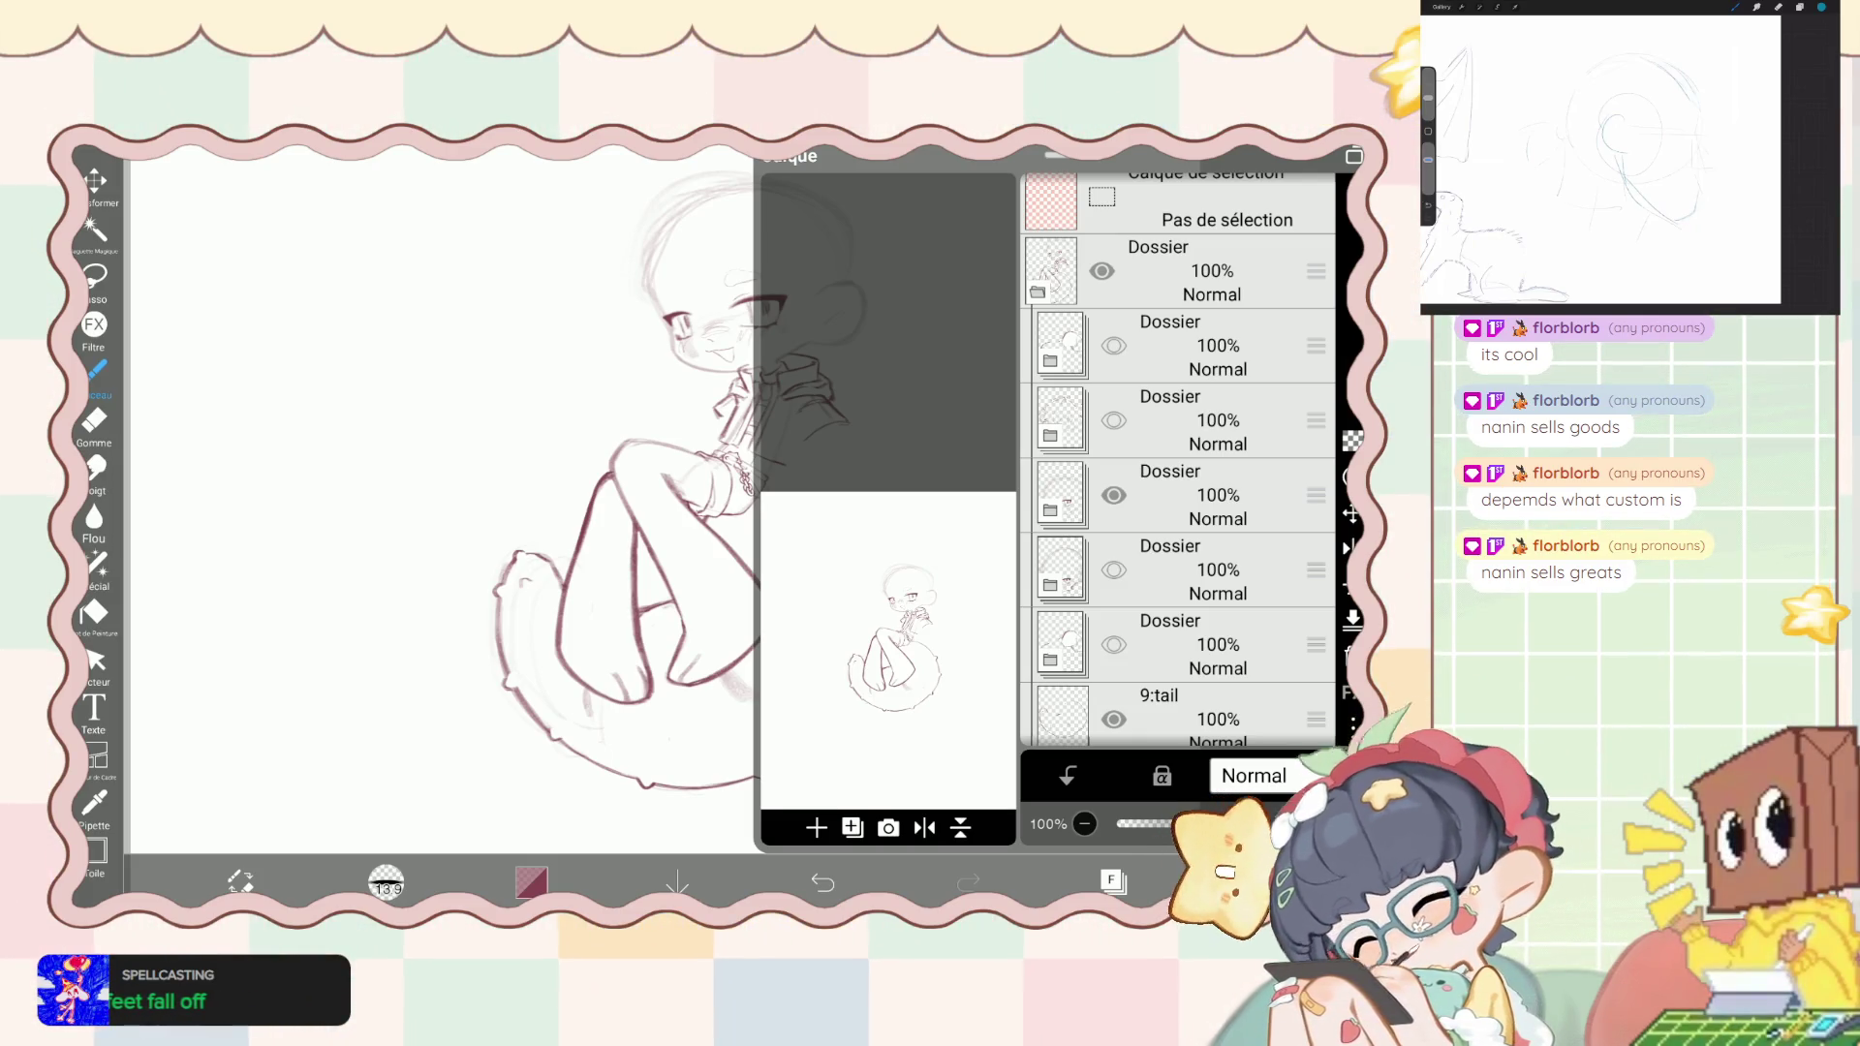
- Turn on the third Dossier folder to reveal the hair sketch, then close the layer list
{"action": "scroll", "coordinate": [1177, 465], "scroll_direction": "up", "scroll_amount": 1}
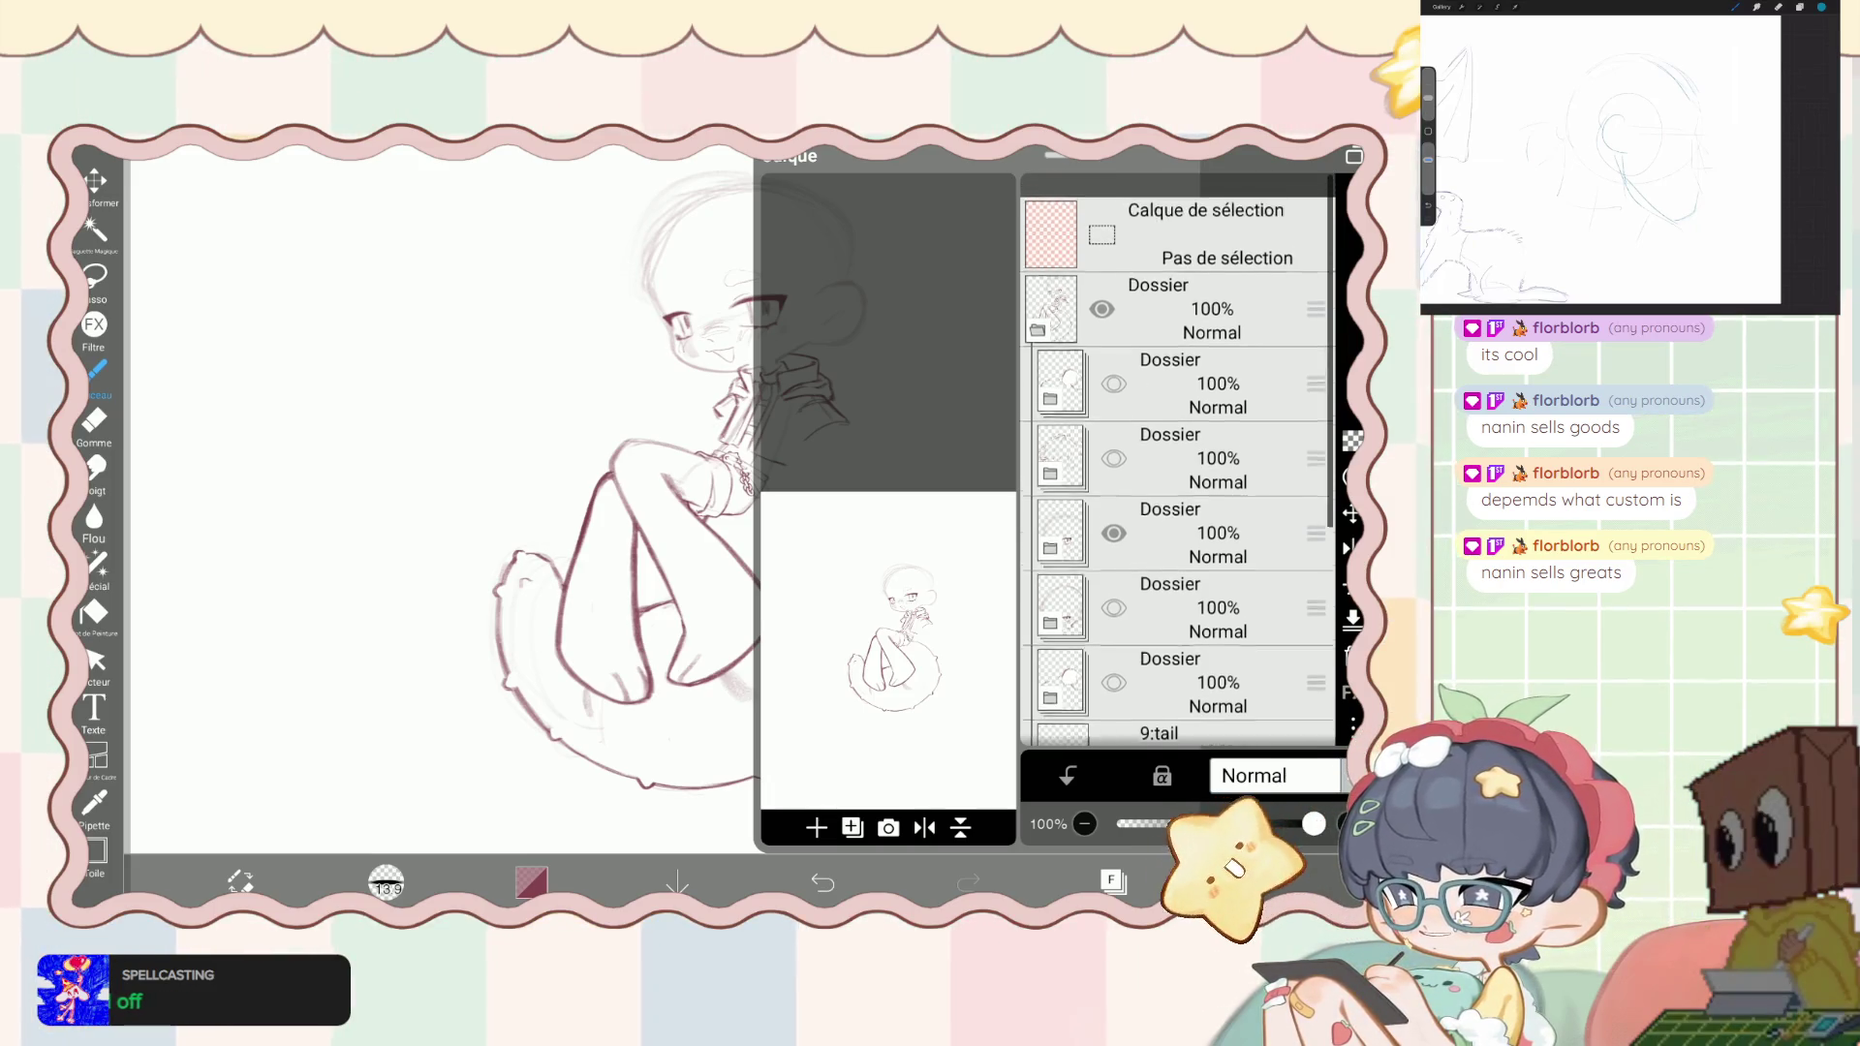
{"action": "left_click", "coordinate": [1114, 420]}
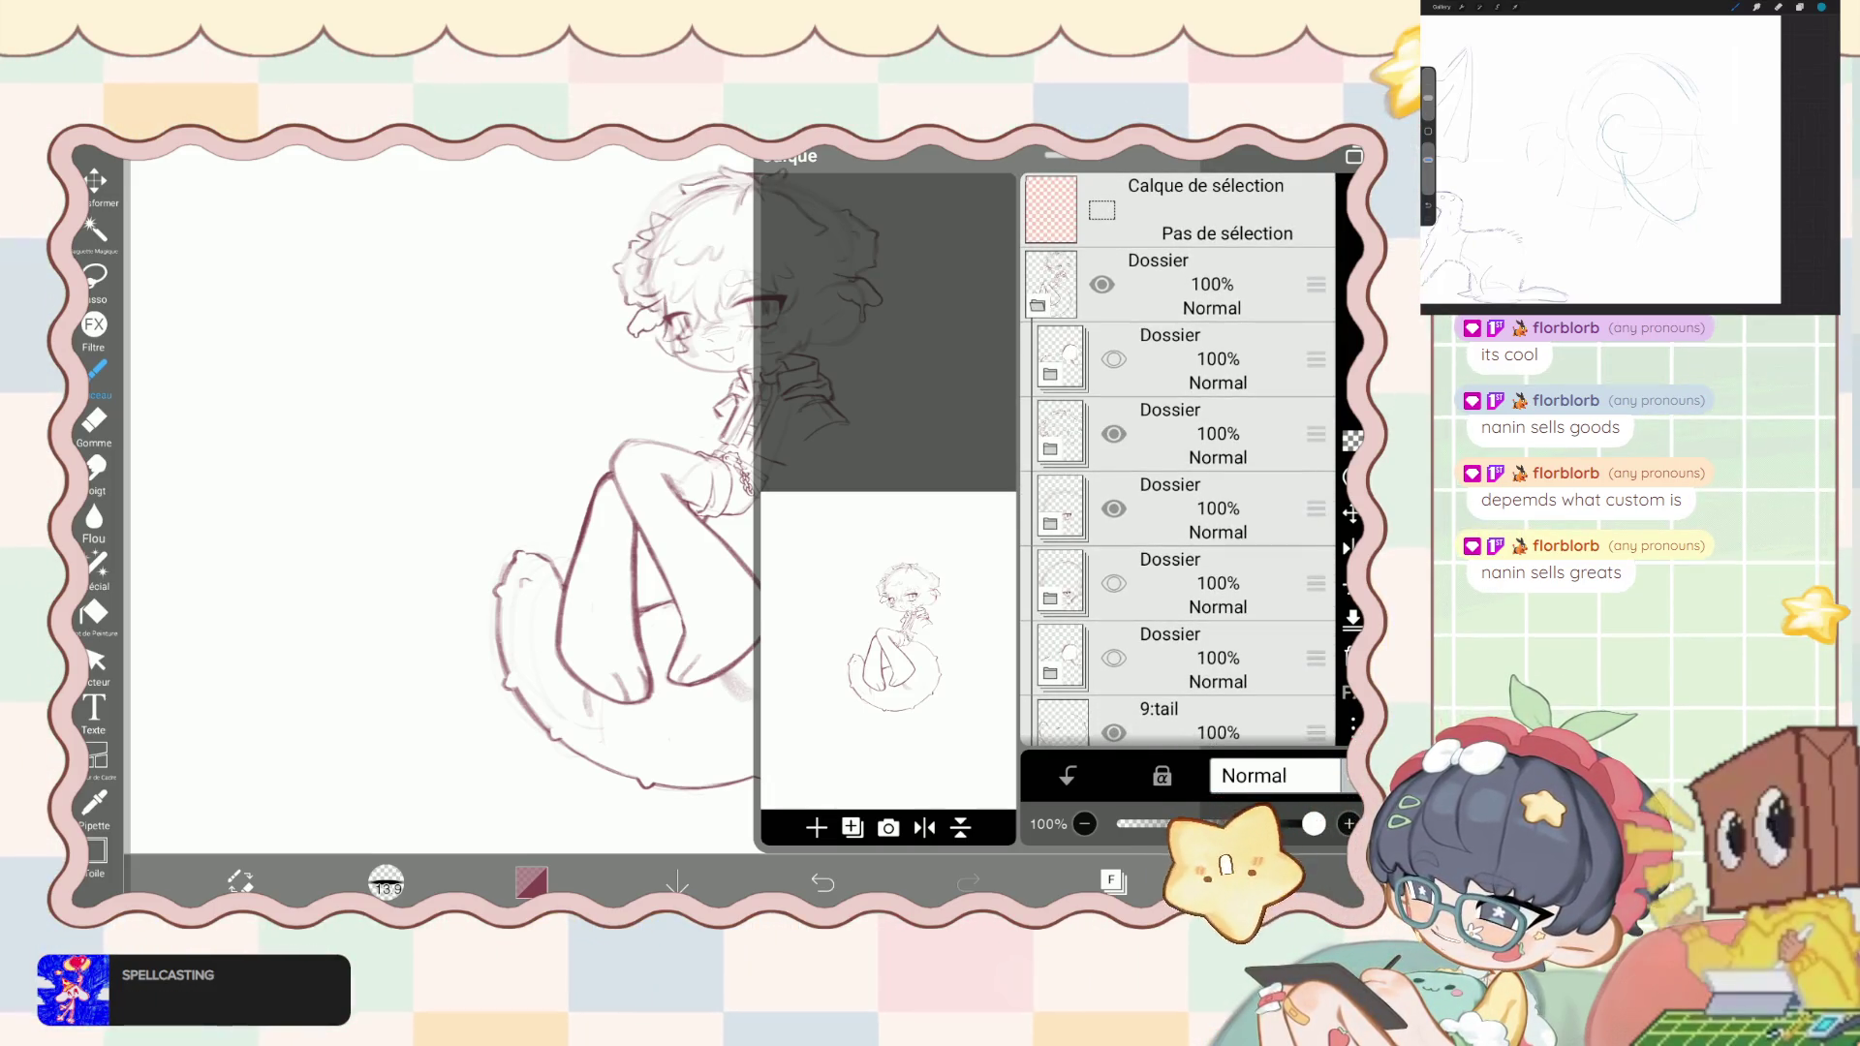
{"action": "left_click", "coordinate": [1112, 879]}
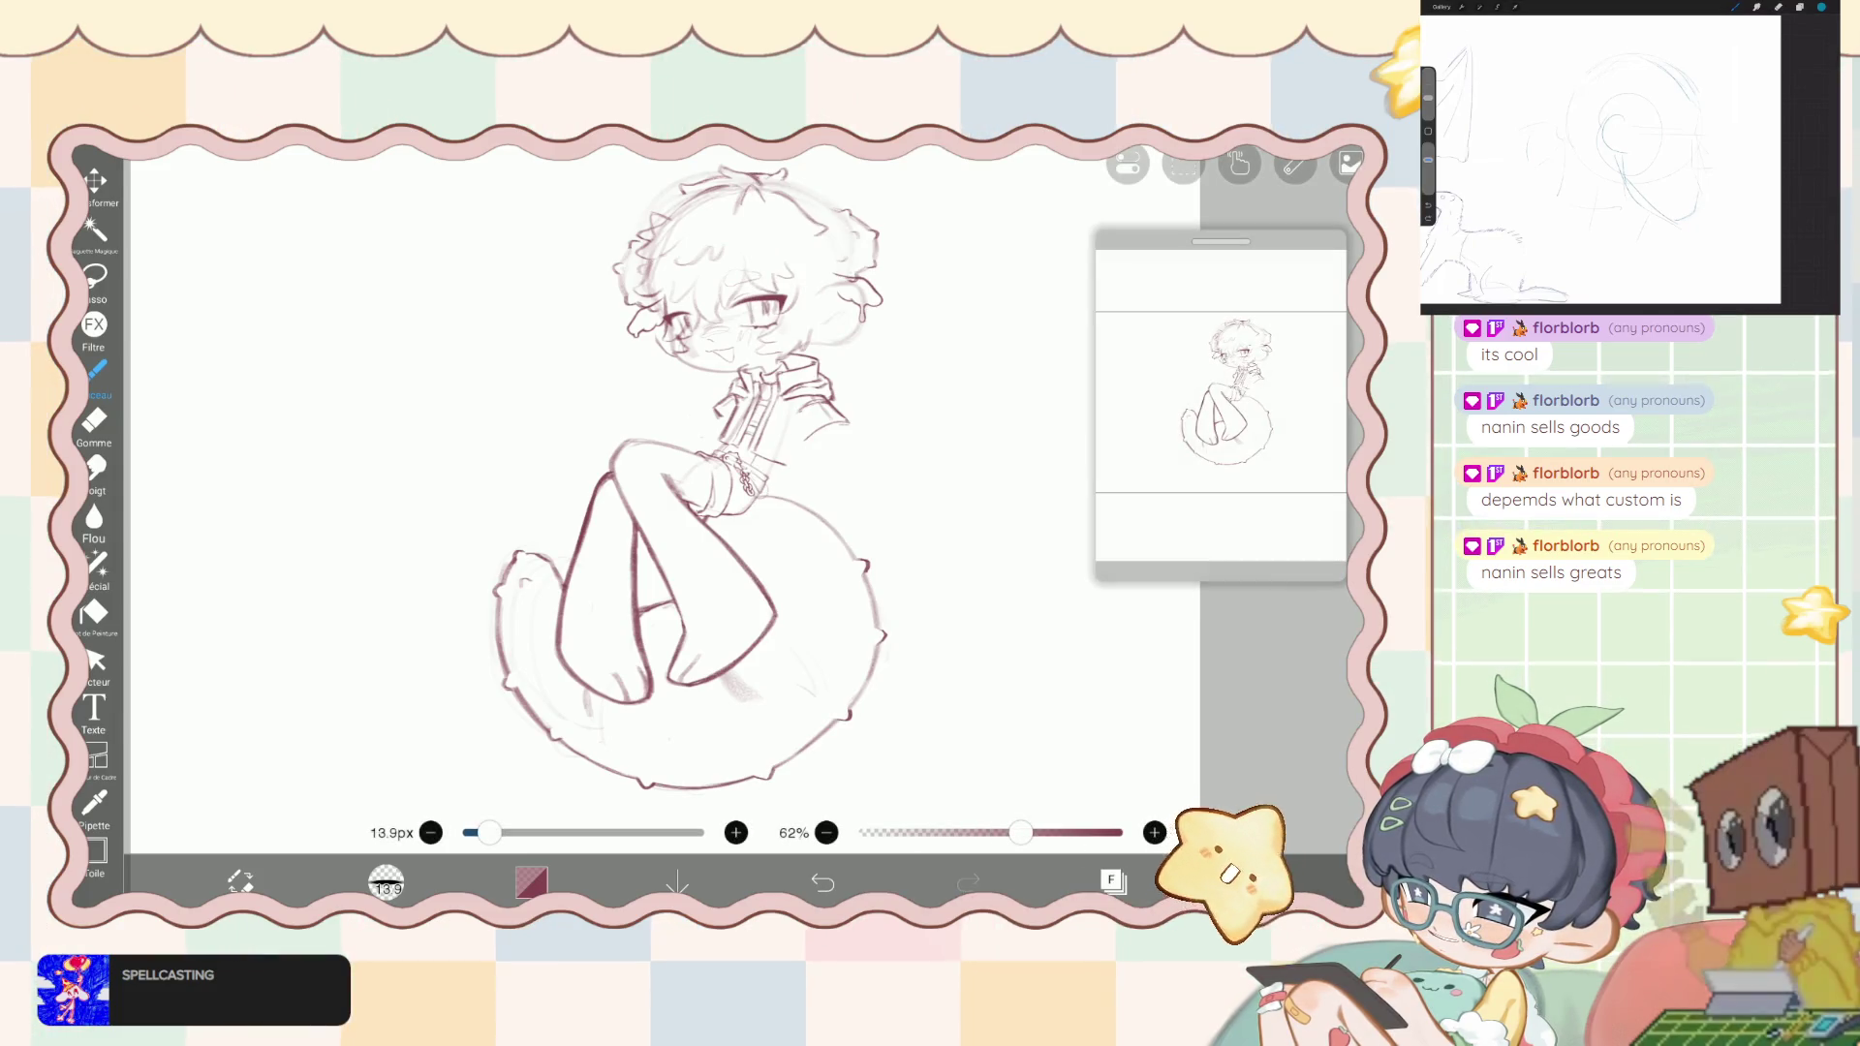
- Select the fourth Dossier folder in the layer list
{"action": "left_click", "coordinate": [1112, 879]}
{"action": "scroll", "coordinate": [1176, 465], "scroll_direction": "up", "scroll_amount": 10}
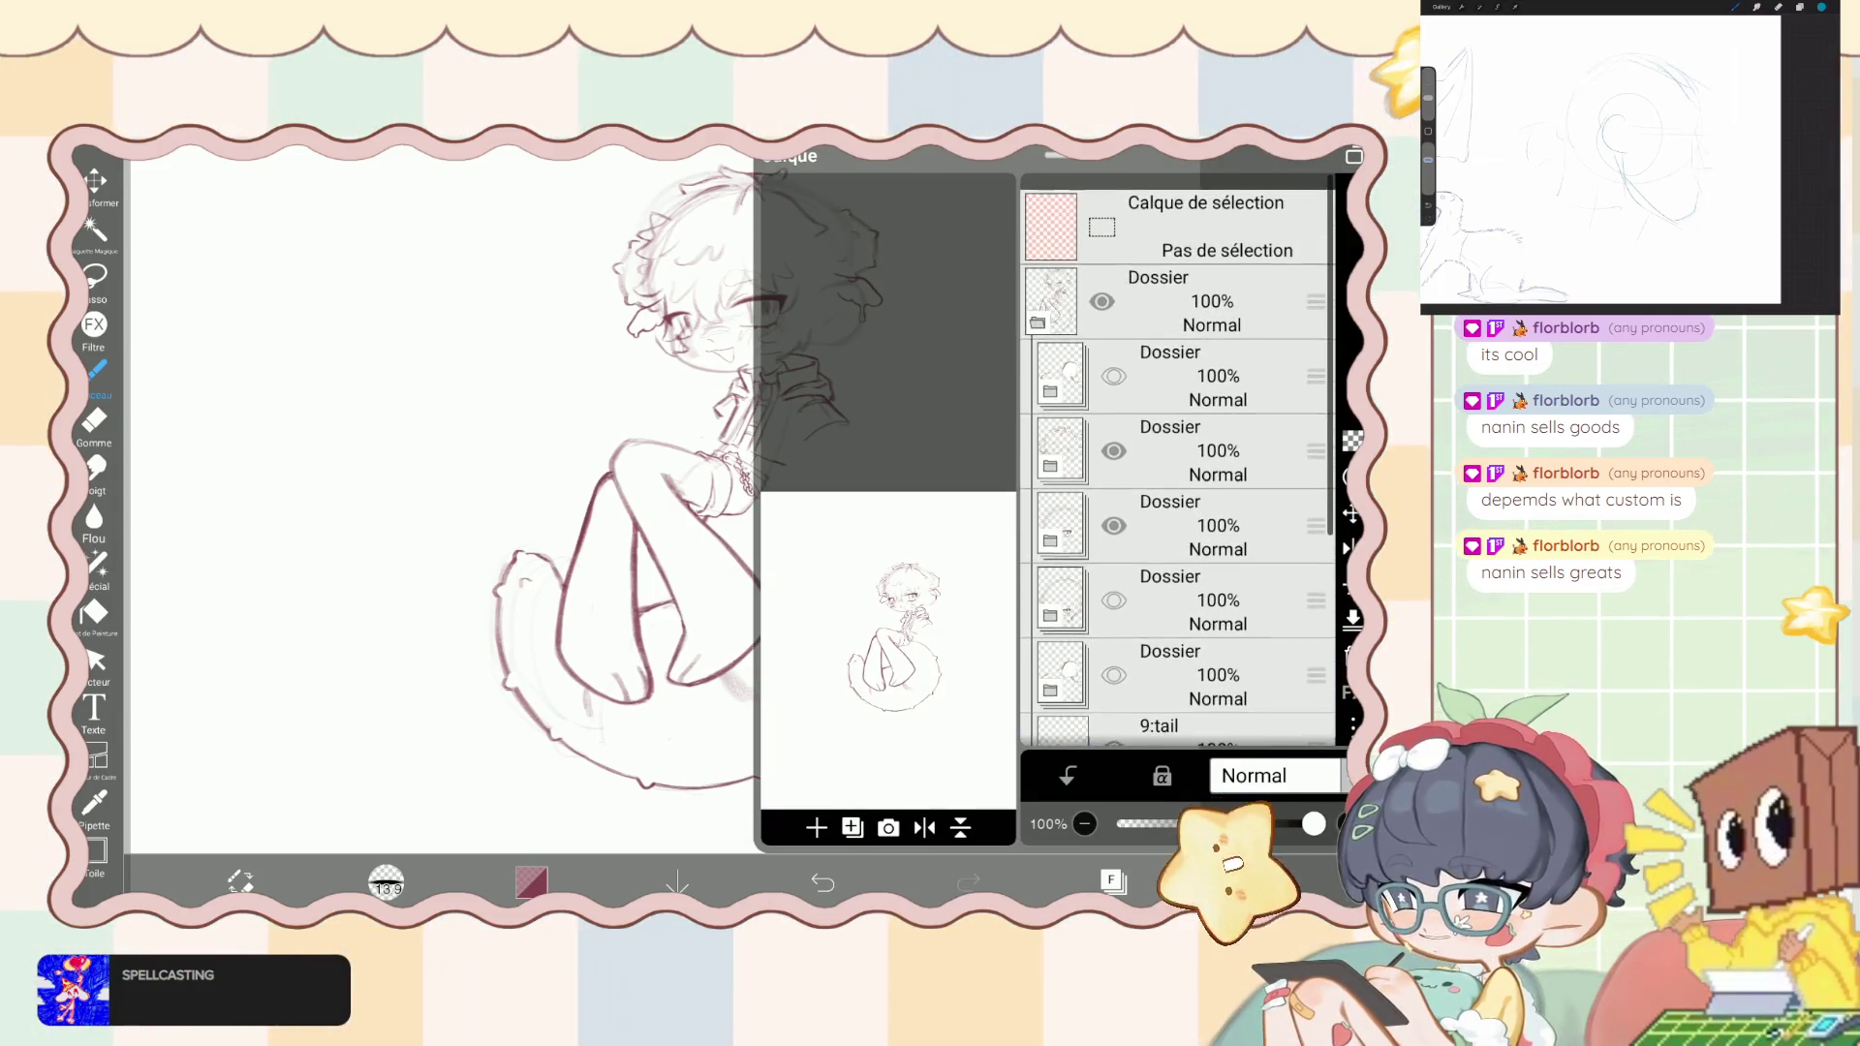
{"action": "scroll", "coordinate": [1177, 465], "scroll_direction": "down", "scroll_amount": 1}
{"action": "left_click", "coordinate": [1177, 458]}
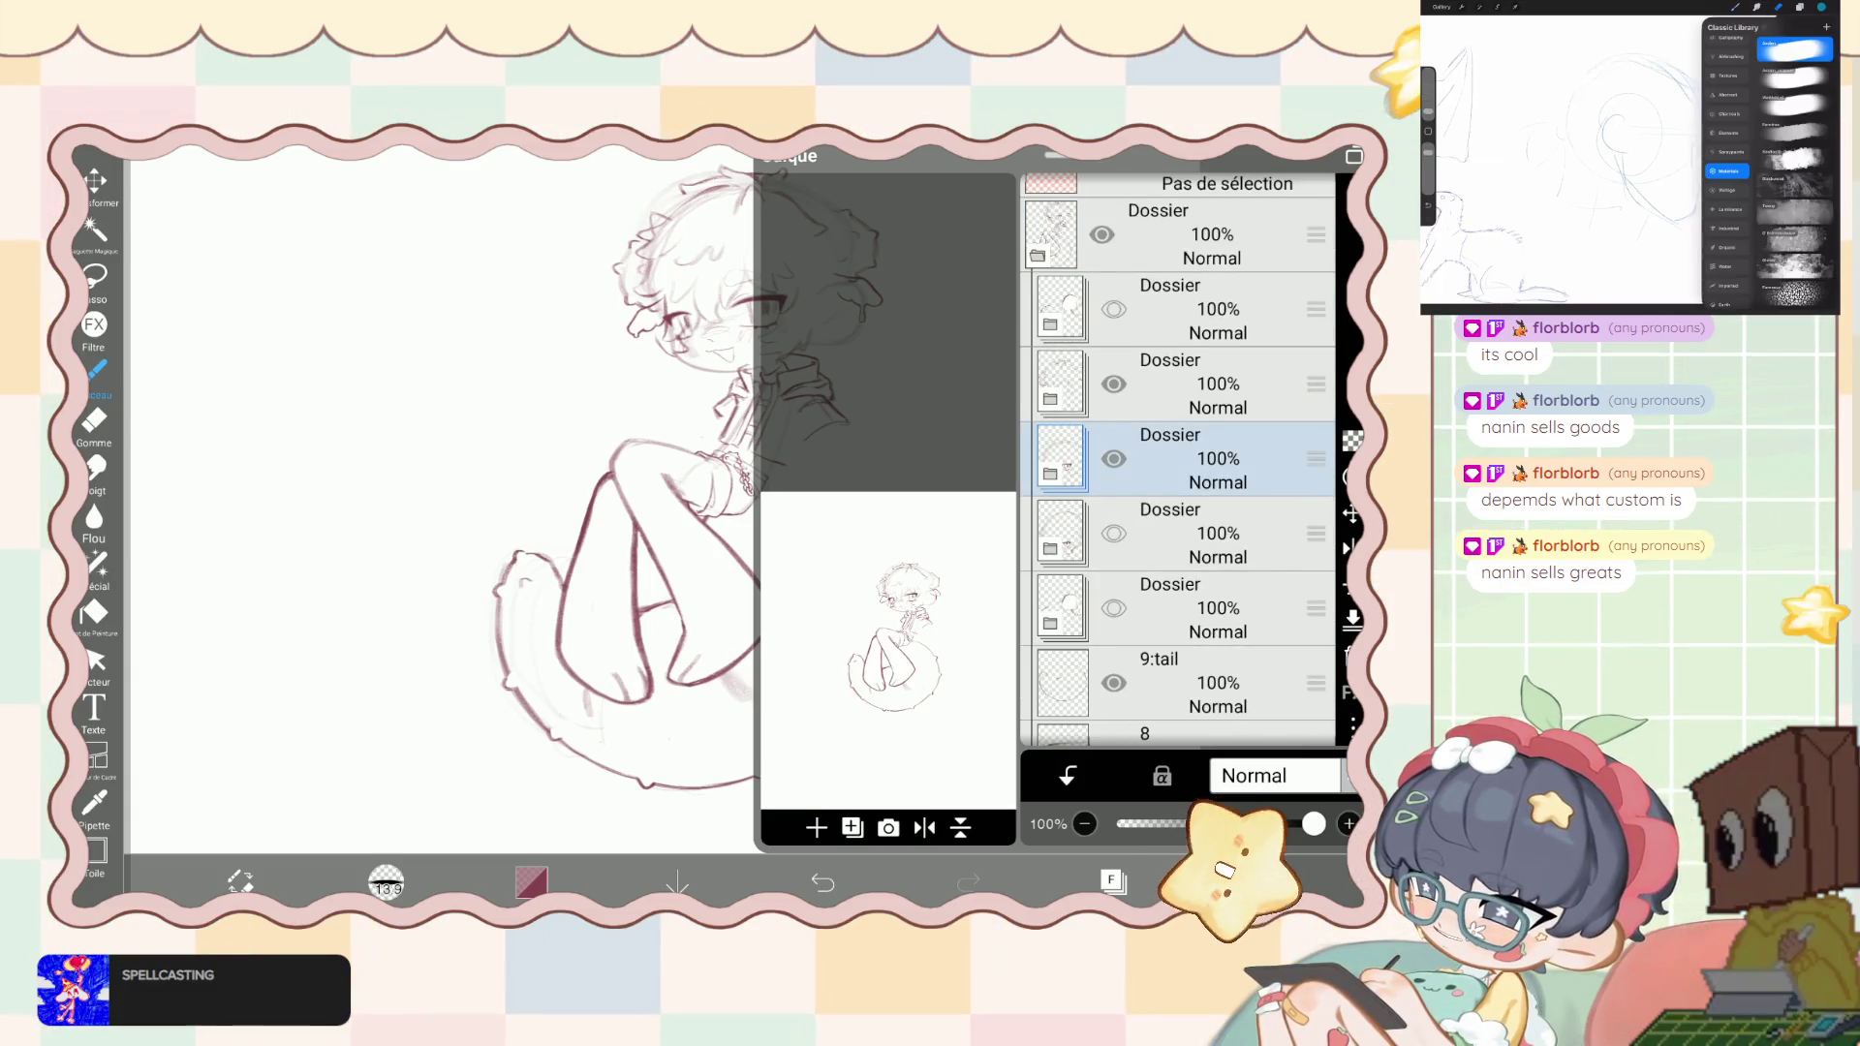
- Set the colour to white and choose the なめらかグラファイト (smooth graphite) brush
{"action": "left_click", "coordinate": [1112, 879]}
{"action": "left_click", "coordinate": [531, 881]}
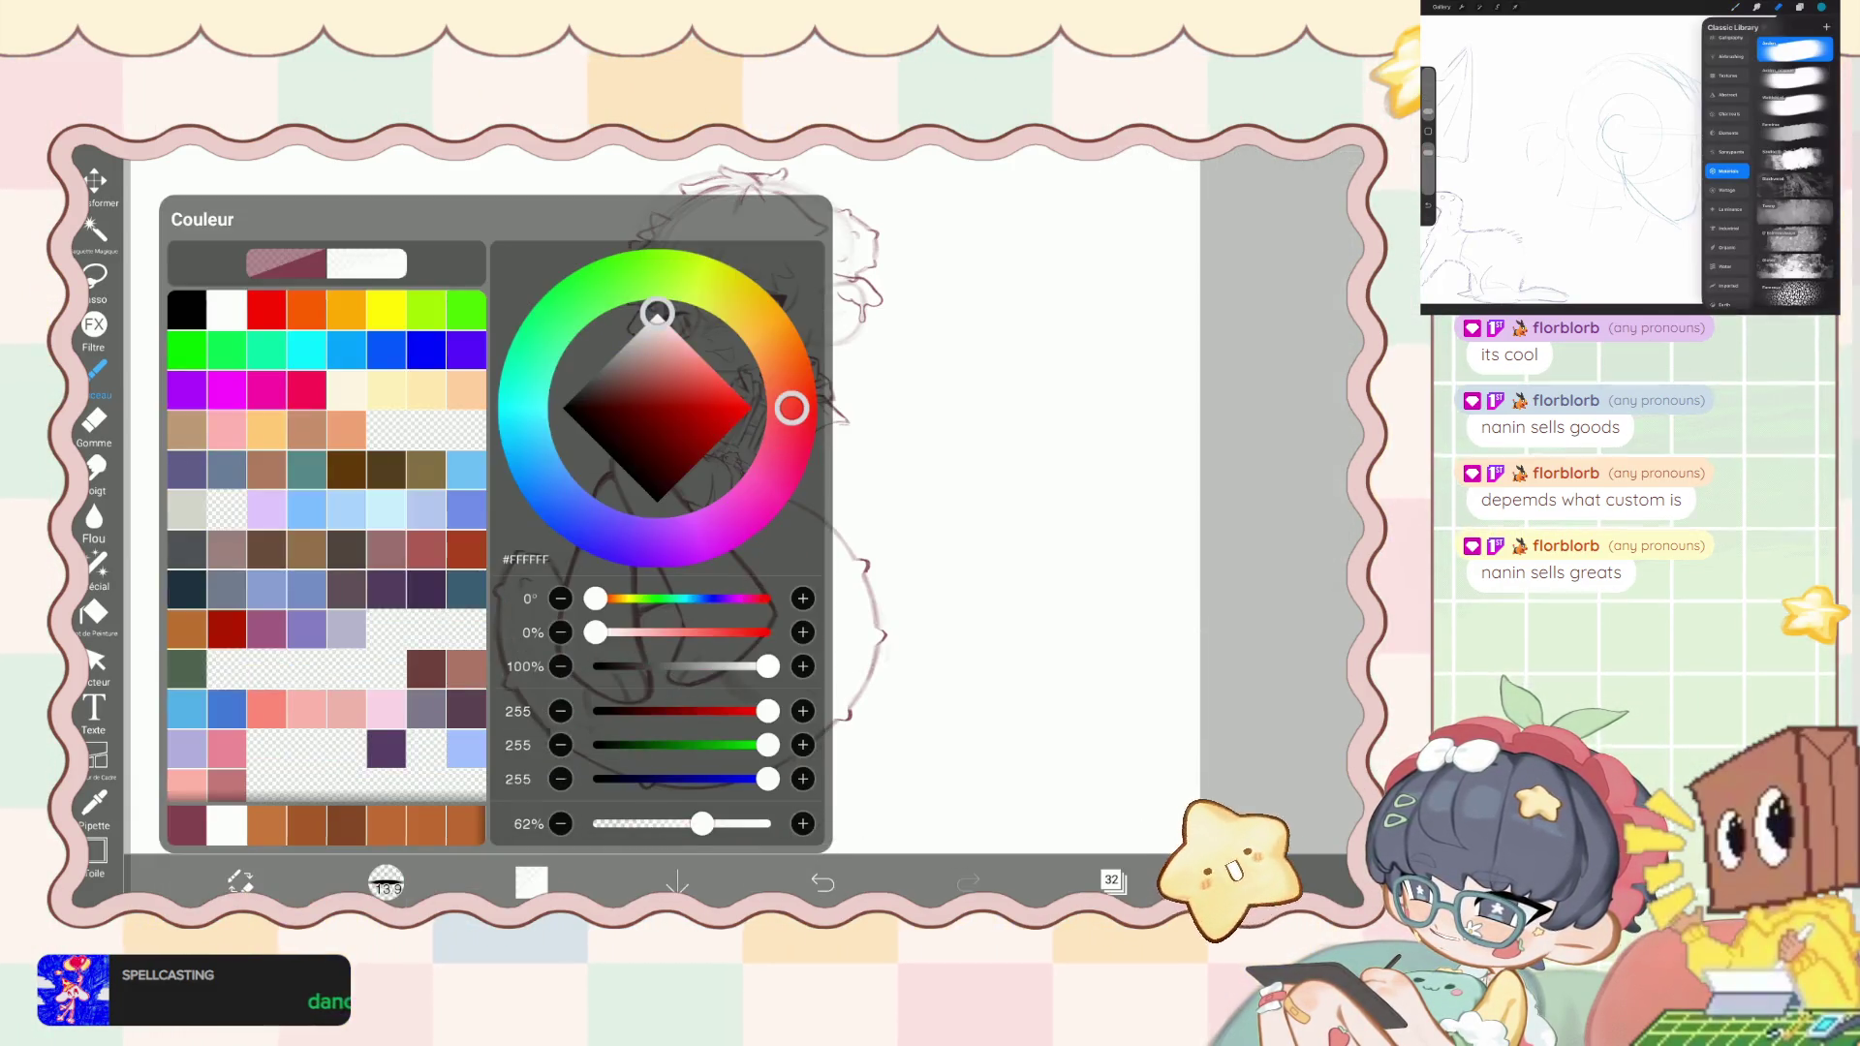
{"action": "left_click", "coordinate": [184, 303]}
{"action": "left_click", "coordinate": [531, 881]}
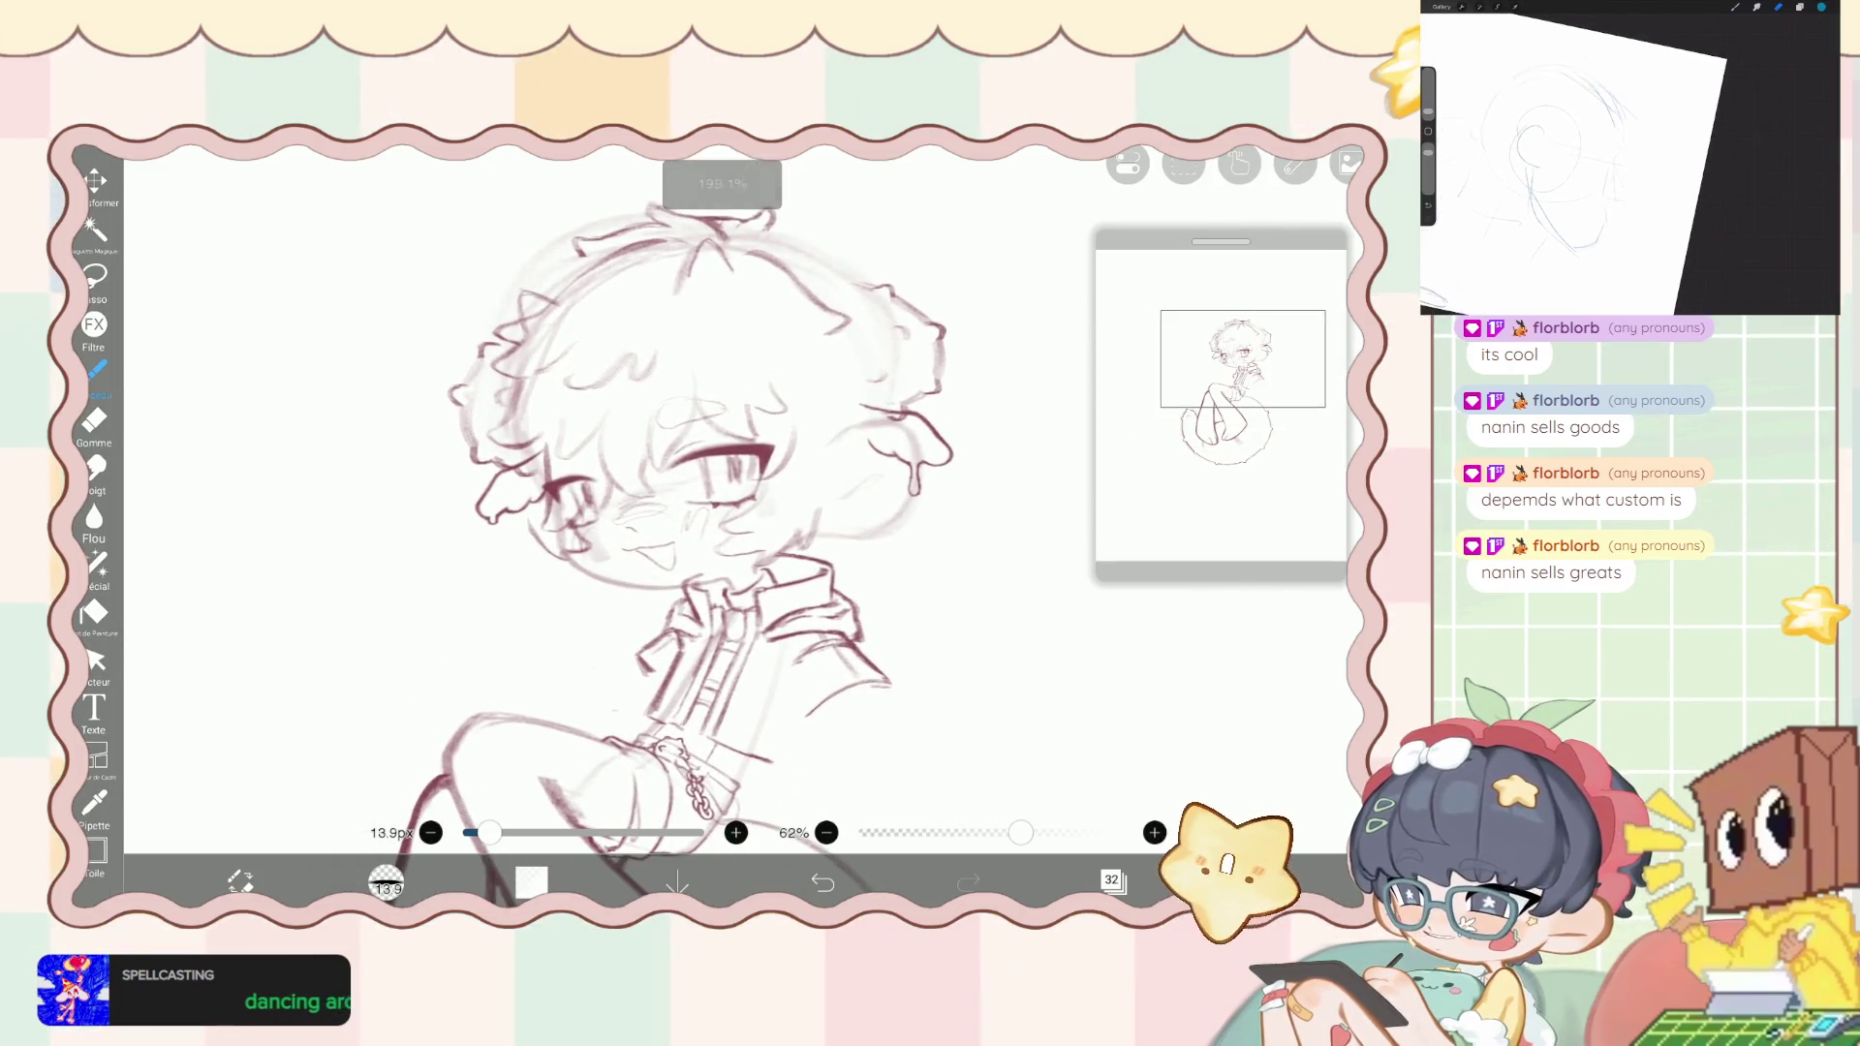
{"action": "left_click", "coordinate": [386, 881]}
{"action": "left_click", "coordinate": [291, 325]}
{"action": "left_click", "coordinate": [579, 713]}
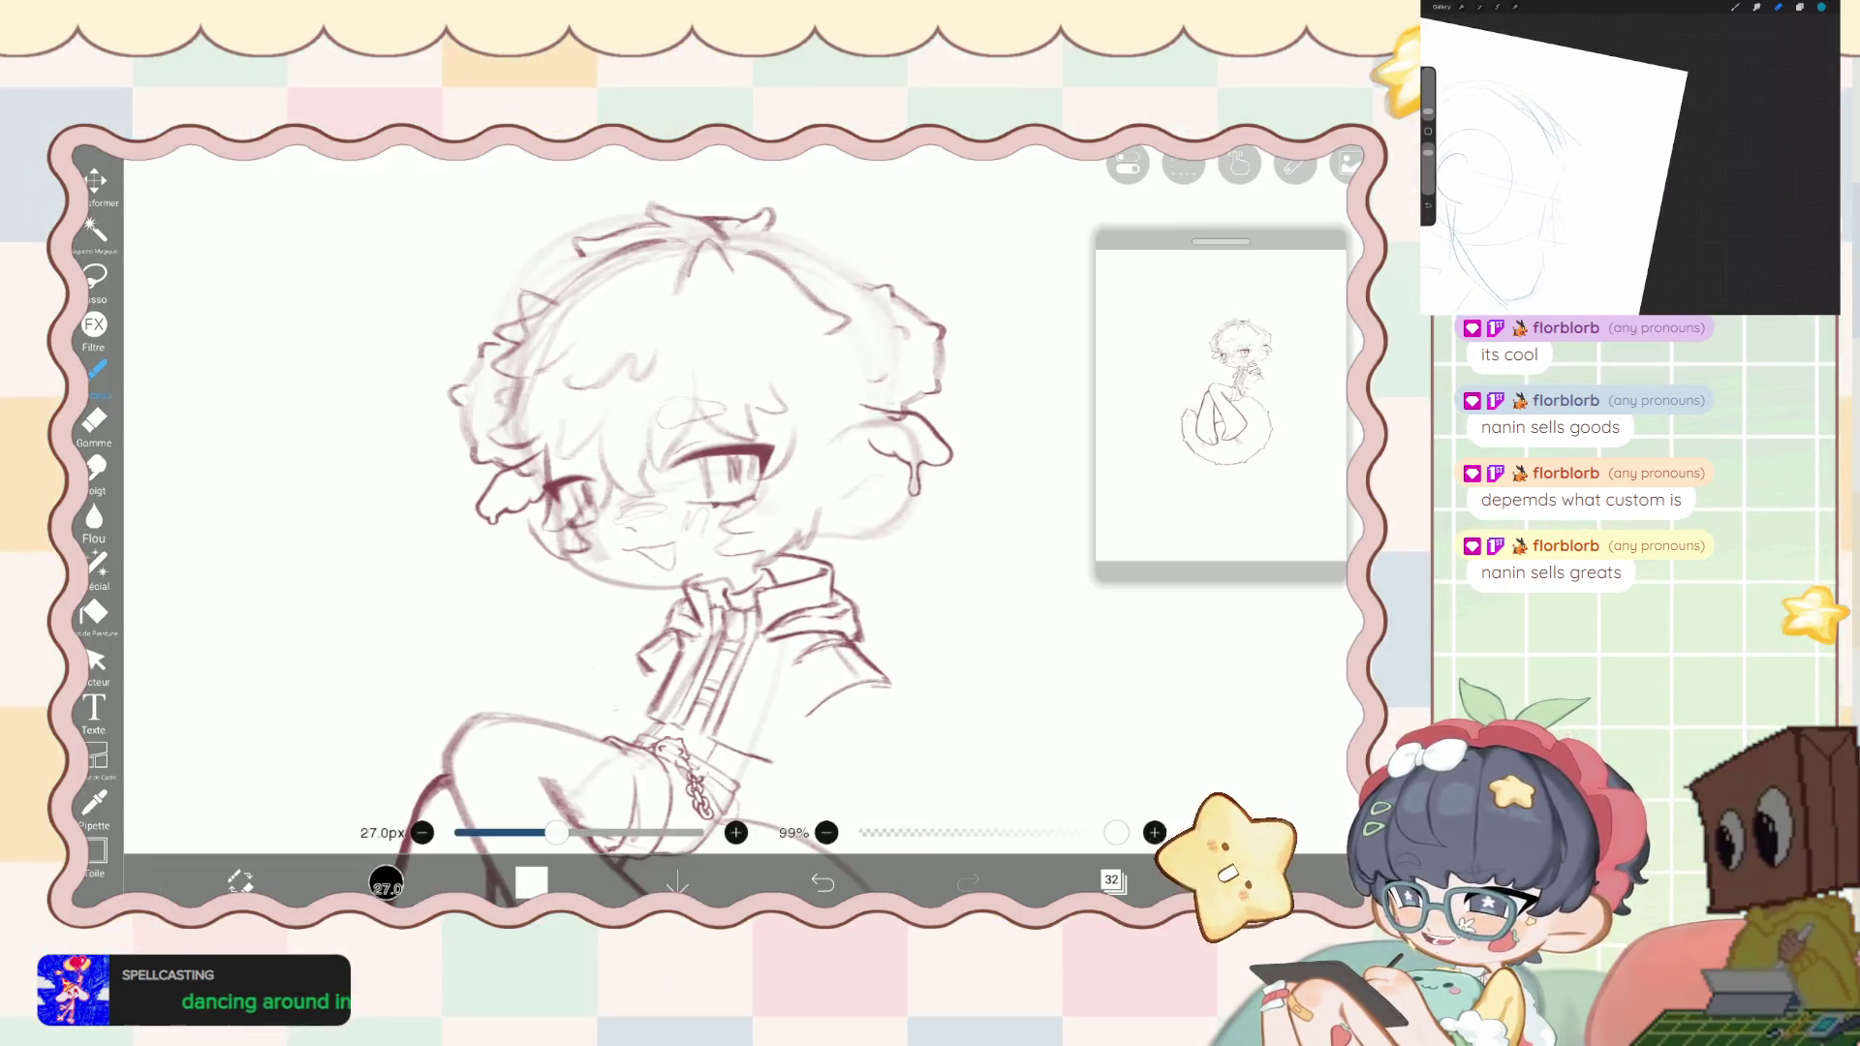
- Paint white over the left hair lines, zoom in, and shrink the brush to 16.5px
{"action": "mouse_move", "coordinate": [557, 455]}
{"action": "left_mouse_down"}
{"action": "mouse_move", "coordinate": [508, 412]}
{"action": "mouse_move", "coordinate": [553, 505]}
{"action": "left_mouse_up"}
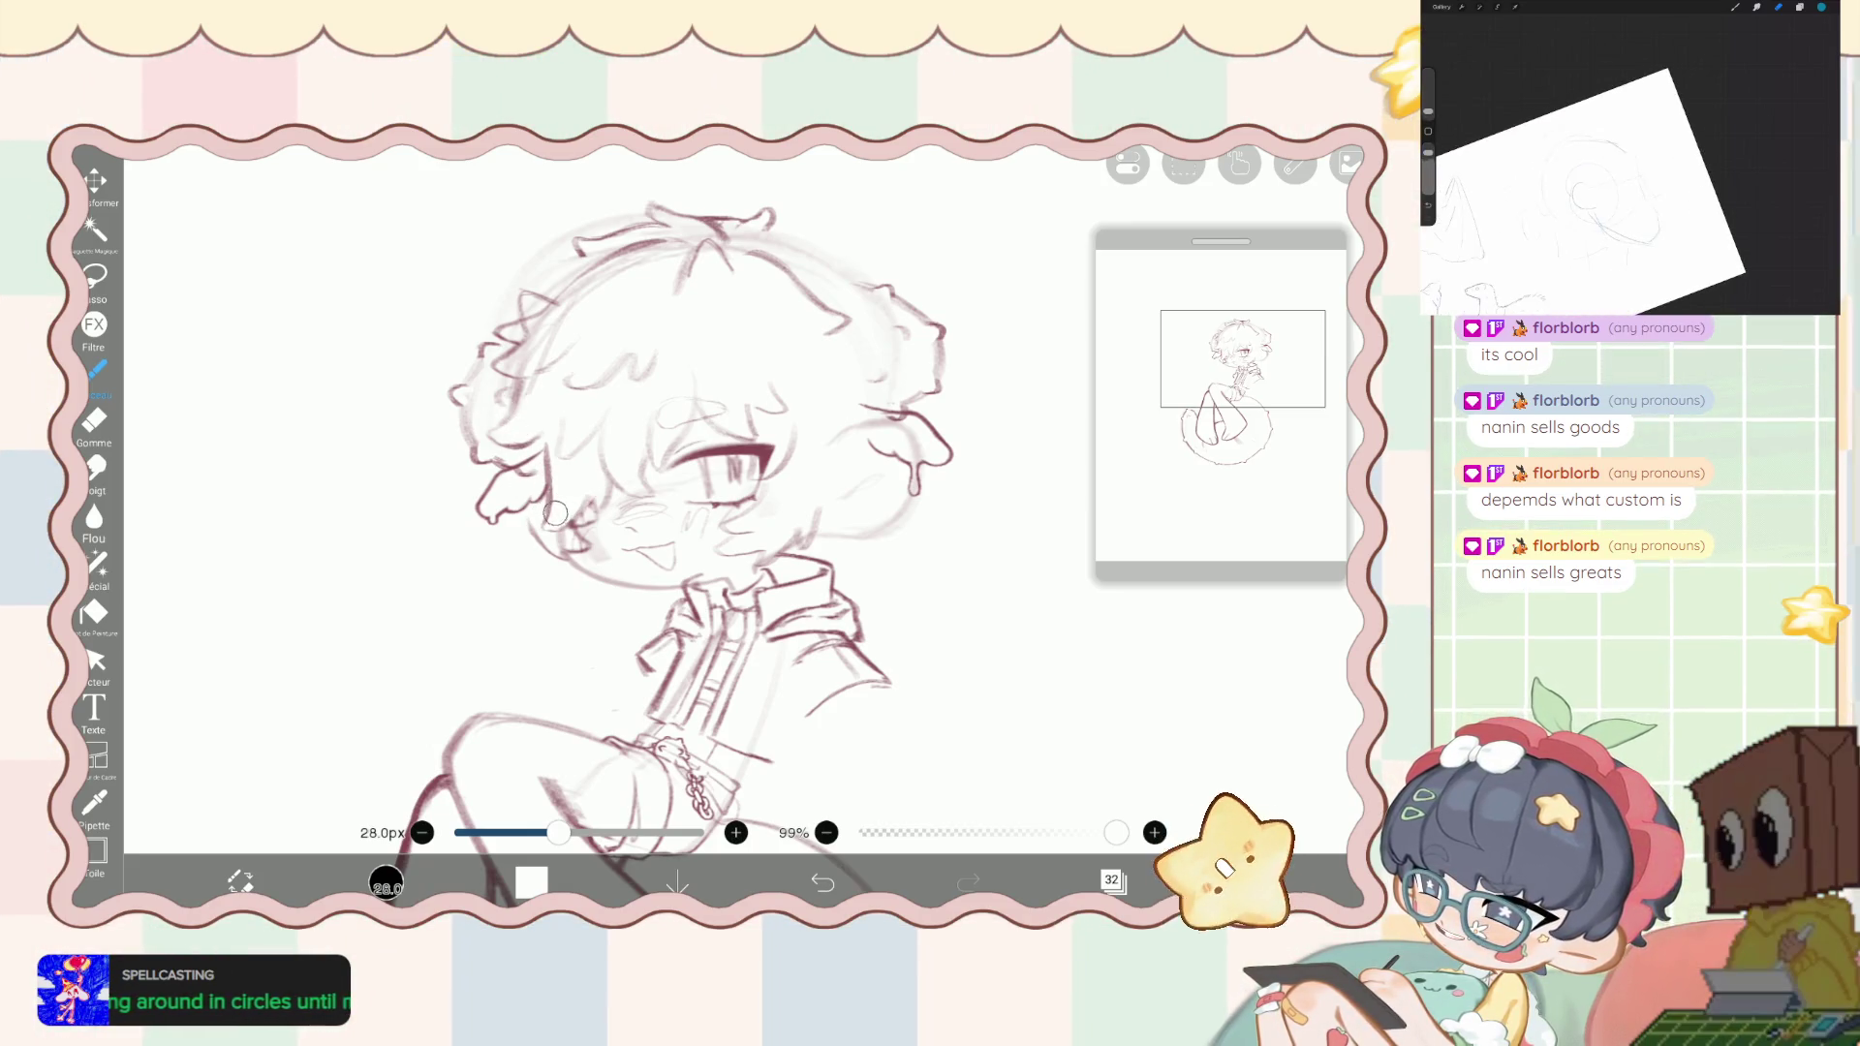
{"action": "scroll", "coordinate": [678, 503], "scroll_direction": "up", "scroll_amount": 3}
{"action": "scroll", "coordinate": [678, 504], "scroll_direction": "up", "scroll_amount": 1}
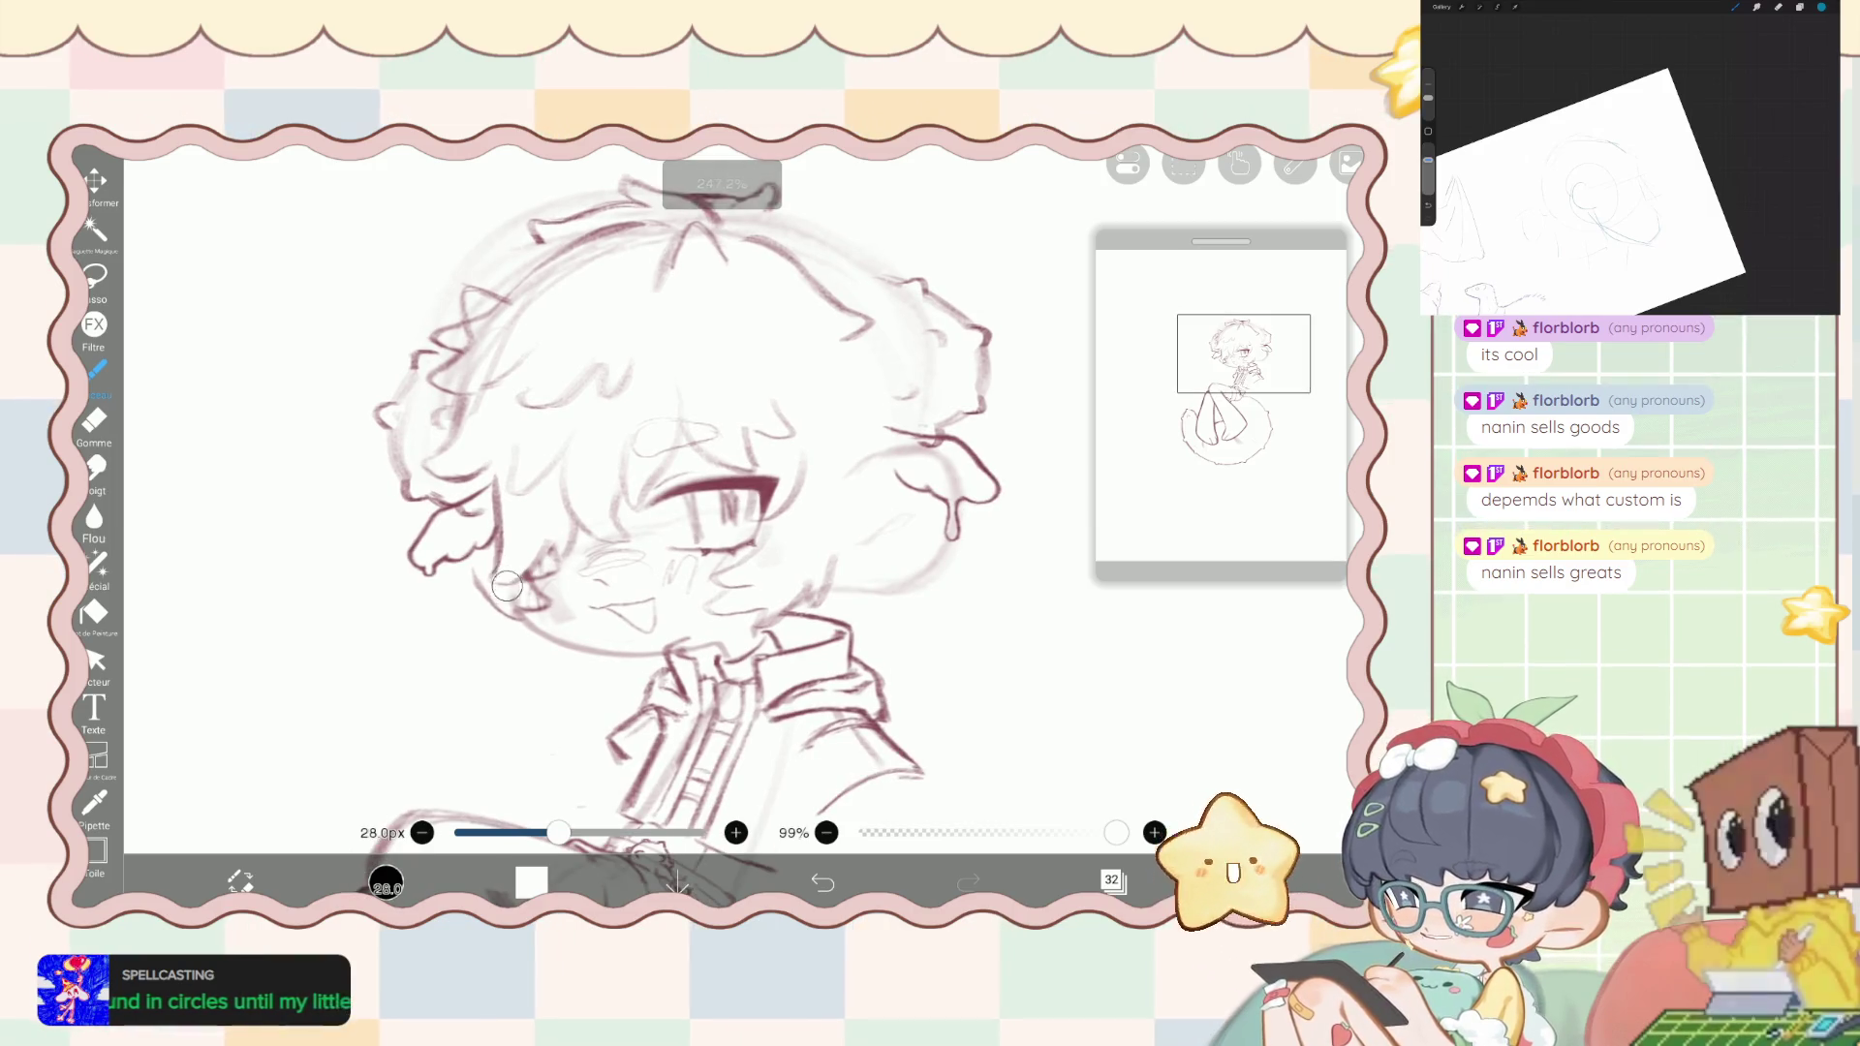
{"action": "left_click_drag", "start_coordinate": [558, 832], "coordinate": [530, 832]}
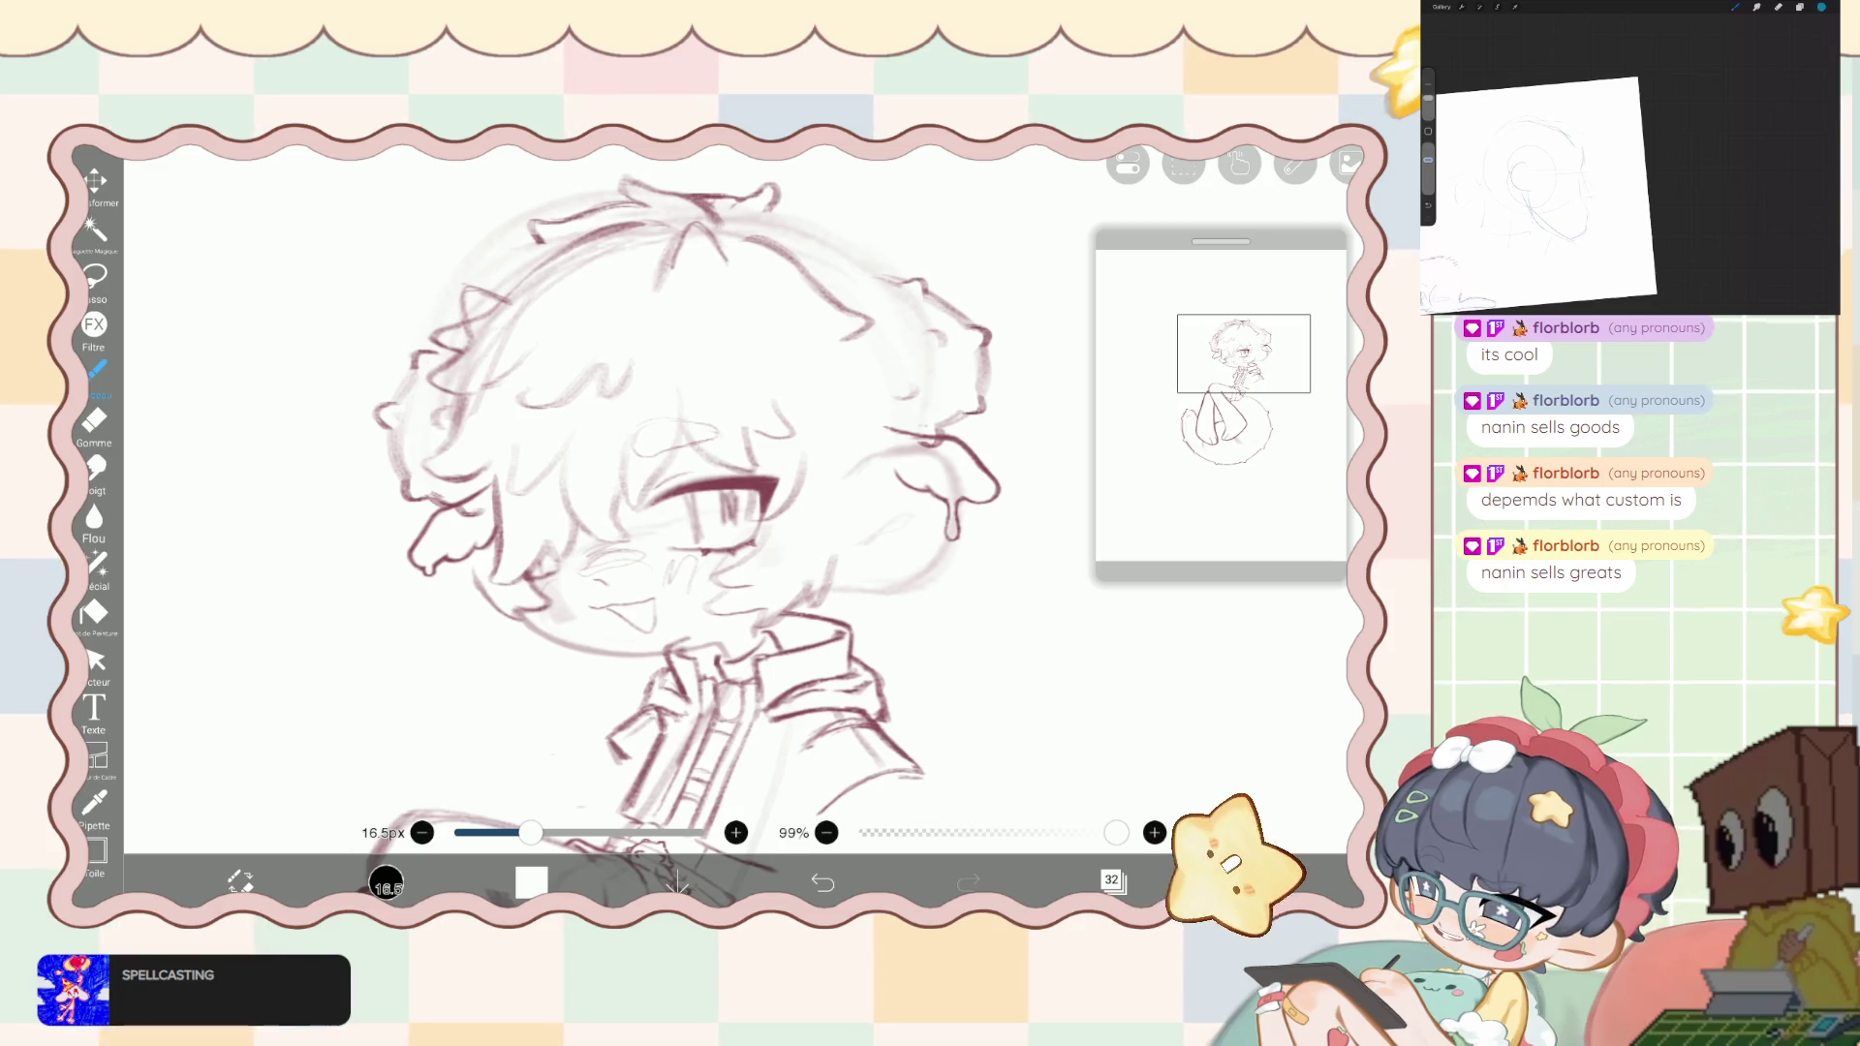
- White out the unwanted hair sketch strokes around the head with the graphite brush
{"action": "scroll", "coordinate": [668, 533], "scroll_direction": "down", "scroll_amount": 2}
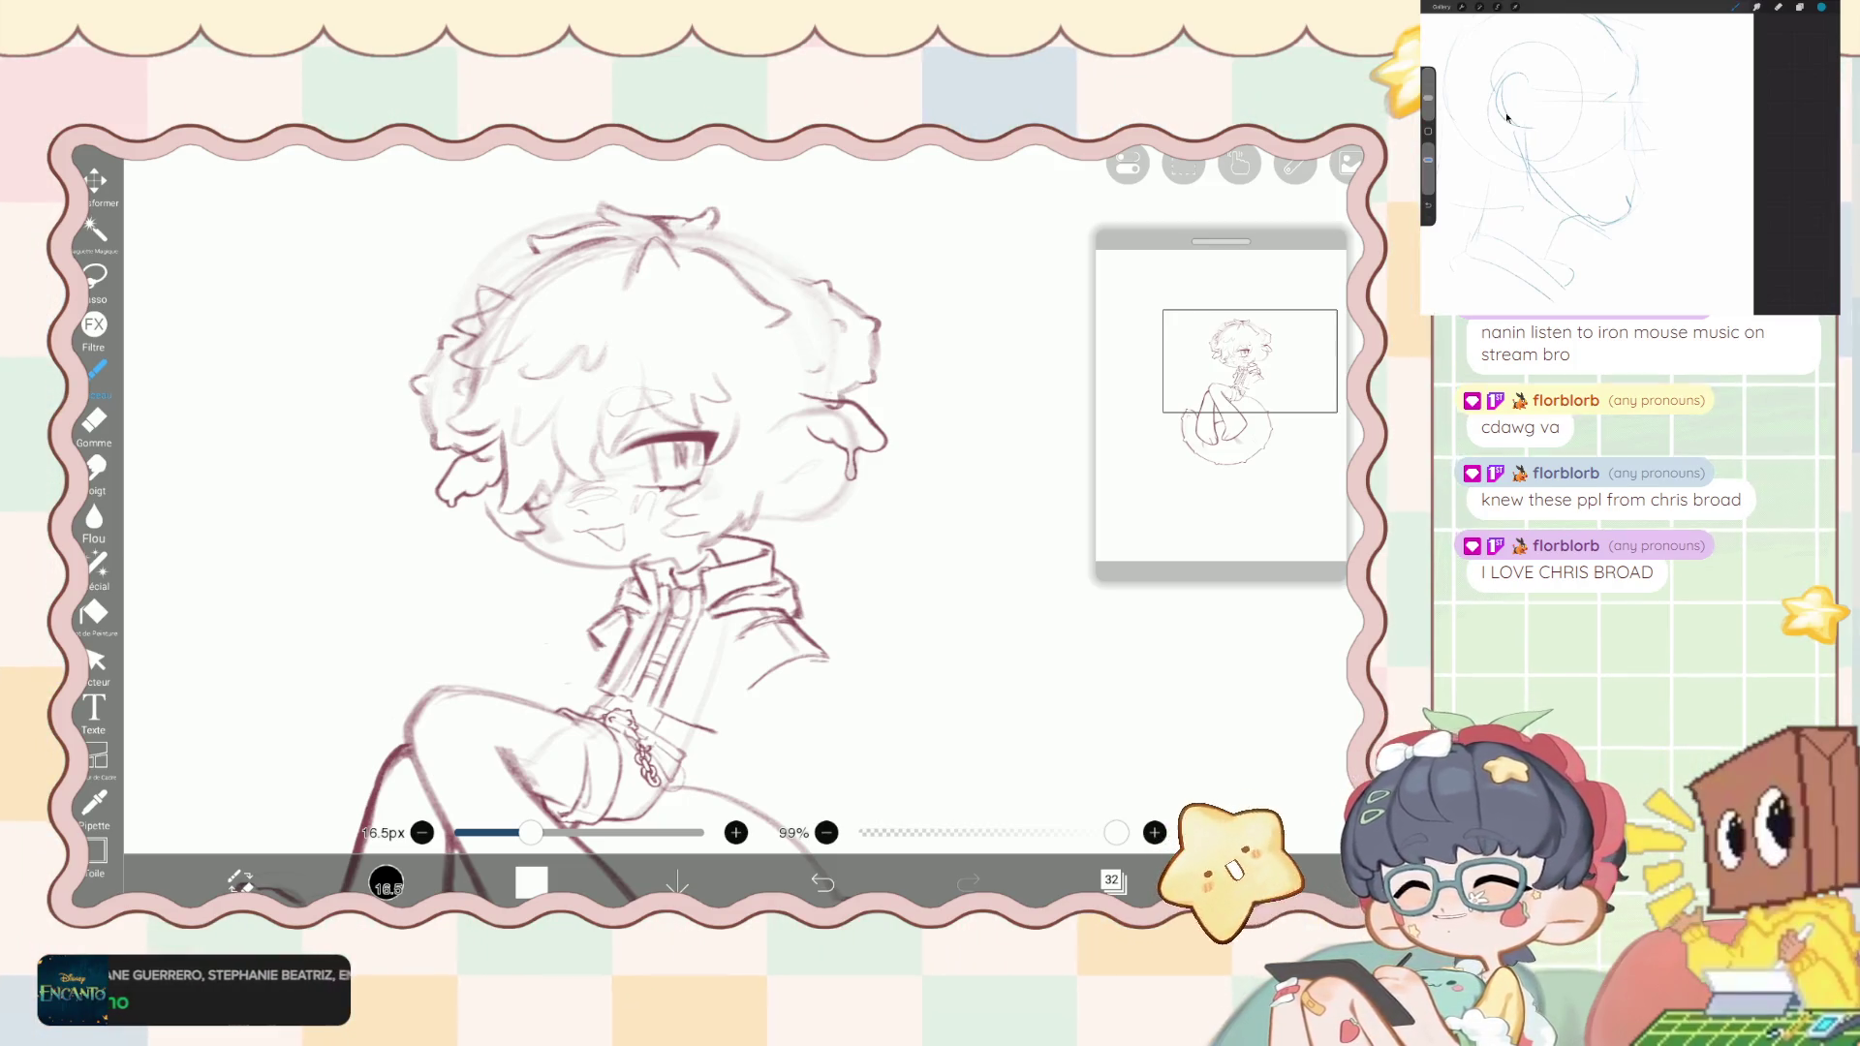
{"action": "scroll", "coordinate": [629, 485], "scroll_direction": "down", "scroll_amount": 2}
{"action": "scroll", "coordinate": [630, 532], "scroll_direction": "down", "scroll_amount": 1}
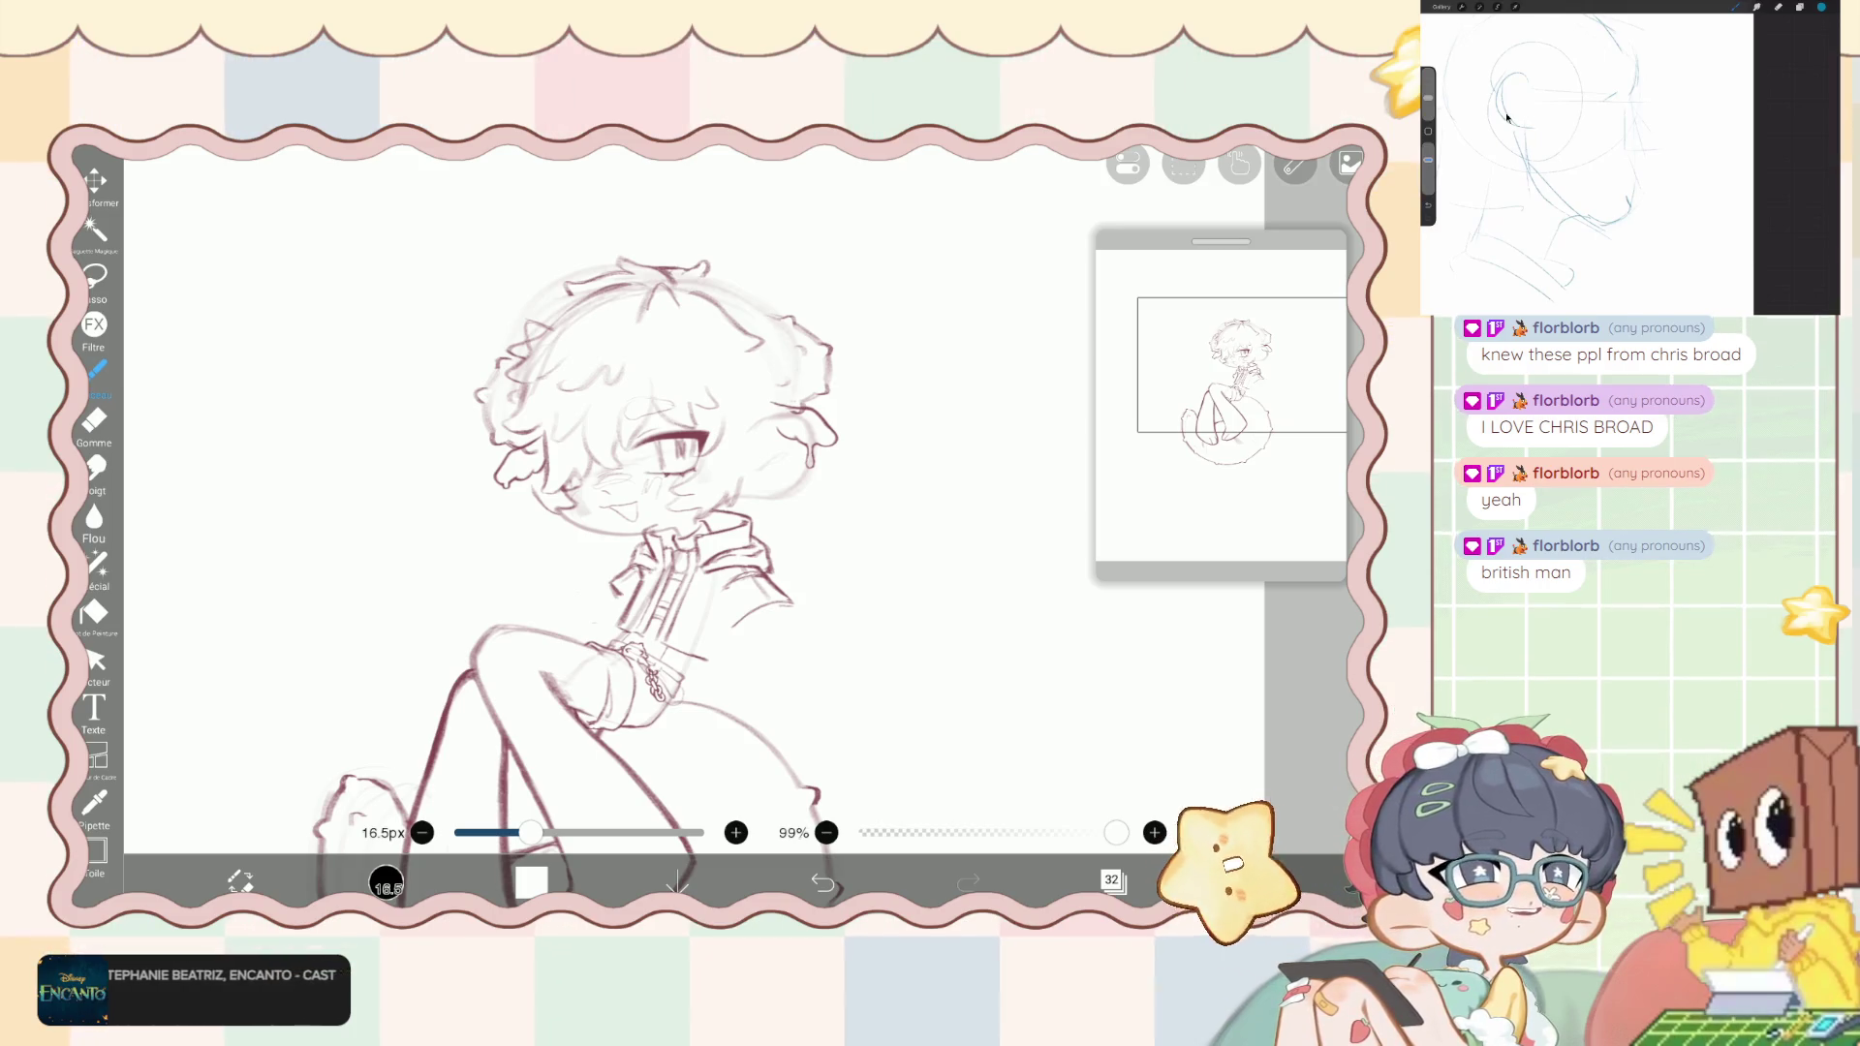
{"action": "scroll", "coordinate": [678, 533], "scroll_direction": "up", "scroll_amount": 2}
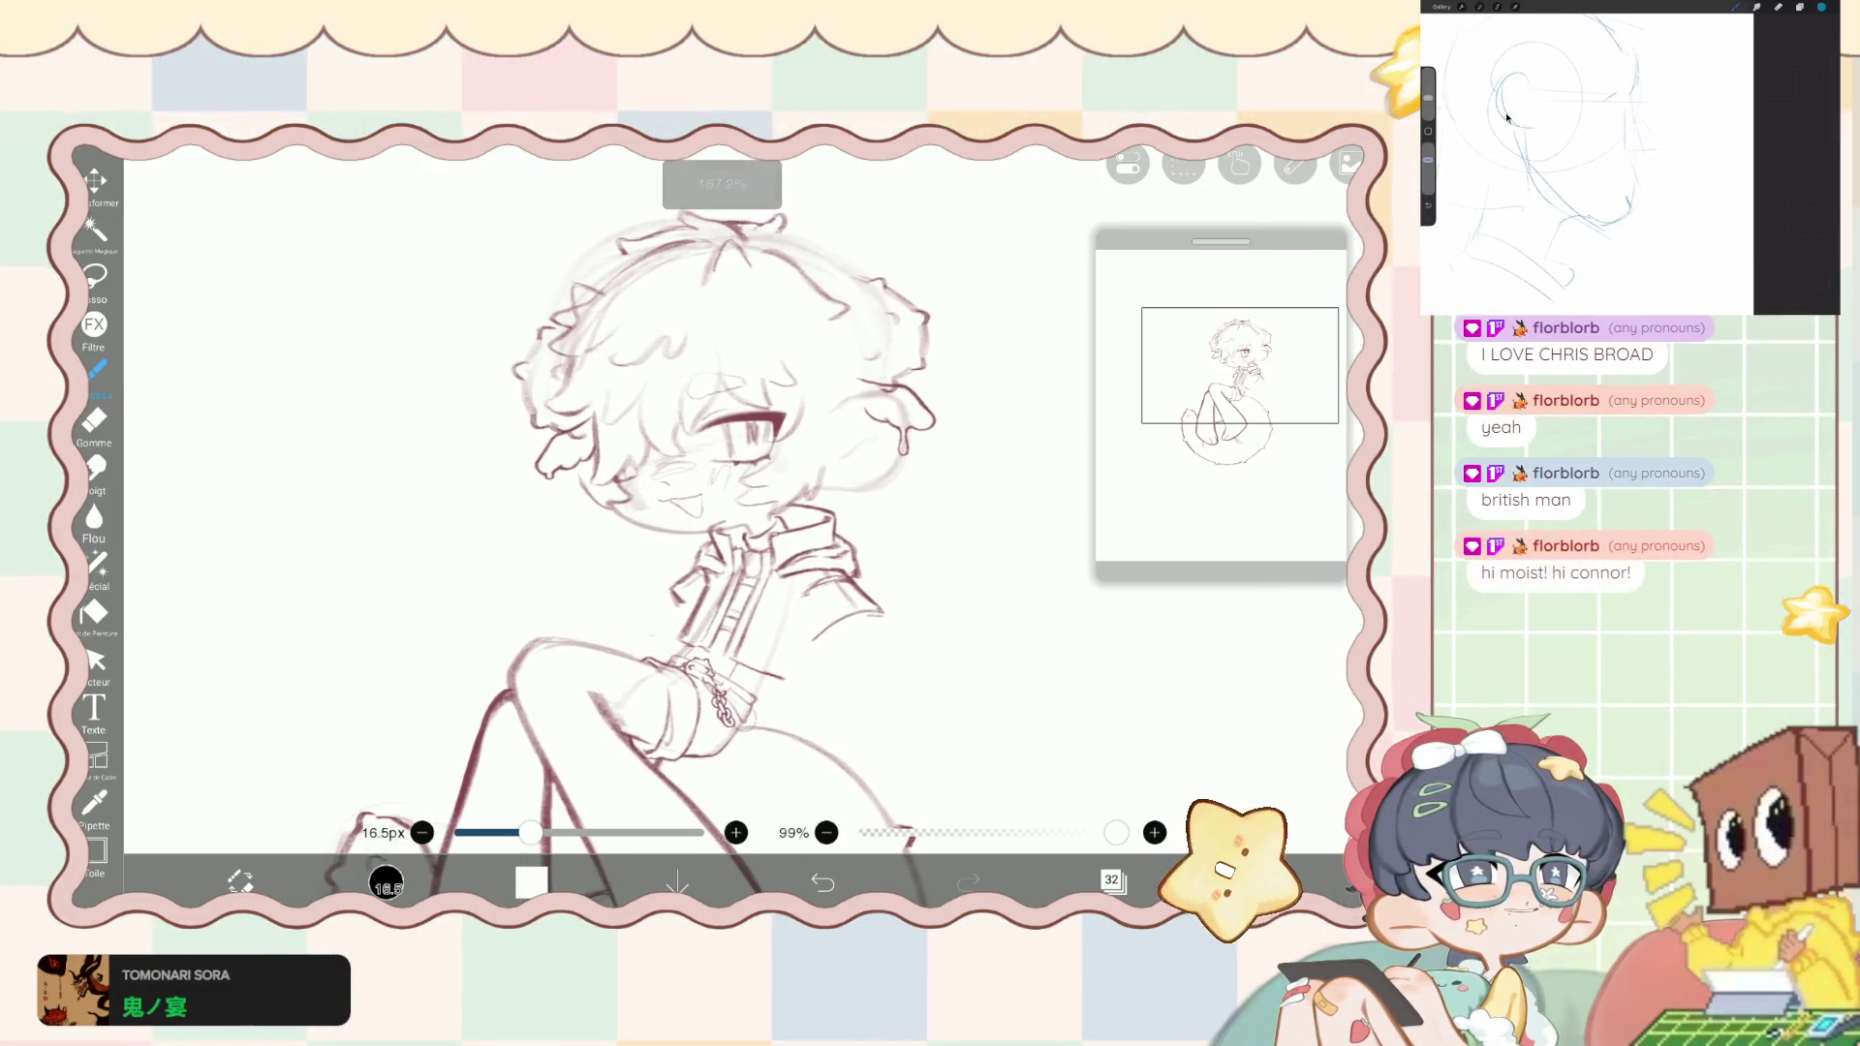
{"action": "scroll", "coordinate": [698, 533], "scroll_direction": "up", "scroll_amount": 2}
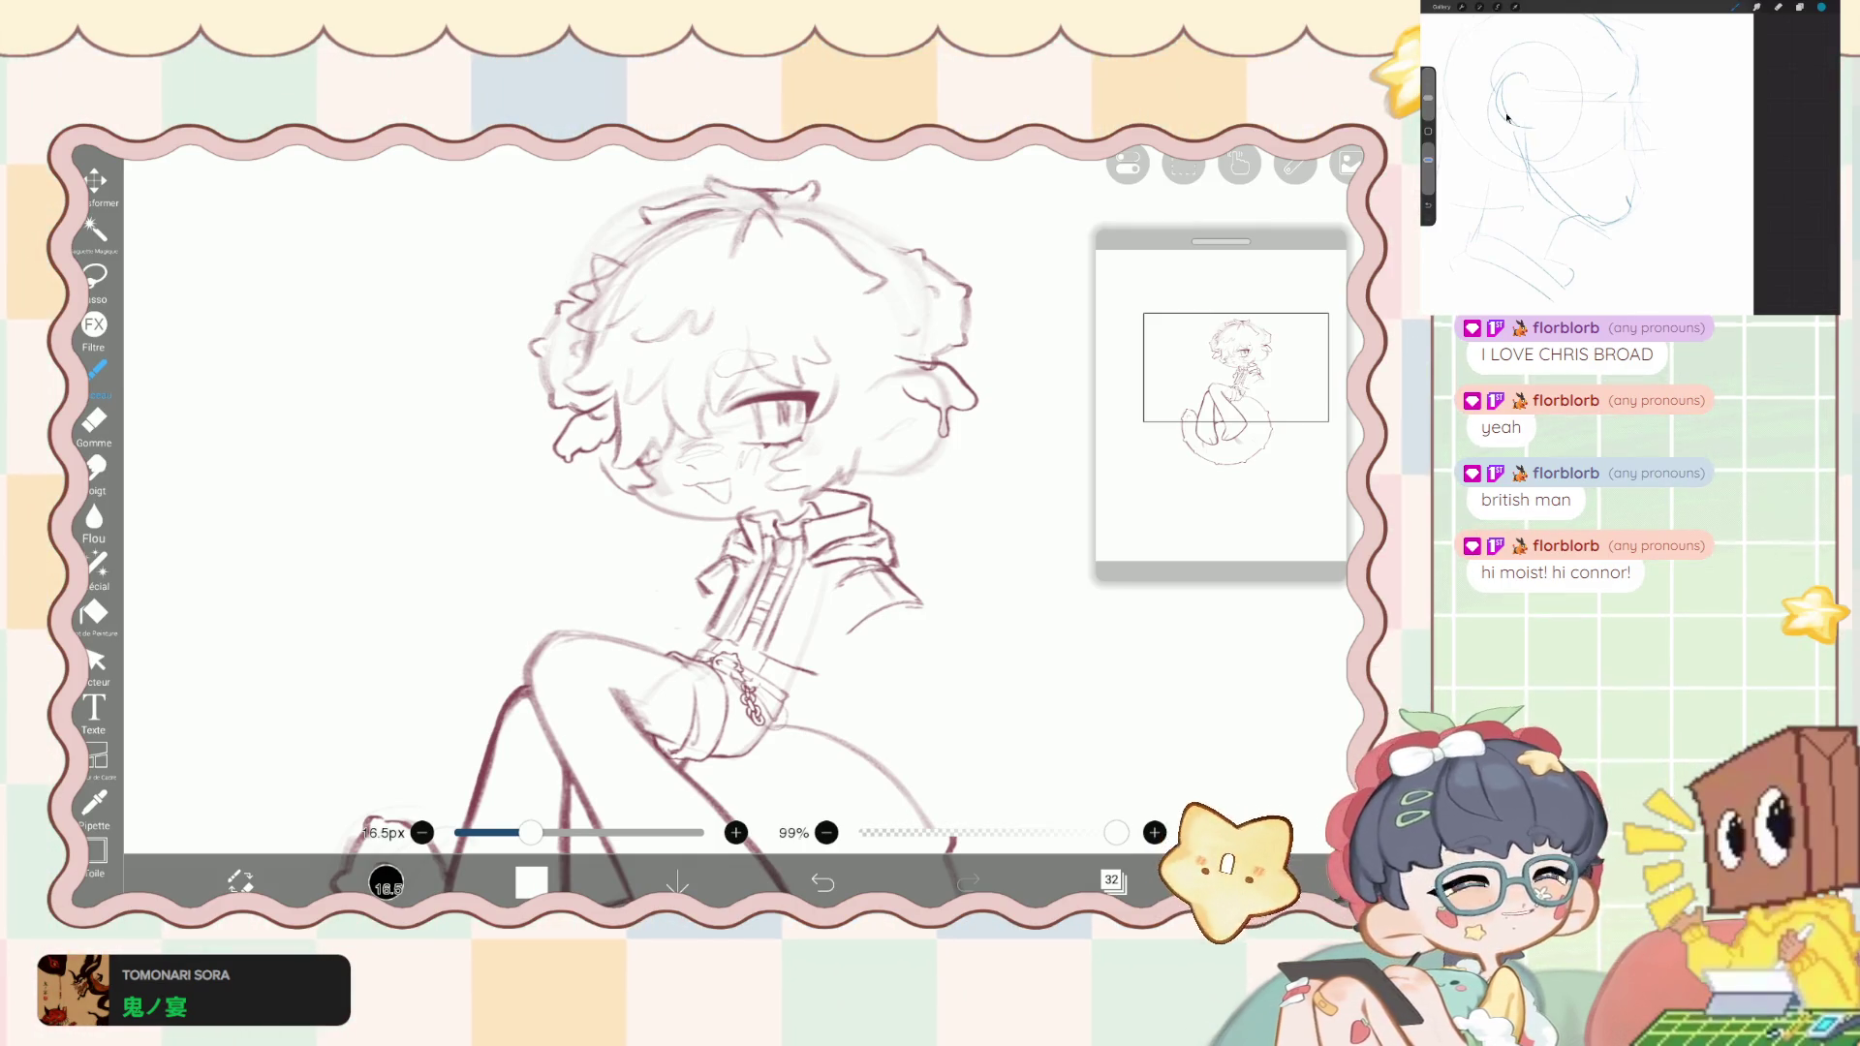
{"action": "scroll", "coordinate": [698, 533], "scroll_direction": "down", "scroll_amount": 2}
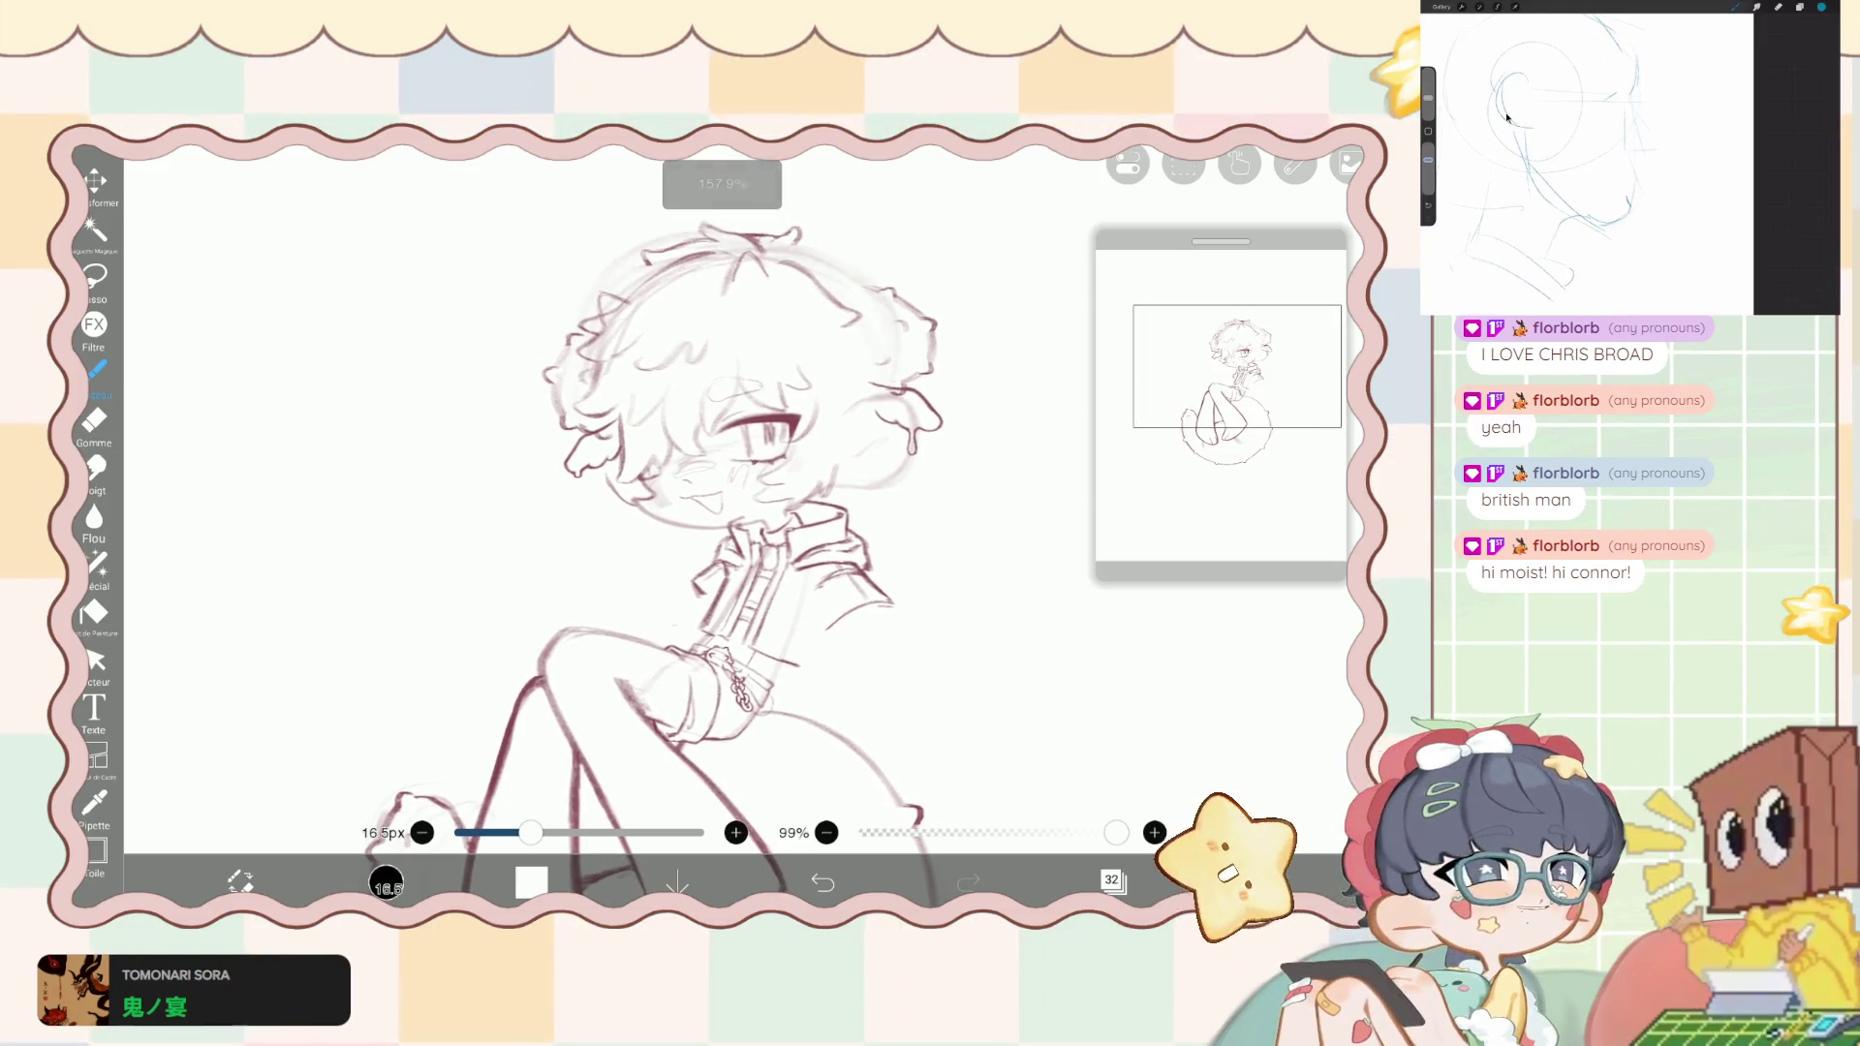
{"action": "left_click", "coordinate": [1113, 880]}
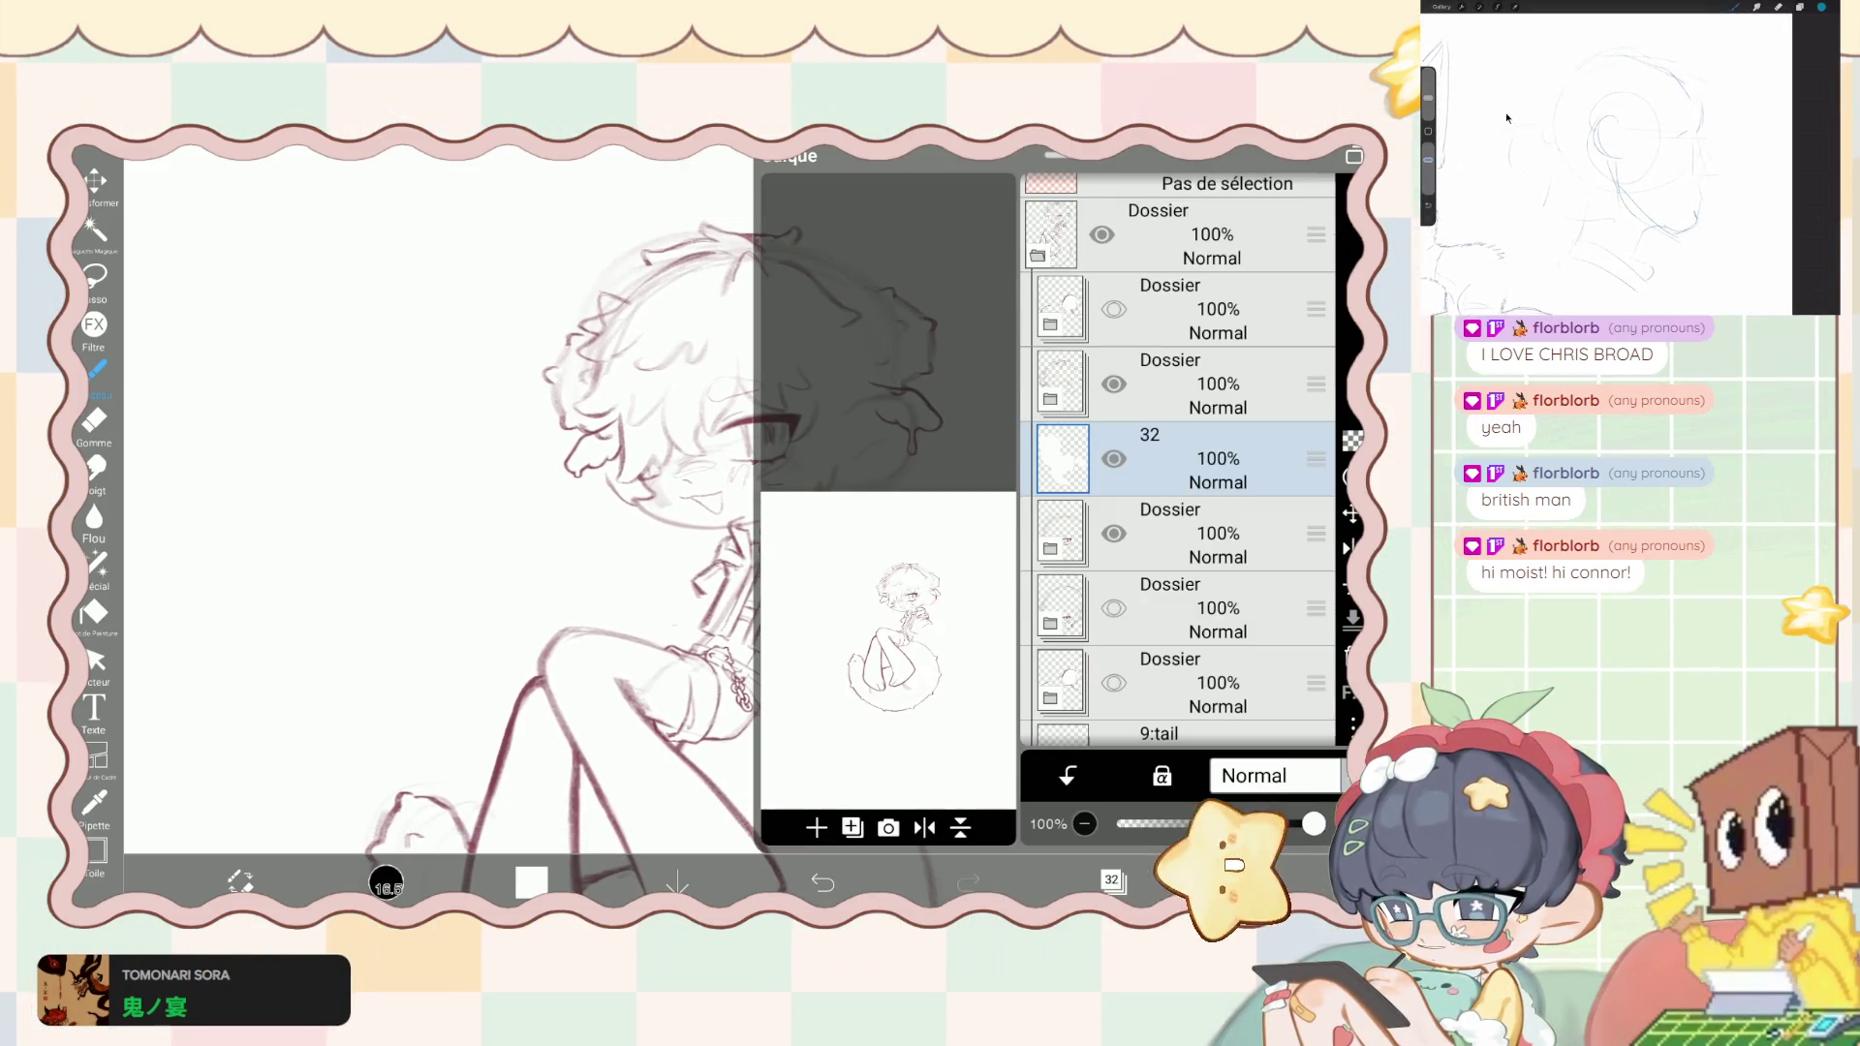
- Expand the third Dossier folder and select layer 34
{"action": "left_click", "coordinate": [1062, 384]}
{"action": "scroll", "coordinate": [1177, 465], "scroll_direction": "down", "scroll_amount": 2}
{"action": "left_click", "coordinate": [1223, 496]}
{"action": "left_click", "coordinate": [1113, 879]}
- Lasso the chin and neck area, shift it right and up, and confirm the move
{"action": "left_click", "coordinate": [94, 276]}
{"action": "mouse_move", "coordinate": [748, 511]}
{"action": "left_mouse_down"}
{"action": "mouse_move", "coordinate": [747, 455]}
{"action": "mouse_move", "coordinate": [833, 446]}
{"action": "mouse_move", "coordinate": [765, 530]}
{"action": "left_mouse_up"}
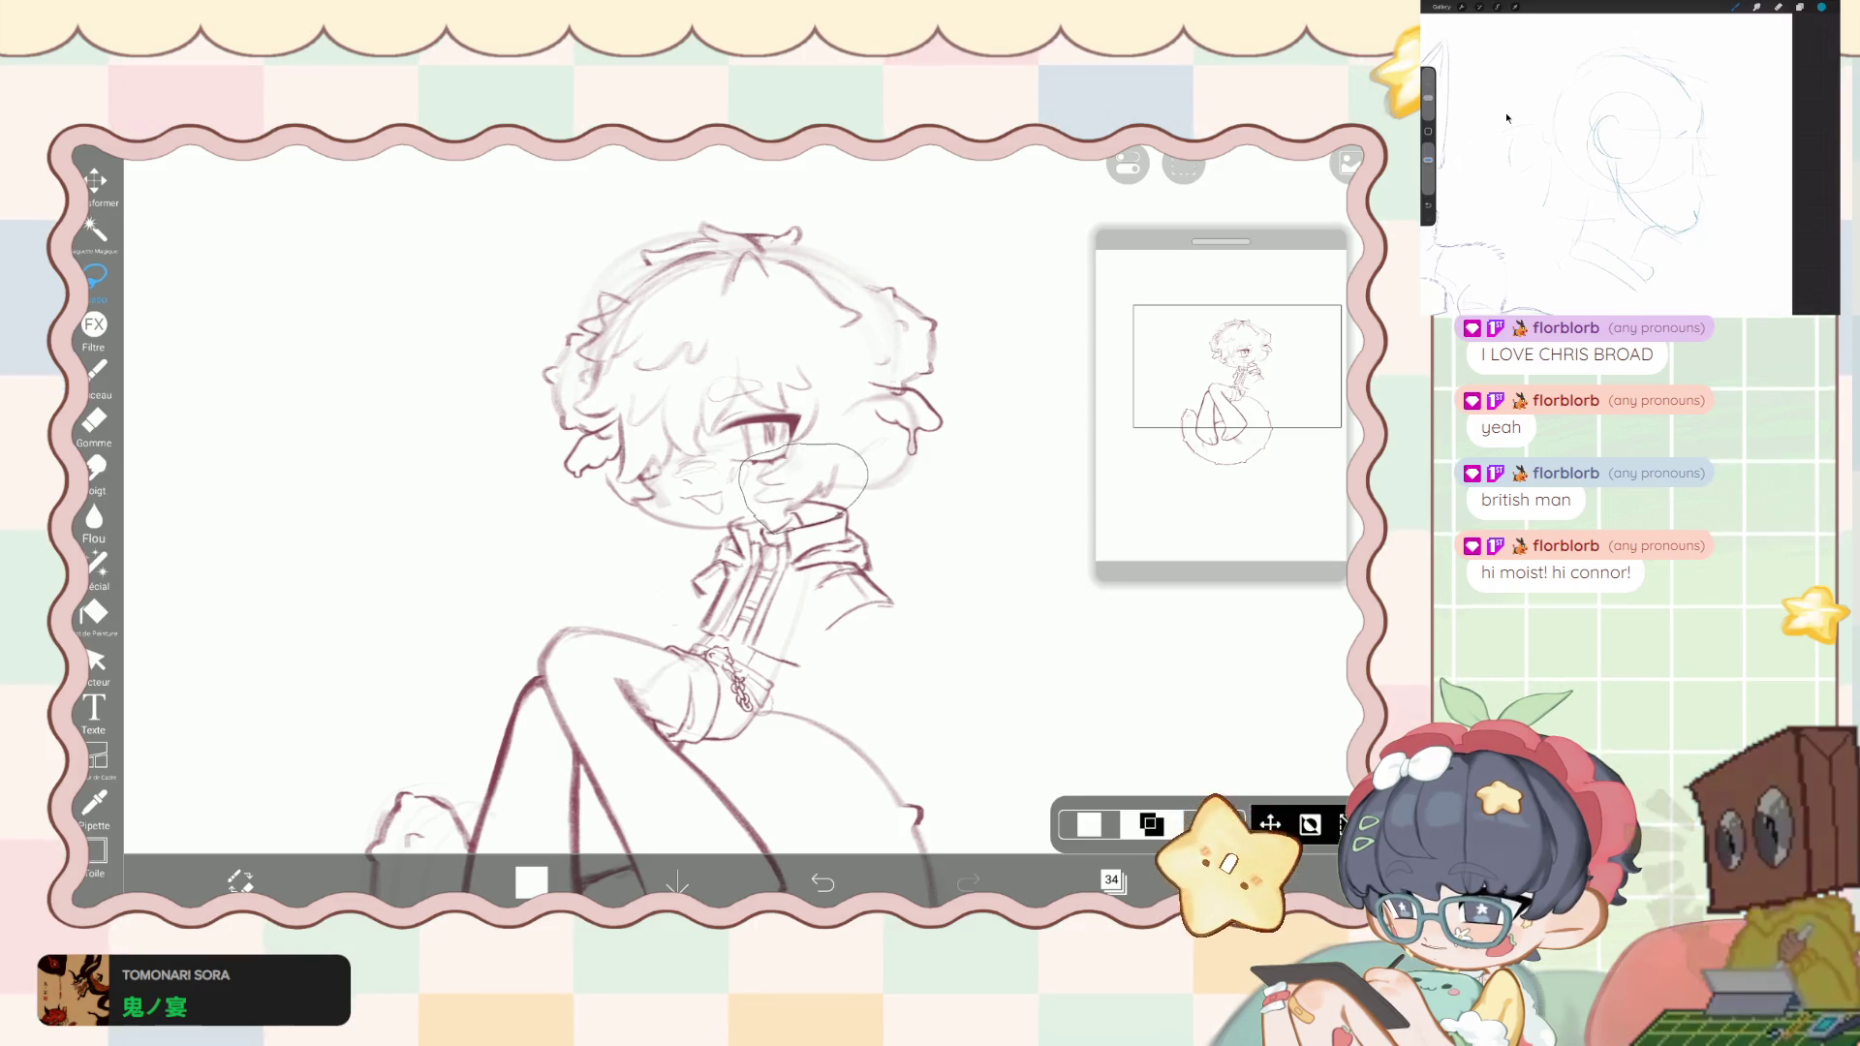
{"action": "left_click", "coordinate": [1270, 823]}
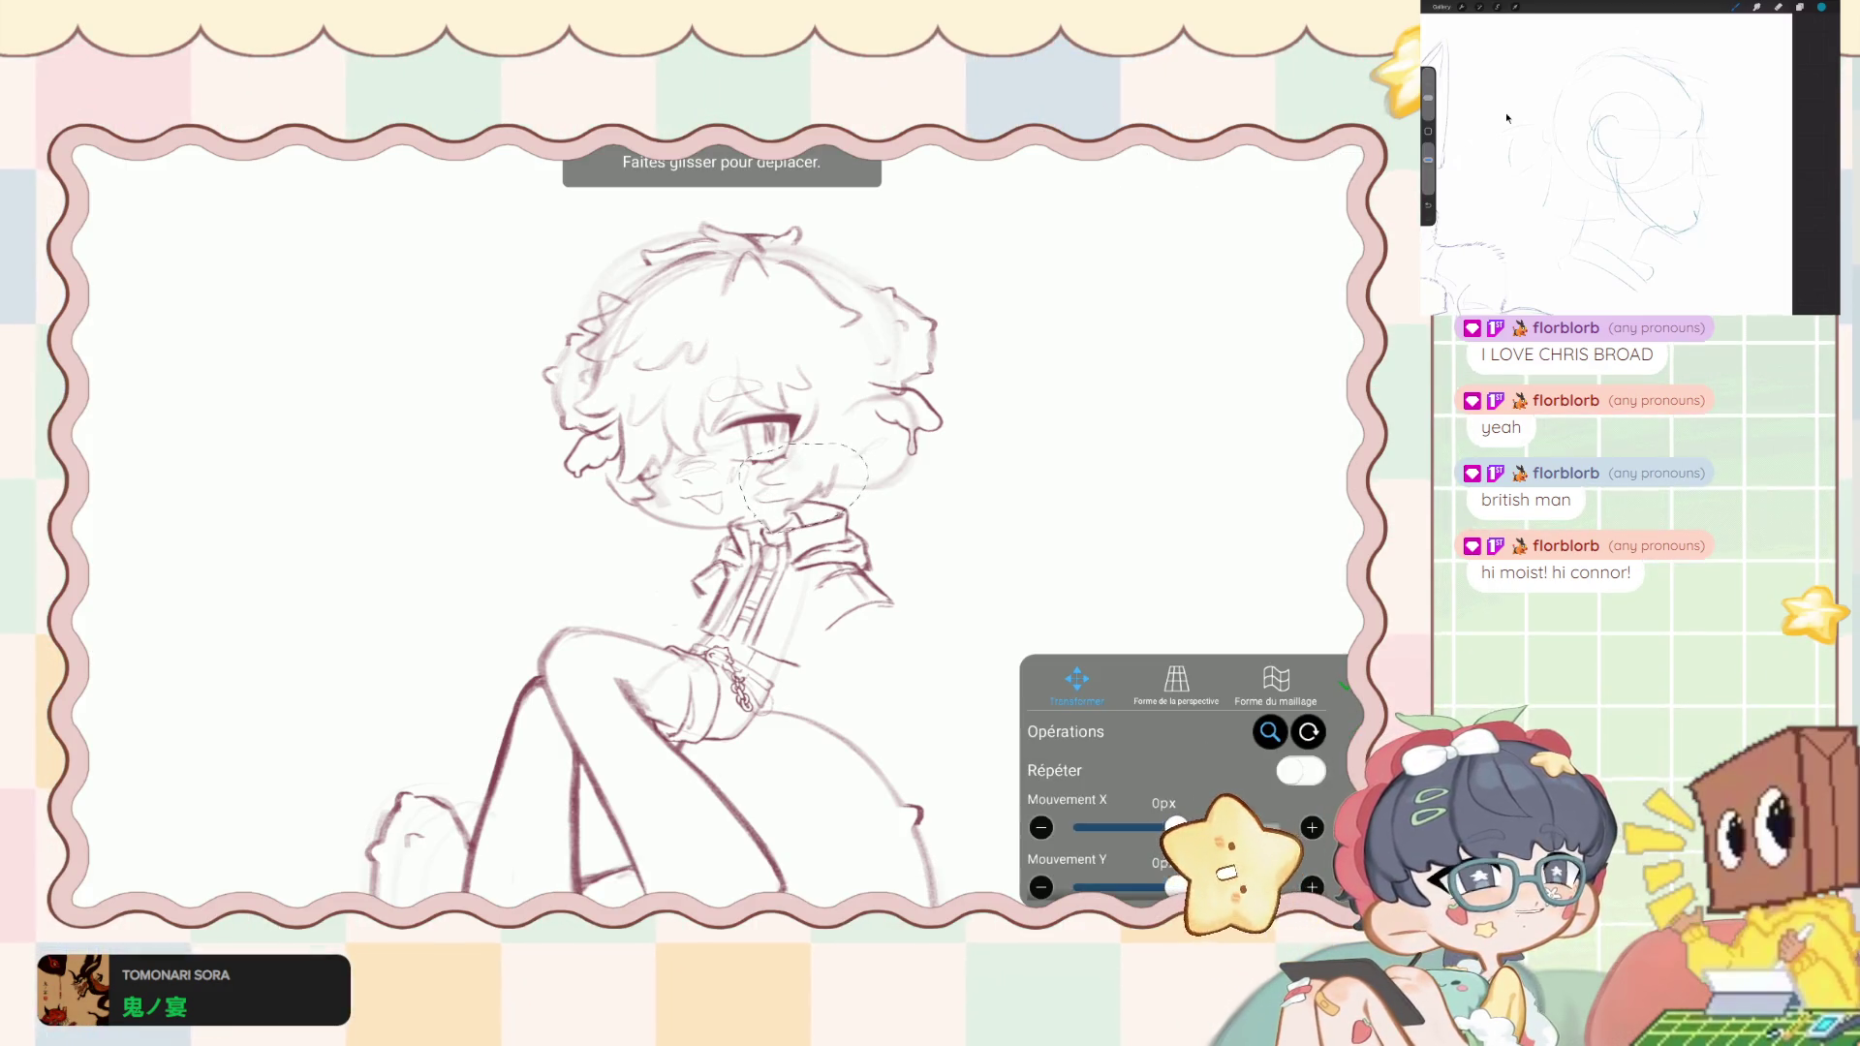
{"action": "left_click_drag", "start_coordinate": [799, 480], "coordinate": [824, 467]}
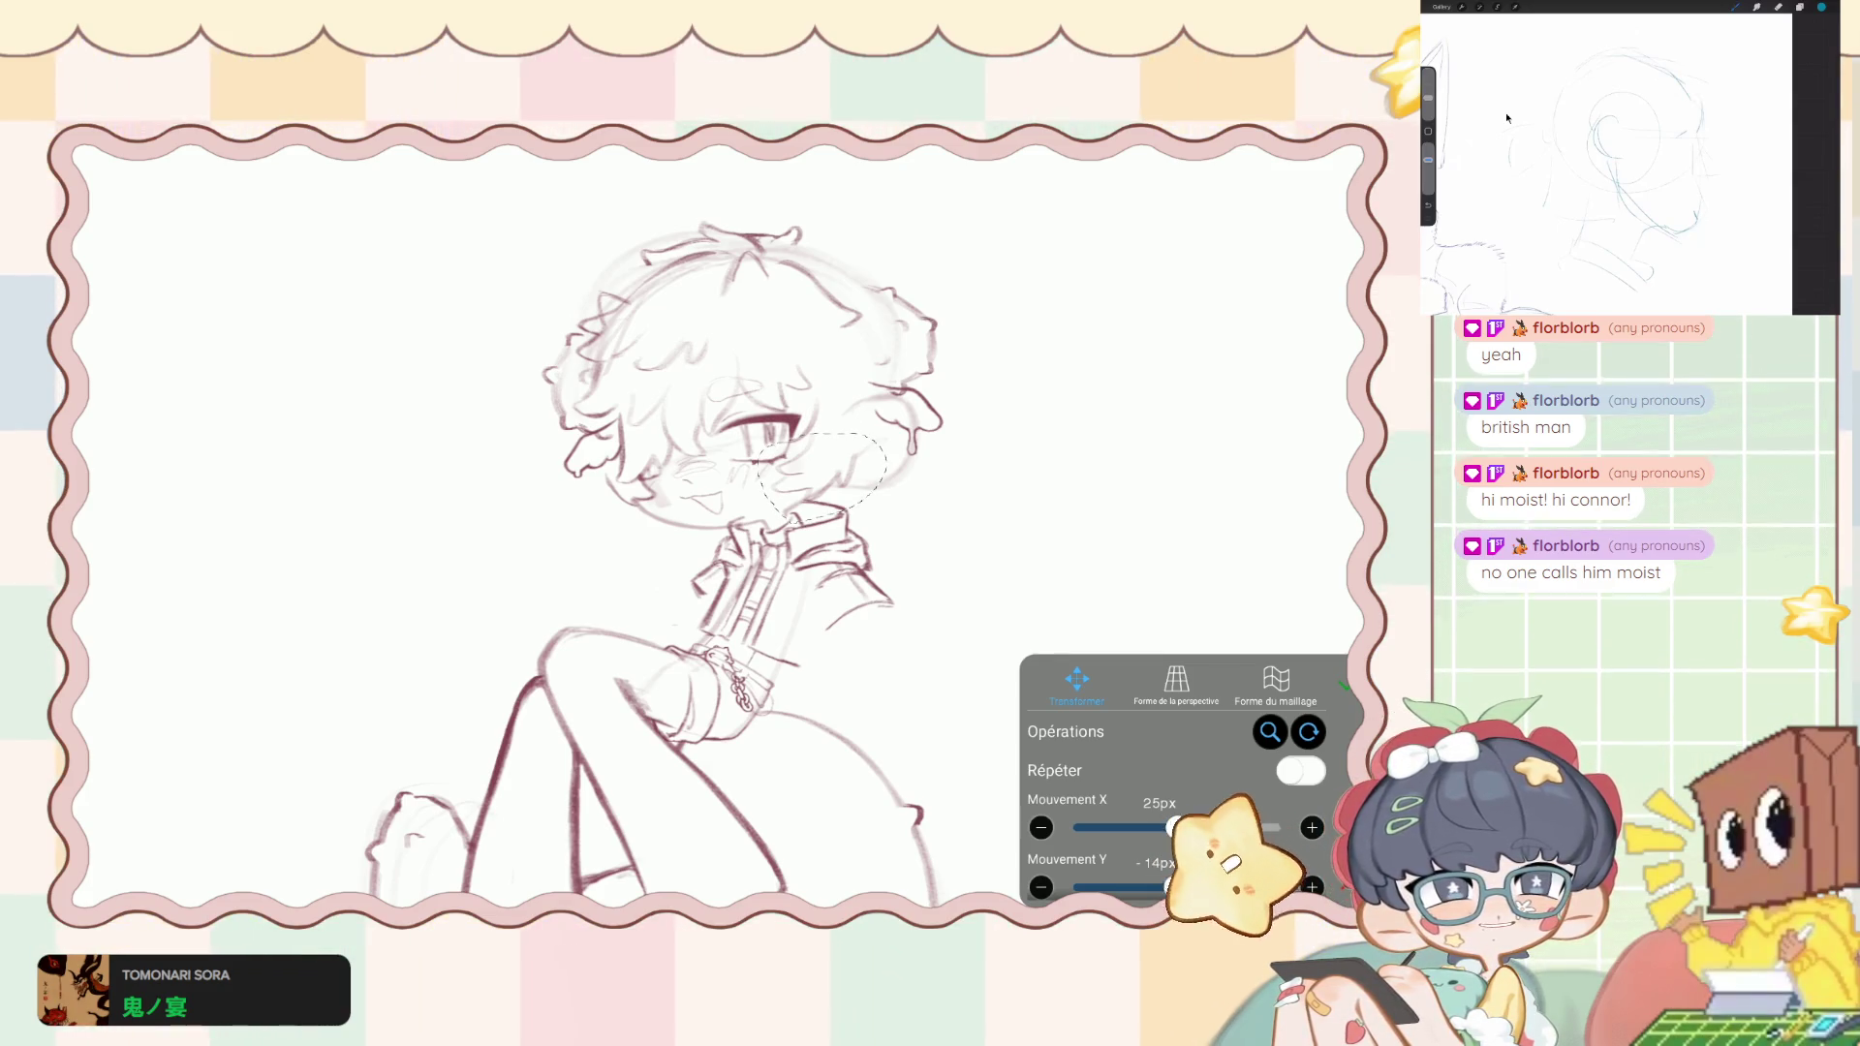
{"action": "mouse_move", "coordinate": [823, 473]}
{"action": "left_mouse_down"}
{"action": "mouse_move", "coordinate": [810, 455]}
{"action": "mouse_move", "coordinate": [817, 475]}
{"action": "left_mouse_up"}
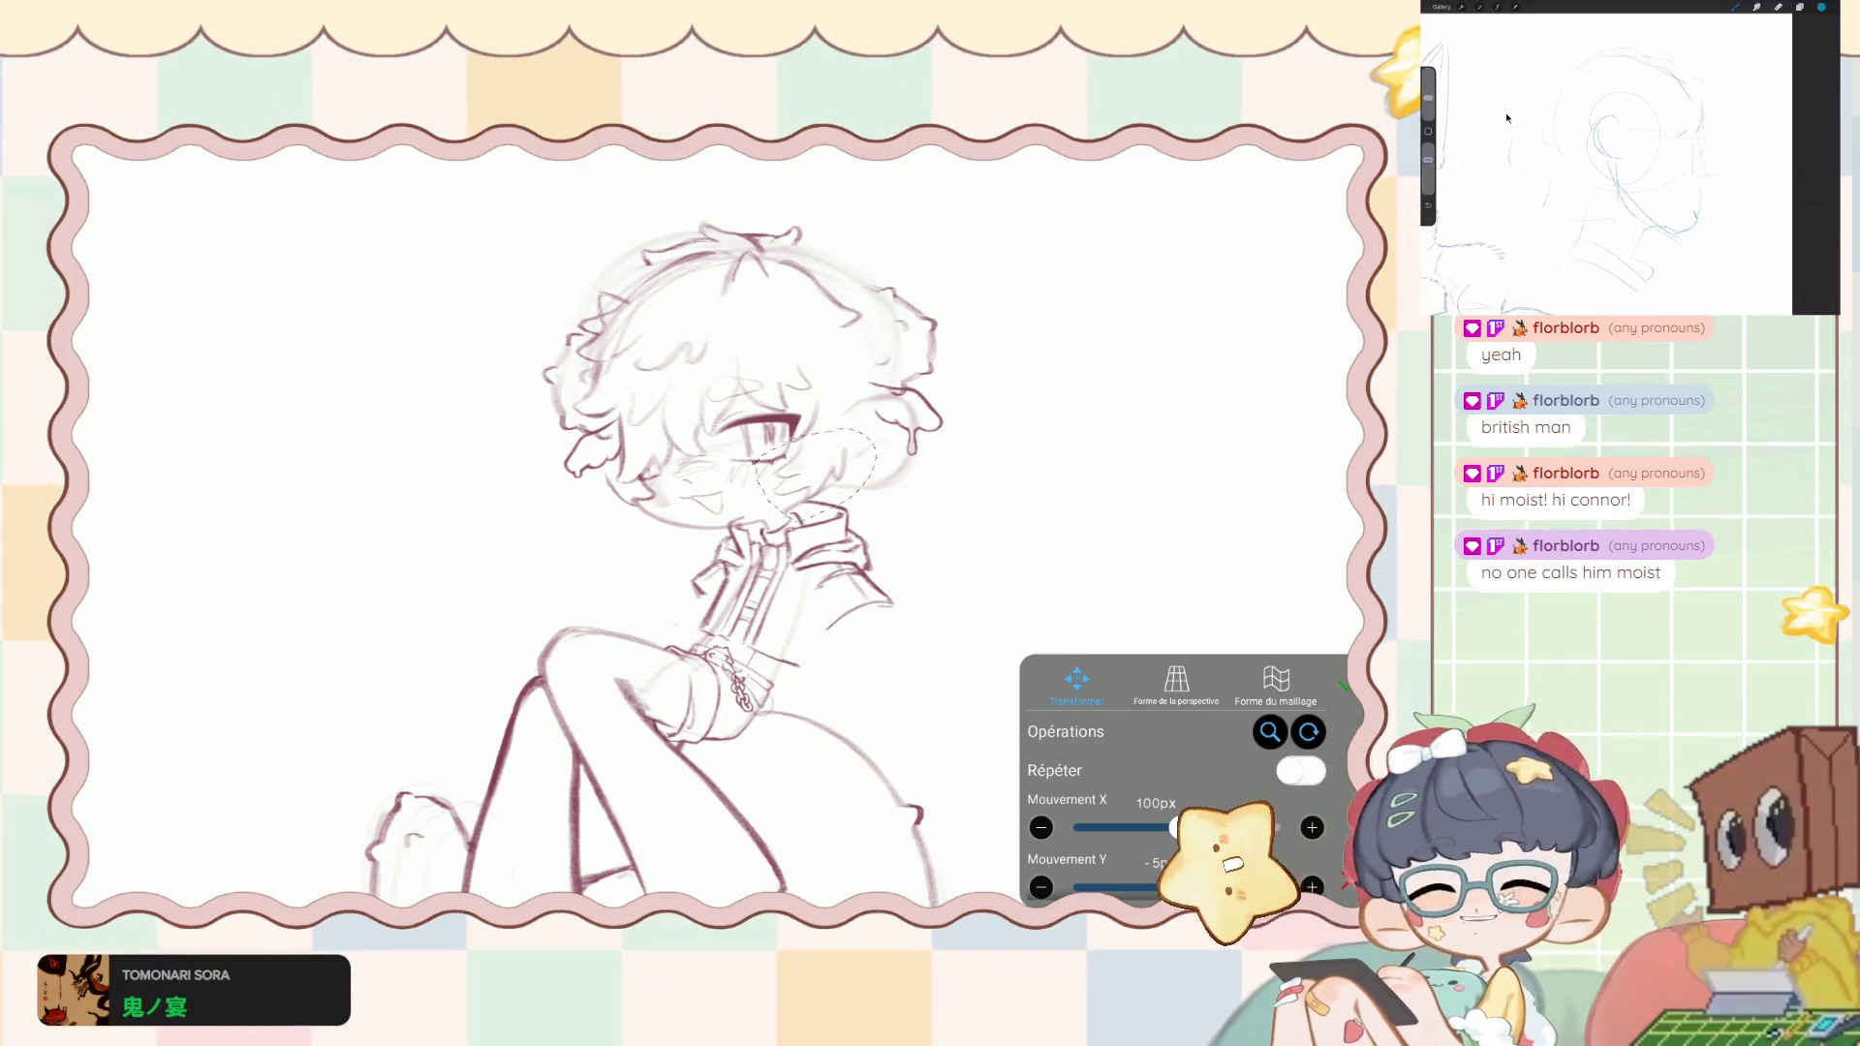
{"action": "left_click", "coordinate": [1345, 685]}
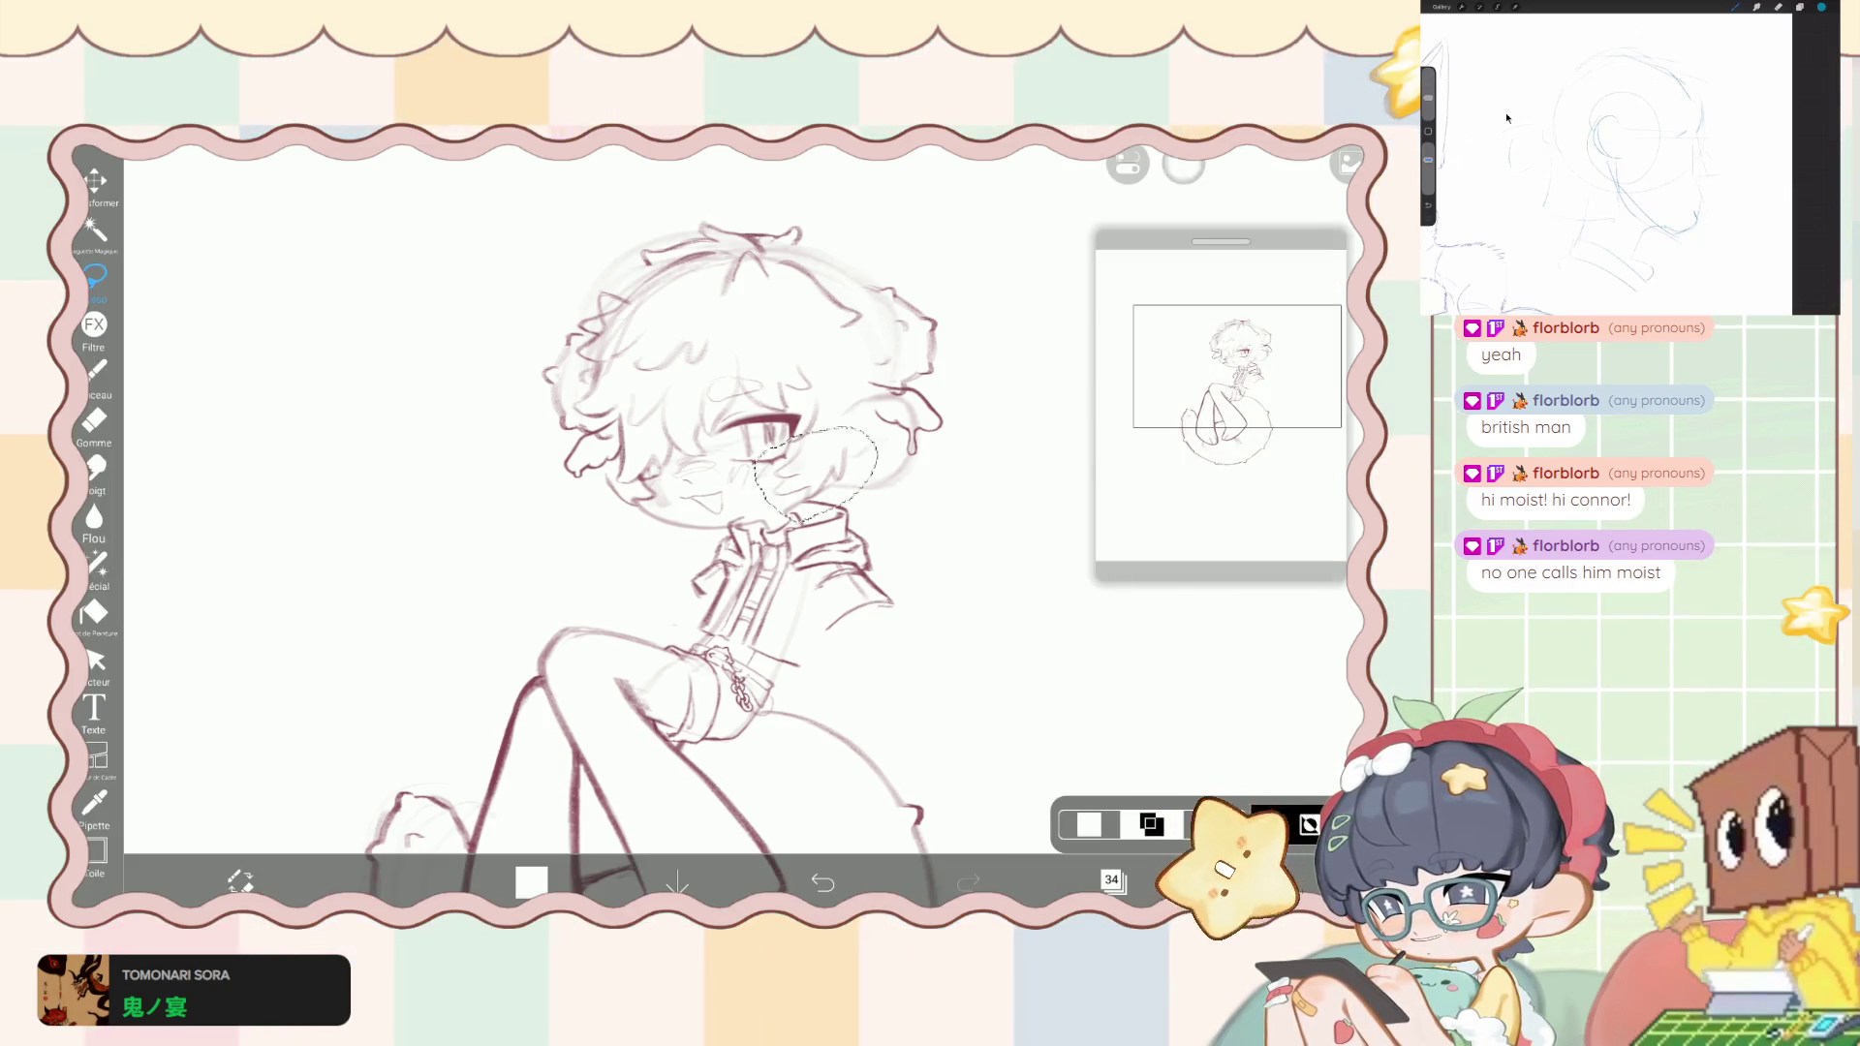
- Clear the lasso selection on the canvas
{"action": "left_click", "coordinate": [1182, 166]}
{"action": "left_click", "coordinate": [1090, 260]}
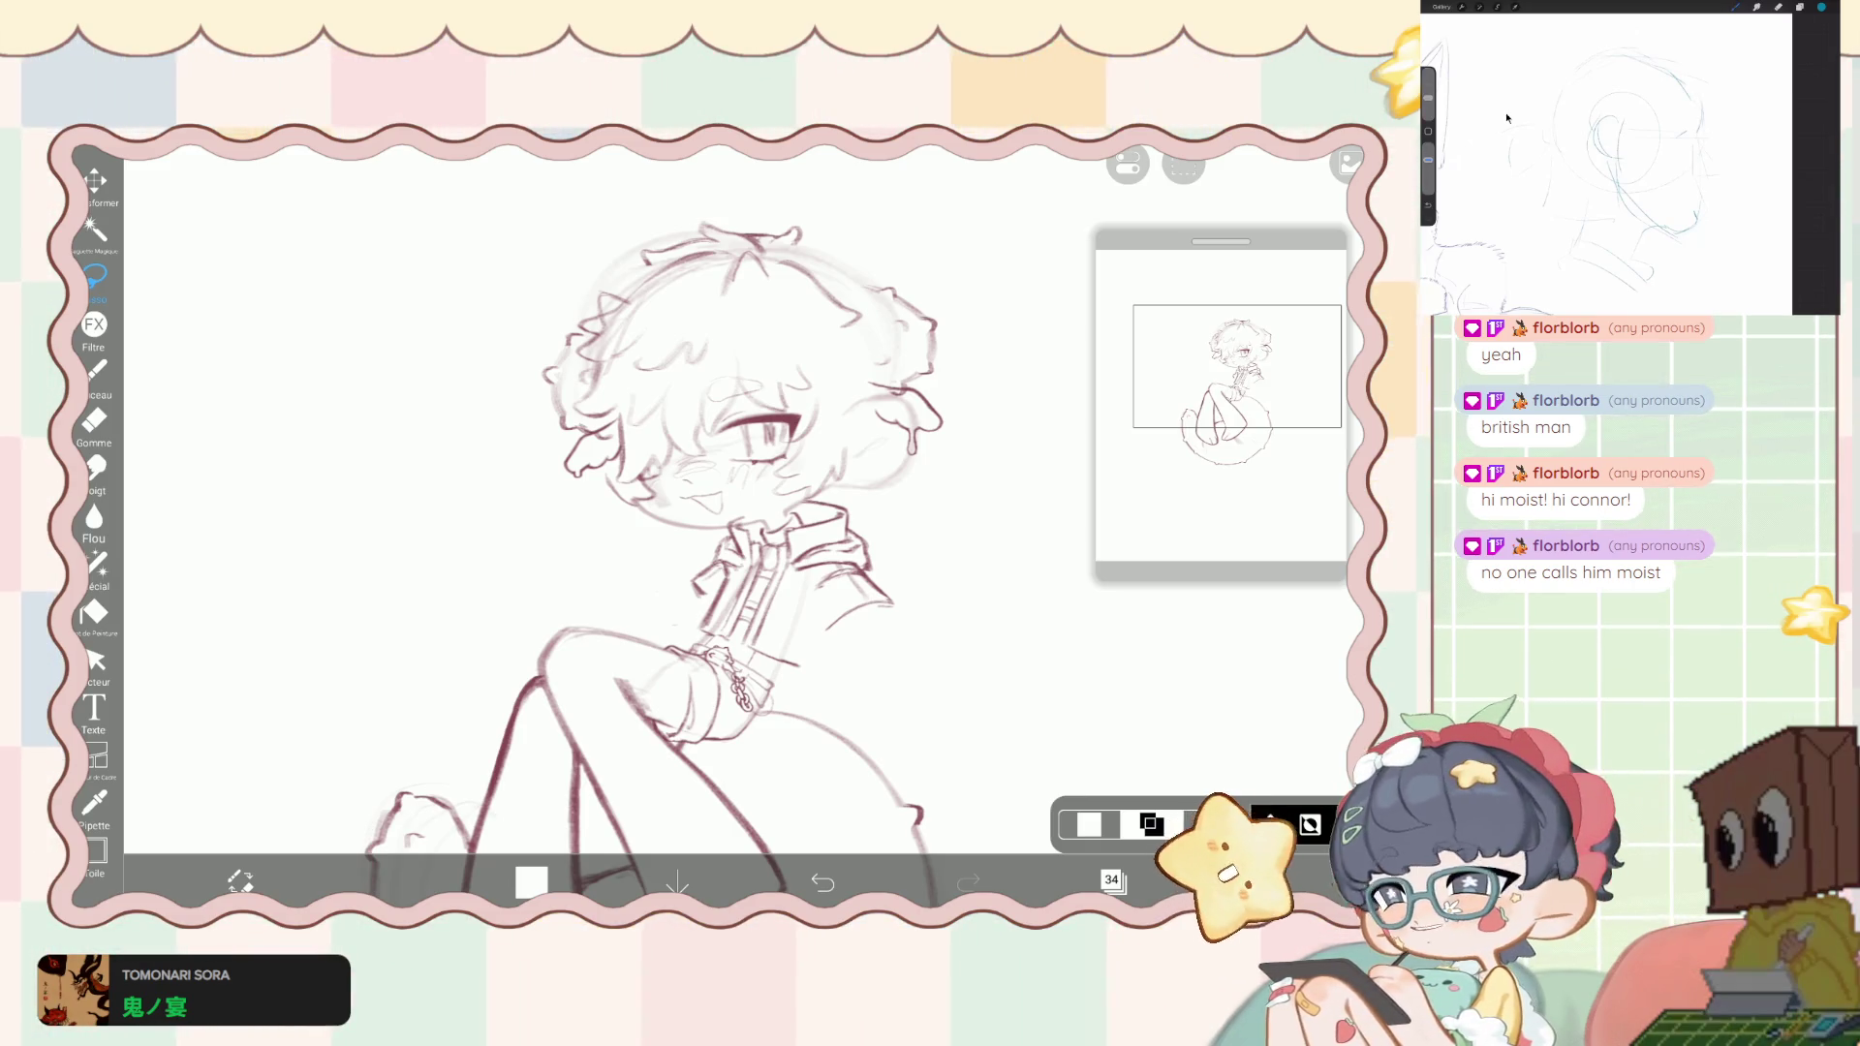
{"action": "scroll", "coordinate": [726, 533], "scroll_direction": "up", "scroll_amount": 2}
- Switch to the liquify pen and shrink its thickness from 117px down to 112px
{"action": "left_click", "coordinate": [95, 562]}
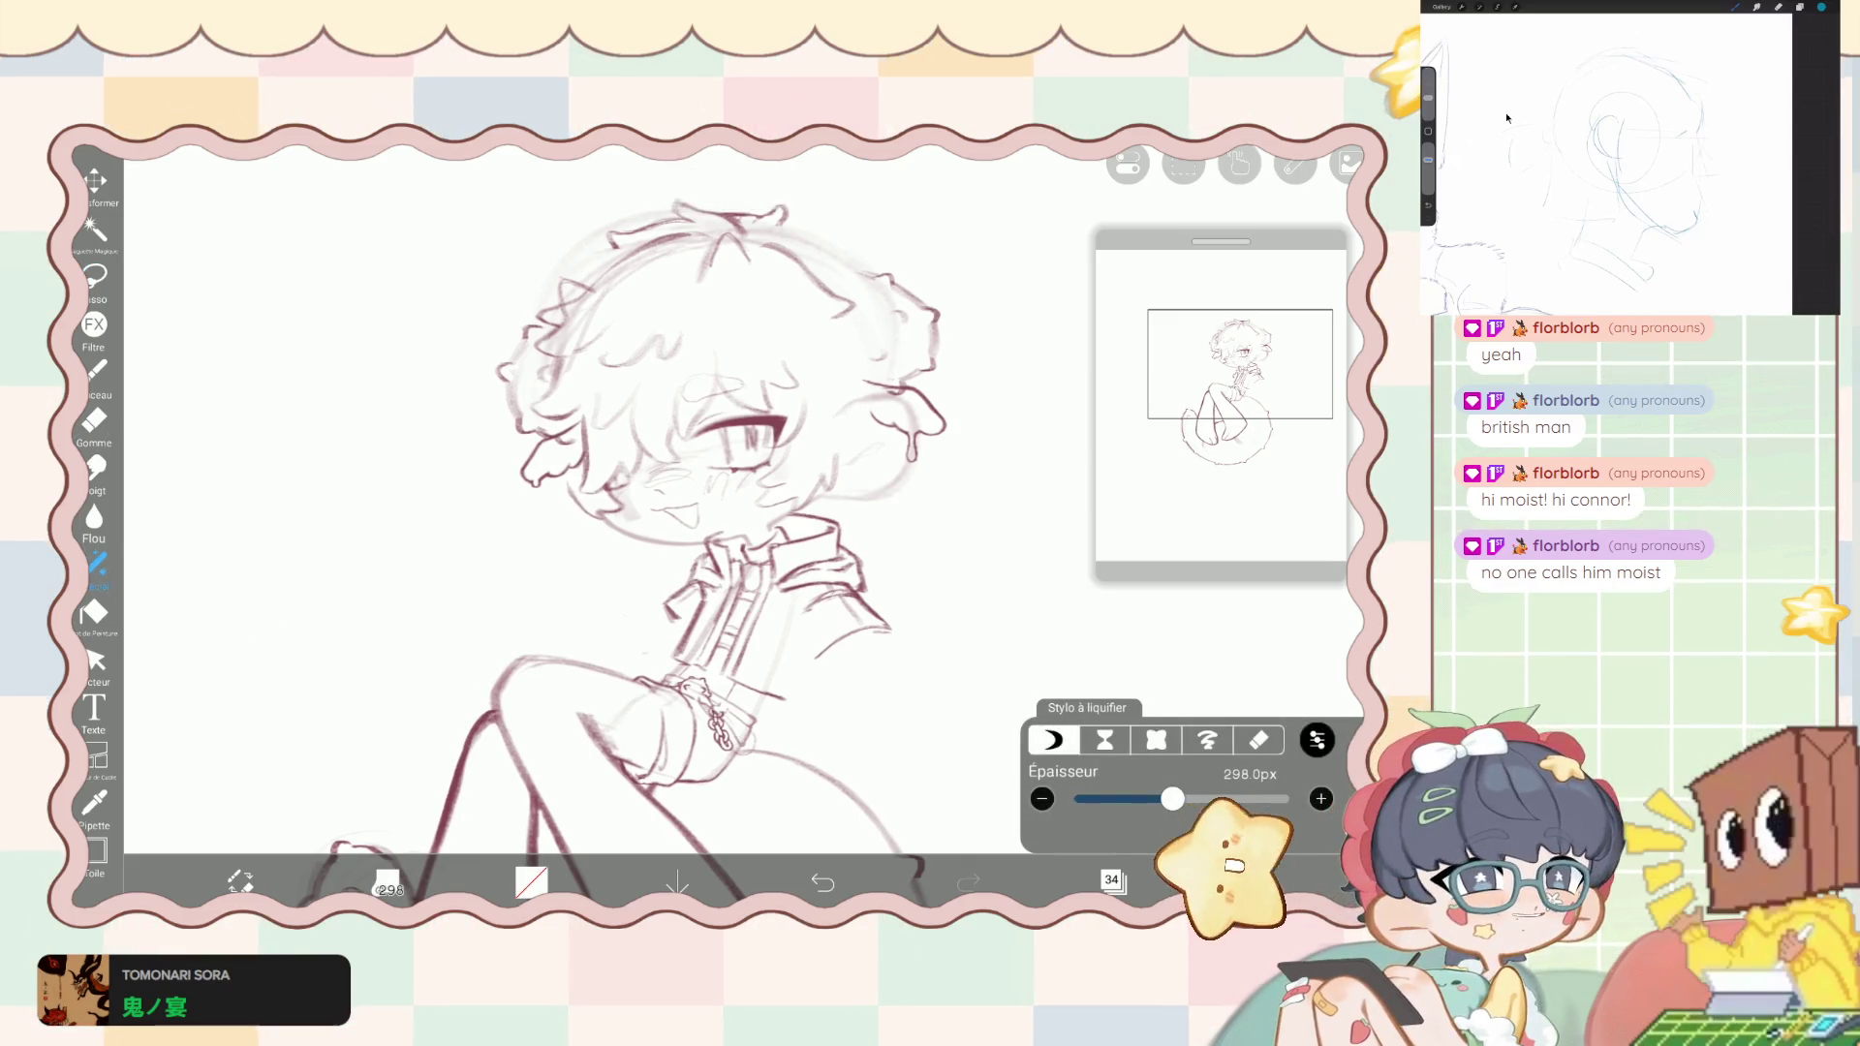
{"action": "left_click_drag", "start_coordinate": [1172, 798], "coordinate": [1150, 798]}
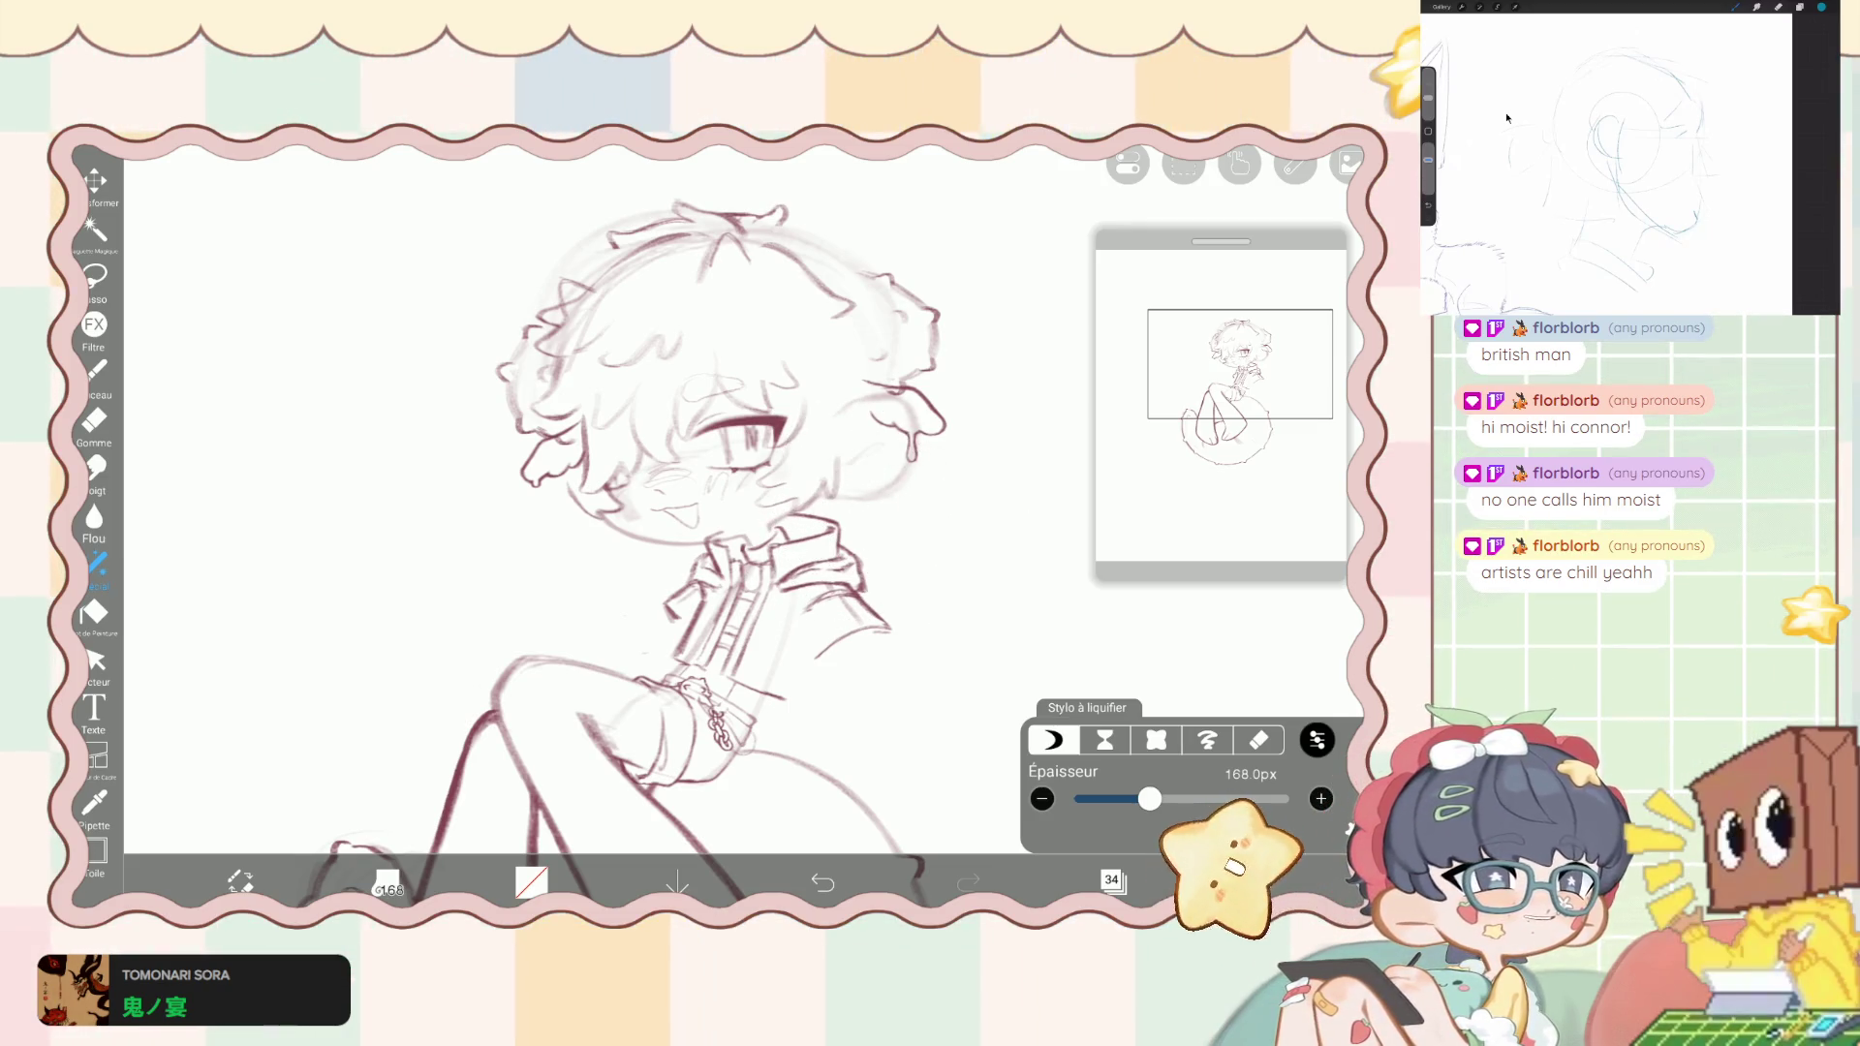
{"action": "left_click_drag", "start_coordinate": [1137, 798], "coordinate": [1136, 798]}
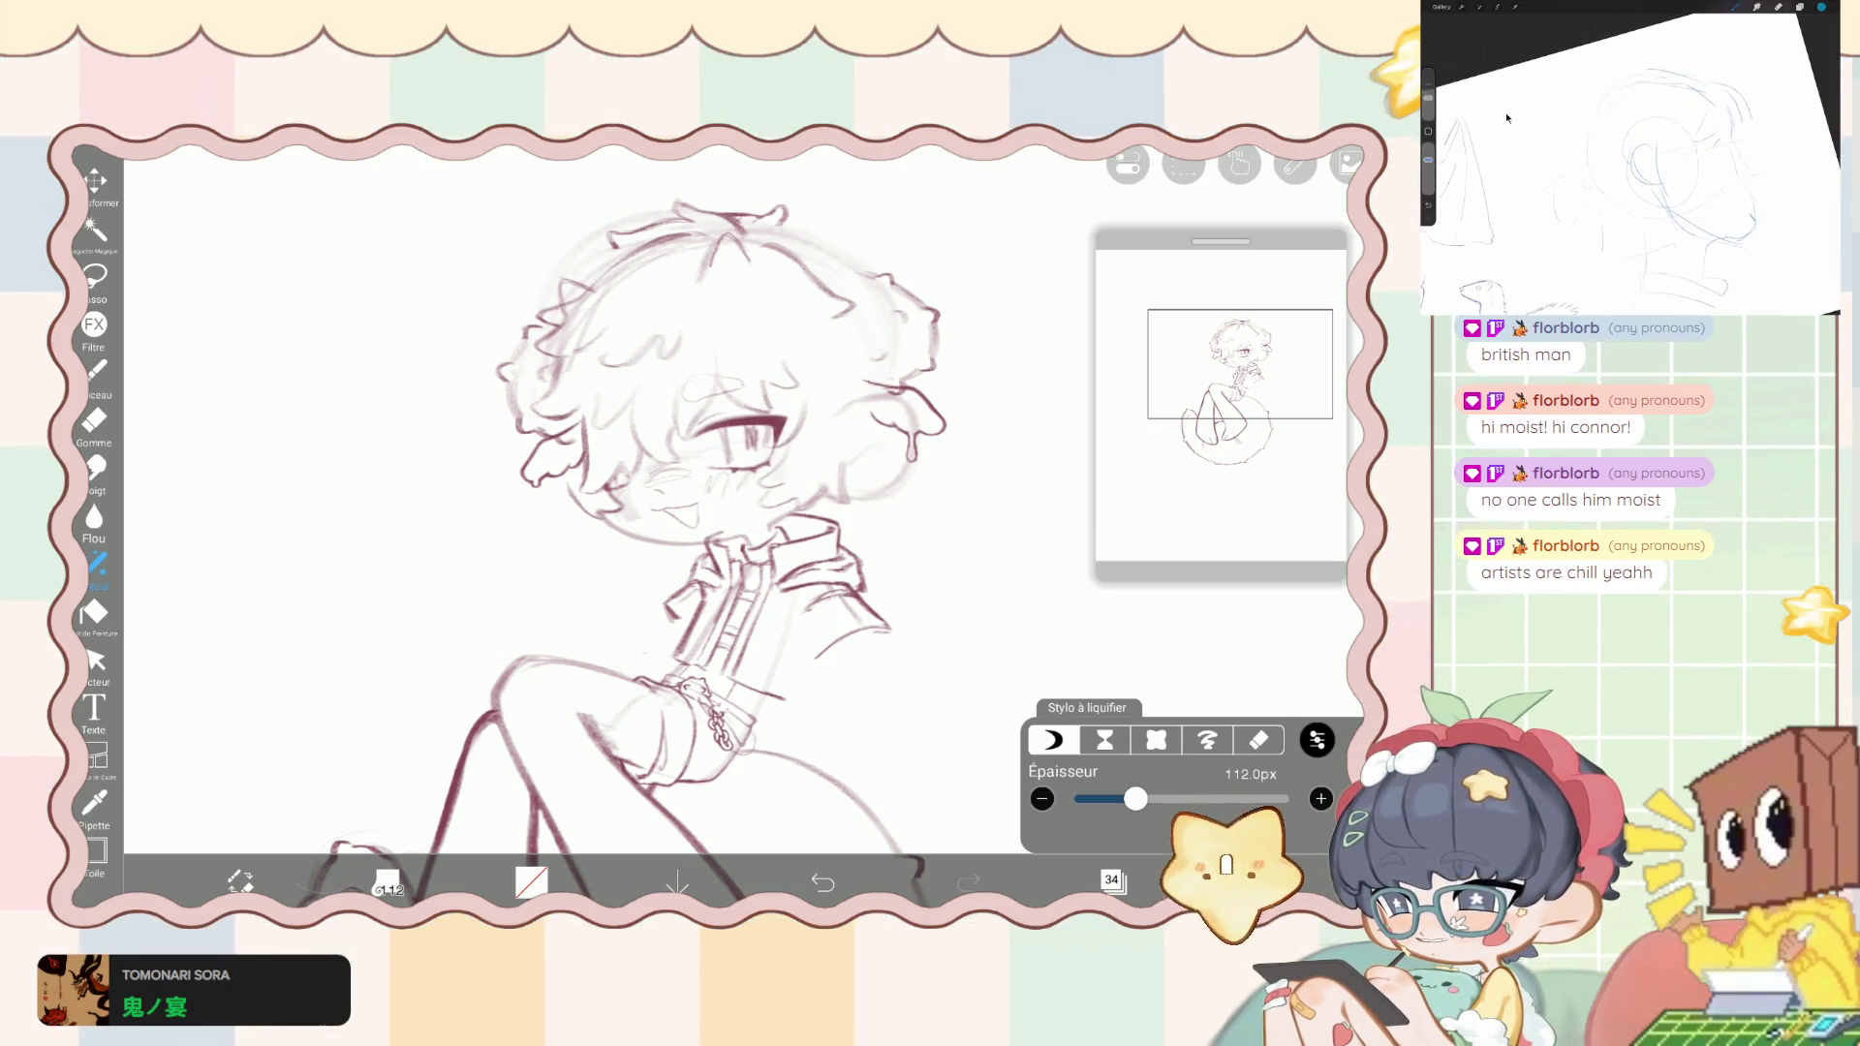
{"action": "left_click", "coordinate": [94, 421]}
- Shrink the eraser to 6.6px, undo one erase, and remove a stray line near the face
{"action": "scroll", "coordinate": [620, 504], "scroll_direction": "up", "scroll_amount": 5}
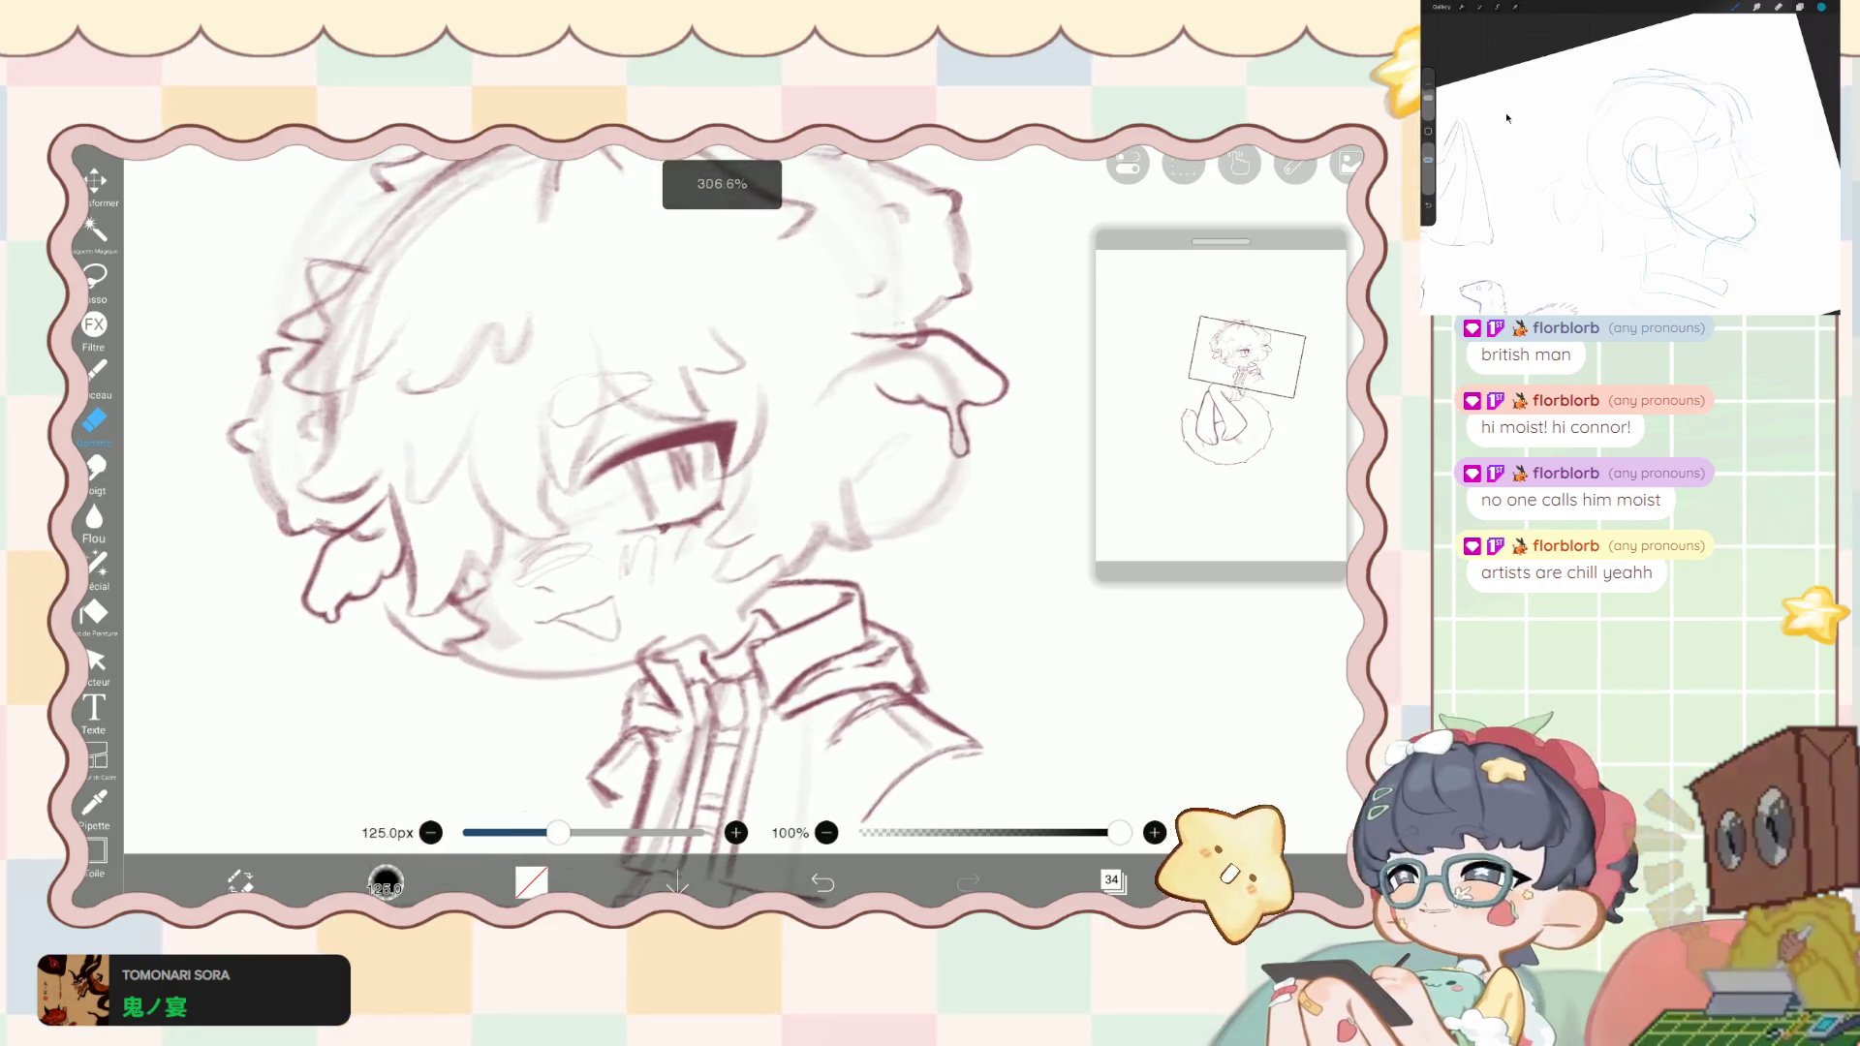
{"action": "scroll", "coordinate": [620, 504], "scroll_direction": "up", "scroll_amount": 5}
{"action": "left_click_drag", "start_coordinate": [558, 832], "coordinate": [476, 832]}
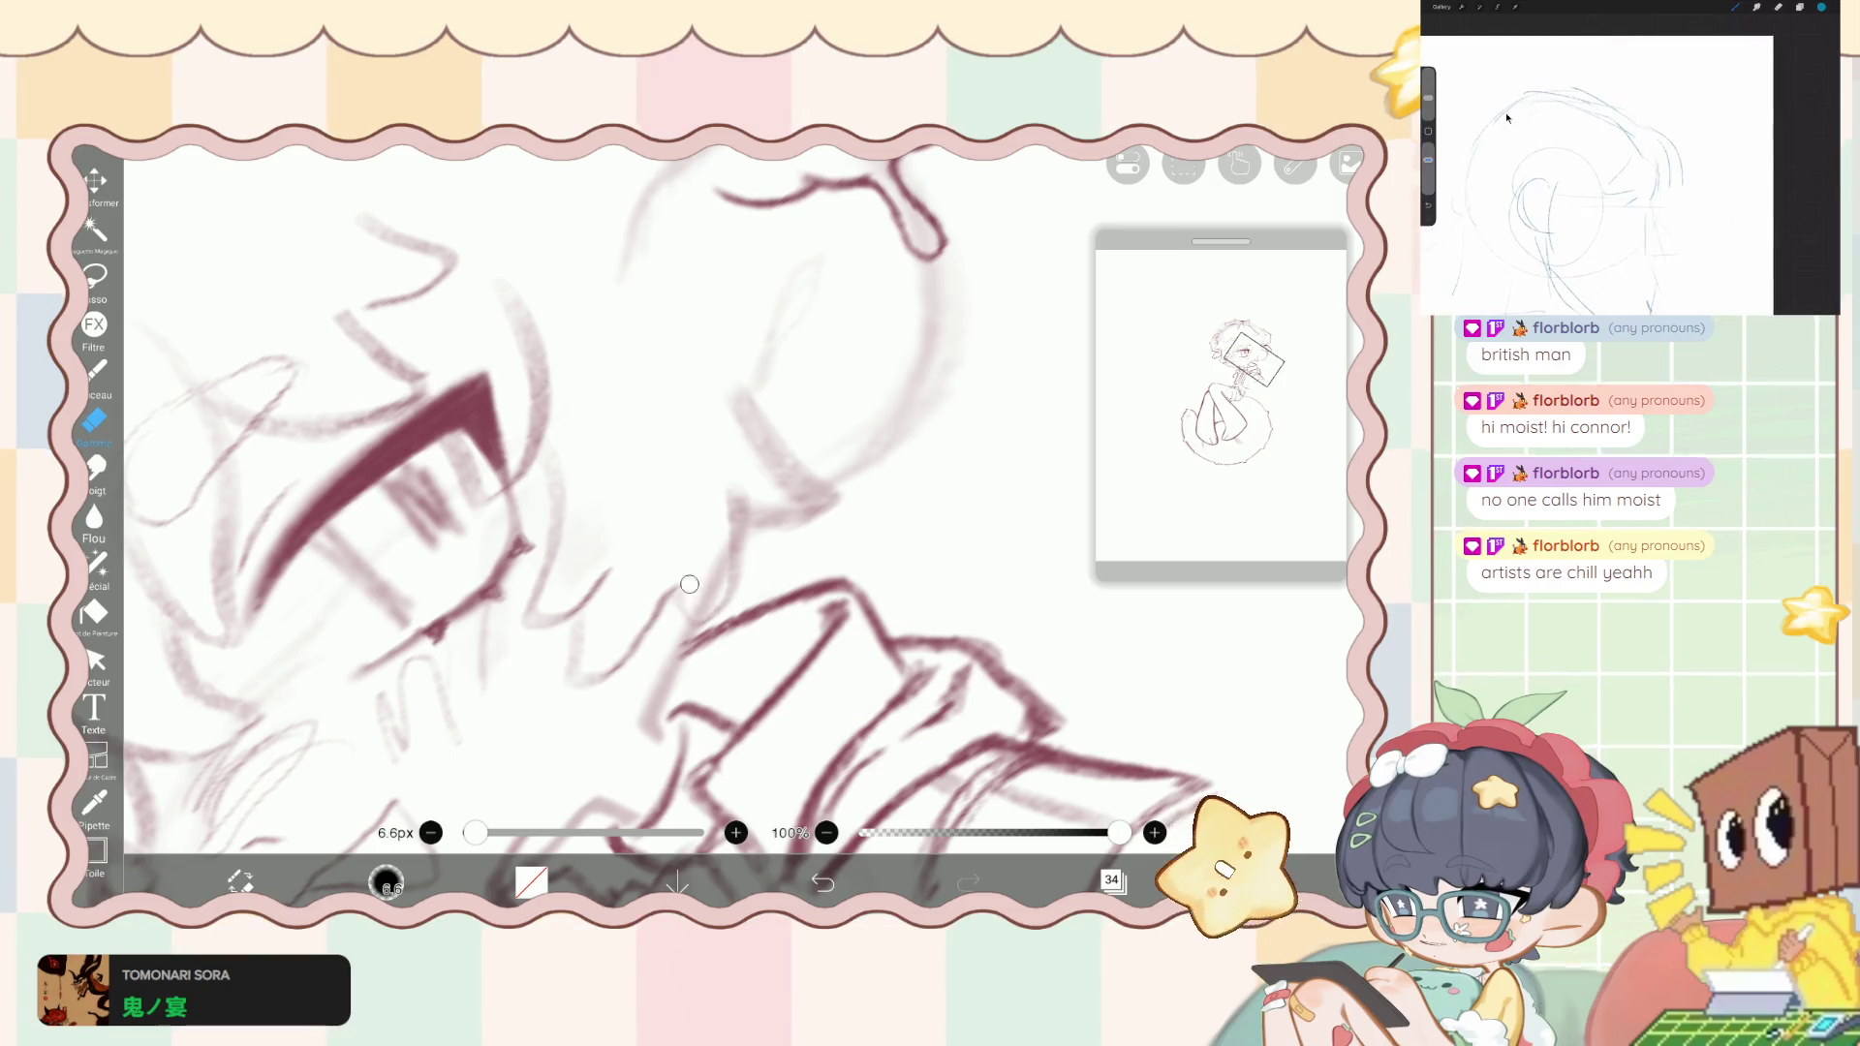
{"action": "left_click", "coordinate": [822, 883]}
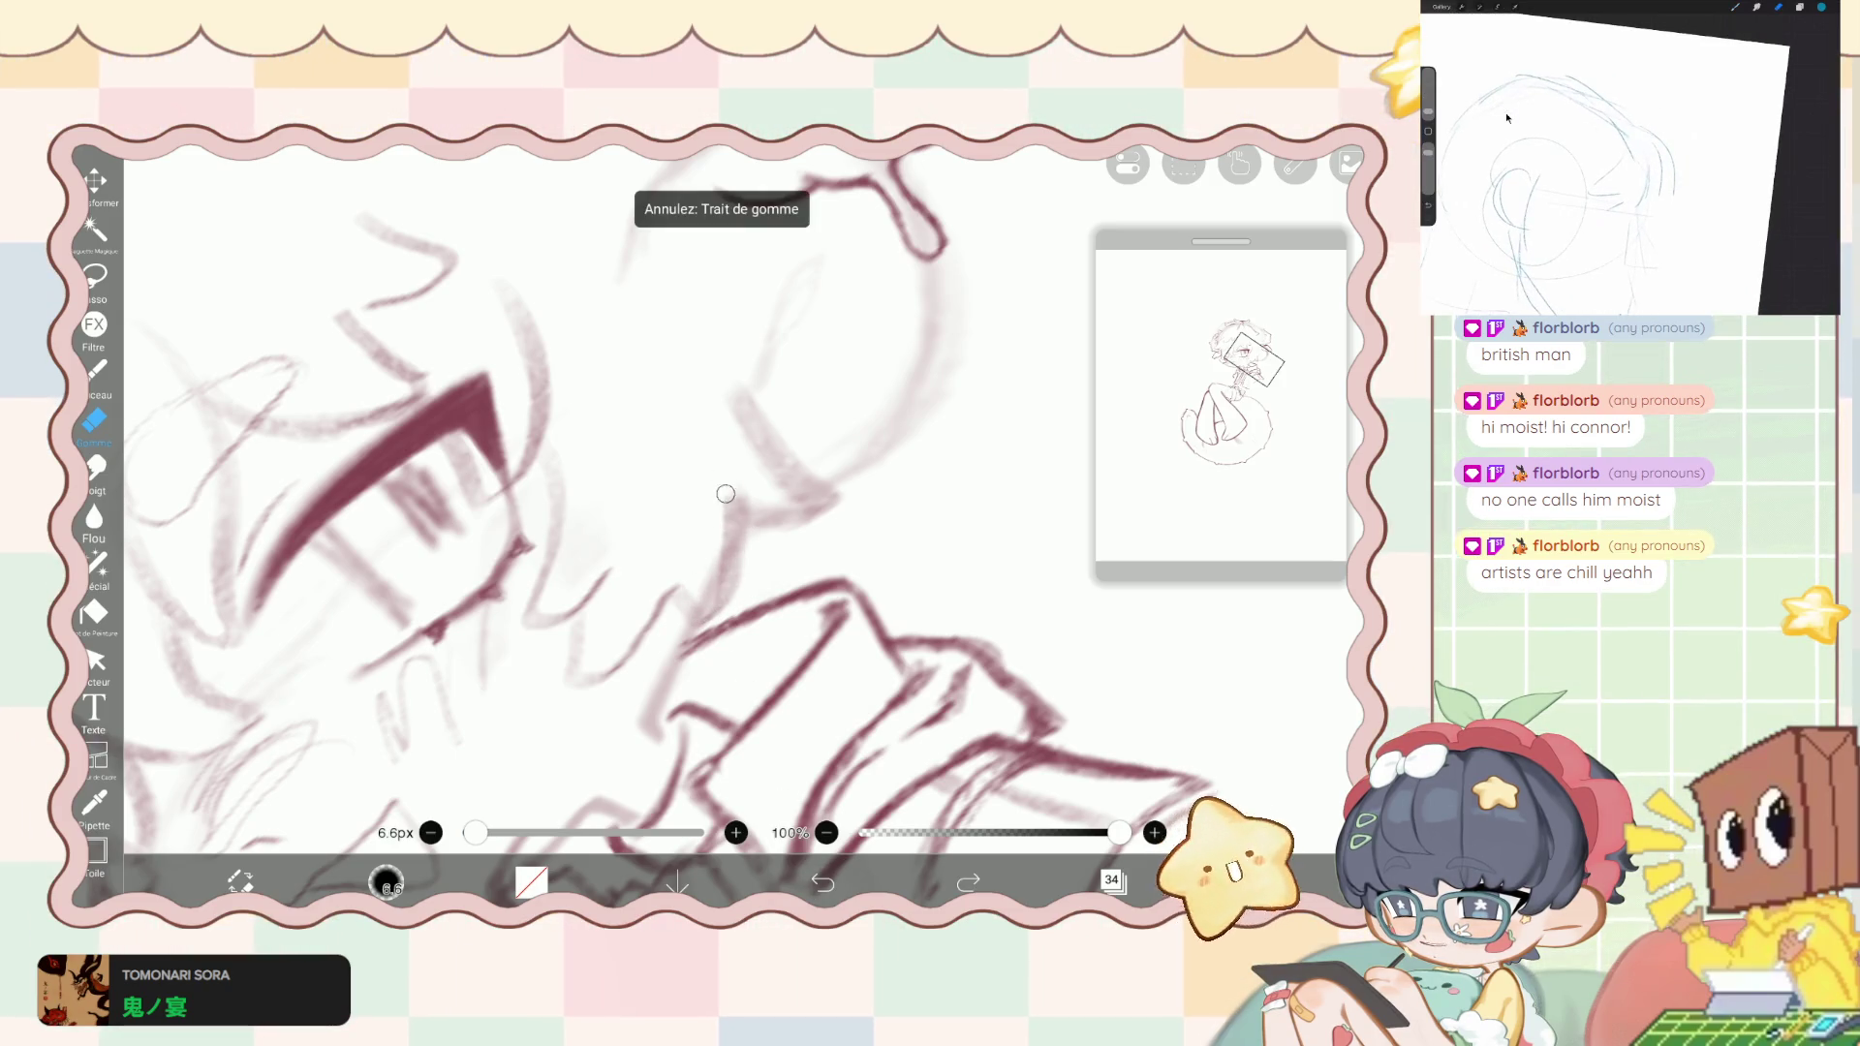
{"action": "scroll", "coordinate": [684, 548], "scroll_direction": "down", "scroll_amount": 3}
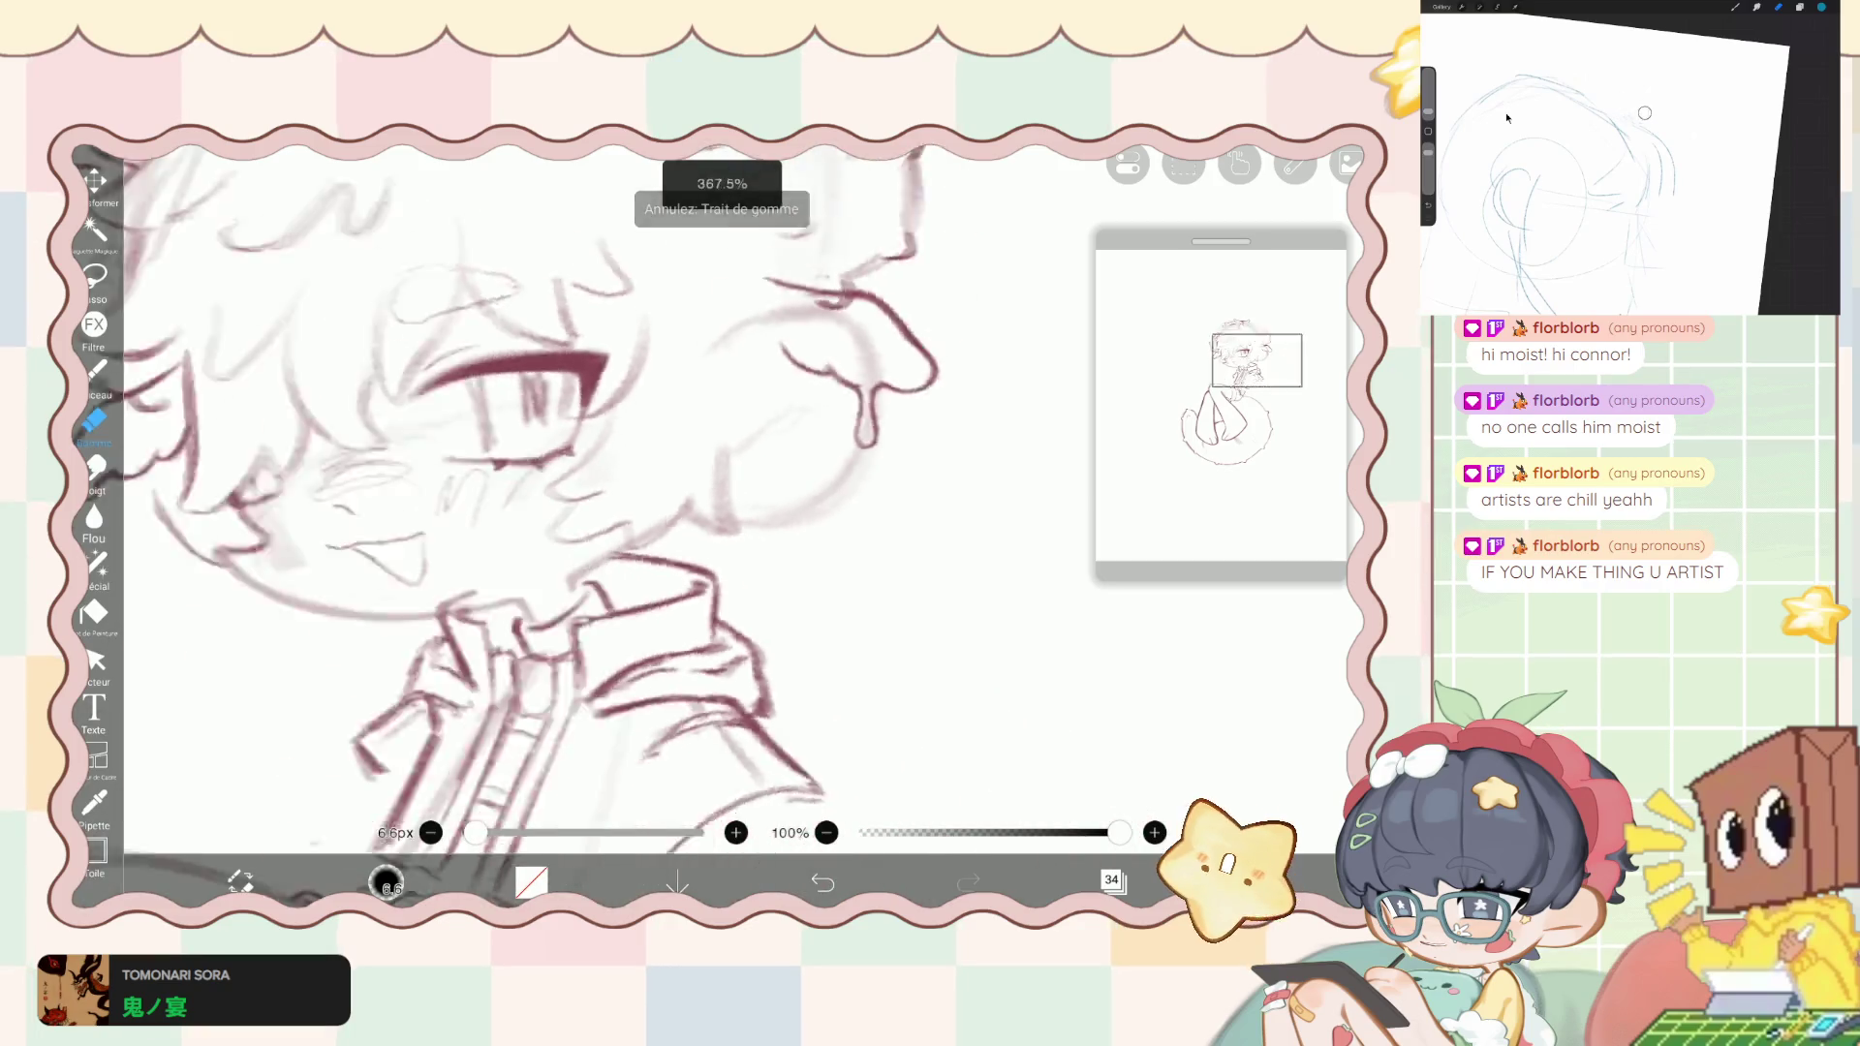
{"action": "scroll", "coordinate": [791, 547], "scroll_direction": "up", "scroll_amount": 3}
{"action": "left_click_drag", "start_coordinate": [724, 412], "coordinate": [739, 560]}
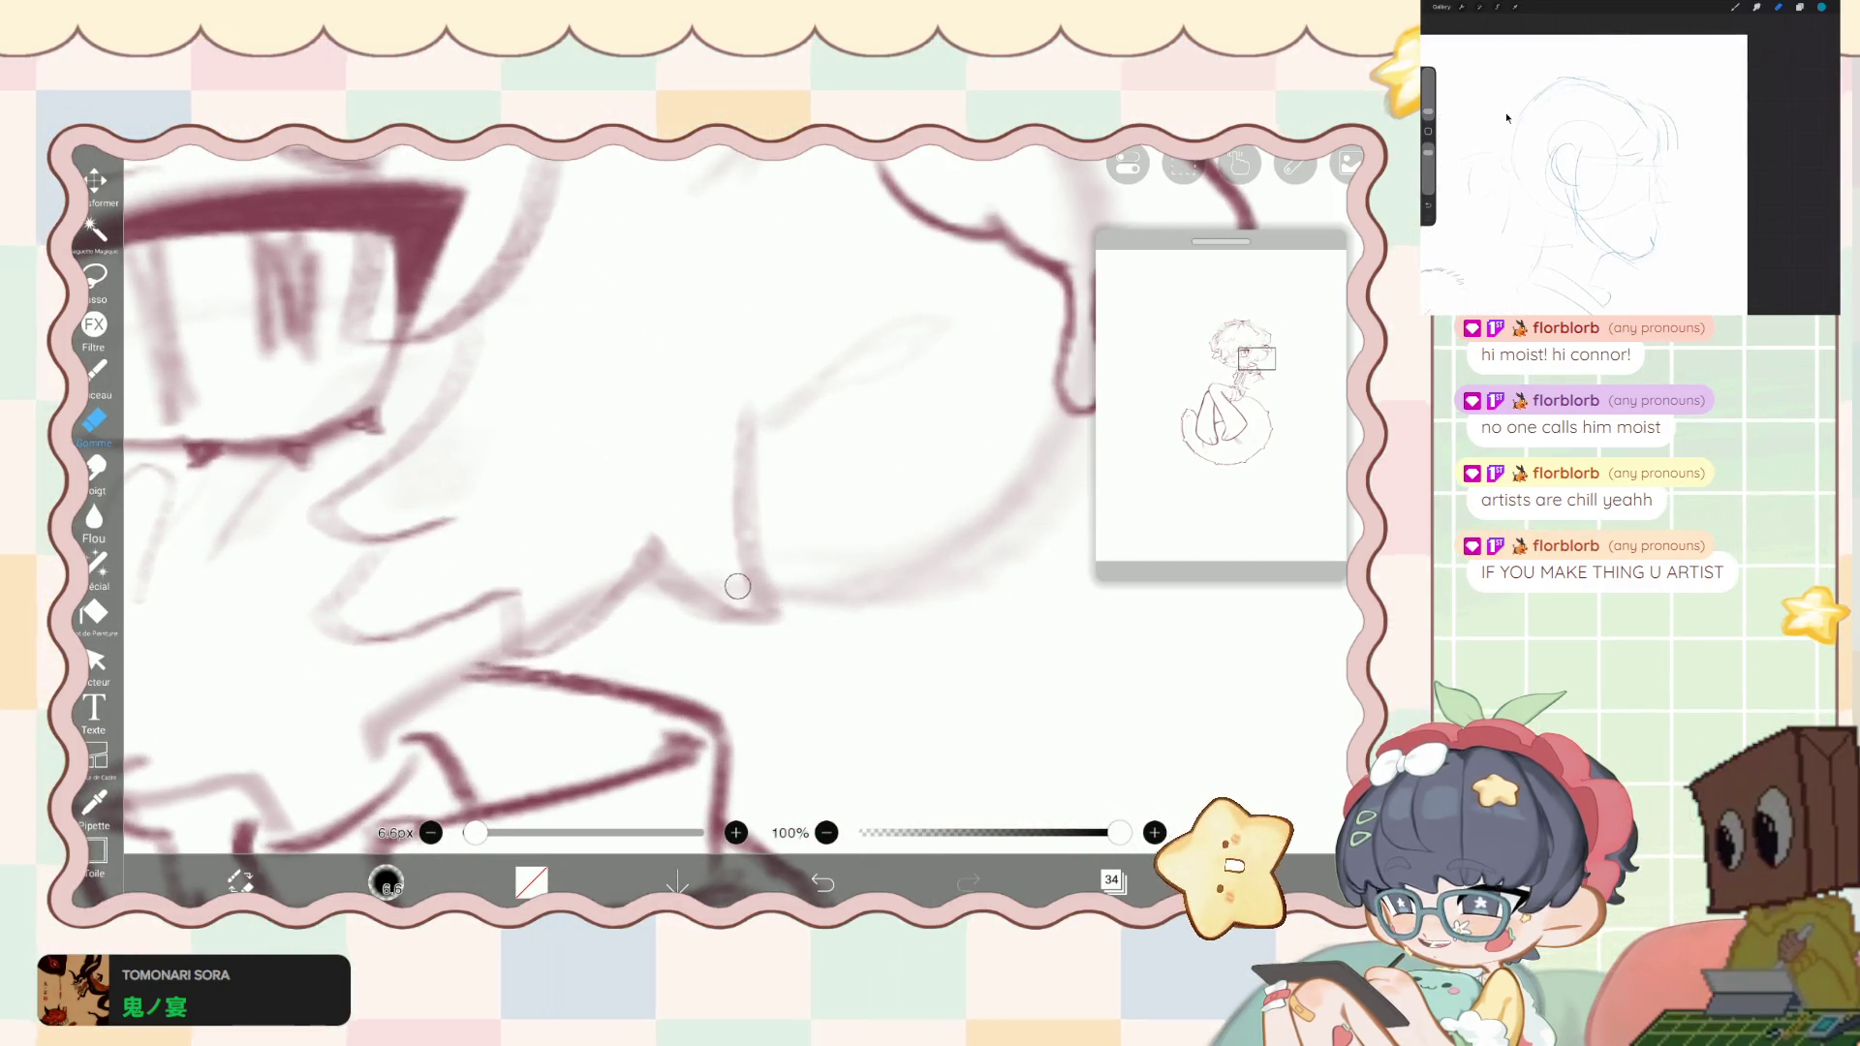
{"action": "scroll", "coordinate": [620, 523], "scroll_direction": "down", "scroll_amount": 3}
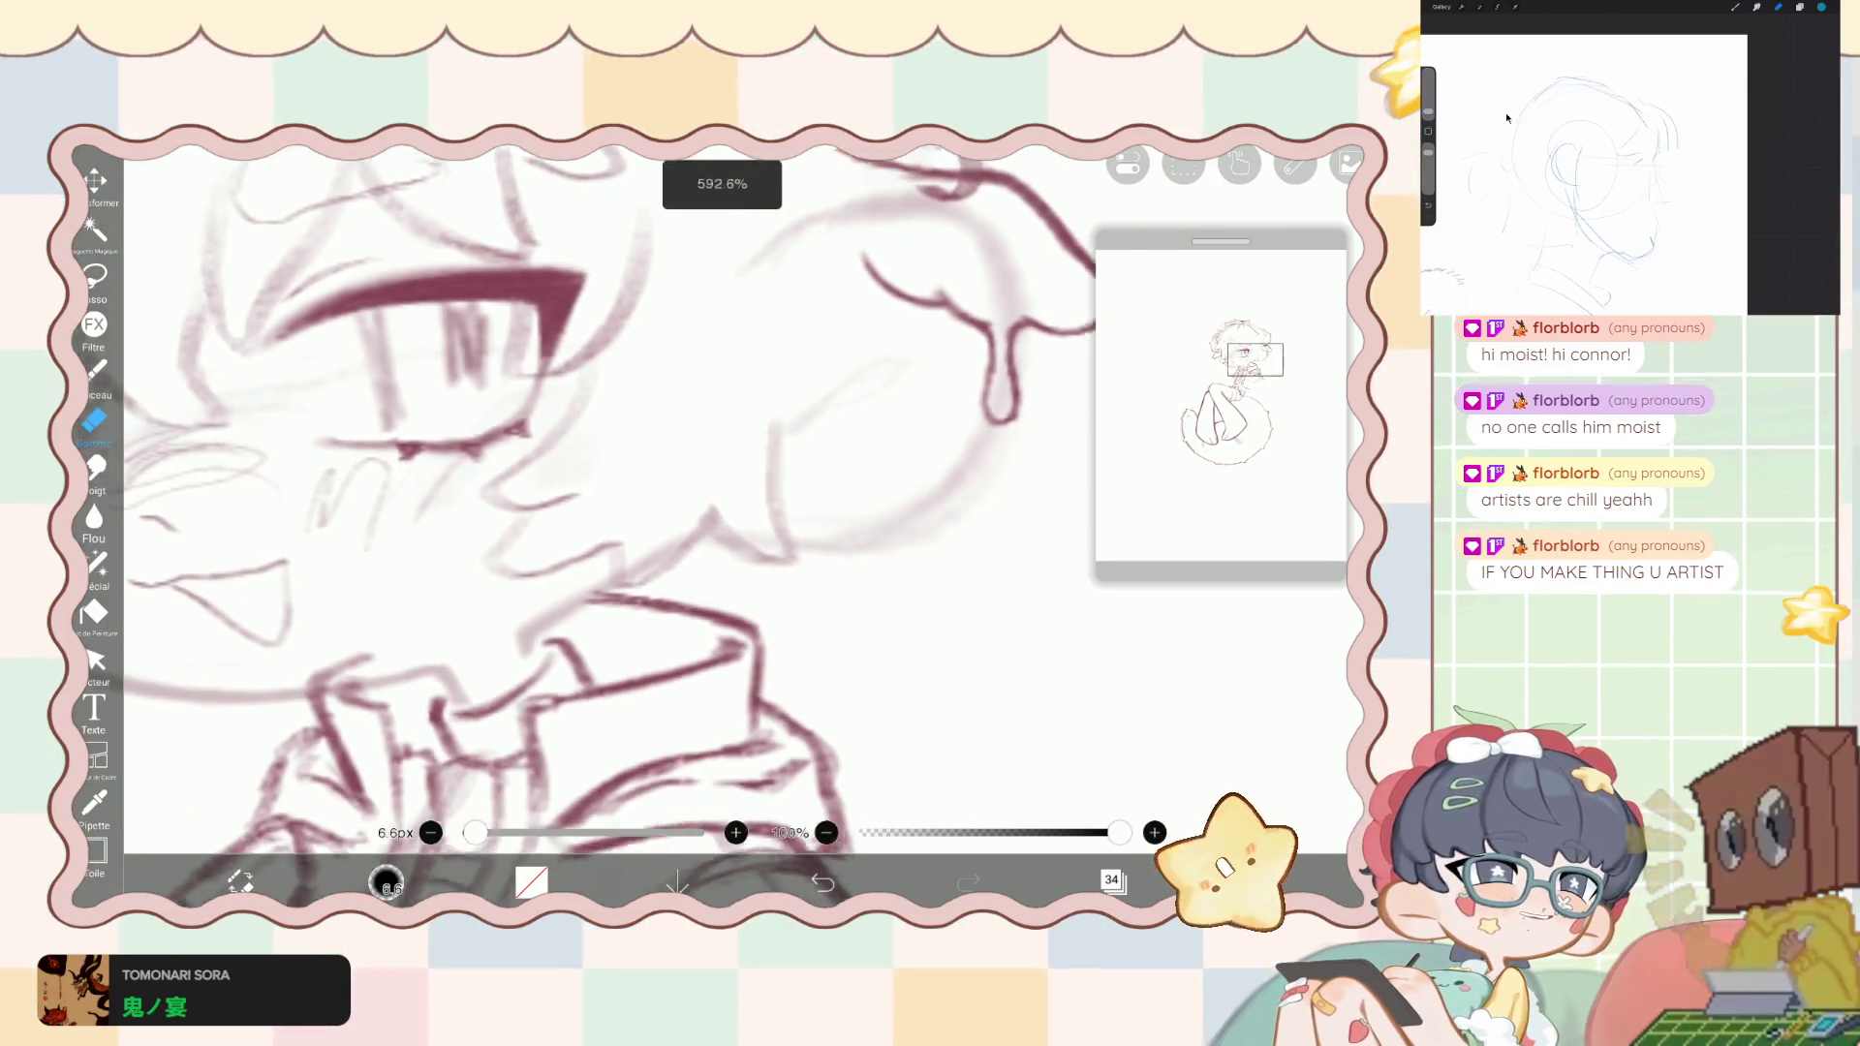
{"action": "scroll", "coordinate": [620, 523], "scroll_direction": "down", "scroll_amount": 3}
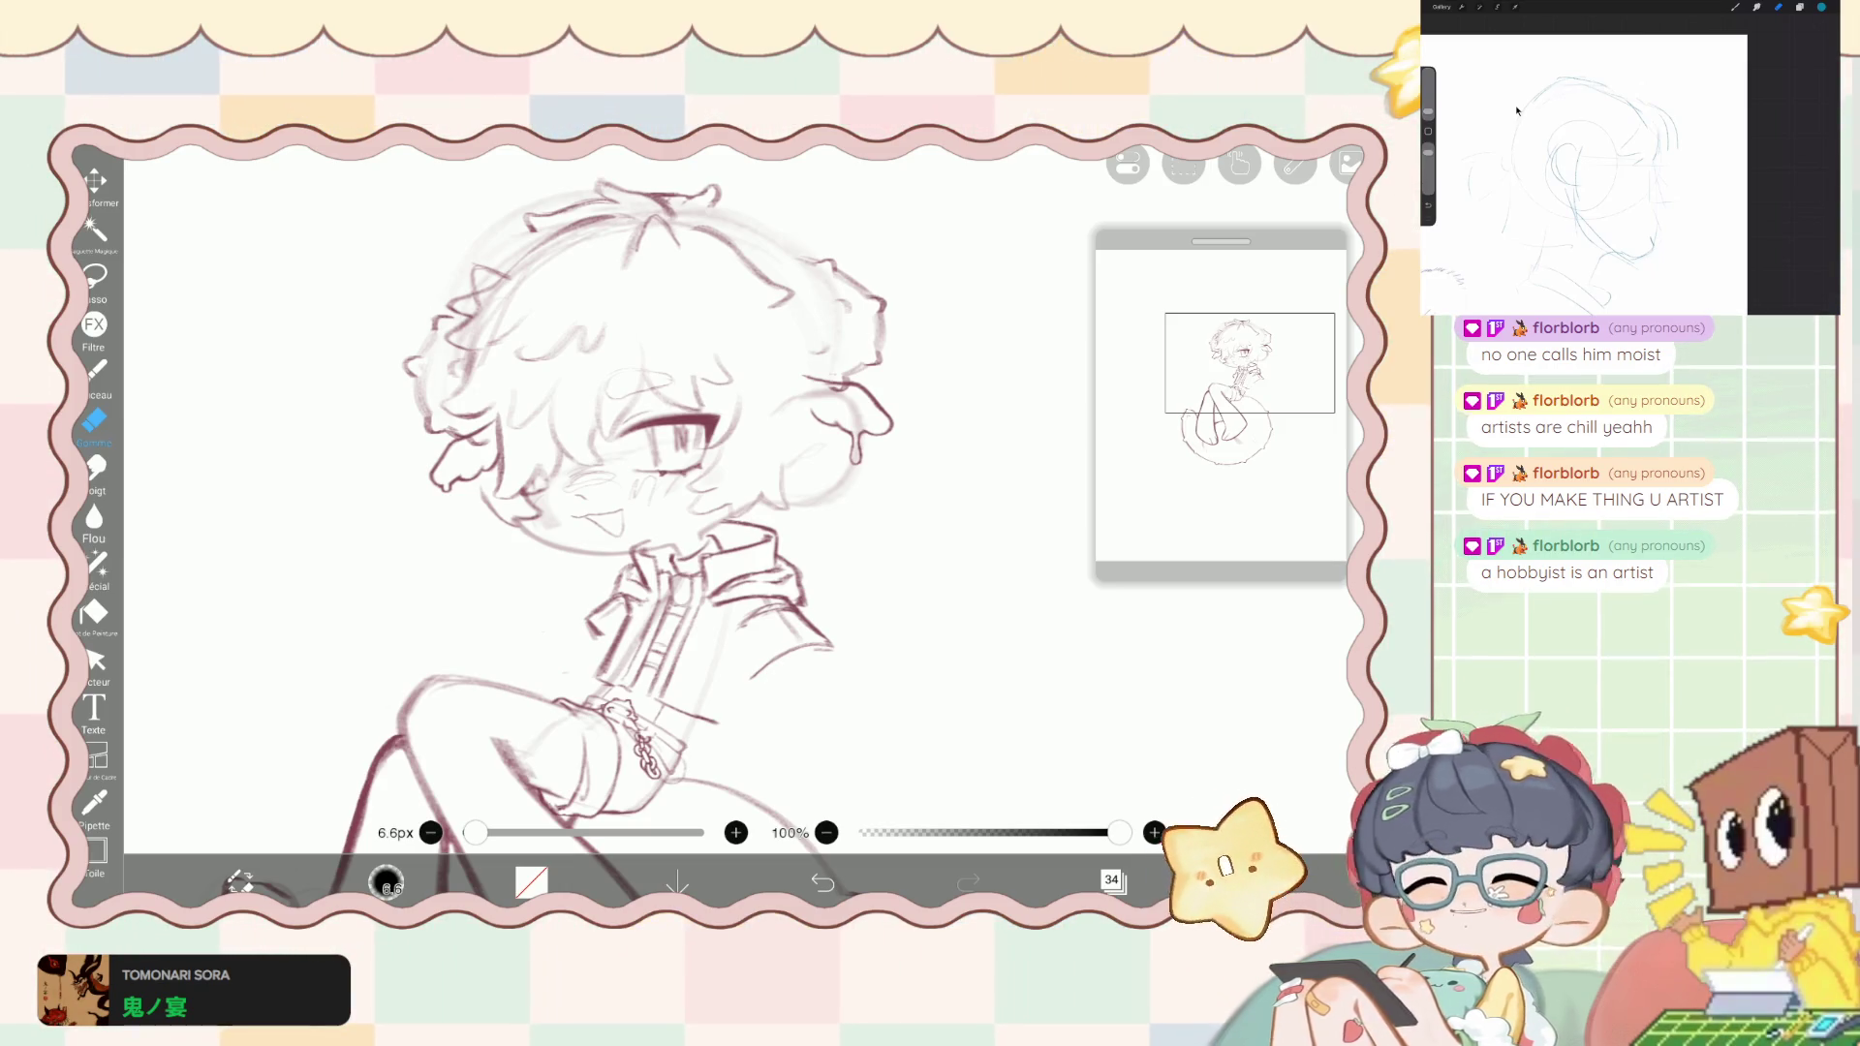
- Switch back to the brush and set it to 13.9px at 62% opacity
{"action": "left_click", "coordinate": [96, 370]}
{"action": "left_click", "coordinate": [531, 882]}
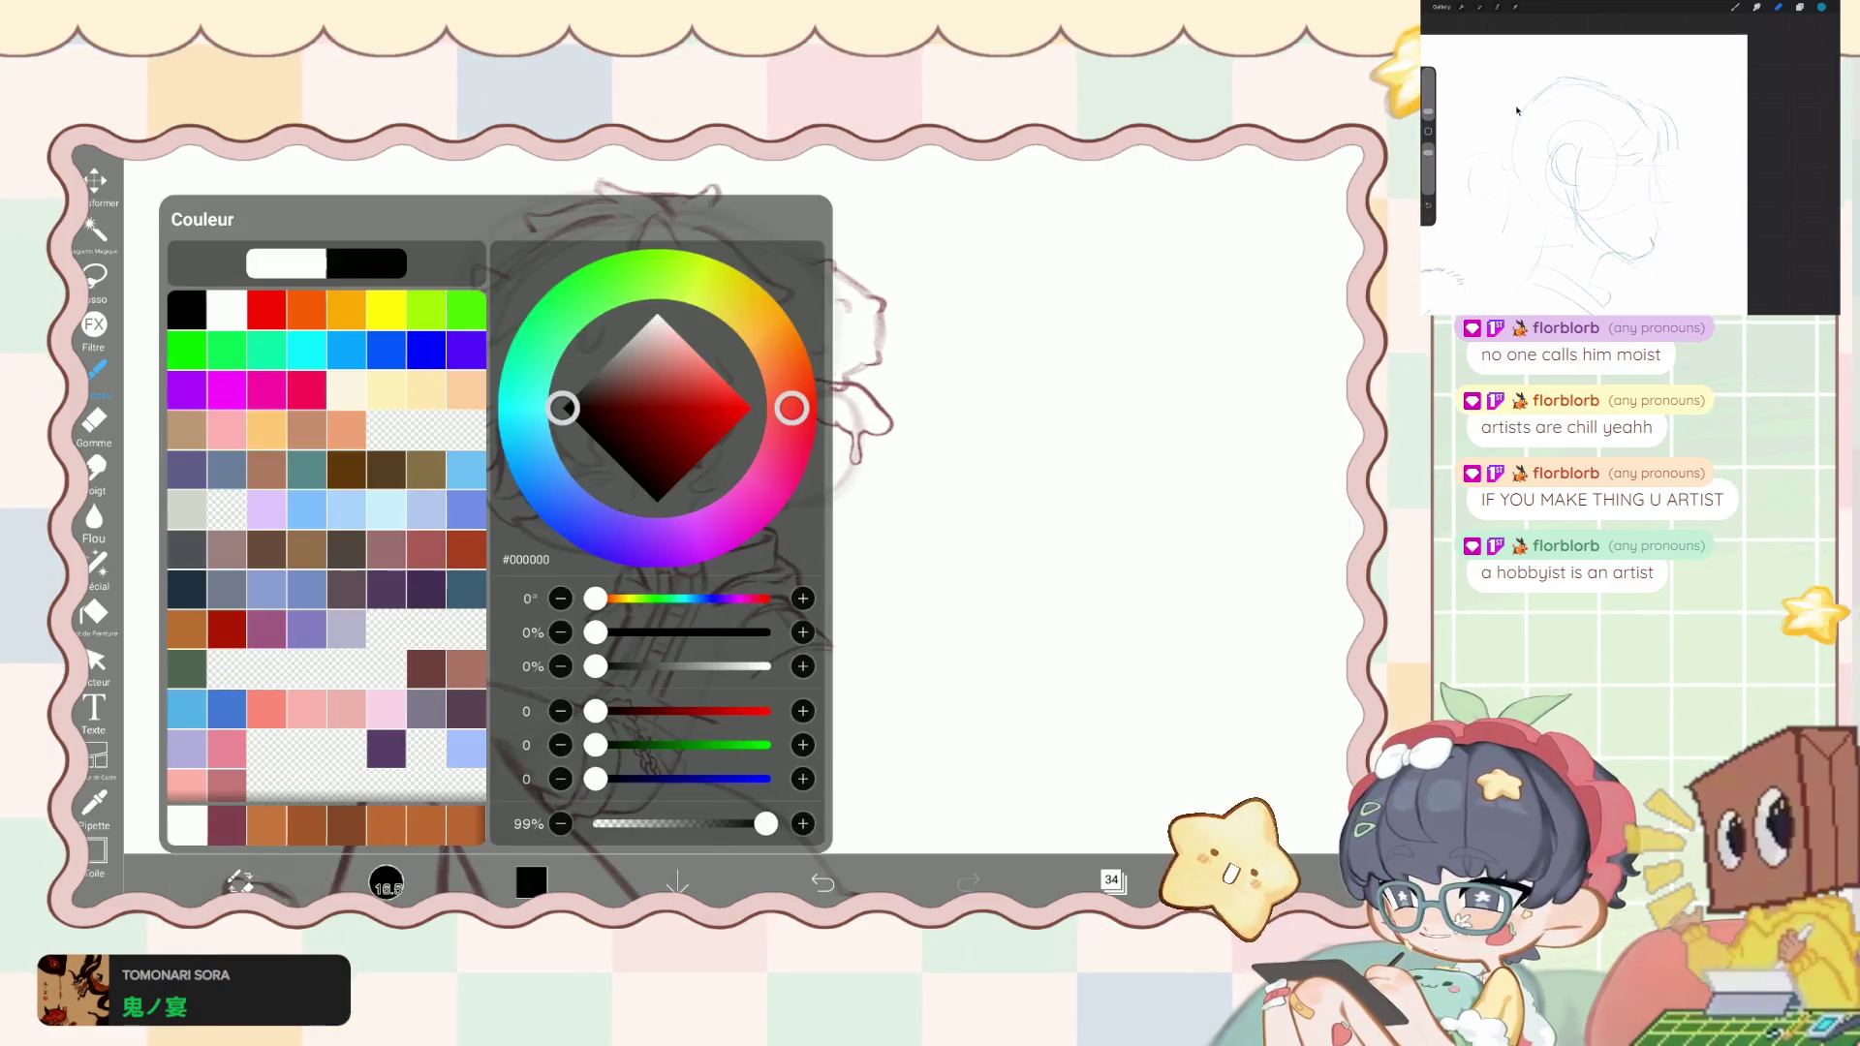
{"action": "left_click", "coordinate": [386, 881]}
{"action": "left_click", "coordinate": [291, 339]}
{"action": "scroll", "coordinate": [629, 484], "scroll_direction": "up", "scroll_amount": 3}
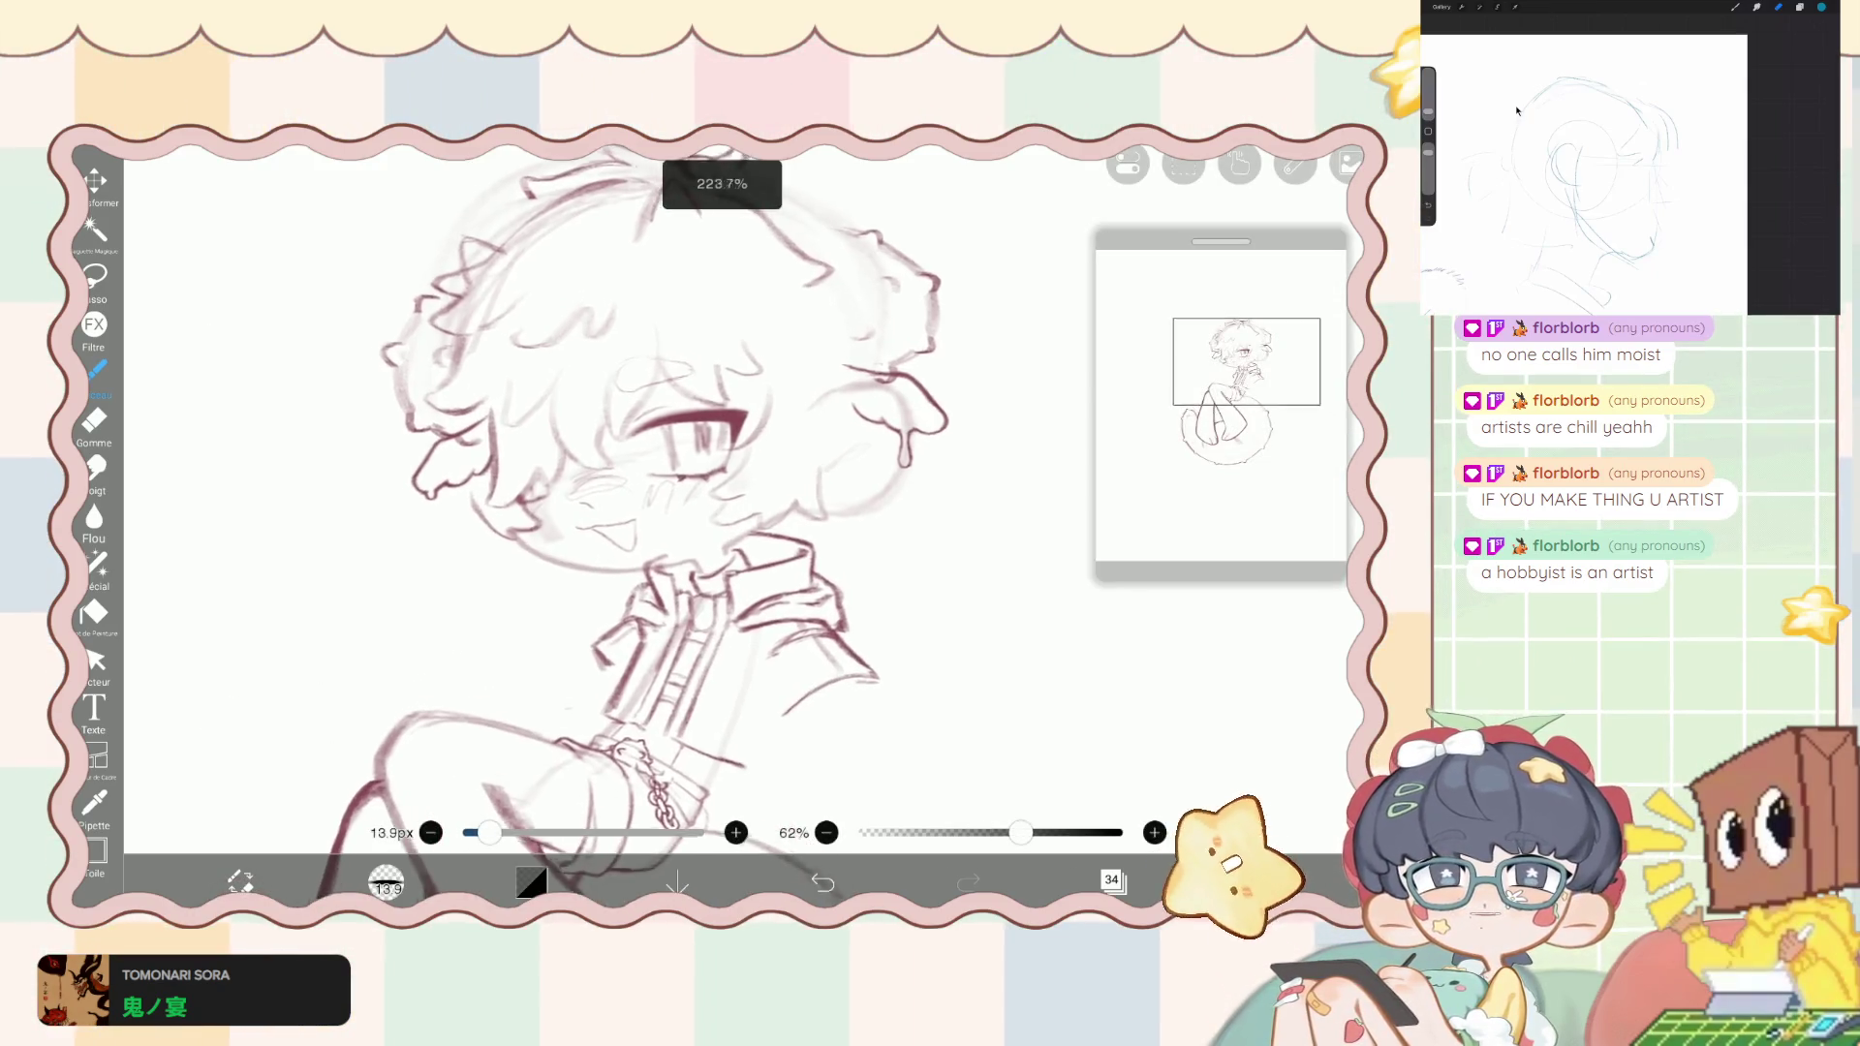
{"action": "scroll", "coordinate": [629, 484], "scroll_direction": "down", "scroll_amount": 2}
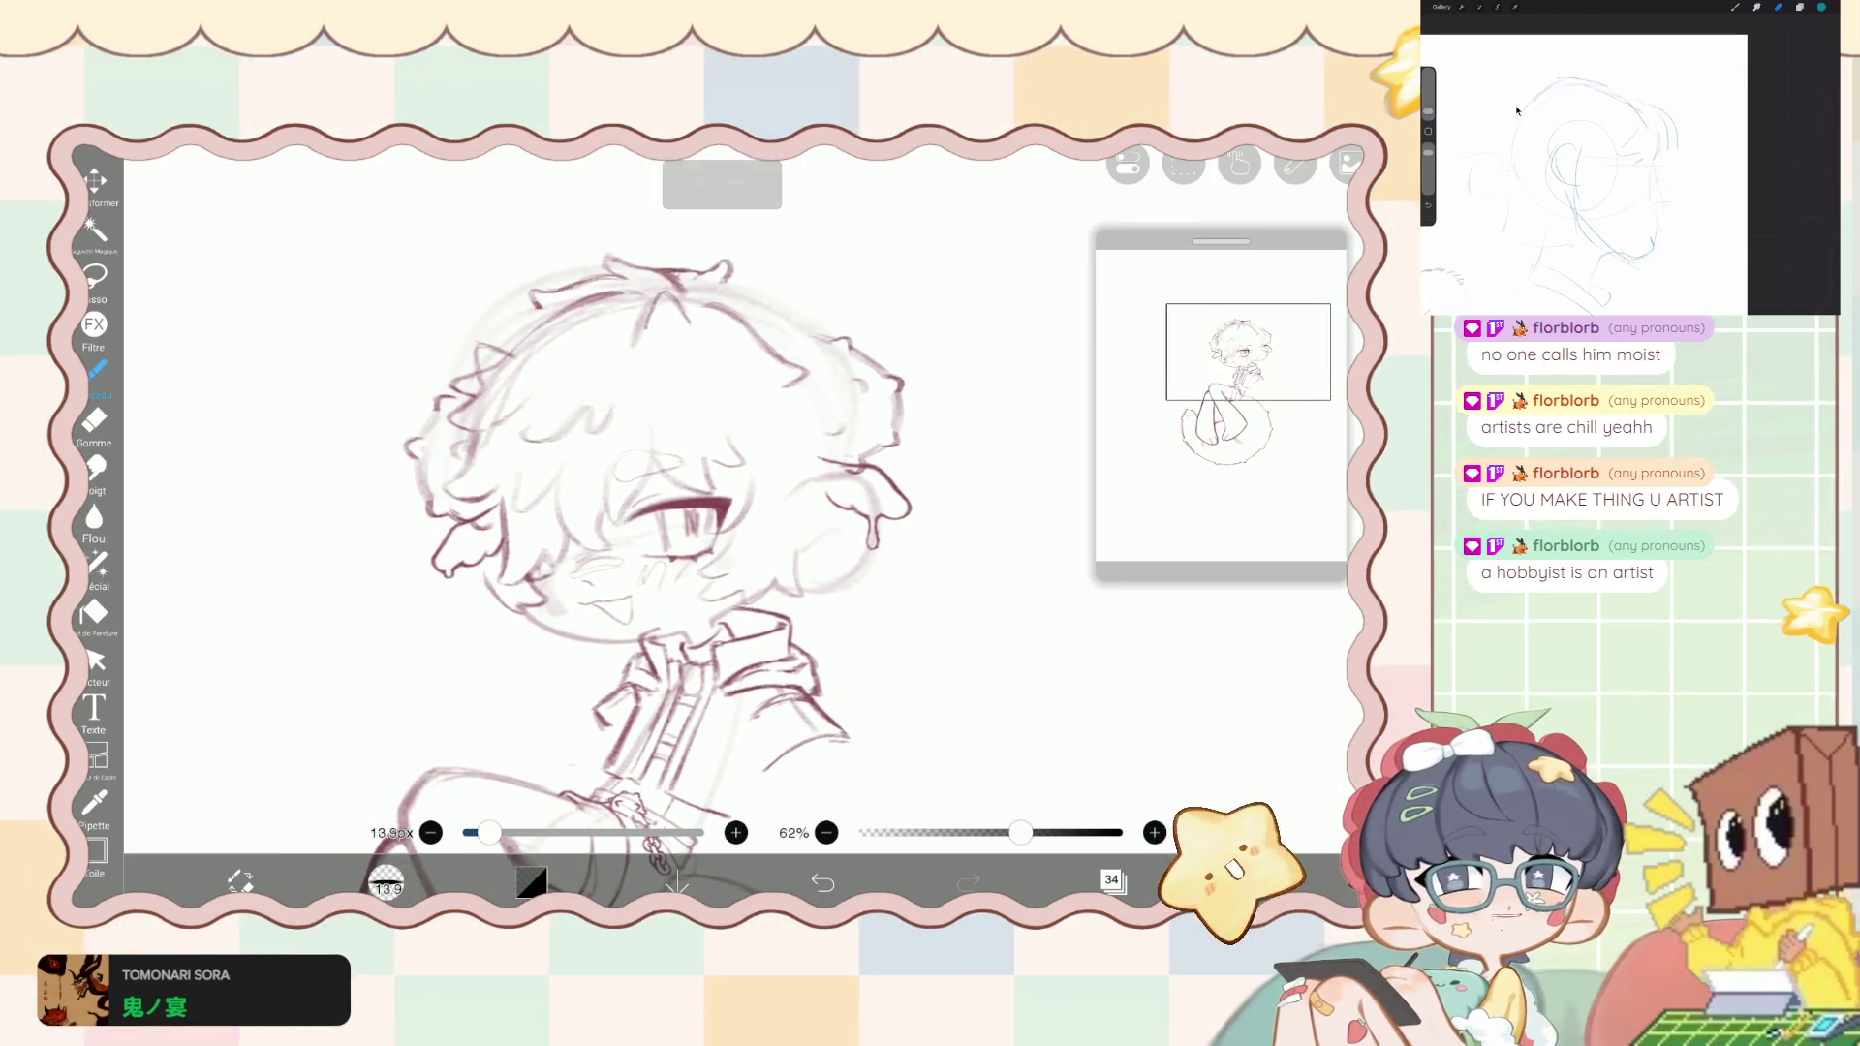
- Fade layer 36 to 38% opacity and select layer 34 to draw on
{"action": "left_click", "coordinate": [1114, 881]}
{"action": "scroll", "coordinate": [1179, 455], "scroll_direction": "up", "scroll_amount": 3}
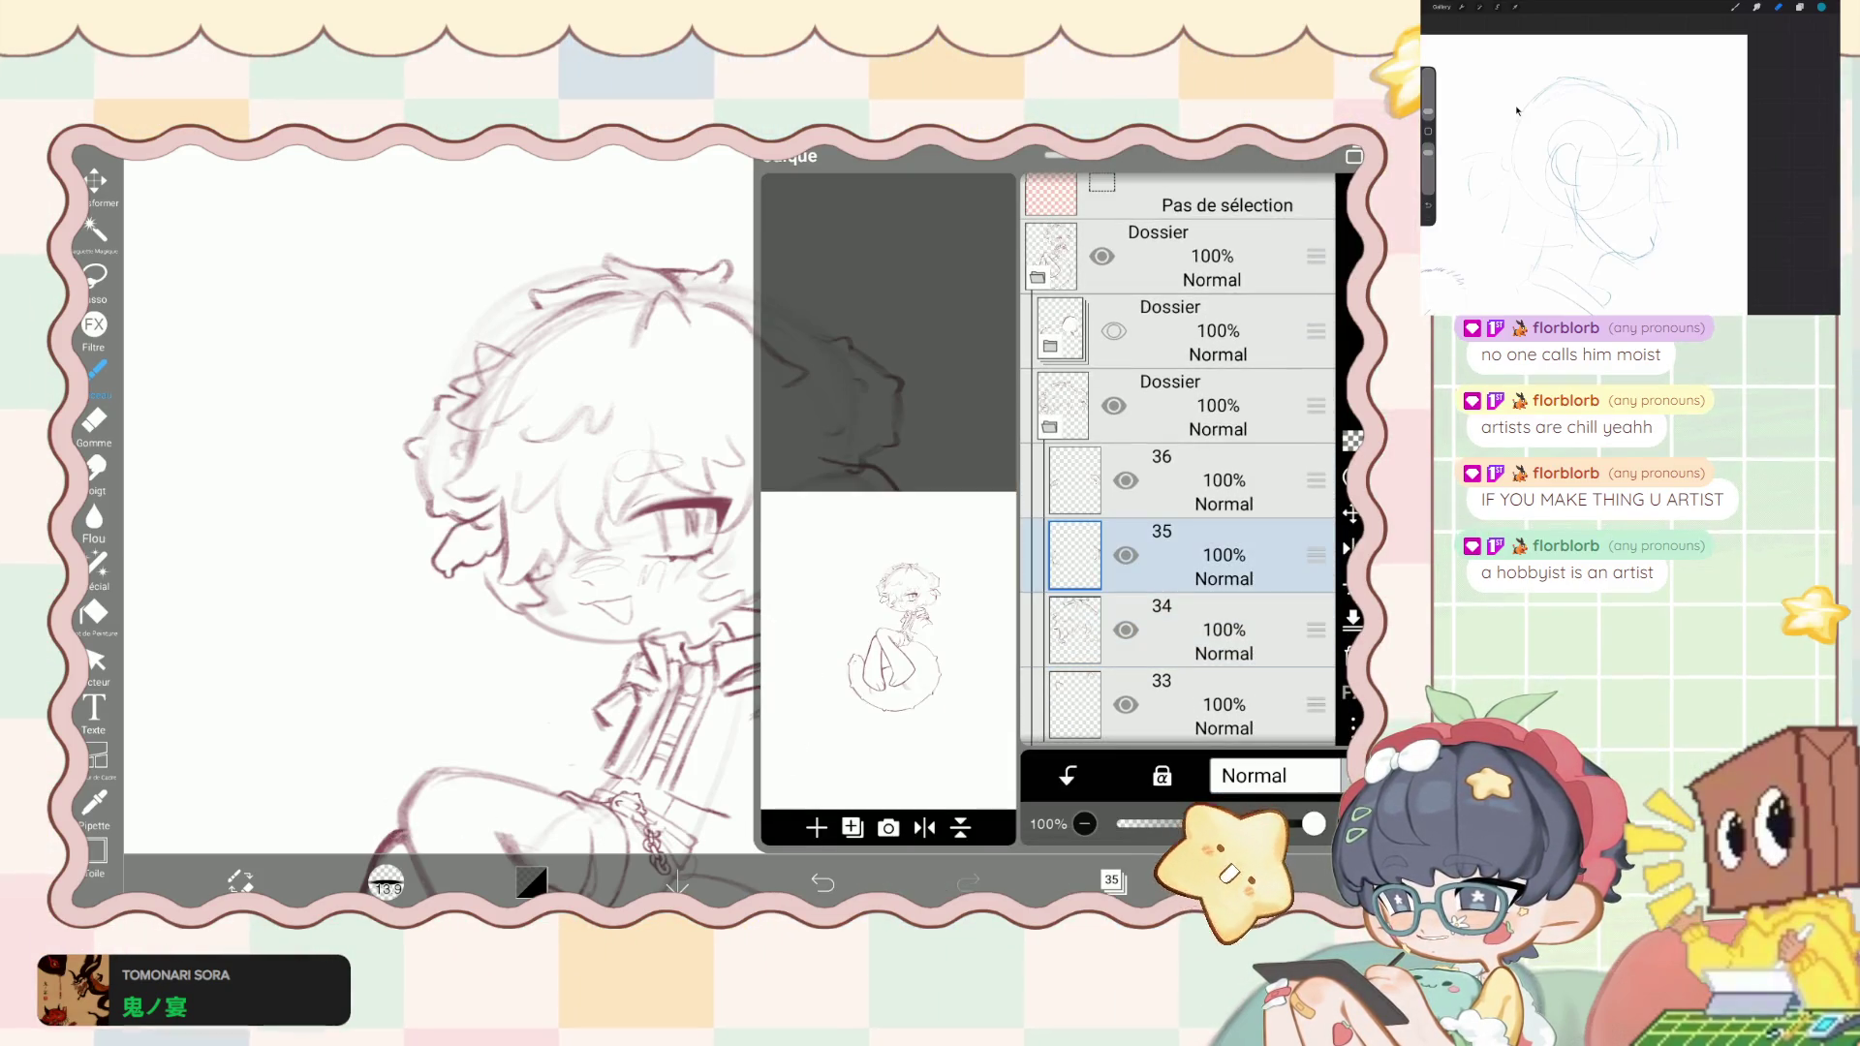
{"action": "left_click", "coordinate": [1191, 480]}
{"action": "left_click_drag", "start_coordinate": [1313, 823], "coordinate": [1191, 823]}
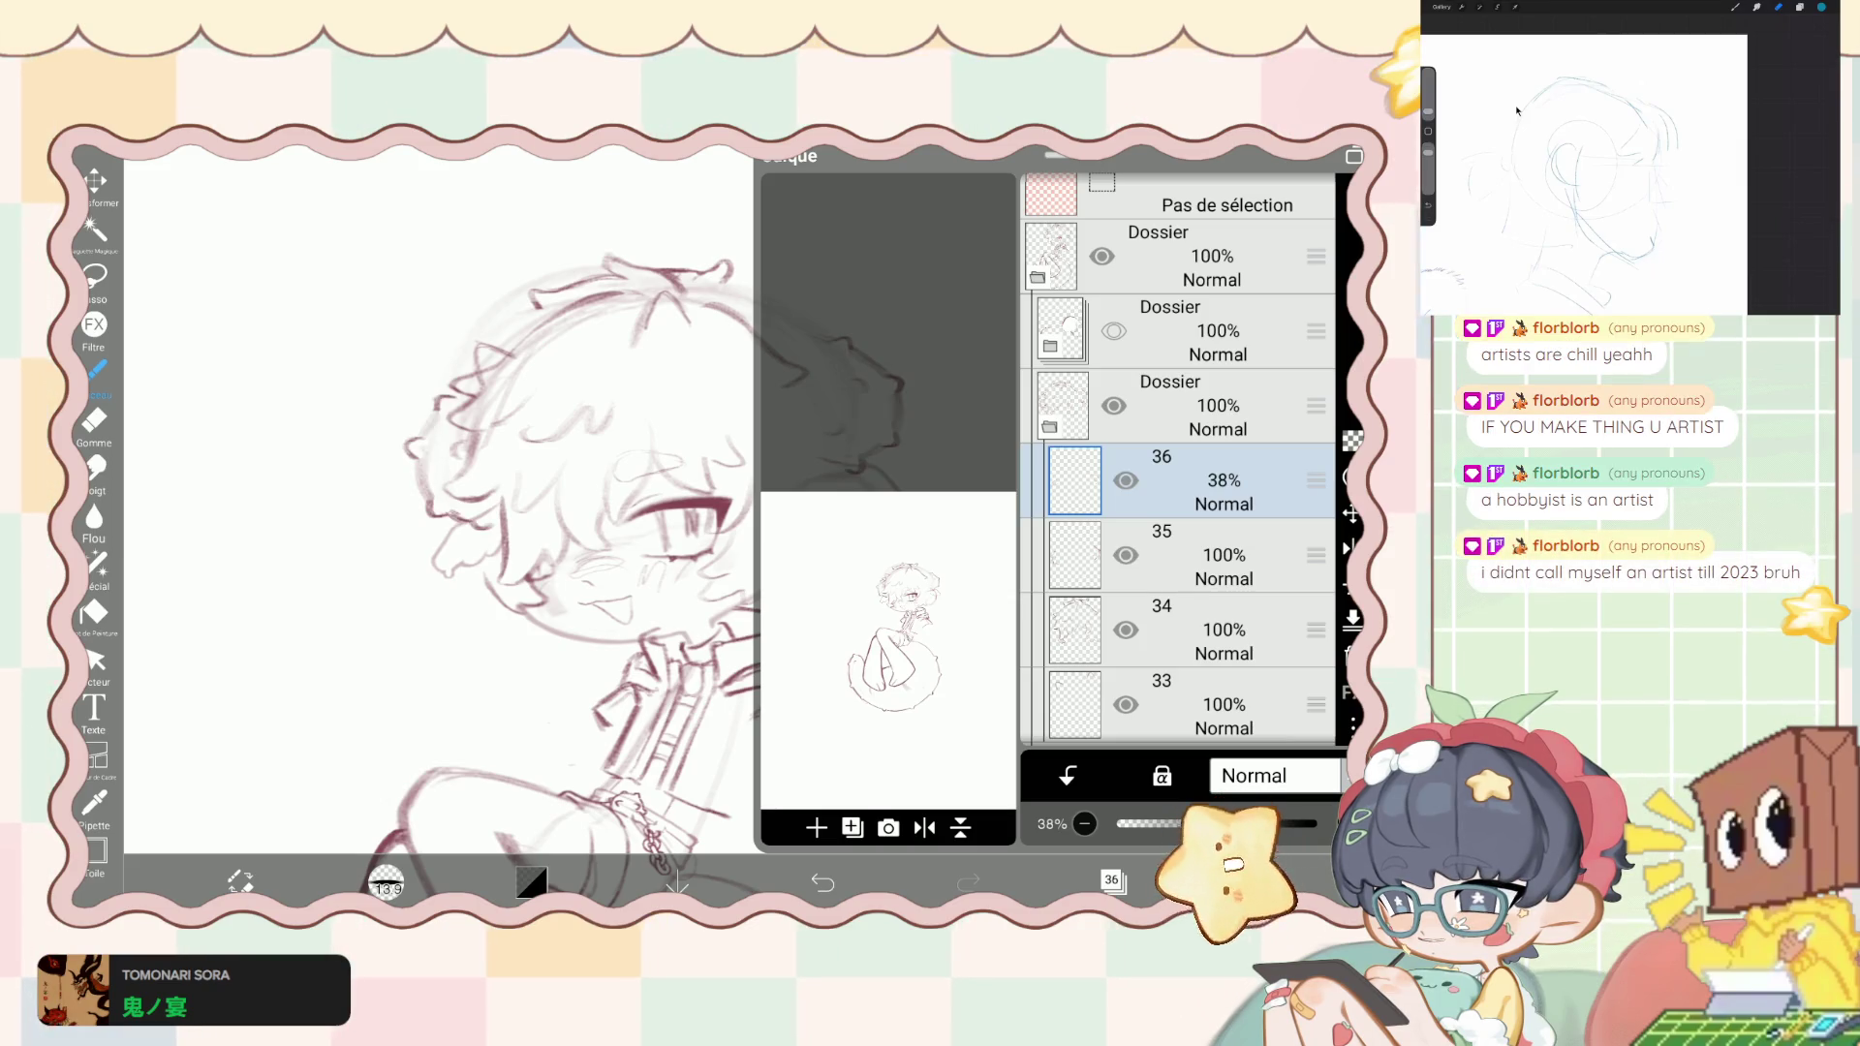
{"action": "scroll", "coordinate": [1179, 455], "scroll_direction": "down", "scroll_amount": 1}
{"action": "left_click", "coordinate": [1192, 531]}
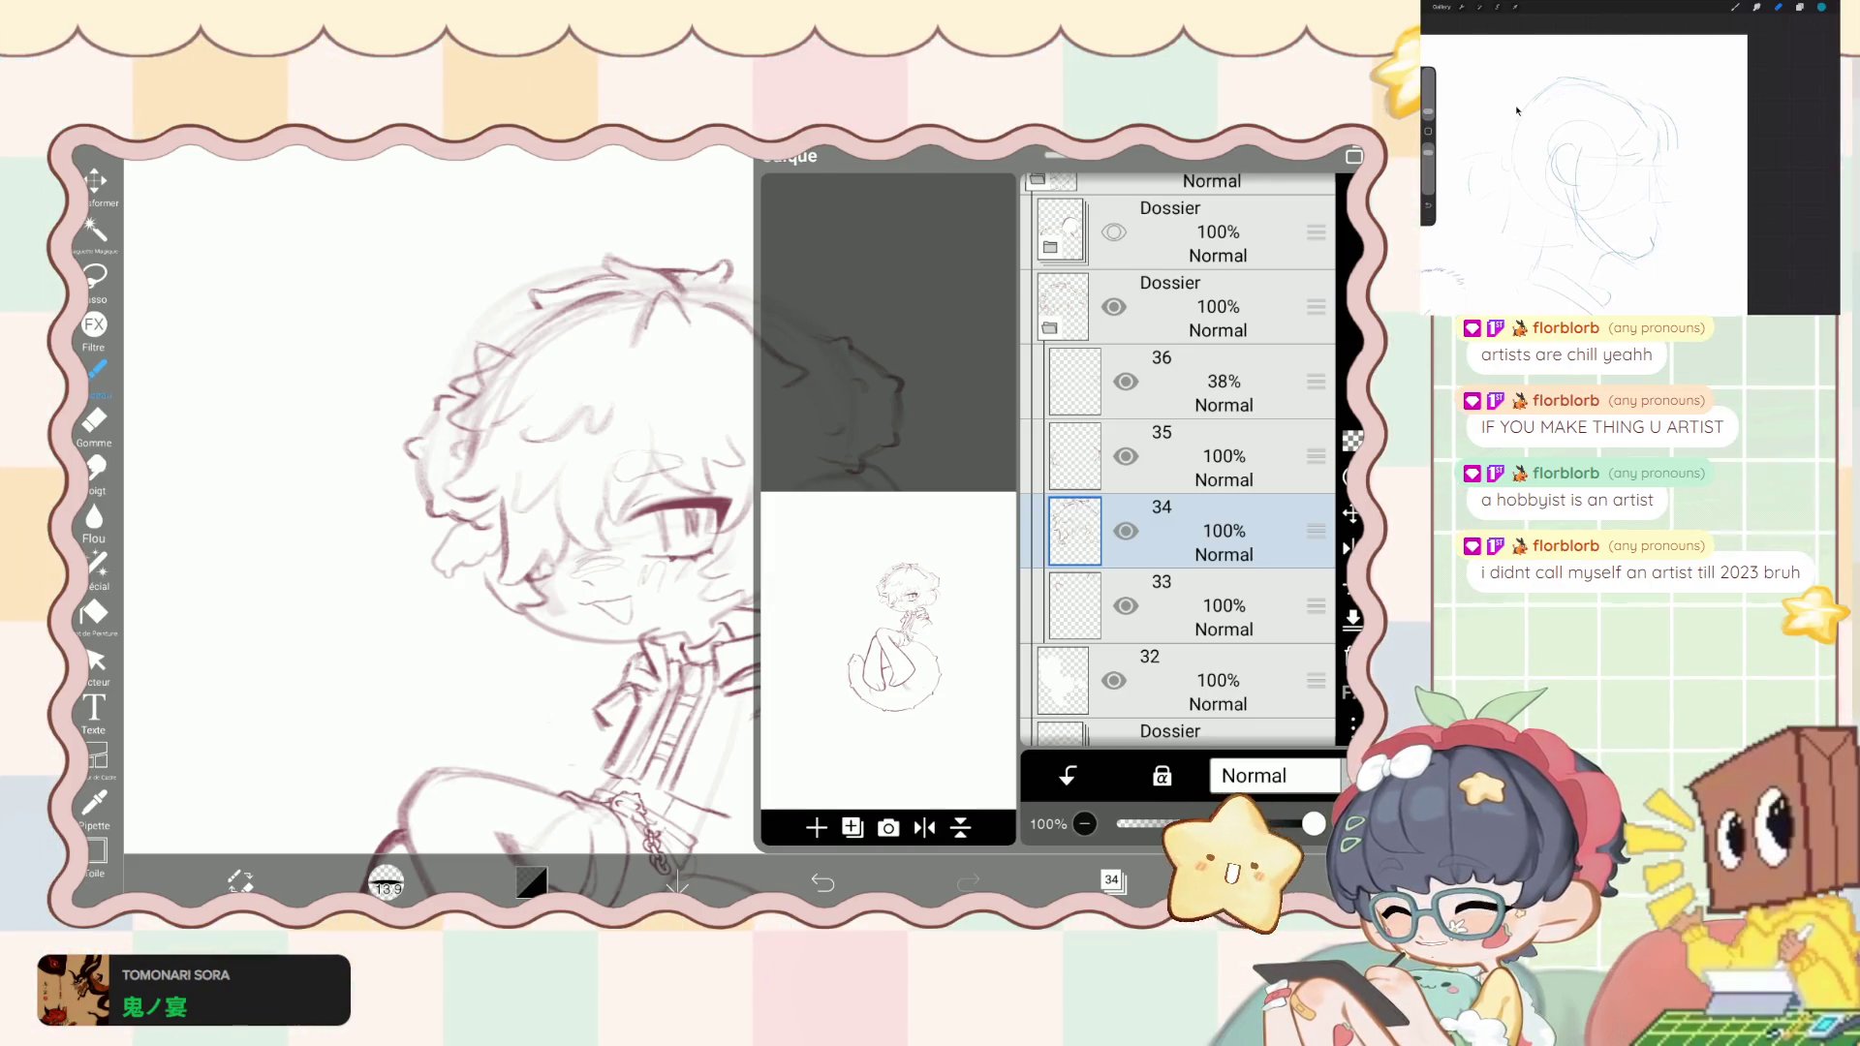
{"action": "left_click", "coordinate": [1113, 880]}
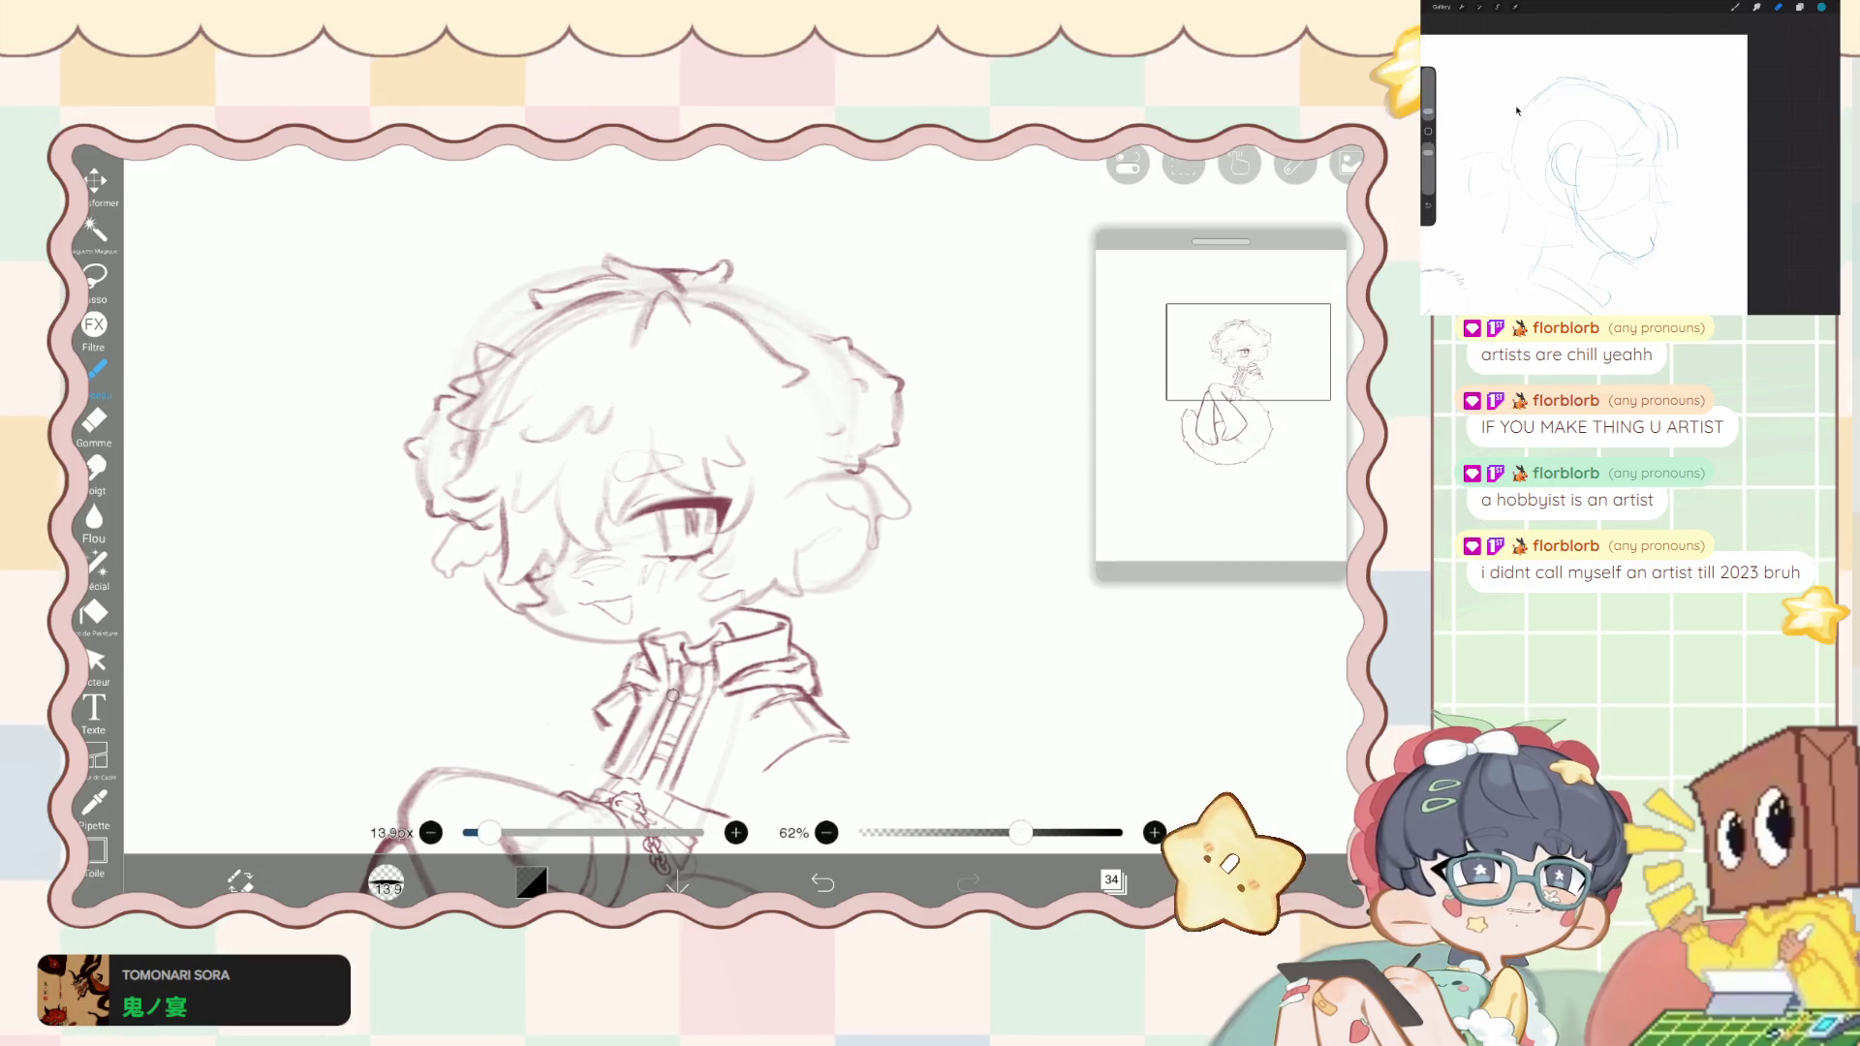
- Fade layer 35 to 29% opacity, return to layer 34, and undo the stray green stroke
{"action": "left_click", "coordinate": [1113, 880]}
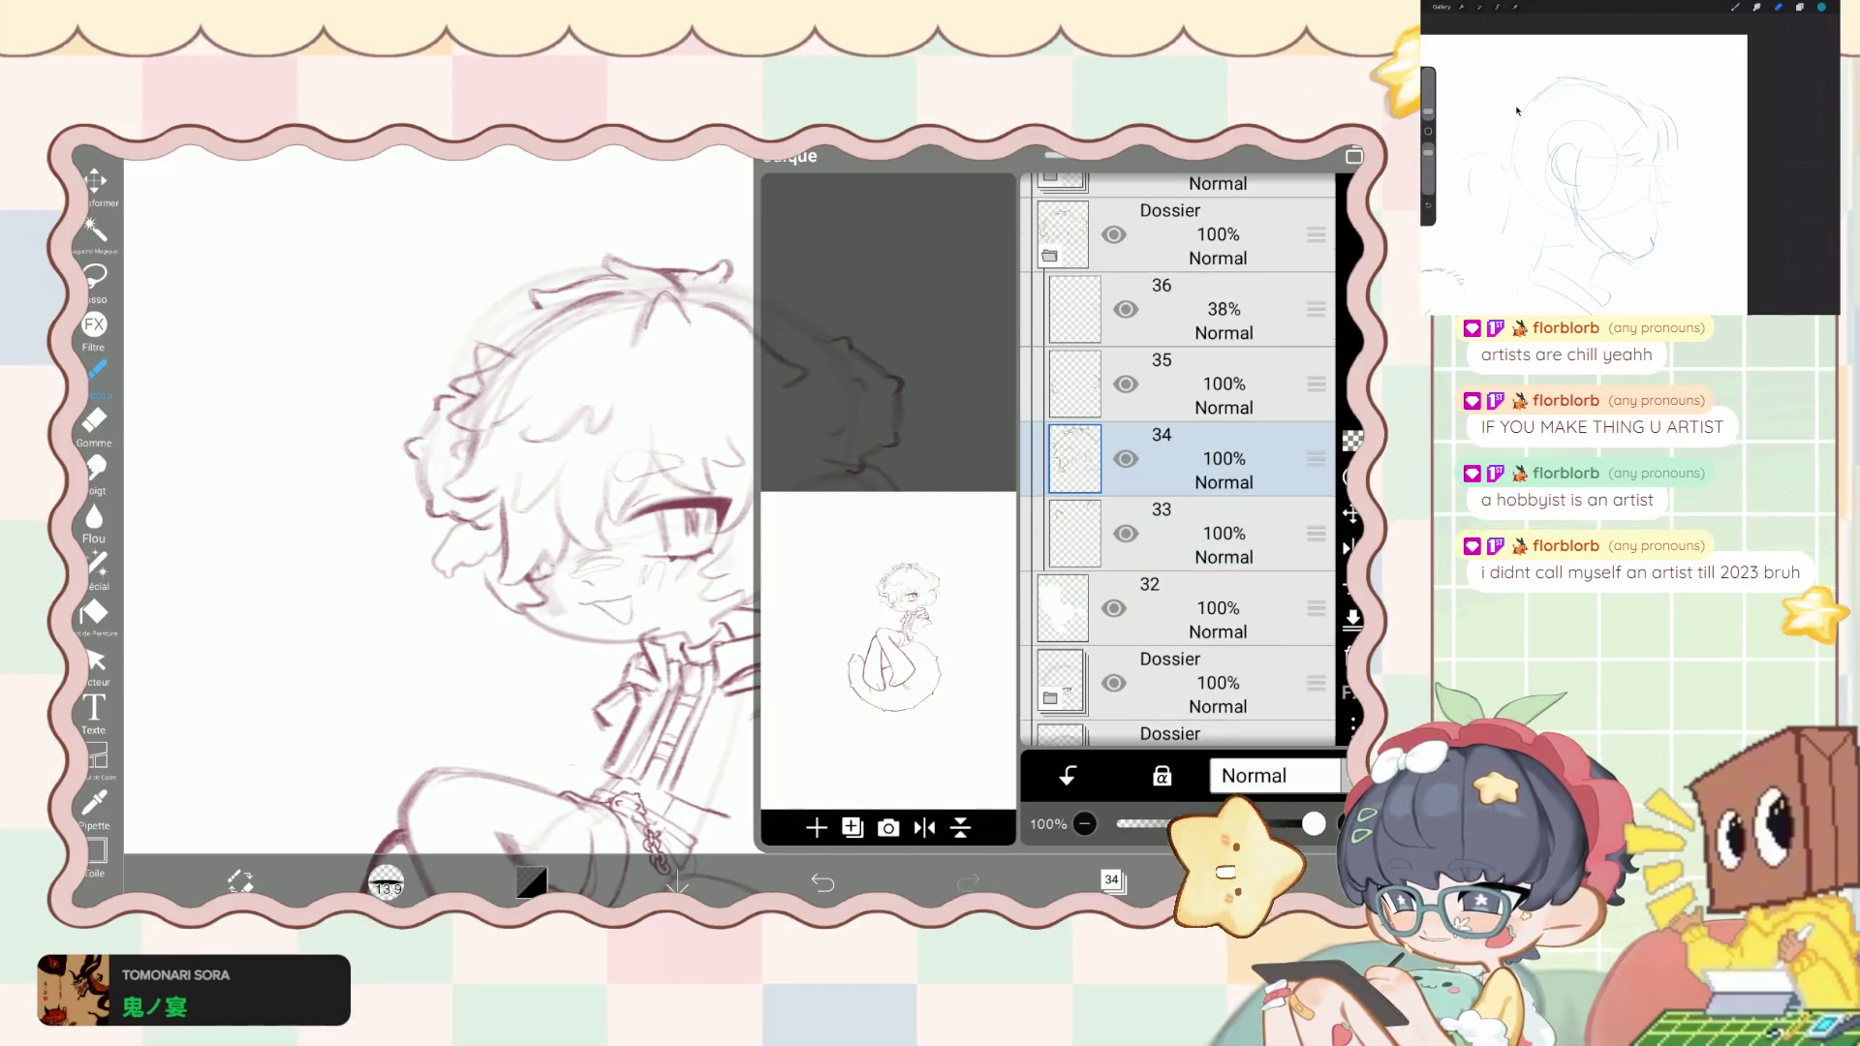
{"action": "scroll", "coordinate": [1177, 460], "scroll_direction": "up", "scroll_amount": 2}
{"action": "left_click", "coordinate": [1224, 488]}
{"action": "left_click_drag", "start_coordinate": [1313, 823], "coordinate": [1174, 823]}
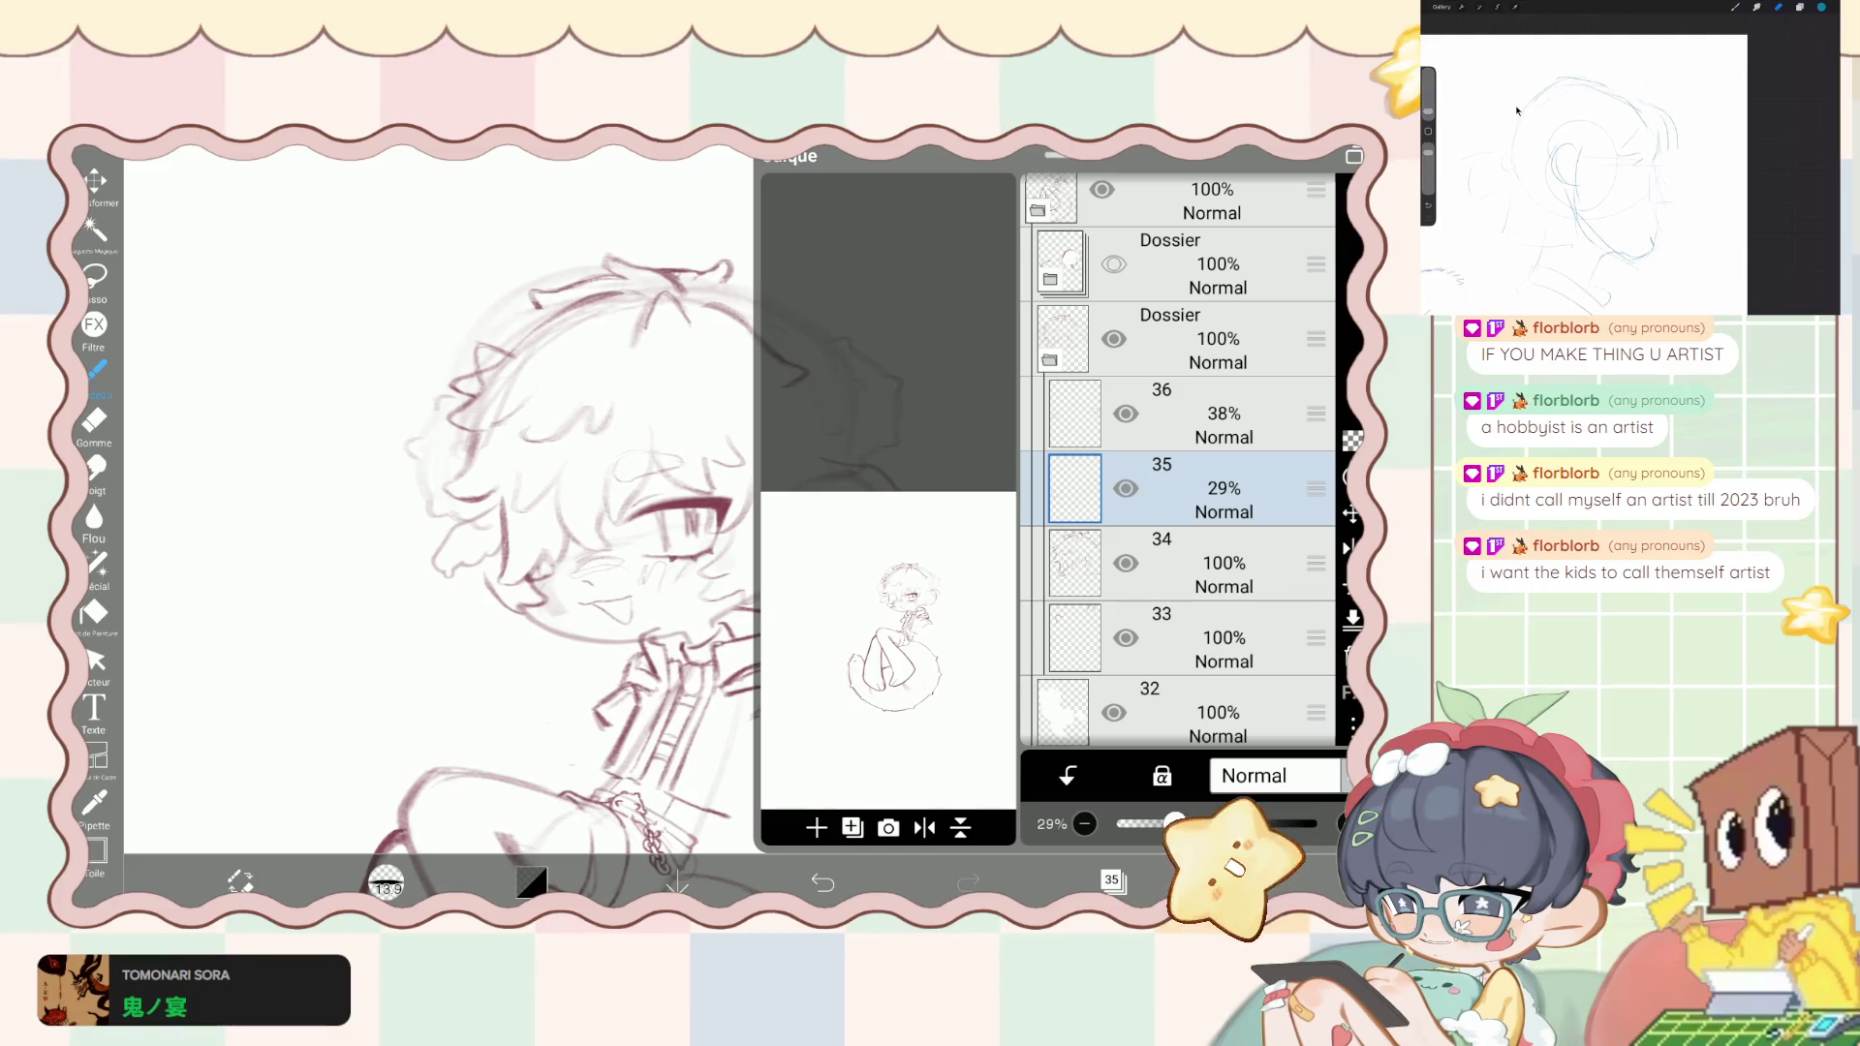
{"action": "left_click", "coordinate": [1223, 563]}
{"action": "left_click", "coordinate": [1112, 879]}
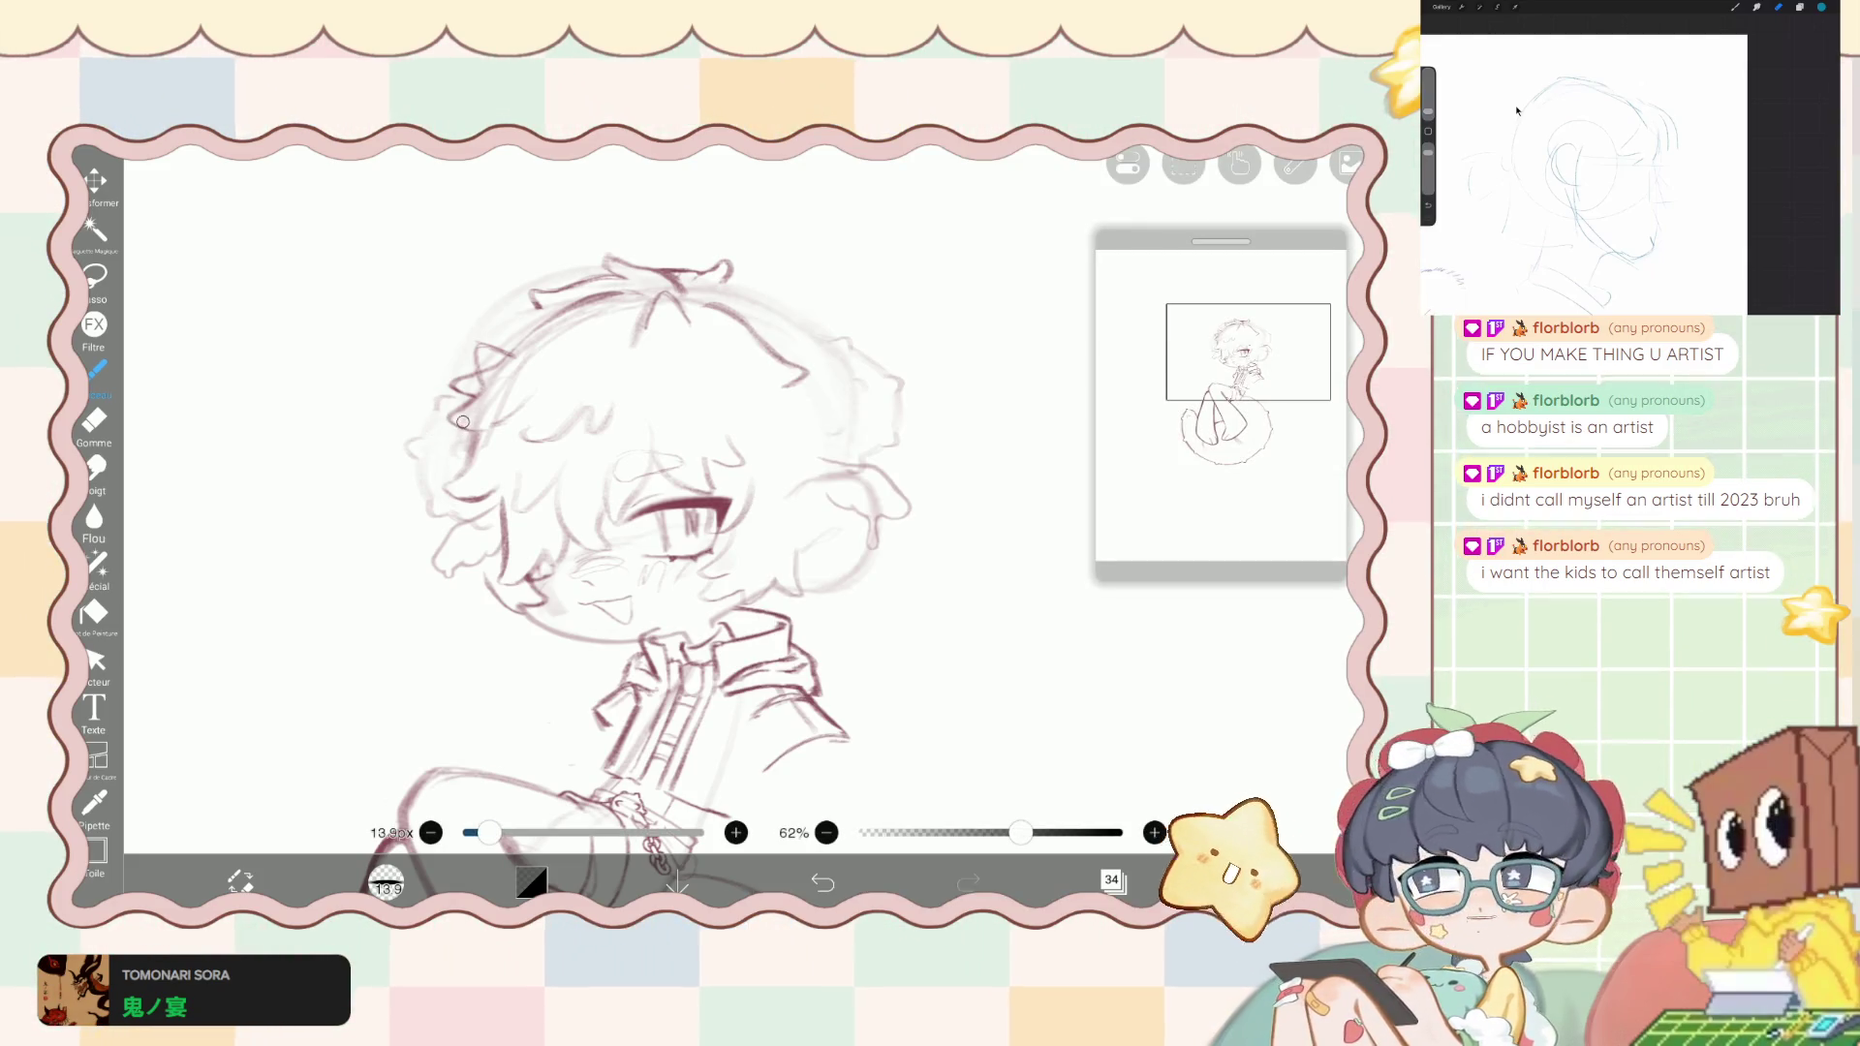
{"action": "key", "text": "ctrl+z"}
{"action": "left_click", "coordinate": [531, 881]}
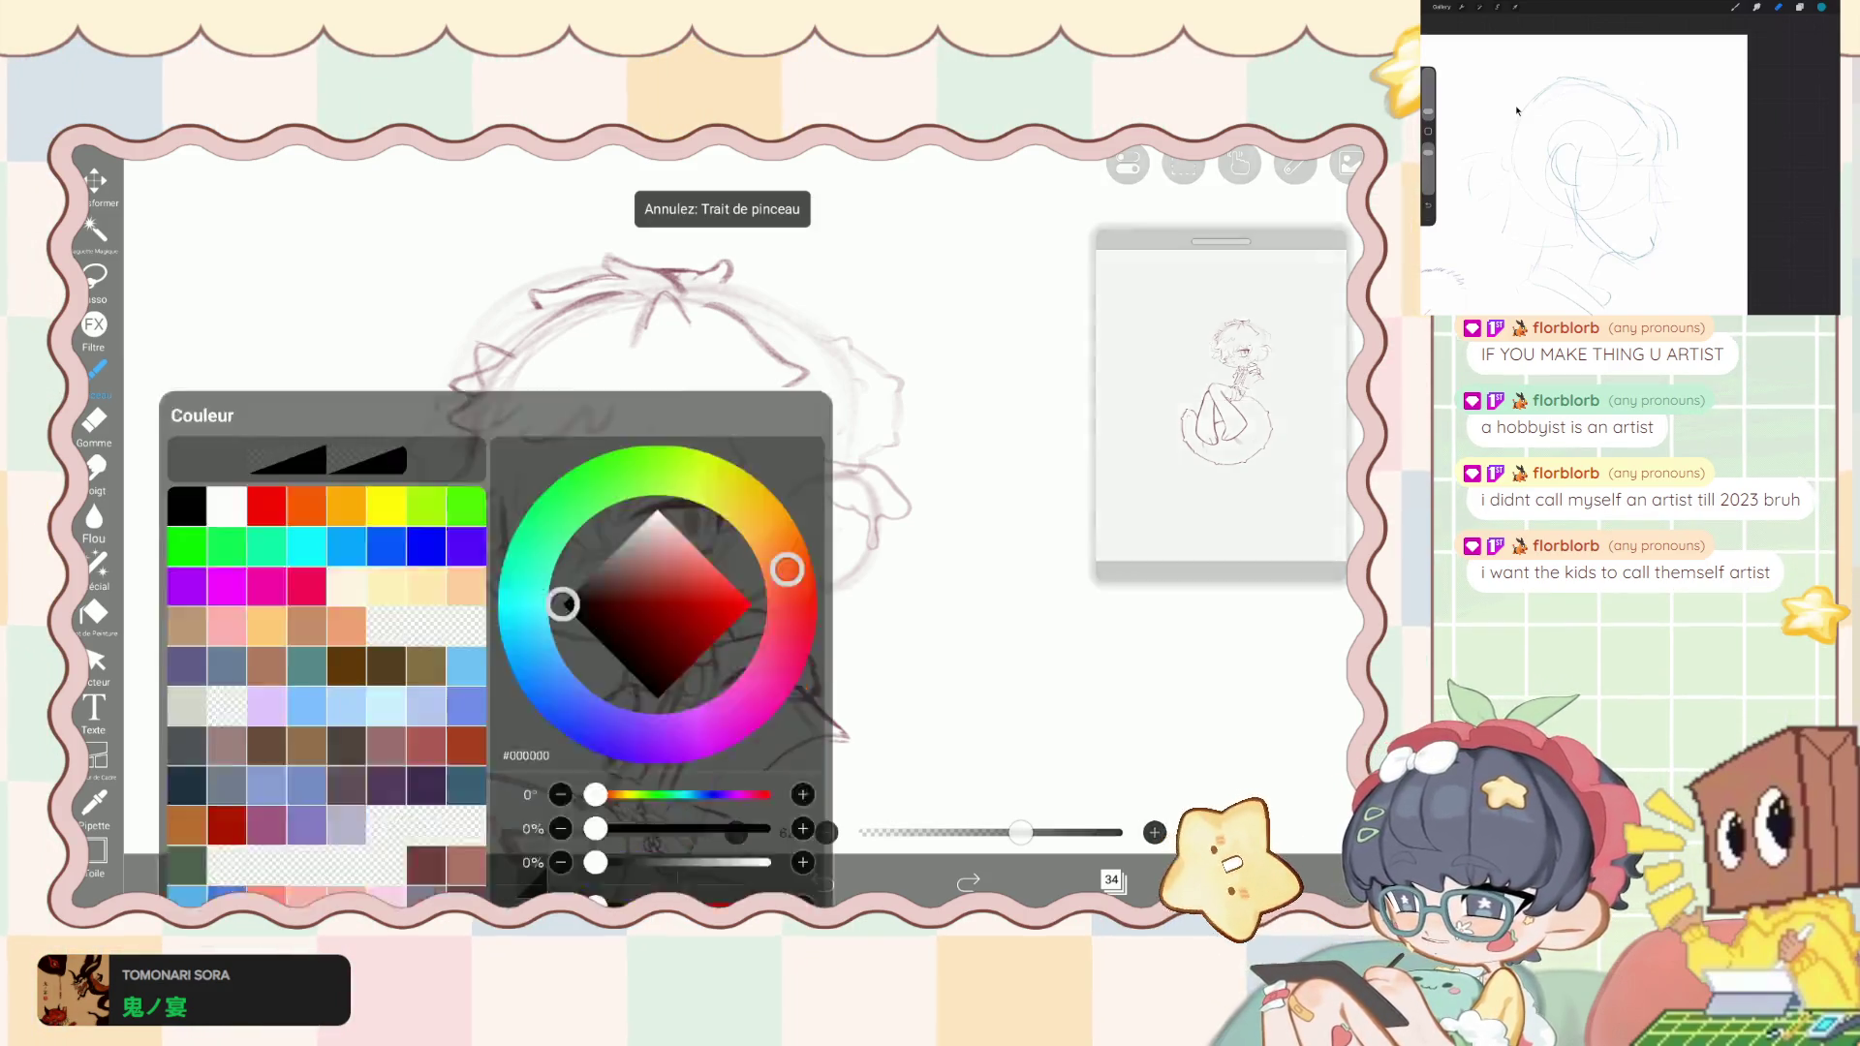
- Change the line colour to maroon and shrink the brush to 8.9px
{"action": "left_click", "coordinate": [290, 303]}
{"action": "left_click", "coordinate": [531, 881]}
{"action": "key", "text": "bracketleft"}
{"action": "key", "text": "bracketleft"}
{"action": "key", "text": "bracketleft"}
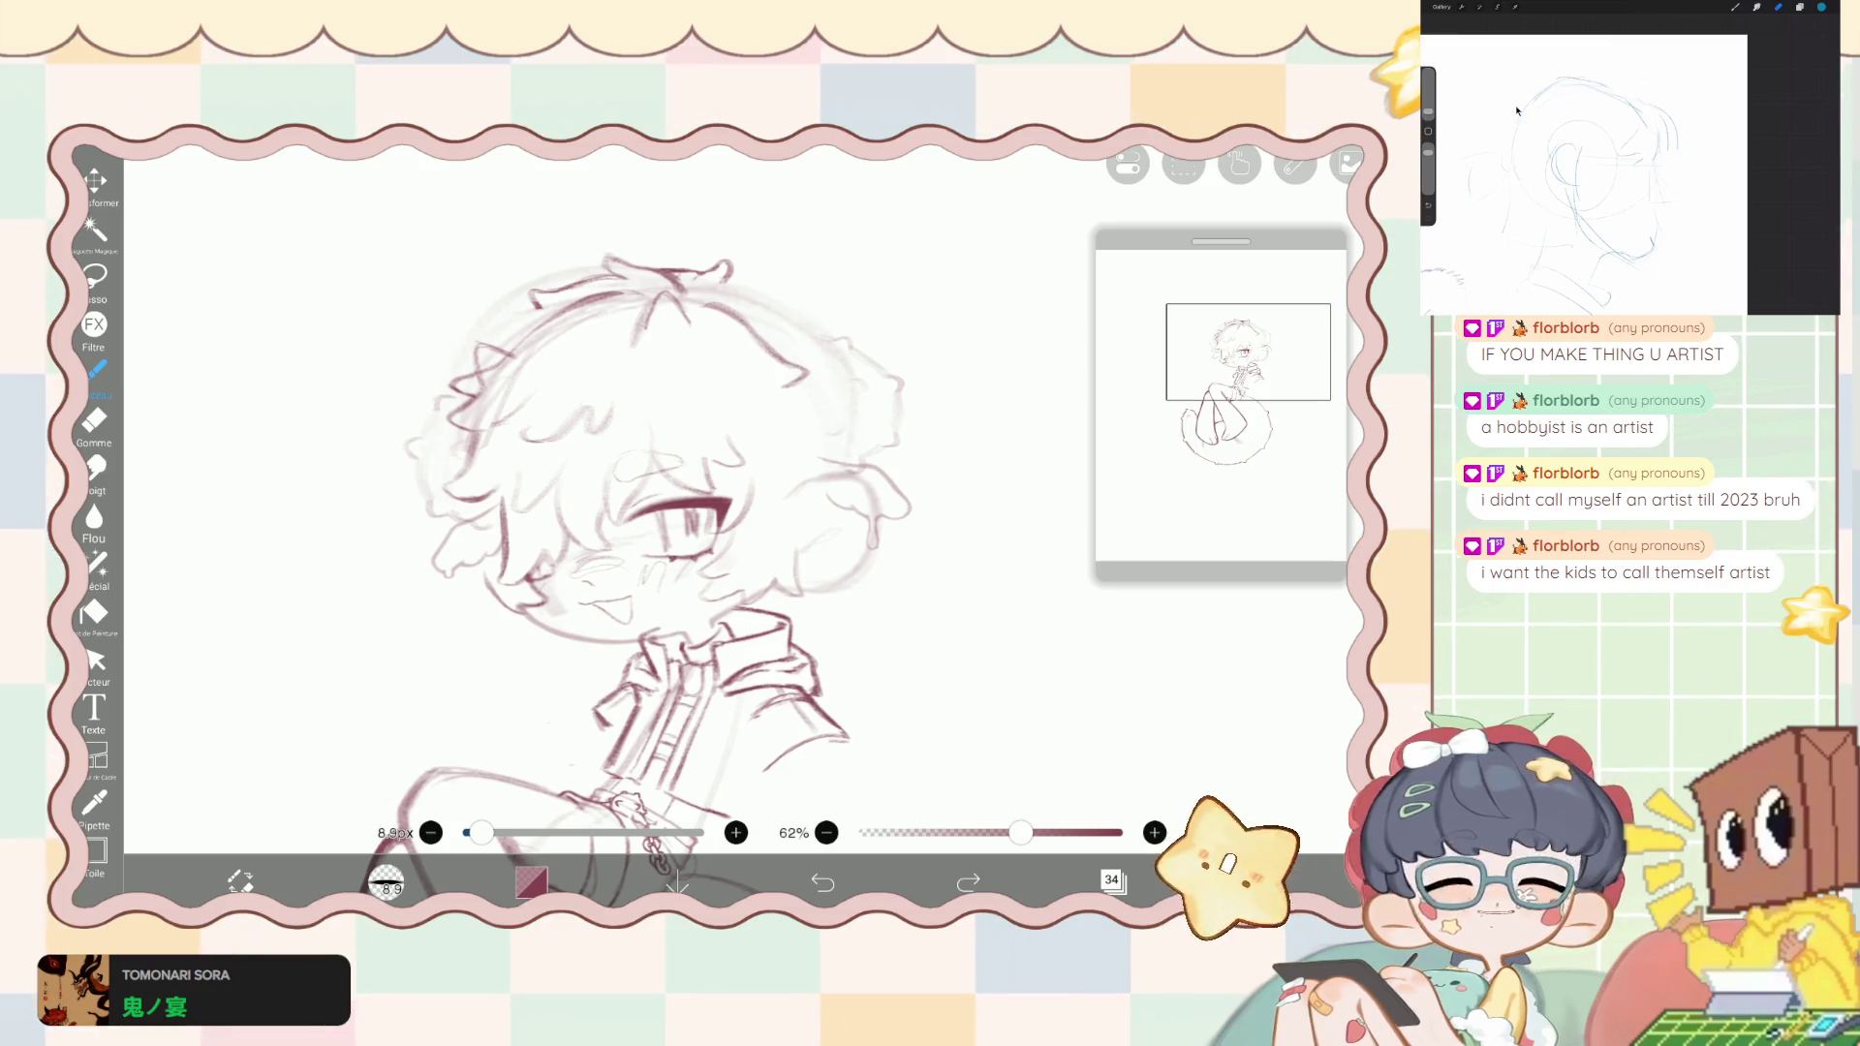
- Select the linework folder and nudge its contents slightly upward
{"action": "scroll", "coordinate": [678, 484], "scroll_direction": "down", "scroll_amount": 5}
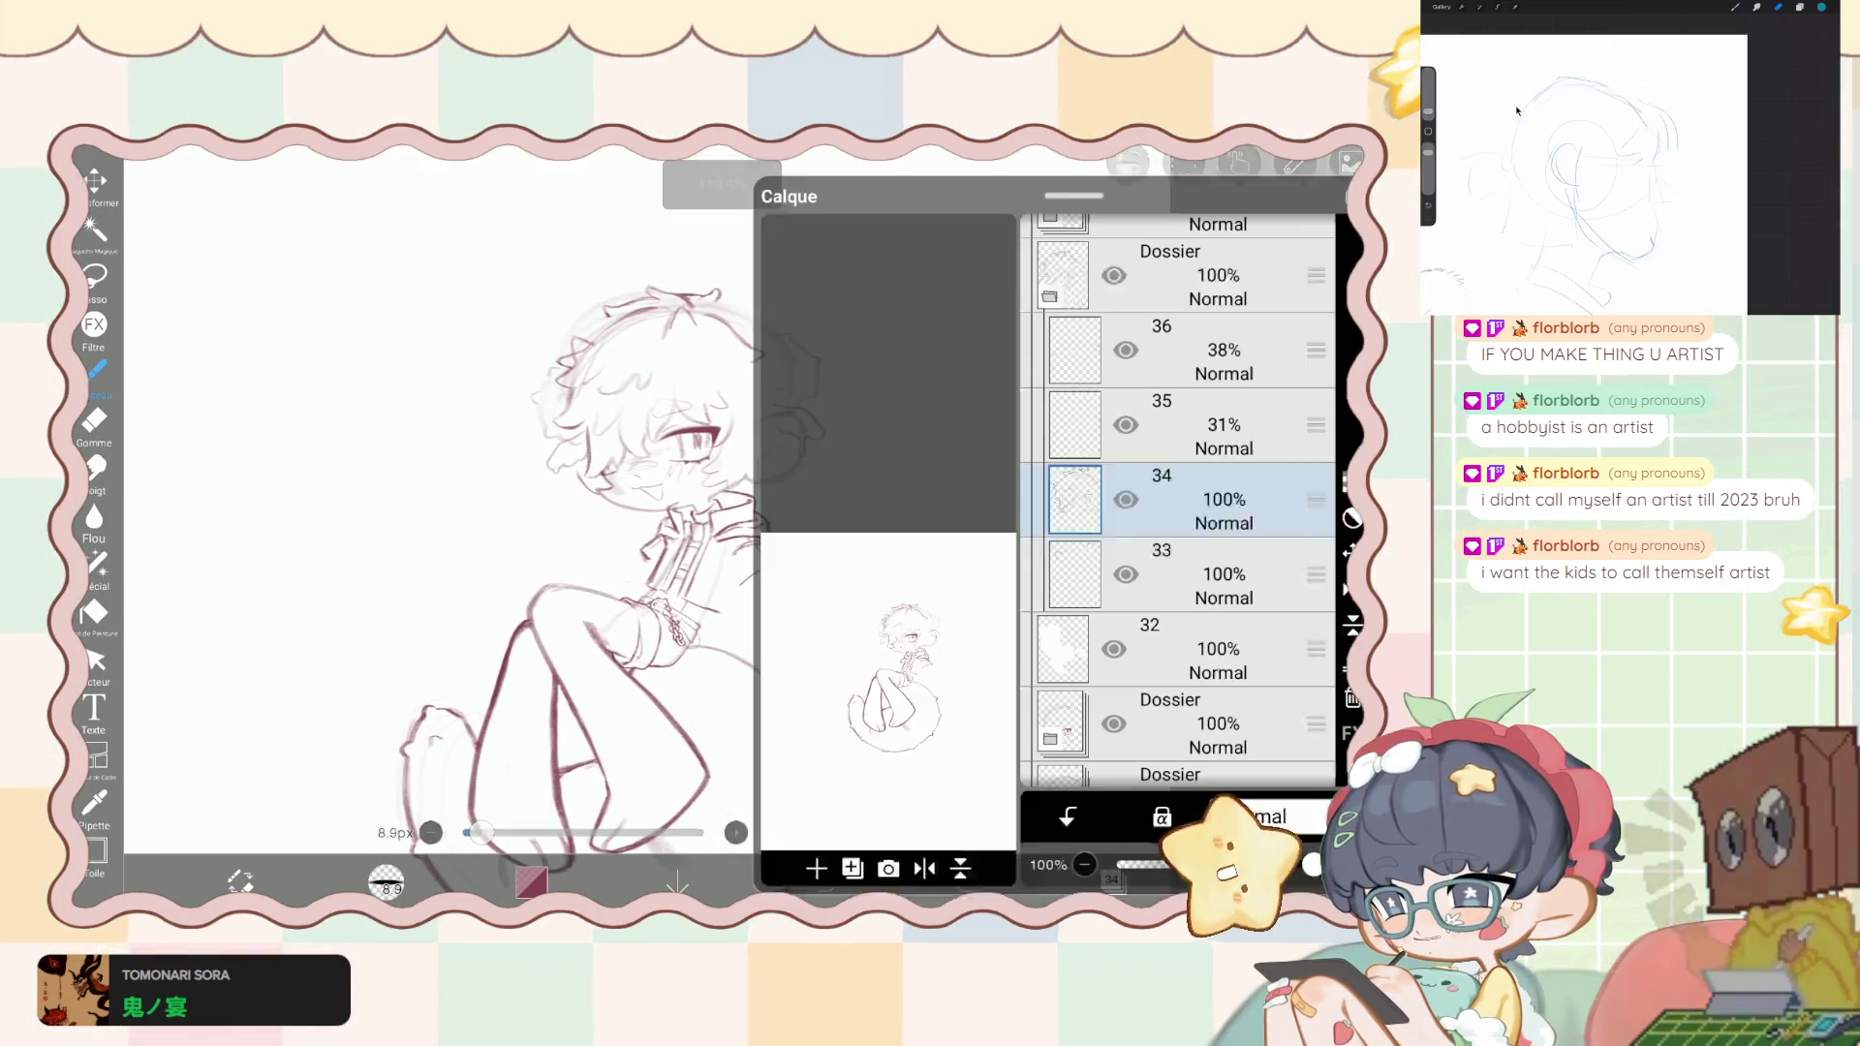
{"action": "left_click", "coordinate": [1162, 330]}
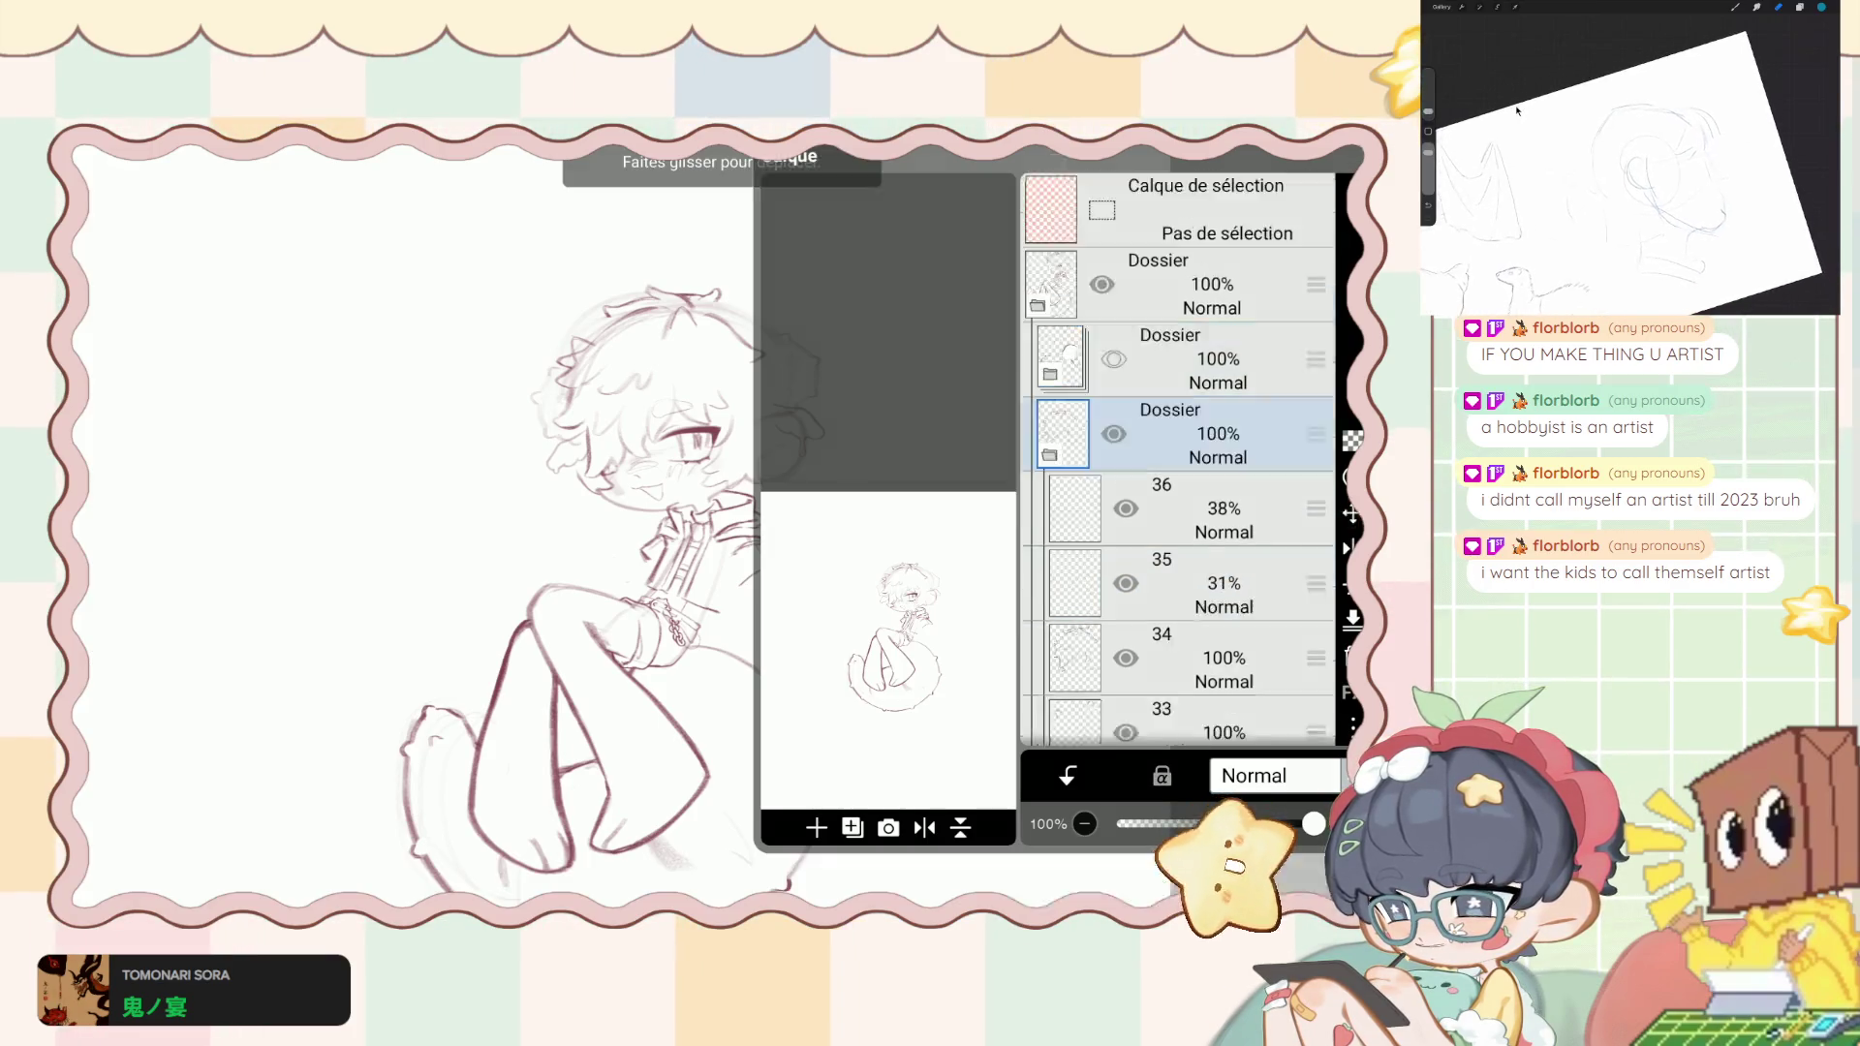
{"action": "key", "text": "ctrl+t"}
{"action": "left_click_drag", "start_coordinate": [678, 484], "coordinate": [681, 483]}
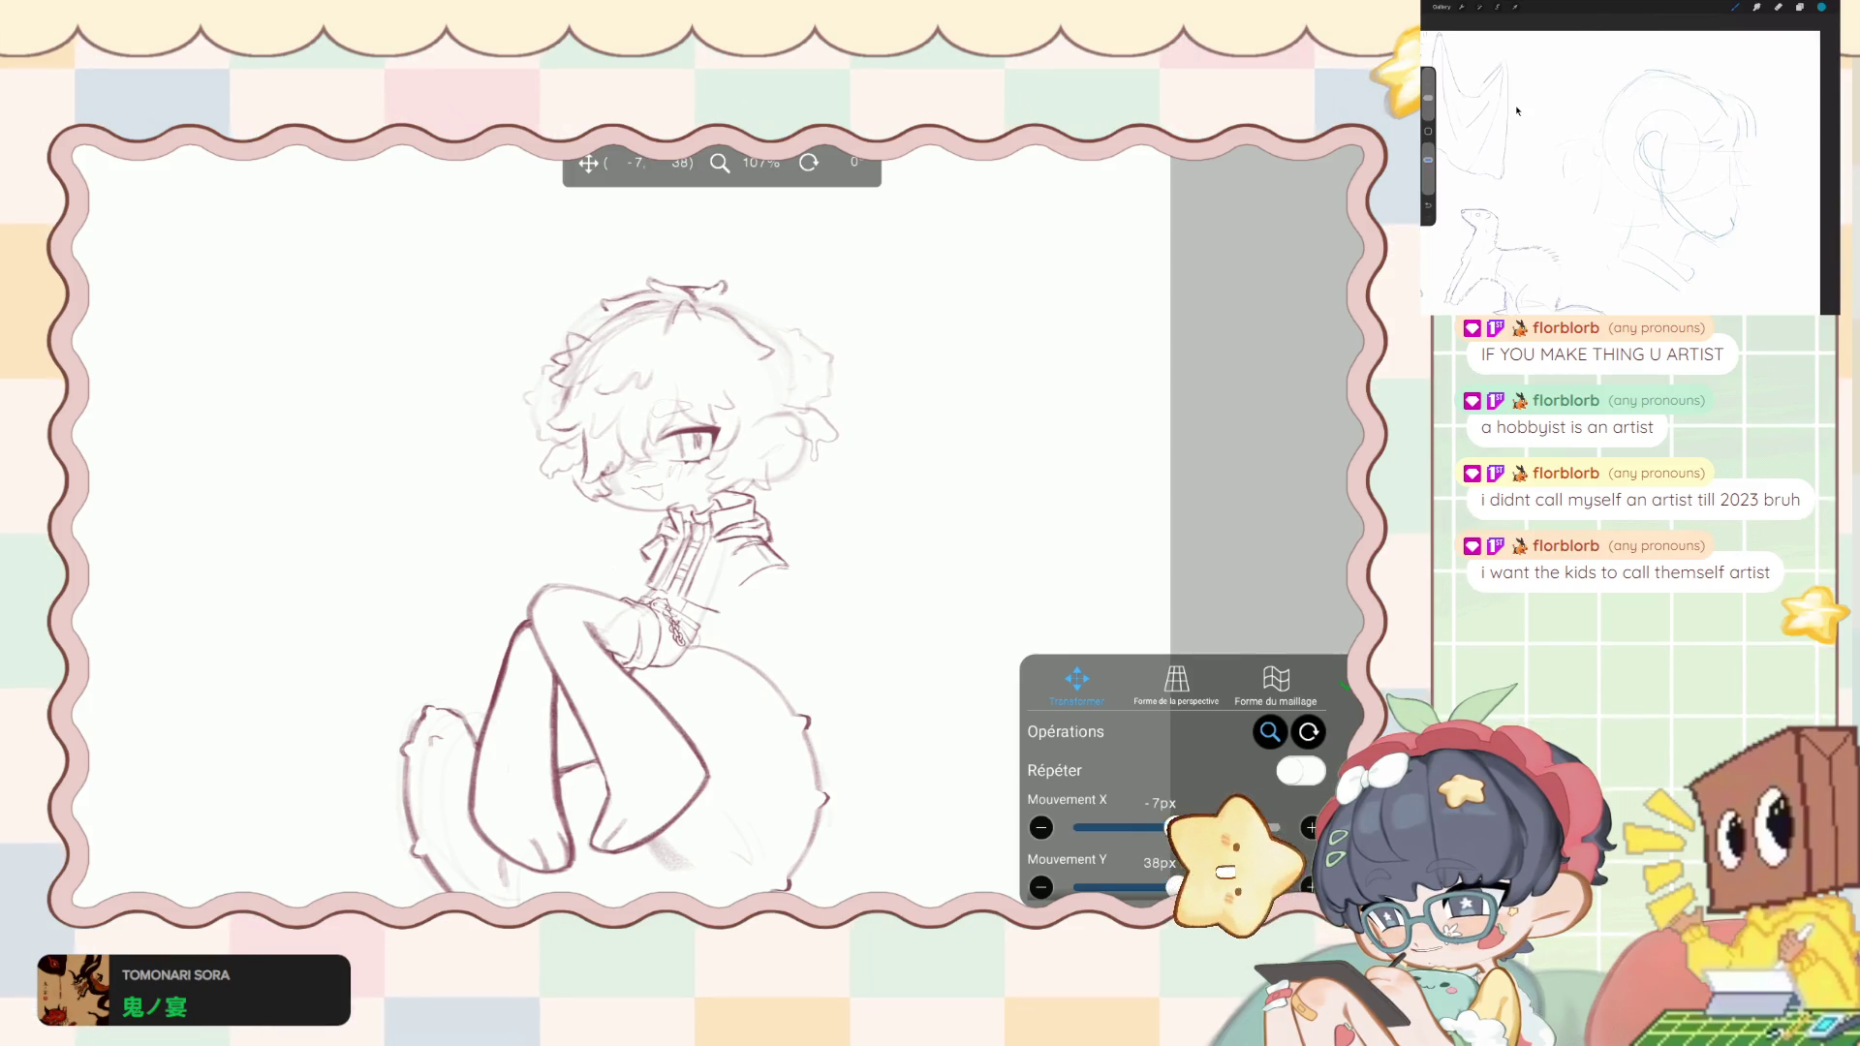
{"action": "key", "text": "Return"}
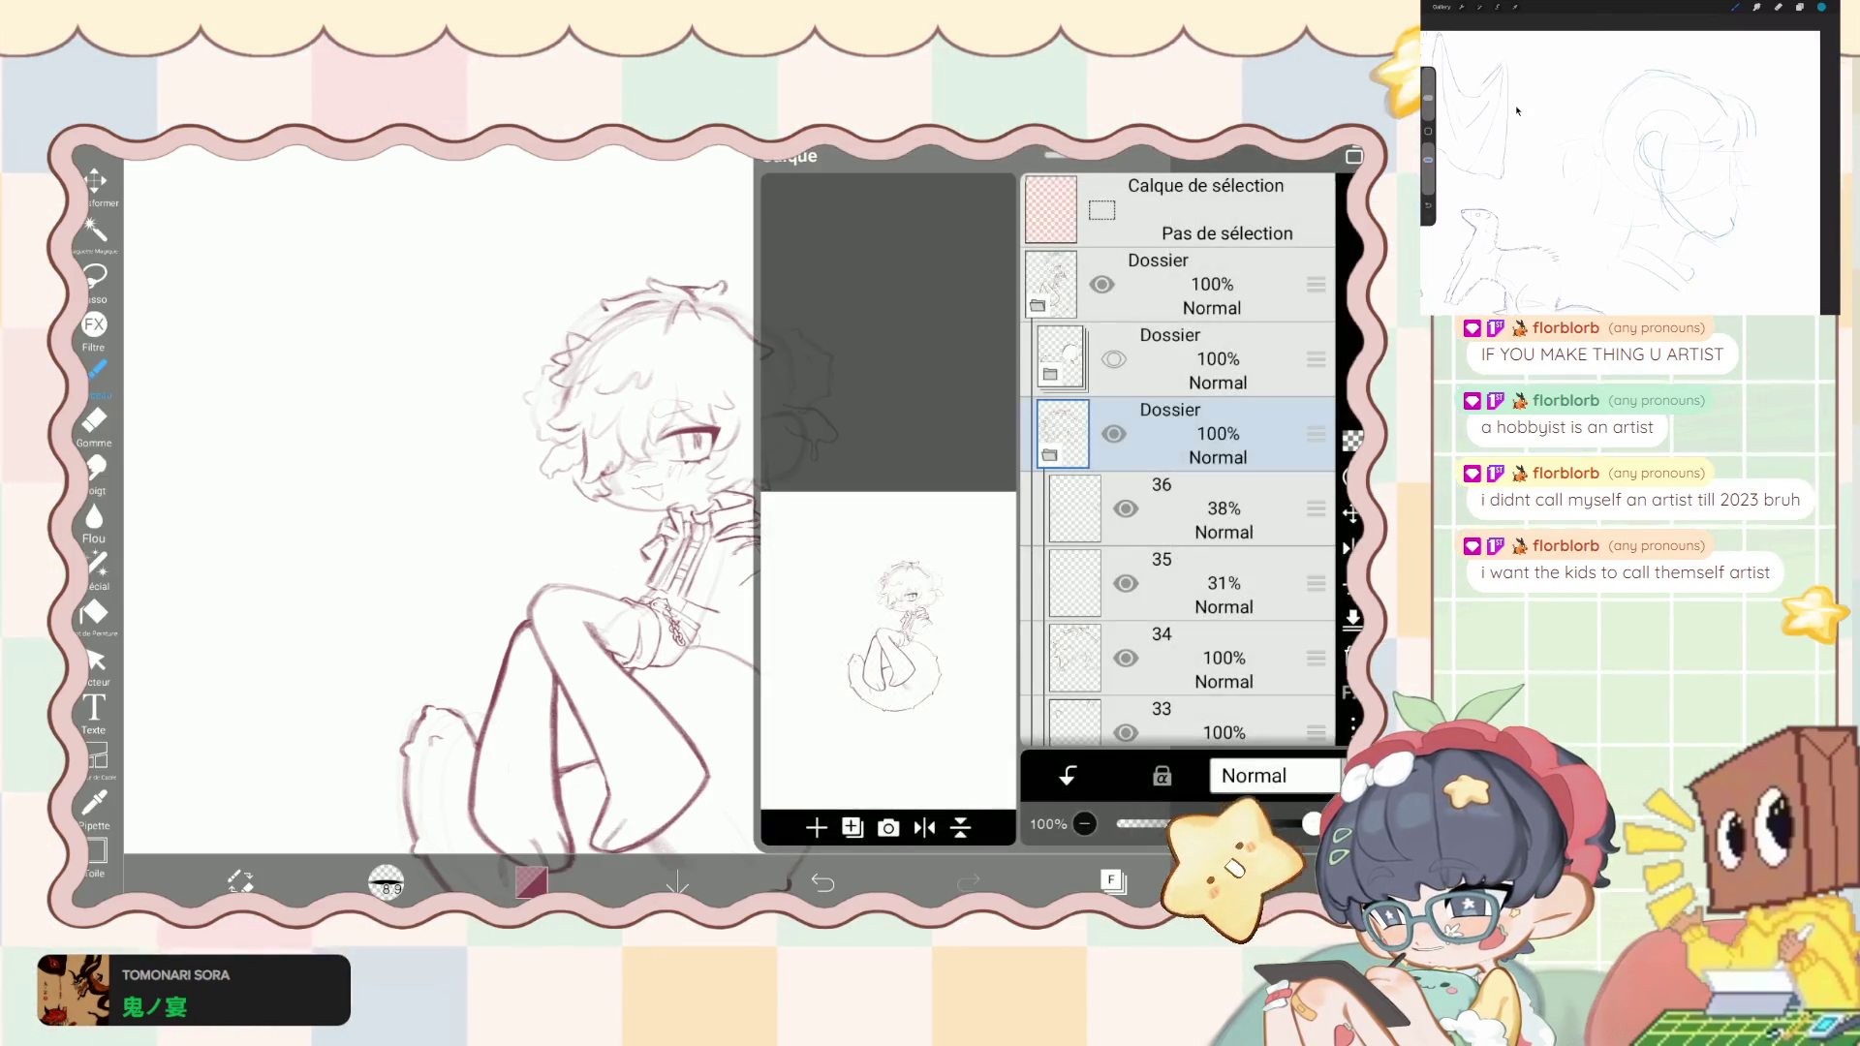
{"action": "key", "text": "ctrl+z"}
{"action": "key", "text": "ctrl+y"}
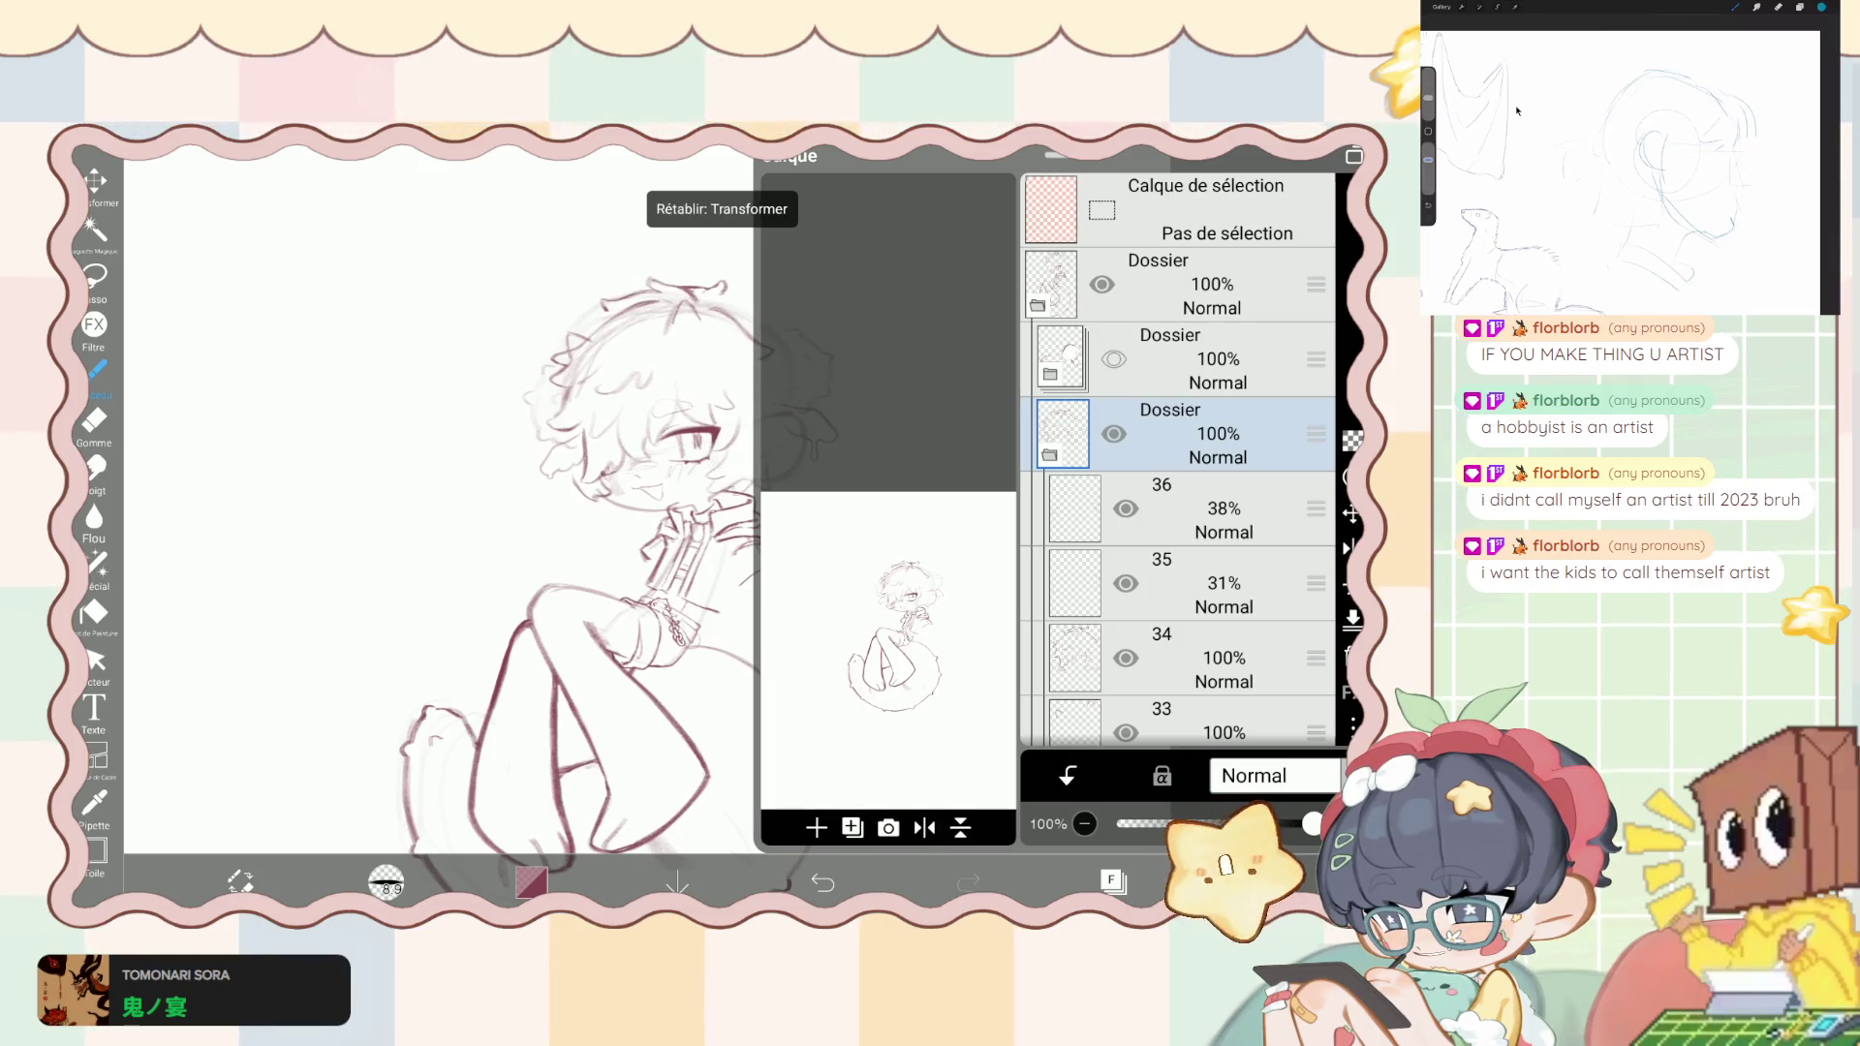
- Fade the older linework folder to about 40% opacity and select layer 39 for inking
{"action": "left_click", "coordinate": [1049, 454]}
{"action": "left_click", "coordinate": [1051, 284]}
{"action": "left_click", "coordinate": [1038, 304]}
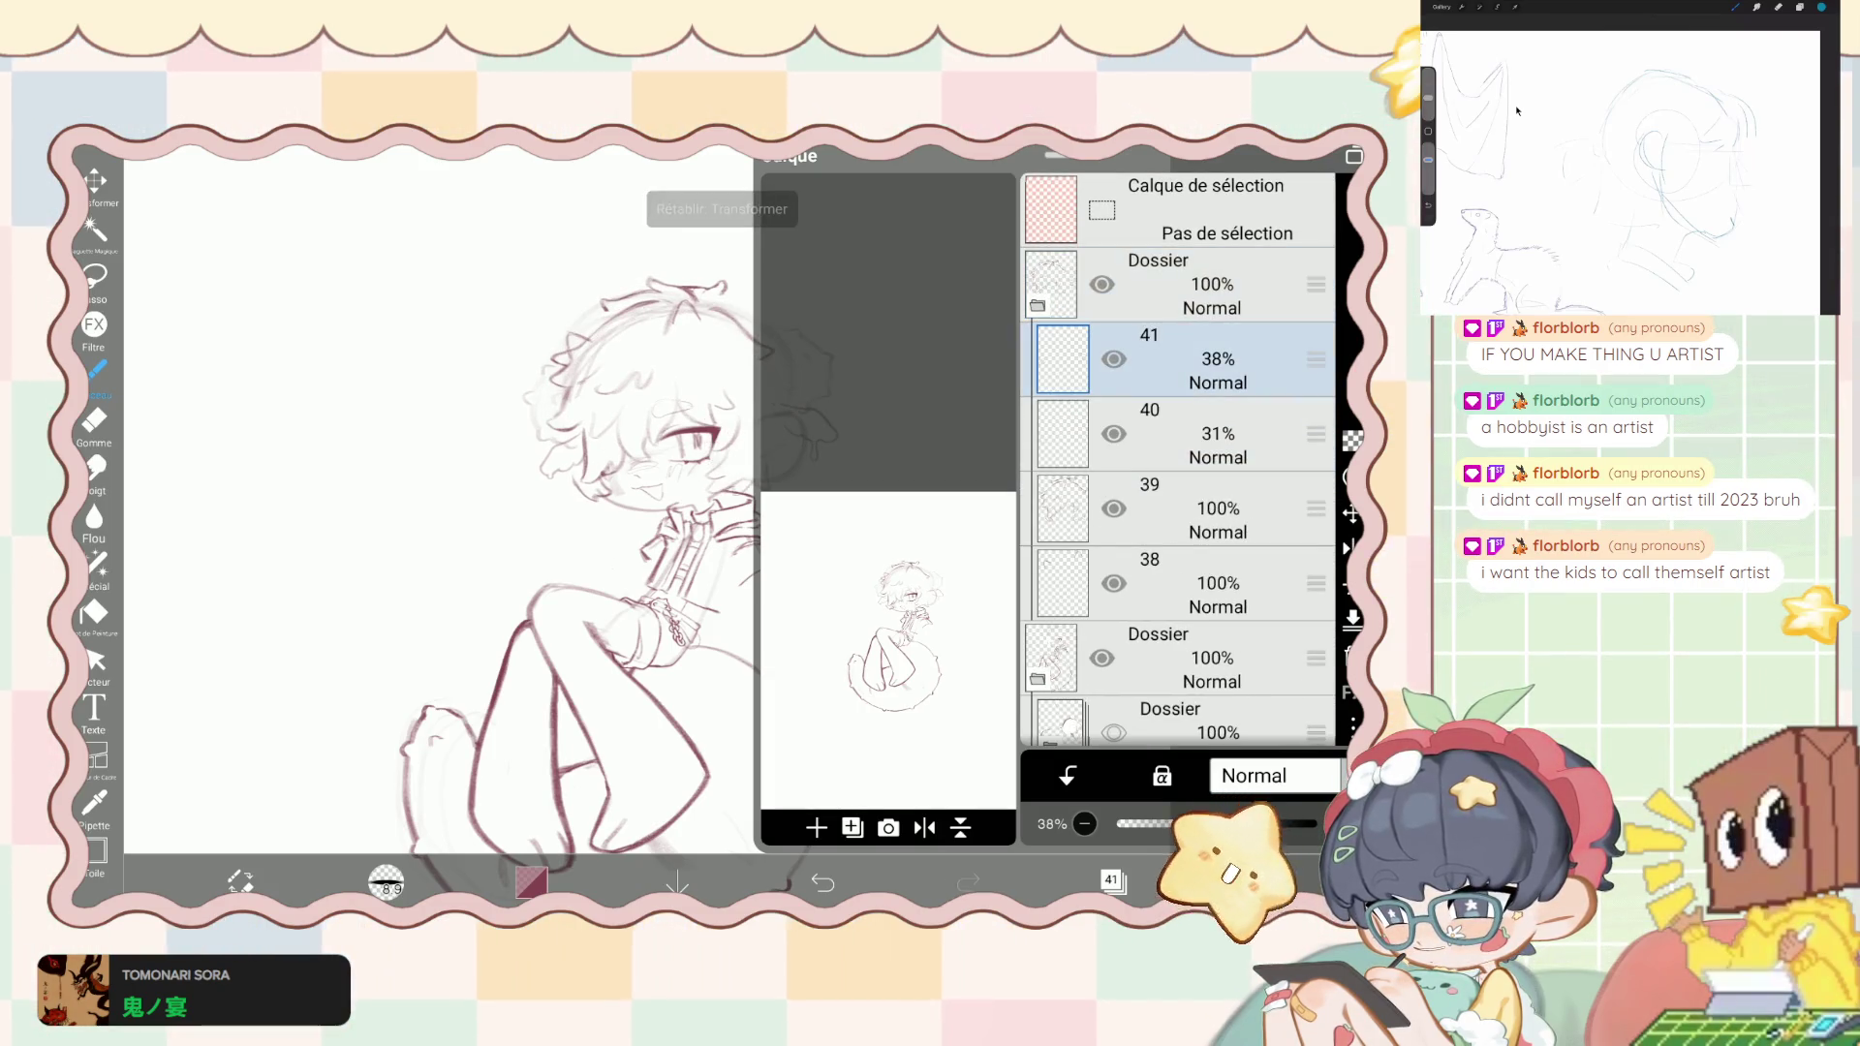
{"action": "left_click", "coordinate": [1038, 304]}
{"action": "left_click", "coordinate": [1182, 358]}
{"action": "left_click_drag", "start_coordinate": [1314, 823], "coordinate": [1190, 823]}
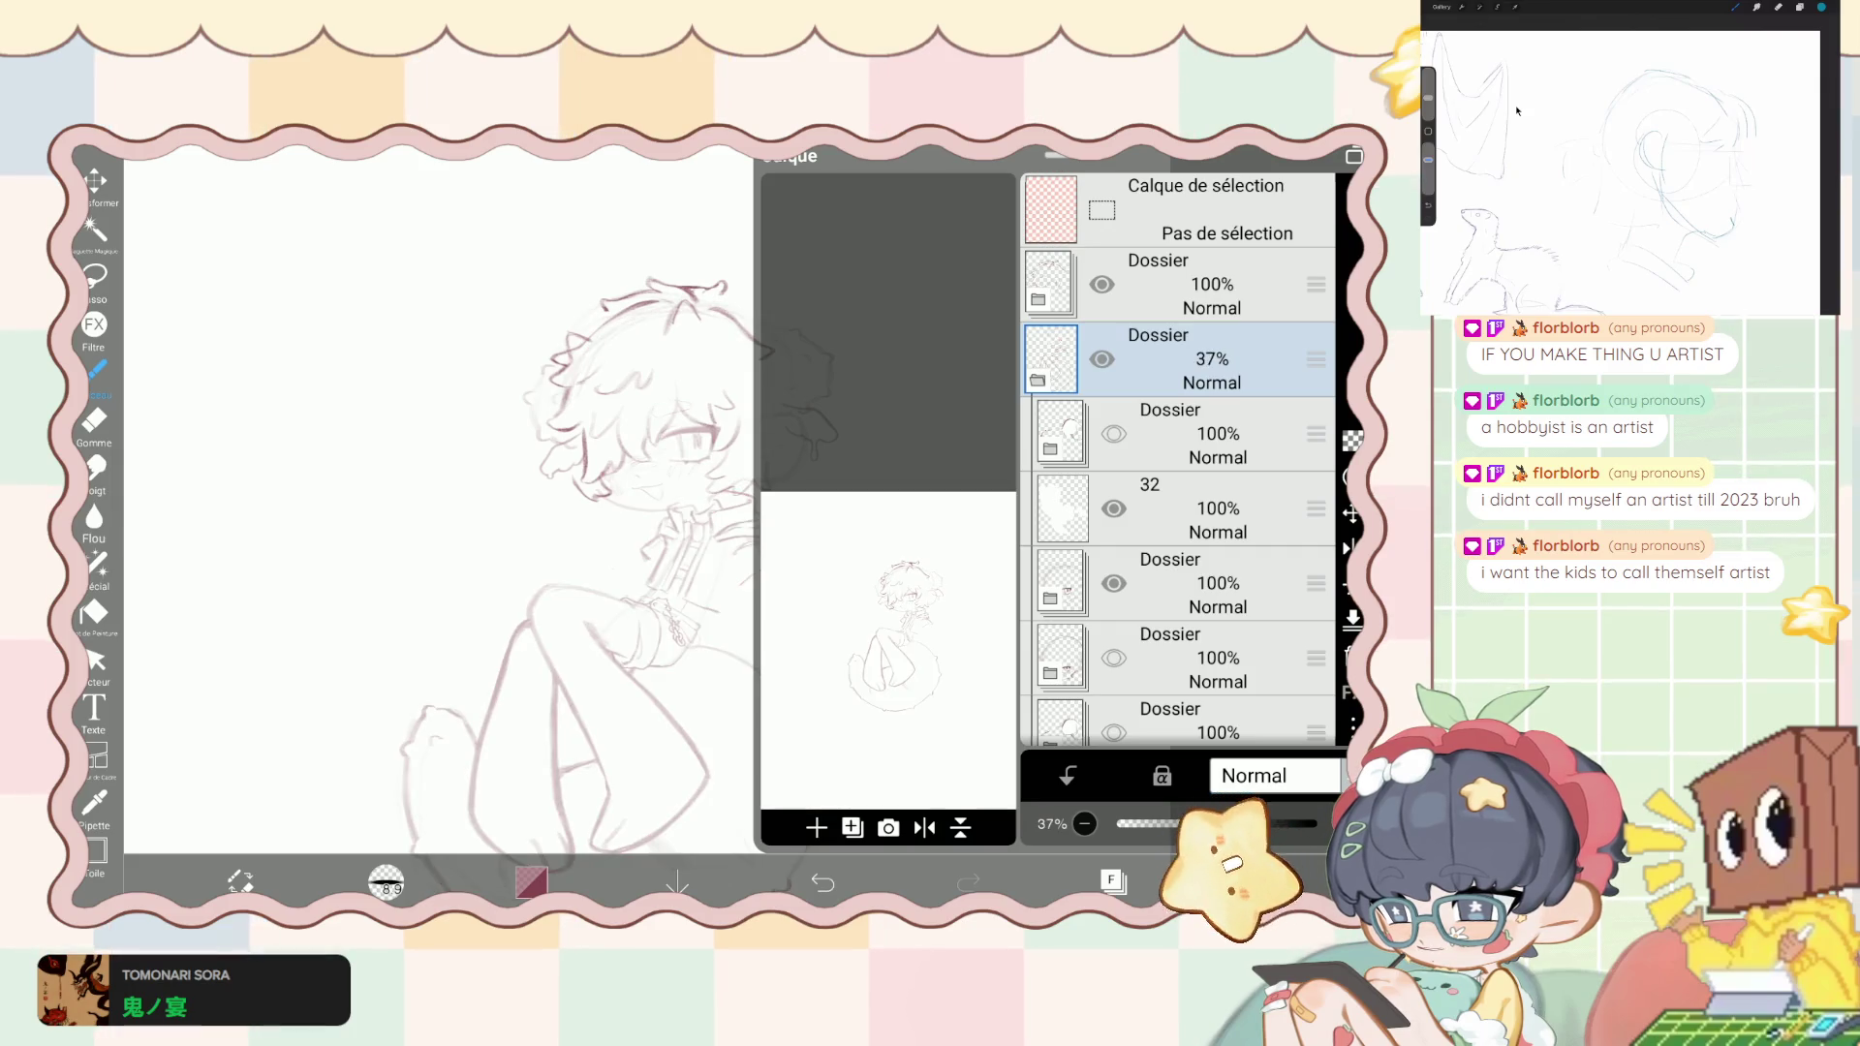
{"action": "left_click", "coordinate": [1037, 304]}
{"action": "left_click", "coordinate": [1182, 508]}
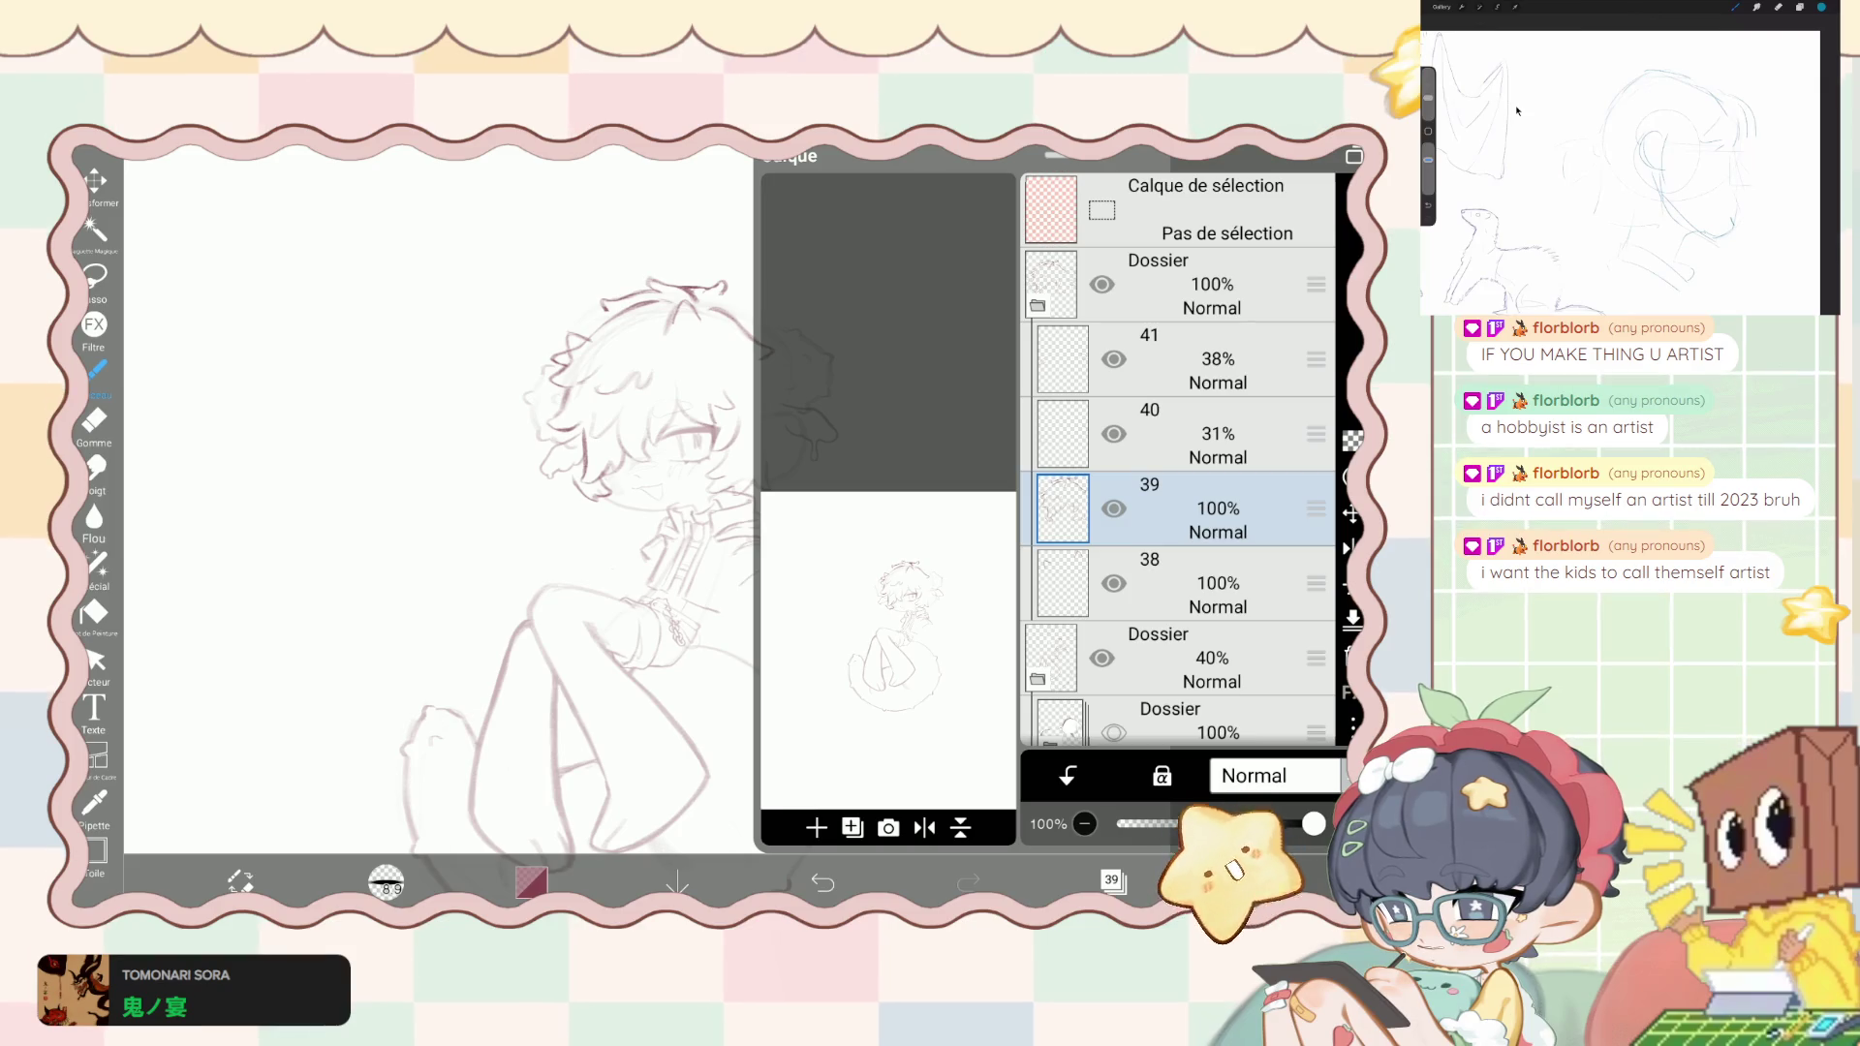
{"action": "left_click", "coordinate": [1113, 880]}
{"action": "scroll", "coordinate": [678, 503], "scroll_direction": "up", "scroll_amount": 3}
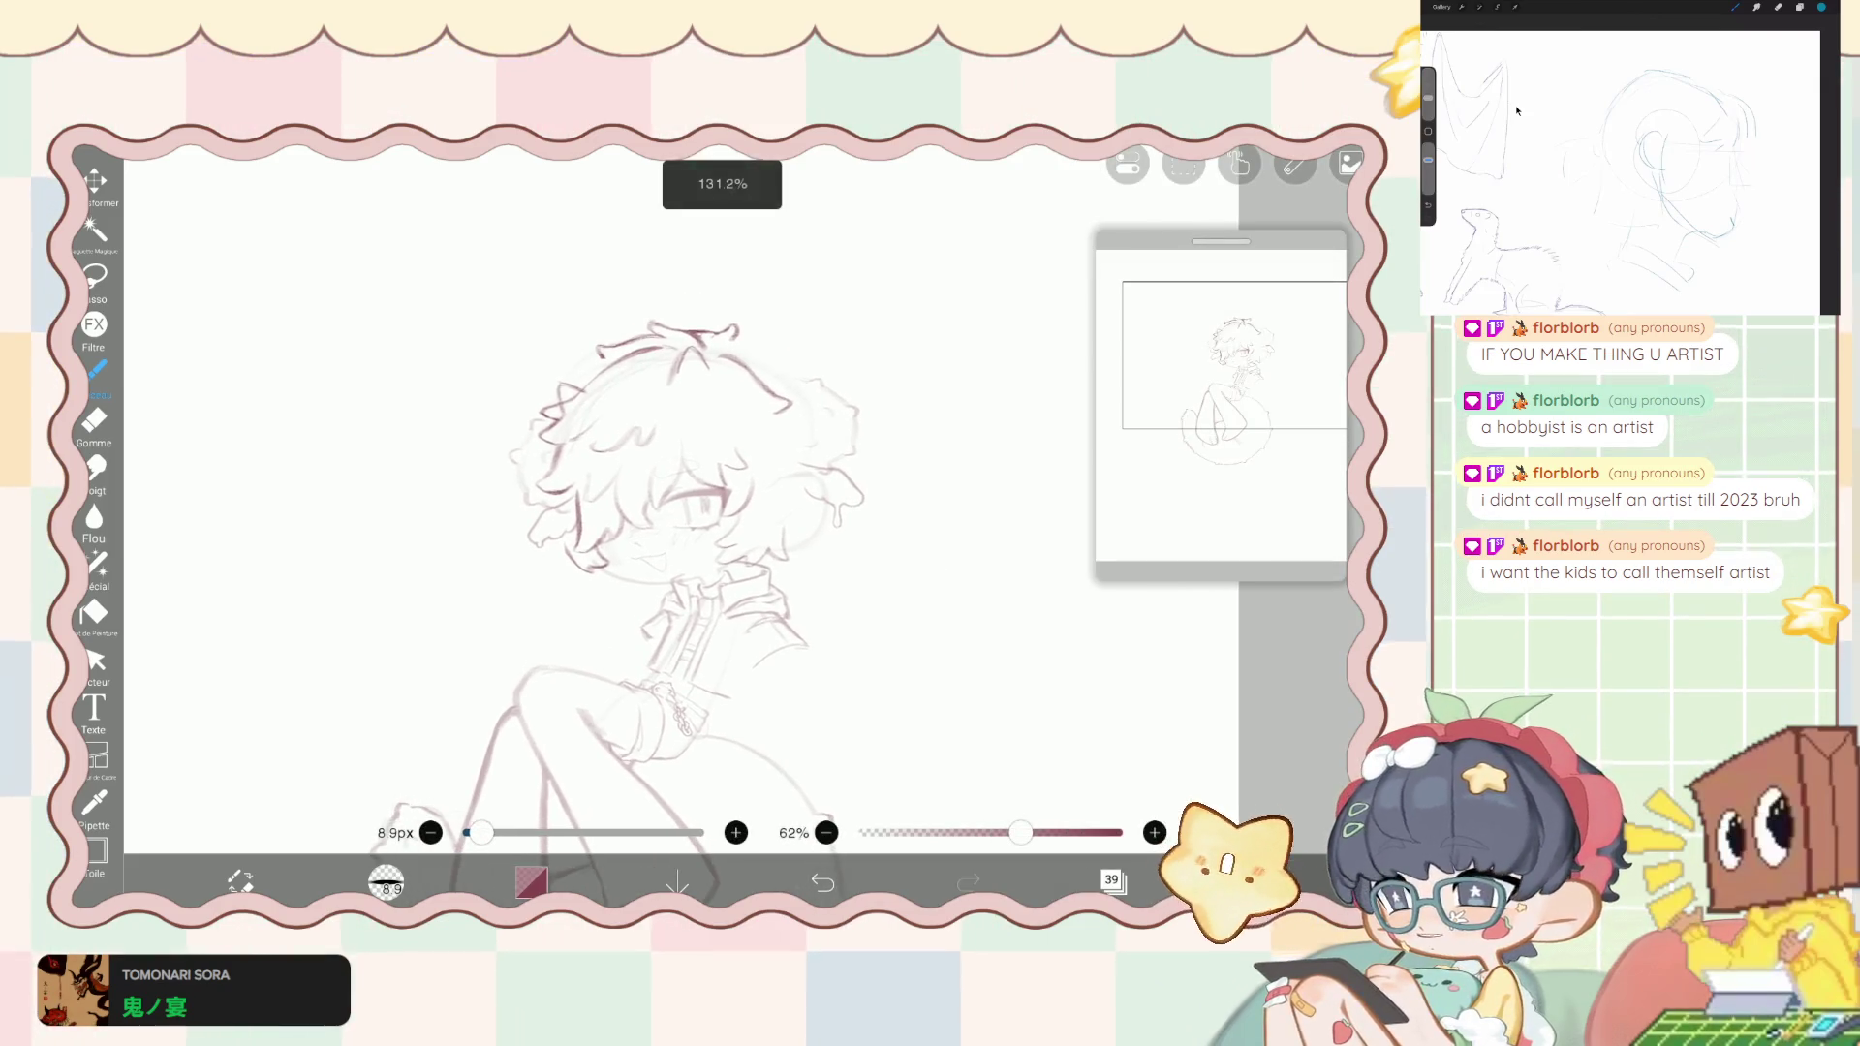
- Add a small curl at the hair tip and extend the hair outline leftward
{"action": "left_click_drag", "start_coordinate": [733, 333], "coordinate": [780, 351]}
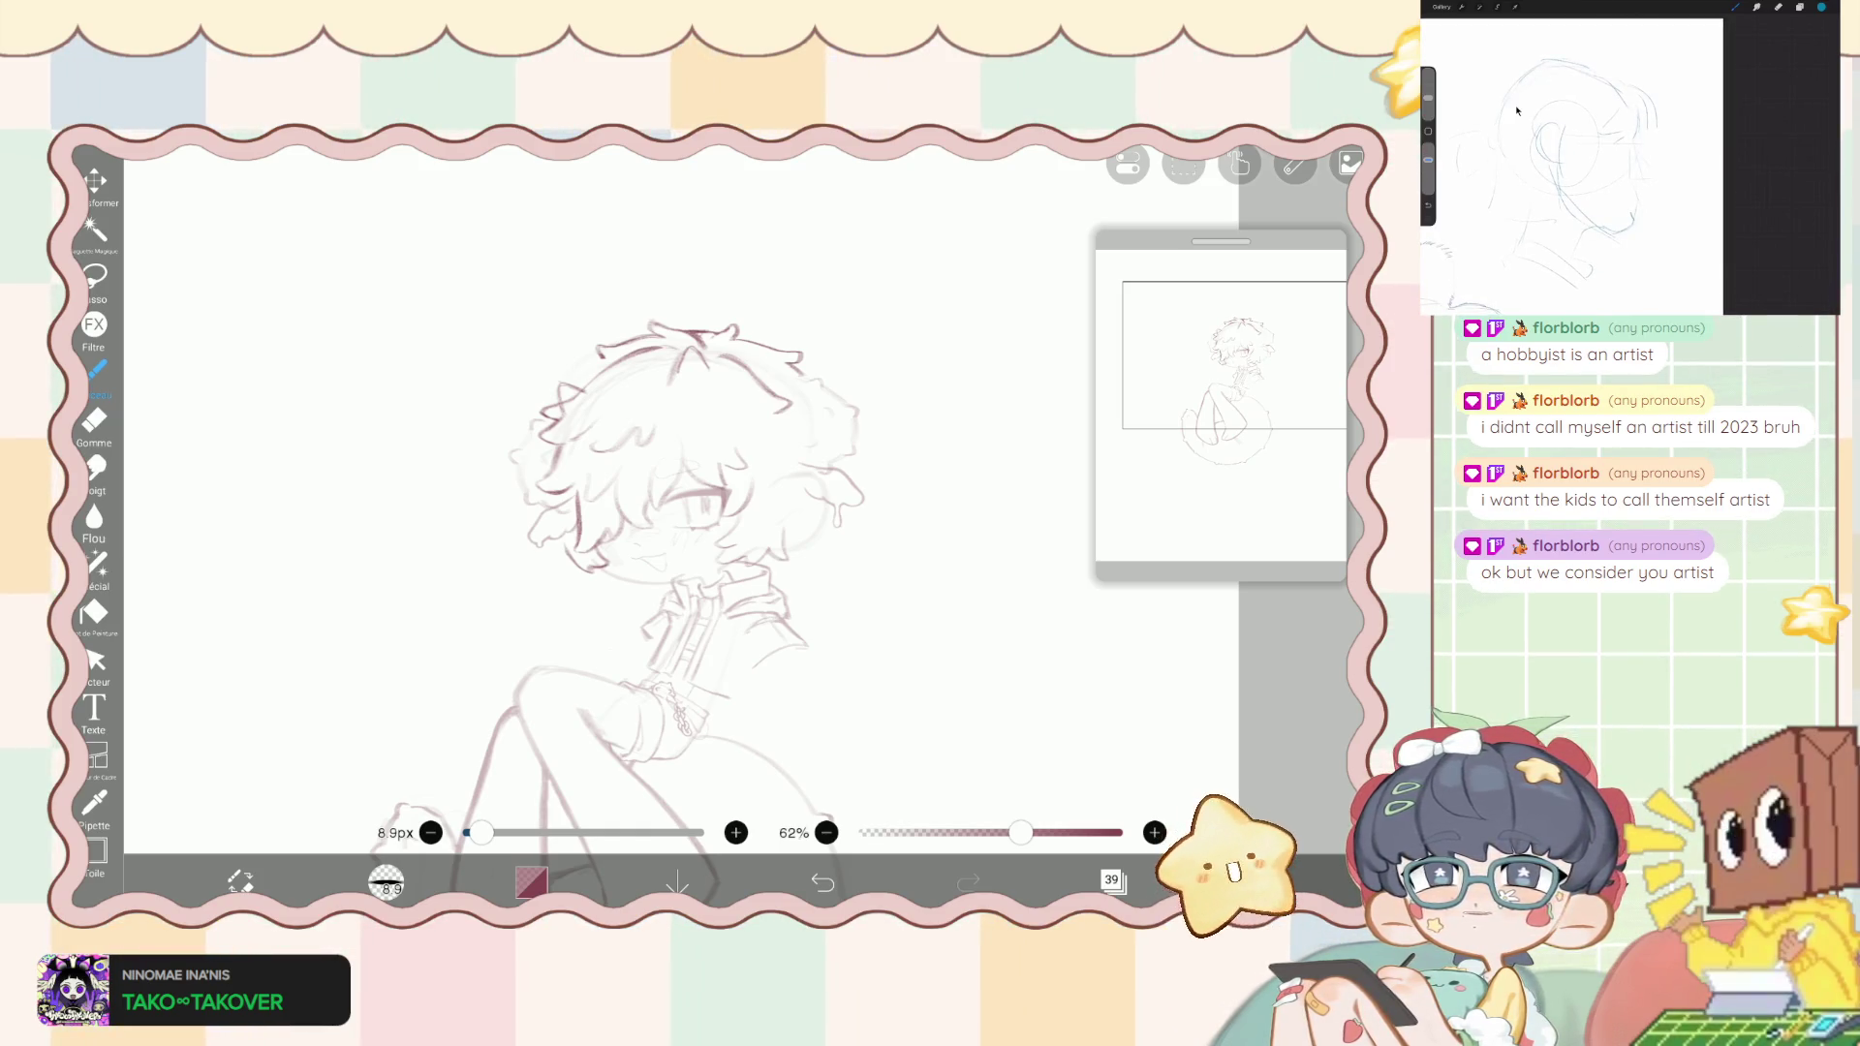
{"action": "left_click", "coordinate": [96, 564]}
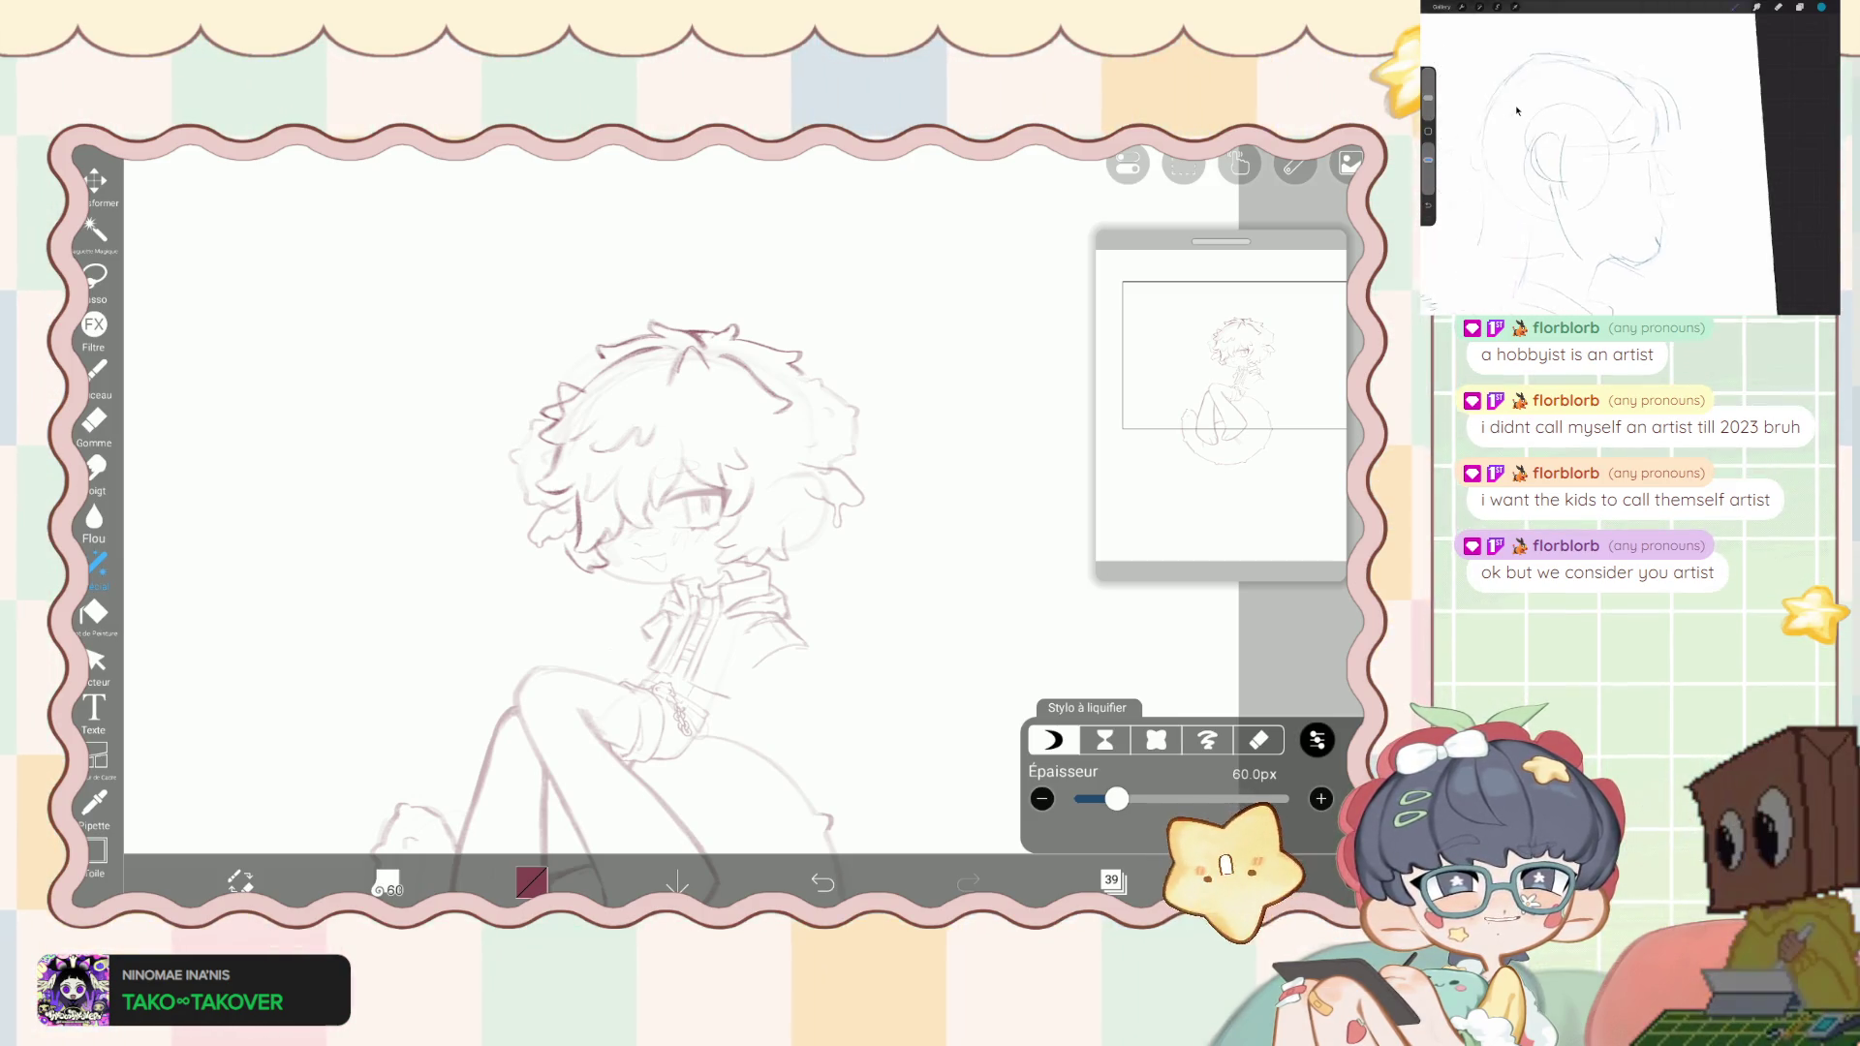
{"action": "left_click", "coordinate": [95, 369]}
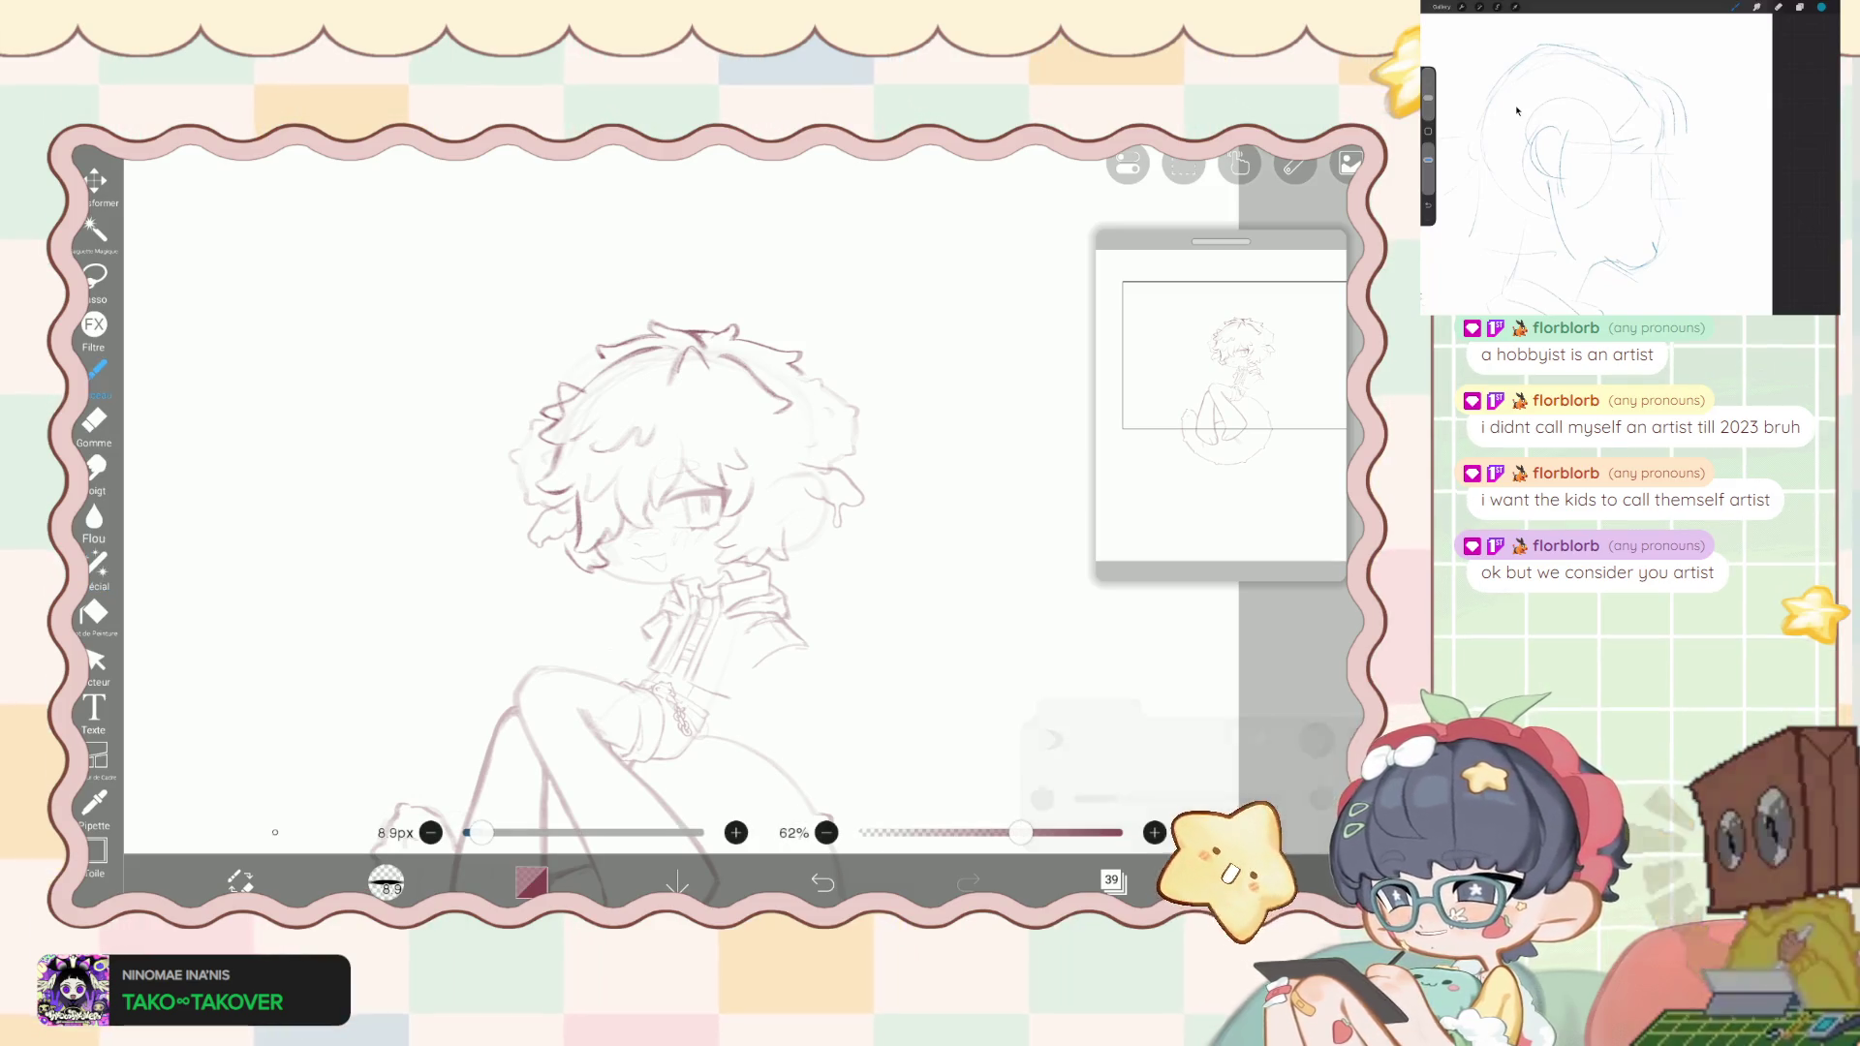
{"action": "scroll", "coordinate": [698, 504], "scroll_direction": "up", "scroll_amount": 2}
{"action": "scroll", "coordinate": [697, 504], "scroll_direction": "up", "scroll_amount": 1}
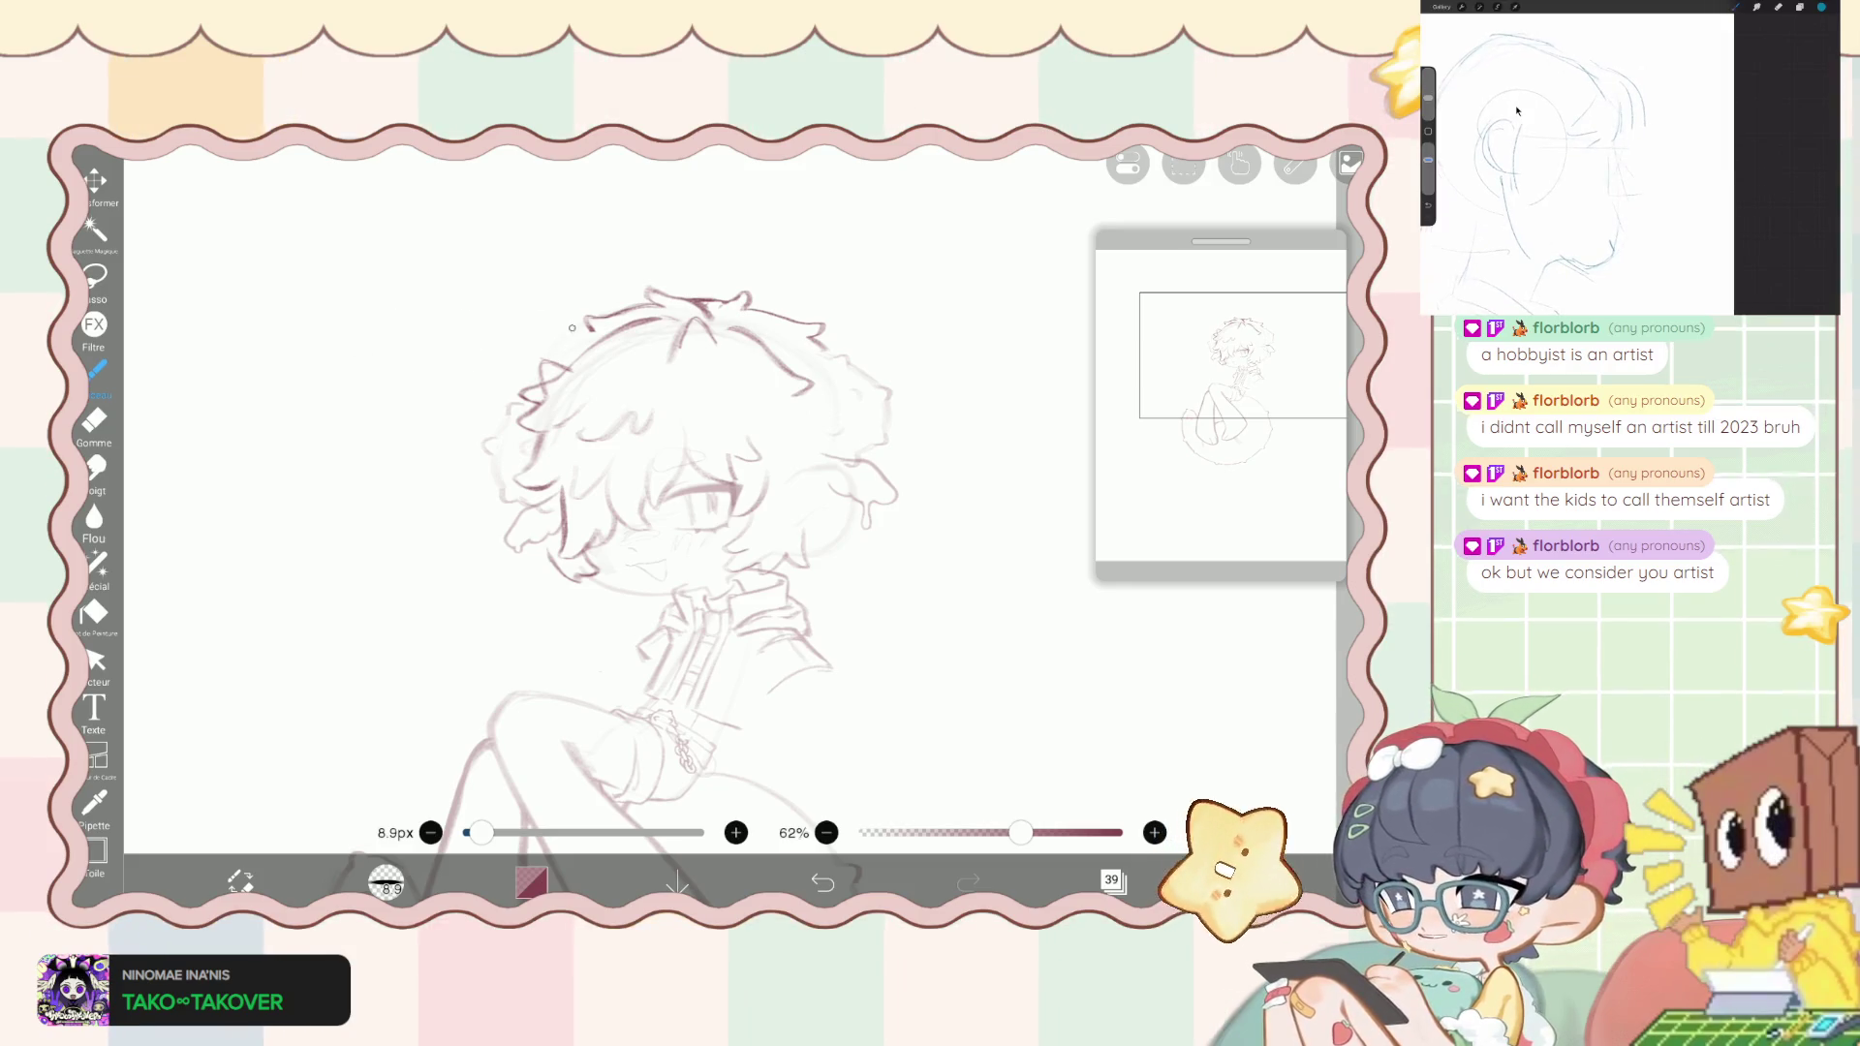
{"action": "left_click_drag", "start_coordinate": [583, 330], "coordinate": [540, 357]}
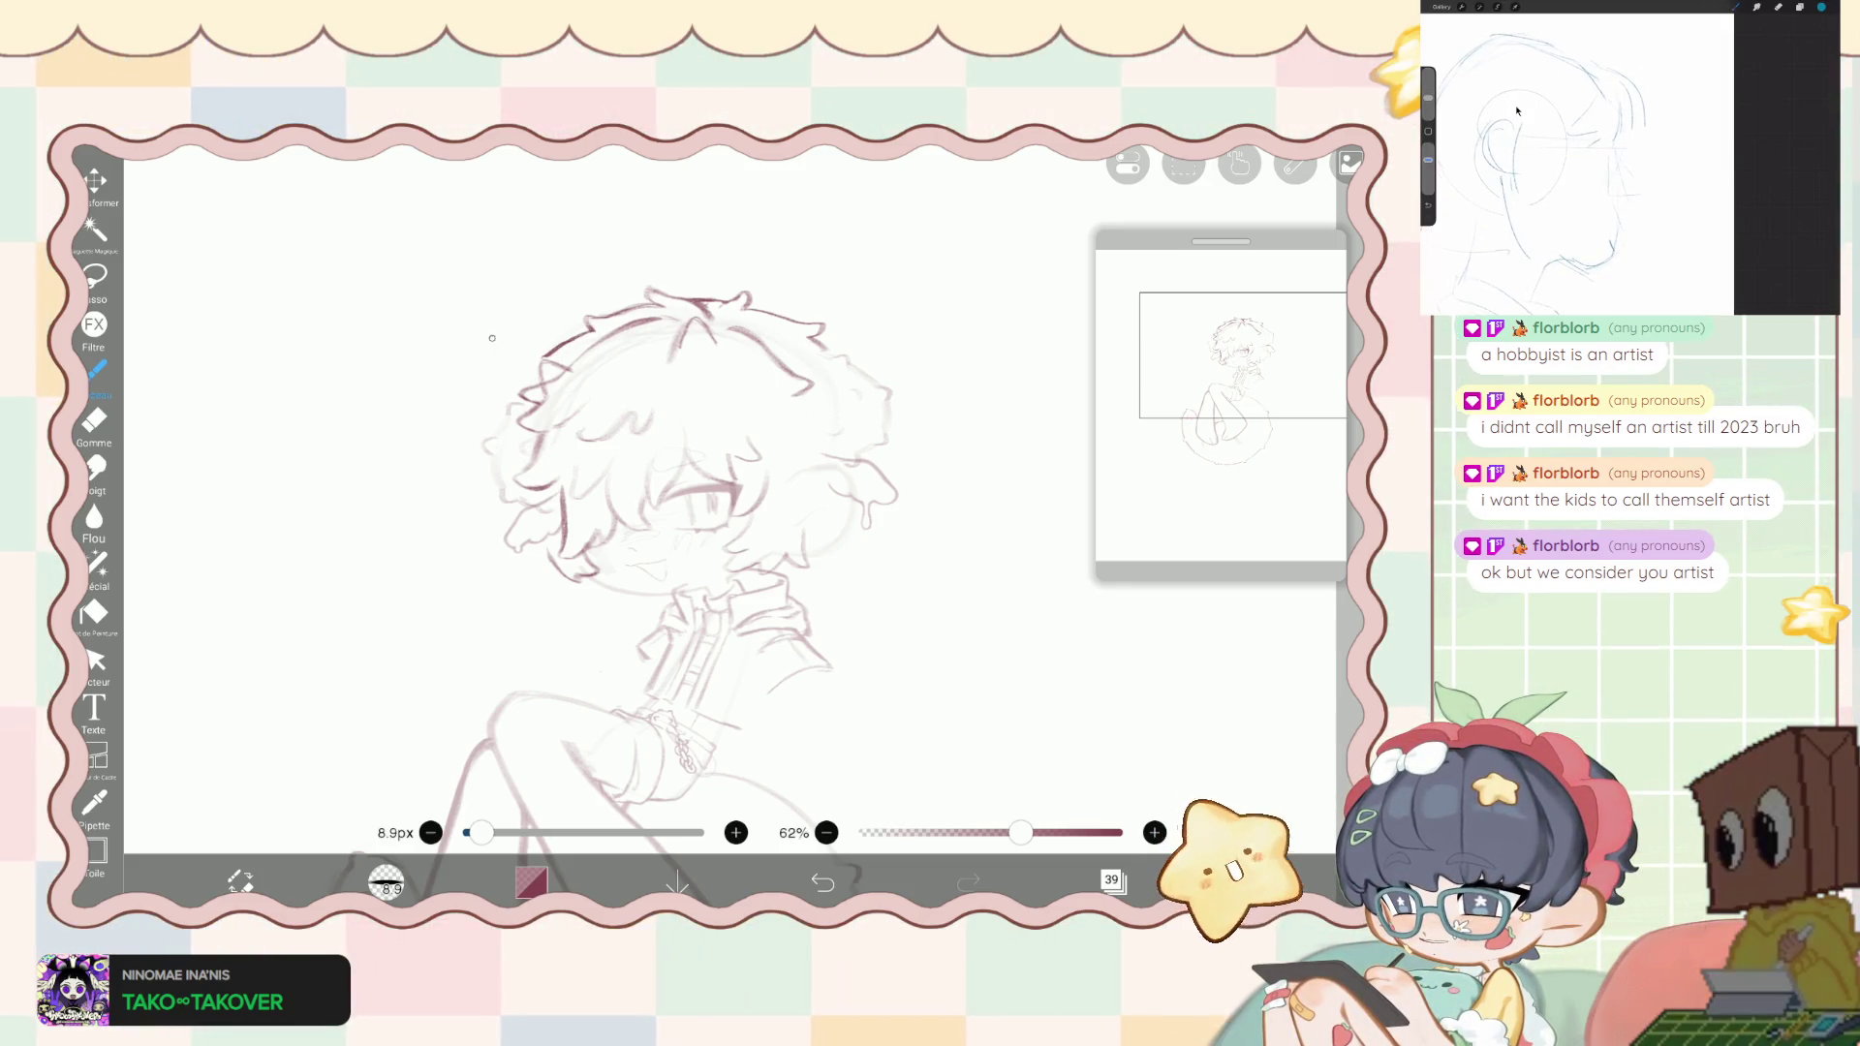
- Enlarge the liquify pen to 283px and push the left side of the hair
{"action": "left_click", "coordinate": [97, 564]}
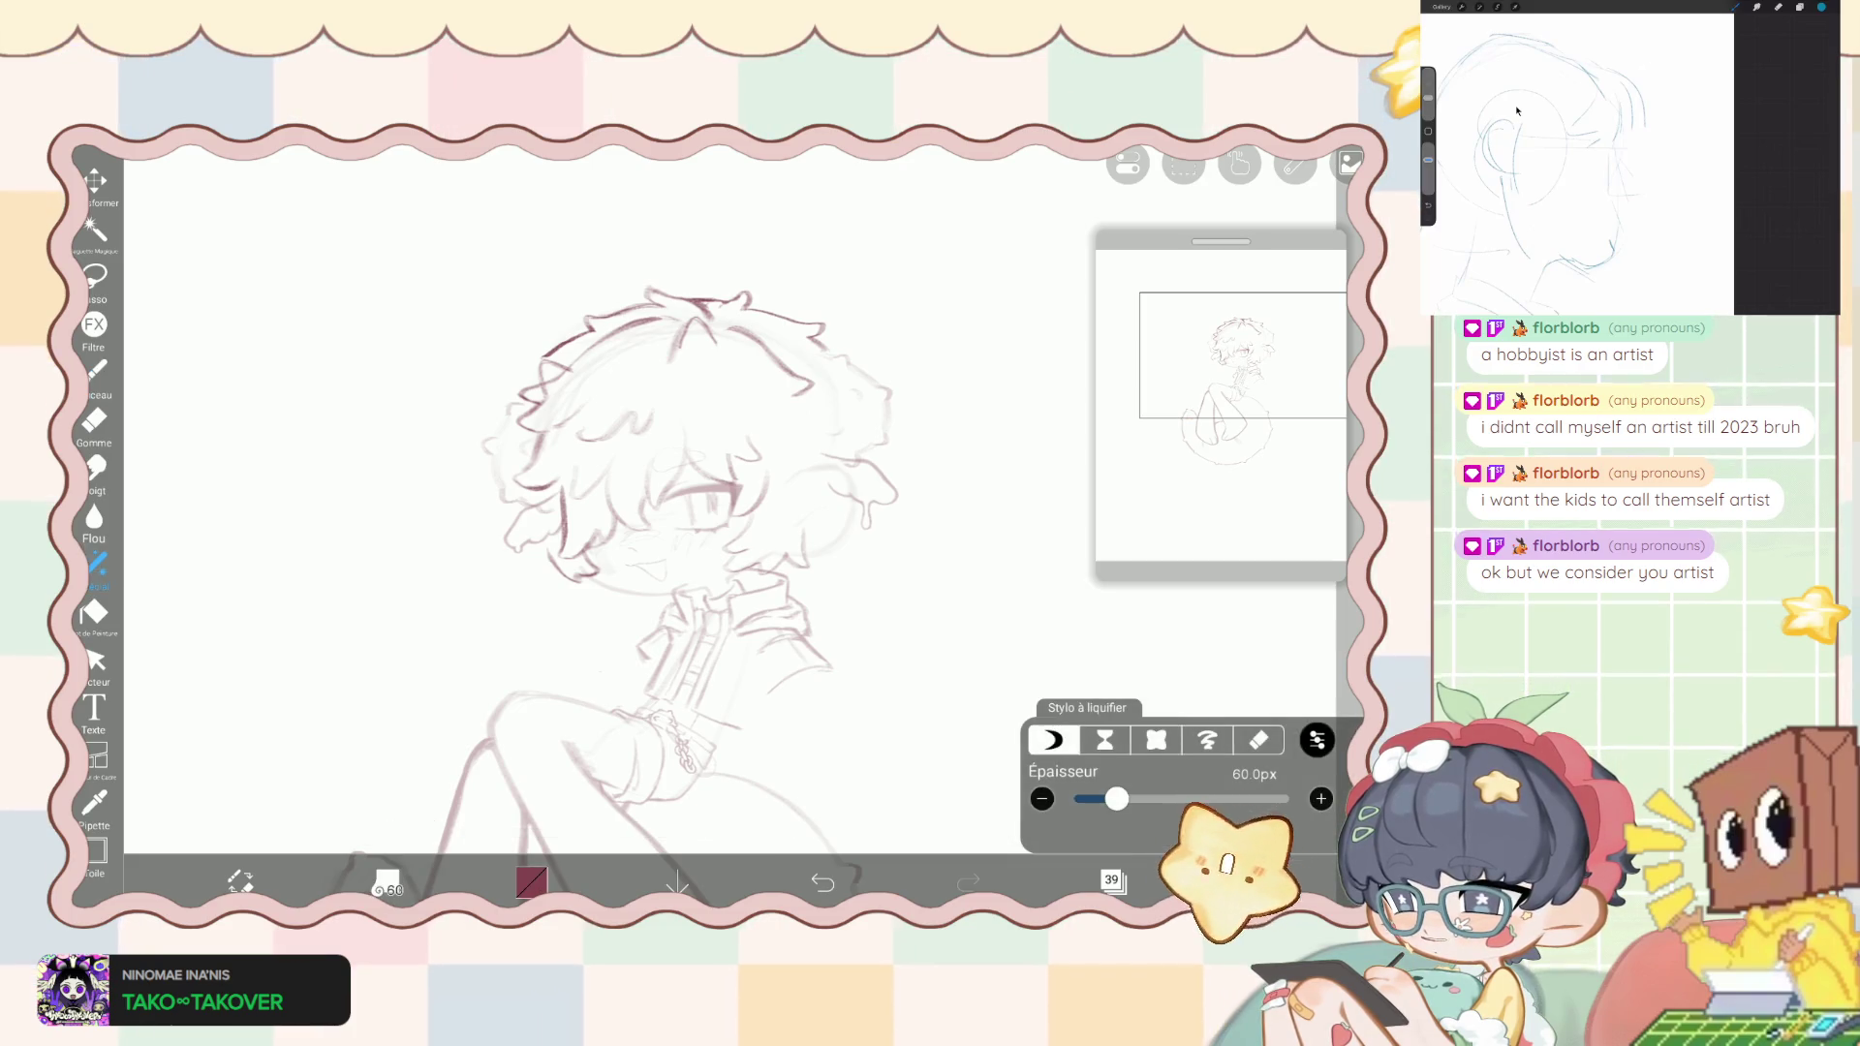
{"action": "left_click_drag", "start_coordinate": [1137, 798], "coordinate": [1169, 799]}
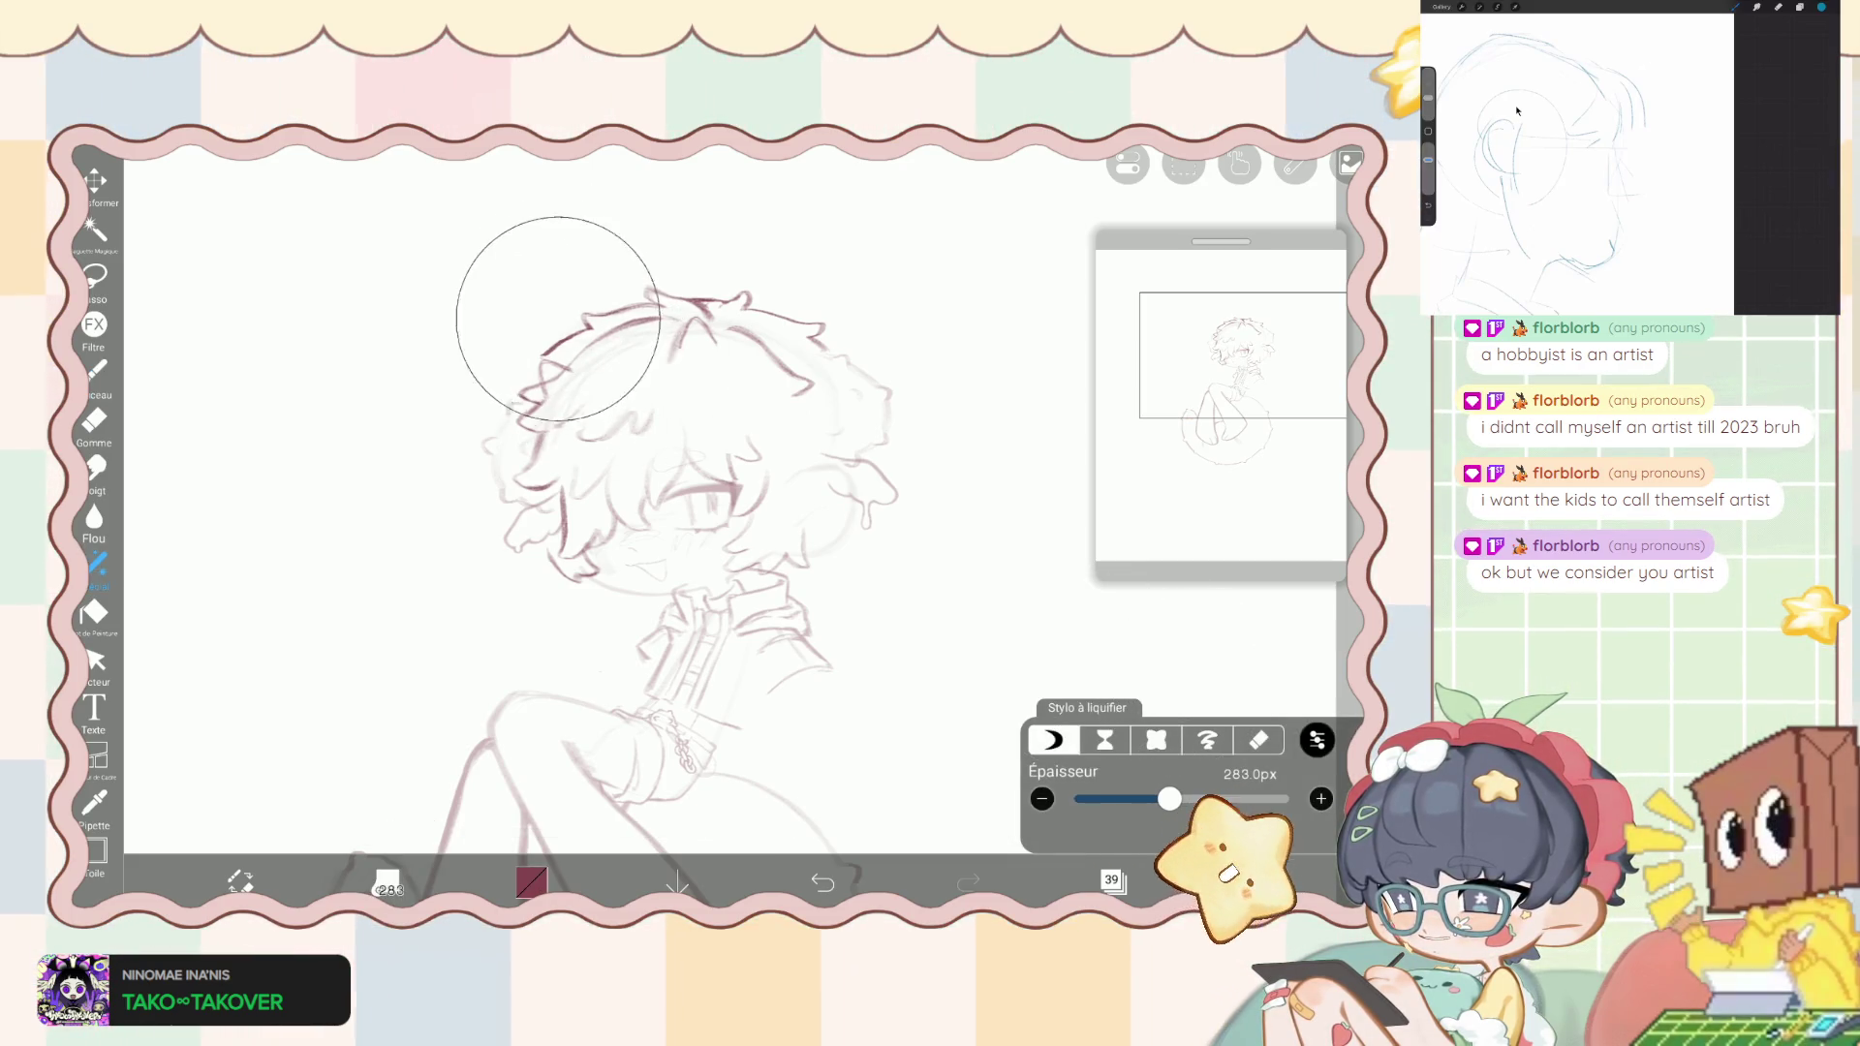
{"action": "mouse_move", "coordinate": [513, 307]}
{"action": "left_mouse_down"}
{"action": "mouse_move", "coordinate": [477, 360]}
{"action": "mouse_move", "coordinate": [519, 416]}
{"action": "mouse_move", "coordinate": [492, 390]}
{"action": "mouse_move", "coordinate": [426, 397]}
{"action": "left_mouse_up"}
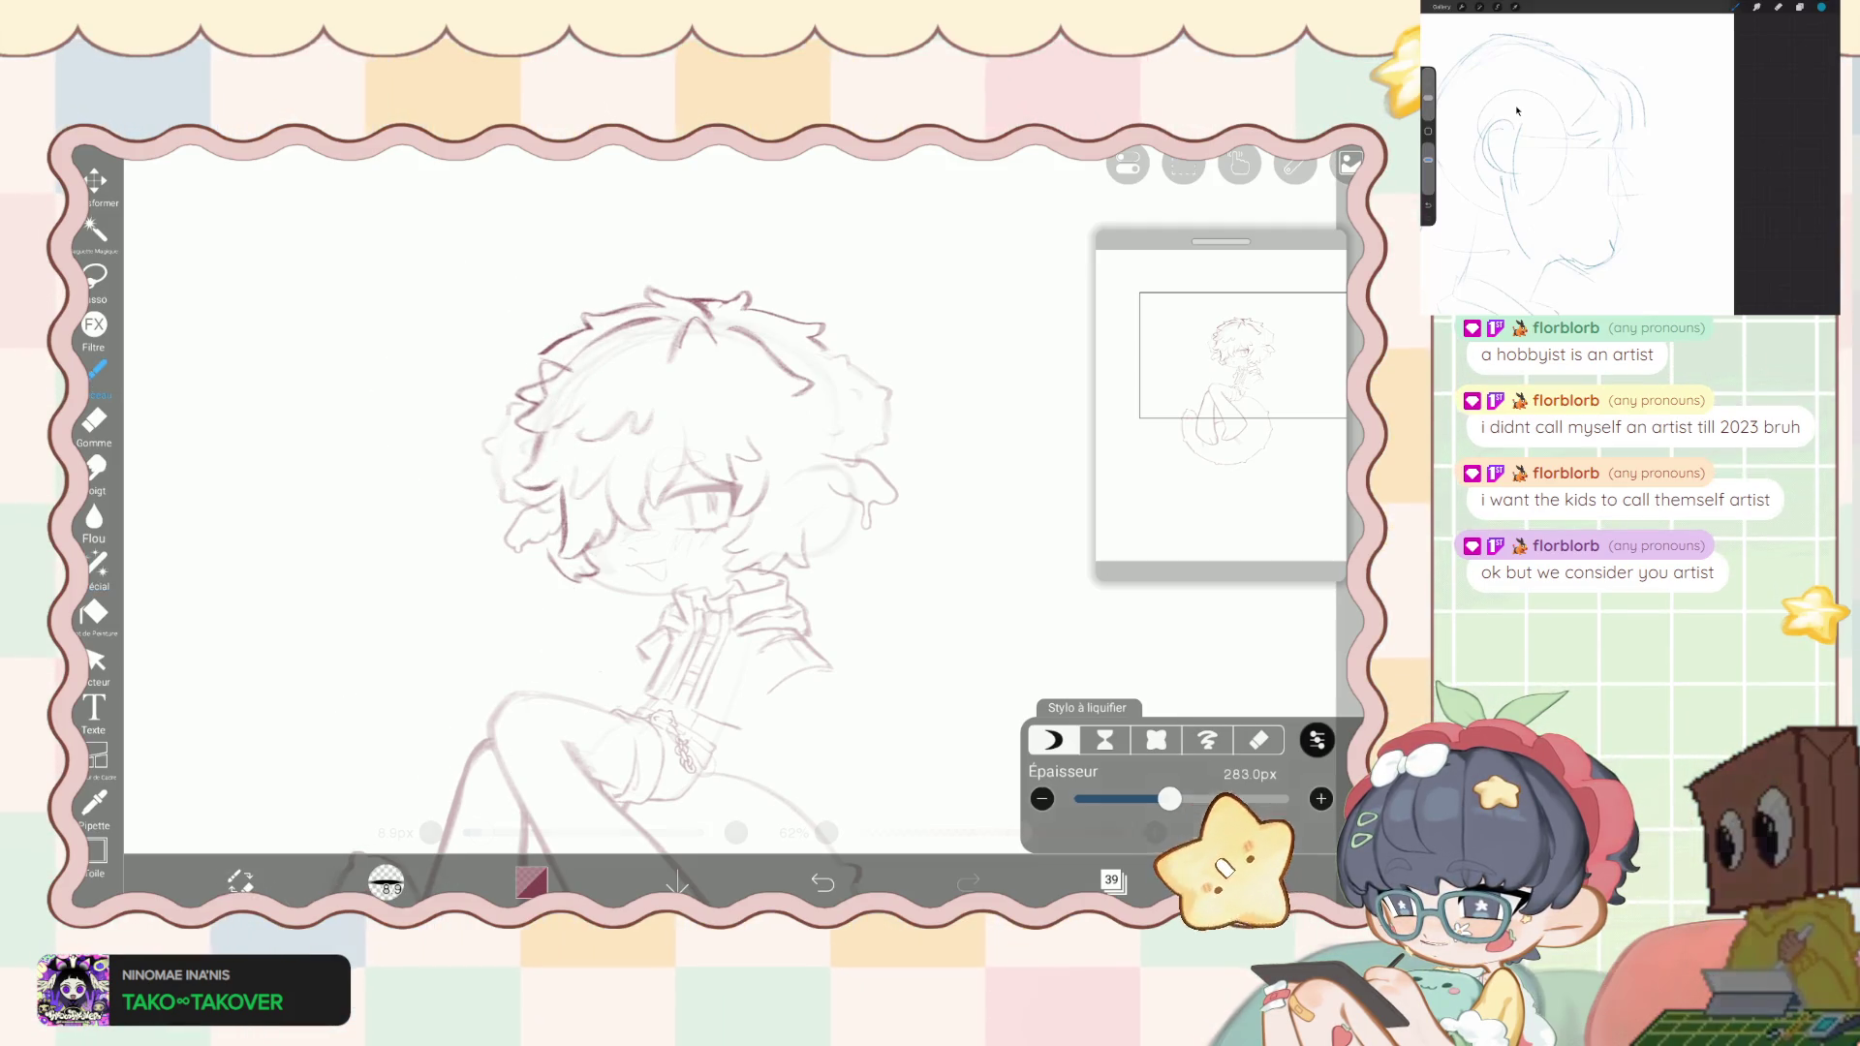
{"action": "scroll", "coordinate": [736, 503], "scroll_direction": "up", "scroll_amount": 10}
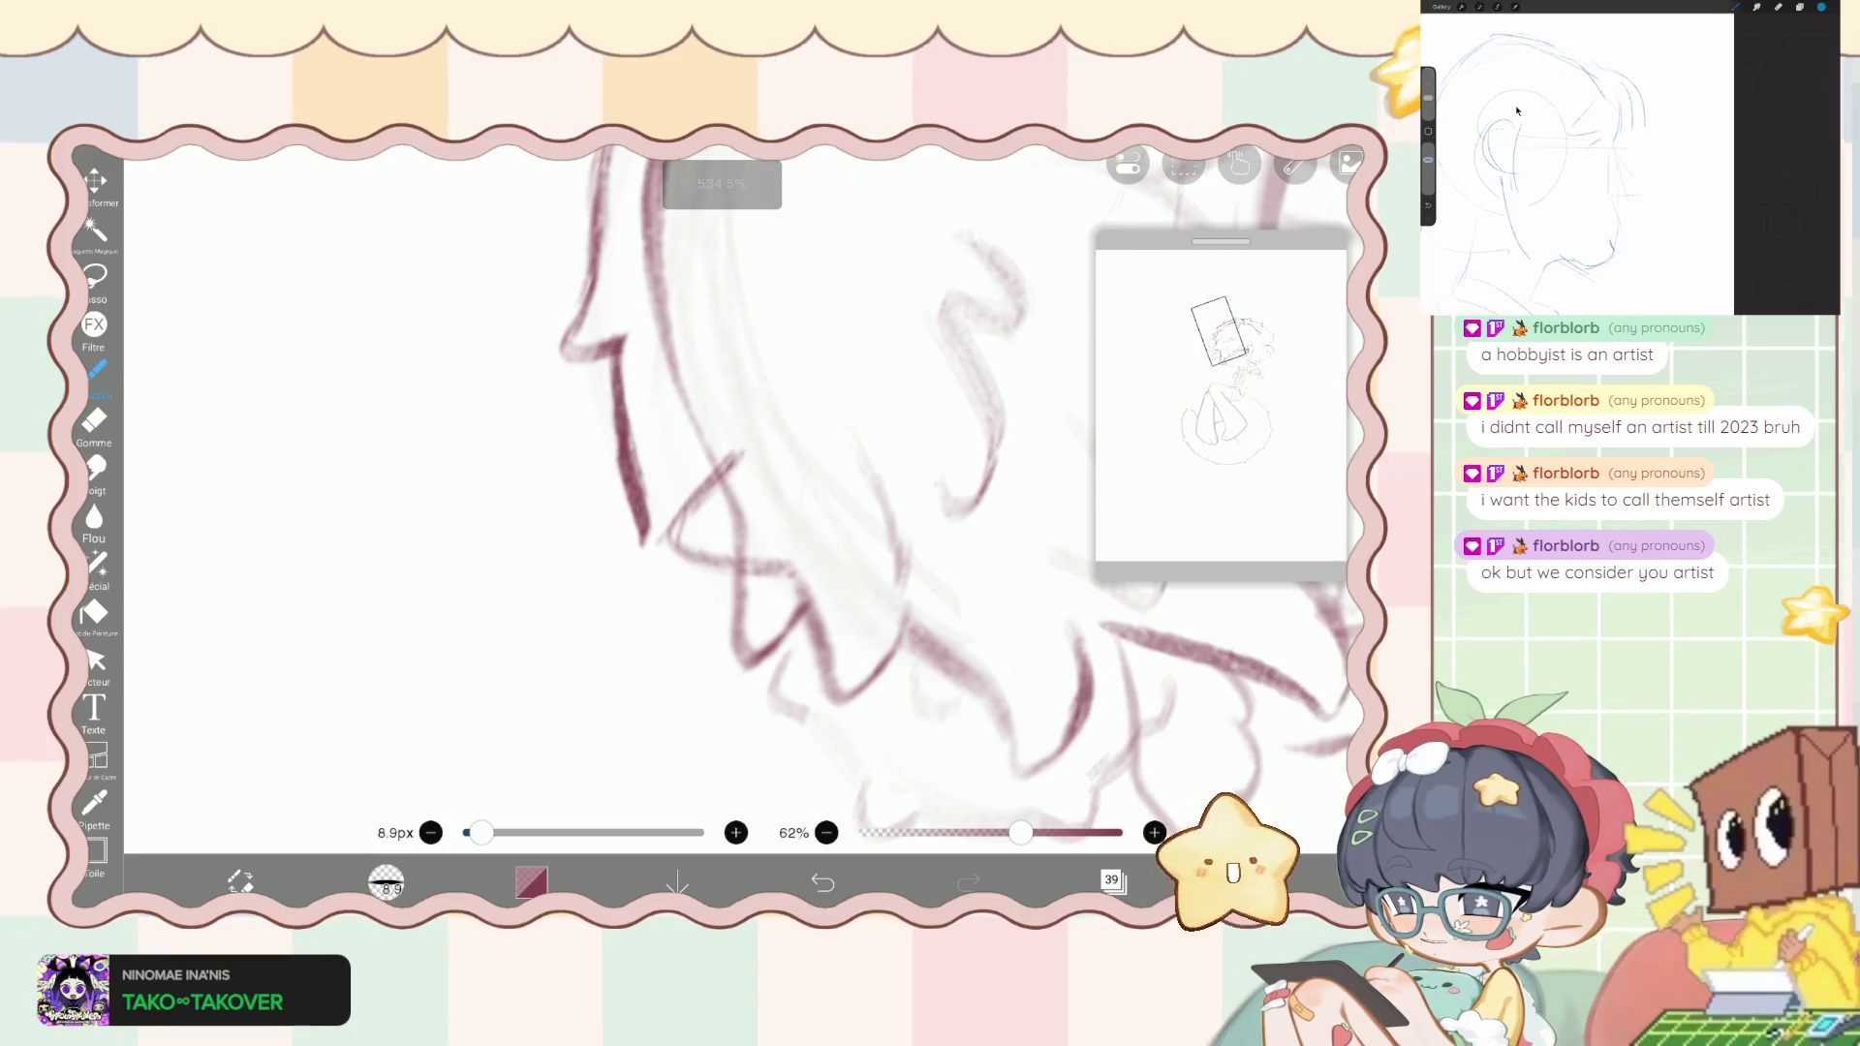
- Erase part of the dark hair stroke, then try a hooked hair stroke and undo it
{"action": "key", "text": "e"}
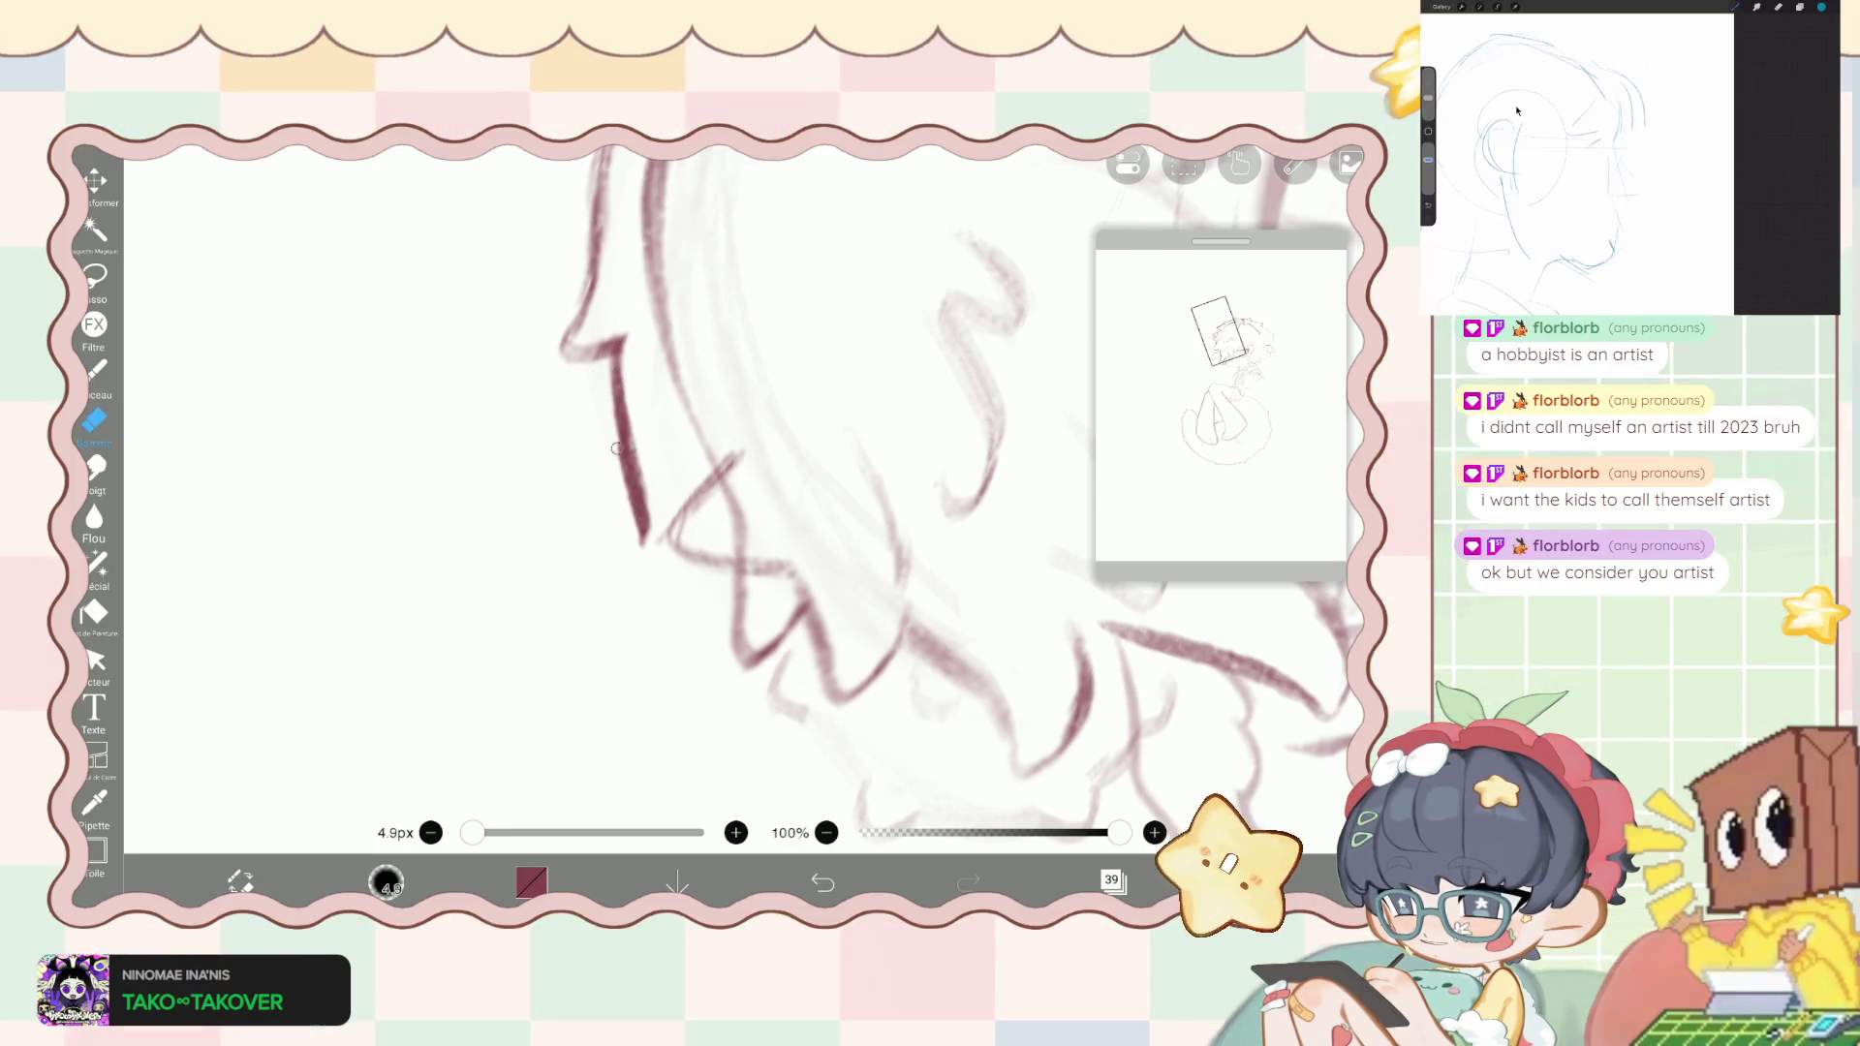
{"action": "left_click_drag", "start_coordinate": [607, 412], "coordinate": [641, 540]}
{"action": "scroll", "coordinate": [717, 504], "scroll_direction": "down", "scroll_amount": 5}
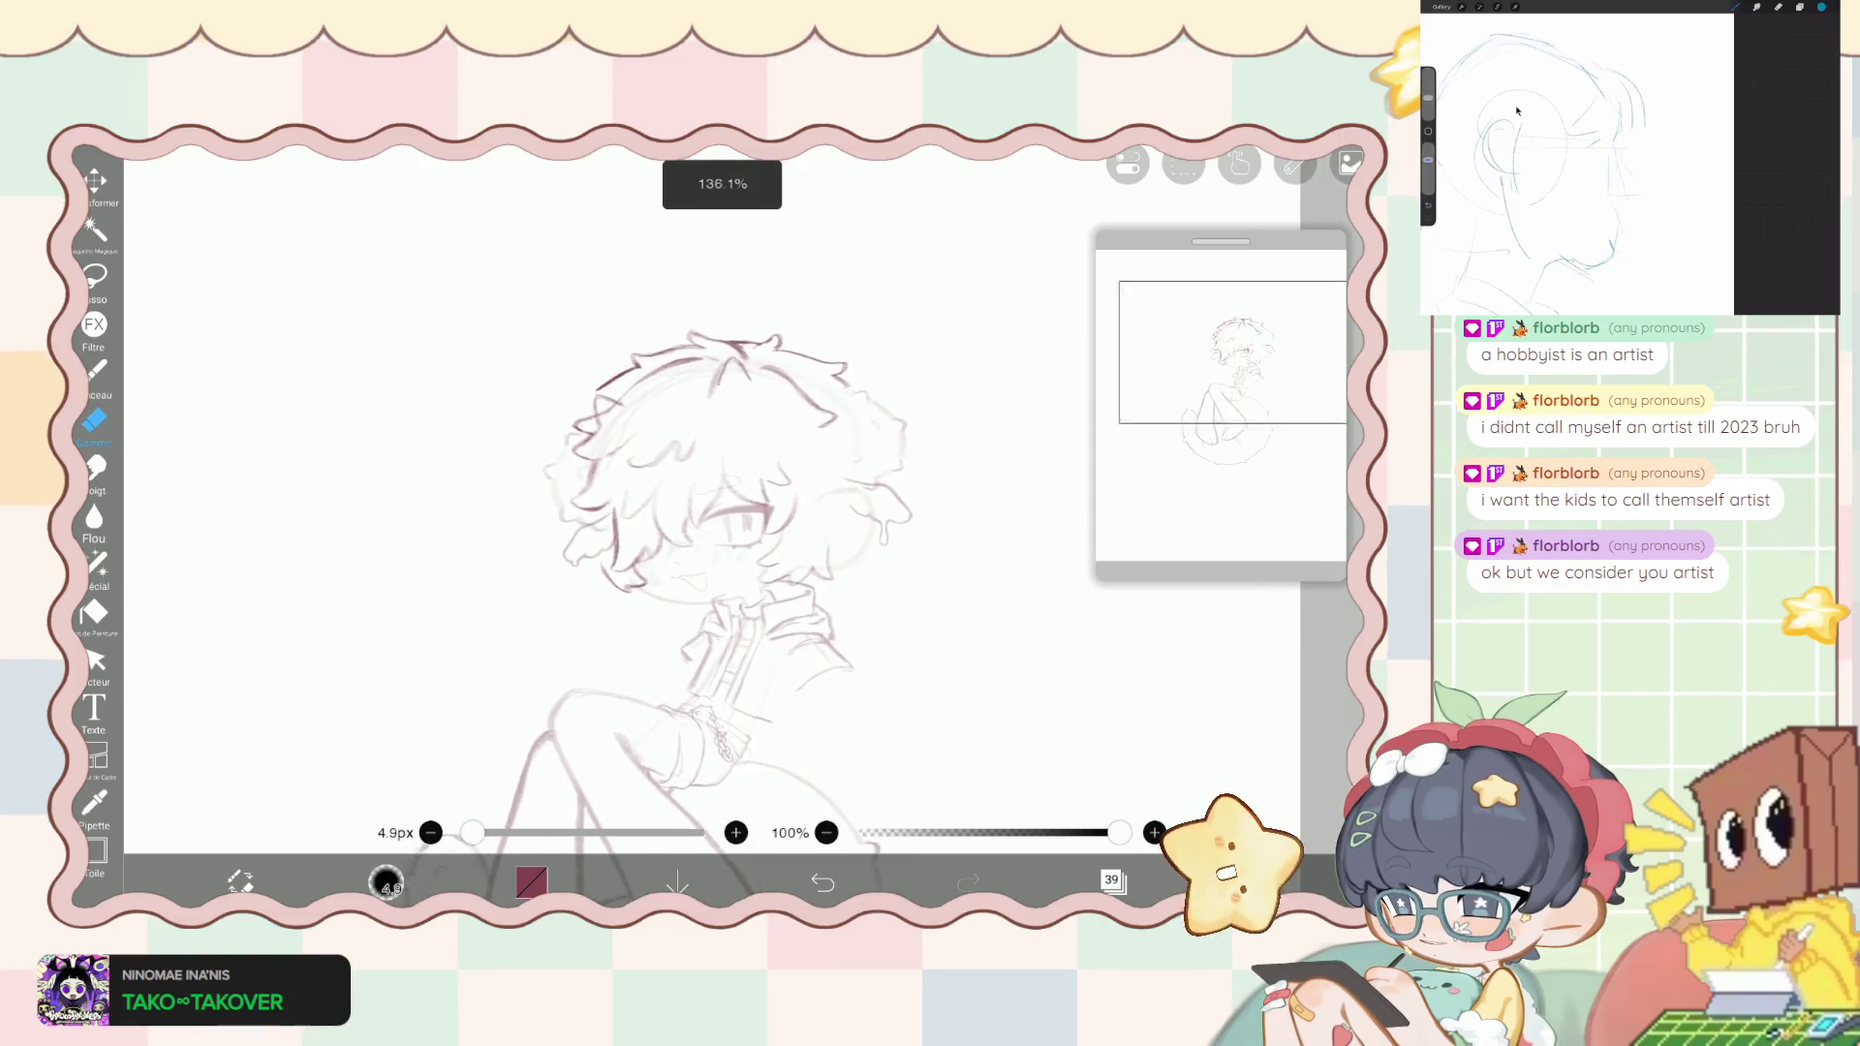
{"action": "scroll", "coordinate": [717, 503], "scroll_direction": "up", "scroll_amount": 2}
{"action": "key", "text": "b"}
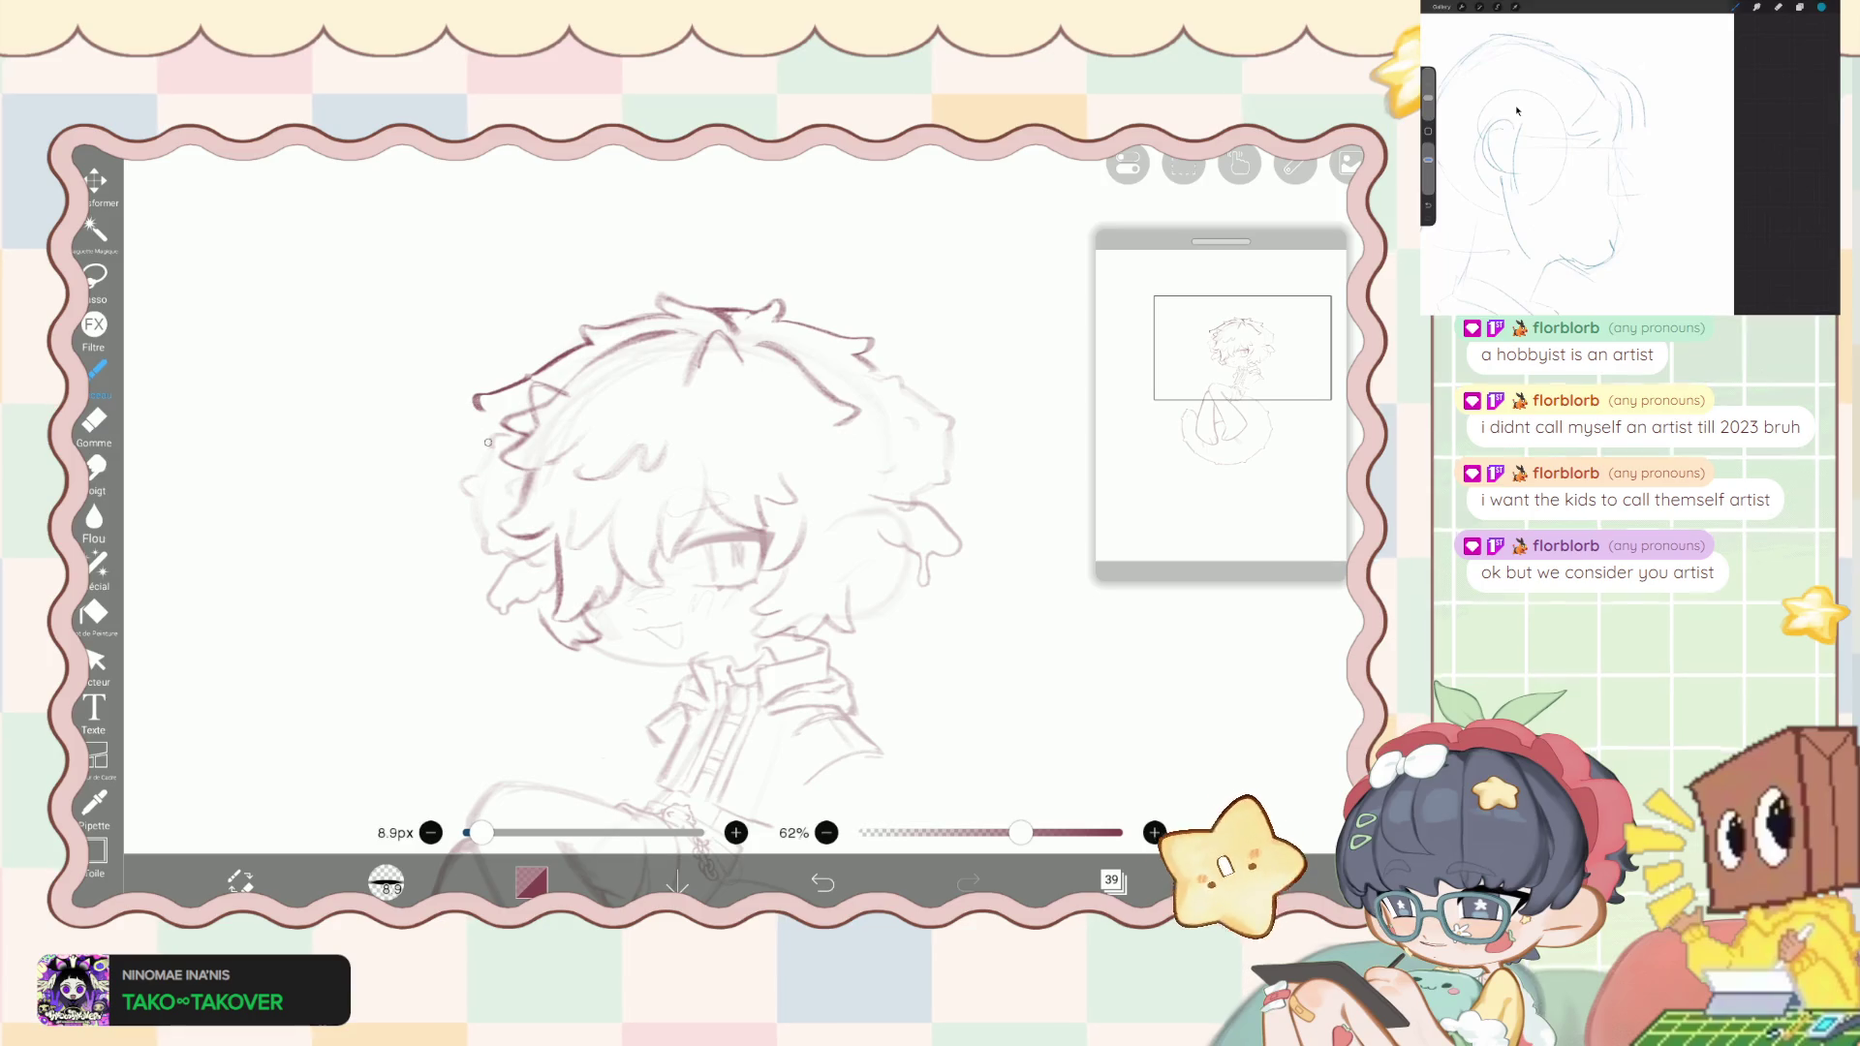
{"action": "key", "text": "ctrl+z"}
{"action": "left_click_drag", "start_coordinate": [531, 372], "coordinate": [480, 376]}
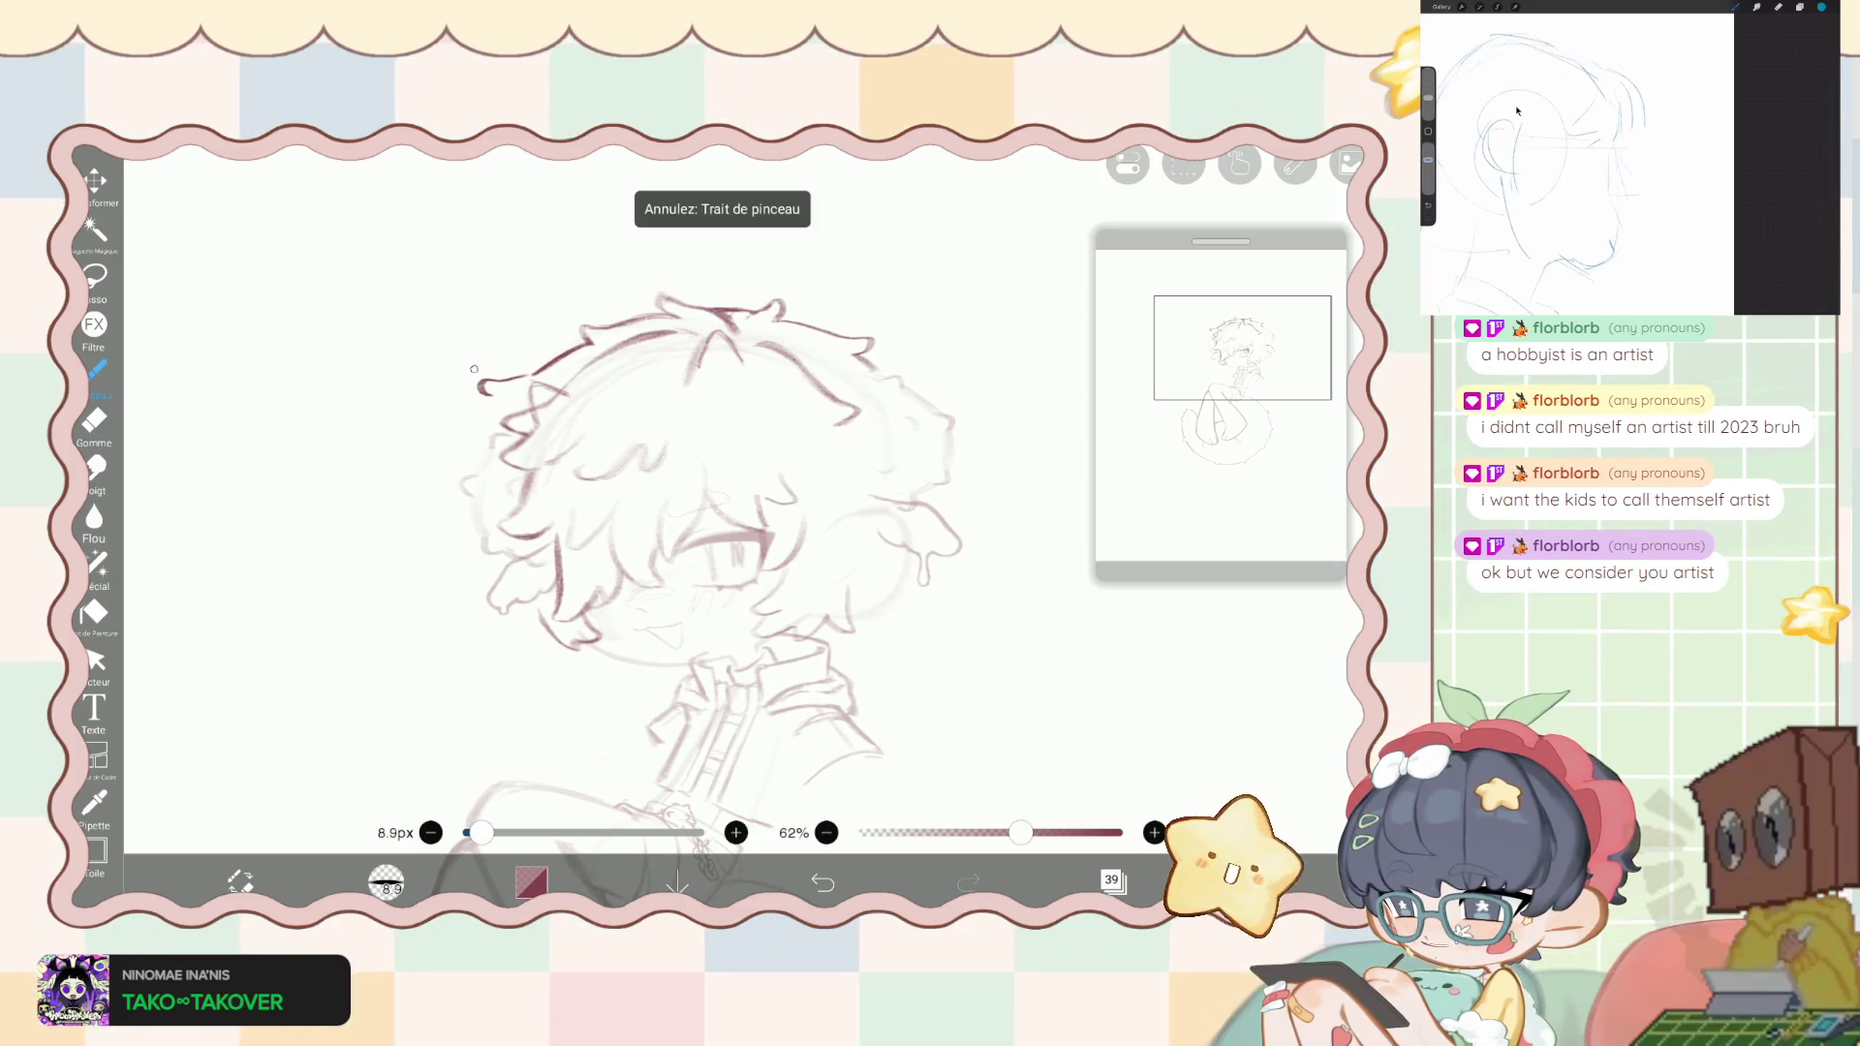
{"action": "key", "text": "ctrl+z"}
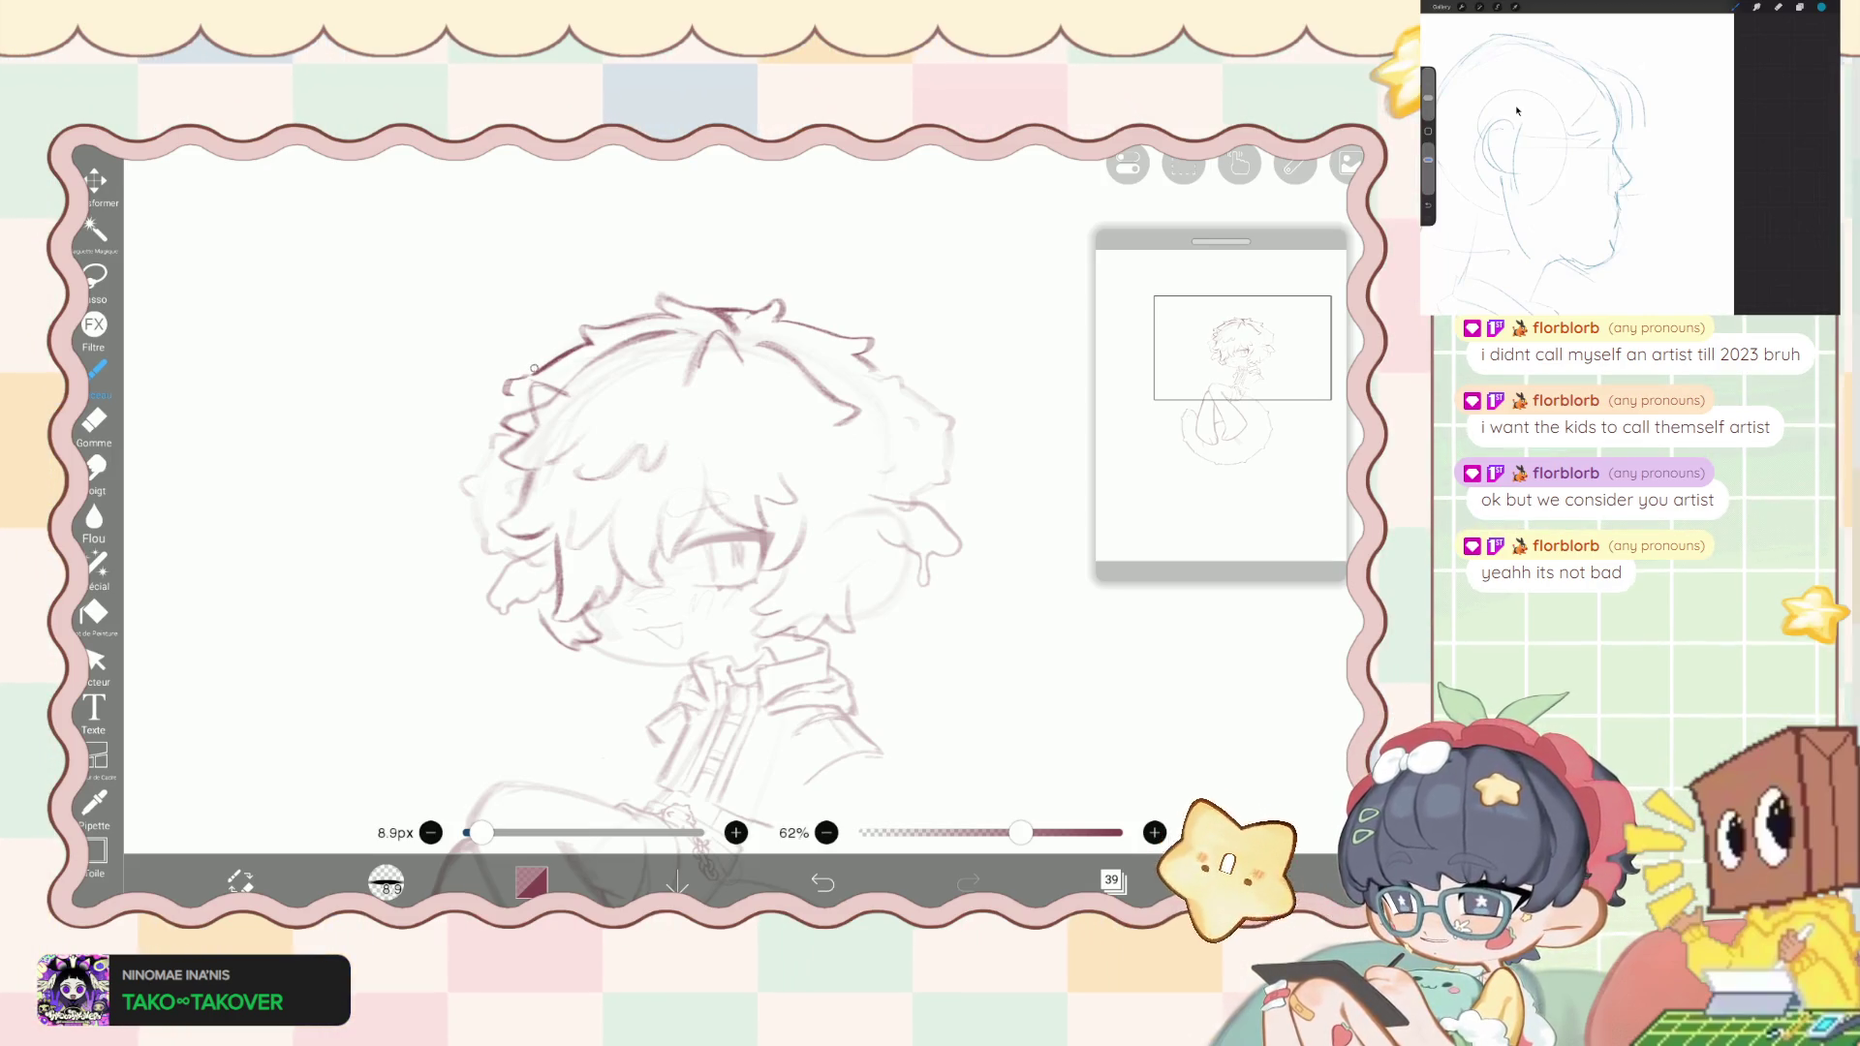
- Extend the hair's top arc leftward and undo the small stray strokes
{"action": "left_click_drag", "start_coordinate": [536, 371], "coordinate": [498, 382]}
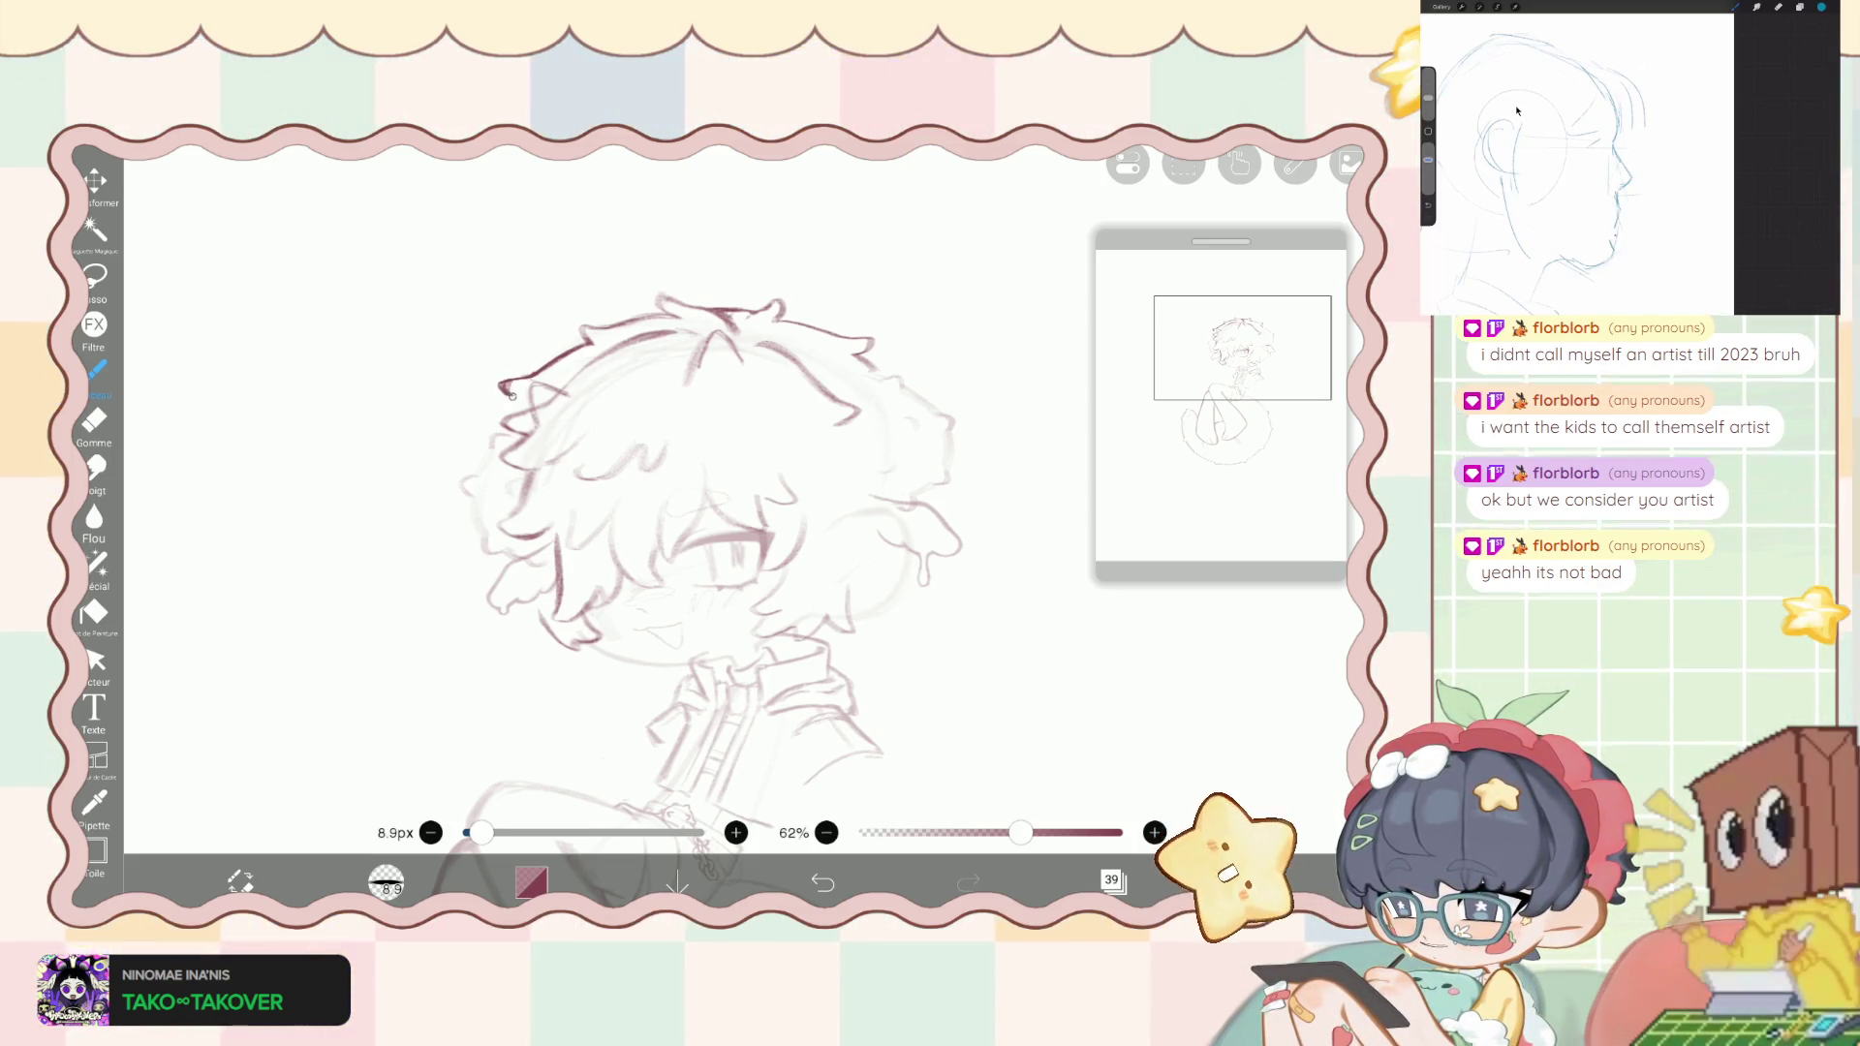
{"action": "key", "text": "e"}
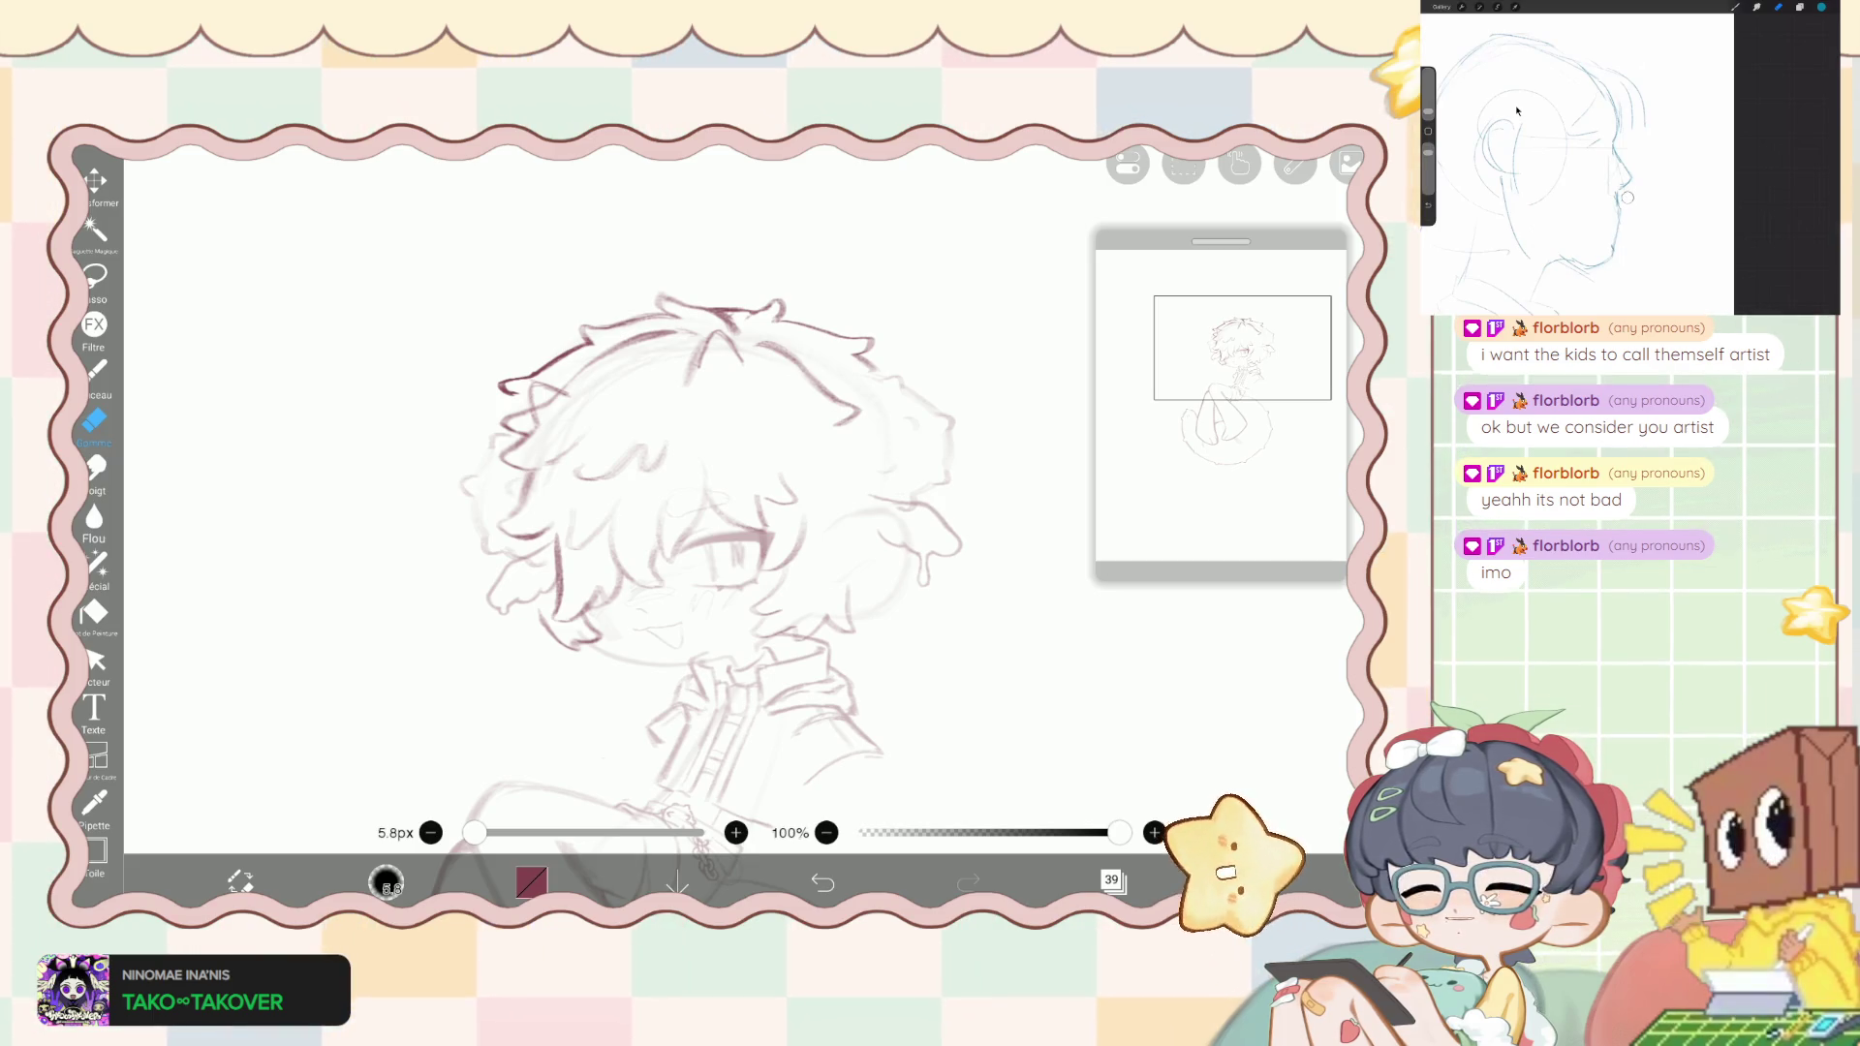
{"action": "left_click", "coordinate": [96, 369]}
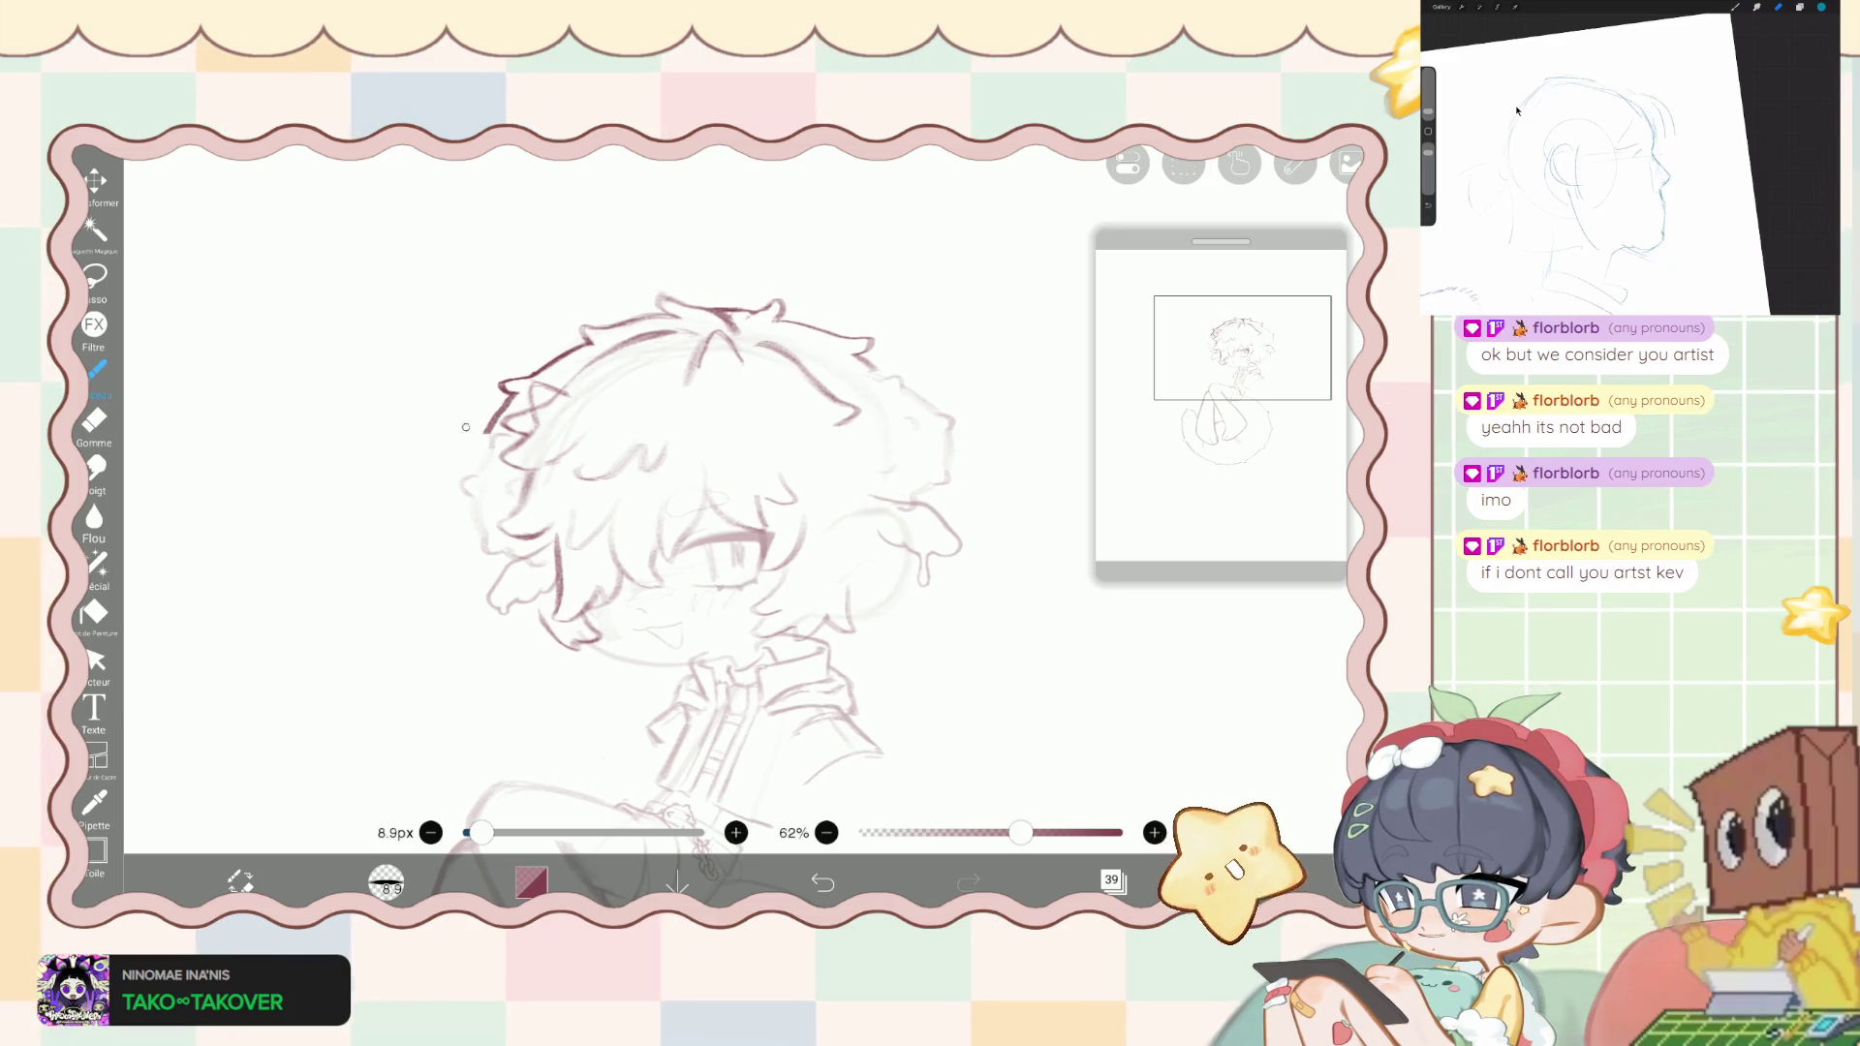
{"action": "key", "text": "ctrl+z"}
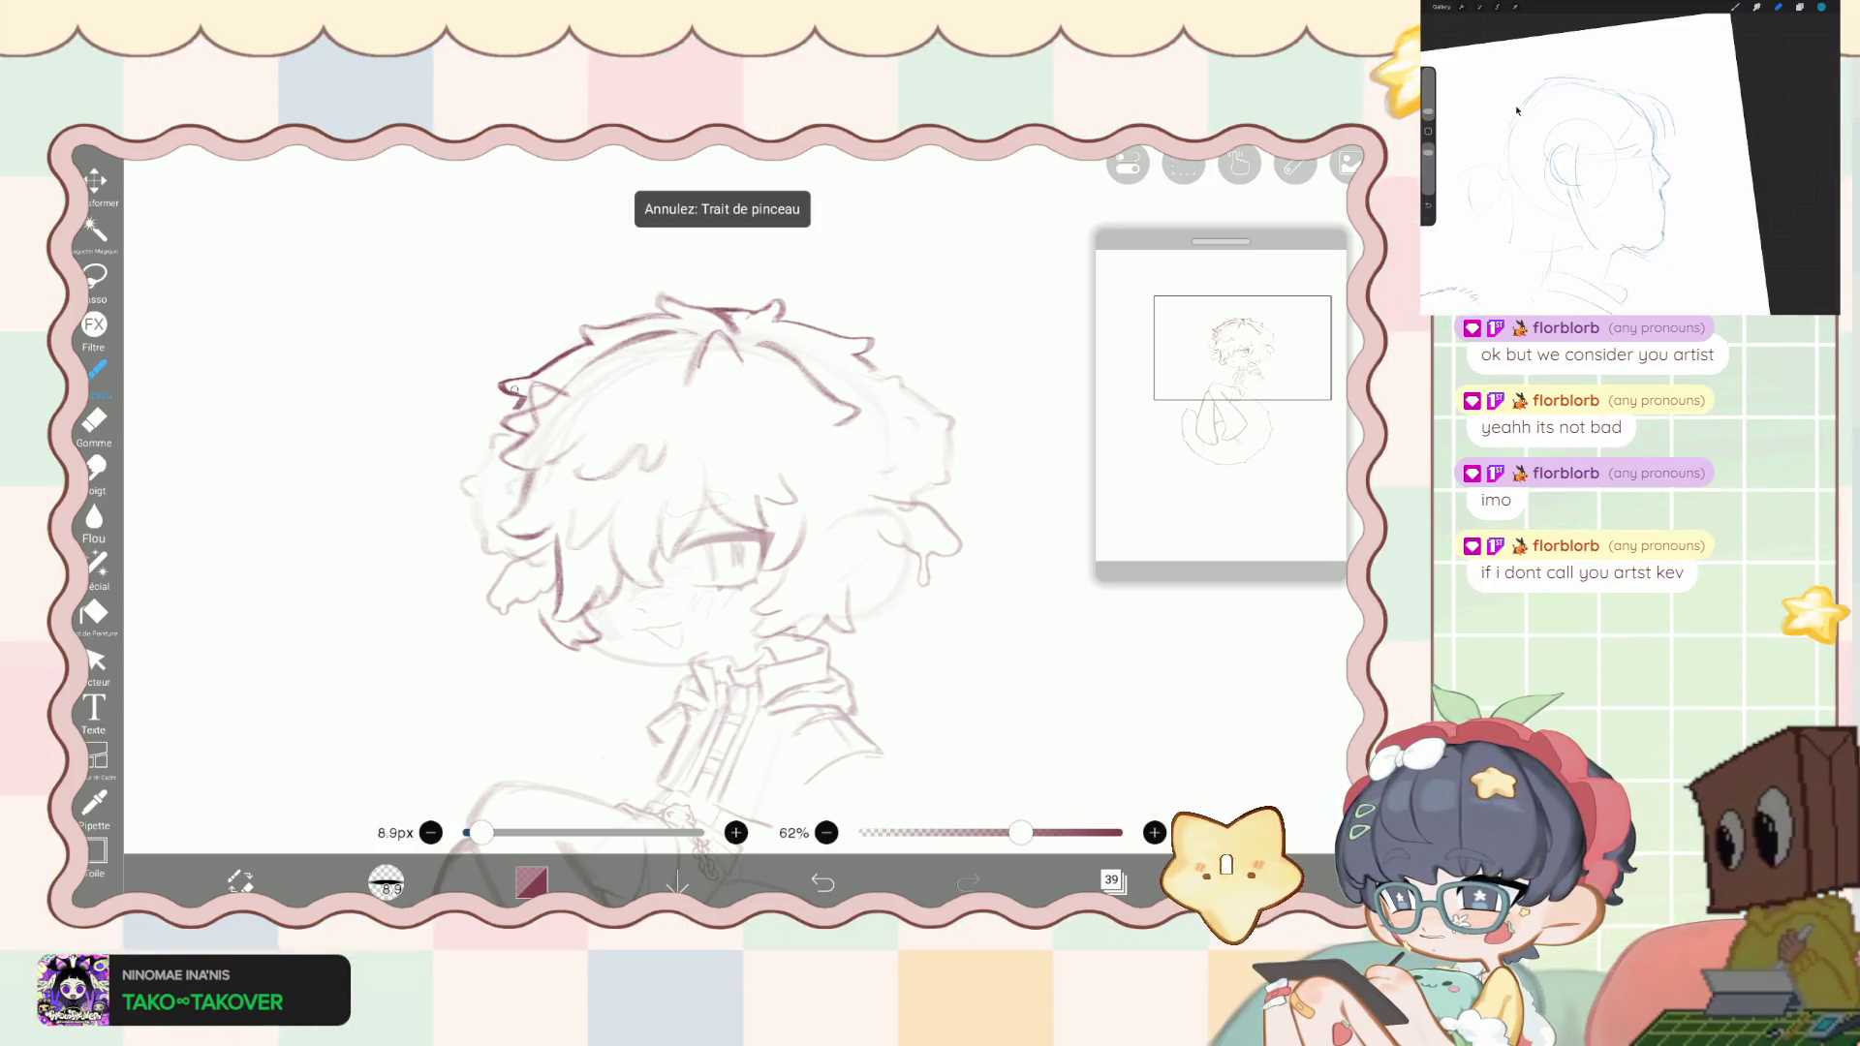
{"action": "key", "text": "ctrl+z"}
{"action": "left_click", "coordinate": [1112, 879]}
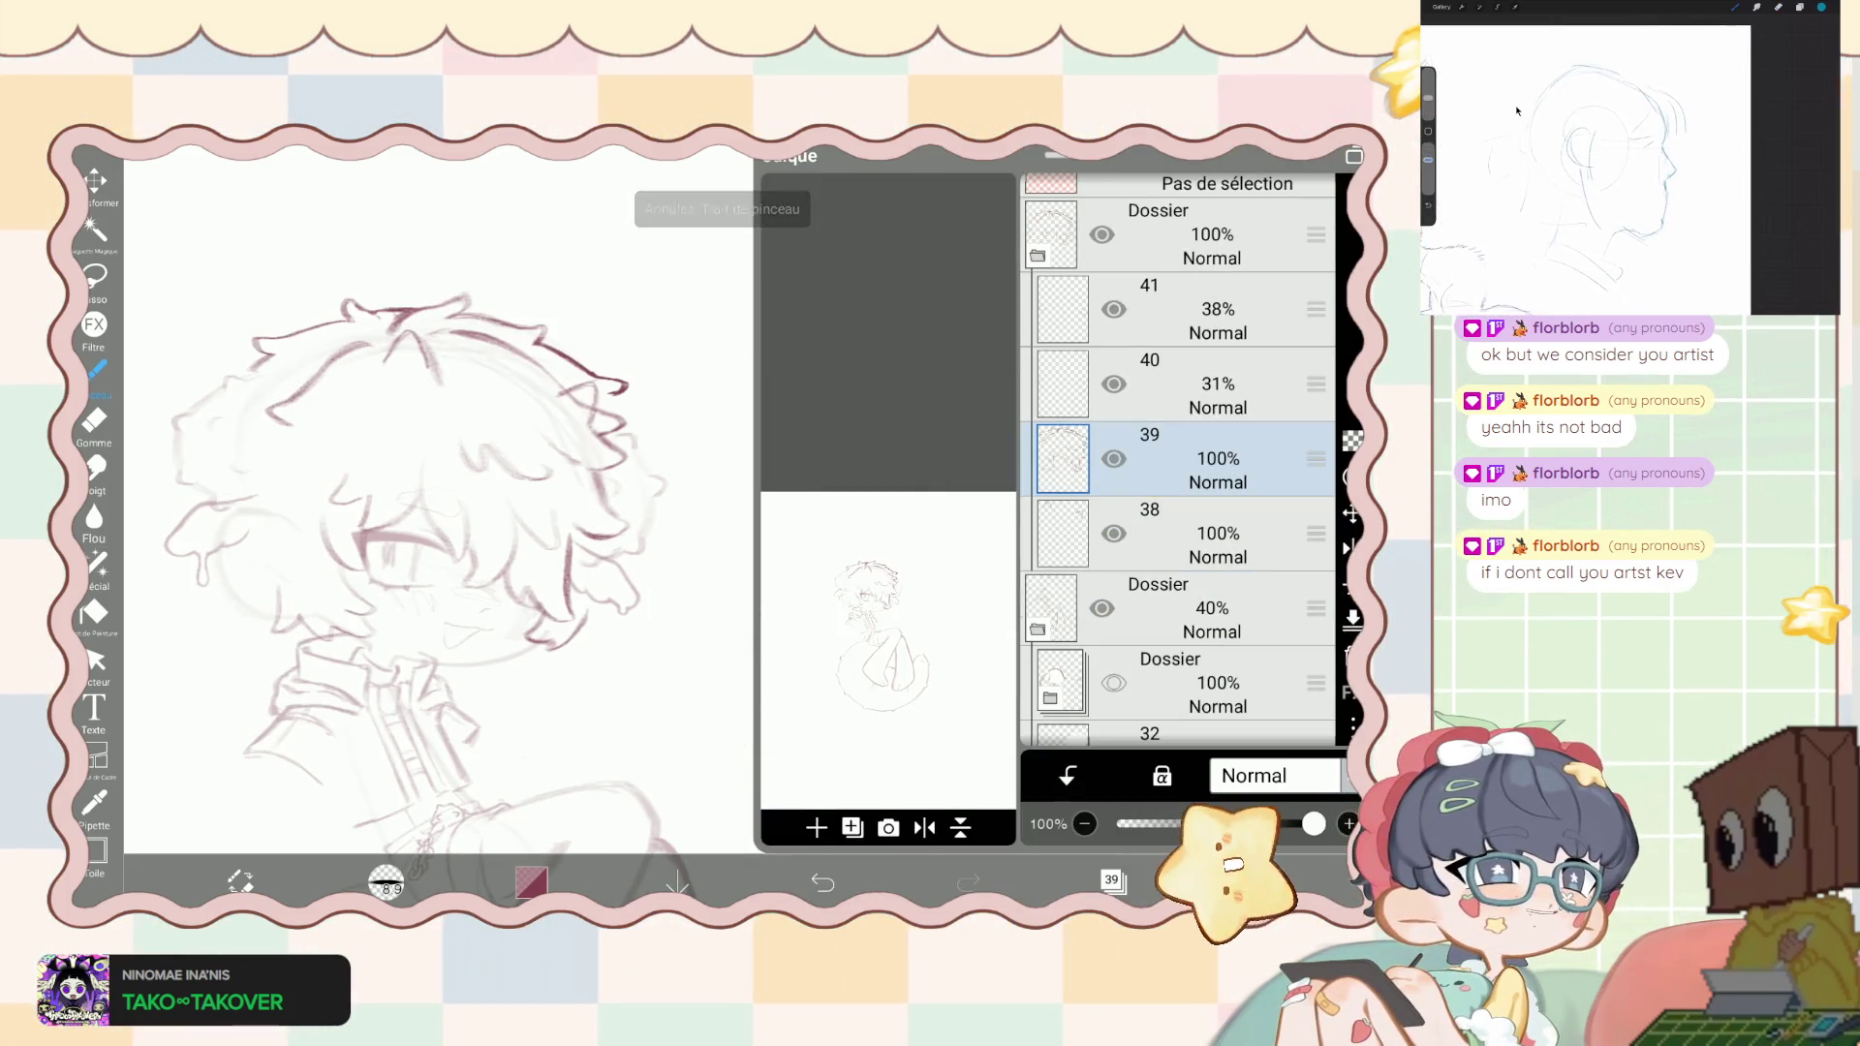
- Select layer 40 and ink a darker stroke along the hair's right side, undoing two strays
{"action": "scroll", "coordinate": [436, 504], "scroll_direction": "up", "scroll_amount": 3}
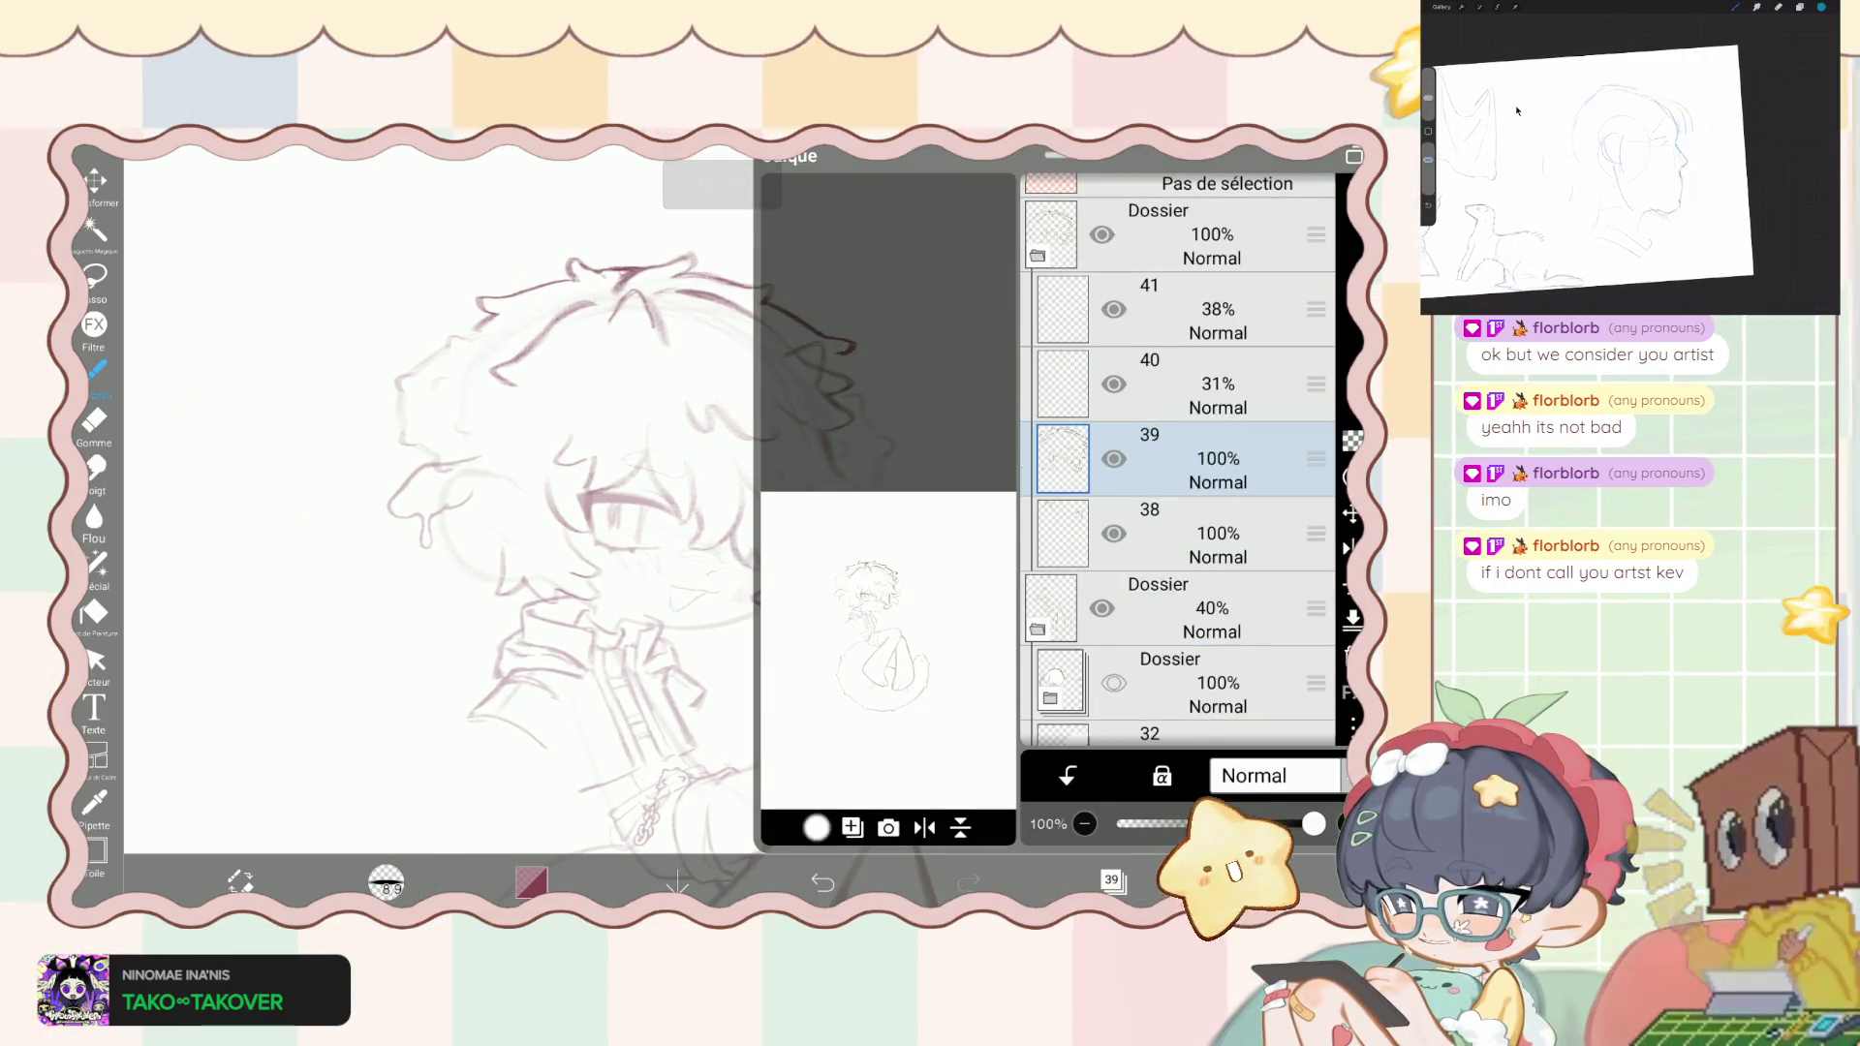
{"action": "left_click", "coordinate": [1177, 384]}
{"action": "scroll", "coordinate": [630, 503], "scroll_direction": "up", "scroll_amount": 1}
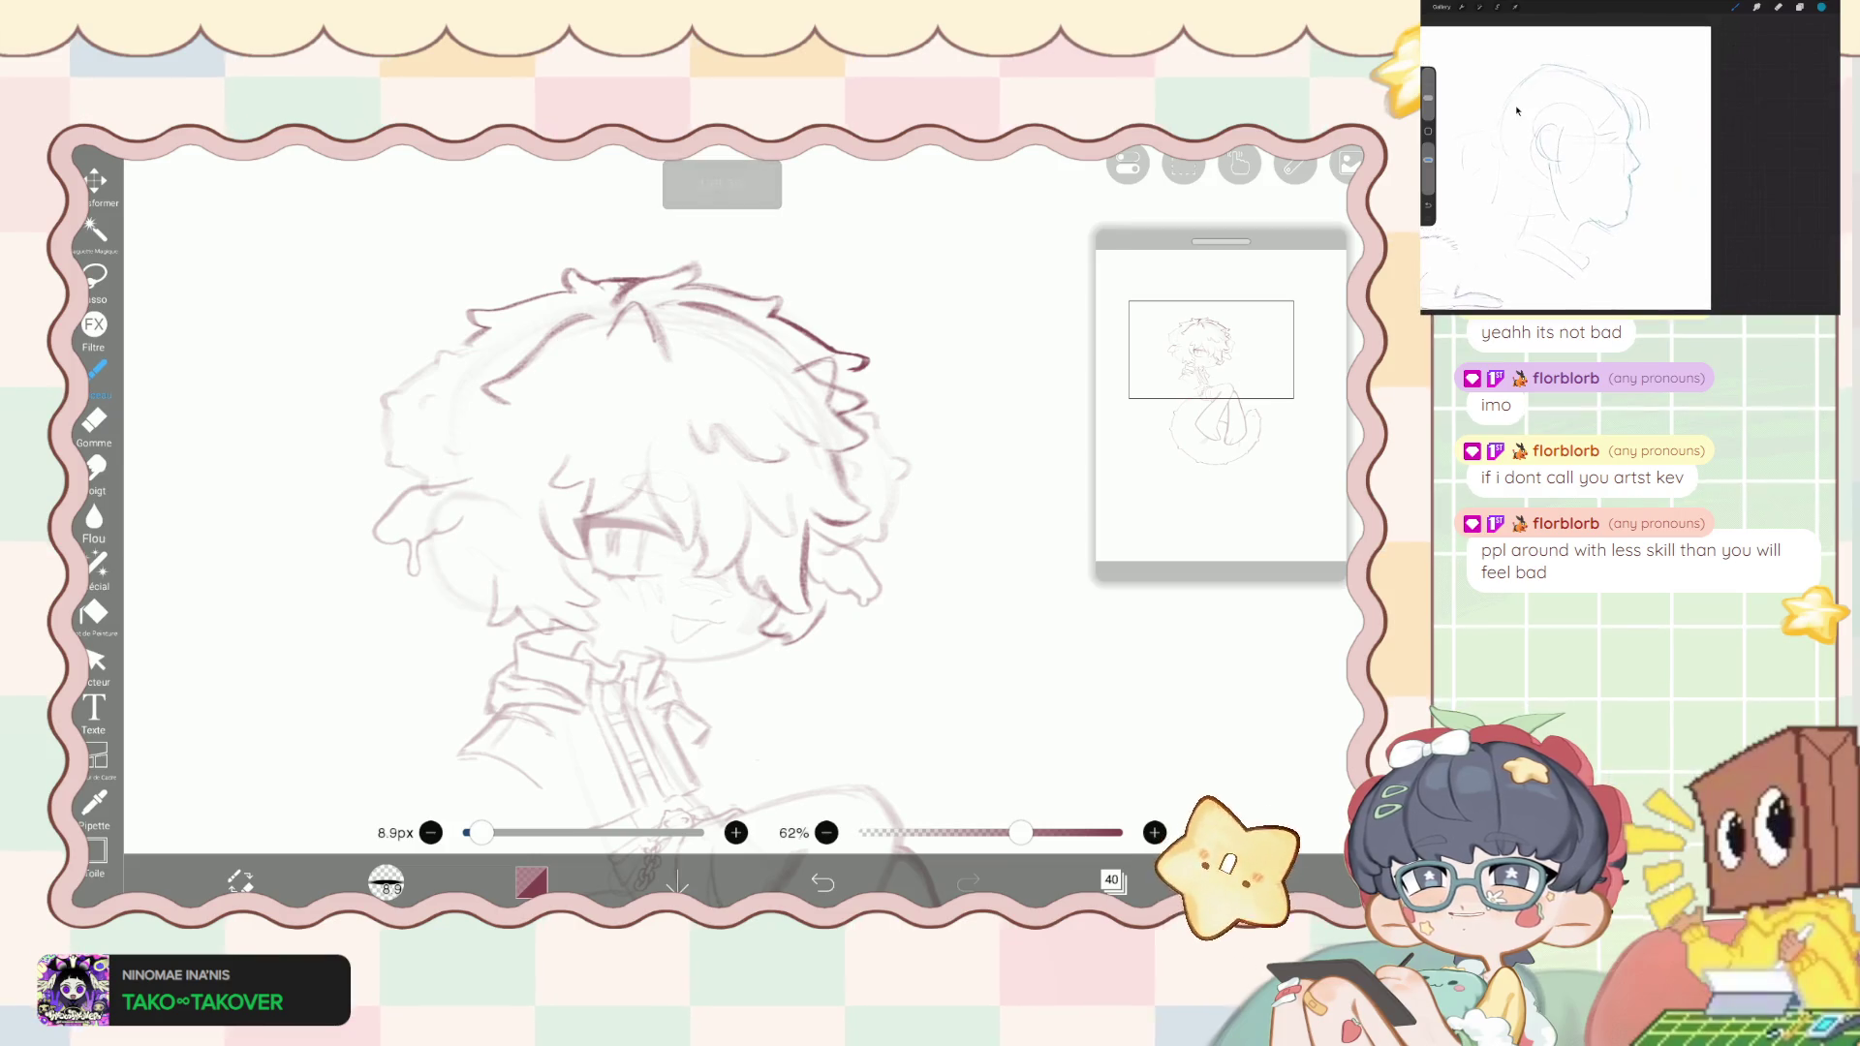
{"action": "scroll", "coordinate": [545, 339], "scroll_direction": "down", "scroll_amount": 1}
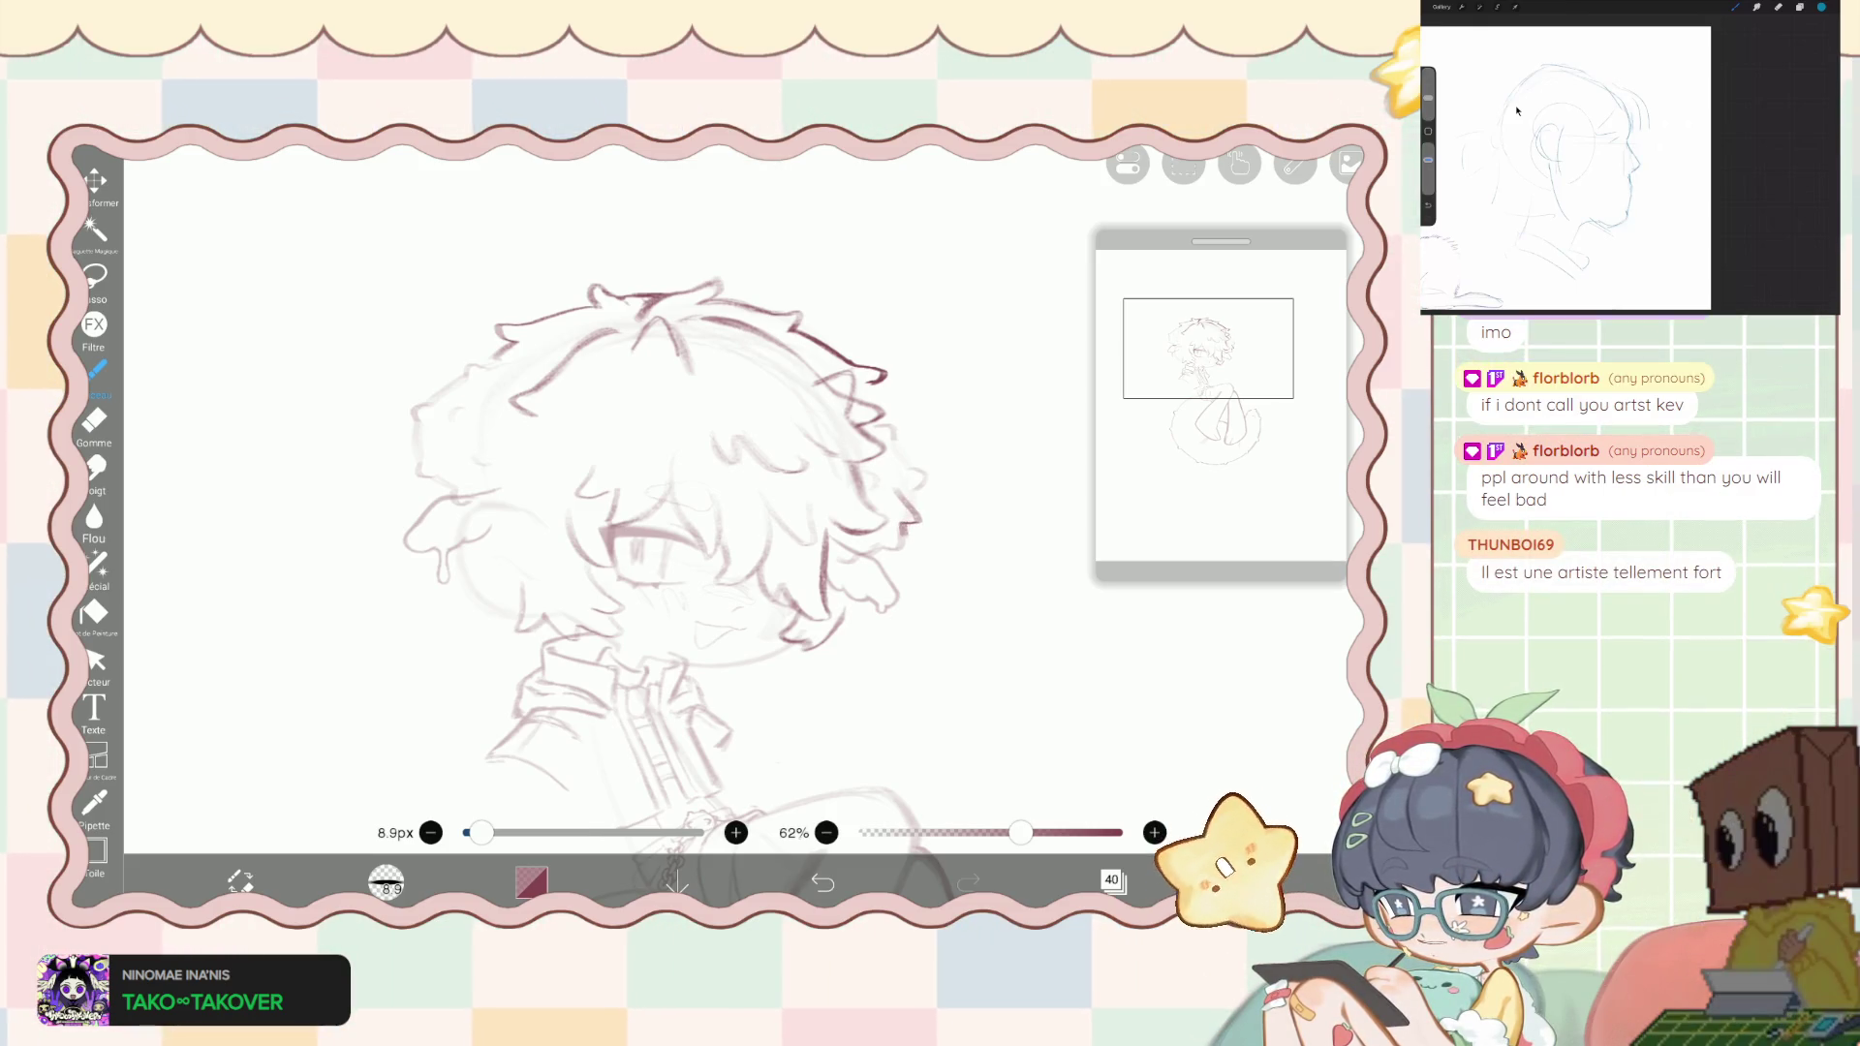
{"action": "left_click_drag", "start_coordinate": [887, 441], "coordinate": [905, 499]}
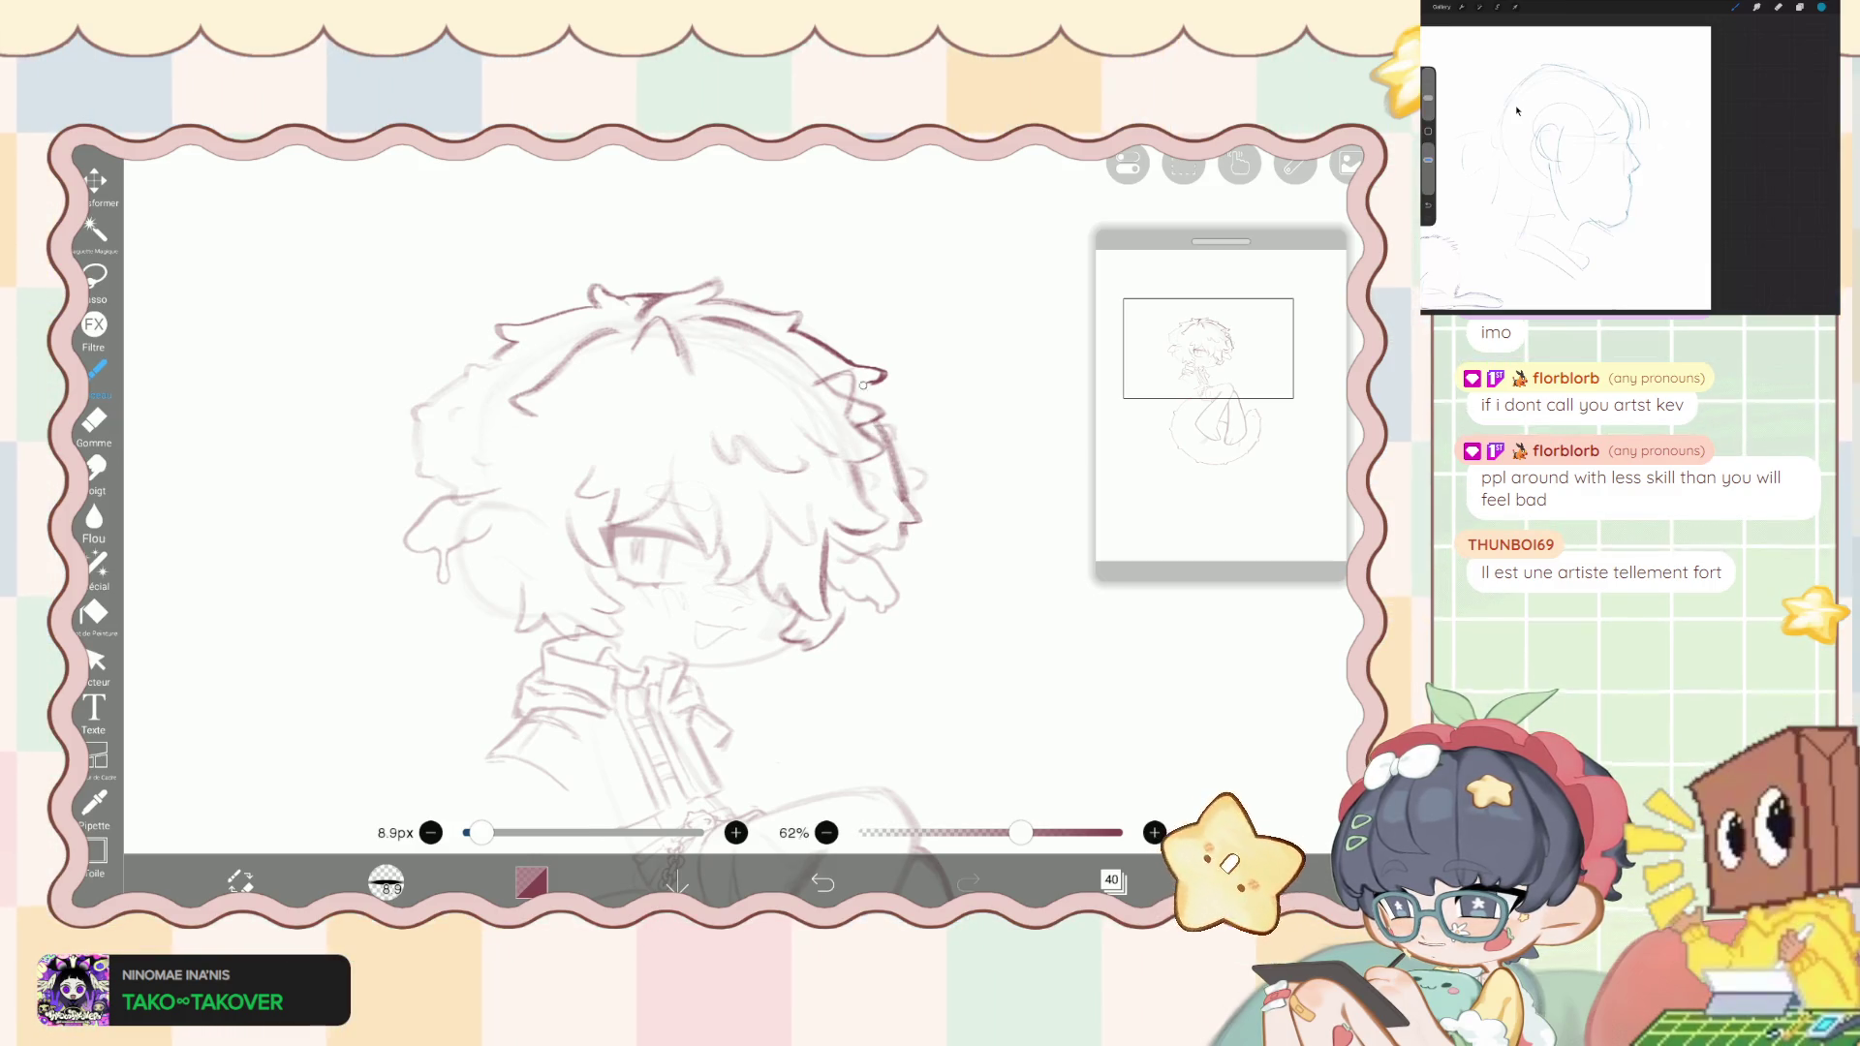
{"action": "scroll", "coordinate": [678, 532], "scroll_direction": "up", "scroll_amount": 2}
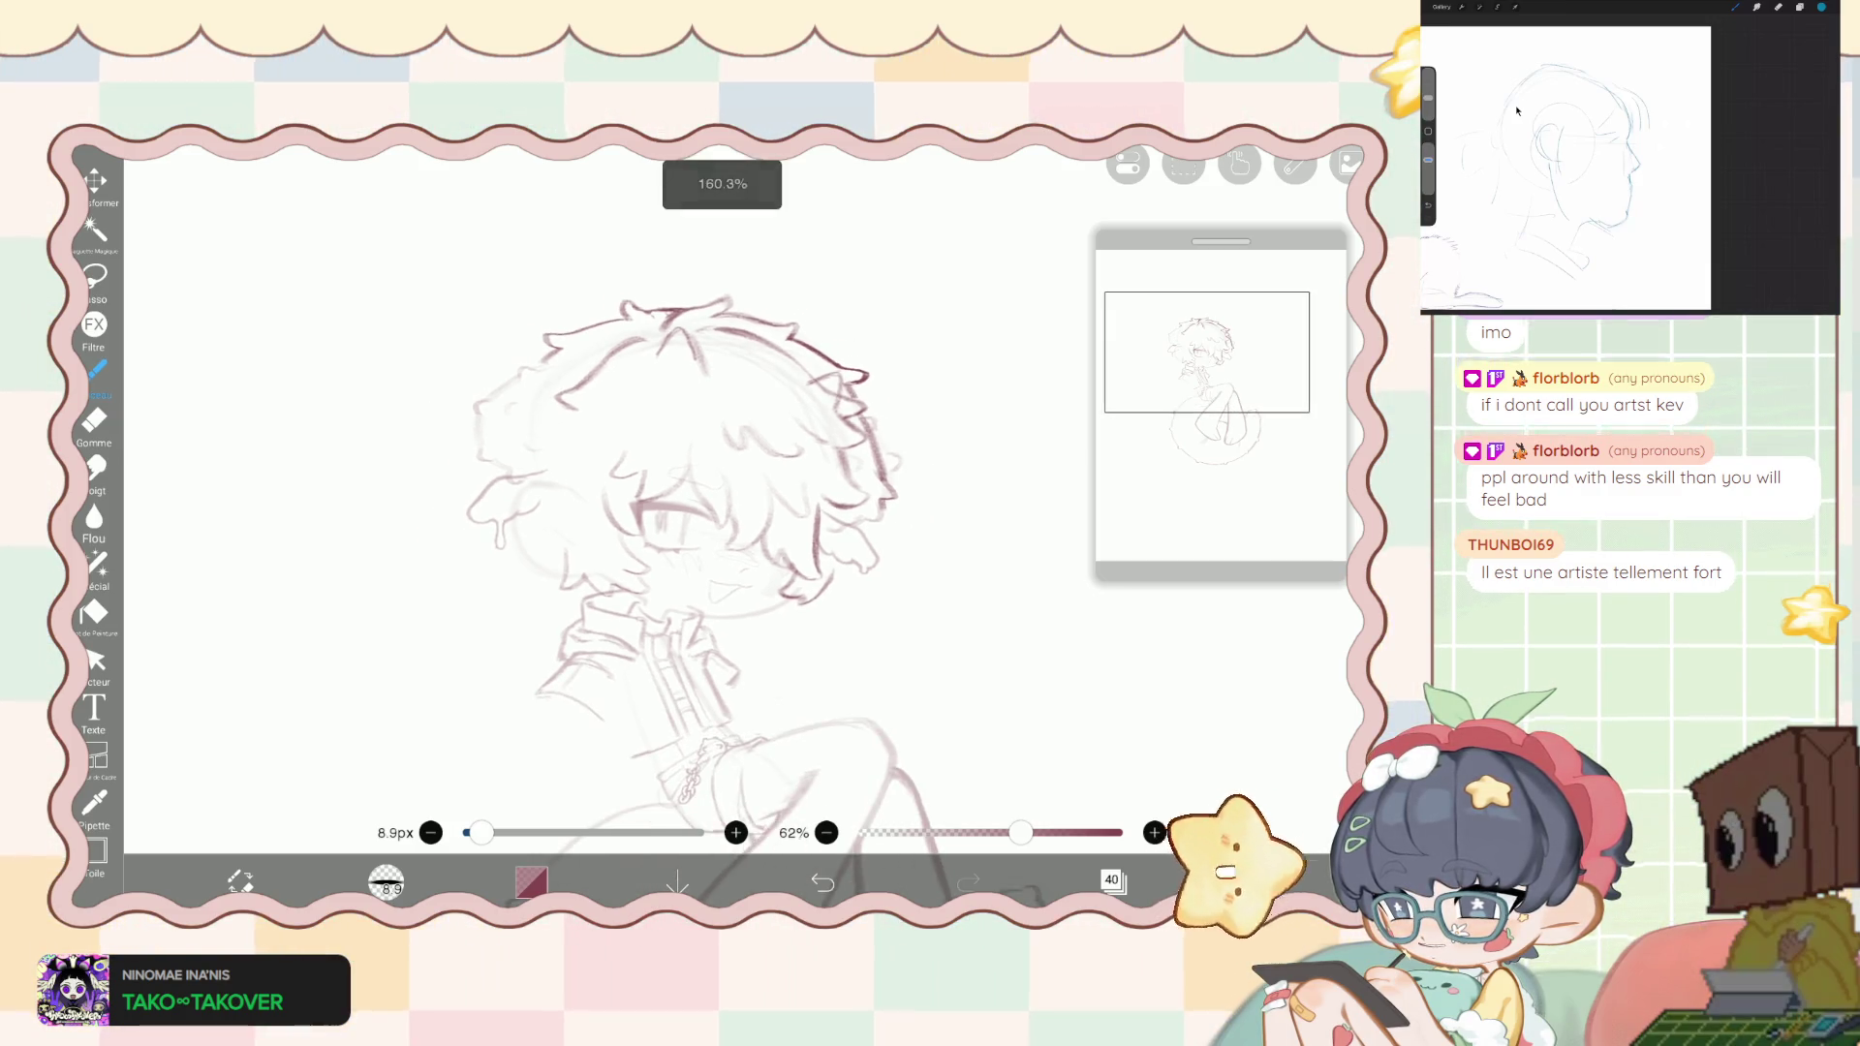
{"action": "key", "text": "ctrl+z"}
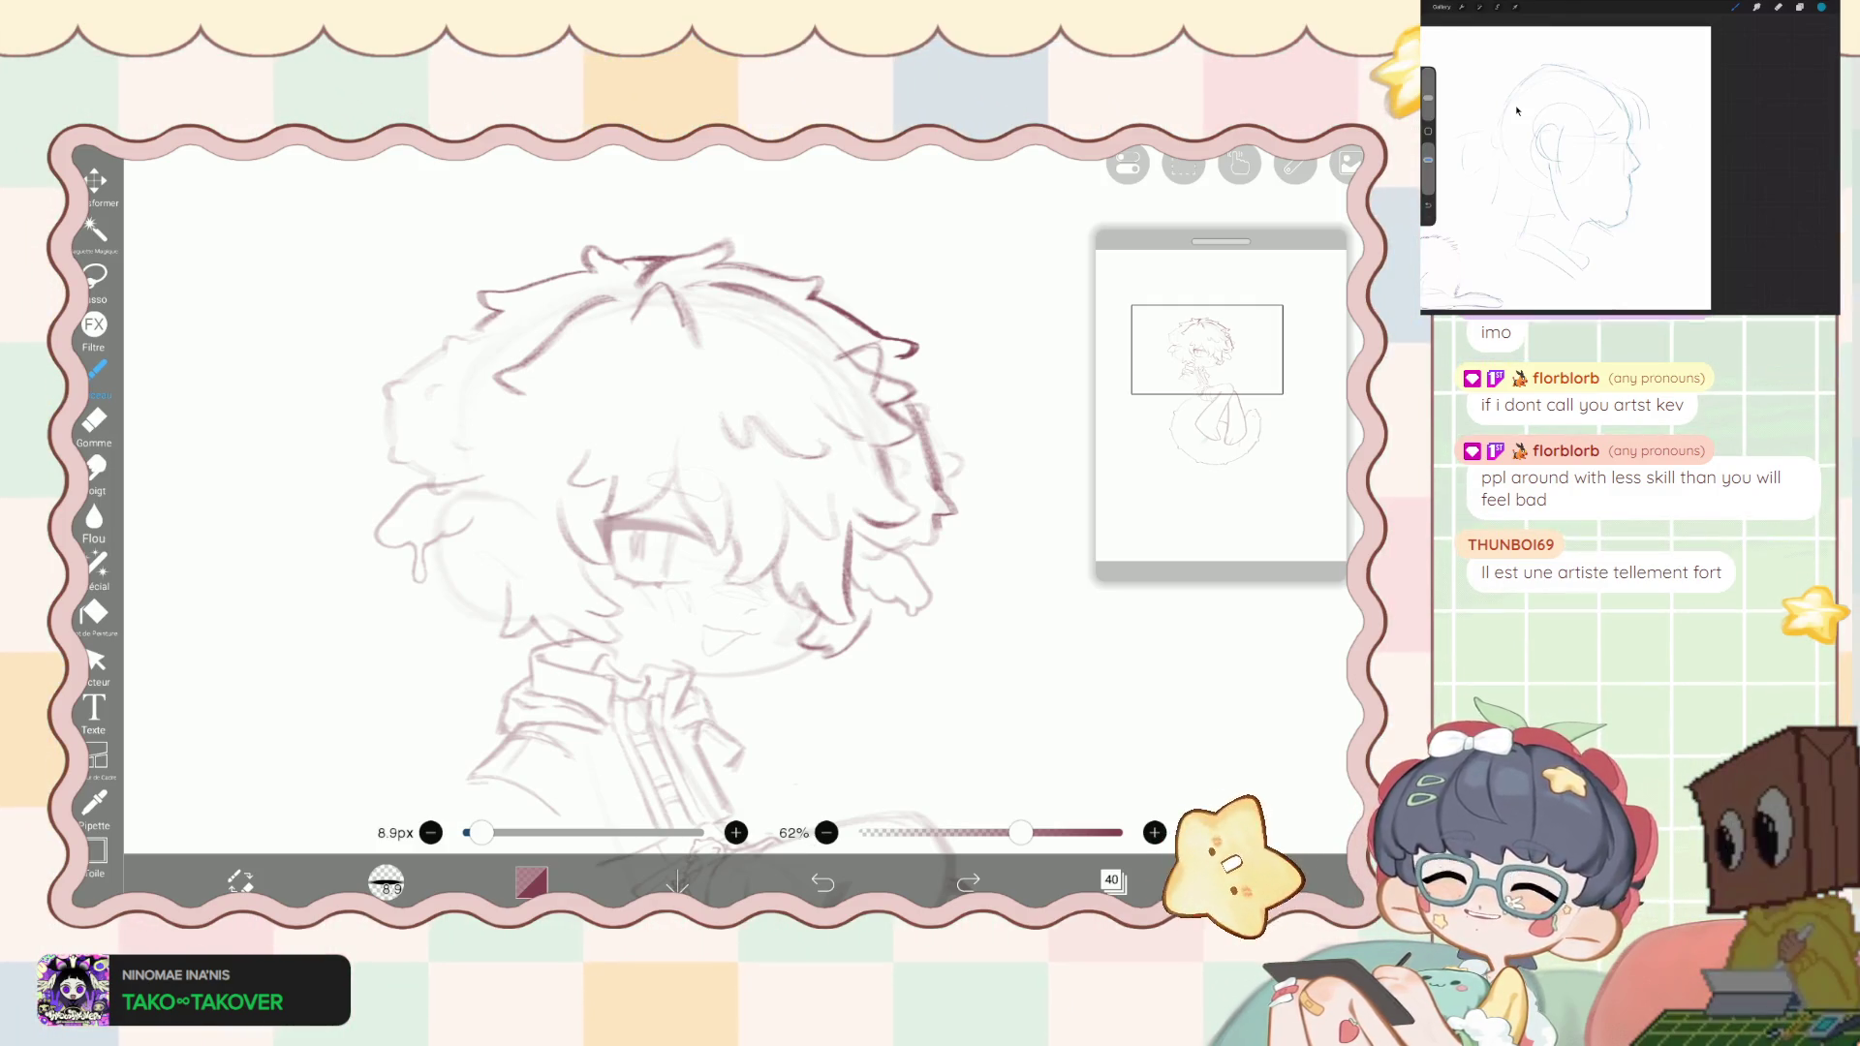
{"action": "key", "text": "ctrl+z"}
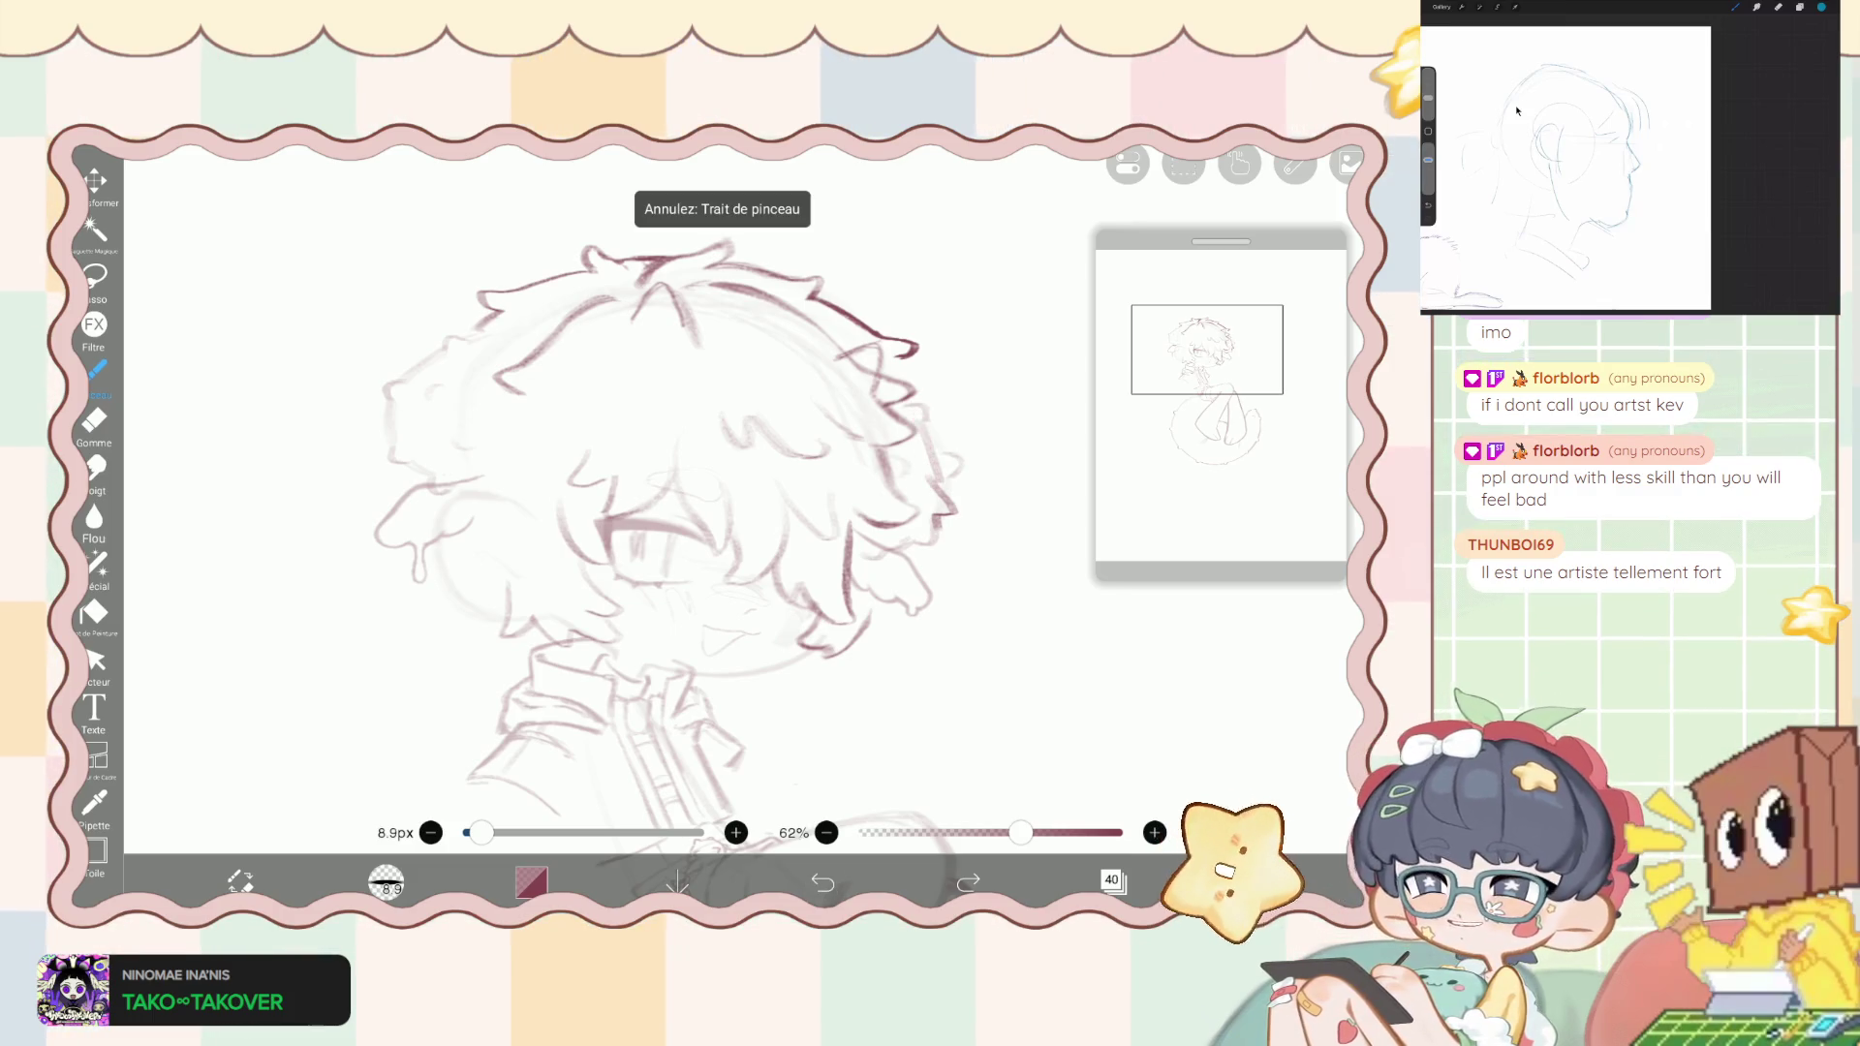
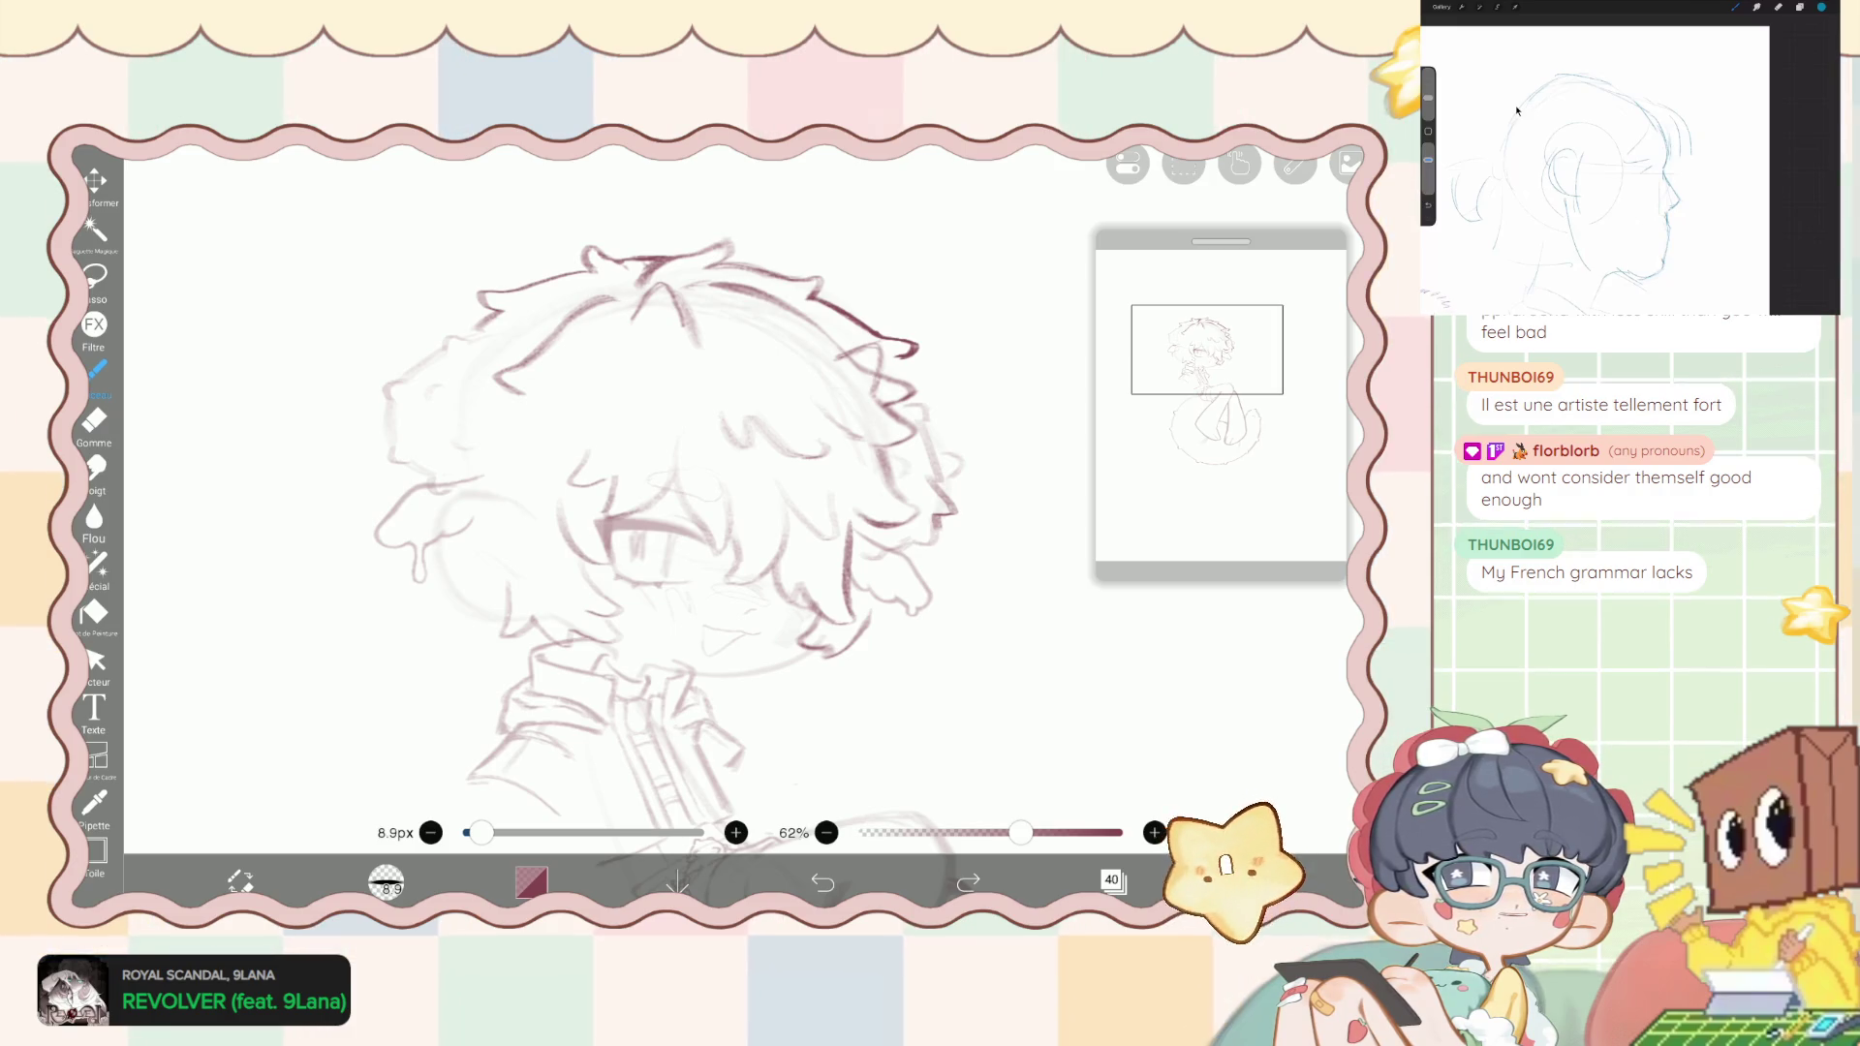
- Hide sketch layers 41 and 42 so the maroon face line art stands out
{"action": "left_click", "coordinate": [1112, 879]}
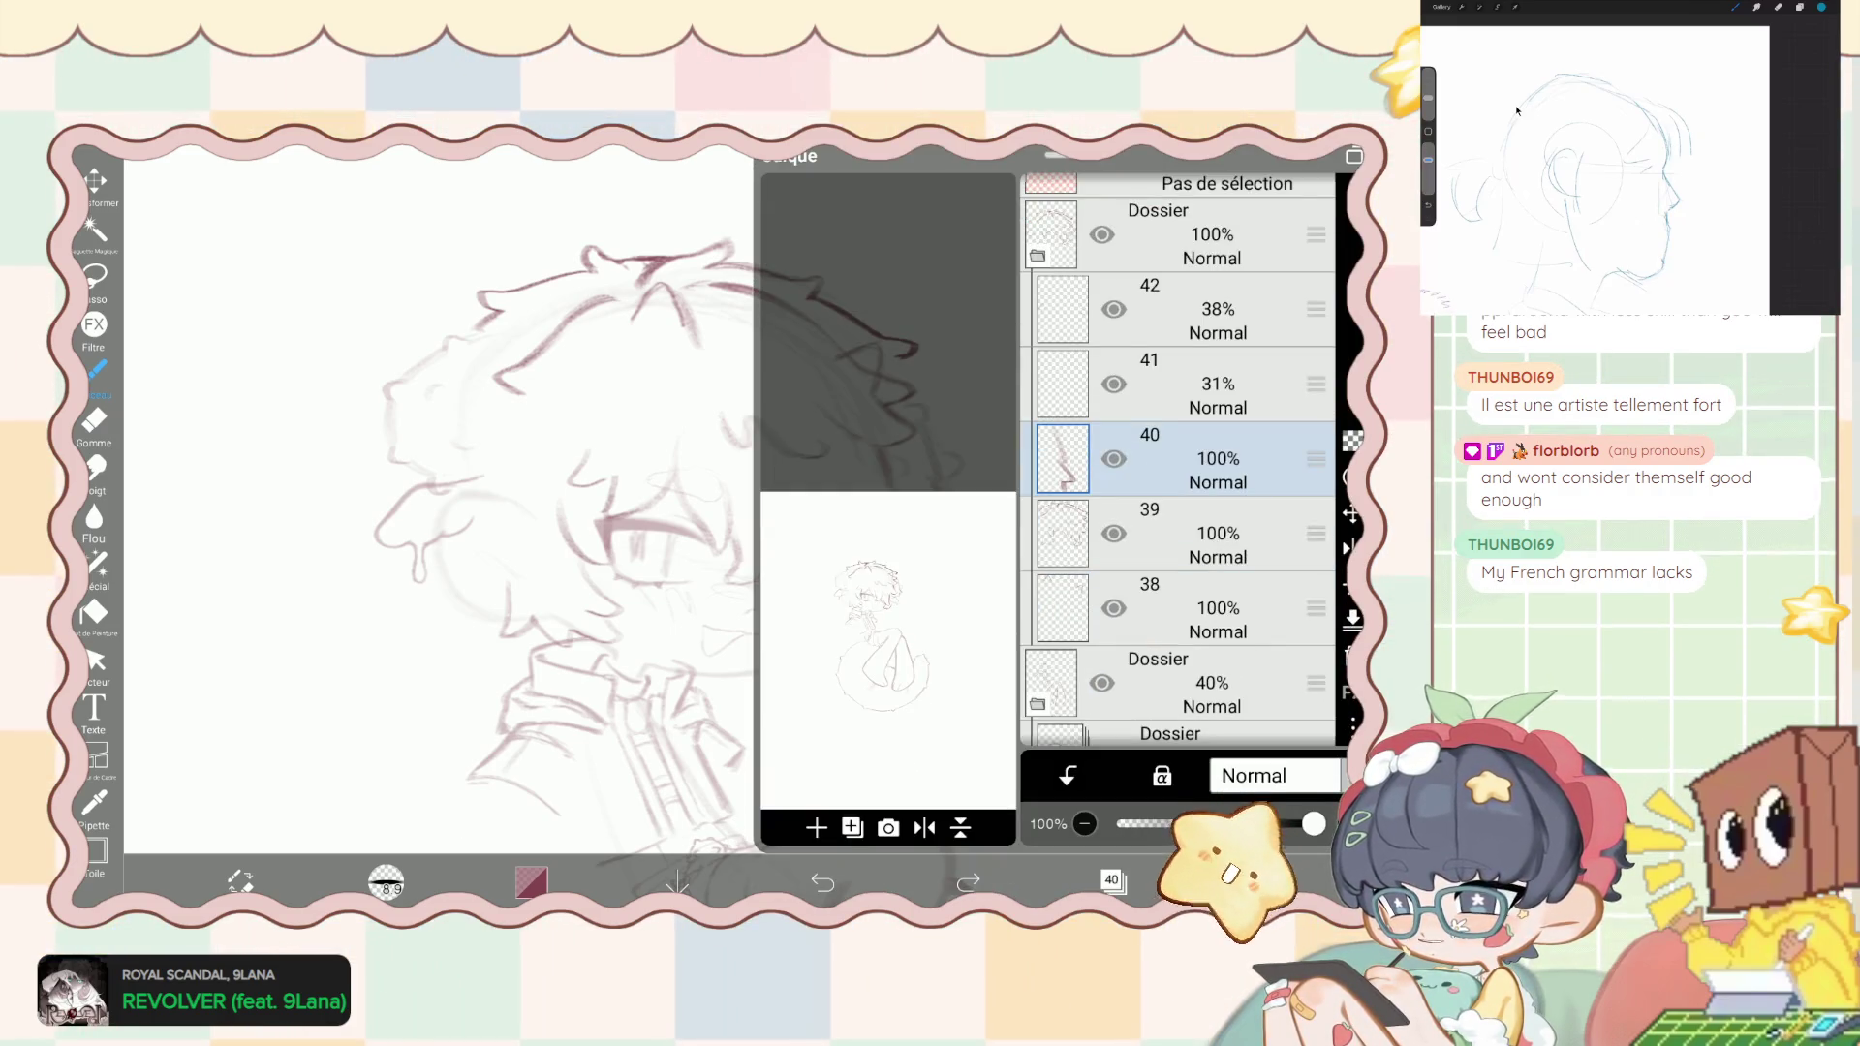
{"action": "left_click", "coordinate": [1114, 608]}
{"action": "left_click", "coordinate": [1114, 609]}
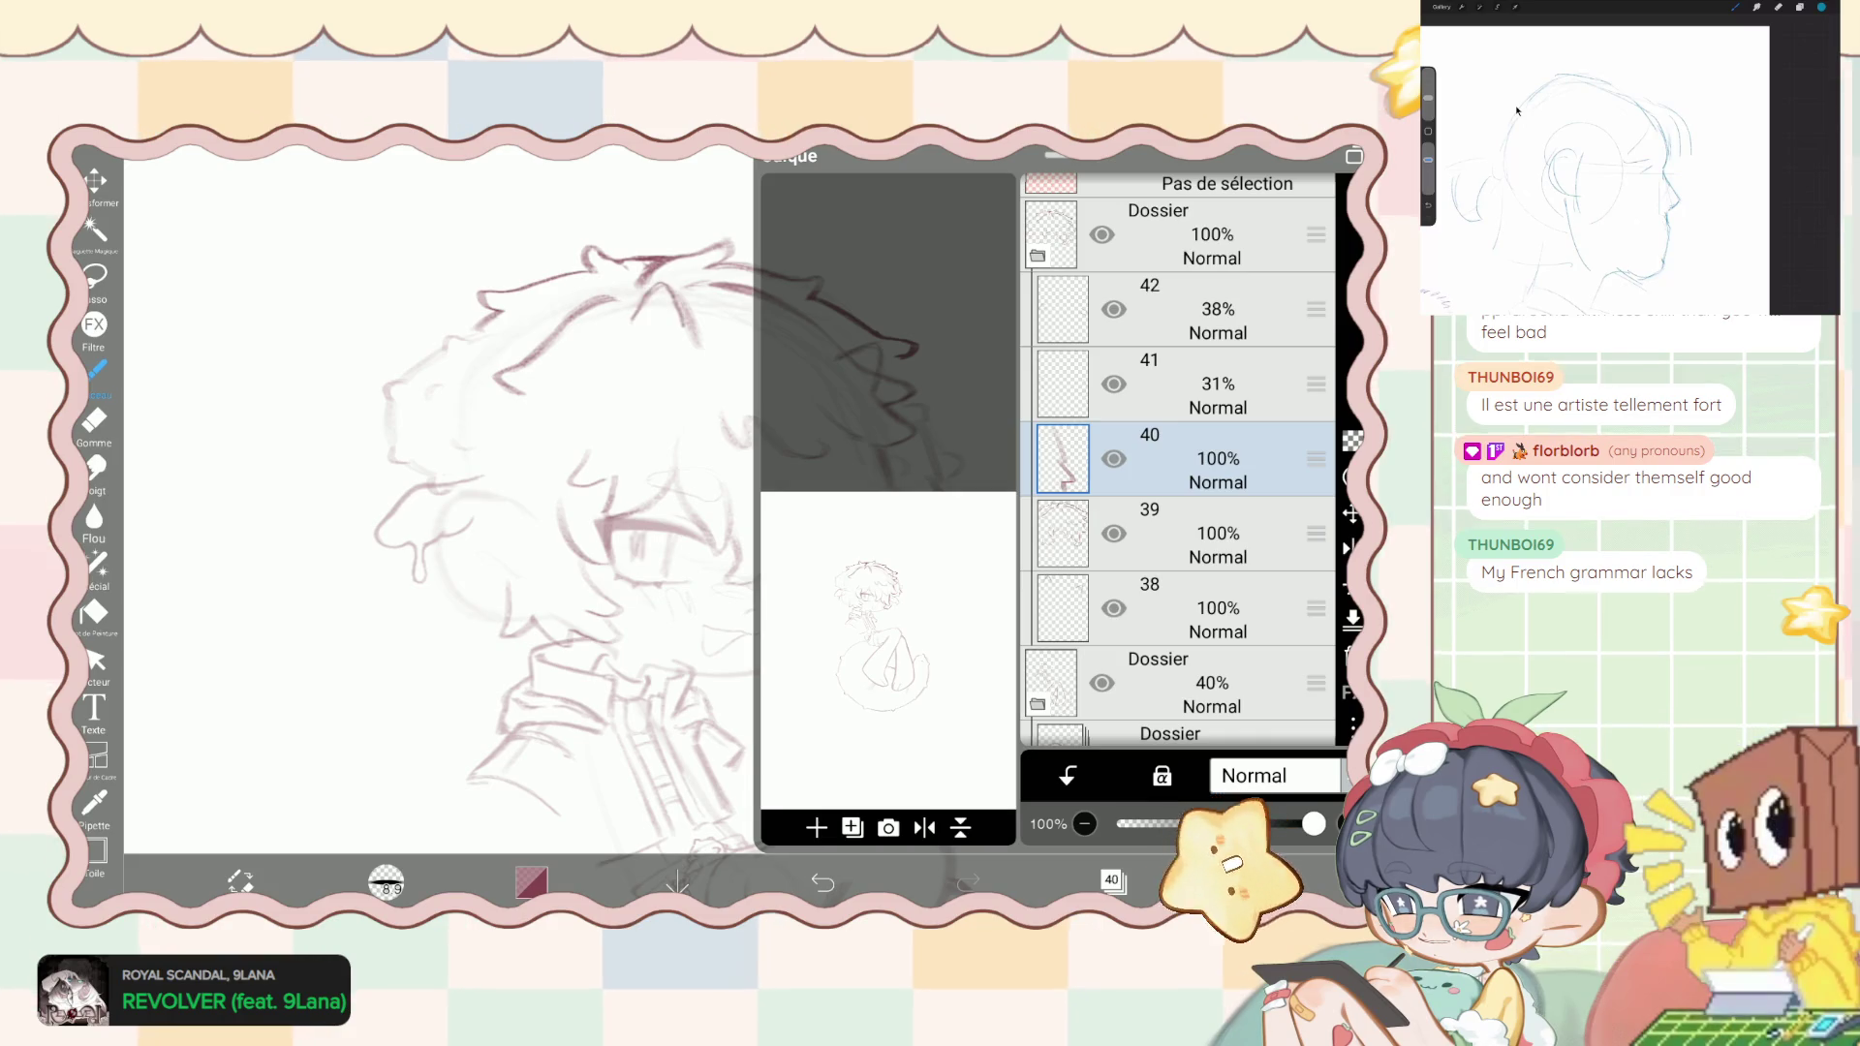
{"action": "left_click", "coordinate": [1114, 309]}
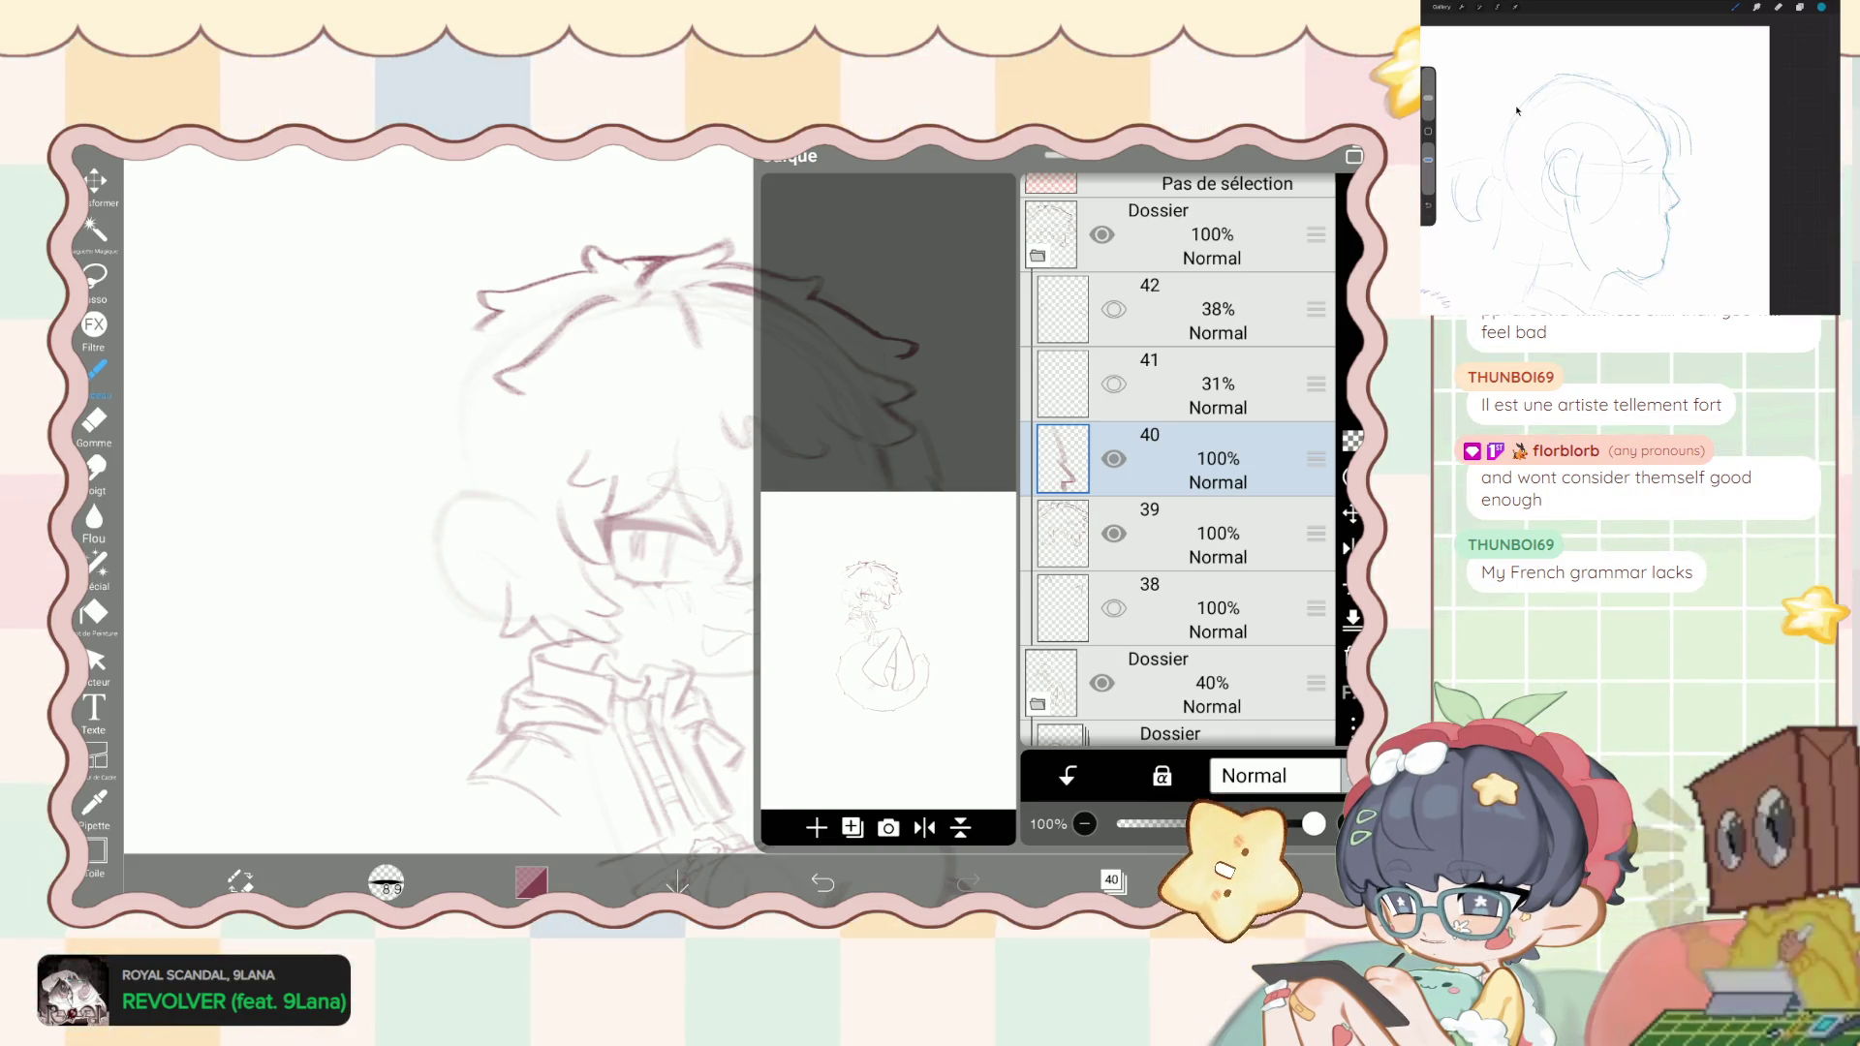
{"action": "left_click", "coordinate": [1112, 879]}
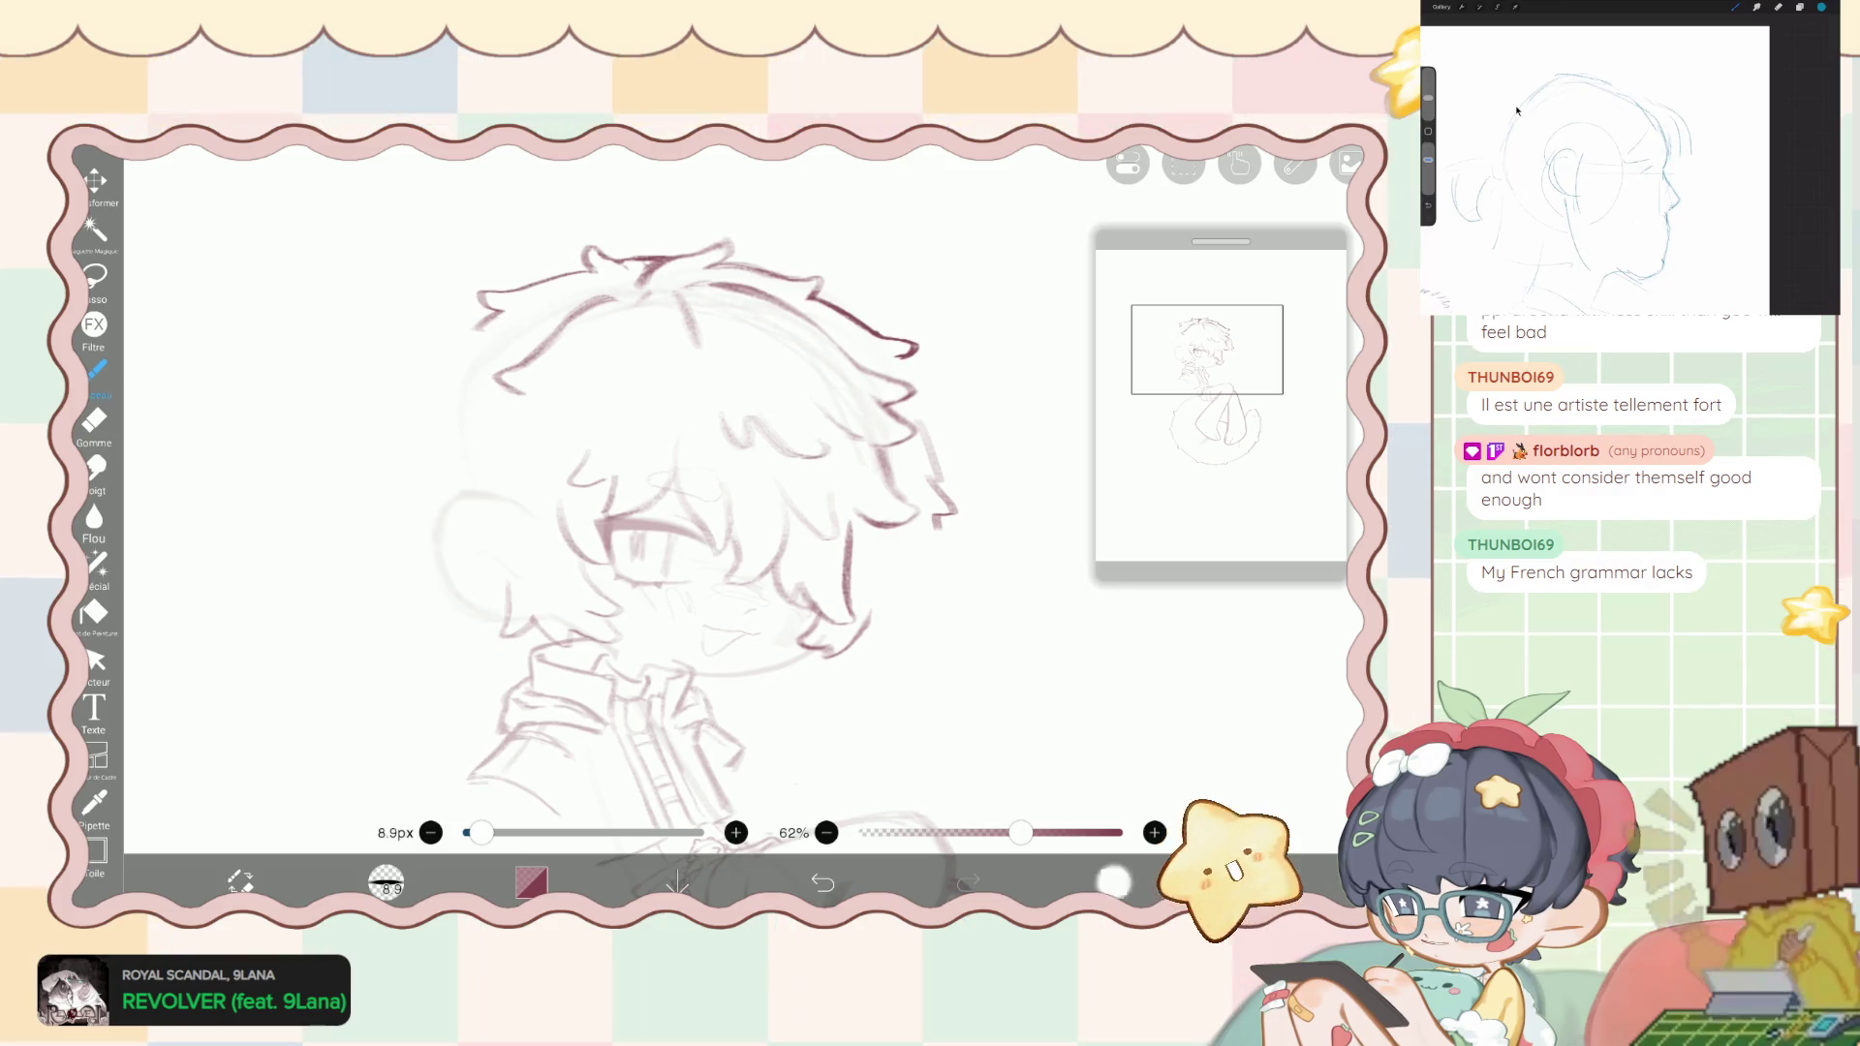
{"action": "left_click", "coordinate": [1112, 879]}
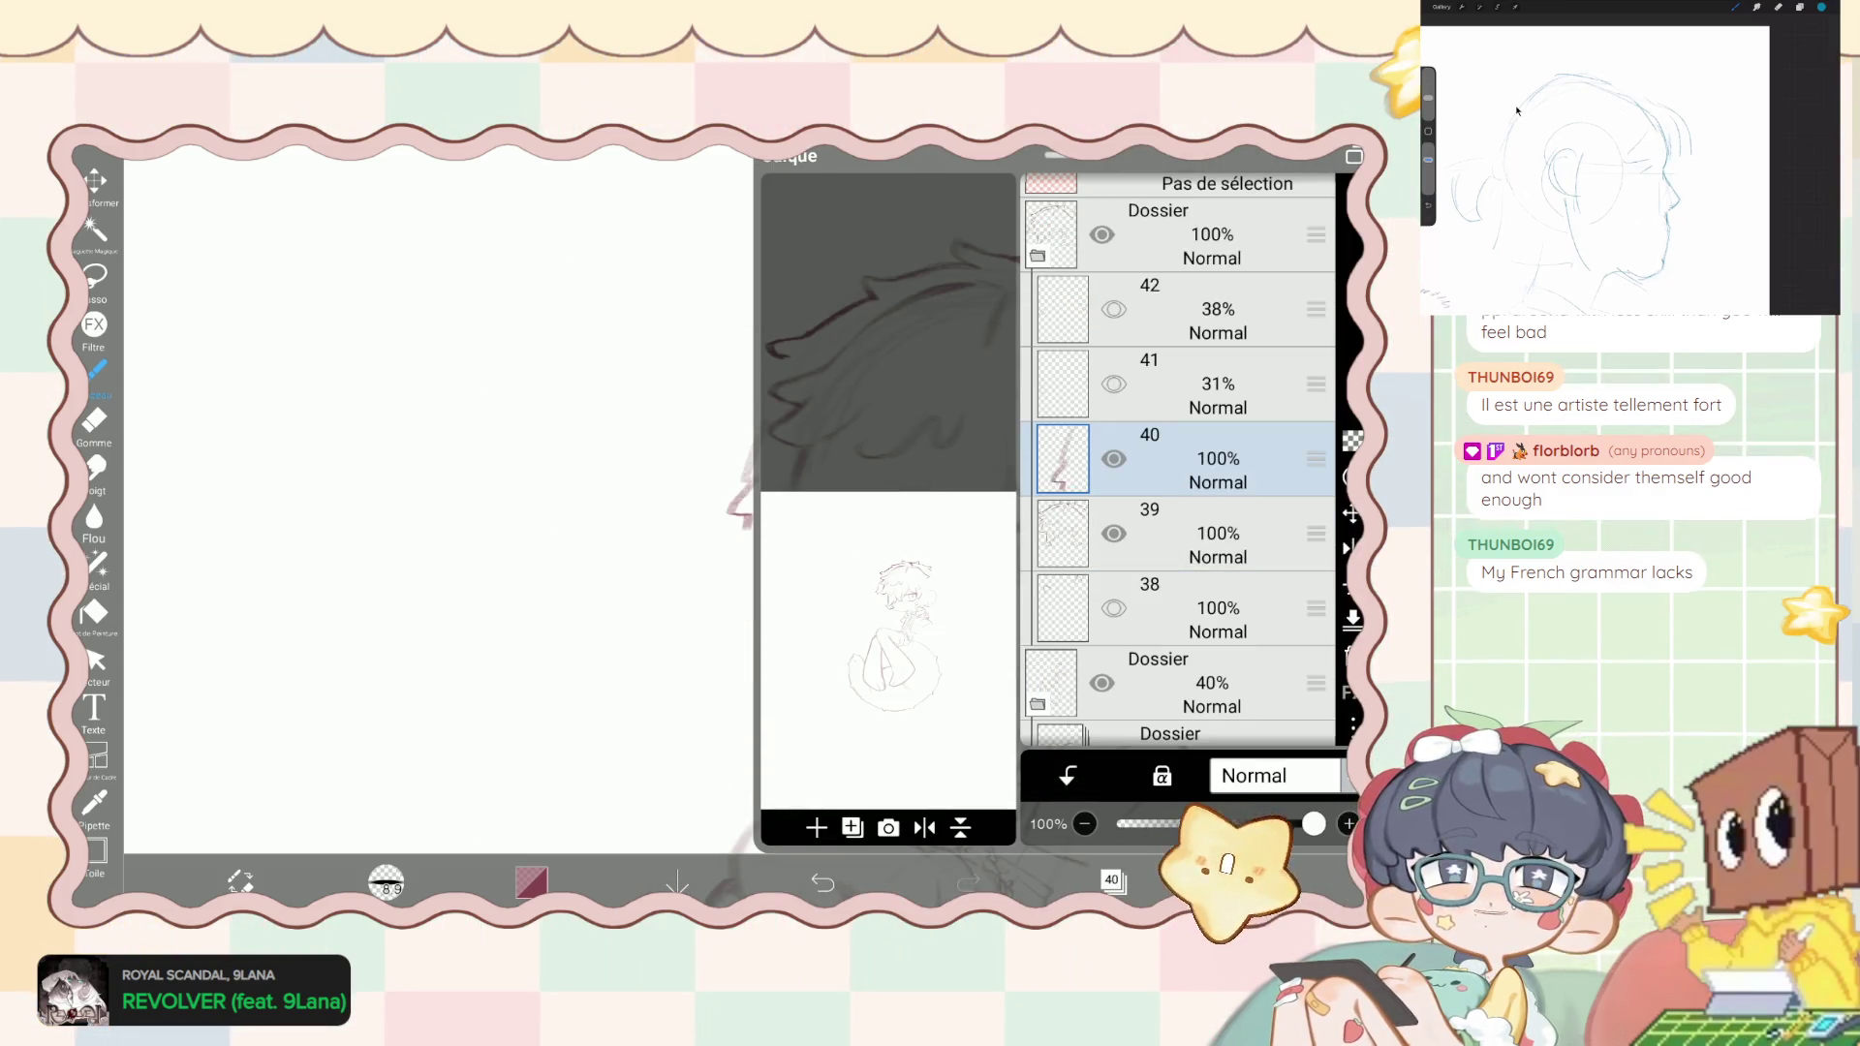
{"action": "left_click", "coordinate": [1112, 880]}
- Switch to the 5.8px eraser, then back to the brush
{"action": "left_click", "coordinate": [94, 420]}
{"action": "scroll", "coordinate": [775, 485], "scroll_direction": "down", "scroll_amount": 3}
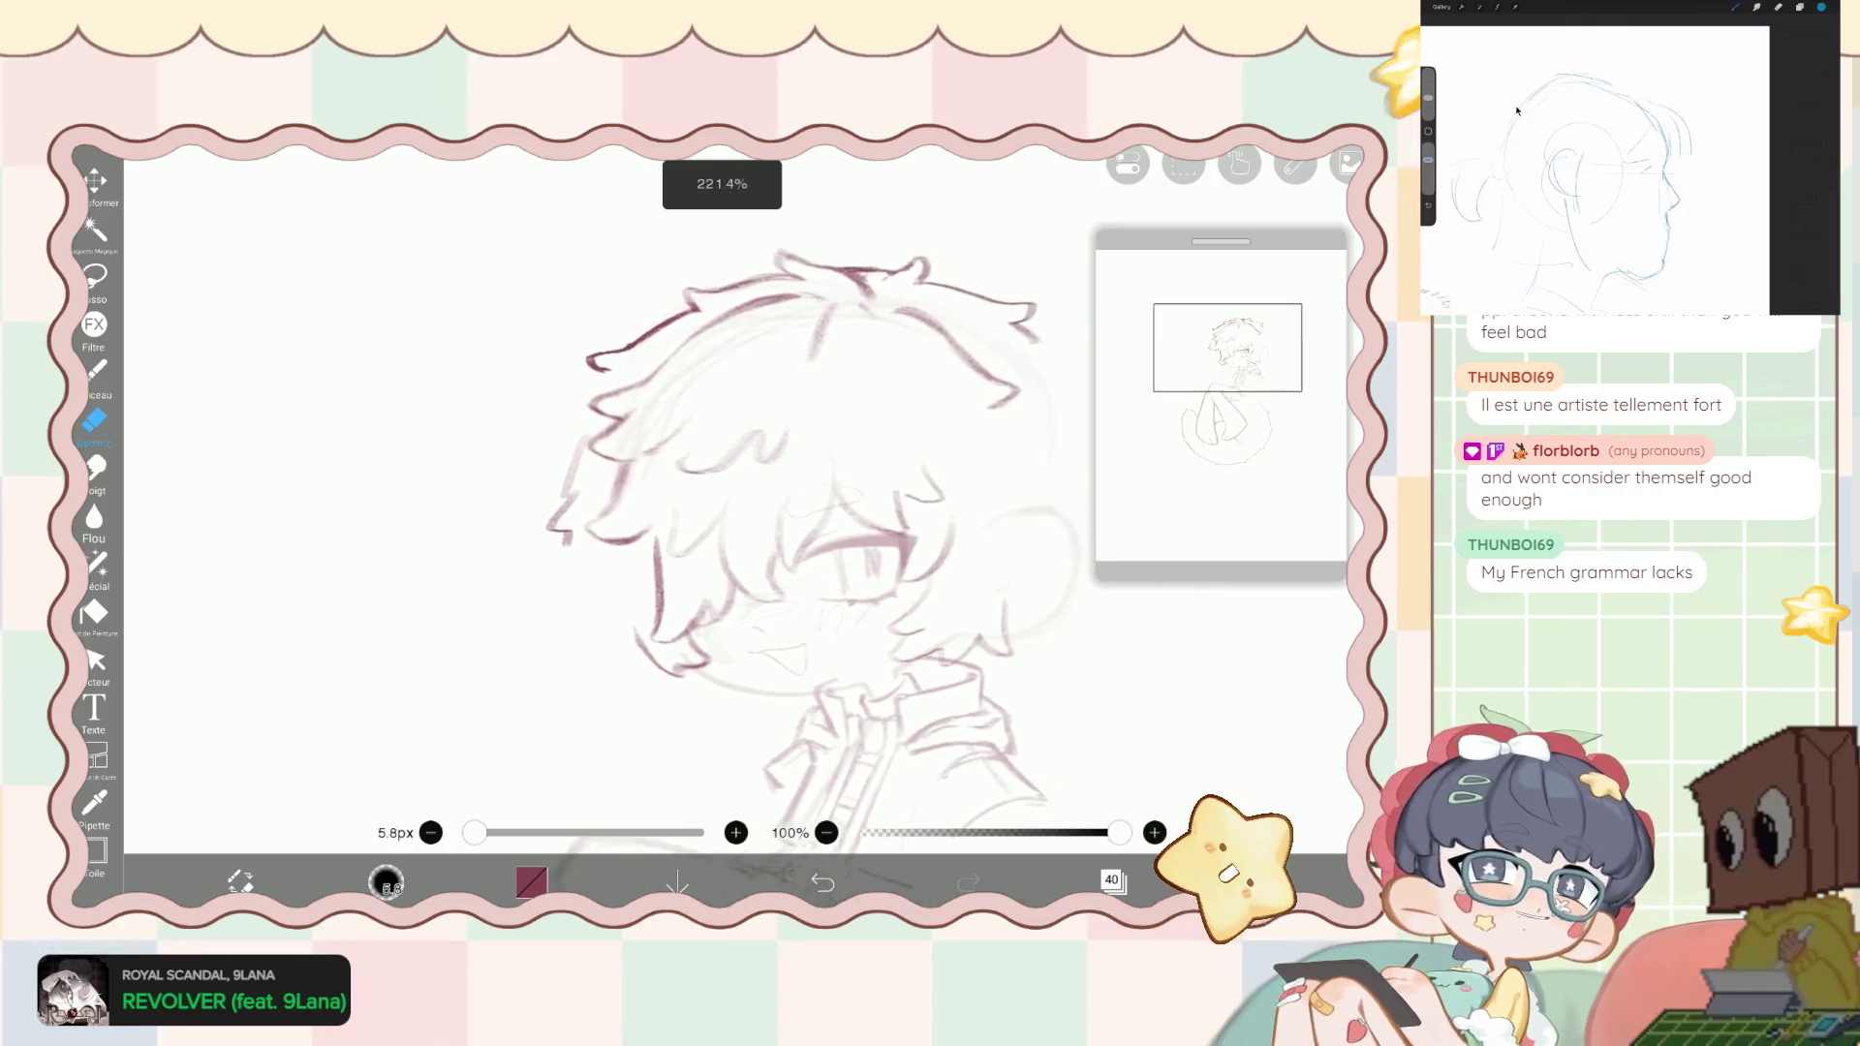
{"action": "left_click", "coordinate": [94, 369]}
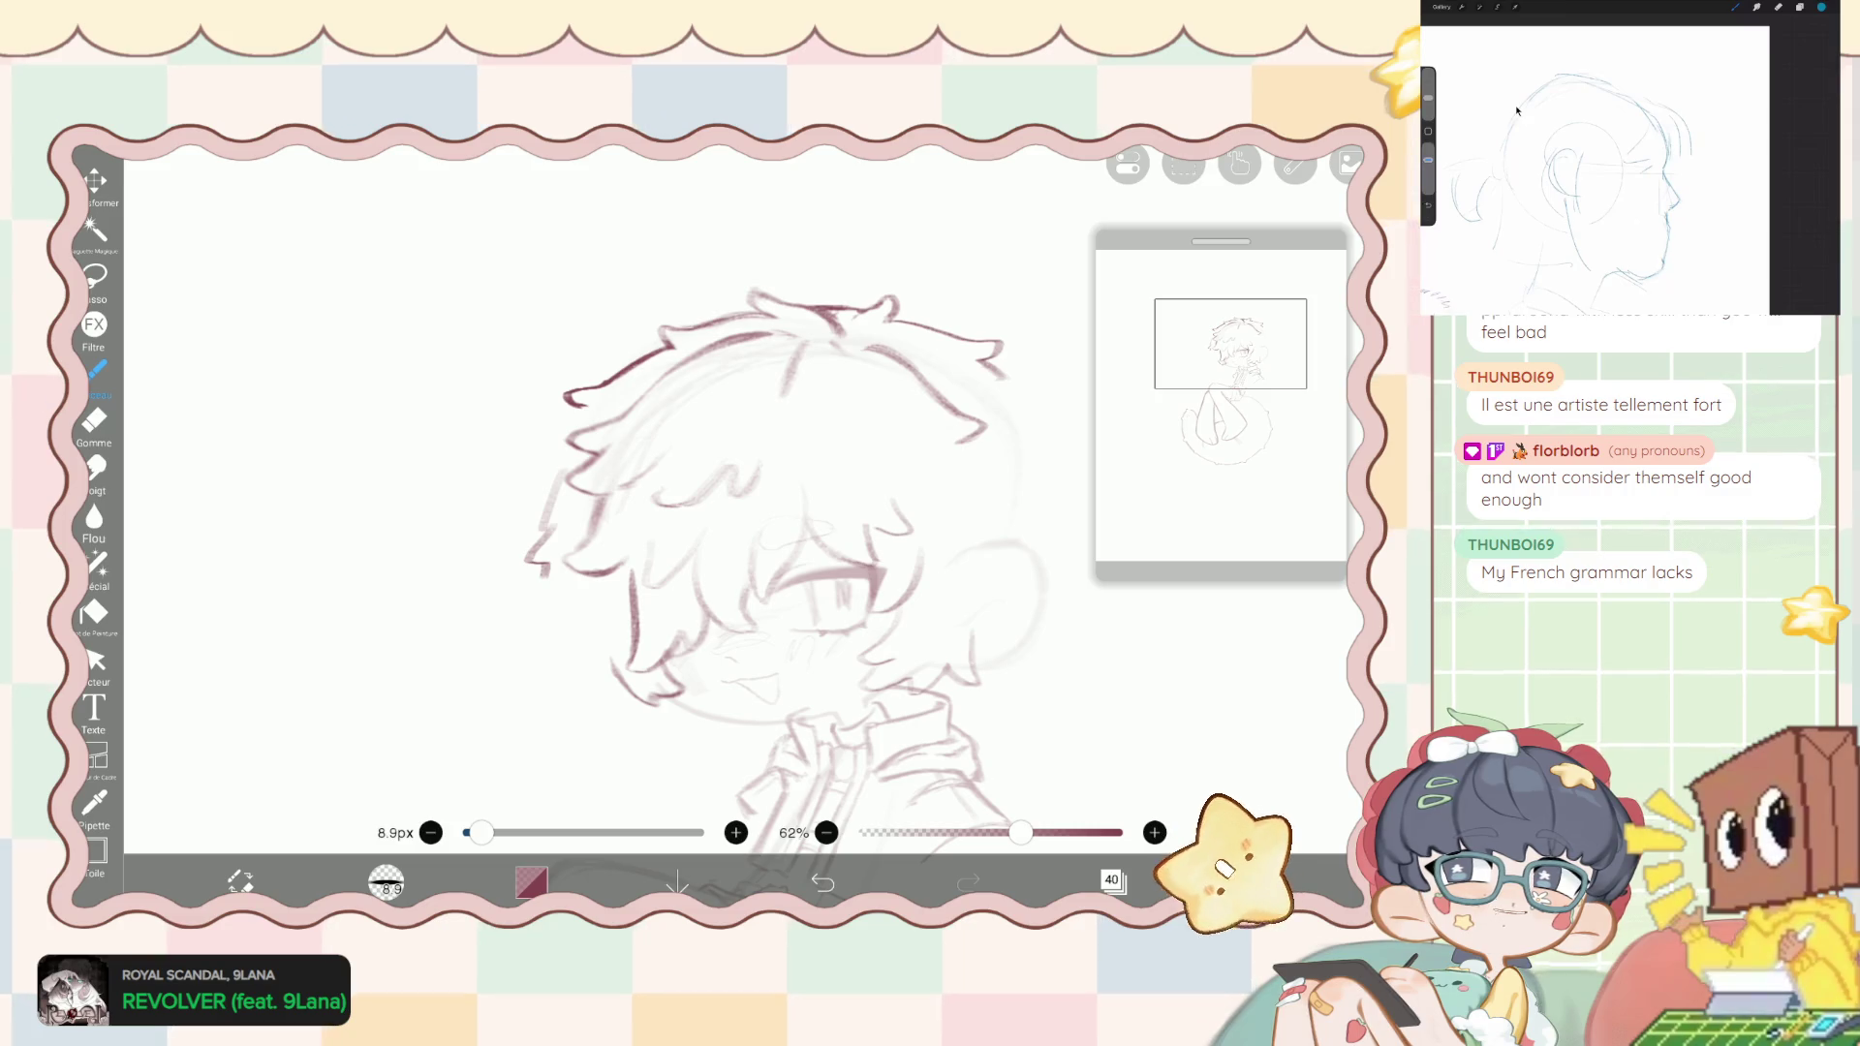
{"action": "scroll", "coordinate": [678, 533], "scroll_direction": "down", "scroll_amount": 3}
{"action": "scroll", "coordinate": [601, 543], "scroll_direction": "up", "scroll_amount": 1}
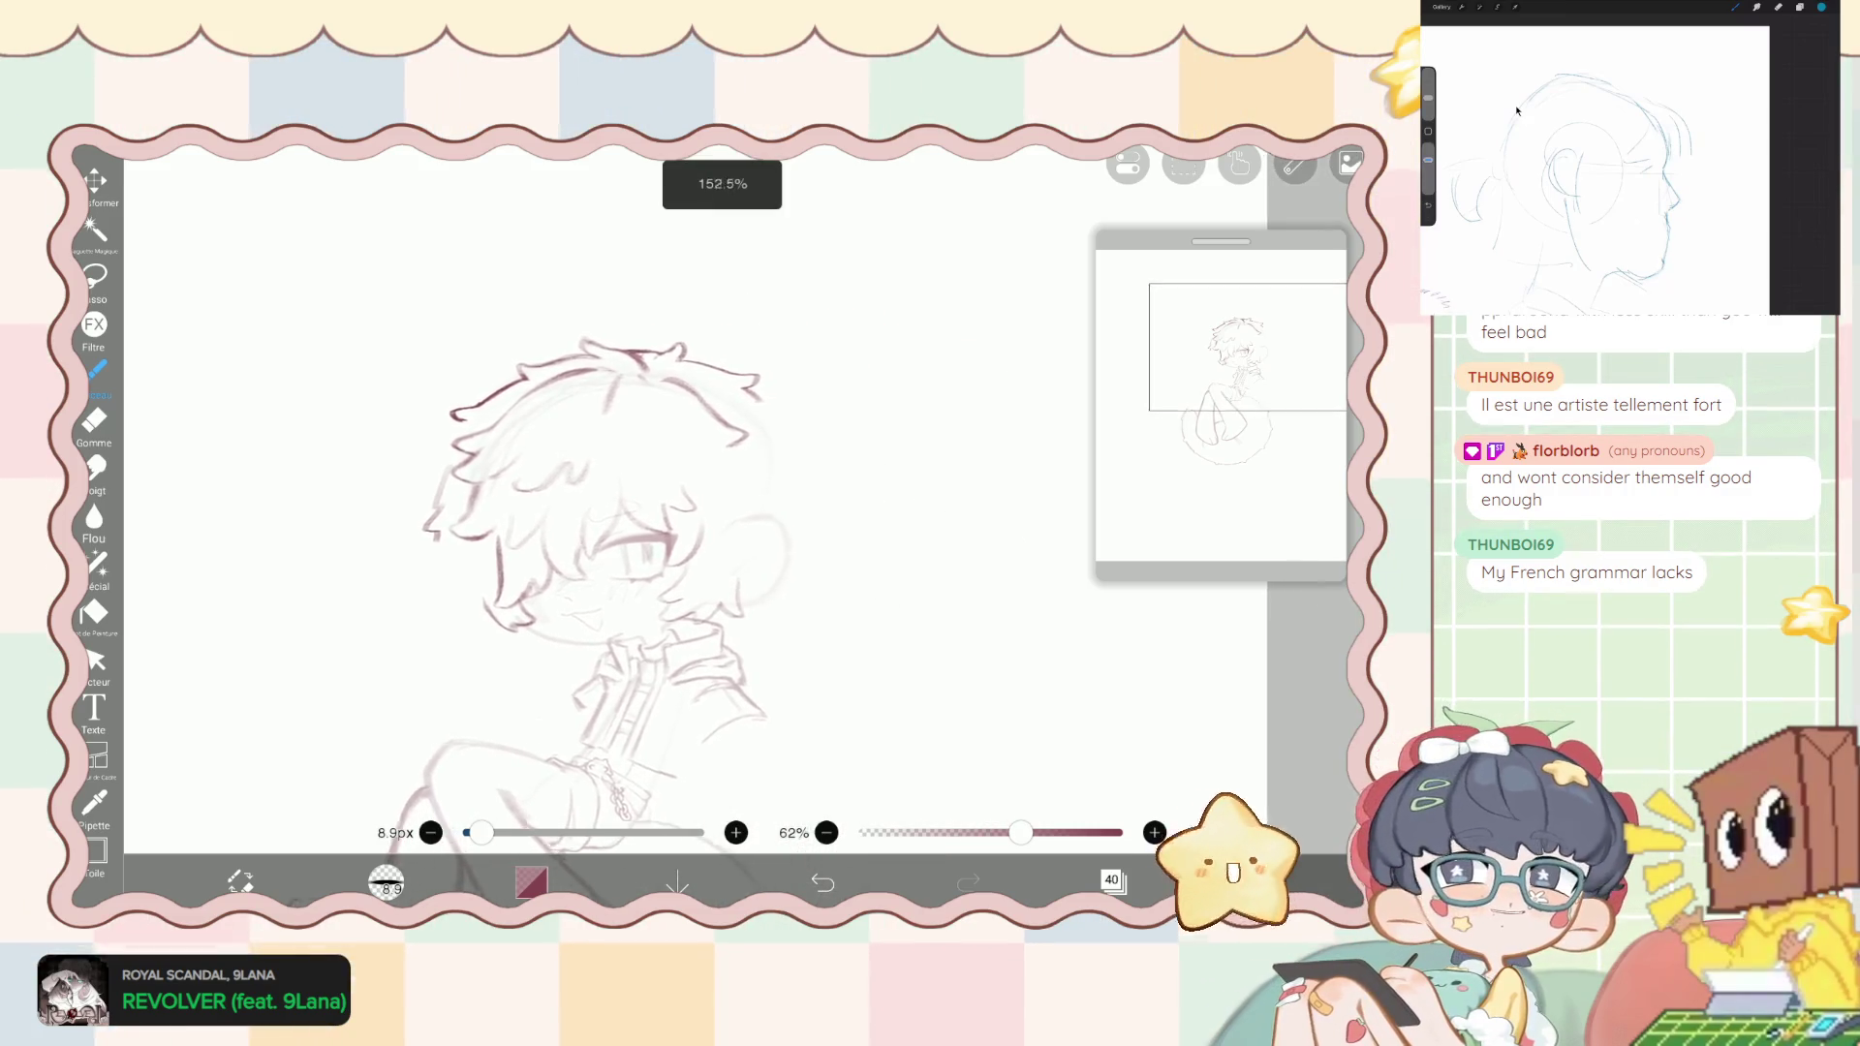
{"action": "scroll", "coordinate": [591, 542], "scroll_direction": "up", "scroll_amount": 3}
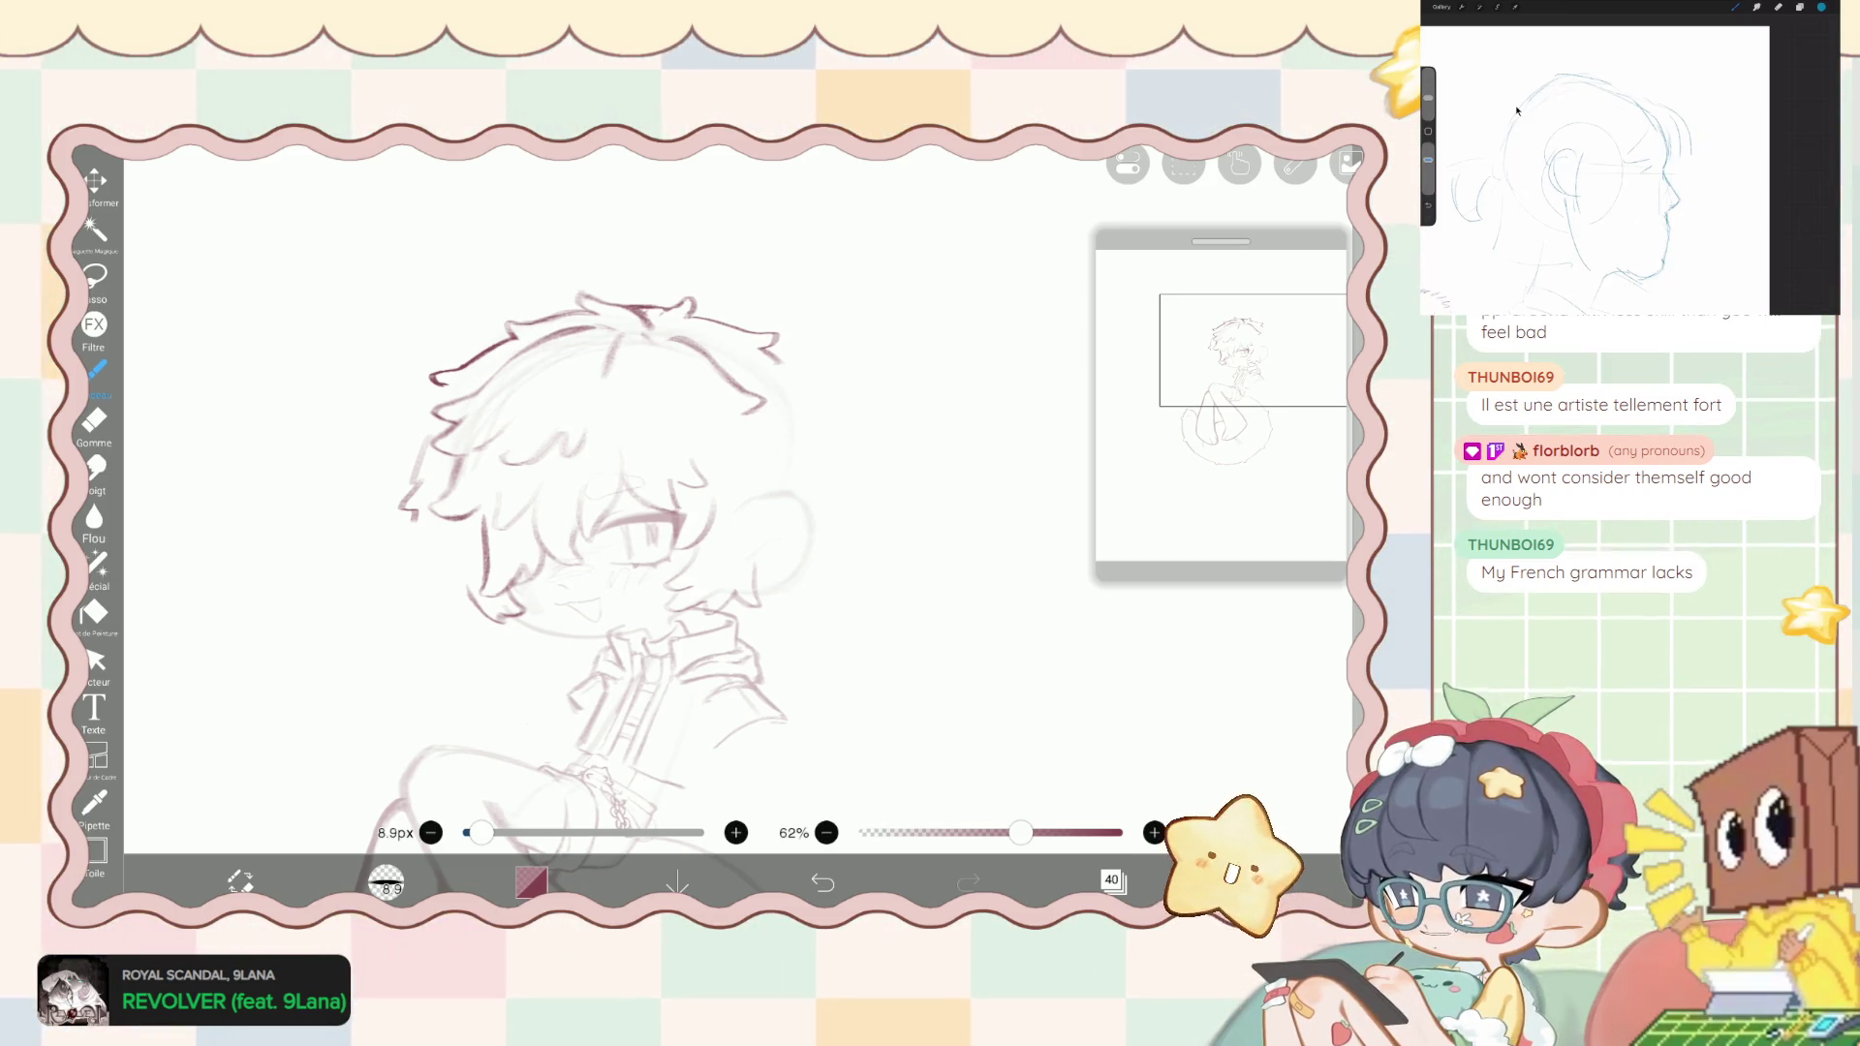
{"action": "left_click", "coordinate": [1112, 879]}
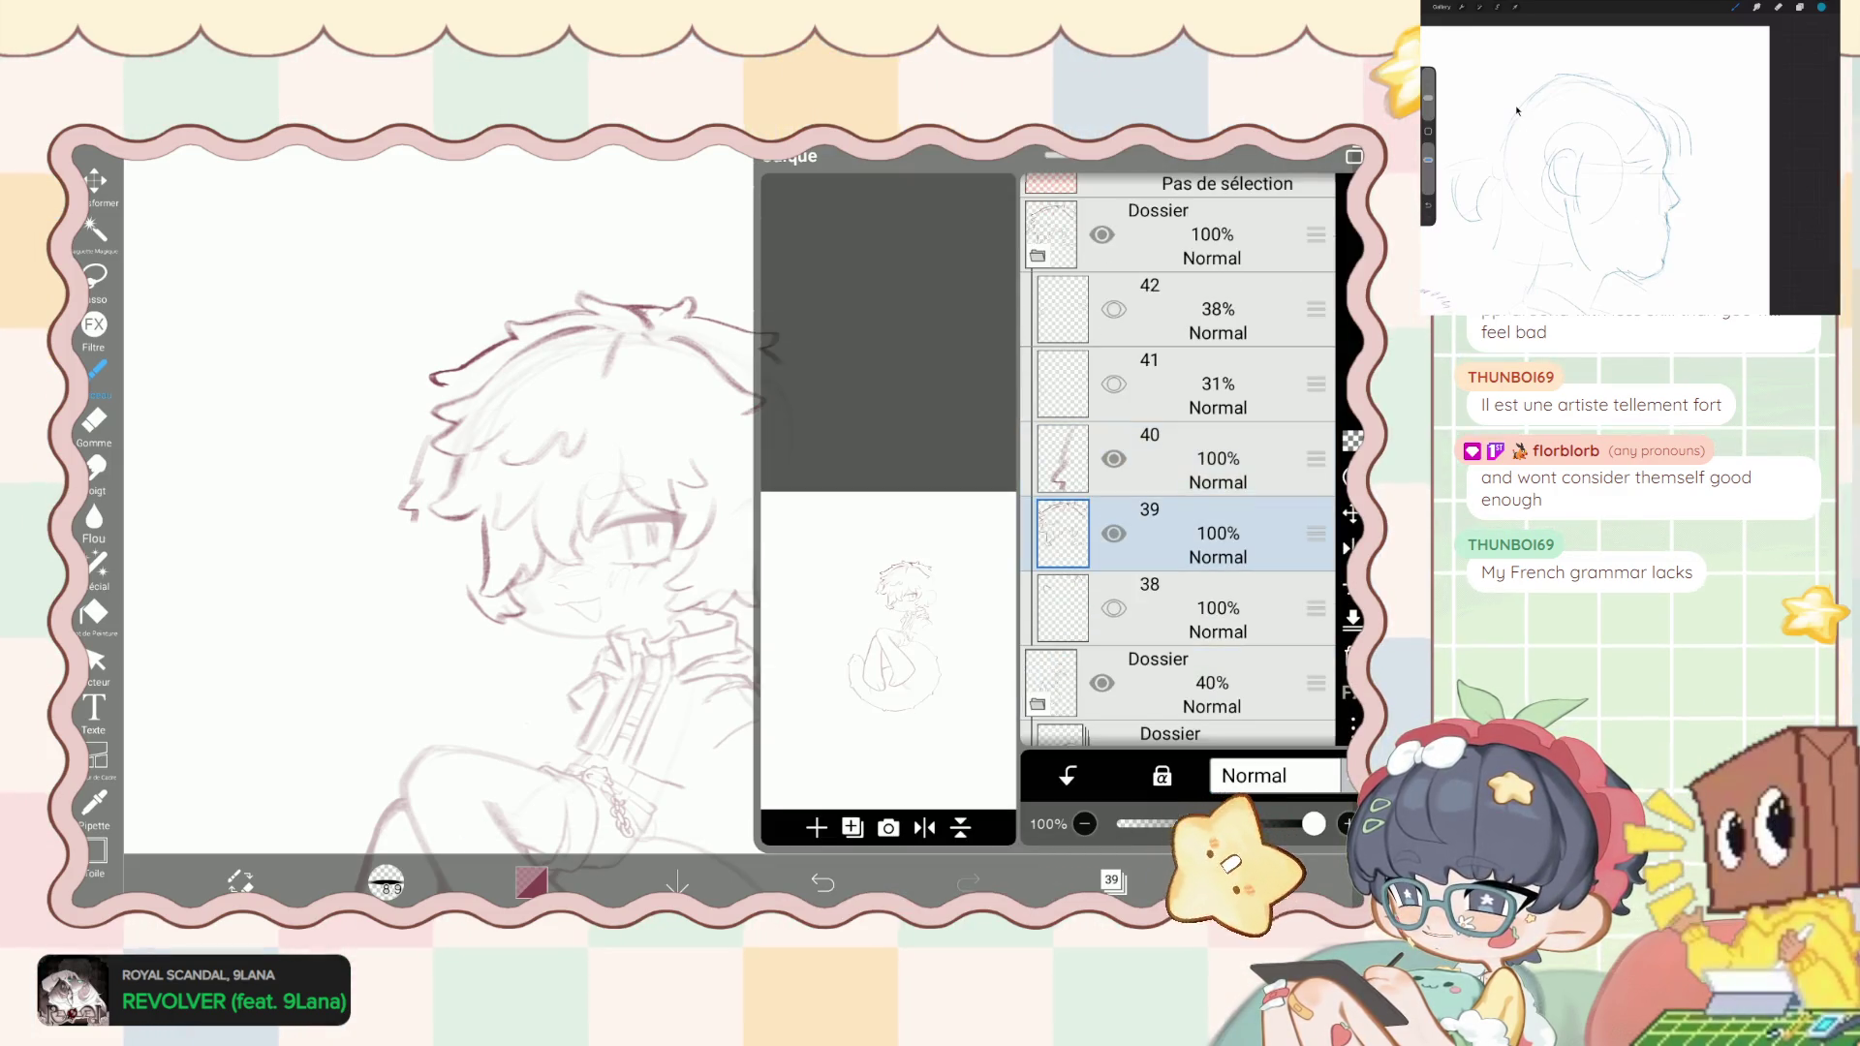
- Make layer 39 the active layer
{"action": "left_click", "coordinate": [1182, 532]}
{"action": "left_click", "coordinate": [1112, 879]}
{"action": "scroll", "coordinate": [678, 485], "scroll_direction": "up", "scroll_amount": 5}
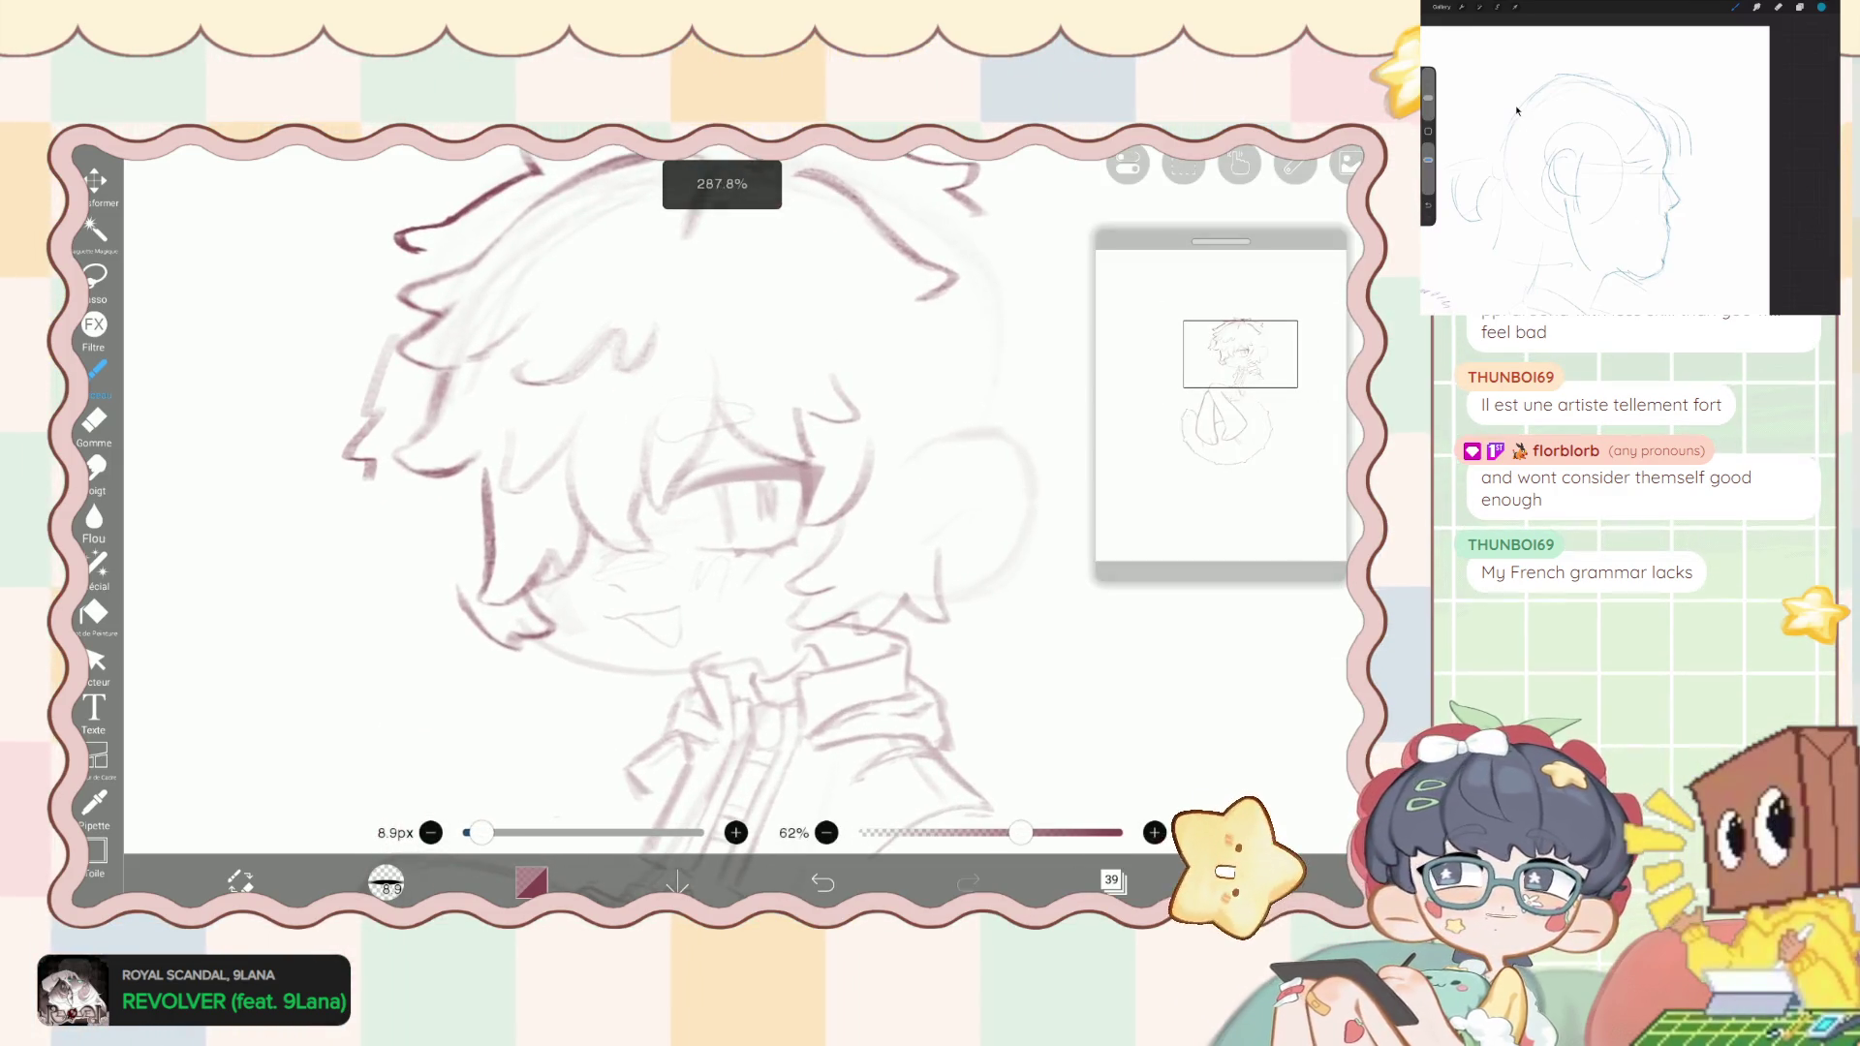
- Shrink the brush to 8.0px and alternate eraser and brush to clean the face lines
{"action": "key", "text": "bracketleft"}
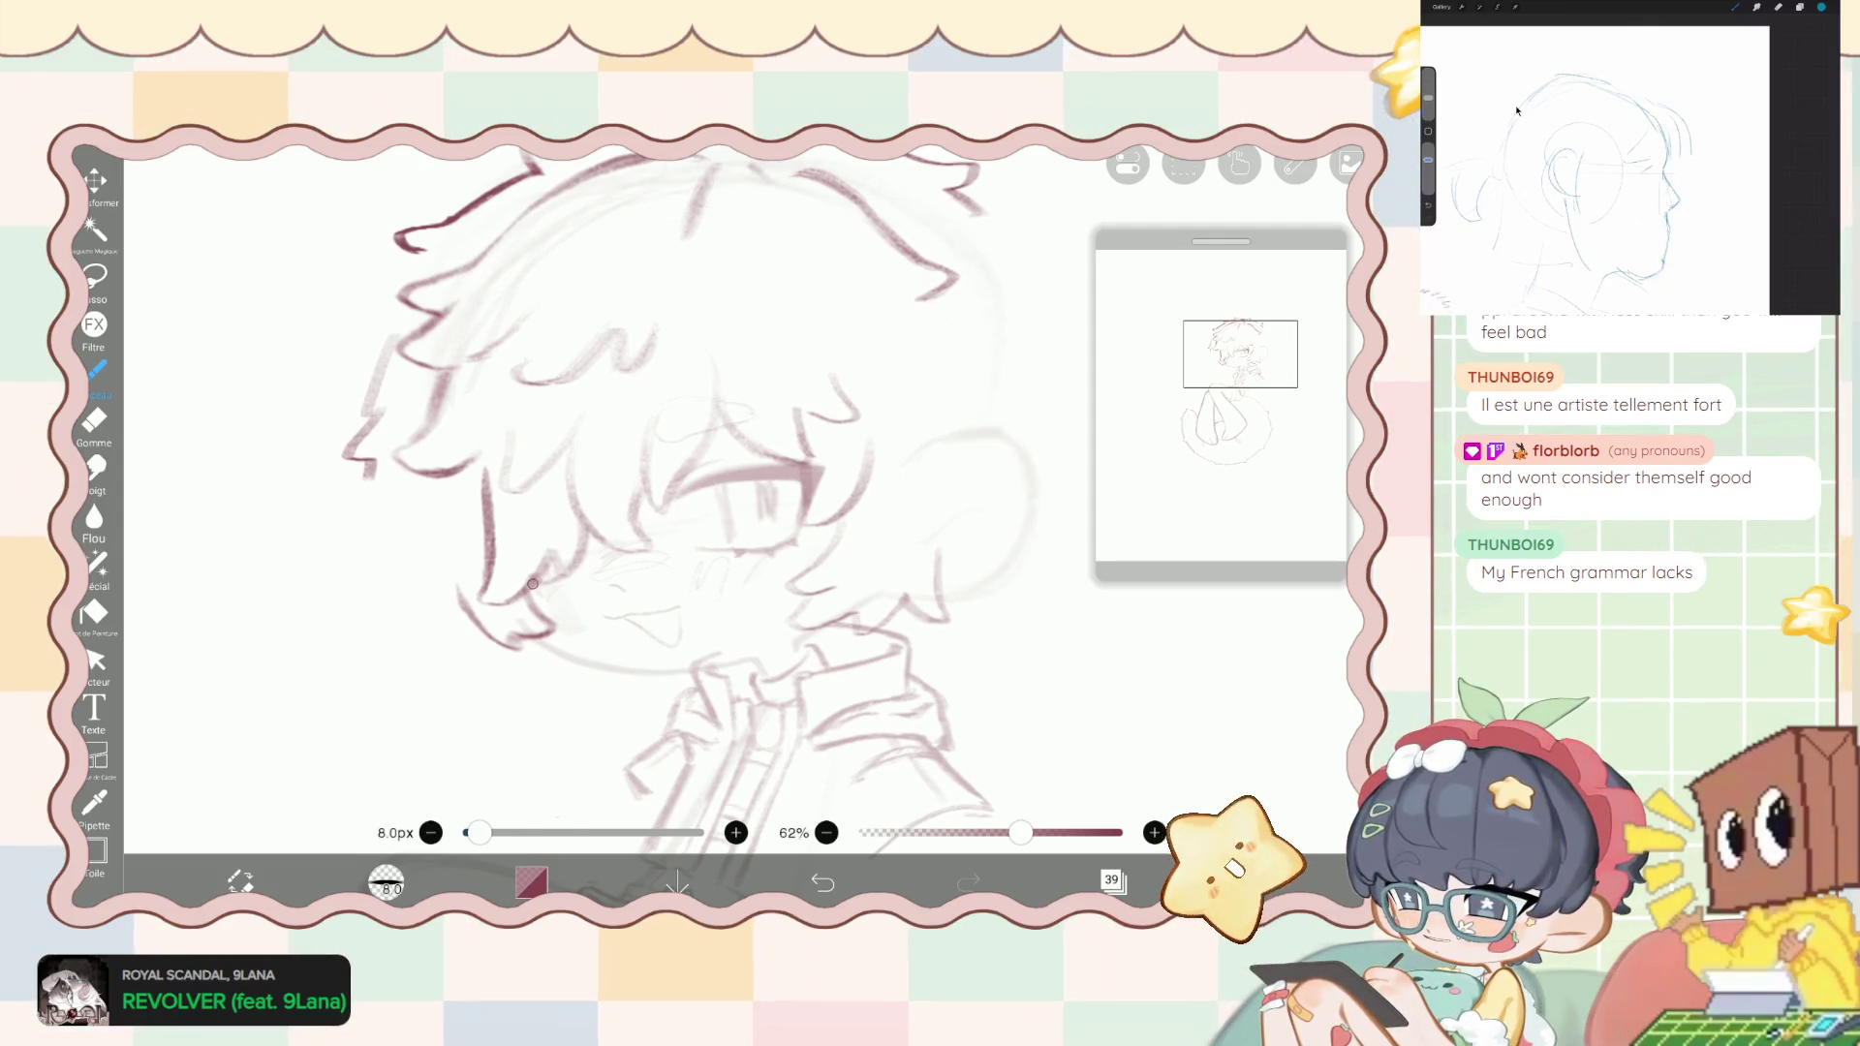
{"action": "left_click", "coordinate": [240, 881]}
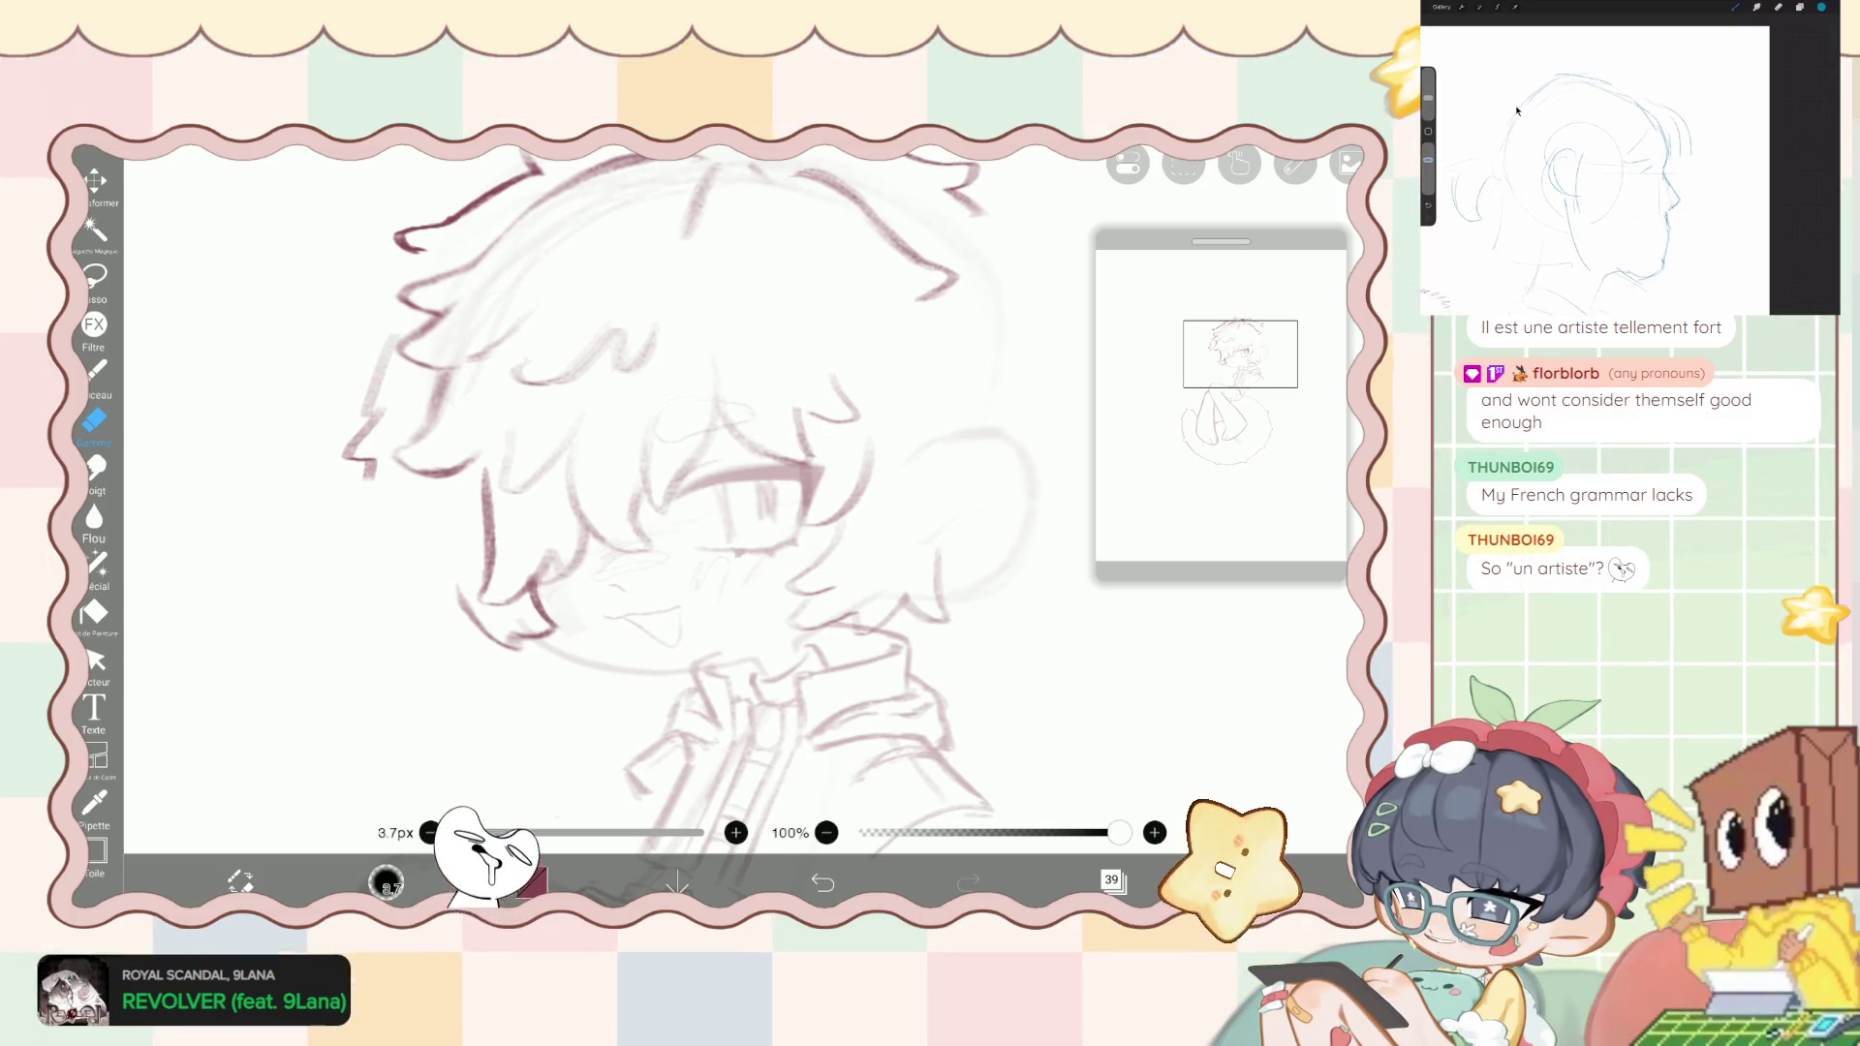
{"action": "scroll", "coordinate": [736, 504], "scroll_direction": "left", "scroll_amount": 2}
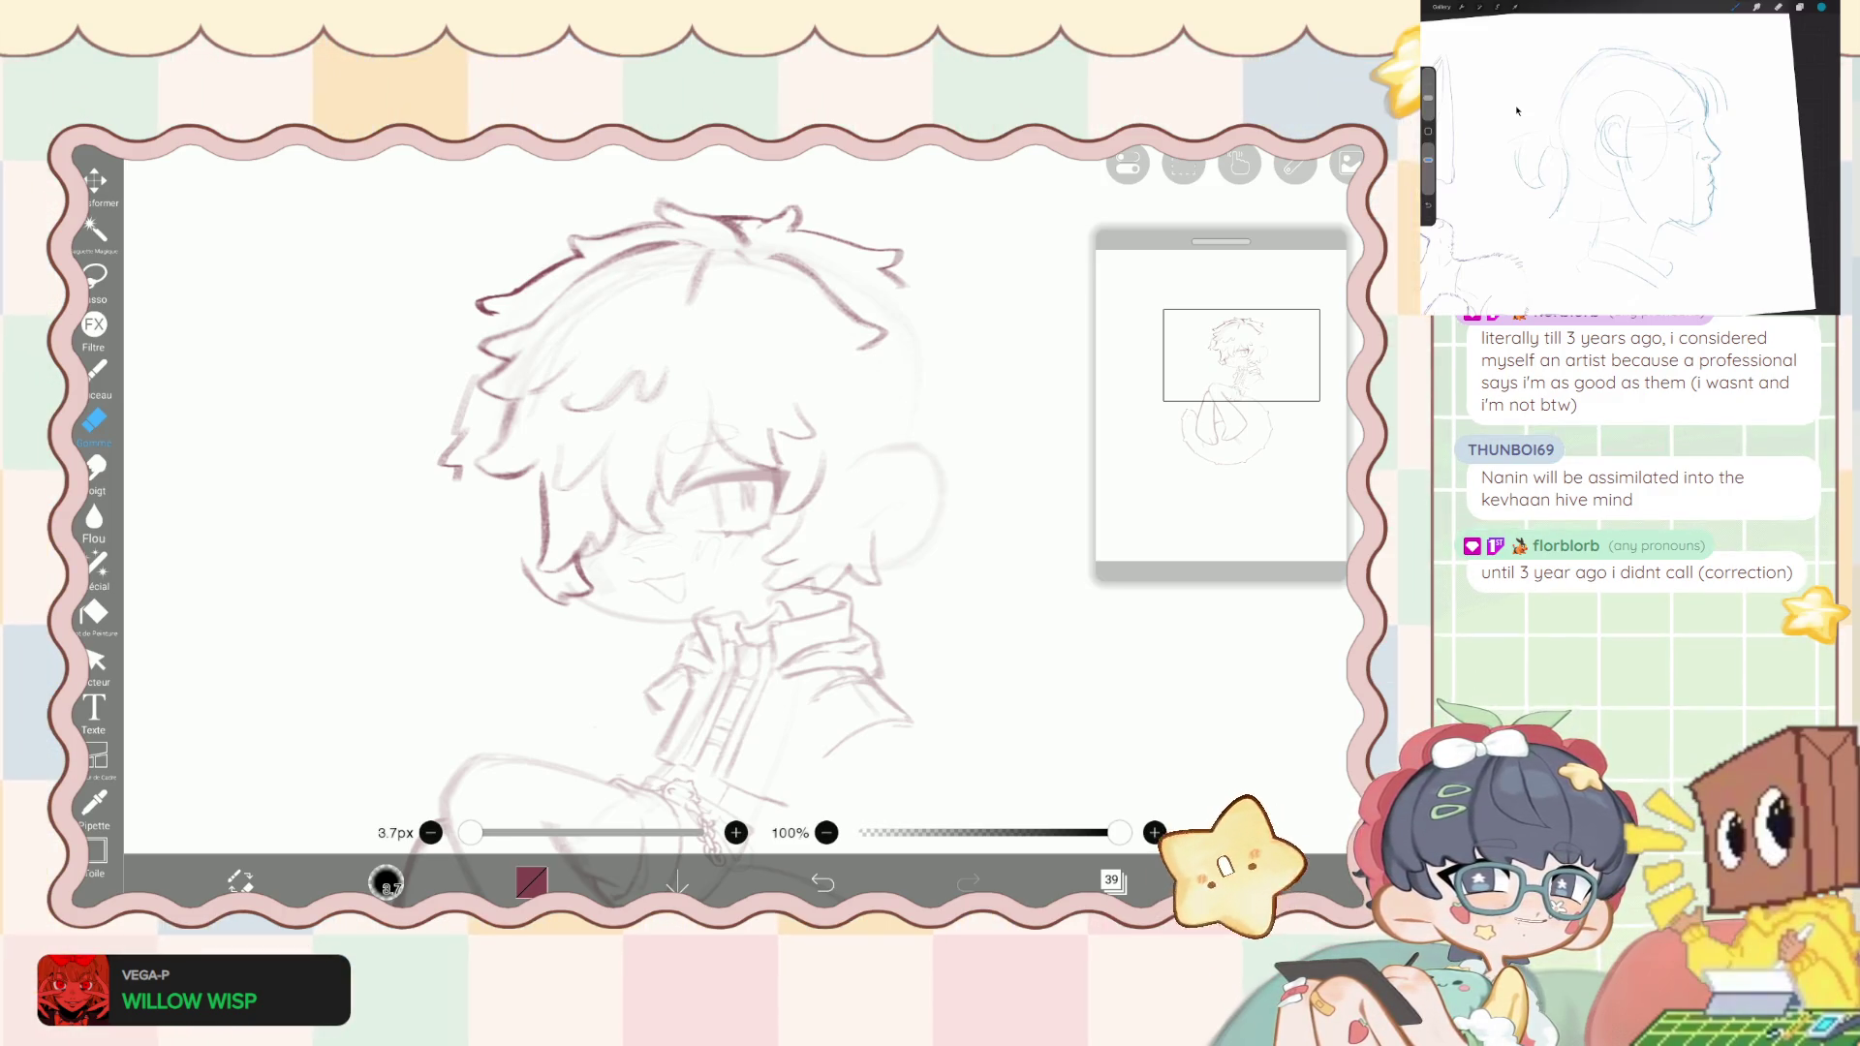
{"action": "left_click", "coordinate": [94, 369]}
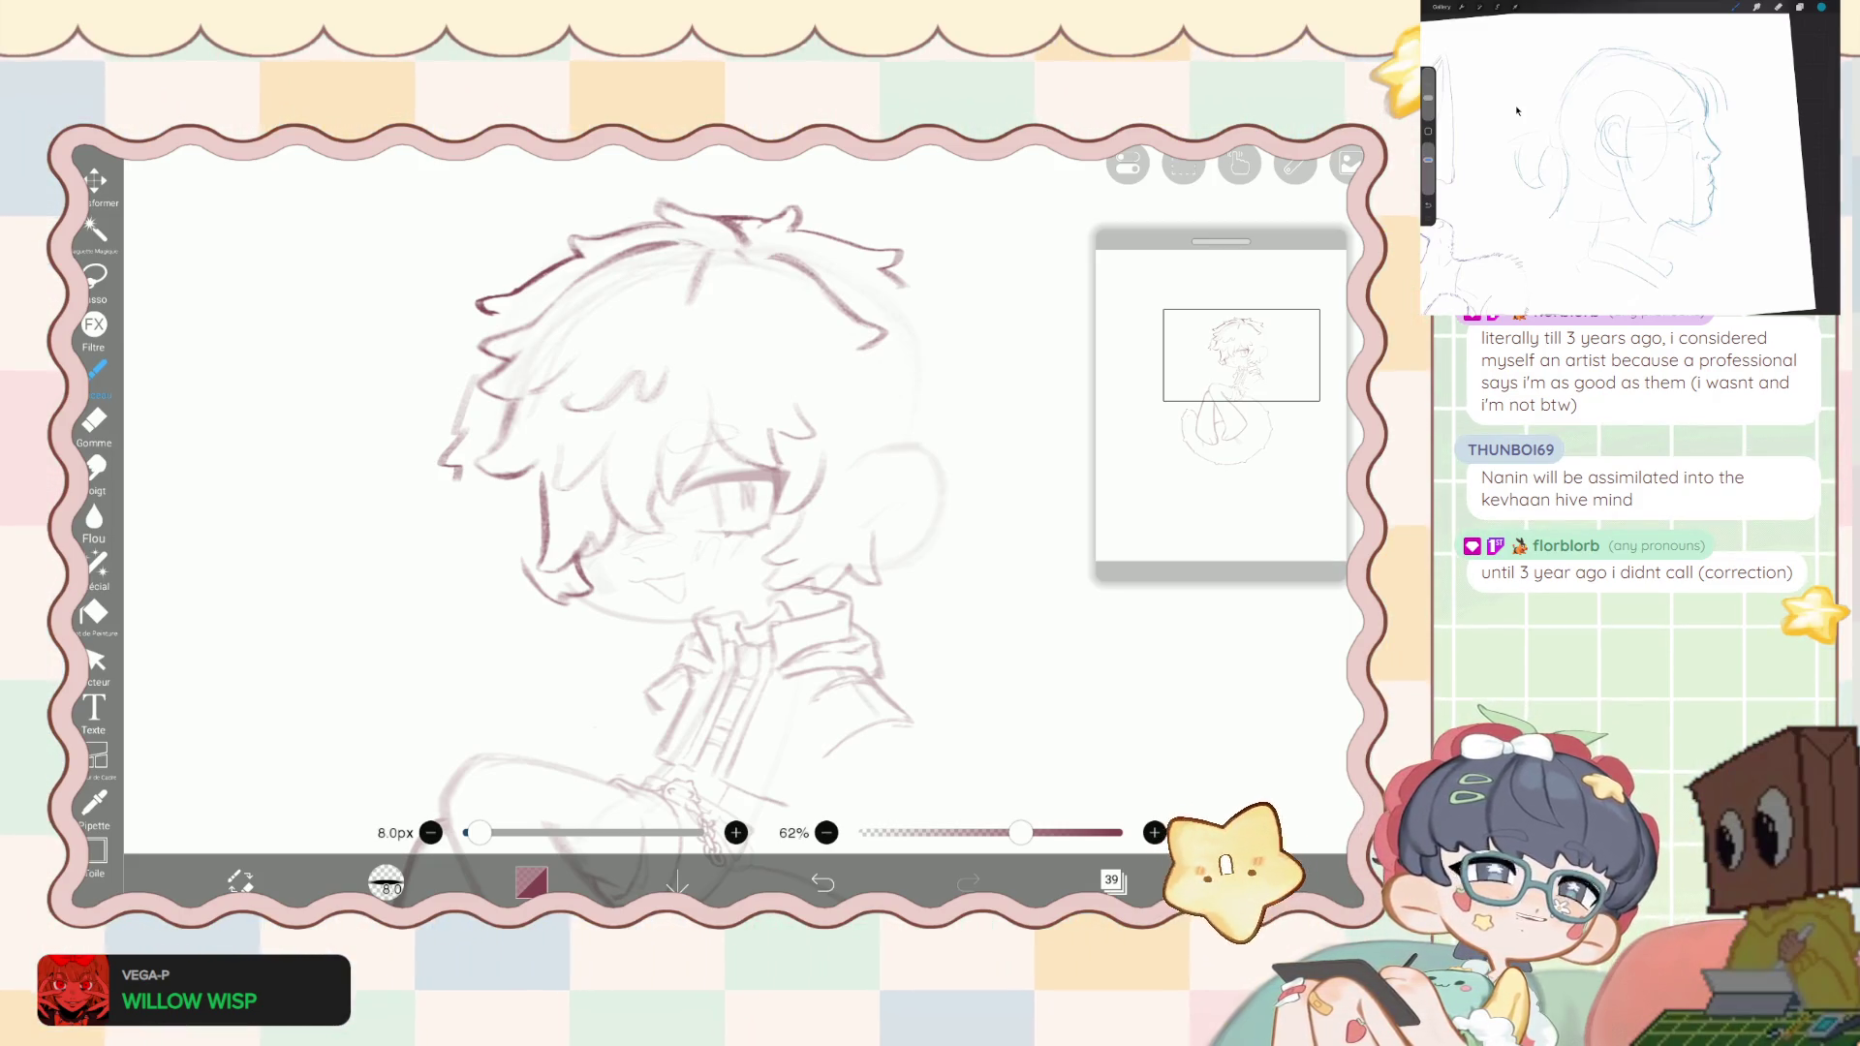
{"action": "scroll", "coordinate": [678, 484], "scroll_direction": "up", "scroll_amount": 10}
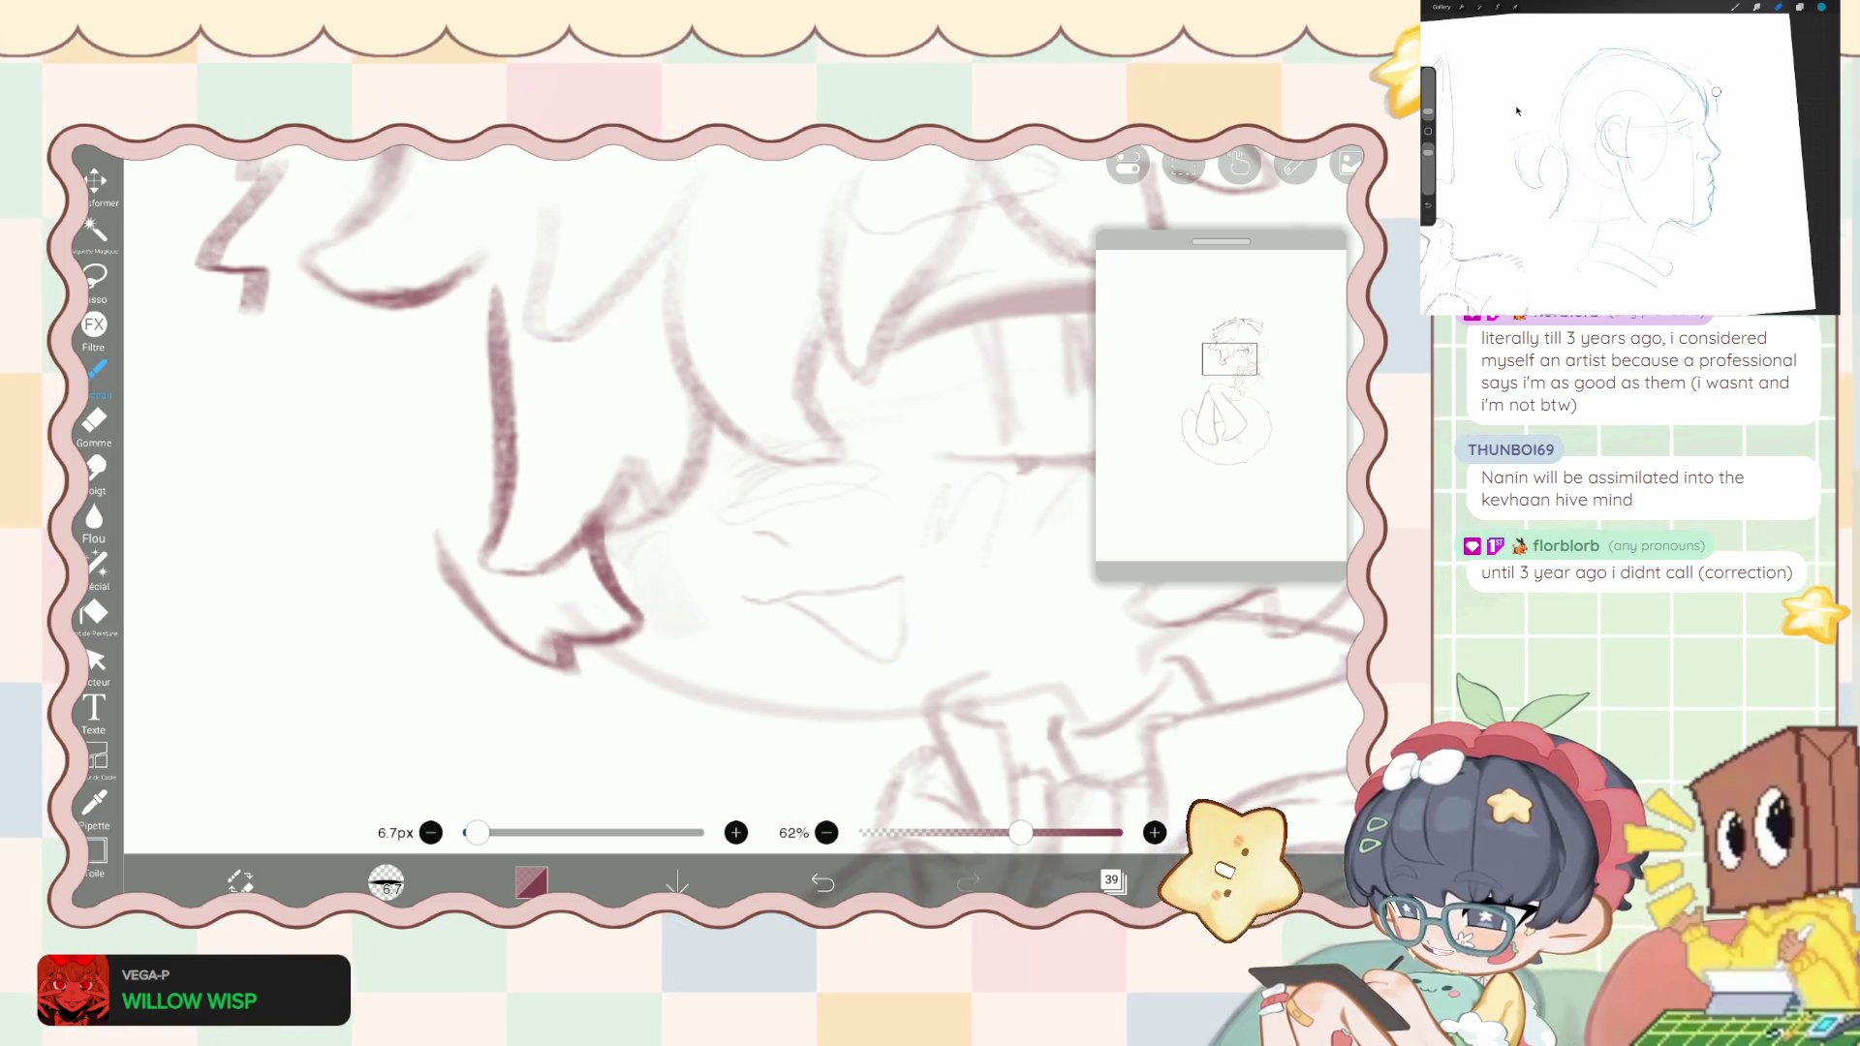
- Undo the last brush stroke and erase stray marks at the hair tip with a 3.5px eraser
{"action": "key", "text": "ctrl+z"}
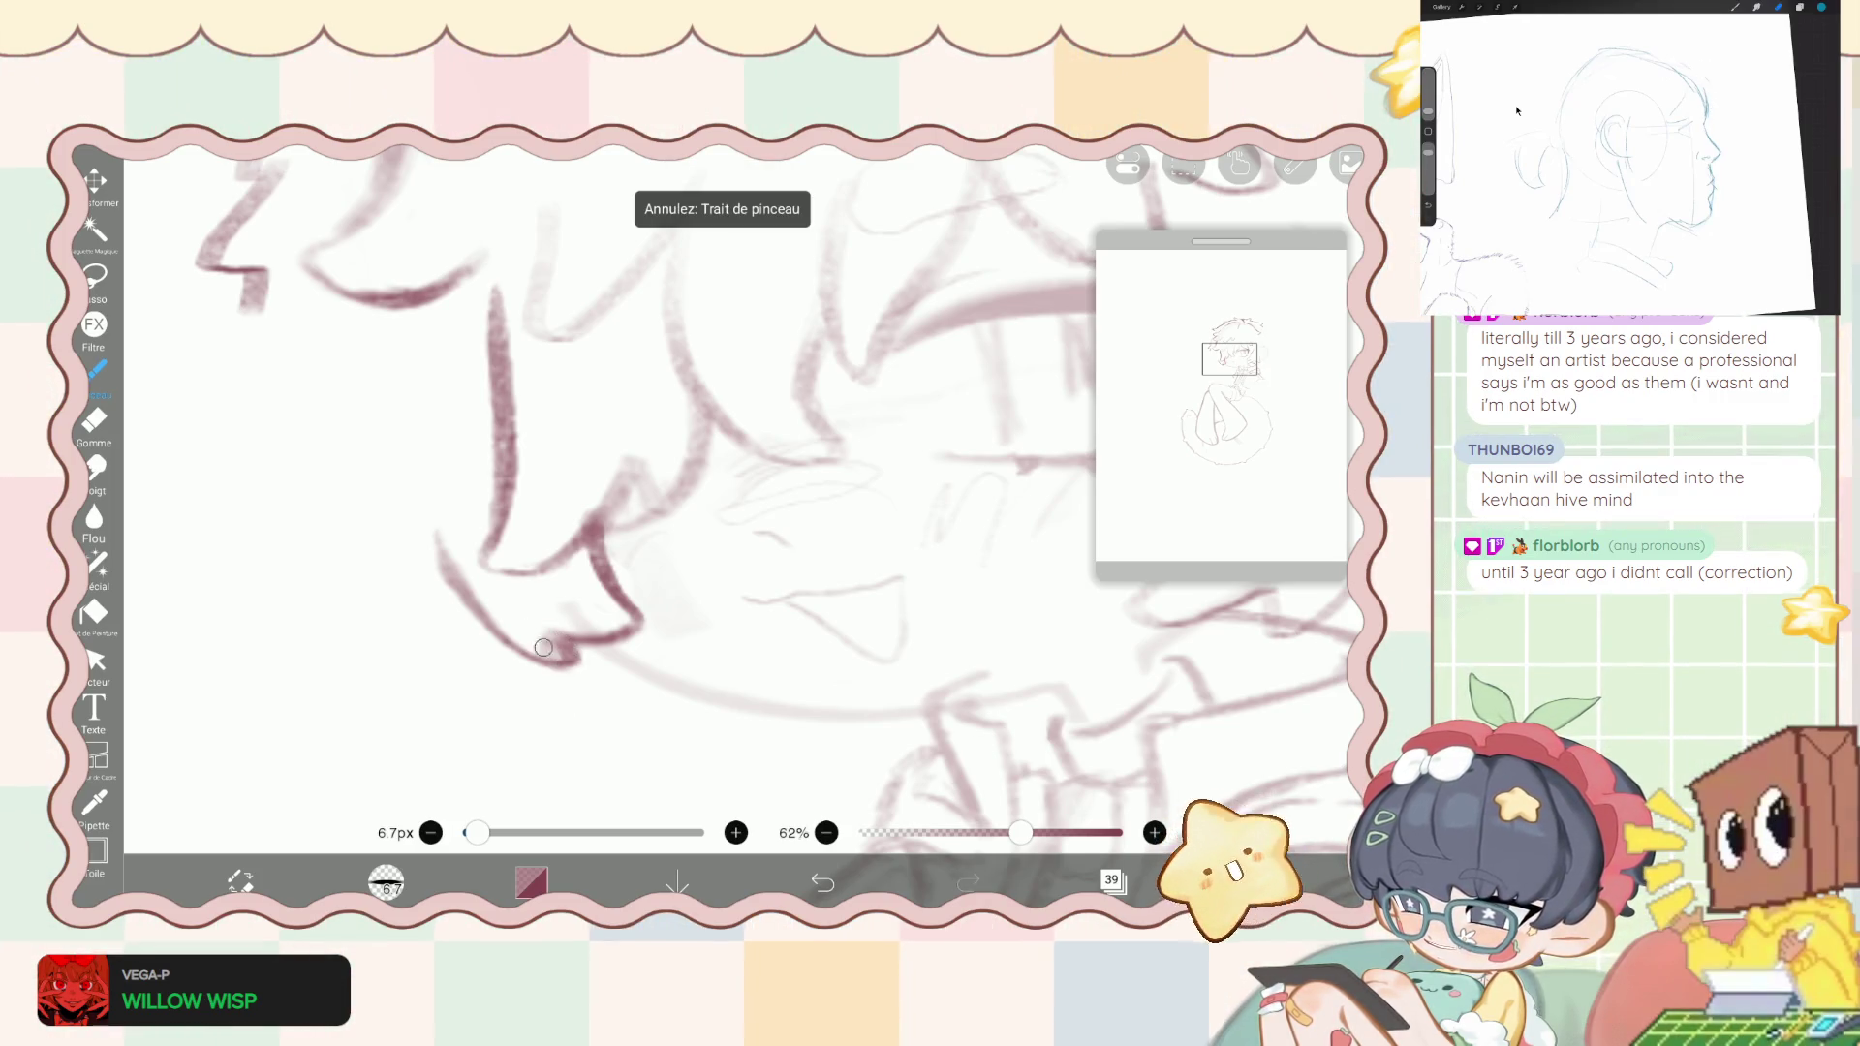
{"action": "key", "text": "e"}
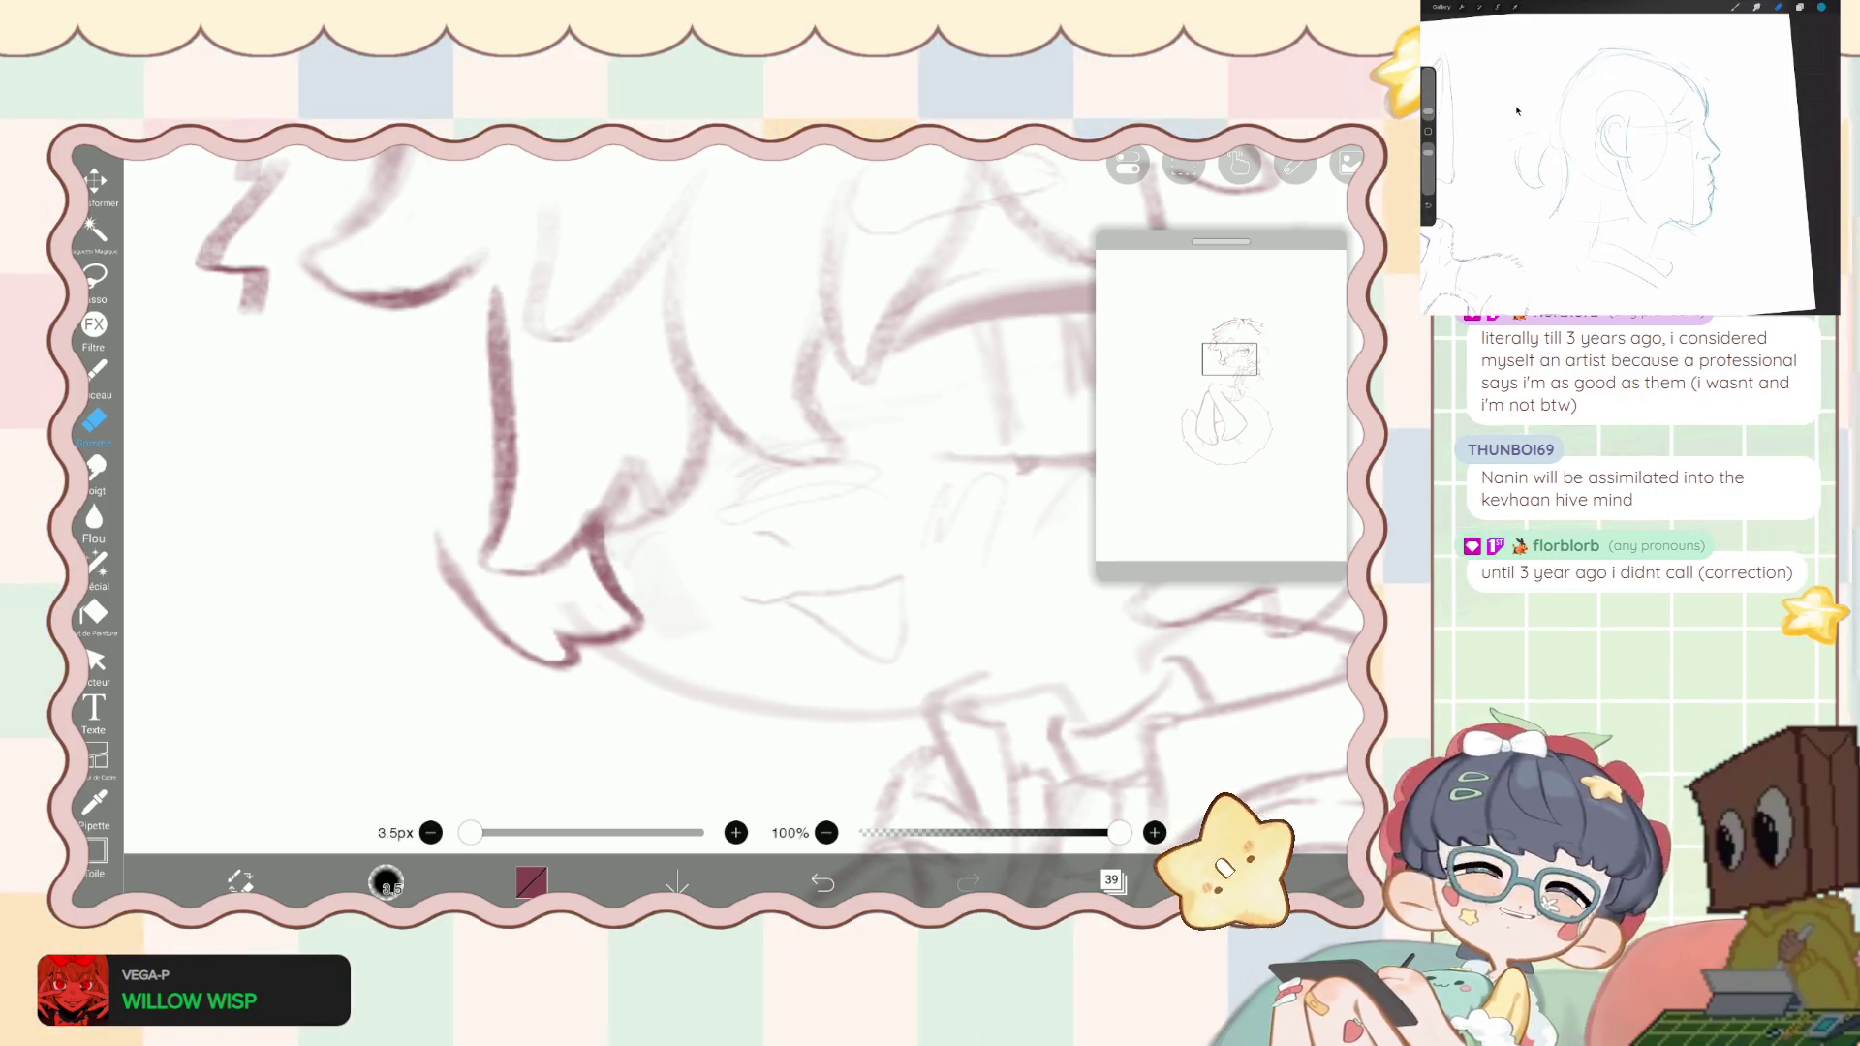
{"action": "scroll", "coordinate": [736, 504], "scroll_direction": "up", "scroll_amount": 5}
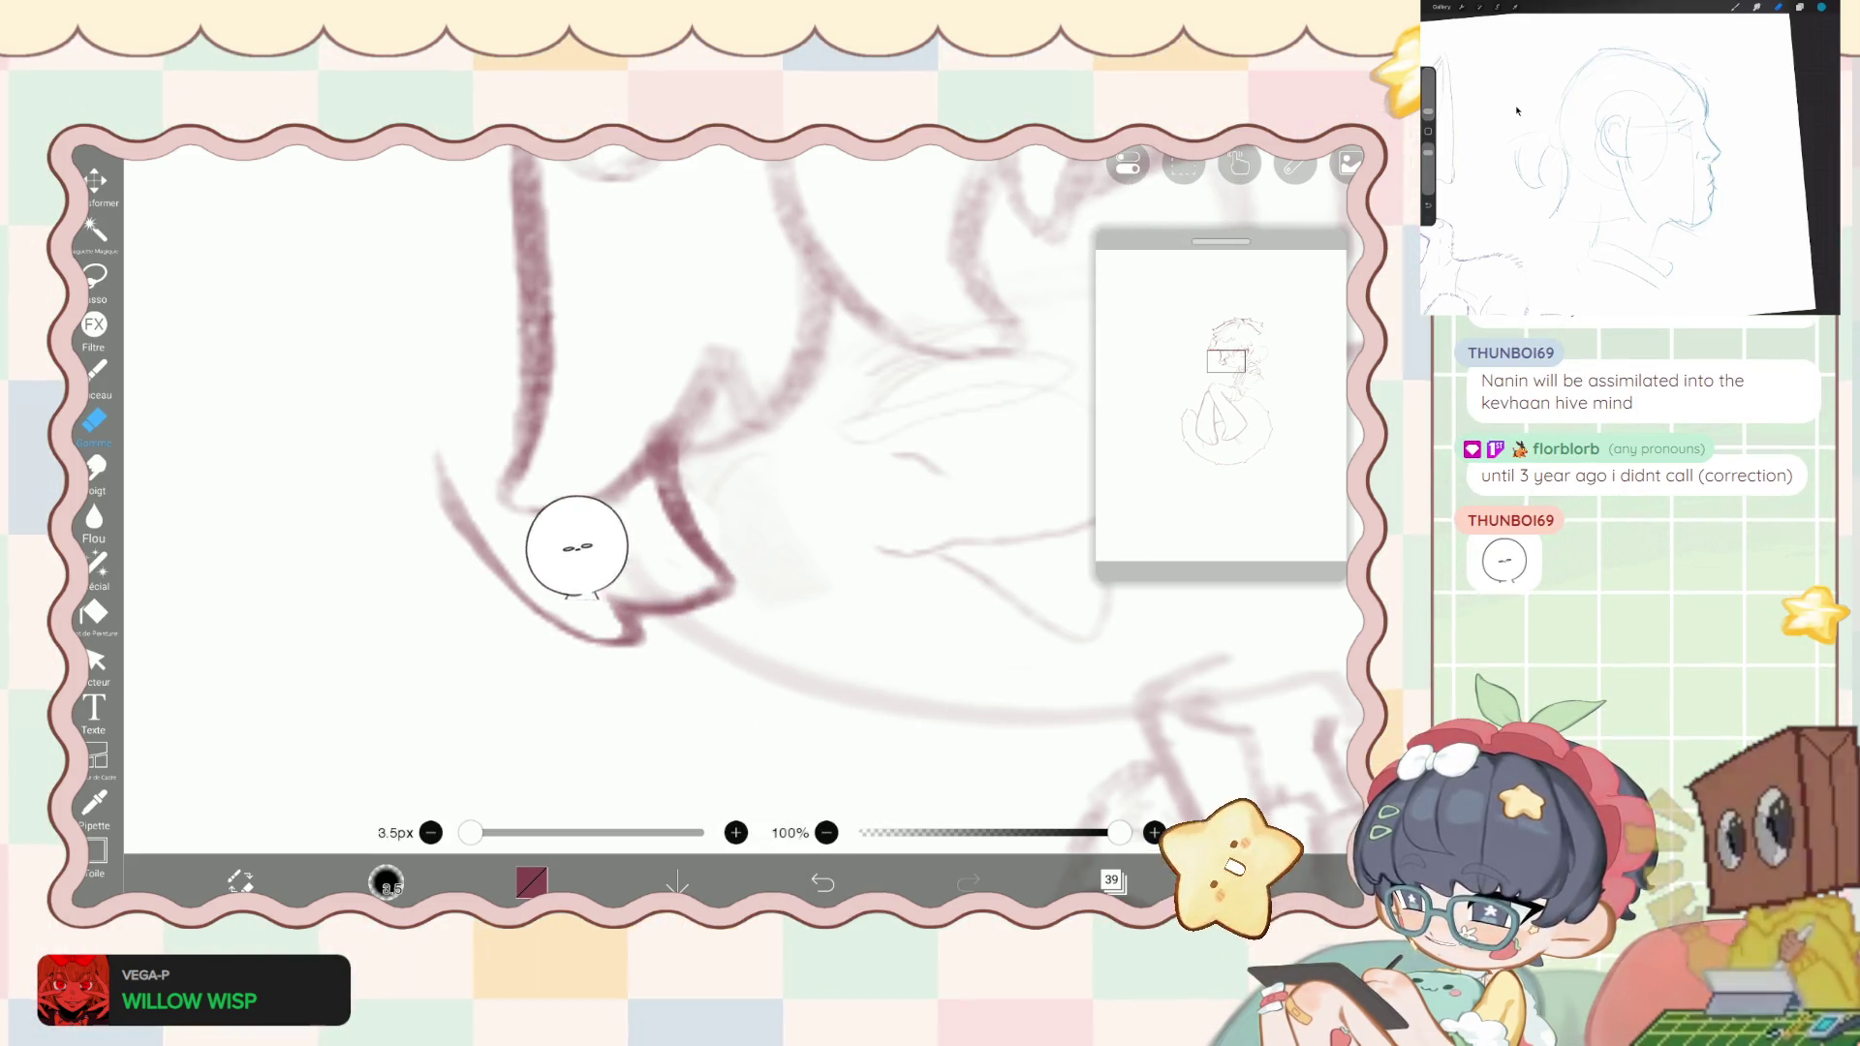
{"action": "scroll", "coordinate": [736, 504], "scroll_direction": "down", "scroll_amount": 3}
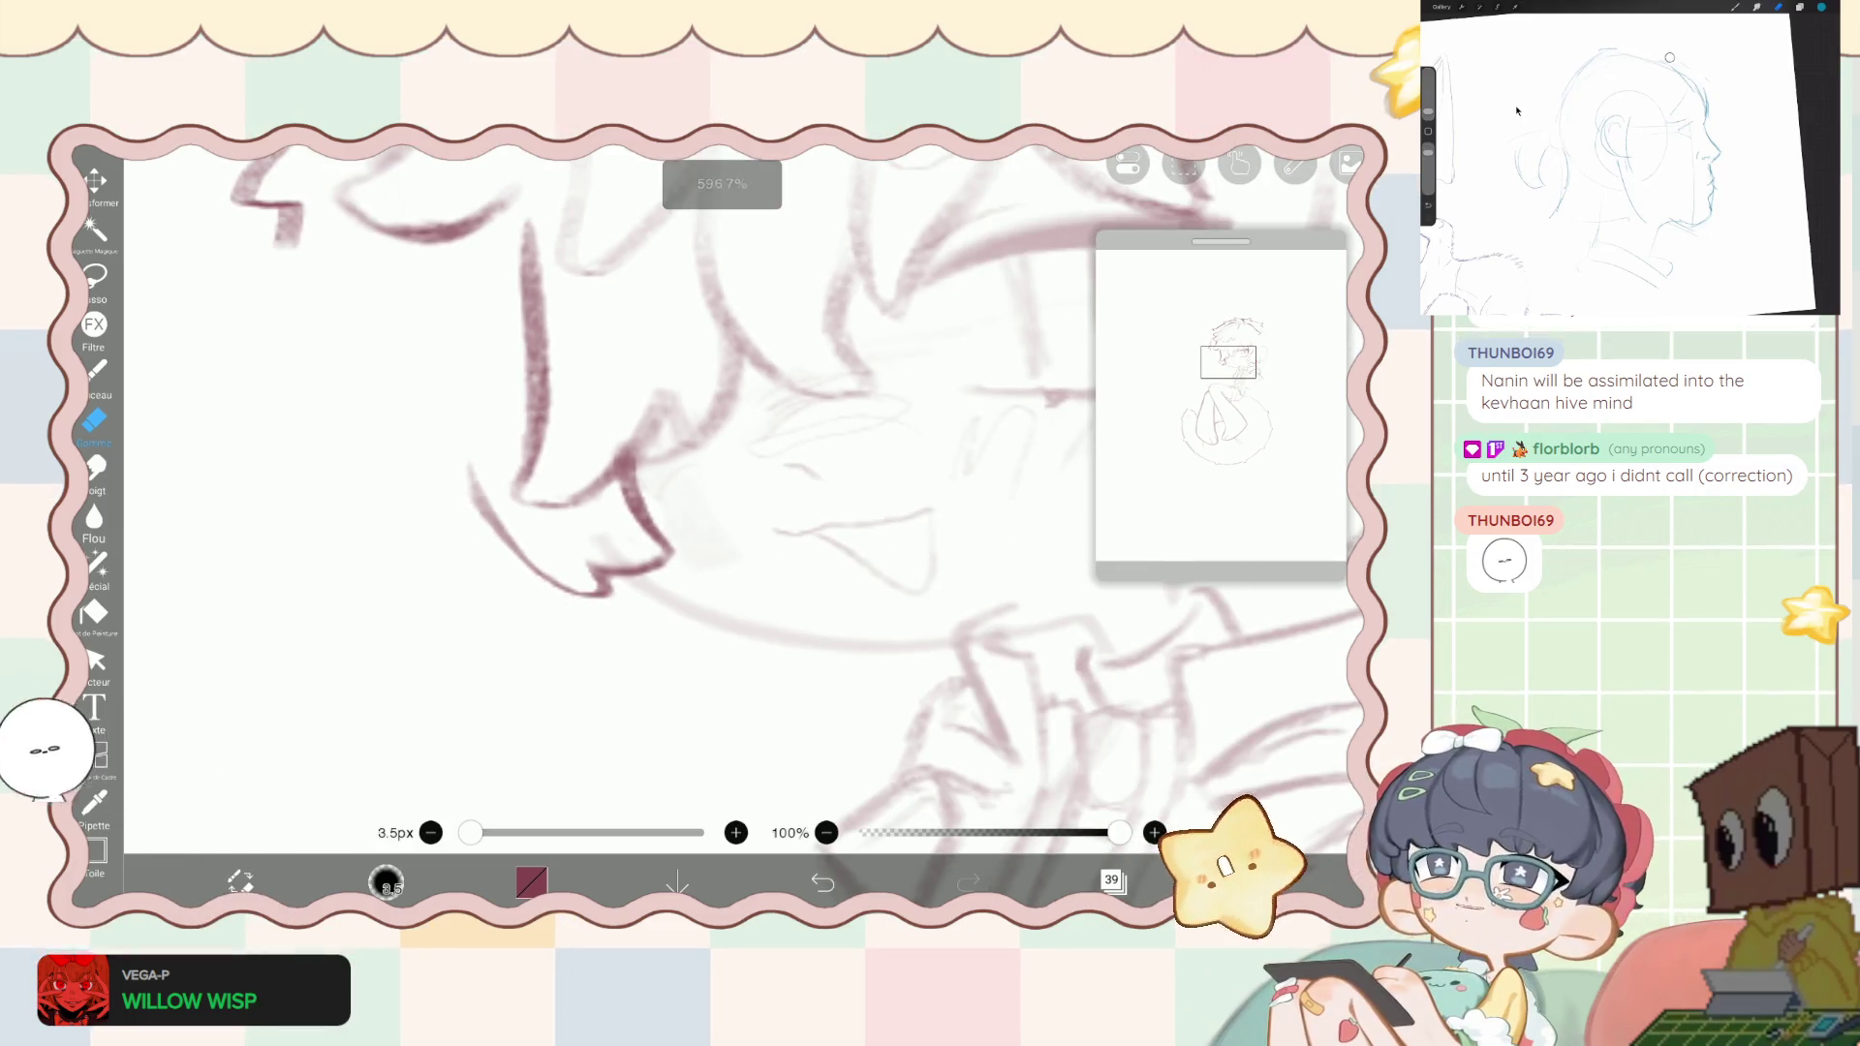
{"action": "scroll", "coordinate": [736, 503], "scroll_direction": "down", "scroll_amount": 1}
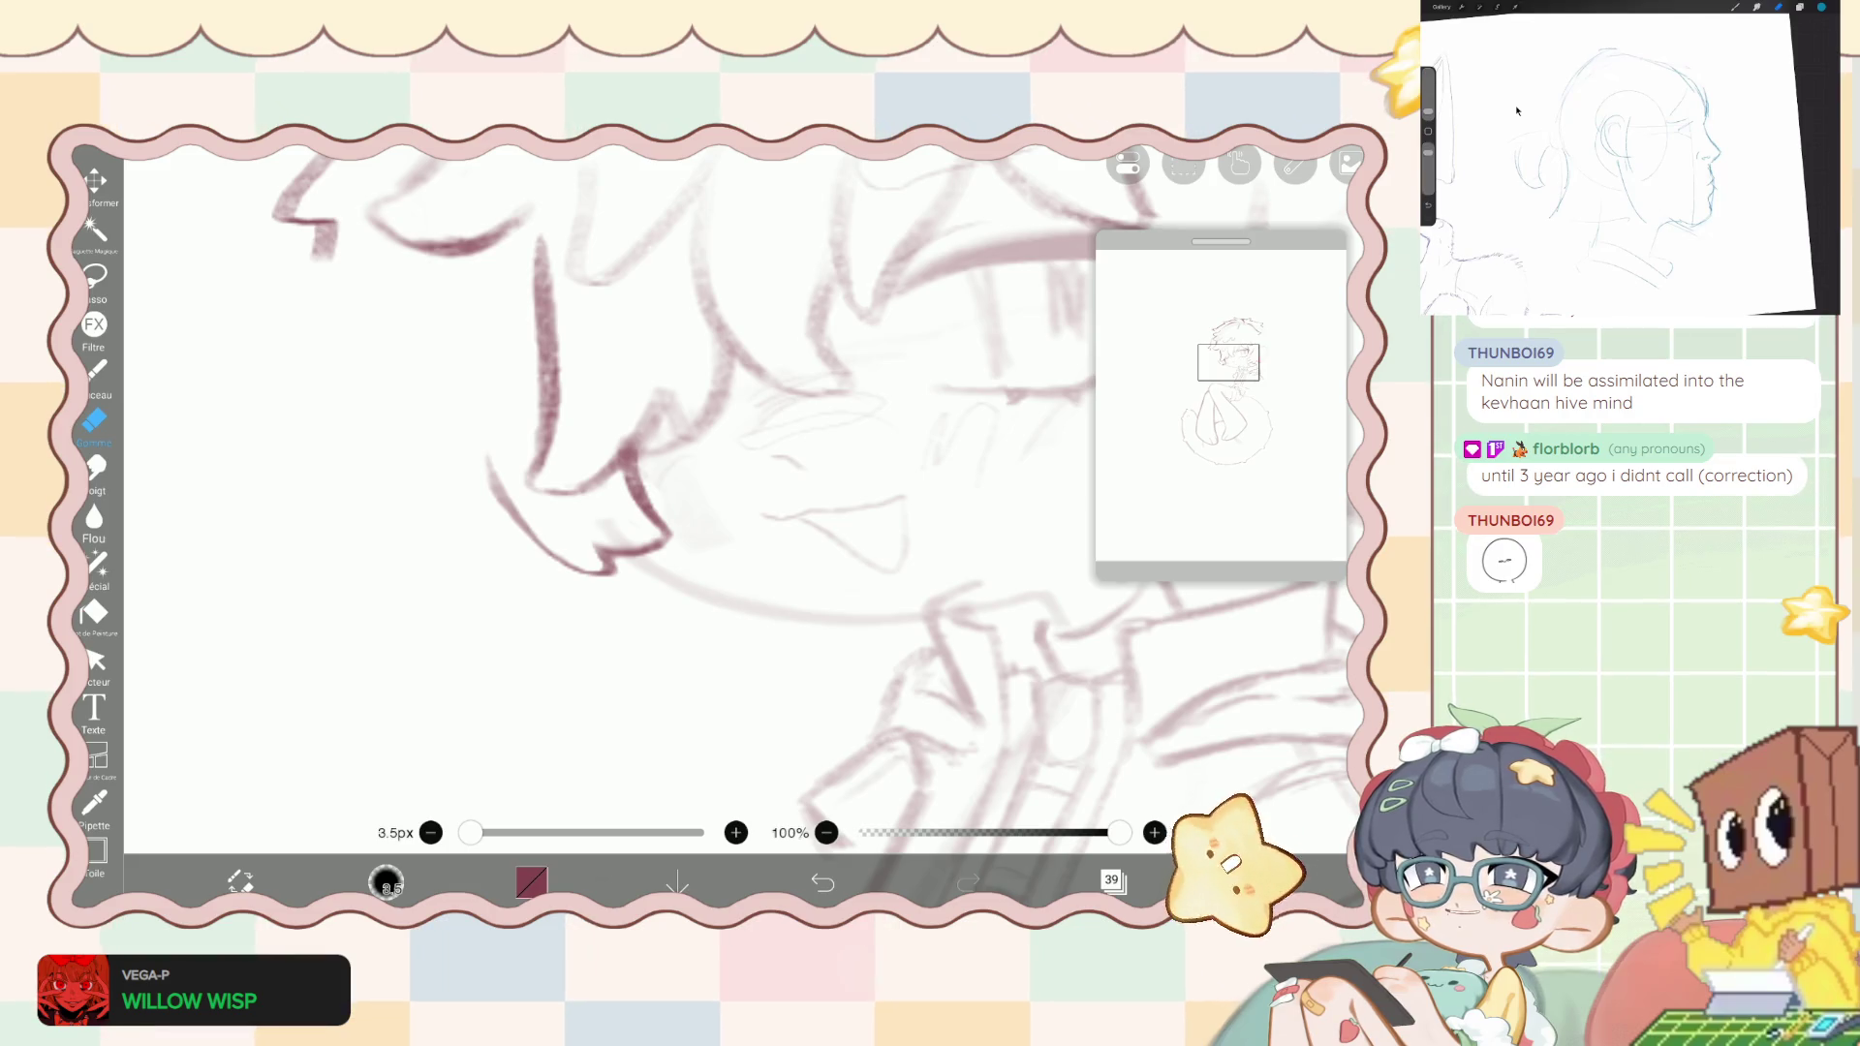
{"action": "scroll", "coordinate": [736, 504], "scroll_direction": "down", "scroll_amount": 5}
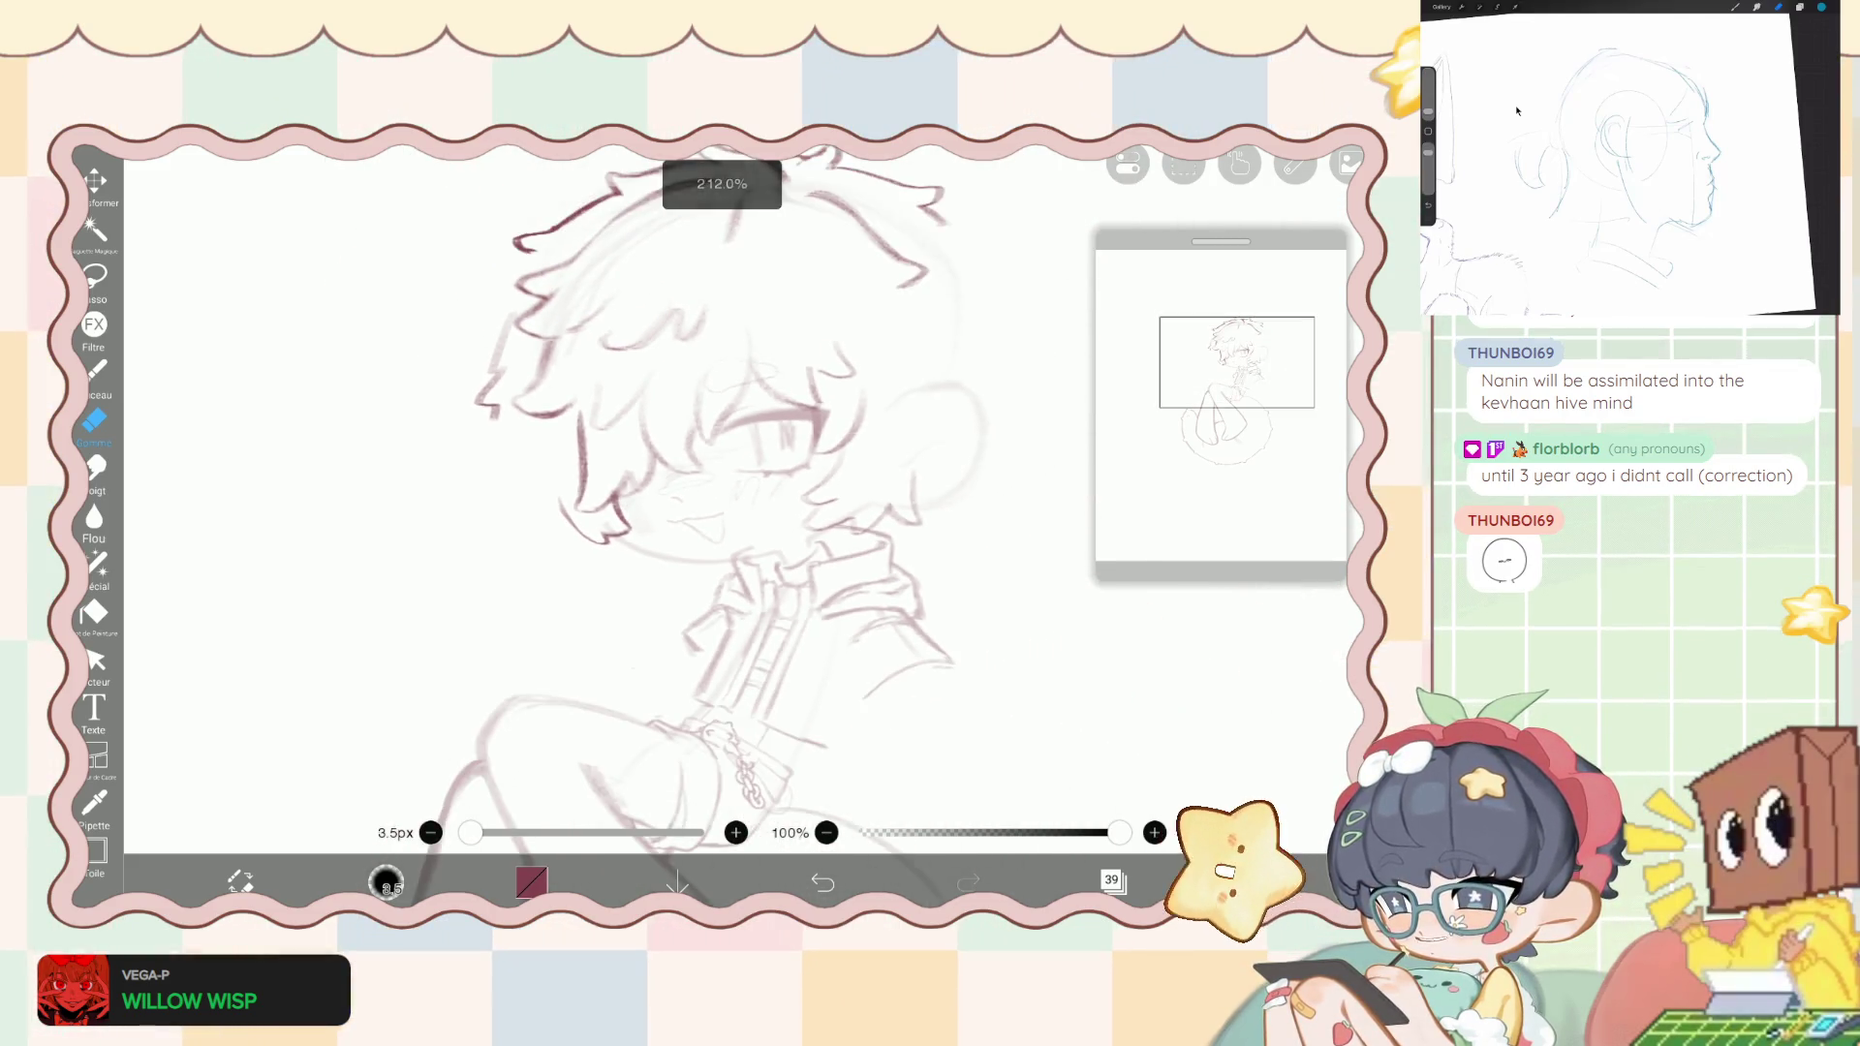
- Return to the 6.7px brush at 62% opacity, viewing the whole head
{"action": "scroll", "coordinate": [736, 503], "scroll_direction": "up", "scroll_amount": 3}
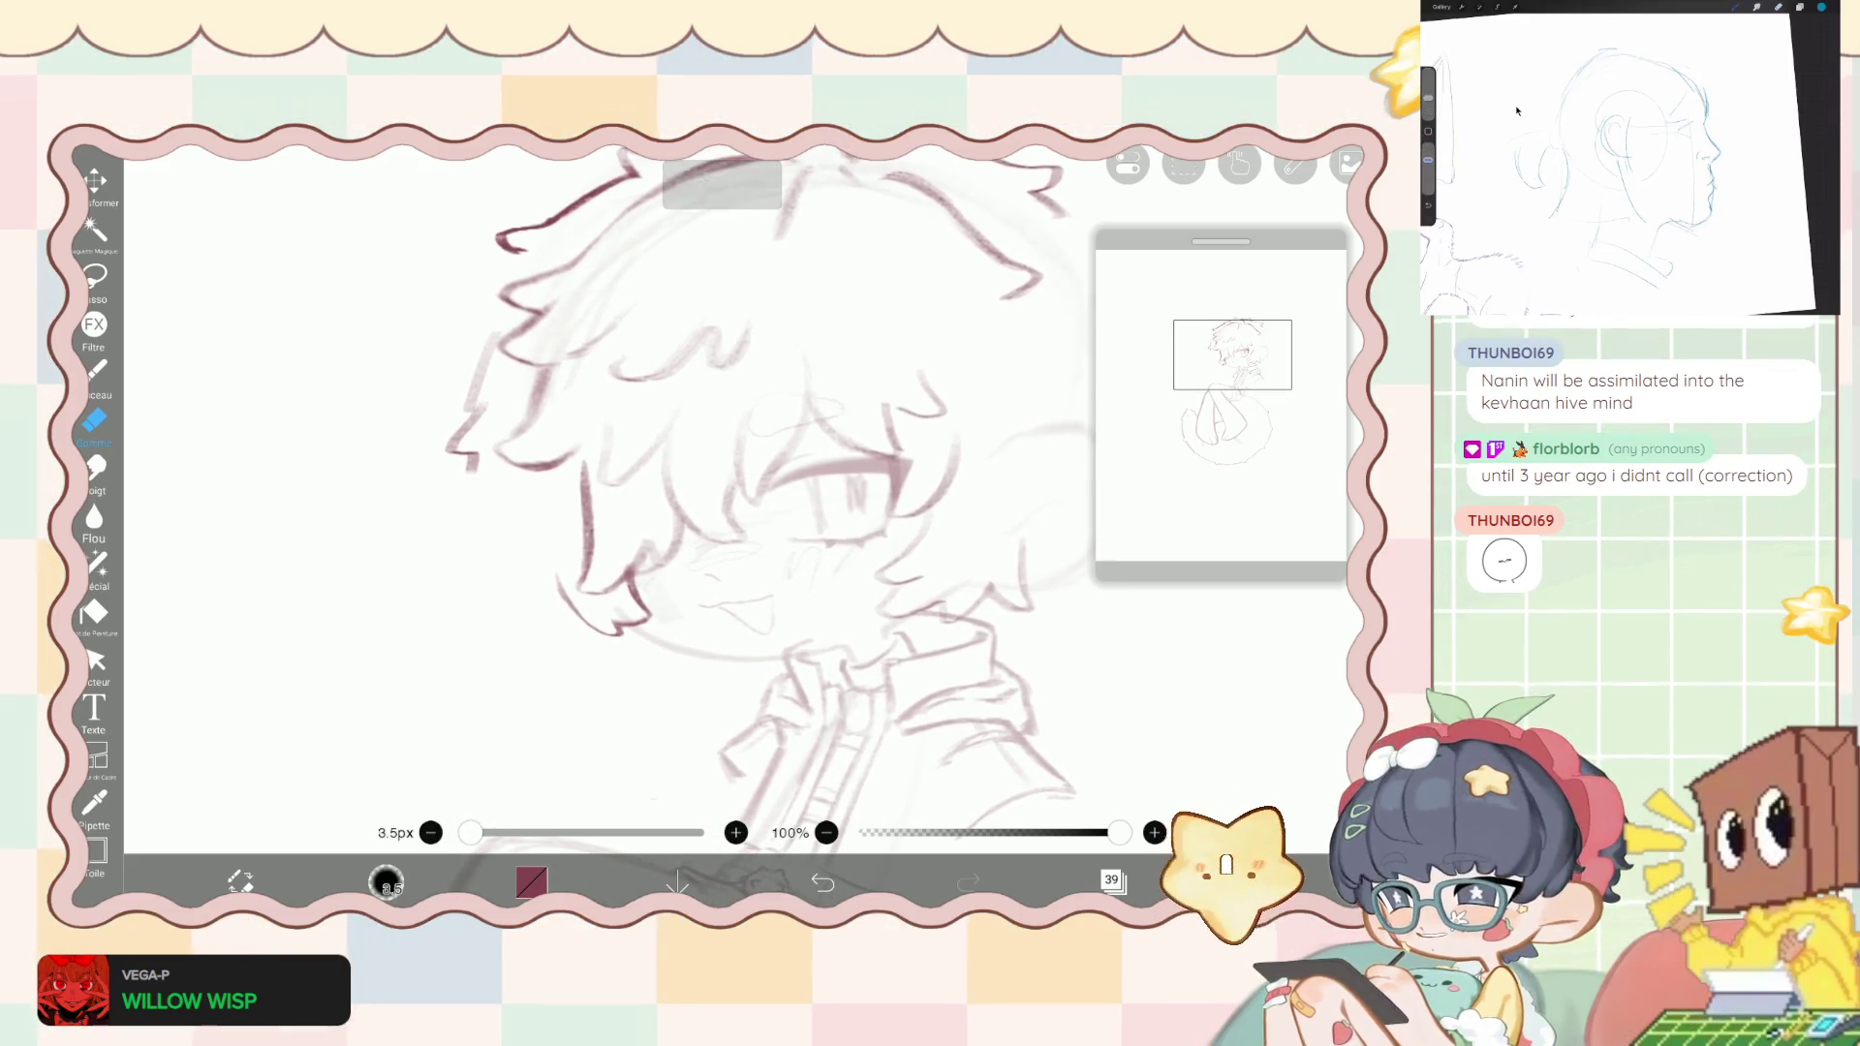
{"action": "left_click", "coordinate": [94, 370]}
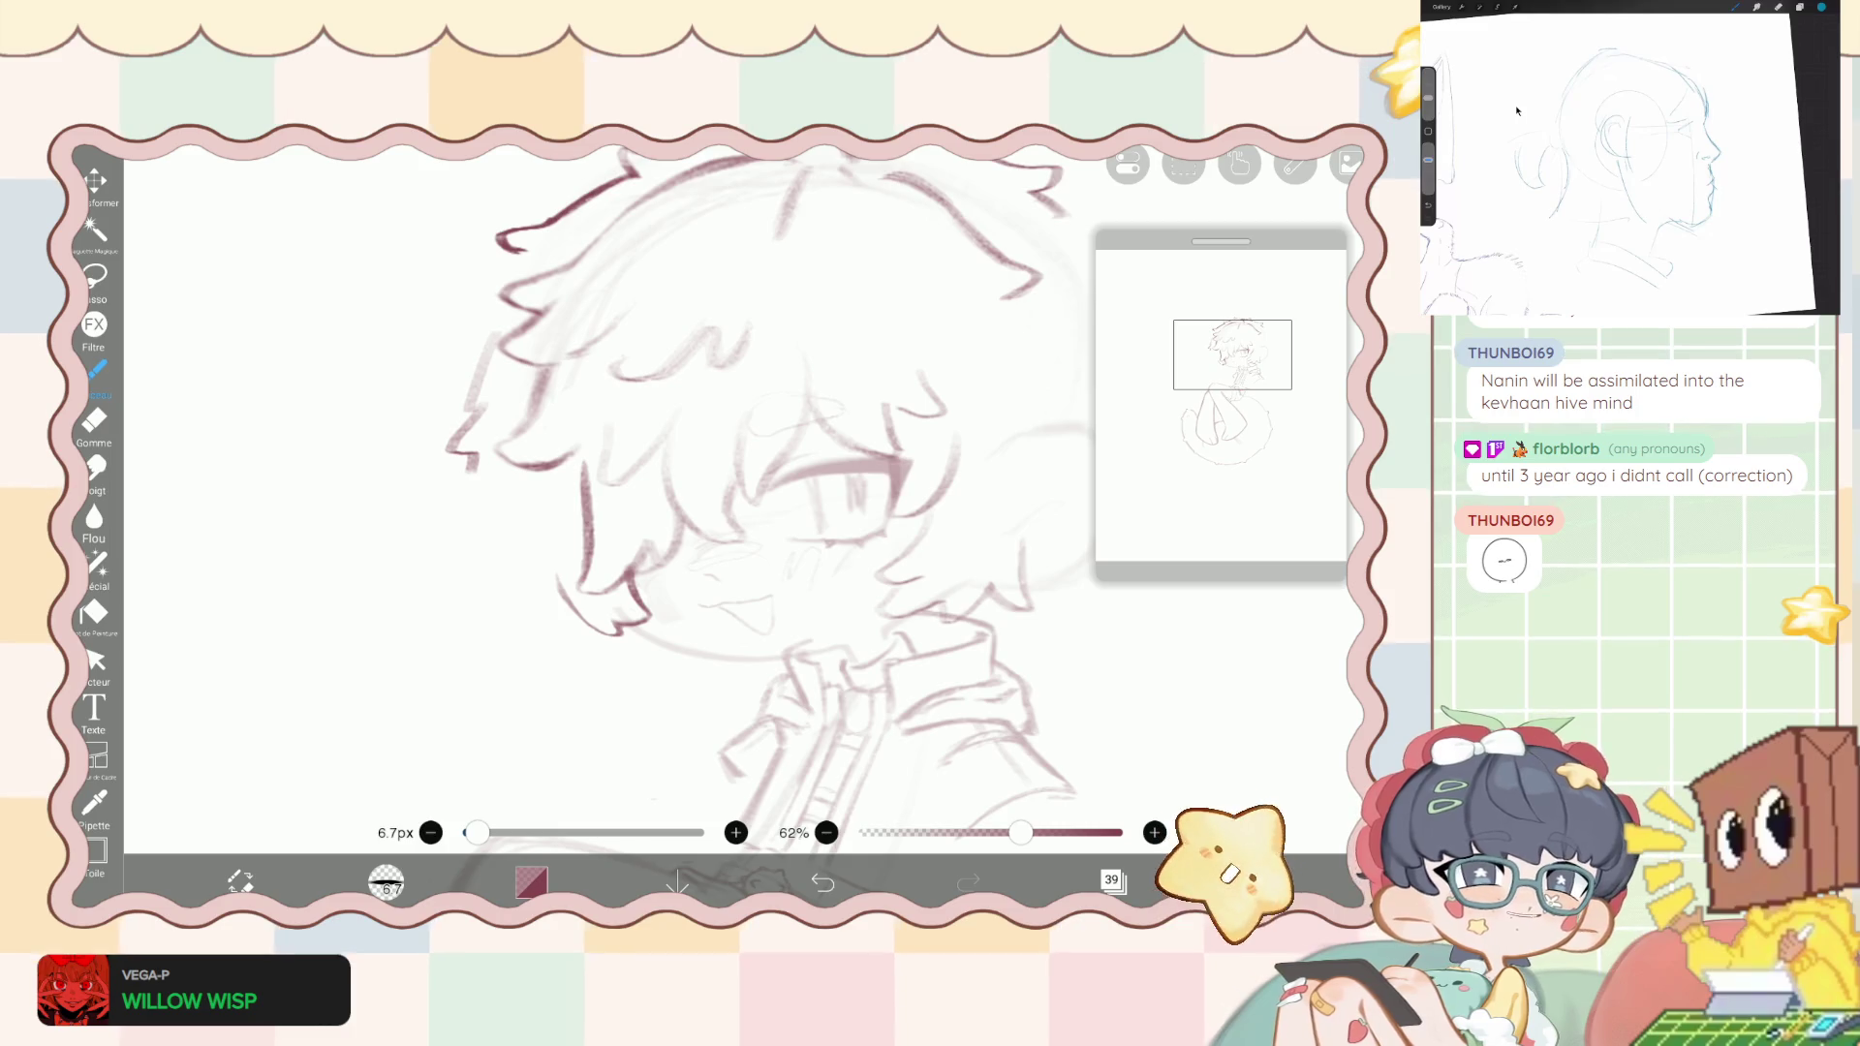
{"action": "scroll", "coordinate": [736, 504], "scroll_direction": "down", "scroll_amount": 2}
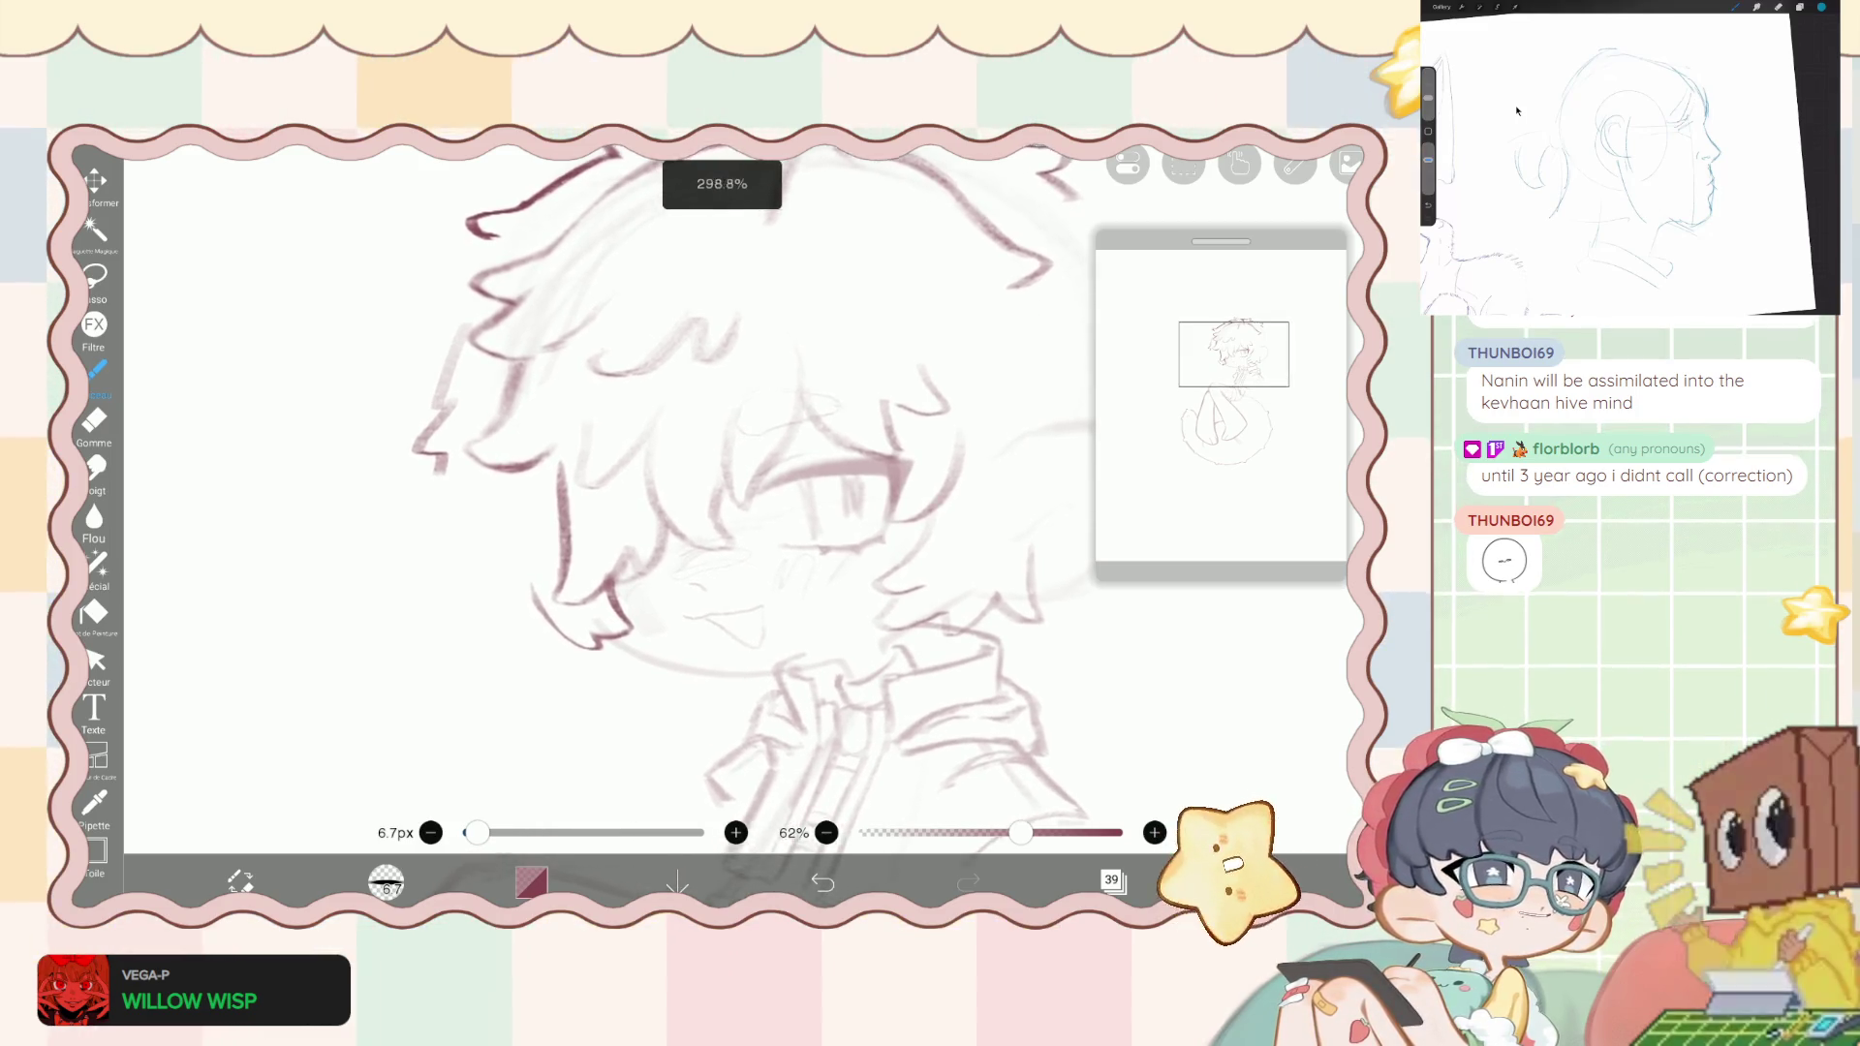
{"action": "scroll", "coordinate": [707, 523], "scroll_direction": "down", "scroll_amount": 2}
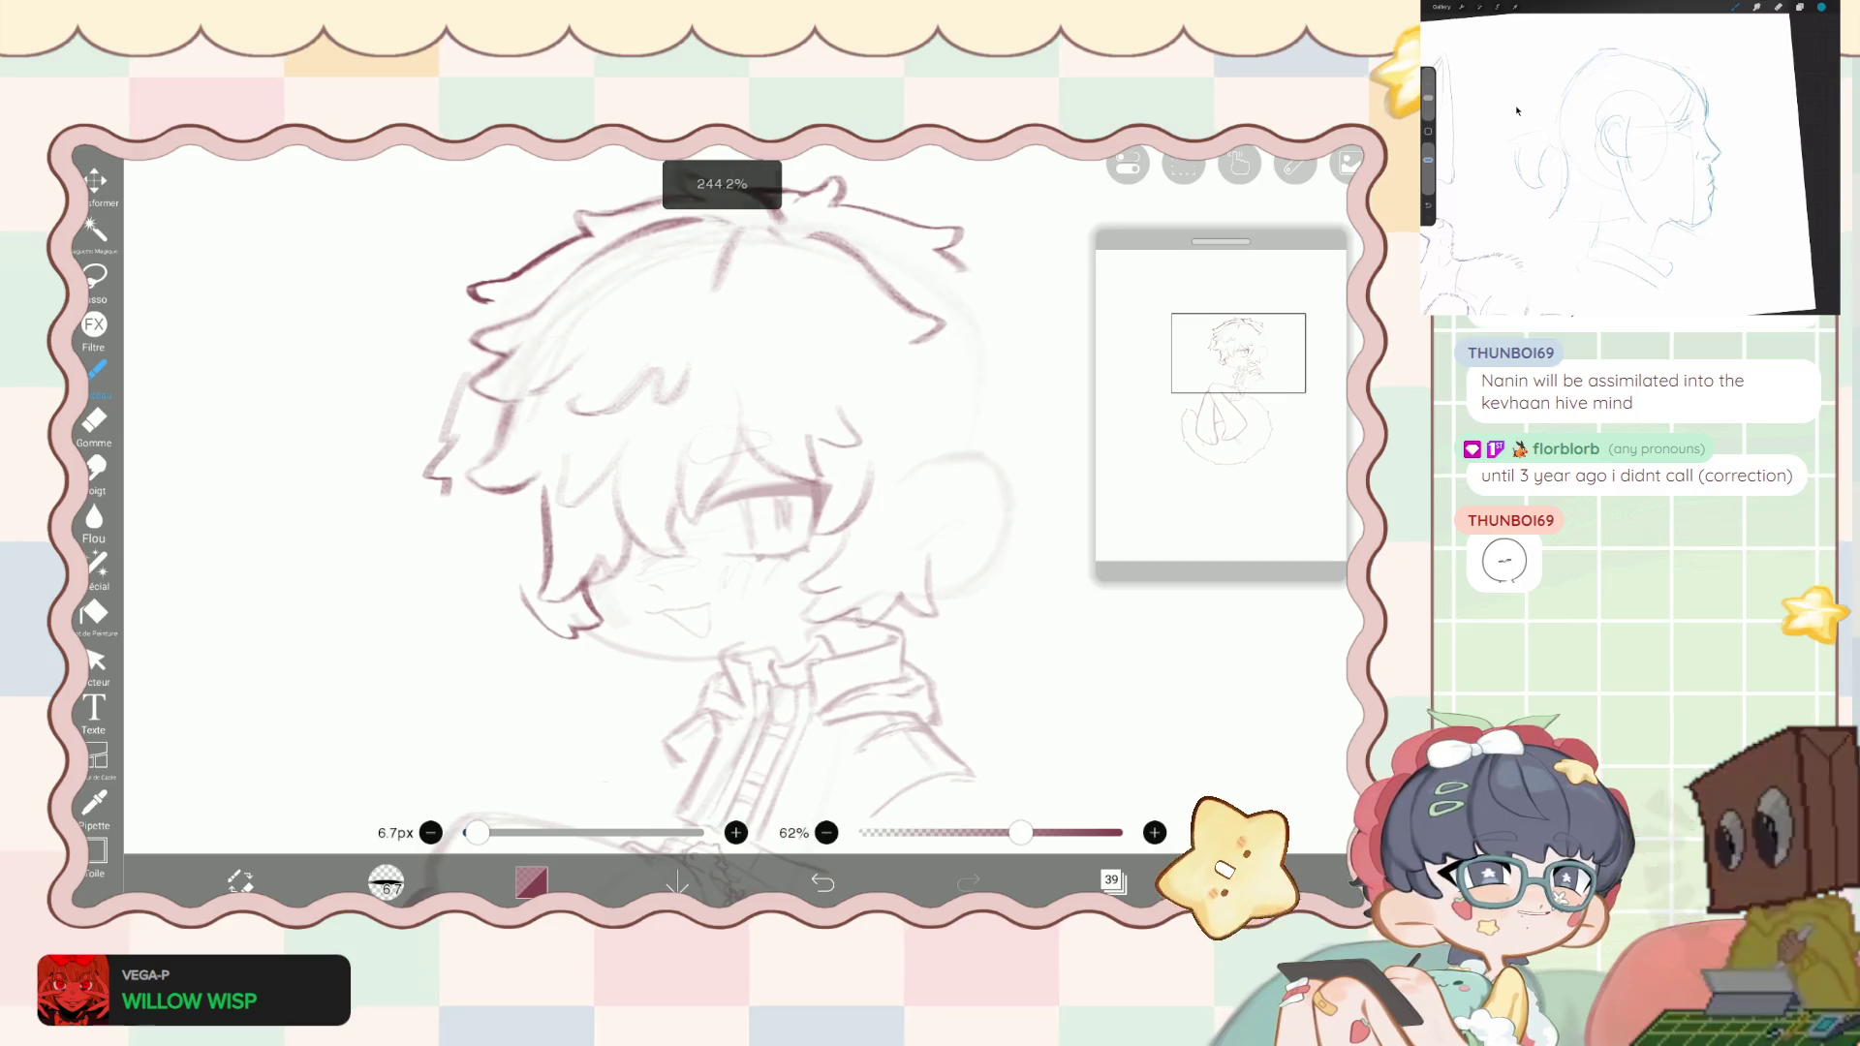
{"action": "scroll", "coordinate": [697, 523], "scroll_direction": "down", "scroll_amount": 3}
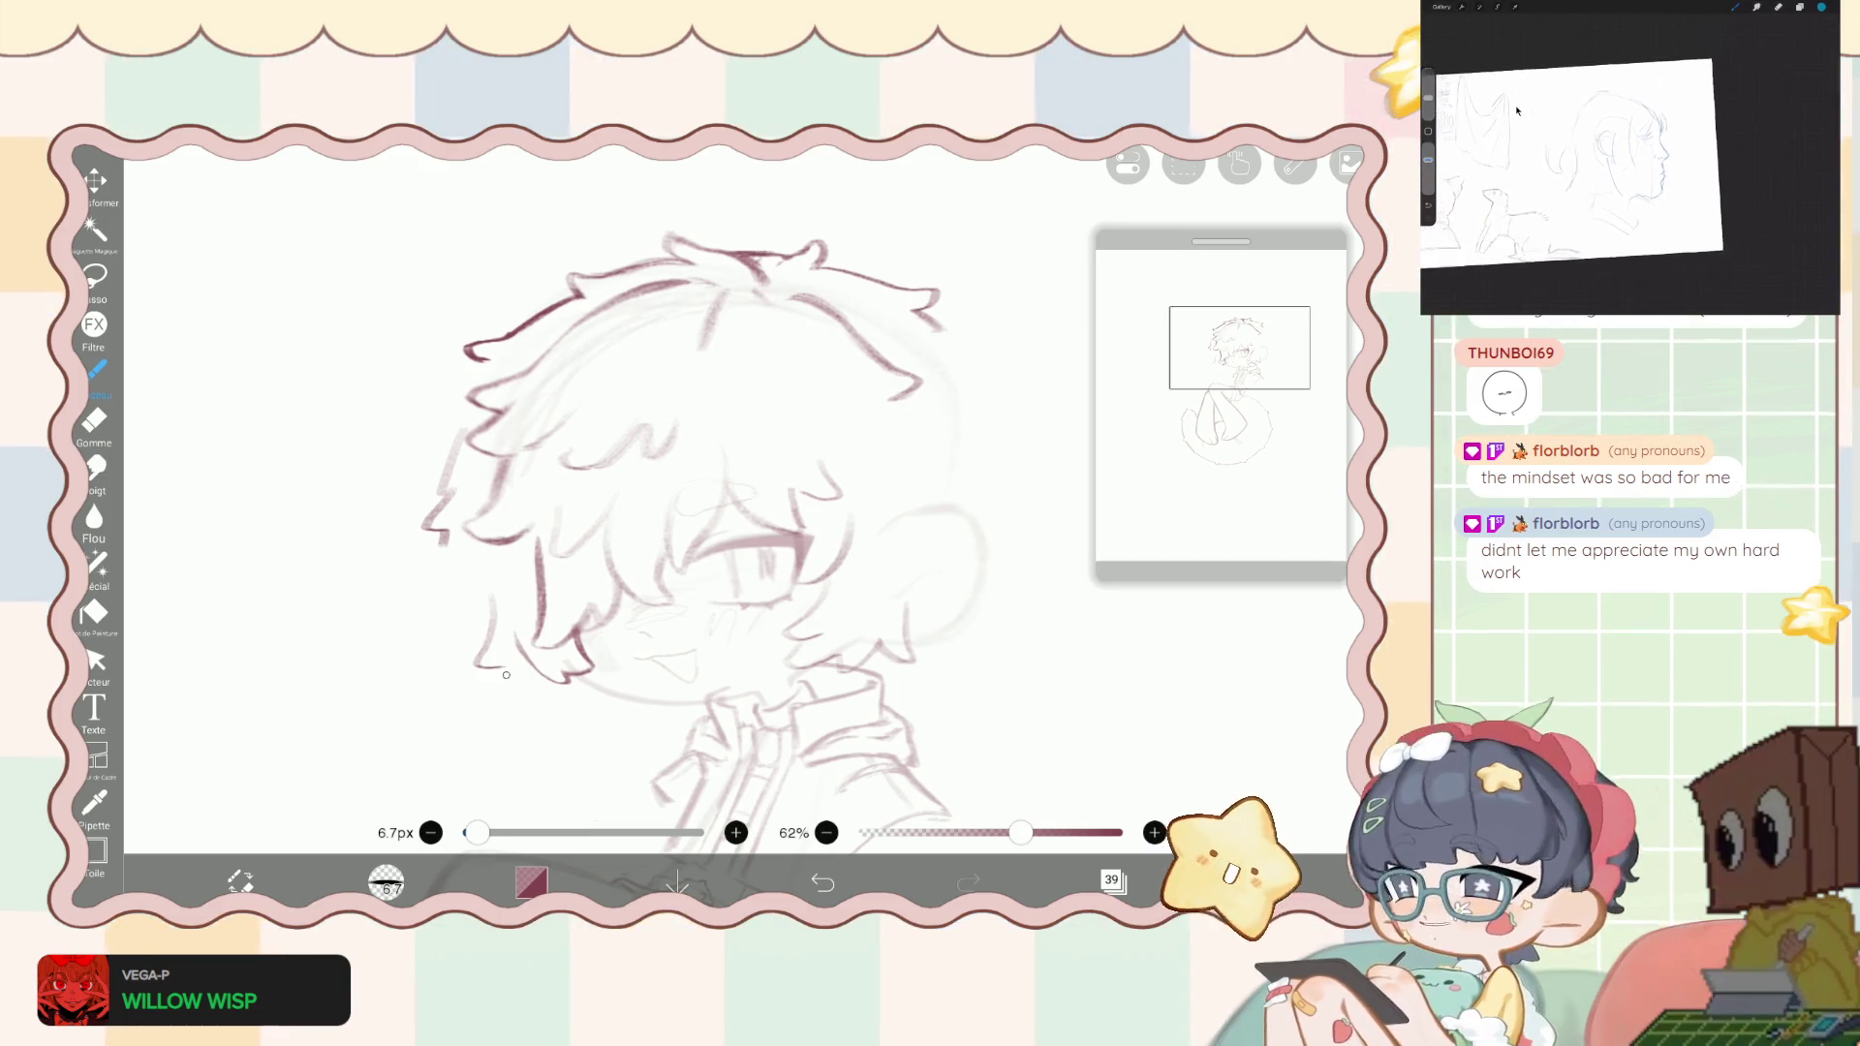
- Add a short stroke below the chin and check the brush colour
{"action": "left_click_drag", "start_coordinate": [517, 690], "coordinate": [554, 708]}
{"action": "left_click", "coordinate": [556, 695]}
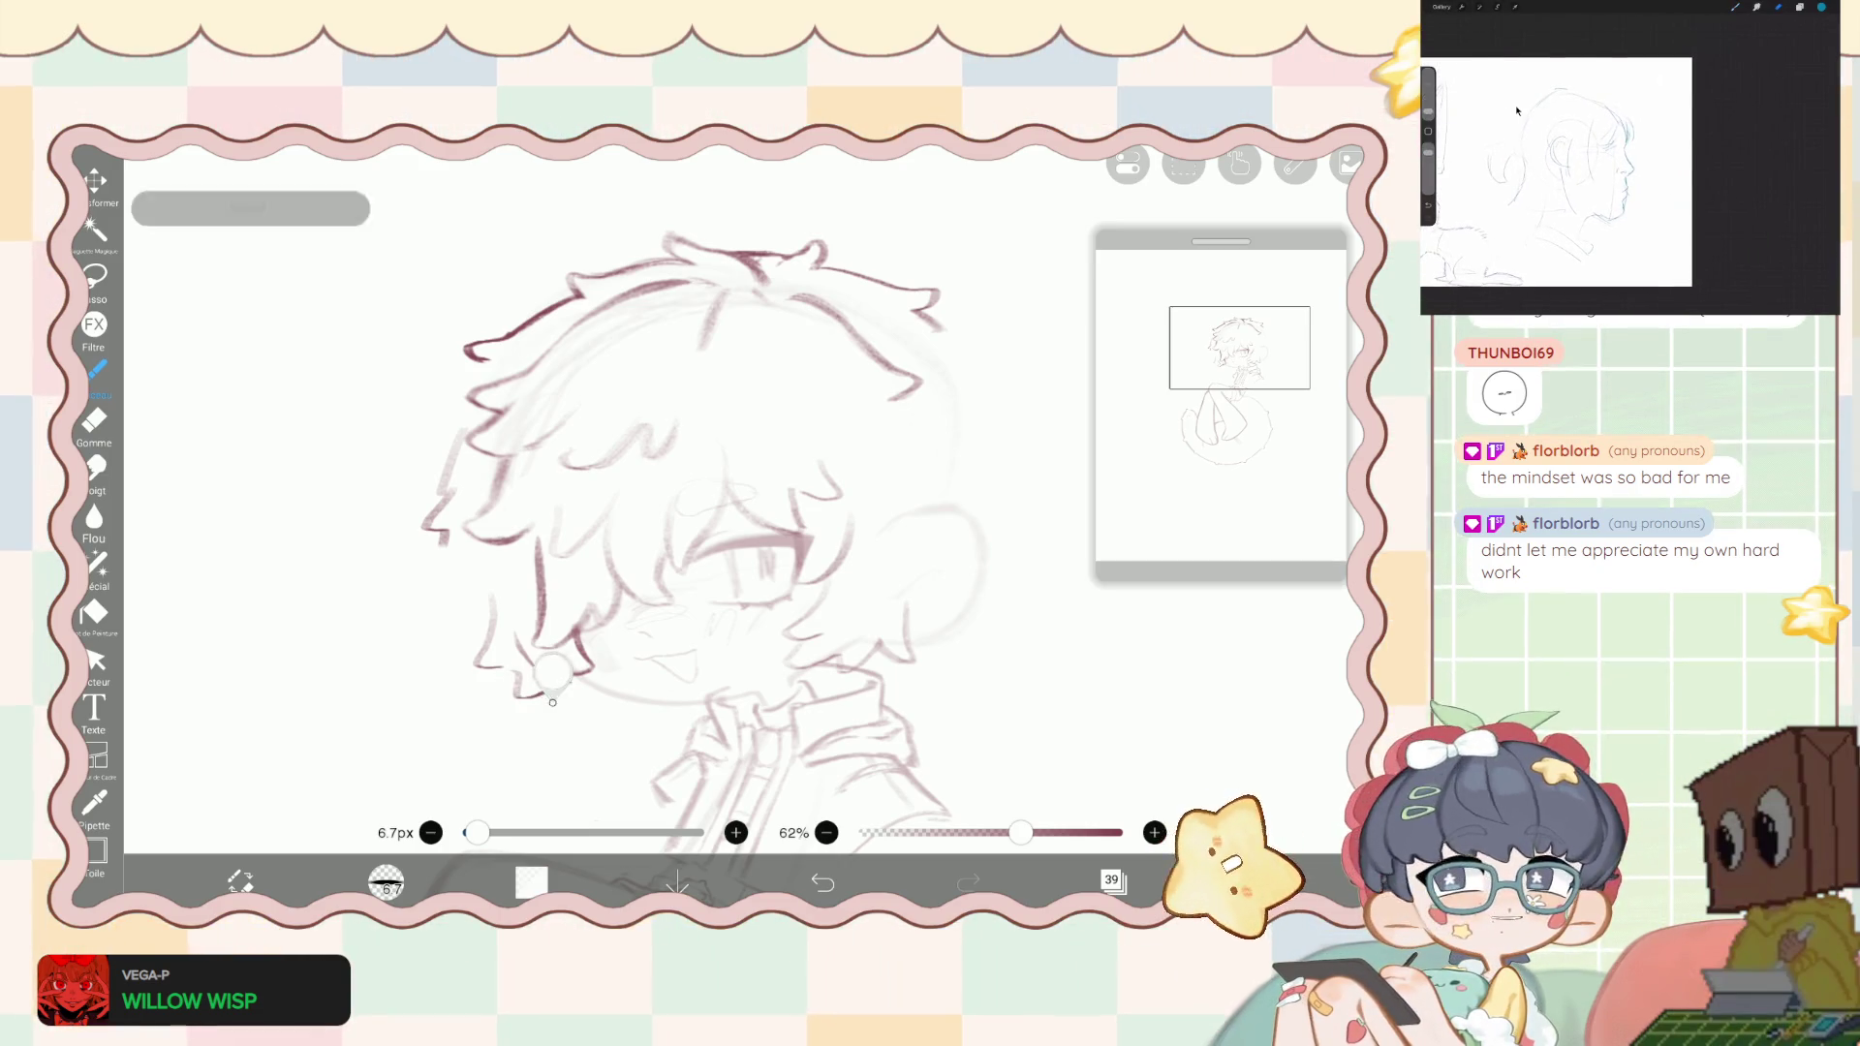
{"action": "left_click", "coordinate": [531, 881]}
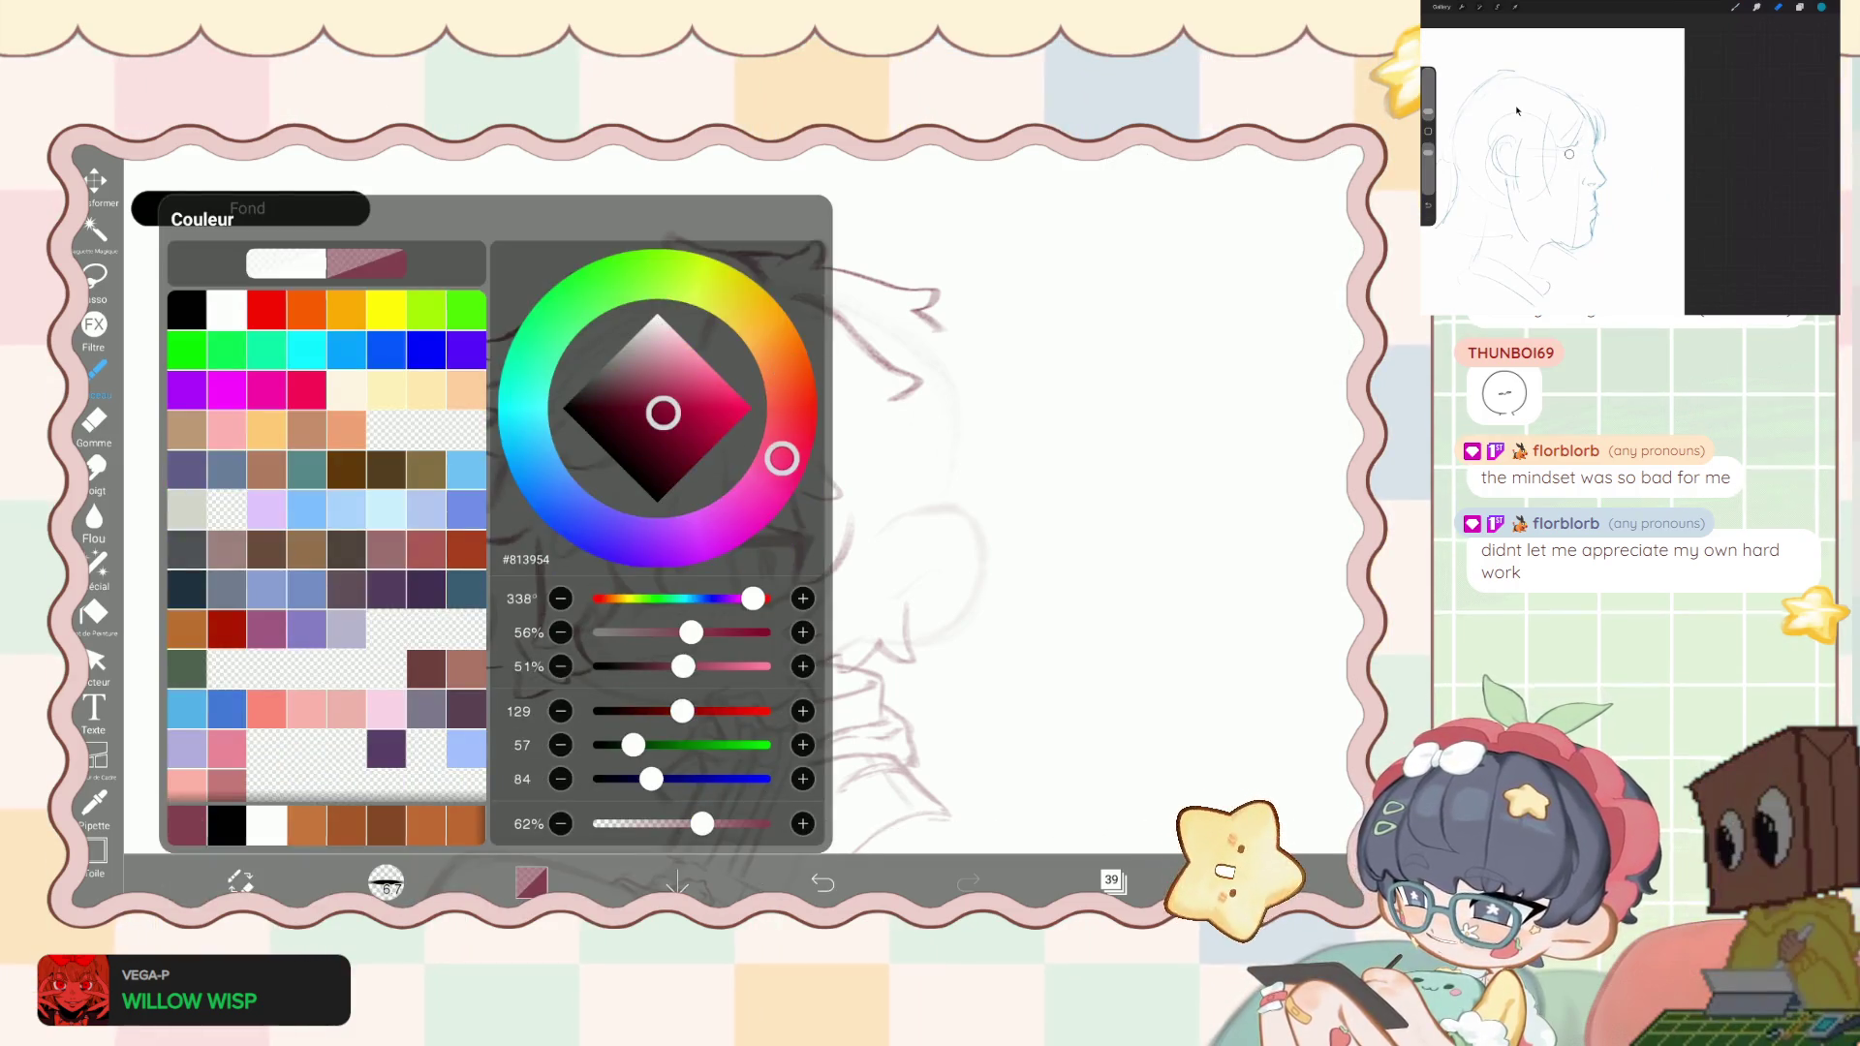
- Turn off Pipette rapide (quick colour picker) in the app settings
{"action": "left_click", "coordinate": [1257, 882]}
{"action": "left_click", "coordinate": [1192, 746]}
{"action": "left_click", "coordinate": [828, 309]}
{"action": "left_click", "coordinate": [548, 700]}
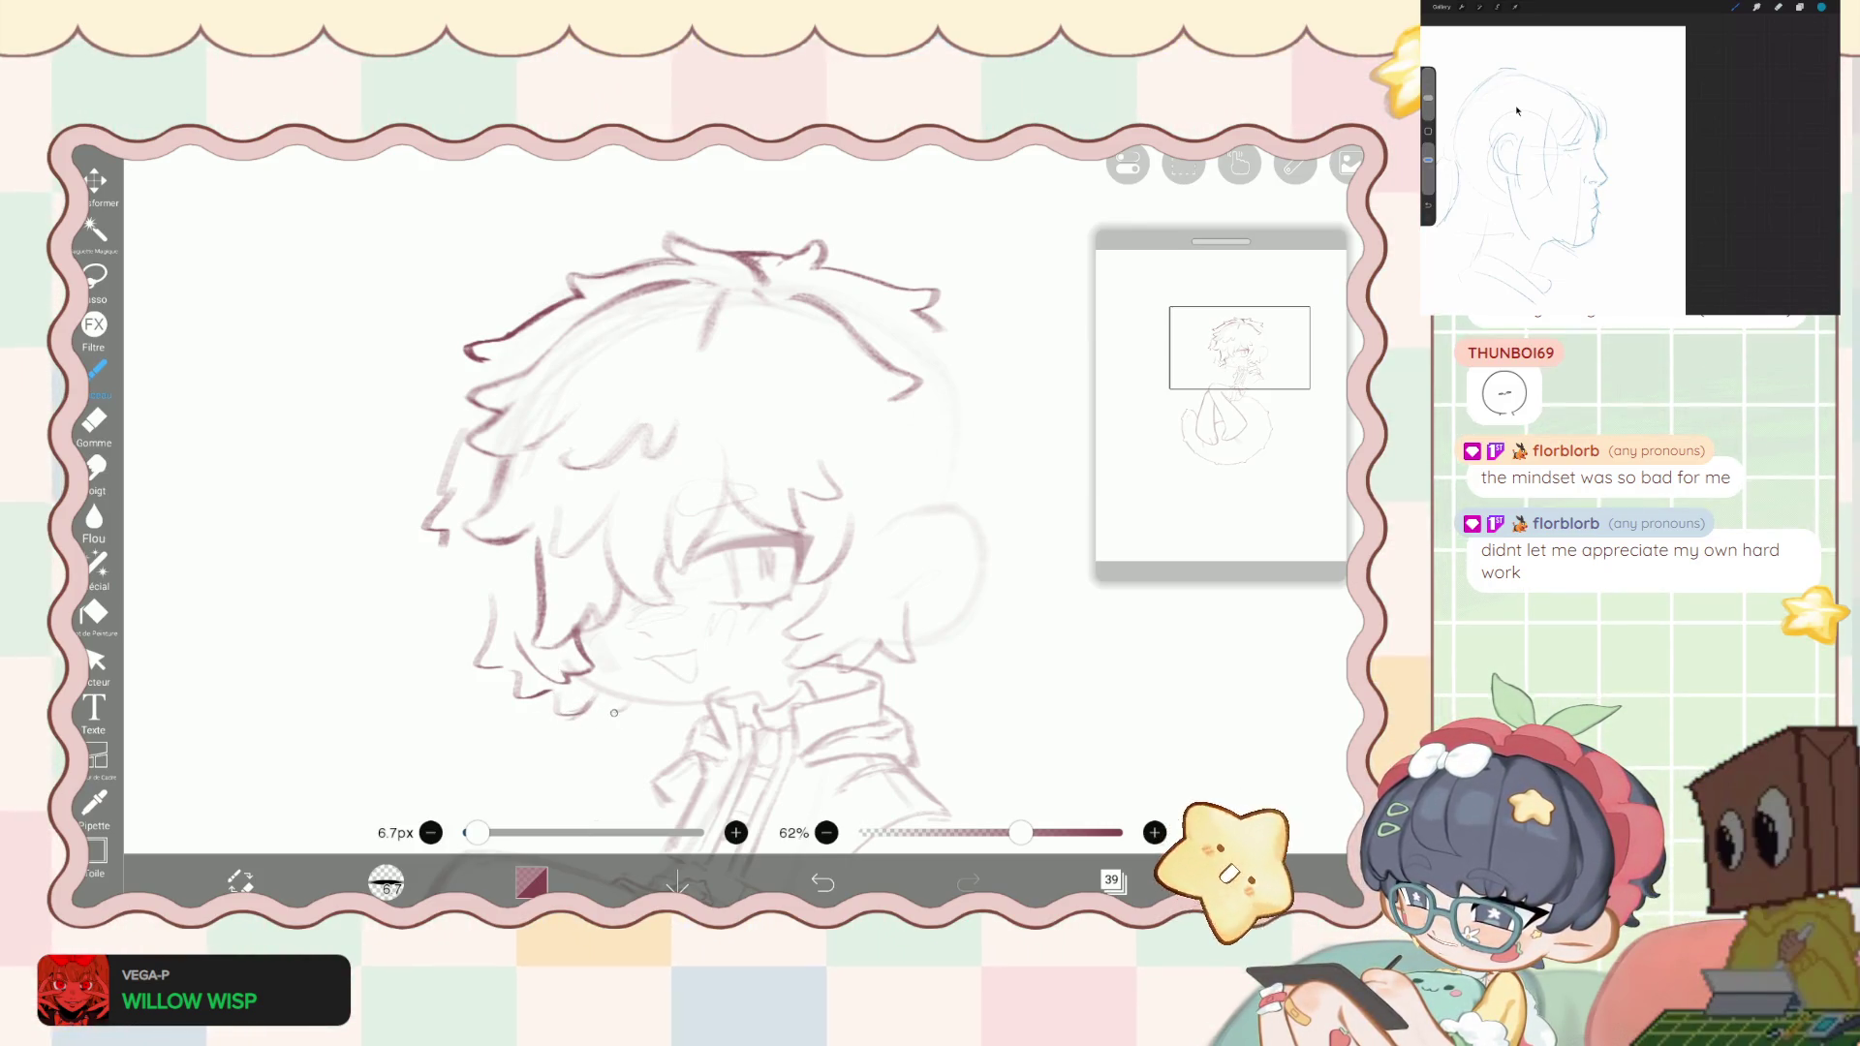
- Switch to the eraser and back to the maroon brush
{"action": "key", "text": "e"}
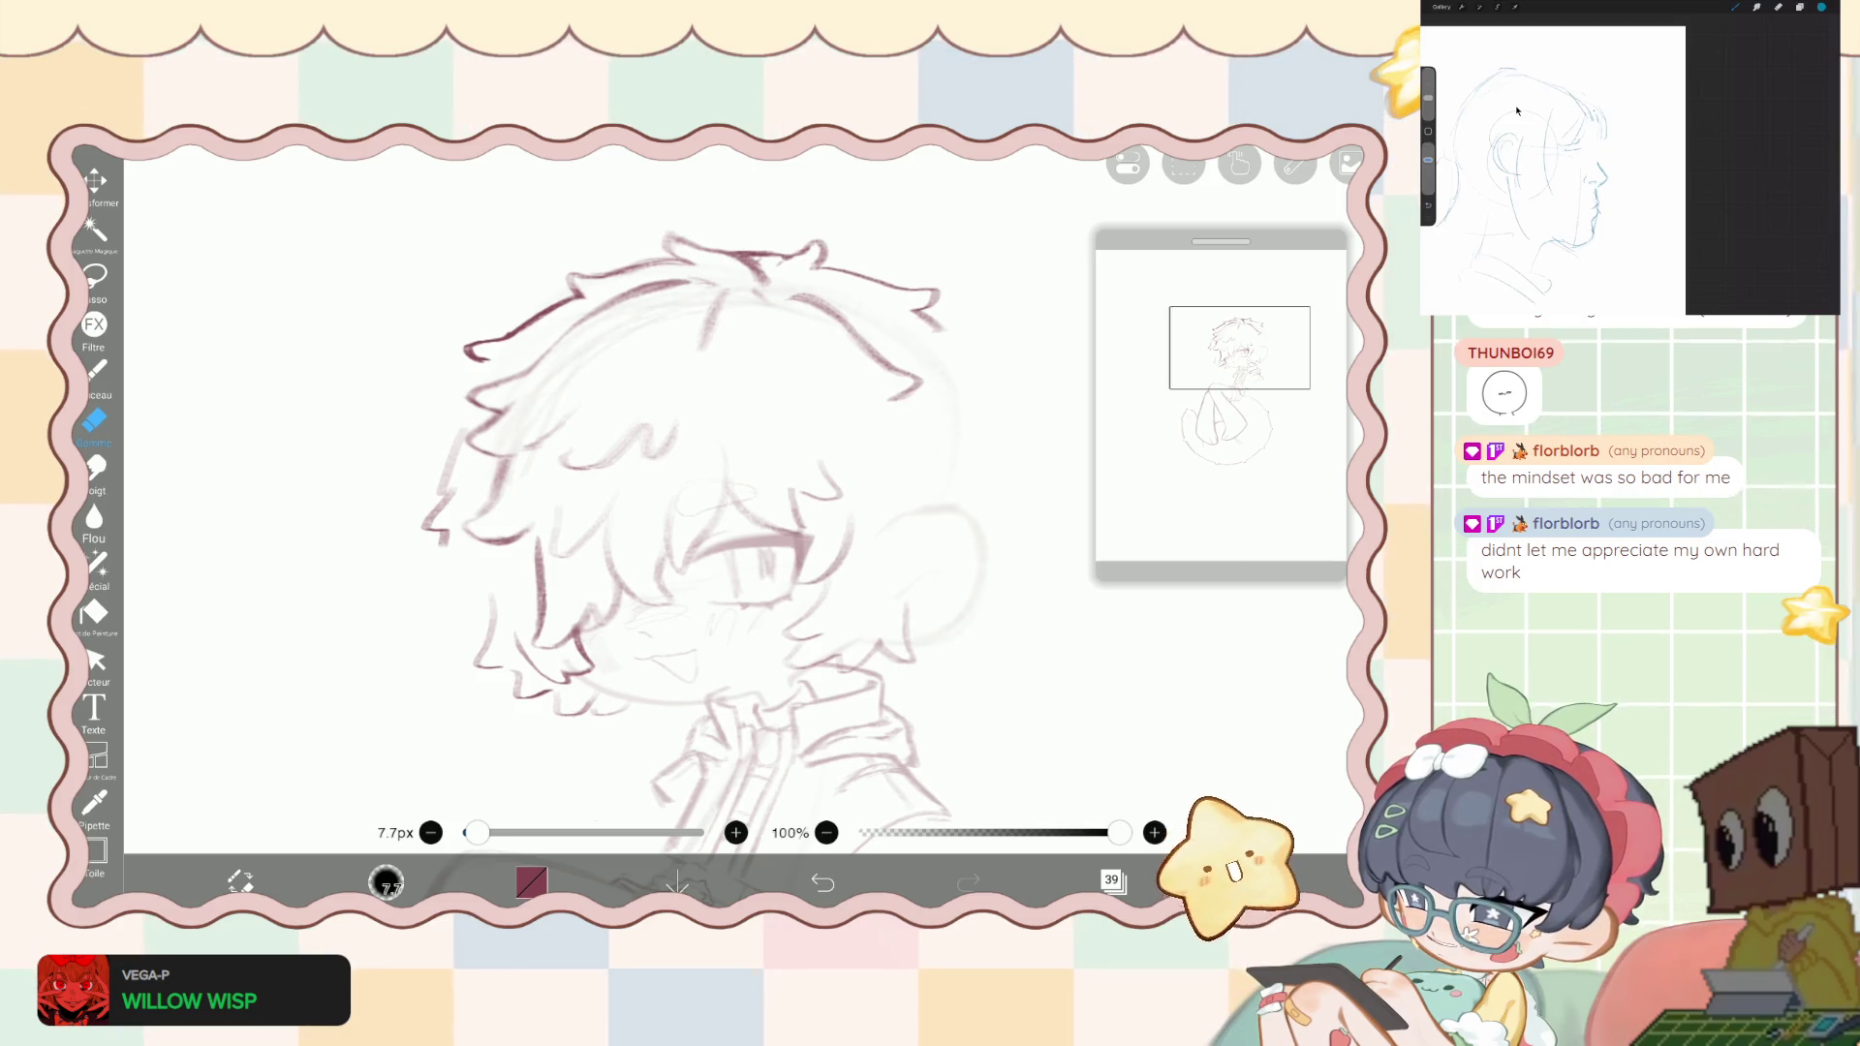
{"action": "key", "text": "b"}
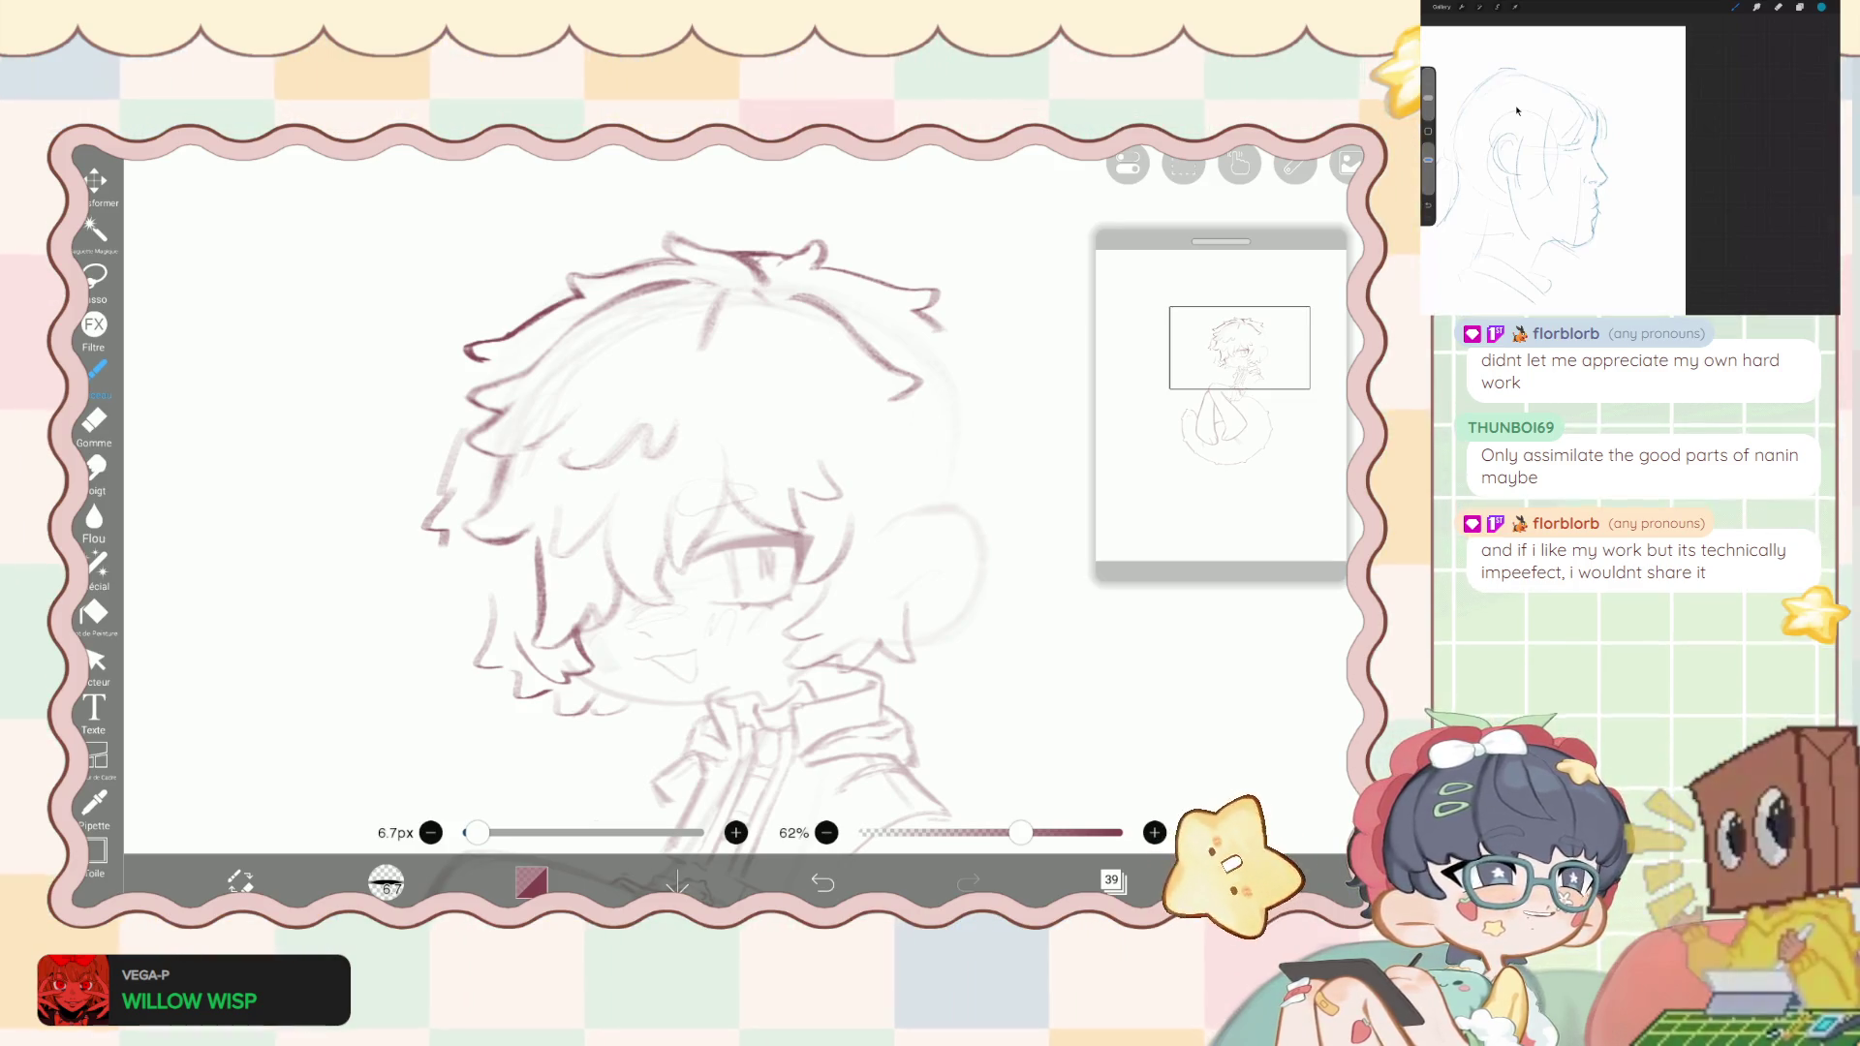
{"action": "scroll", "coordinate": [678, 503], "scroll_direction": "down", "scroll_amount": 5}
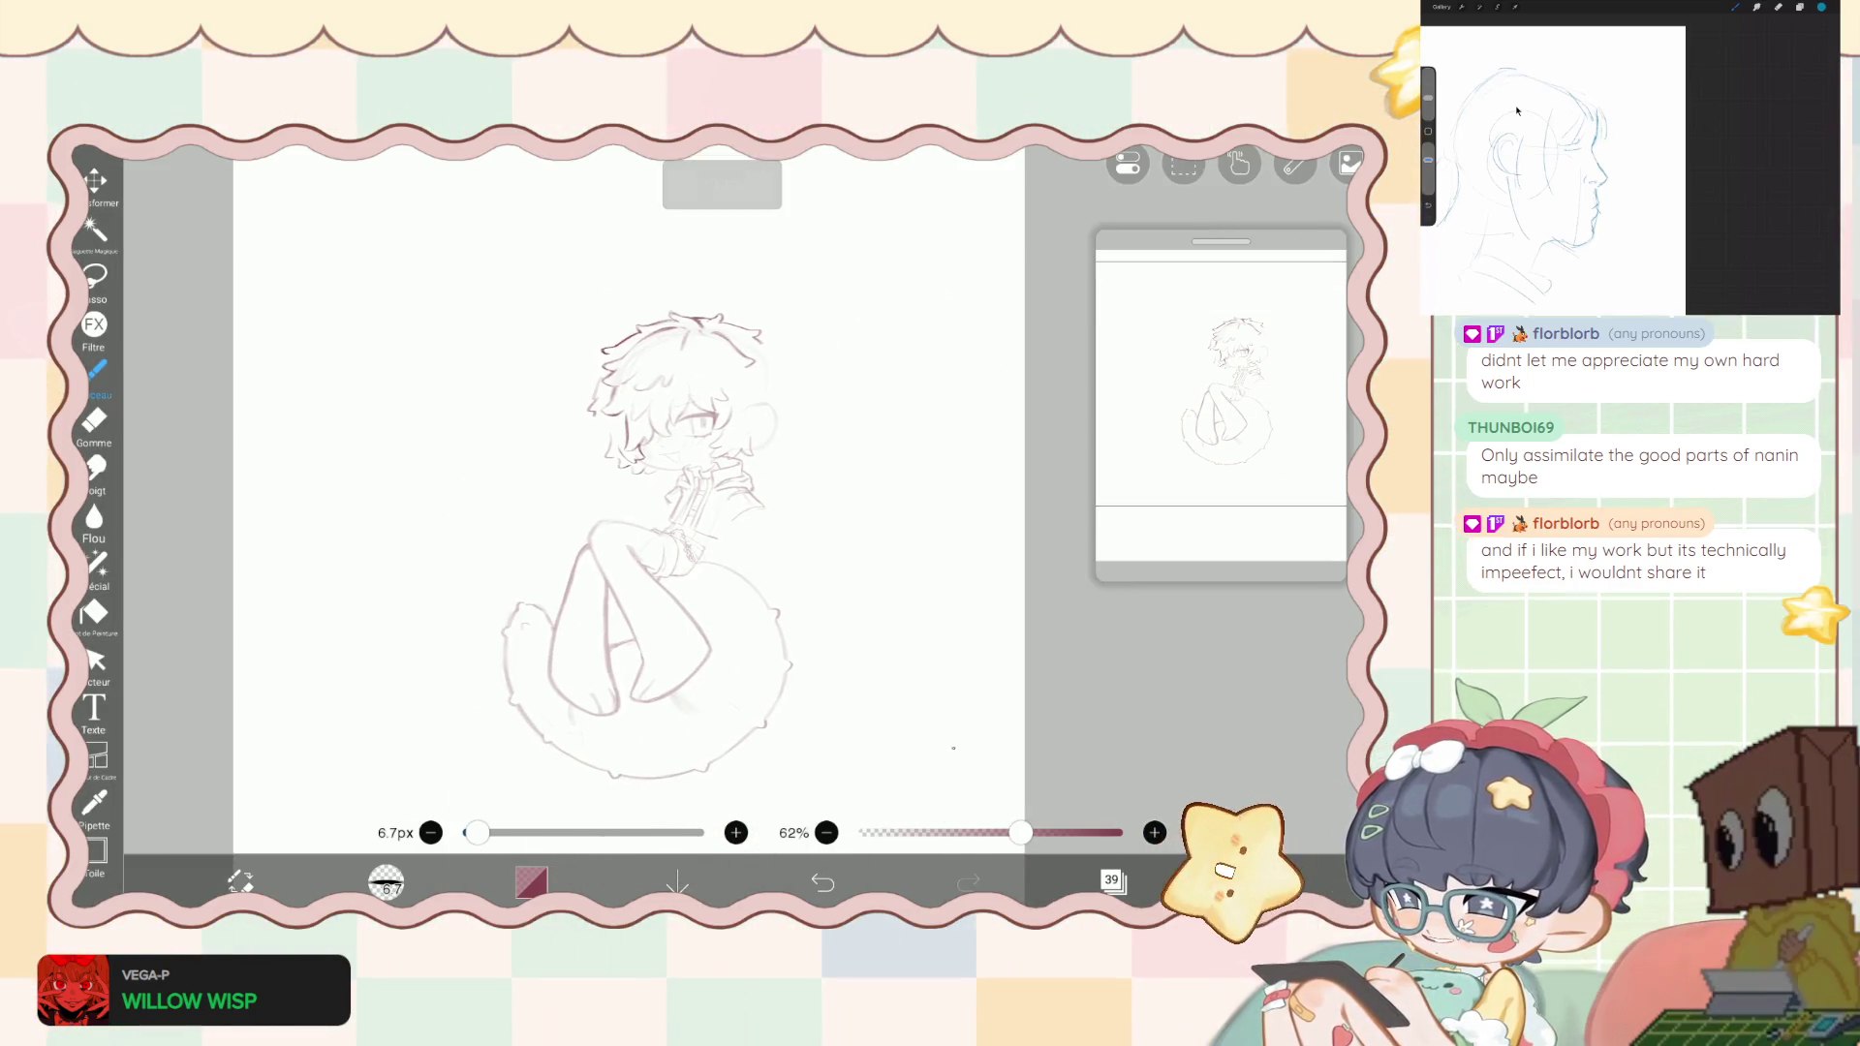
{"action": "scroll", "coordinate": [635, 562], "scroll_direction": "up", "scroll_amount": 2}
{"action": "left_click", "coordinate": [1113, 879]}
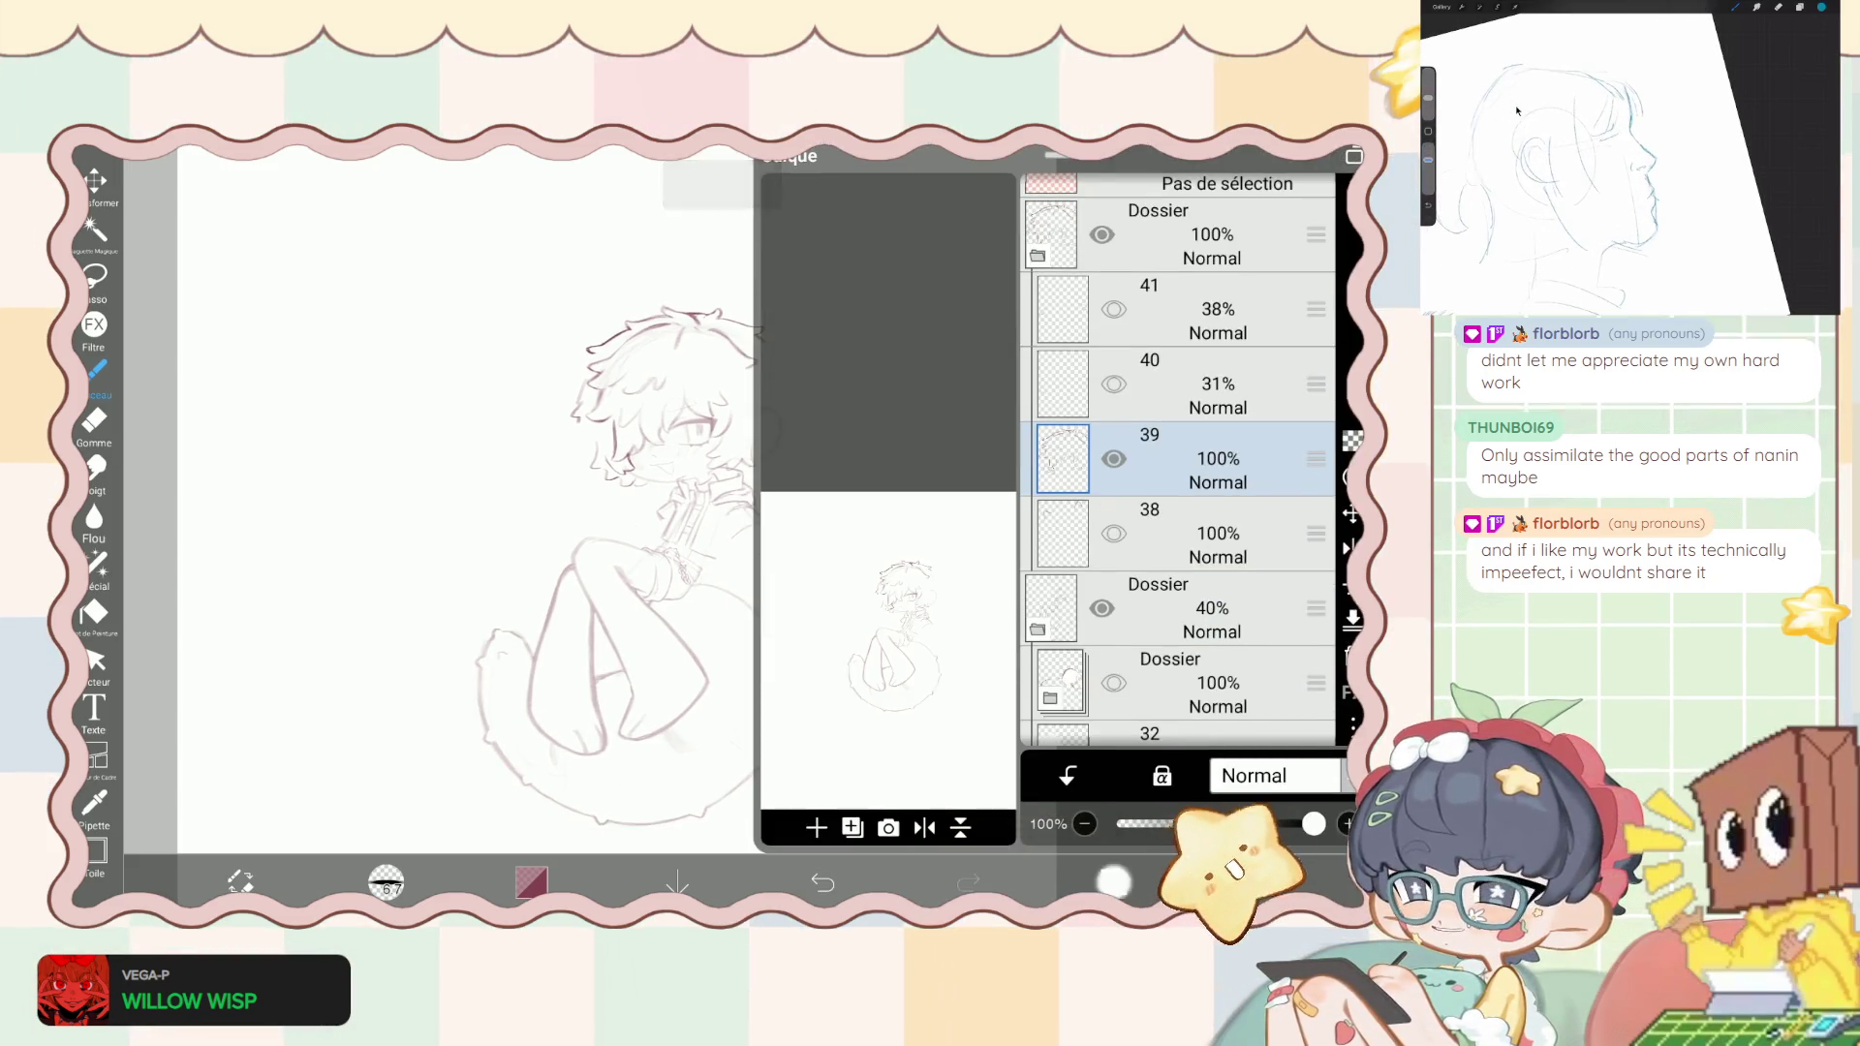
{"action": "left_click", "coordinate": [1215, 879]}
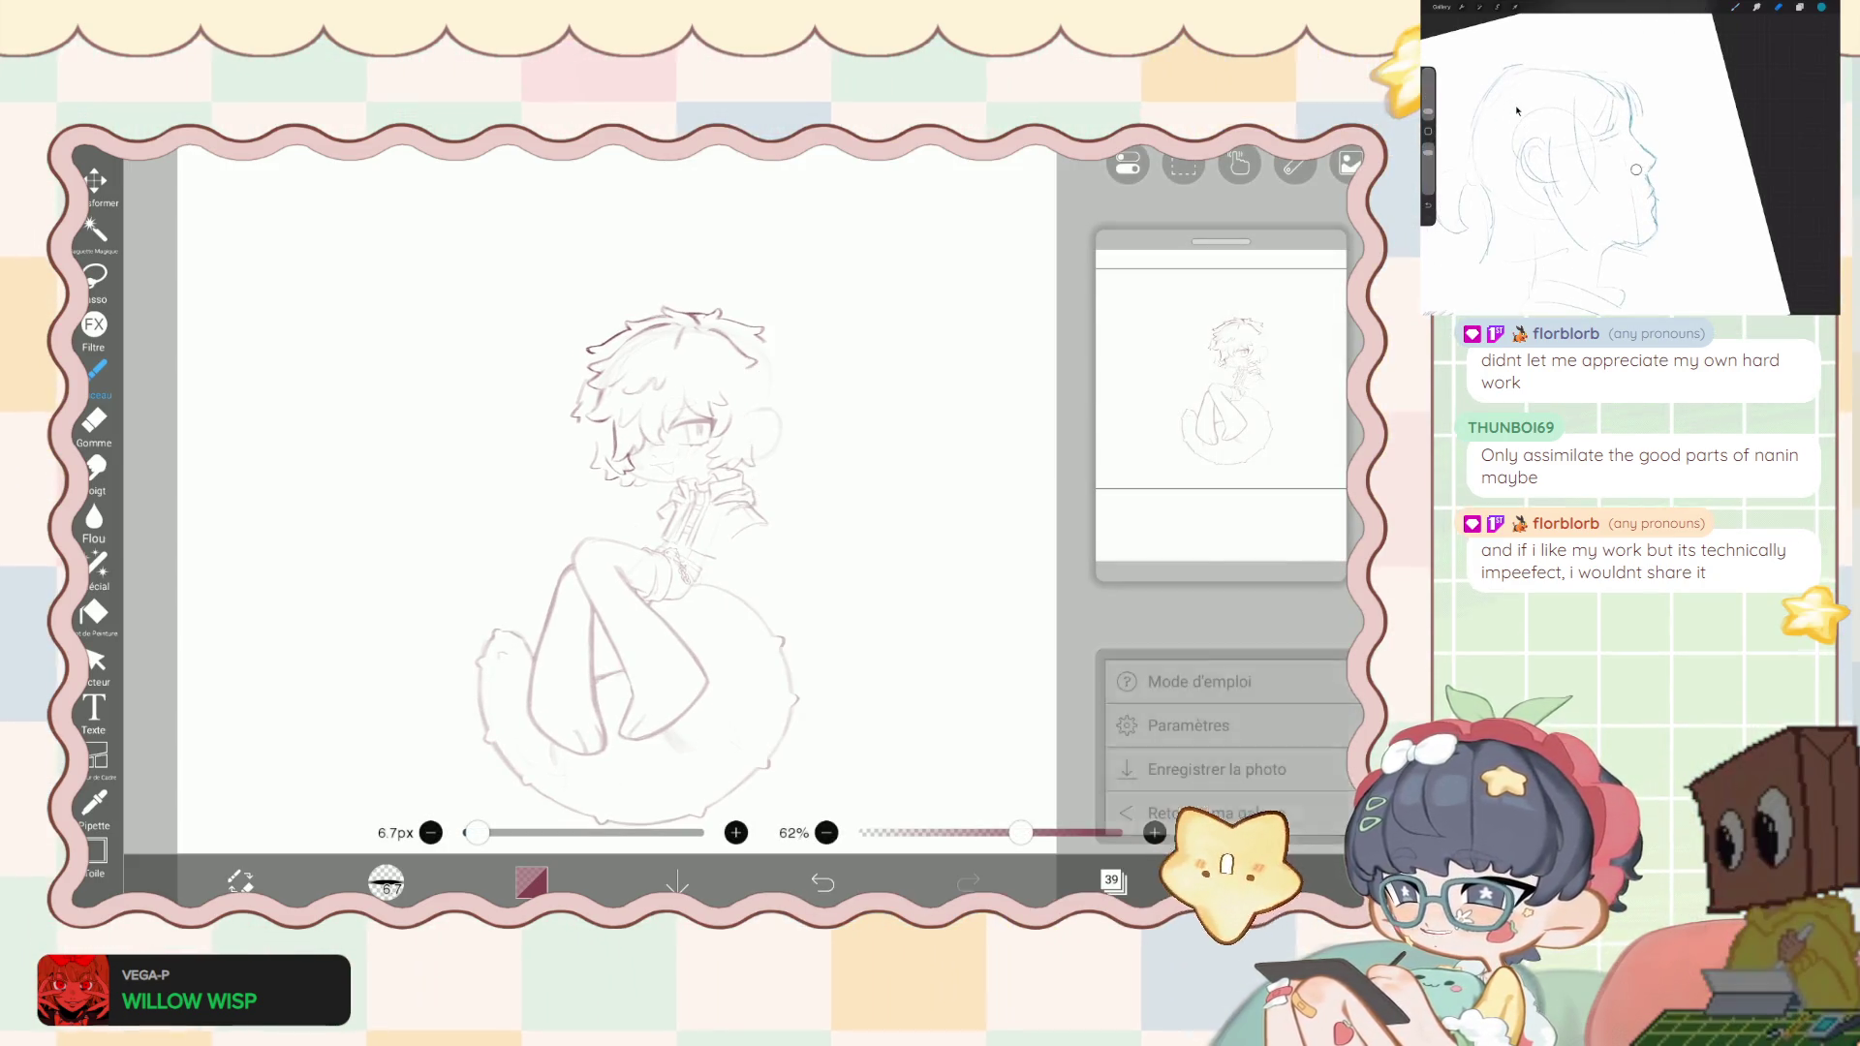
{"action": "key", "text": "Escape"}
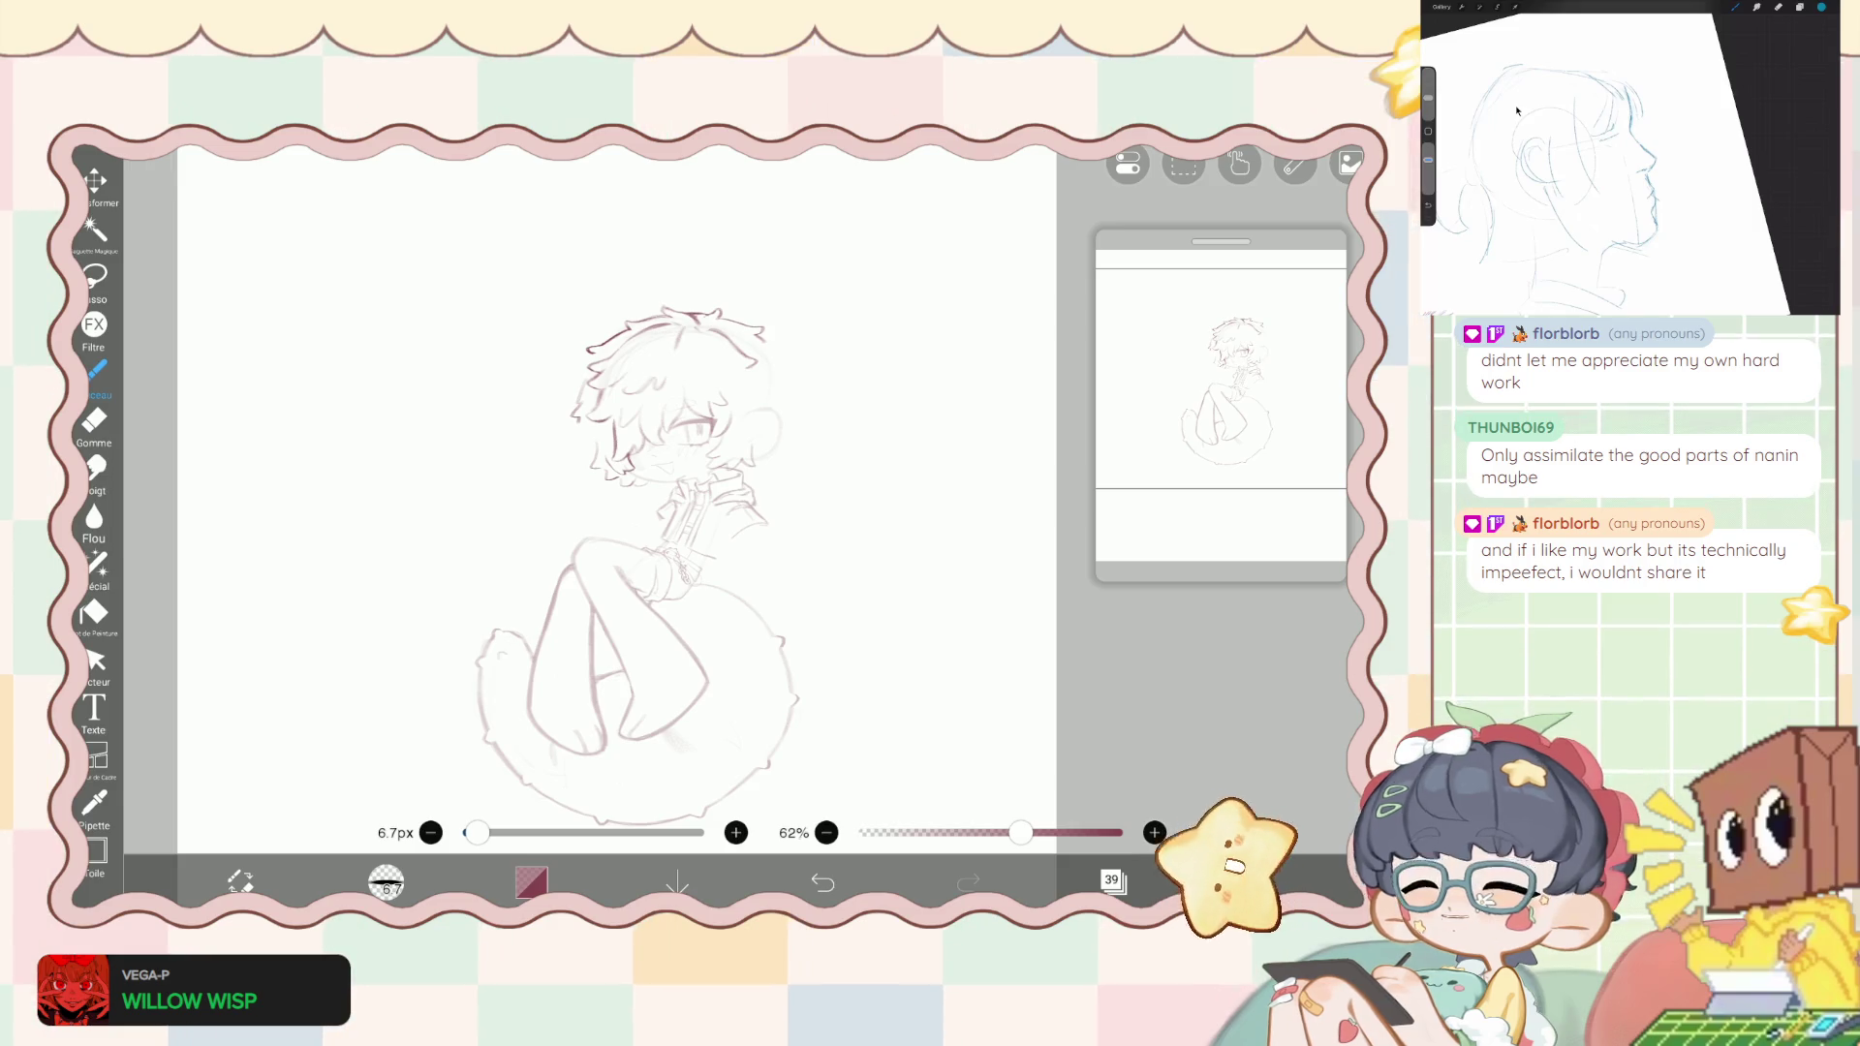
{"action": "left_click", "coordinate": [1260, 881]}
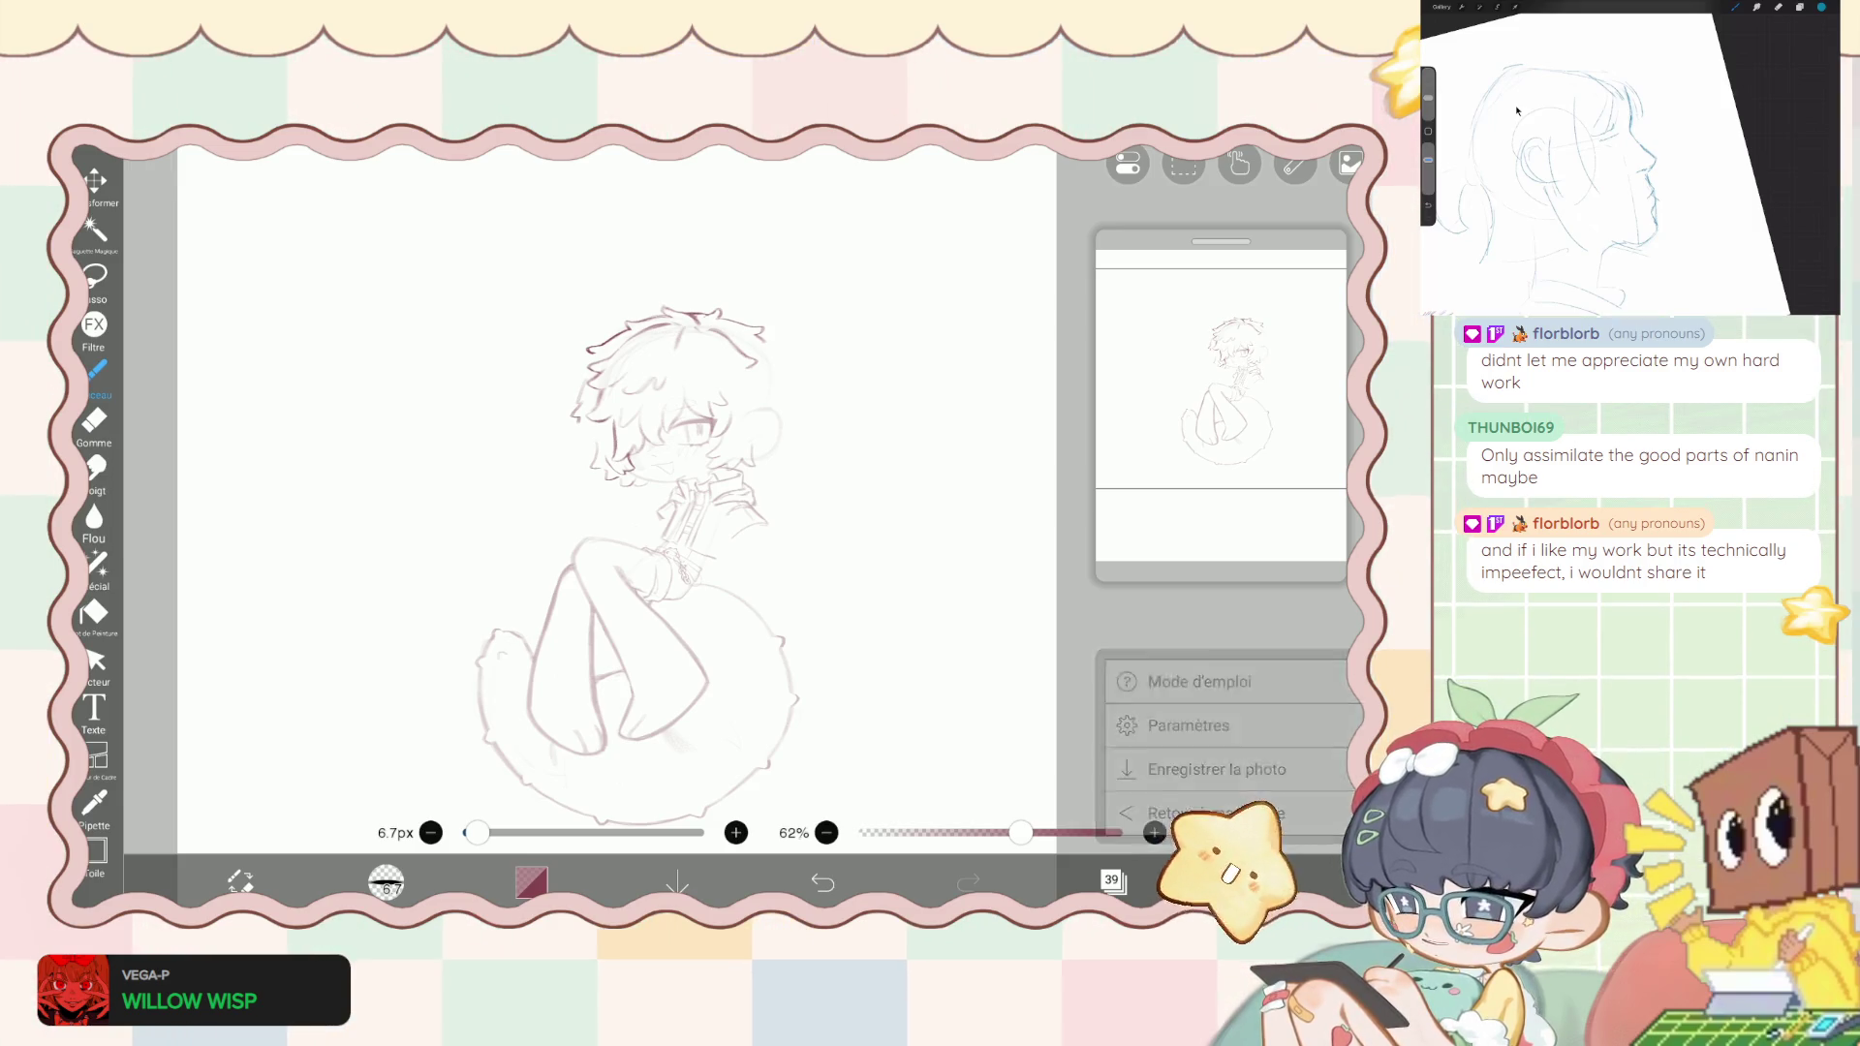
{"action": "left_click", "coordinate": [1210, 813]}
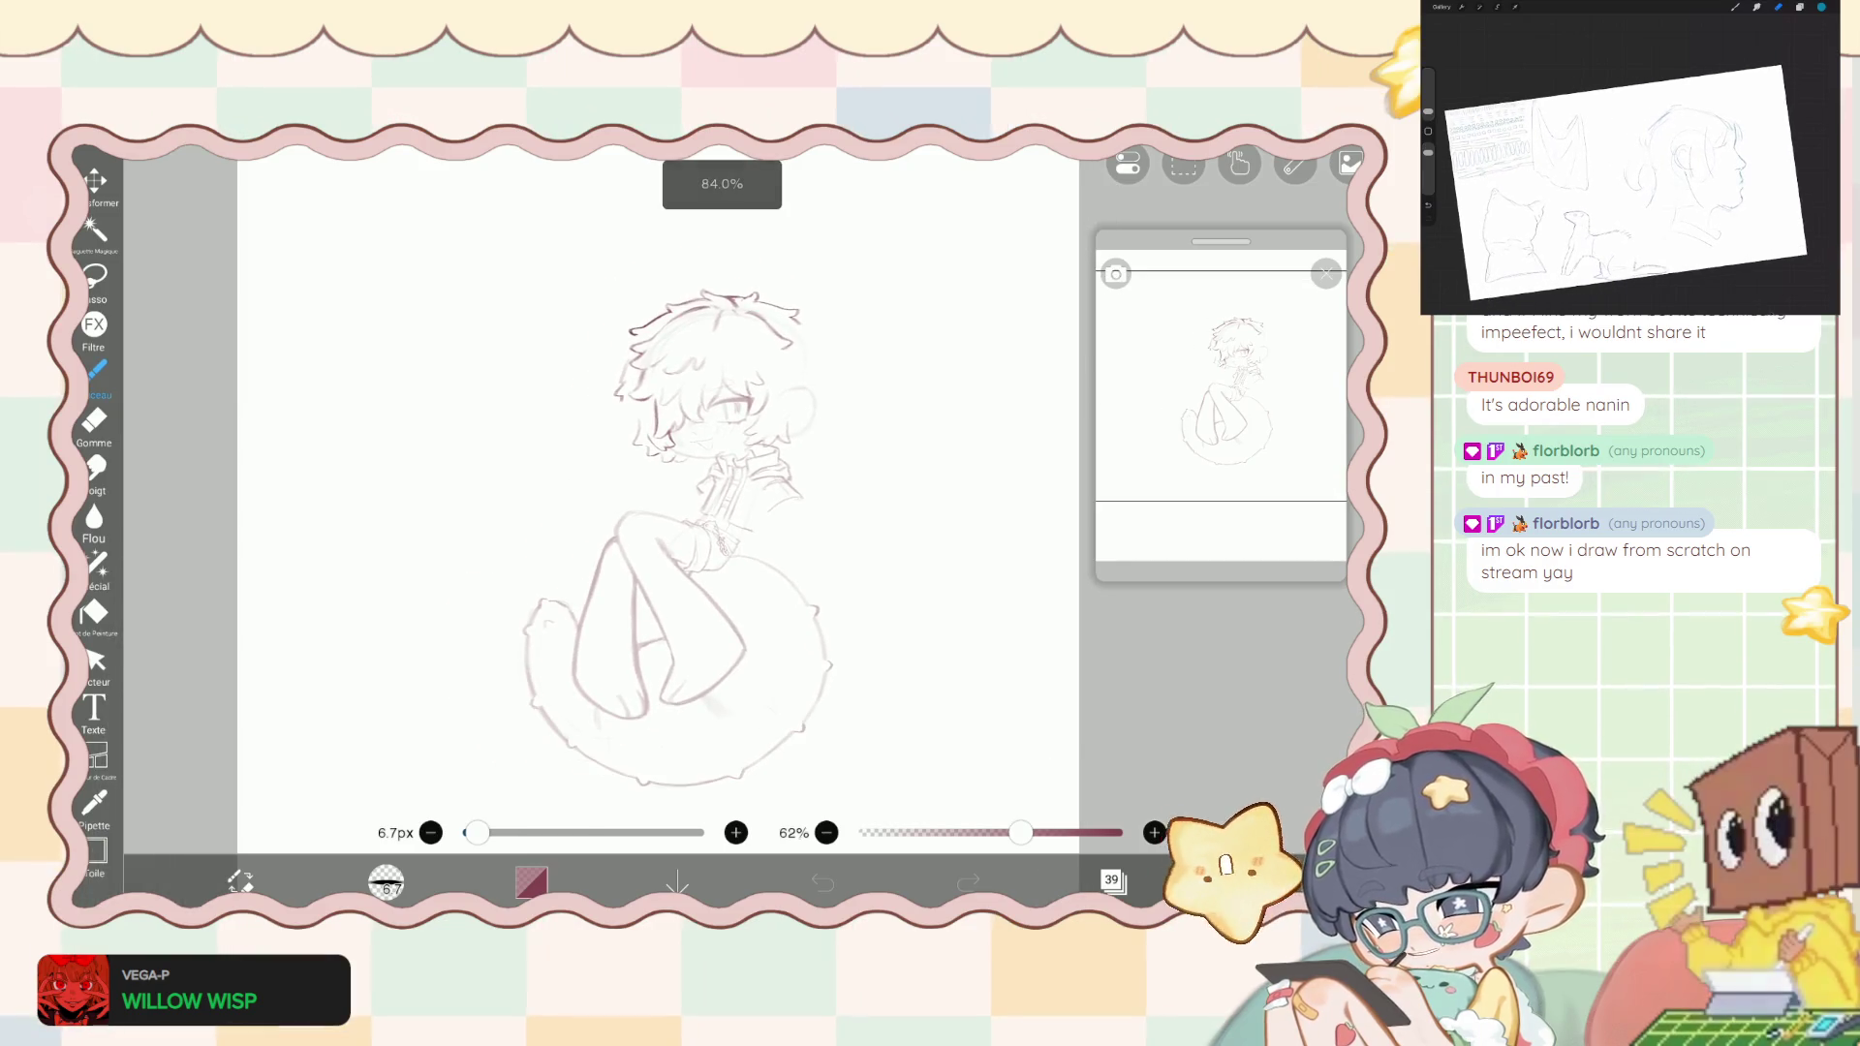
- Browse the layer list and select the upper Dossier folder layer
{"action": "left_click", "coordinate": [1112, 879]}
{"action": "scroll", "coordinate": [1176, 460], "scroll_direction": "down", "scroll_amount": 3}
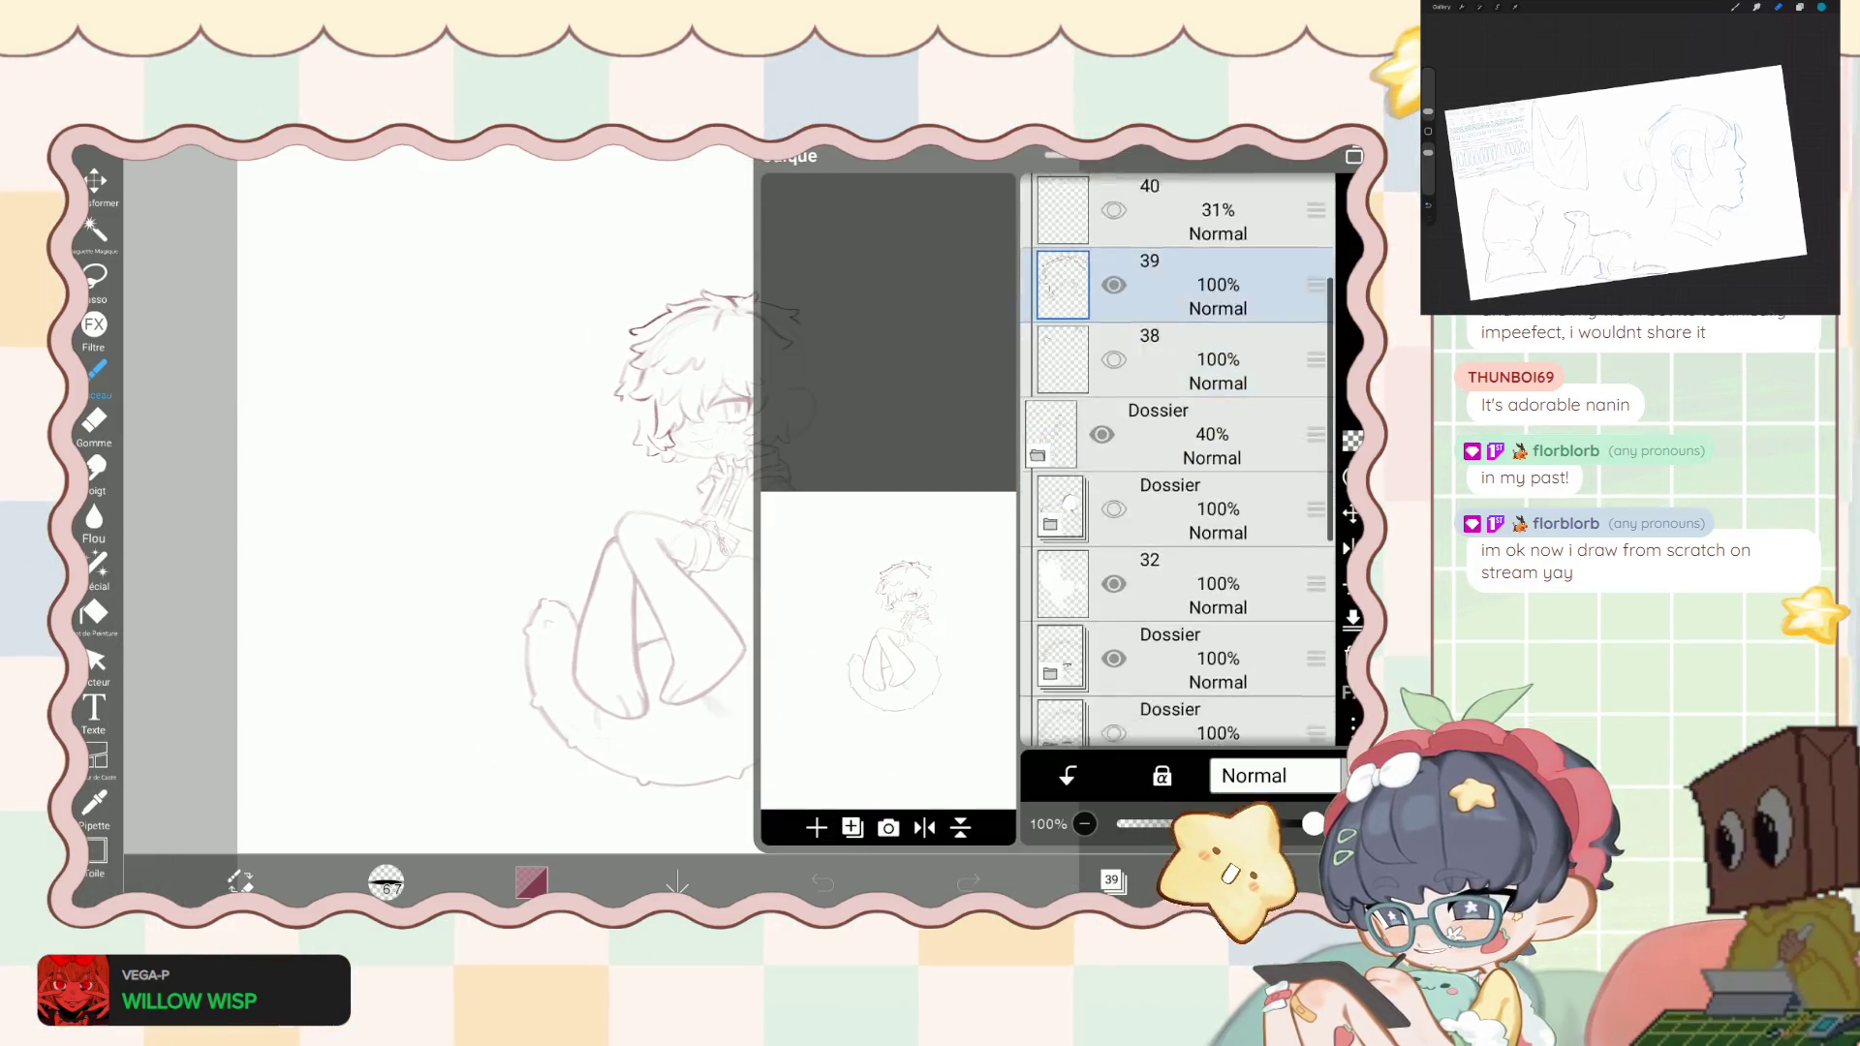
{"action": "scroll", "coordinate": [1177, 461], "scroll_direction": "up", "scroll_amount": 2}
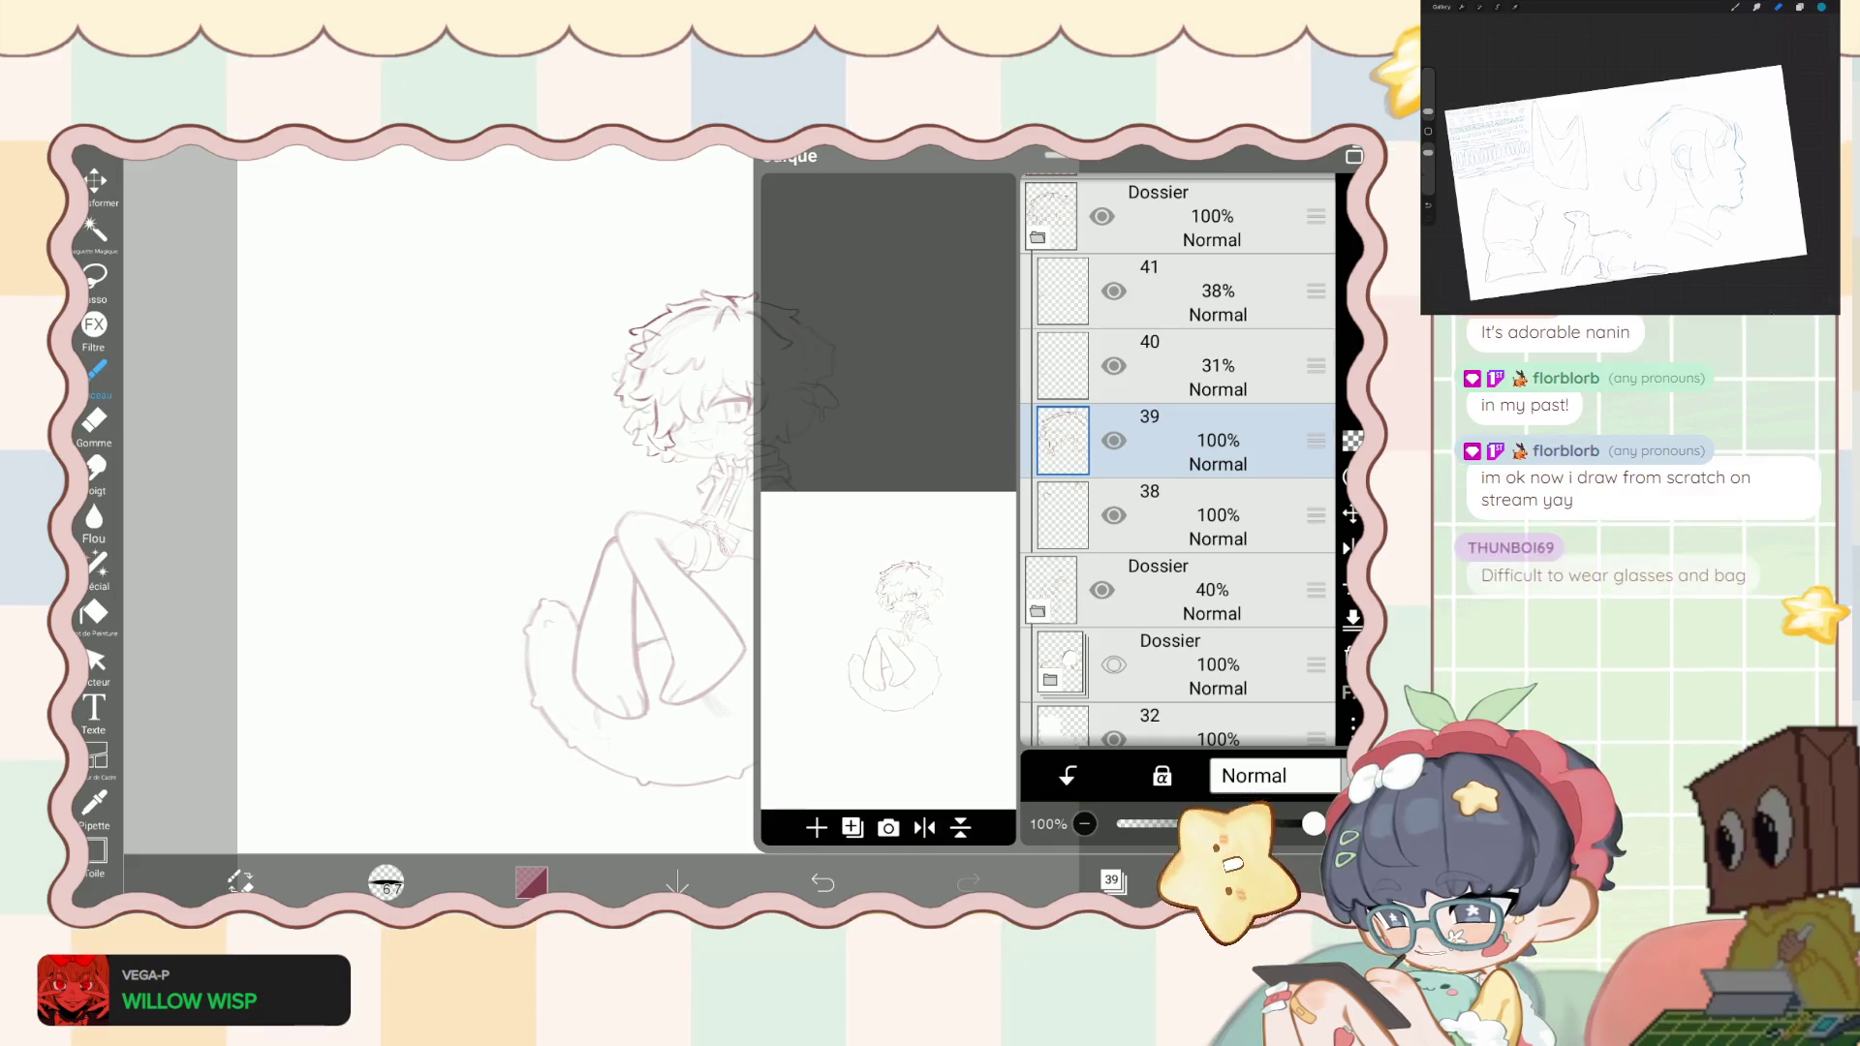
{"action": "left_click", "coordinate": [1112, 879]}
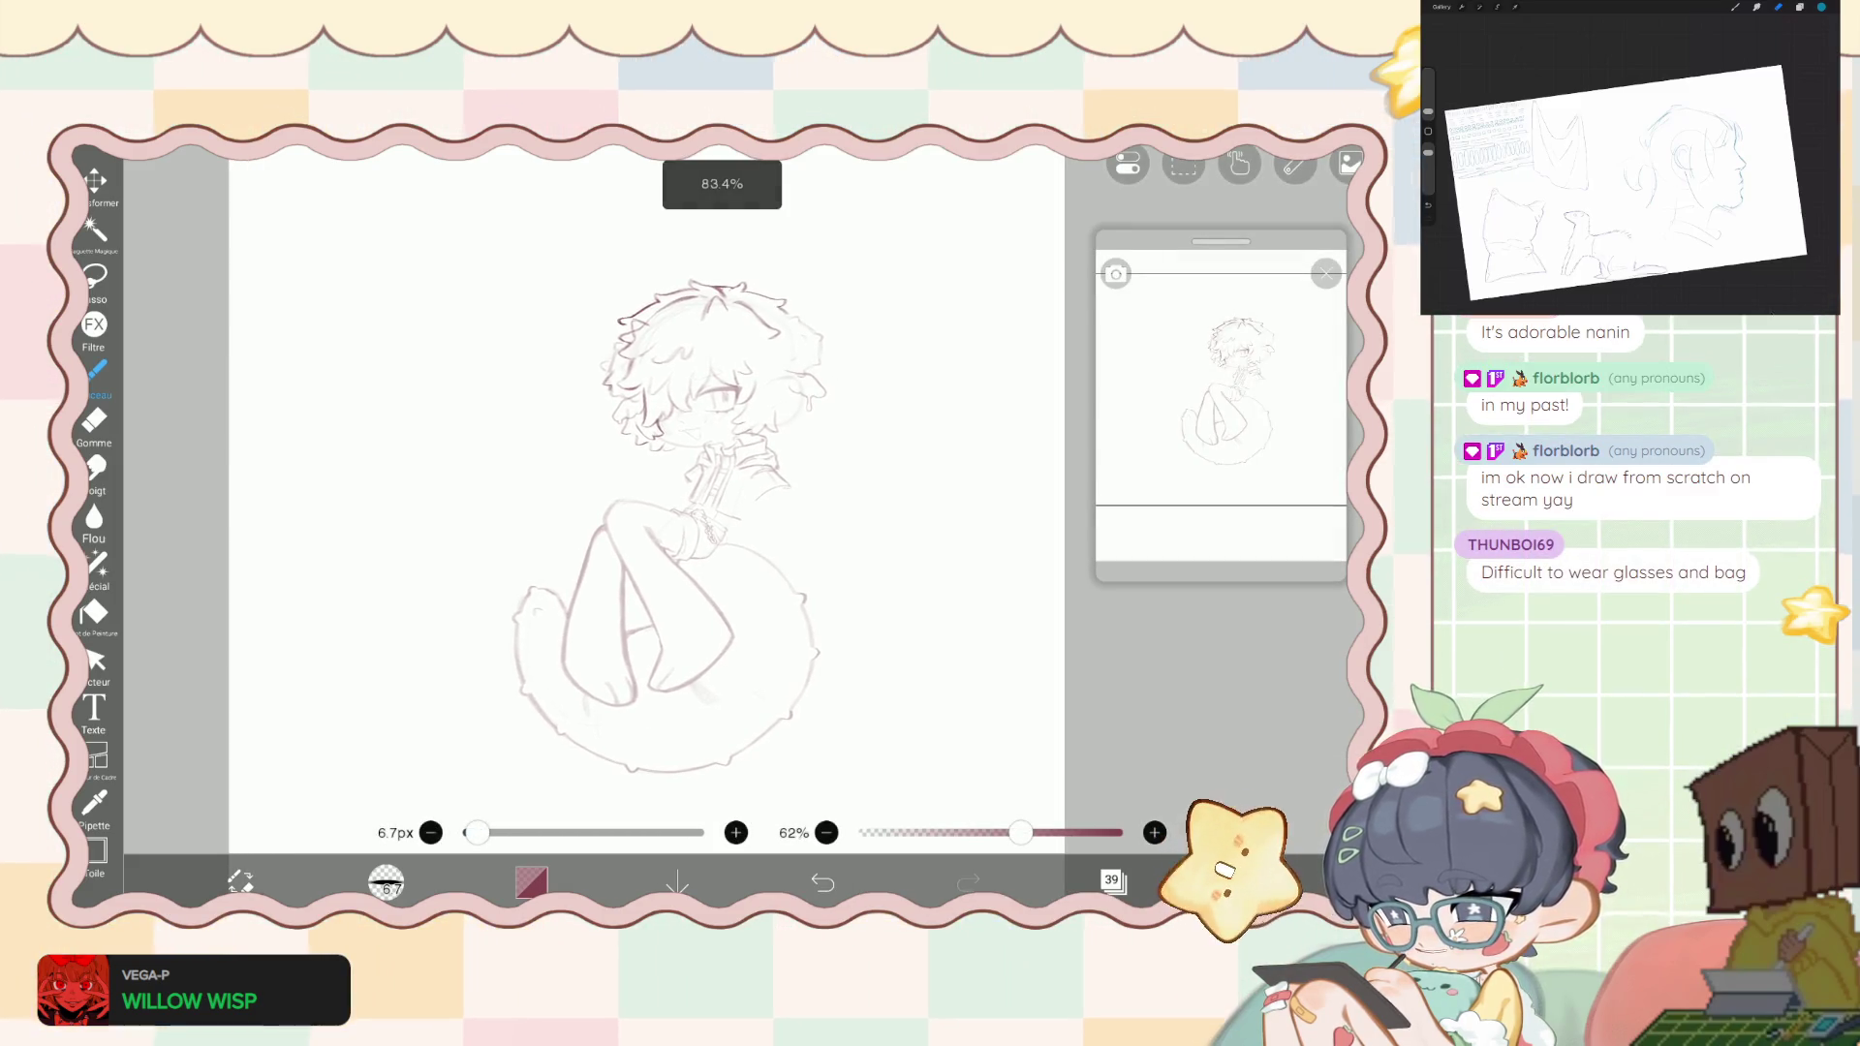
{"action": "left_click", "coordinate": [1112, 880]}
{"action": "scroll", "coordinate": [1177, 460], "scroll_direction": "down", "scroll_amount": 5}
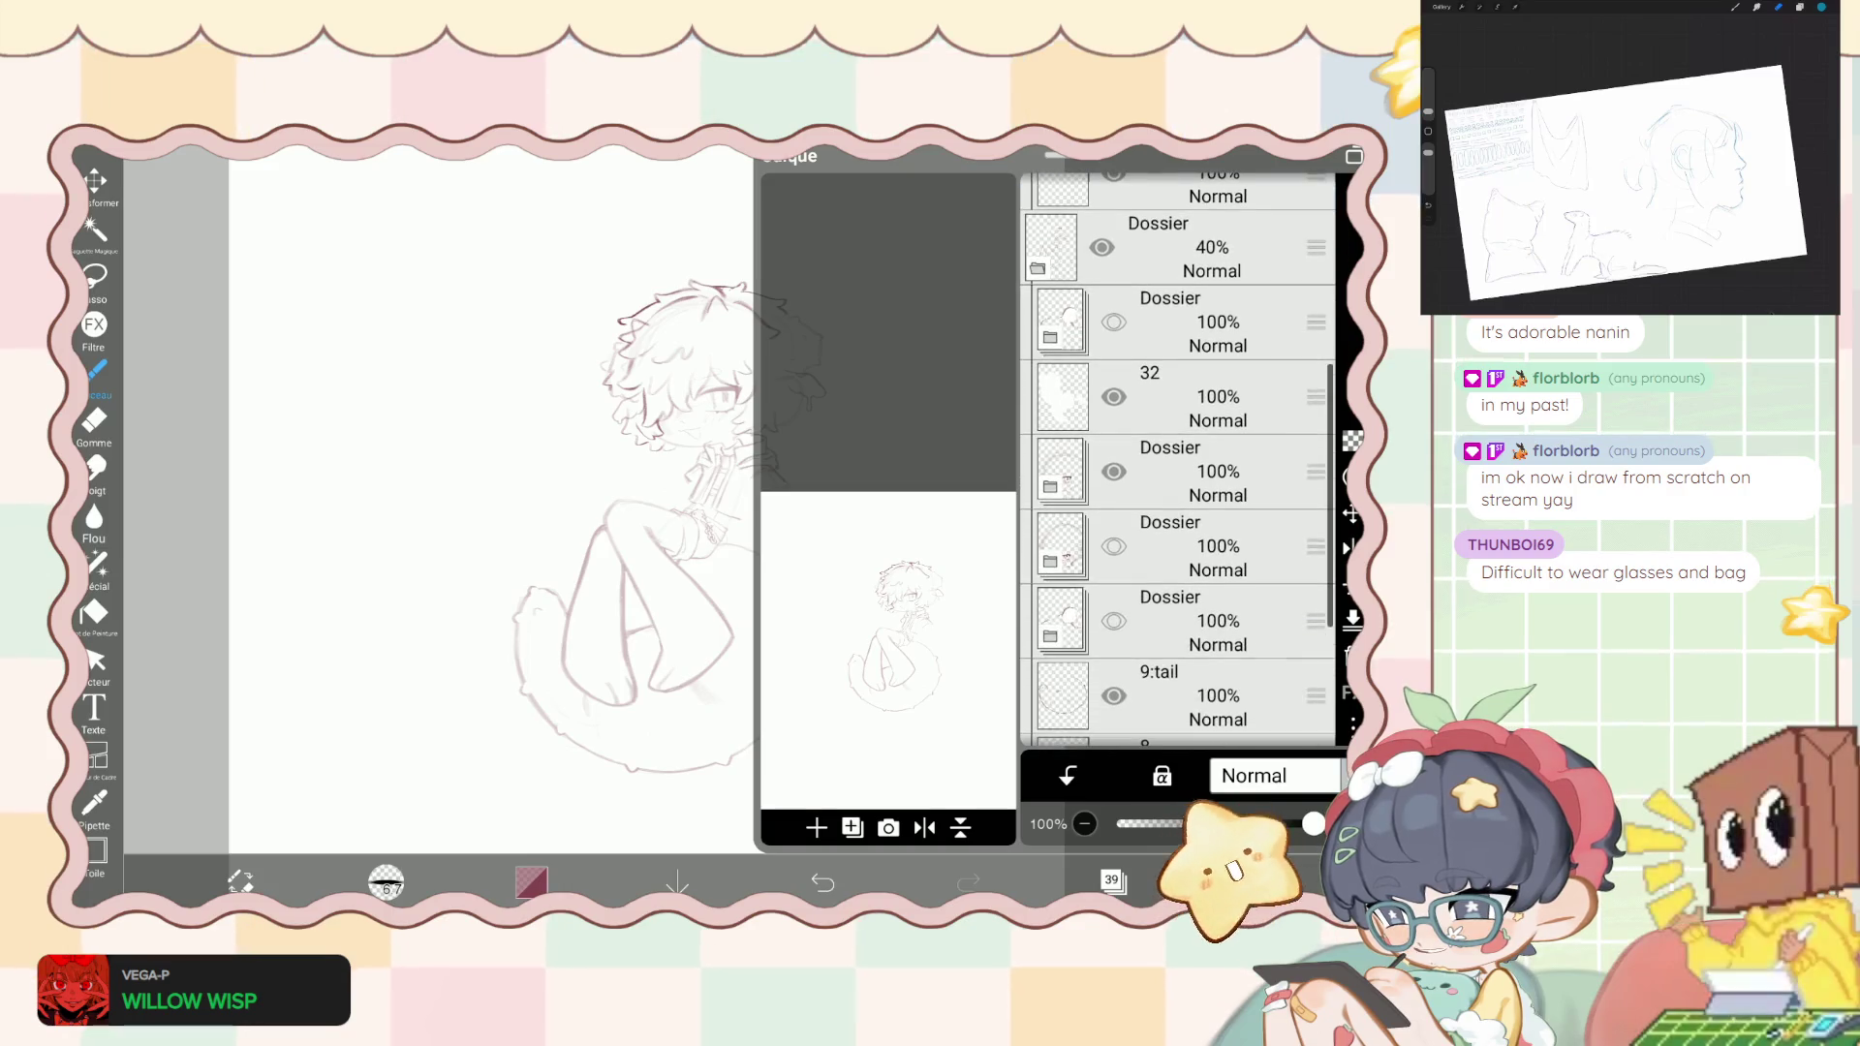
{"action": "left_click", "coordinate": [1169, 321]}
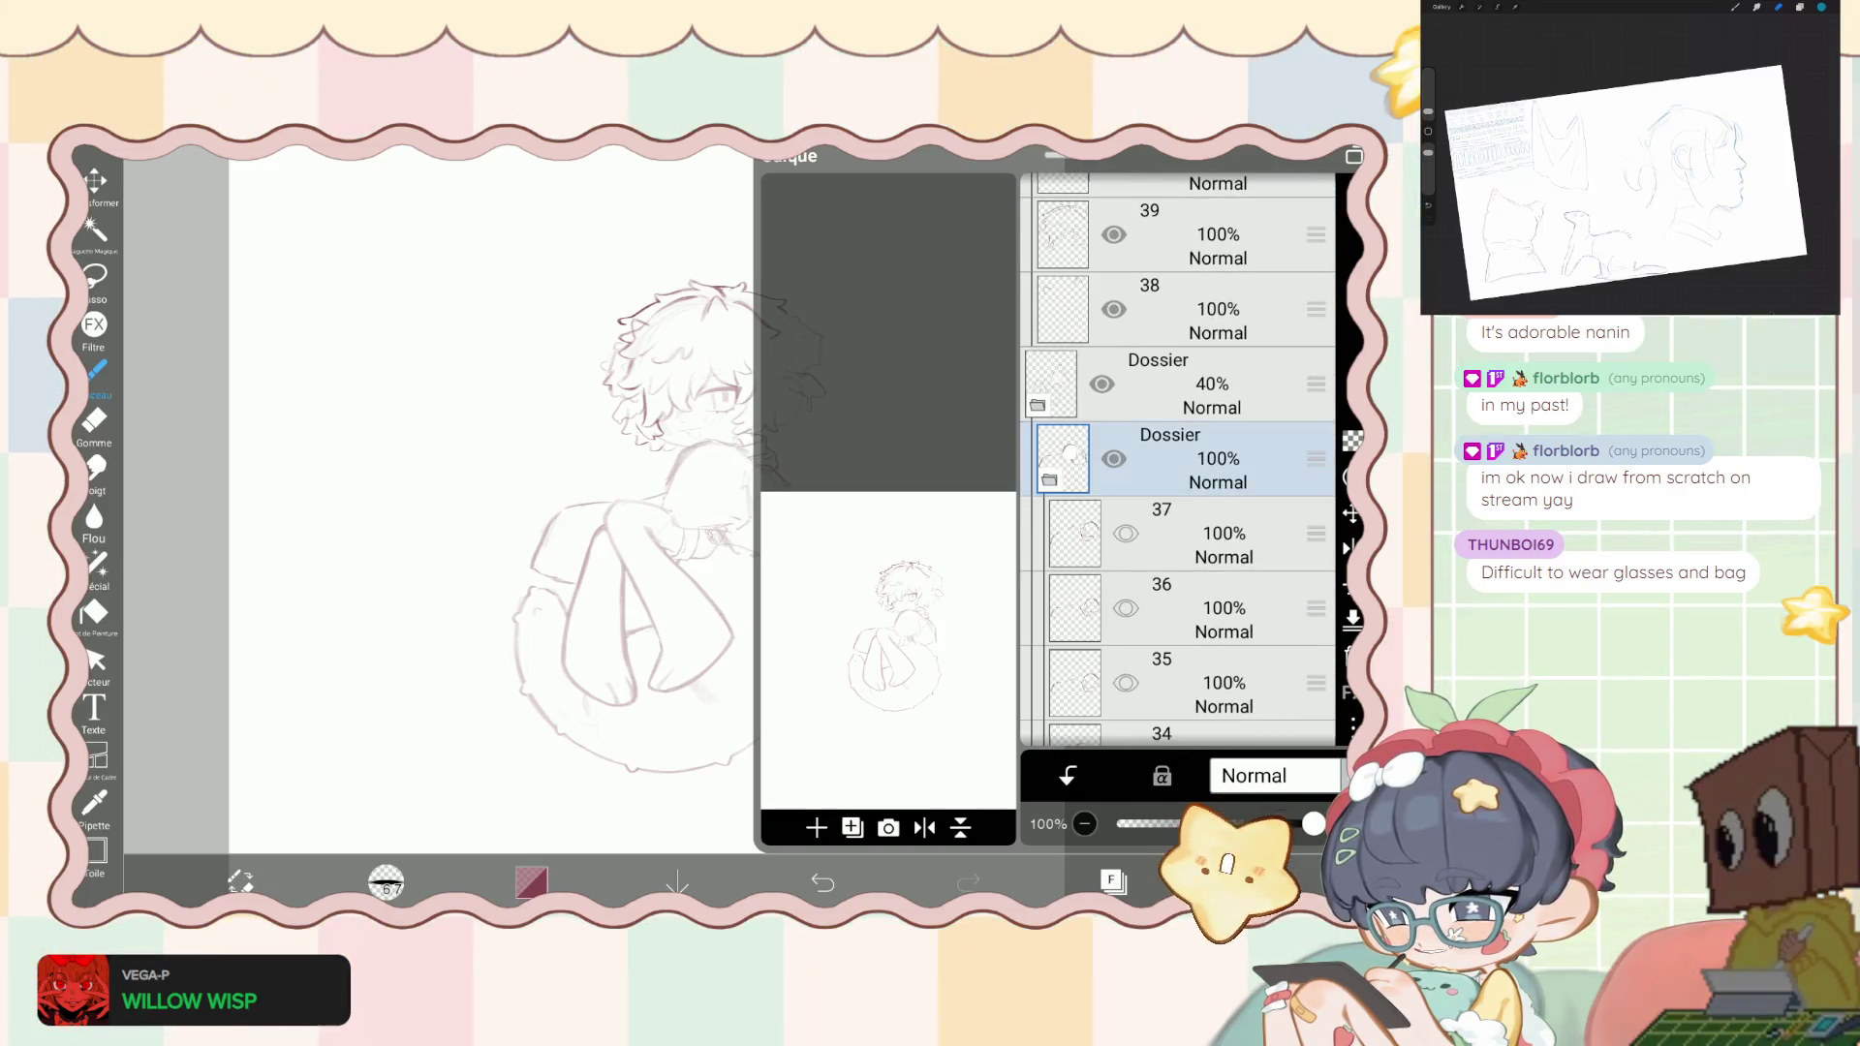
{"action": "scroll", "coordinate": [1177, 460], "scroll_direction": "down", "scroll_amount": 2}
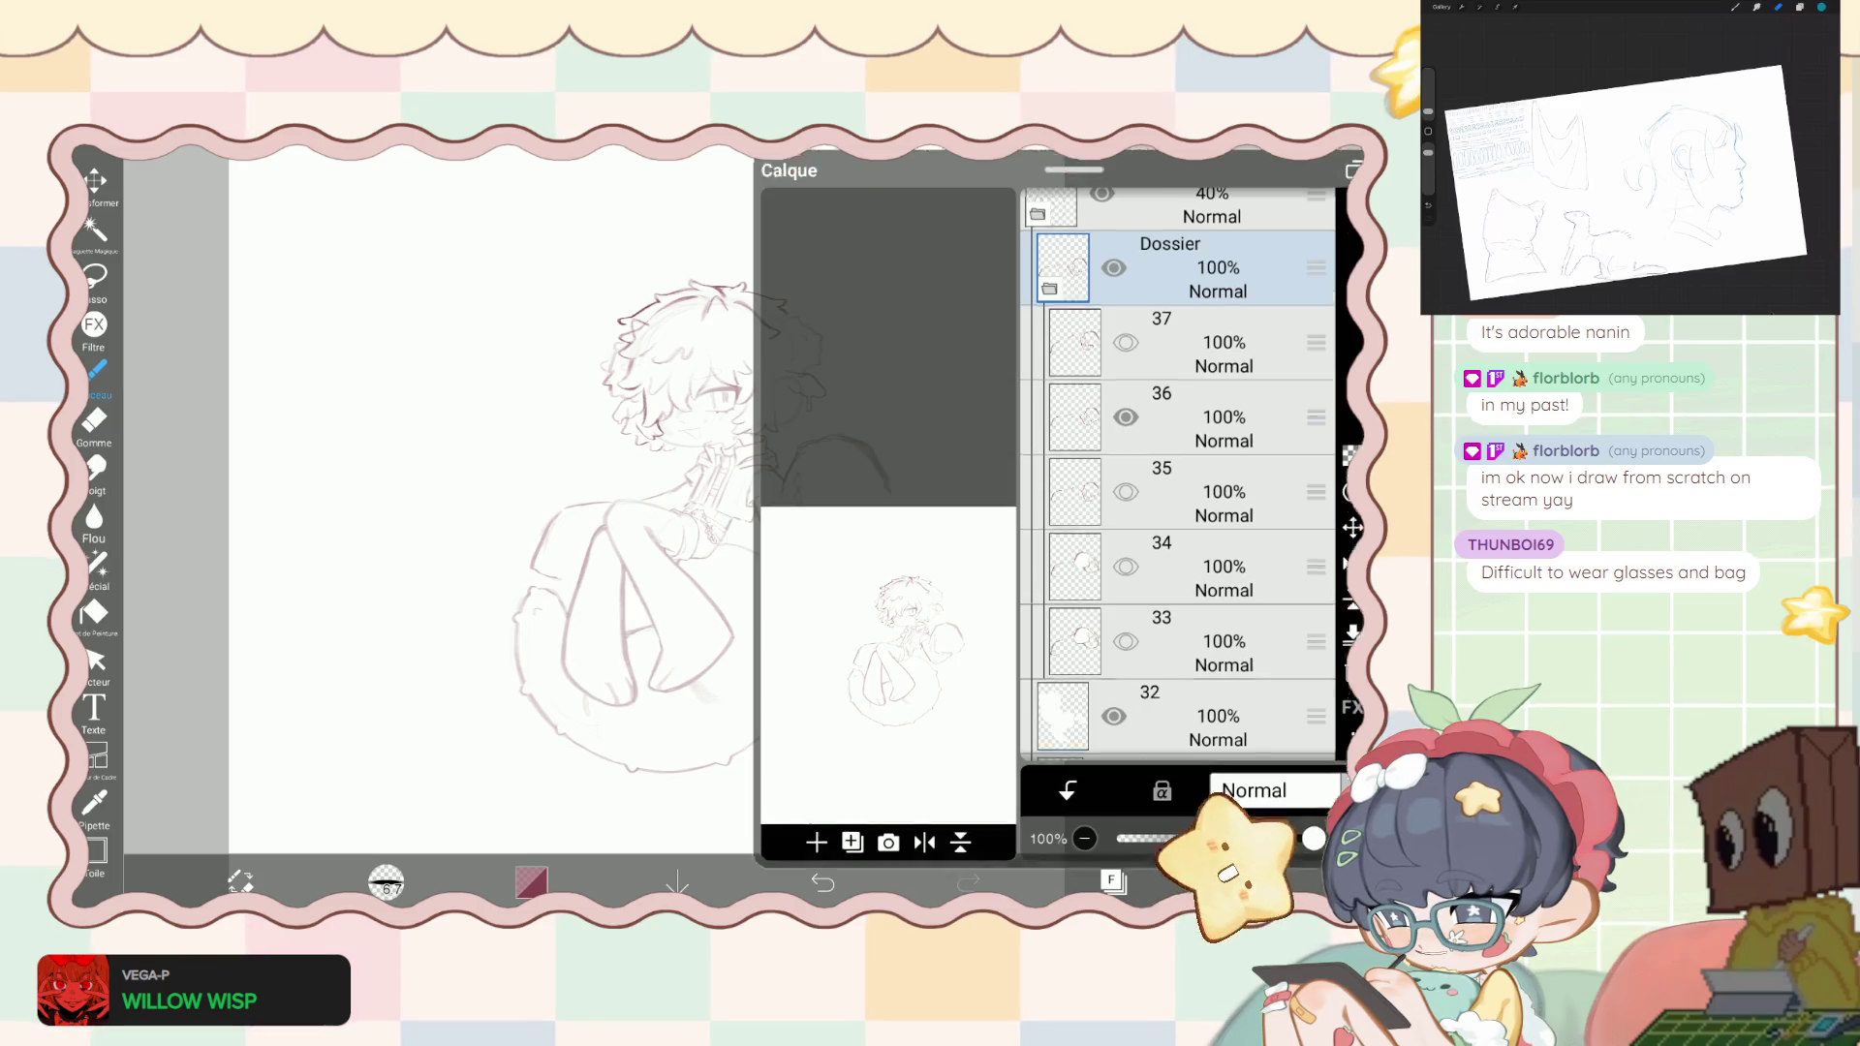
{"action": "left_click", "coordinate": [1111, 880]}
{"action": "scroll", "coordinate": [629, 503], "scroll_direction": "up", "scroll_amount": 2}
- Raise the lower 40% Dossier folder's opacity to about 93–100%
{"action": "left_click", "coordinate": [1112, 879]}
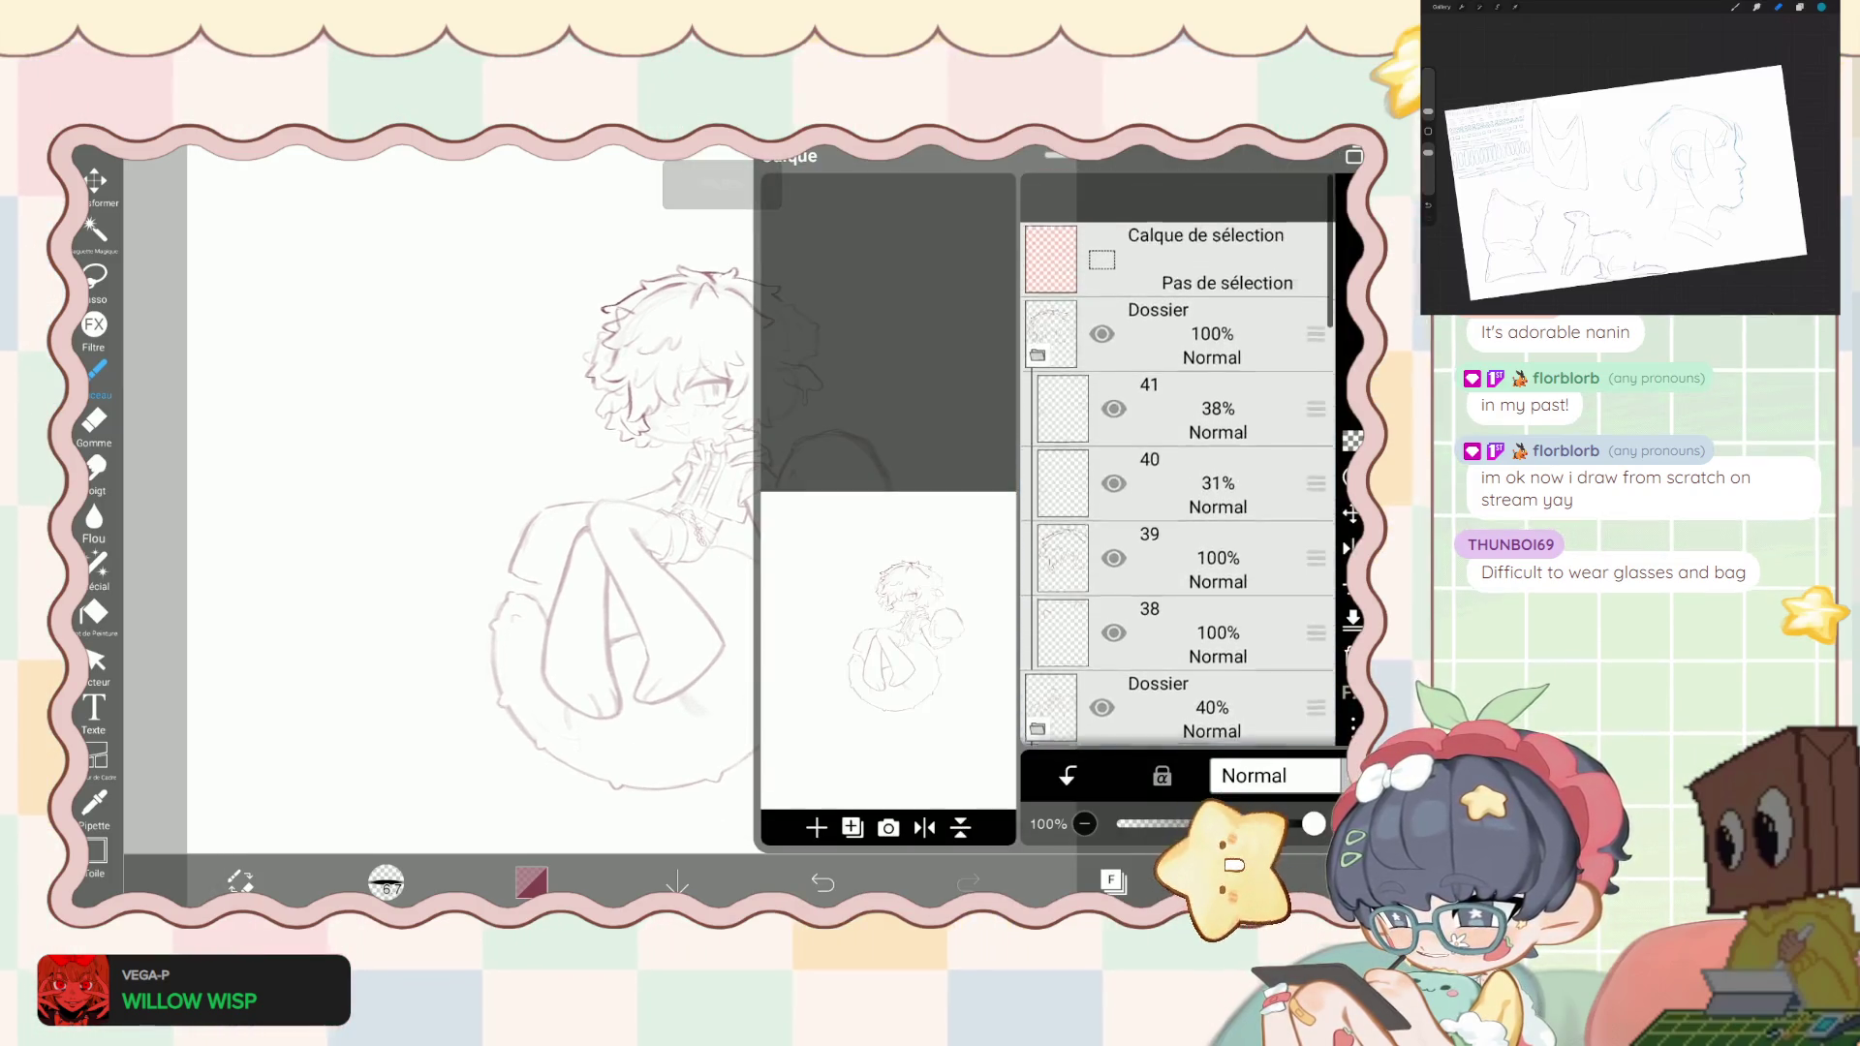
{"action": "scroll", "coordinate": [1177, 460], "scroll_direction": "up", "scroll_amount": 3}
{"action": "left_click", "coordinate": [1211, 657]}
{"action": "left_click_drag", "start_coordinate": [1201, 824], "coordinate": [1314, 823]}
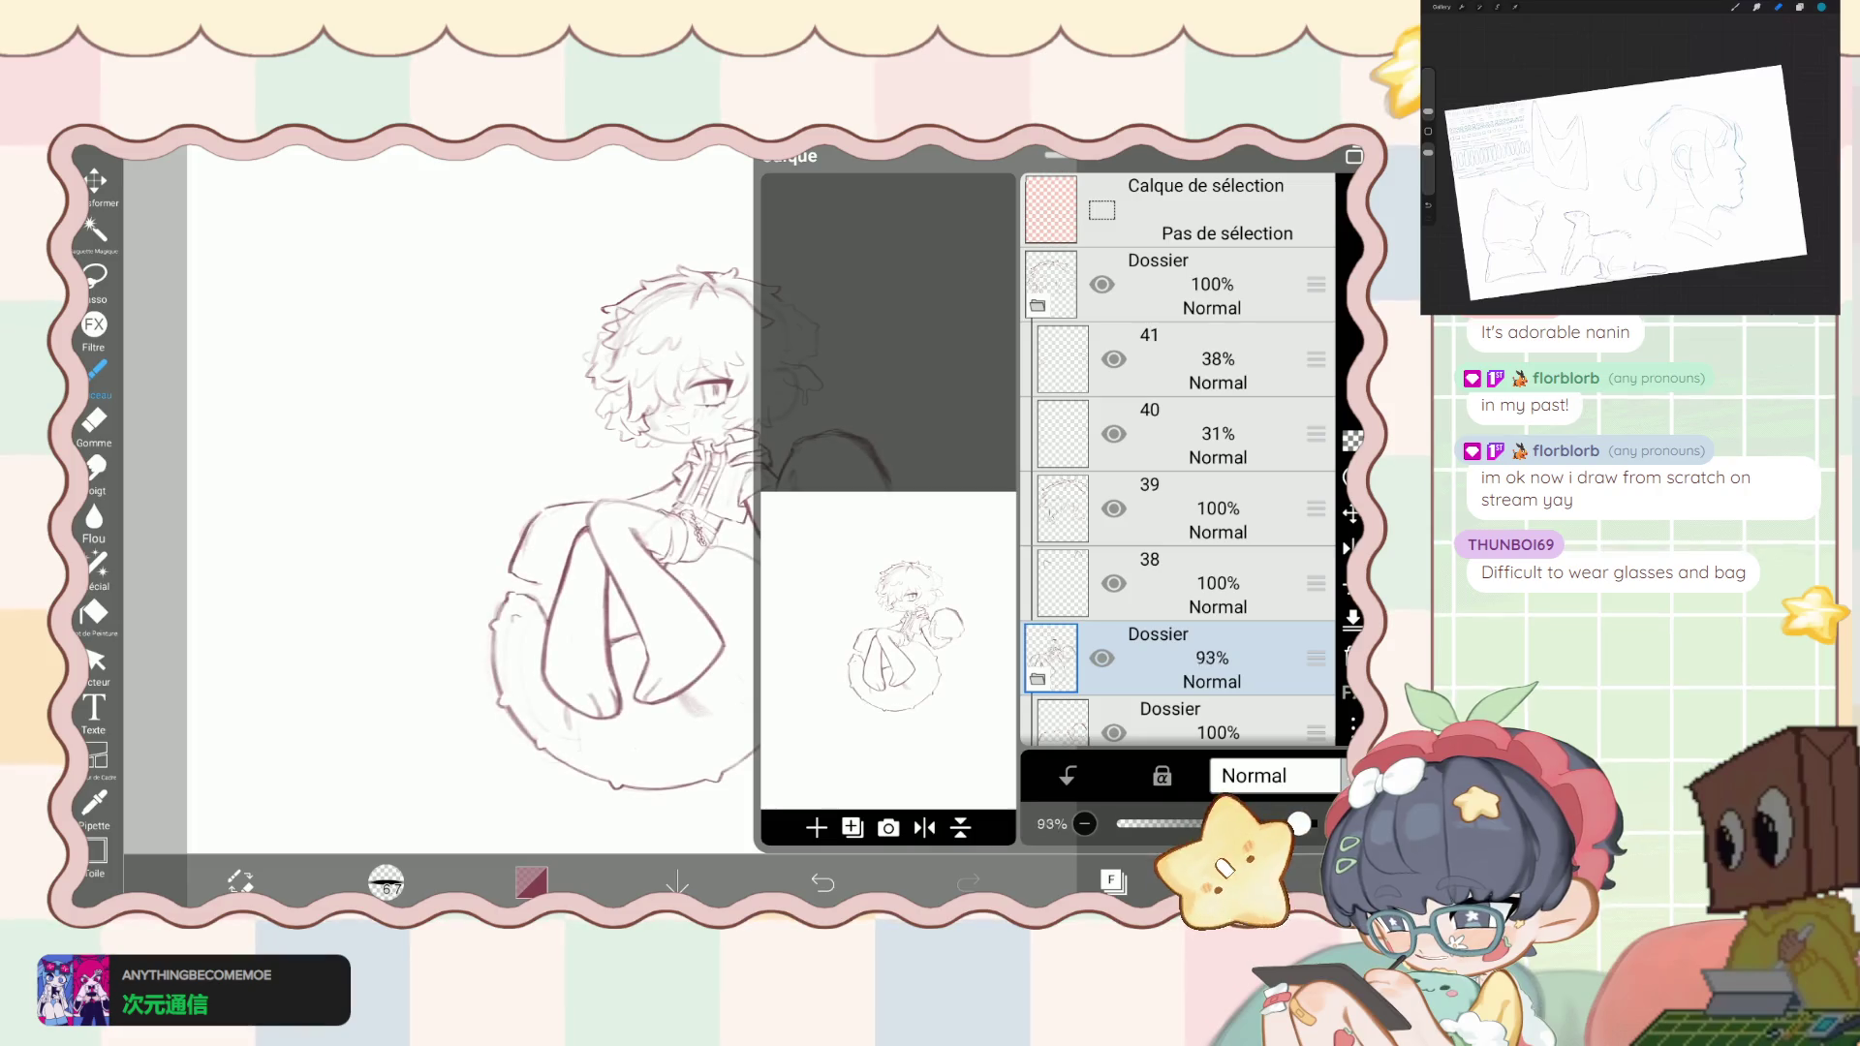
{"action": "left_click", "coordinate": [1112, 880]}
{"action": "scroll", "coordinate": [639, 511], "scroll_direction": "up", "scroll_amount": 2}
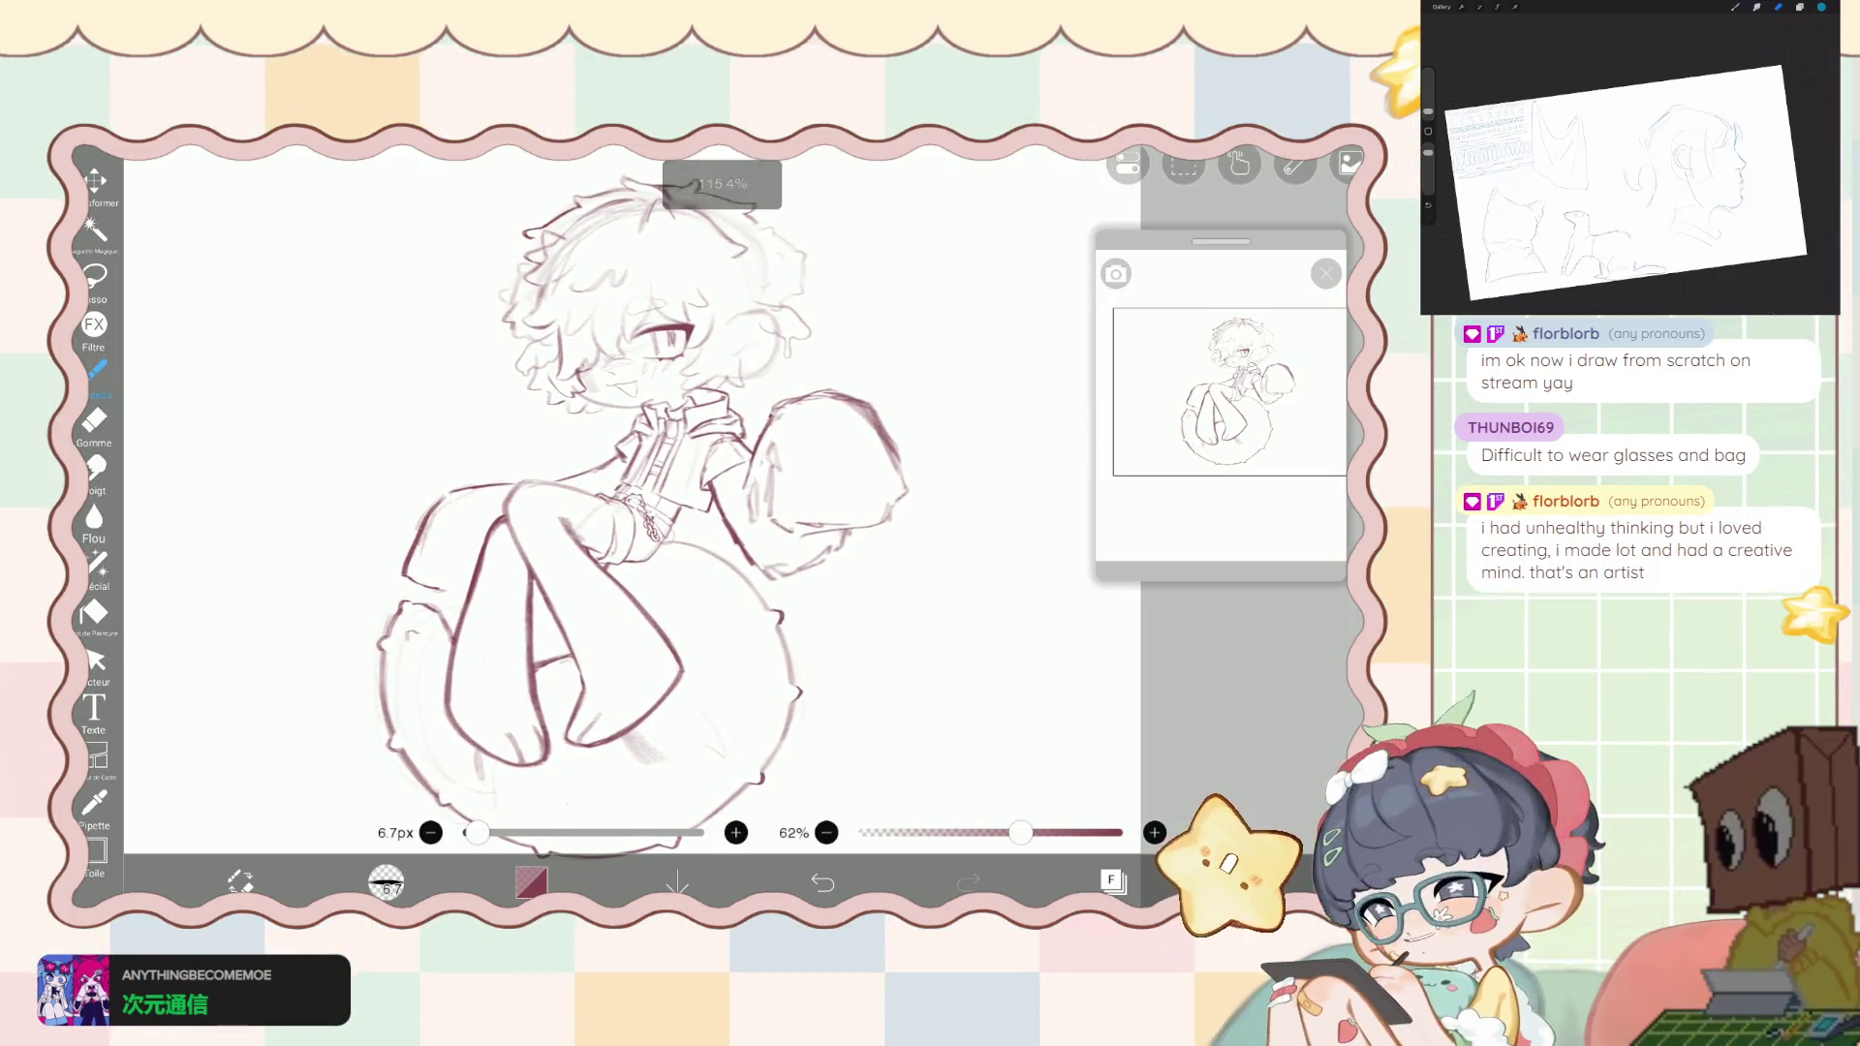
{"action": "scroll", "coordinate": [620, 523], "scroll_direction": "up", "scroll_amount": 1}
{"action": "scroll", "coordinate": [620, 523], "scroll_direction": "up", "scroll_amount": 1}
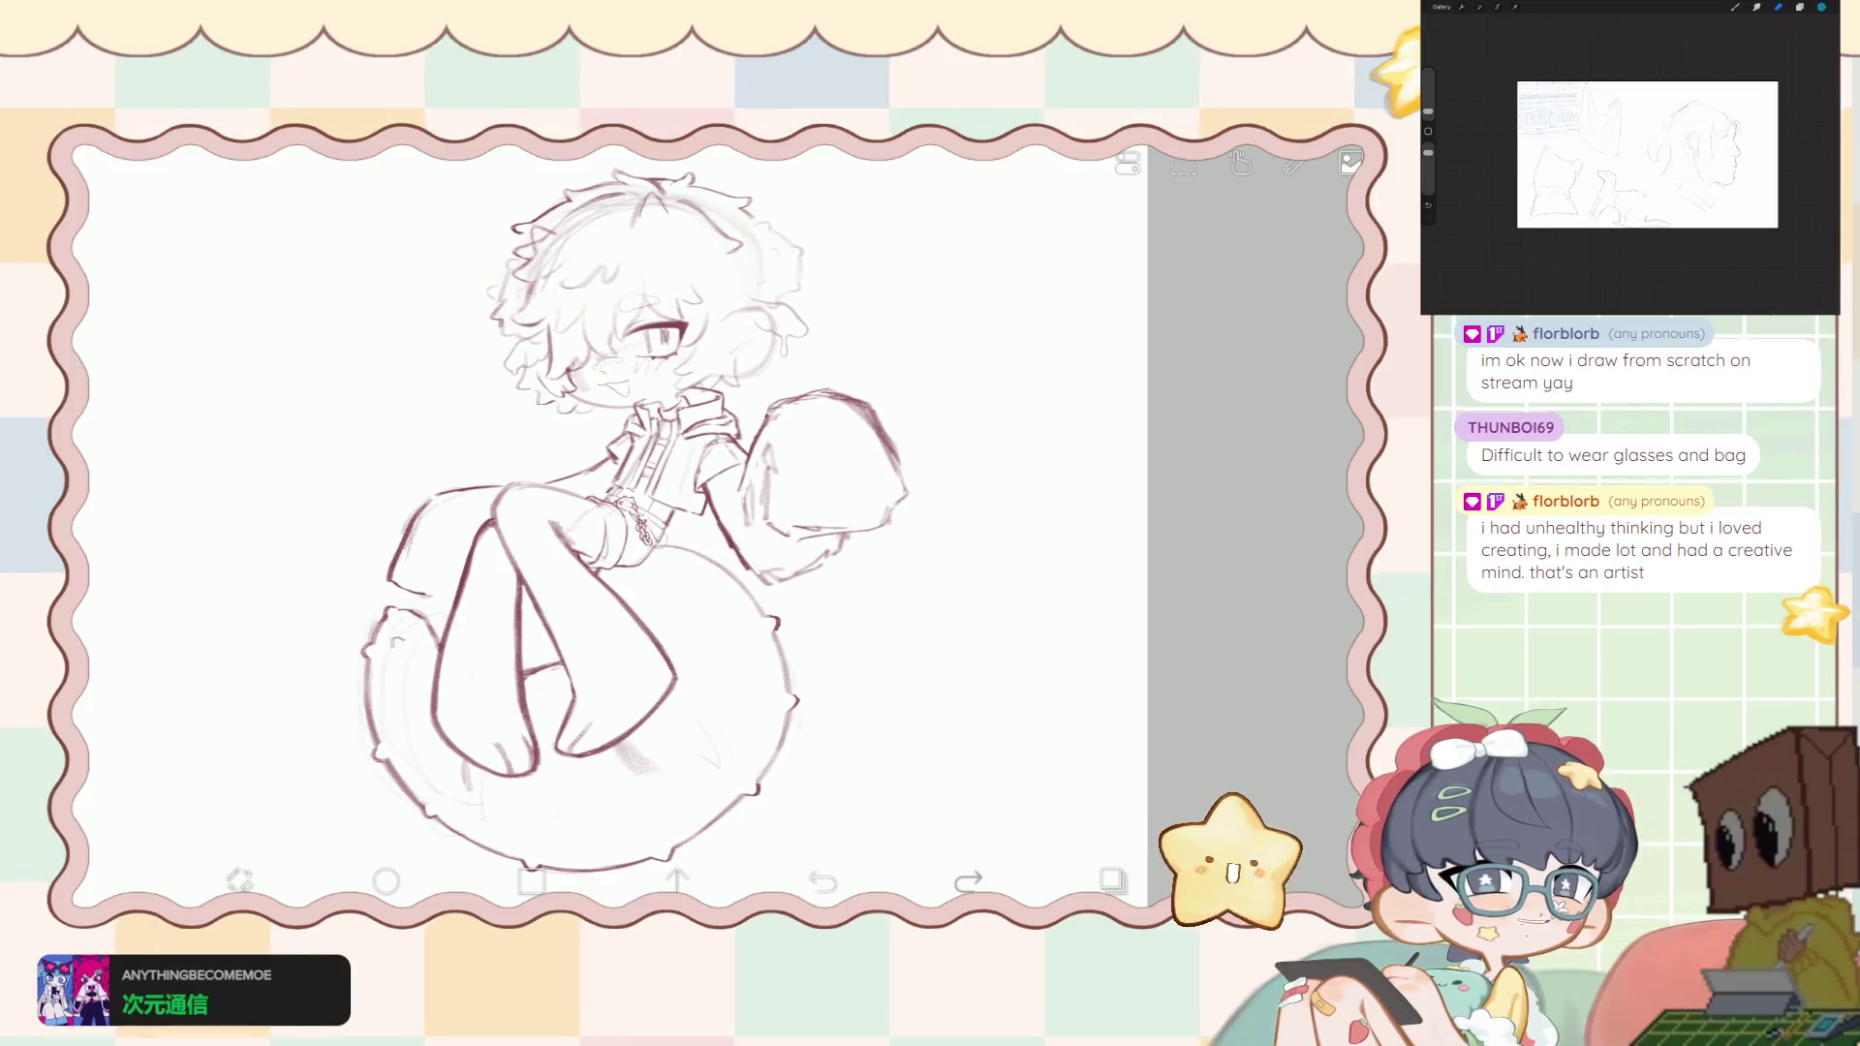
- Select the 9:tail layer and create a new 10:tail layer
{"action": "left_click", "coordinate": [1112, 880]}
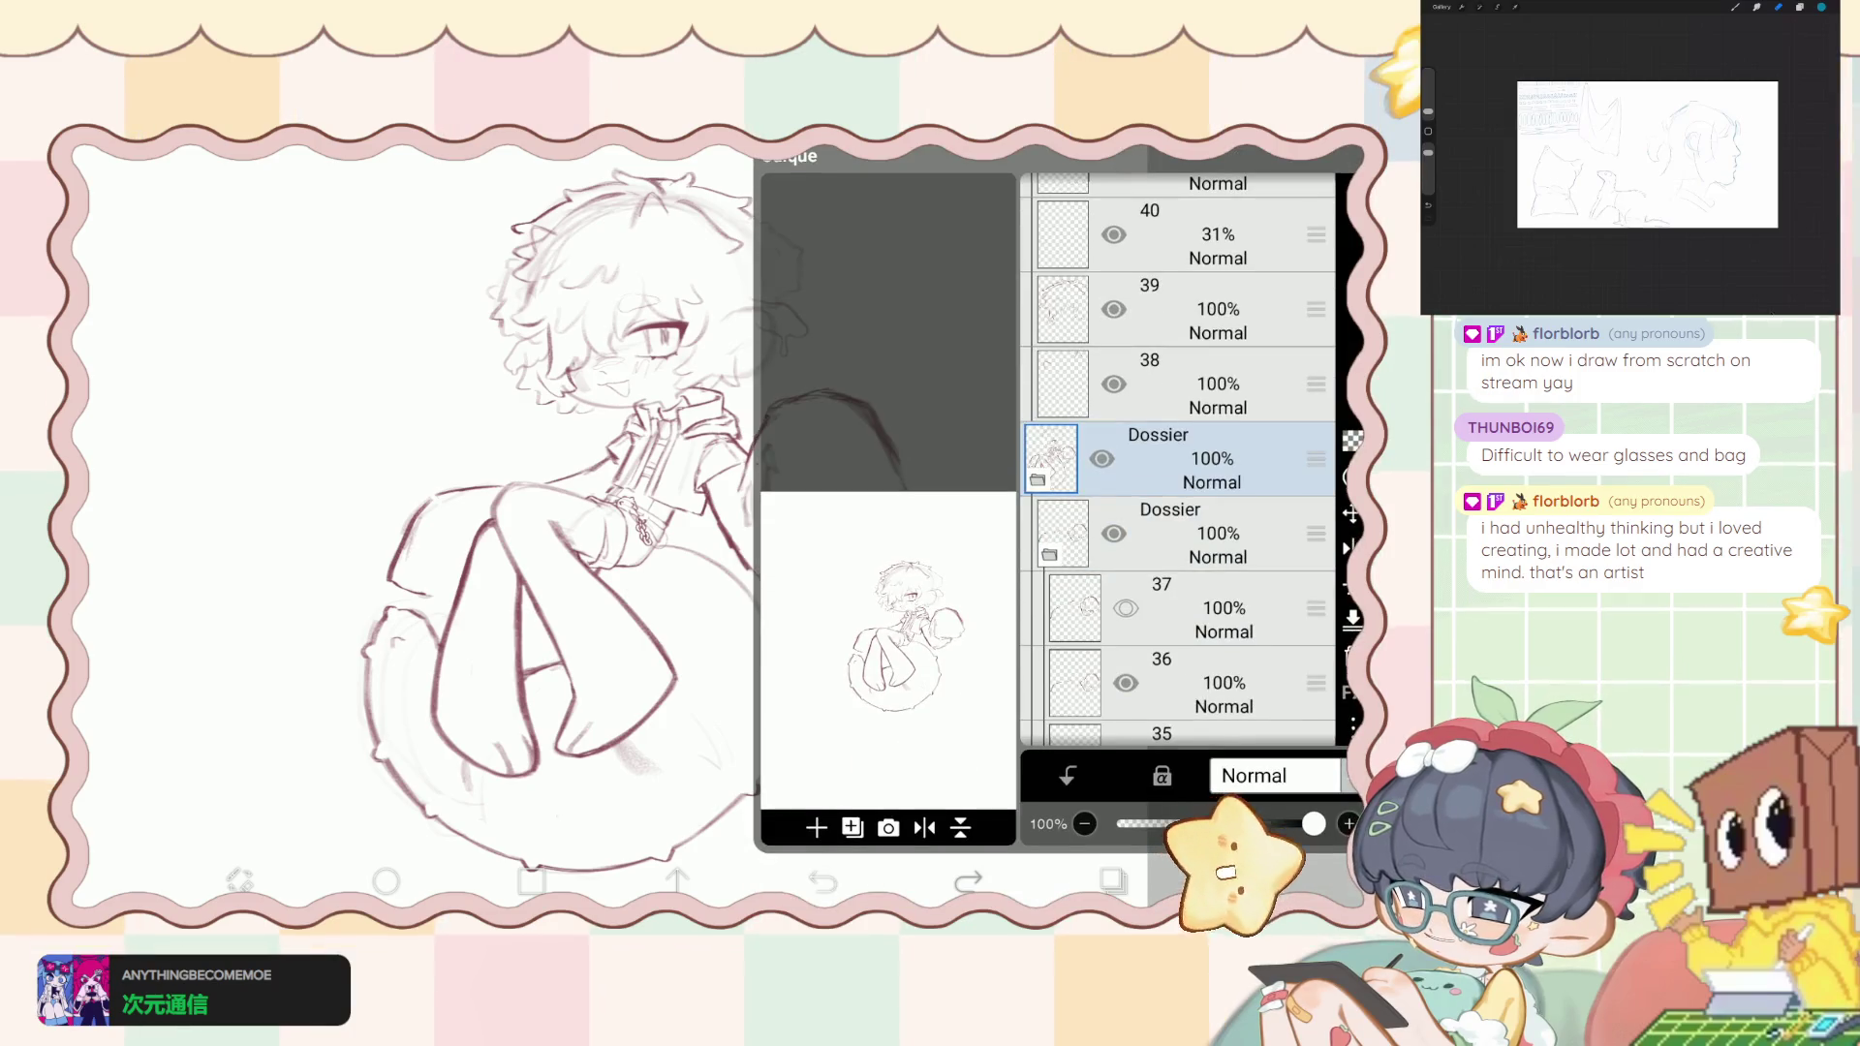
{"action": "scroll", "coordinate": [1177, 460], "scroll_direction": "up", "scroll_amount": 4}
{"action": "scroll", "coordinate": [1177, 461], "scroll_direction": "down", "scroll_amount": 10}
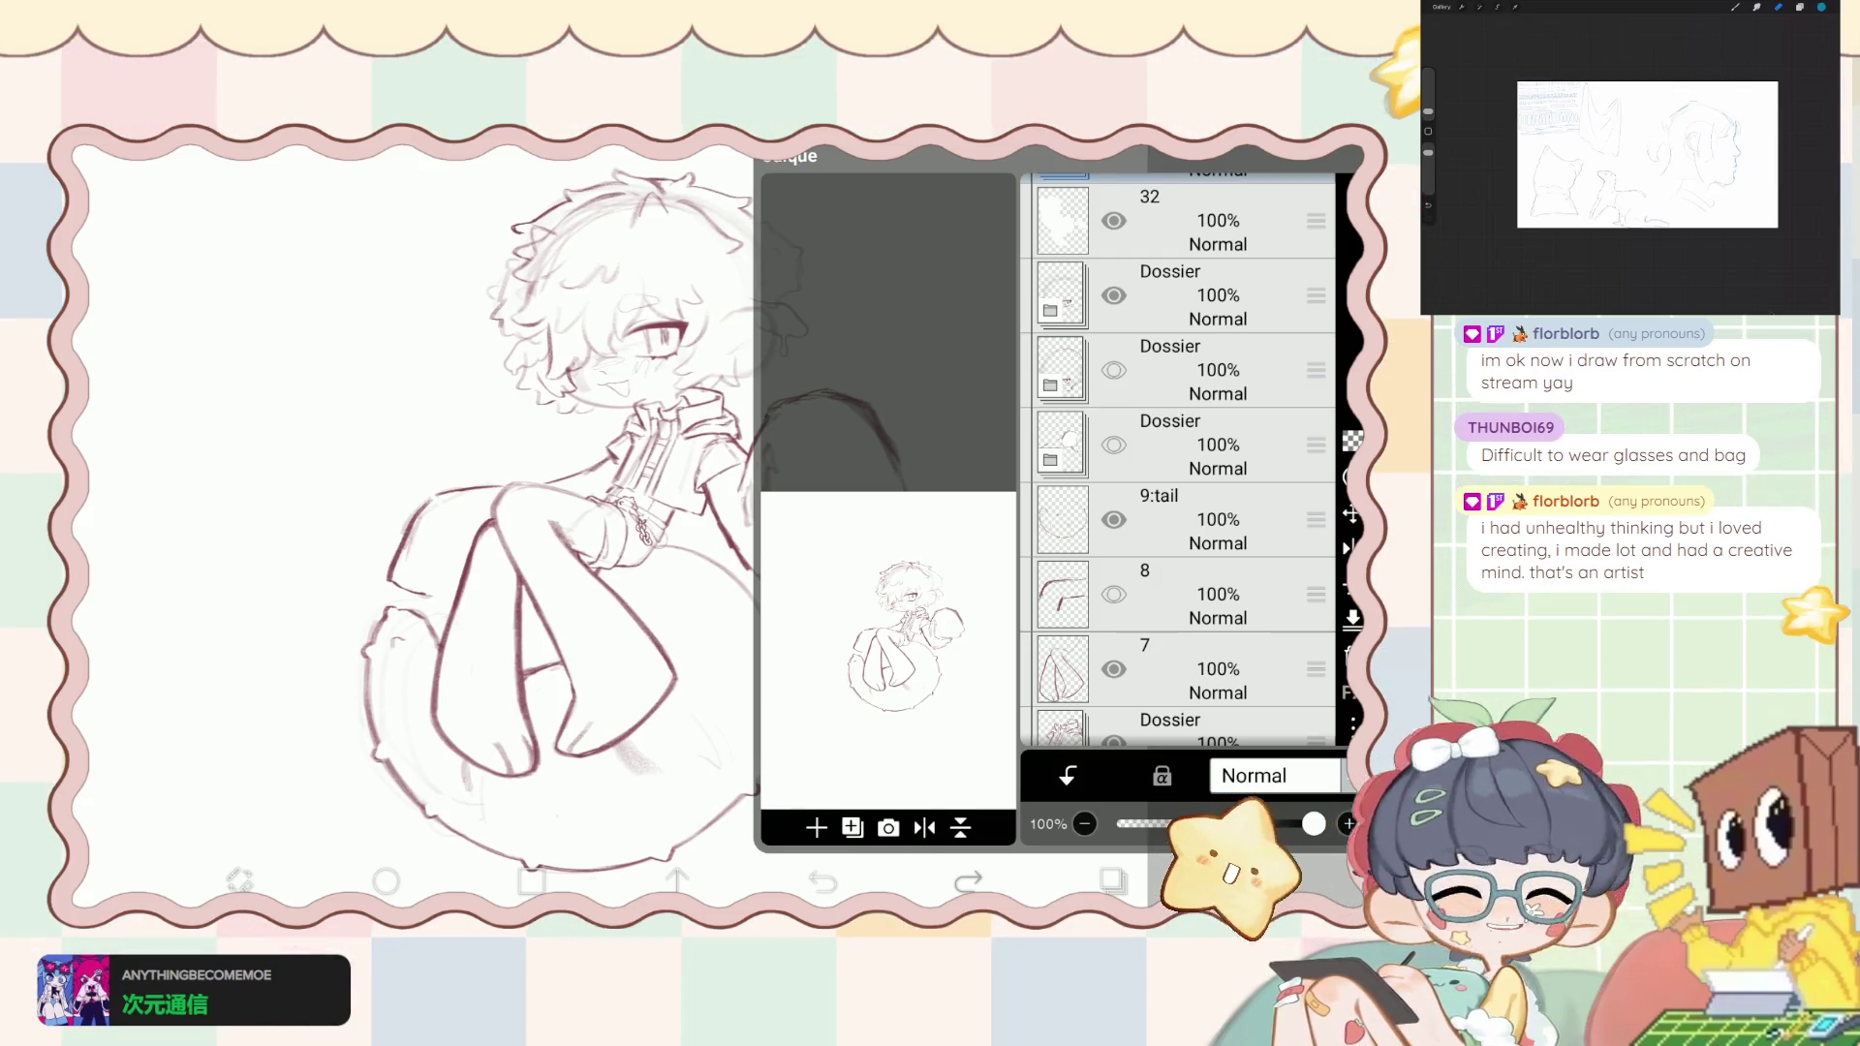
{"action": "scroll", "coordinate": [1177, 460], "scroll_direction": "down", "scroll_amount": 2}
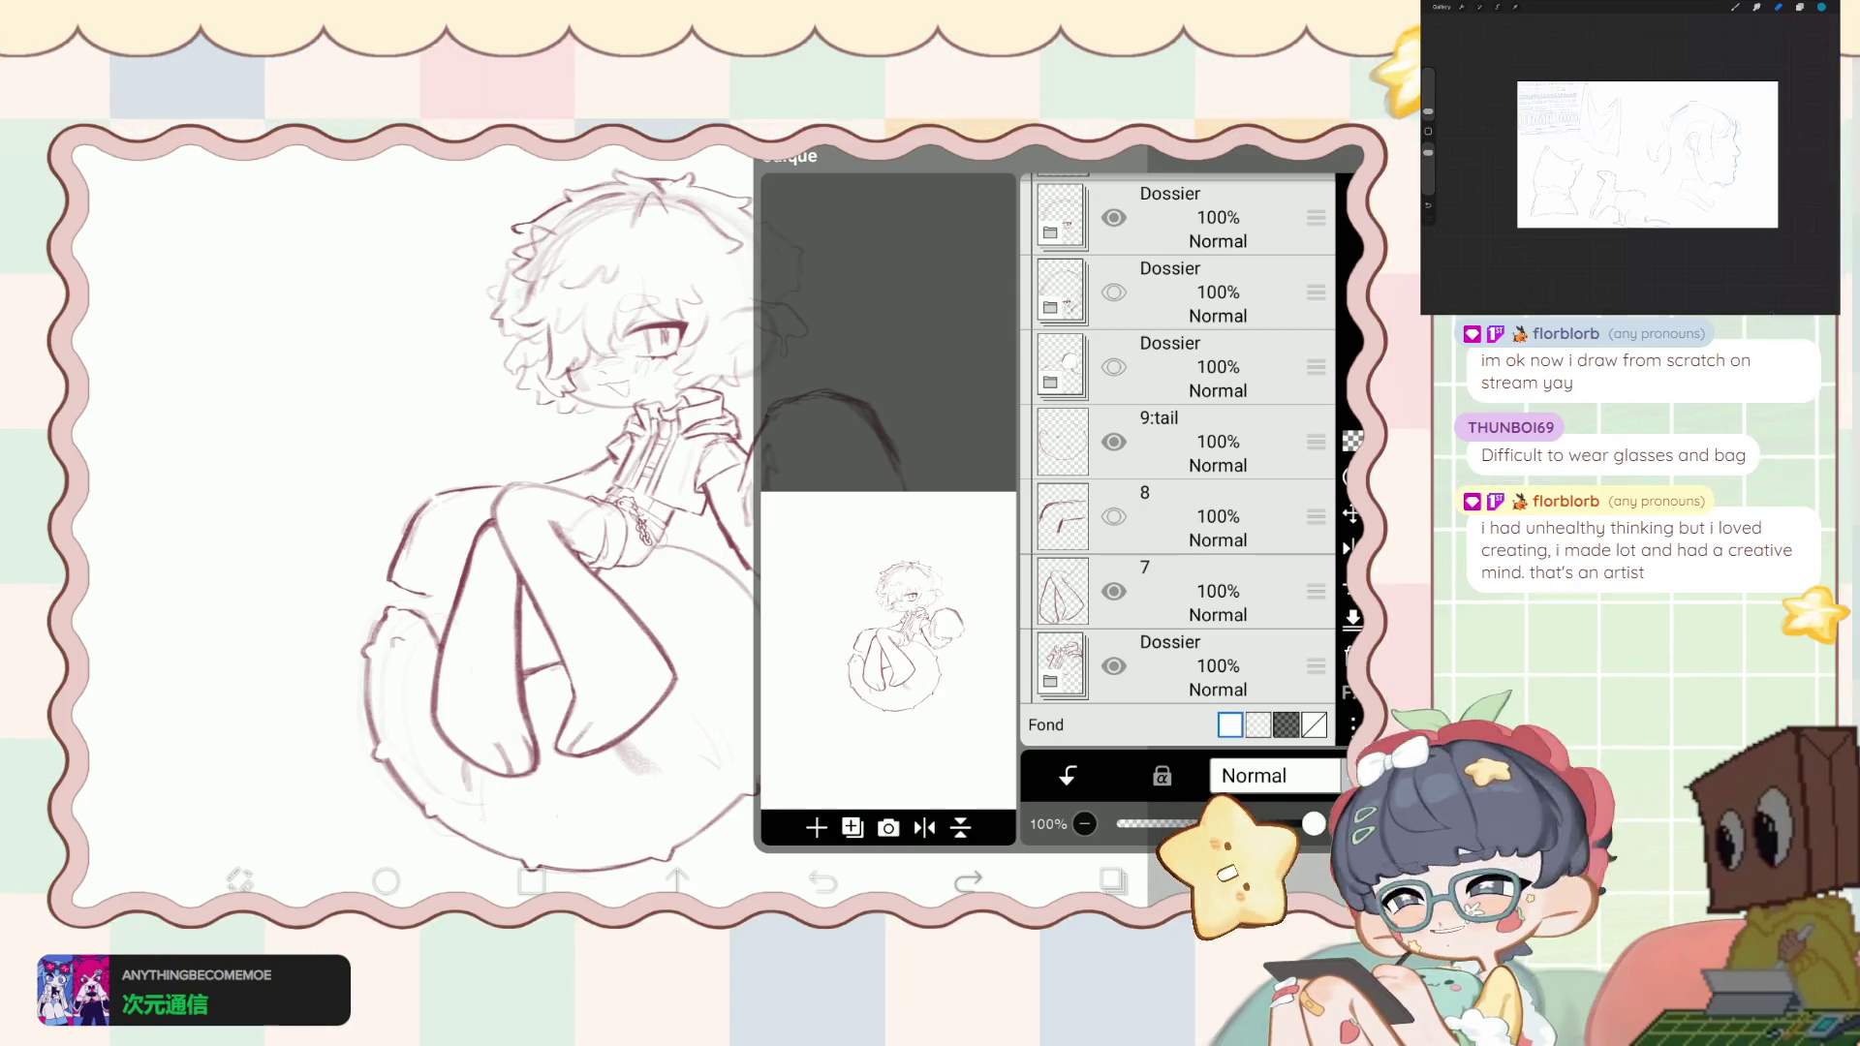
{"action": "scroll", "coordinate": [1177, 460], "scroll_direction": "up", "scroll_amount": 1}
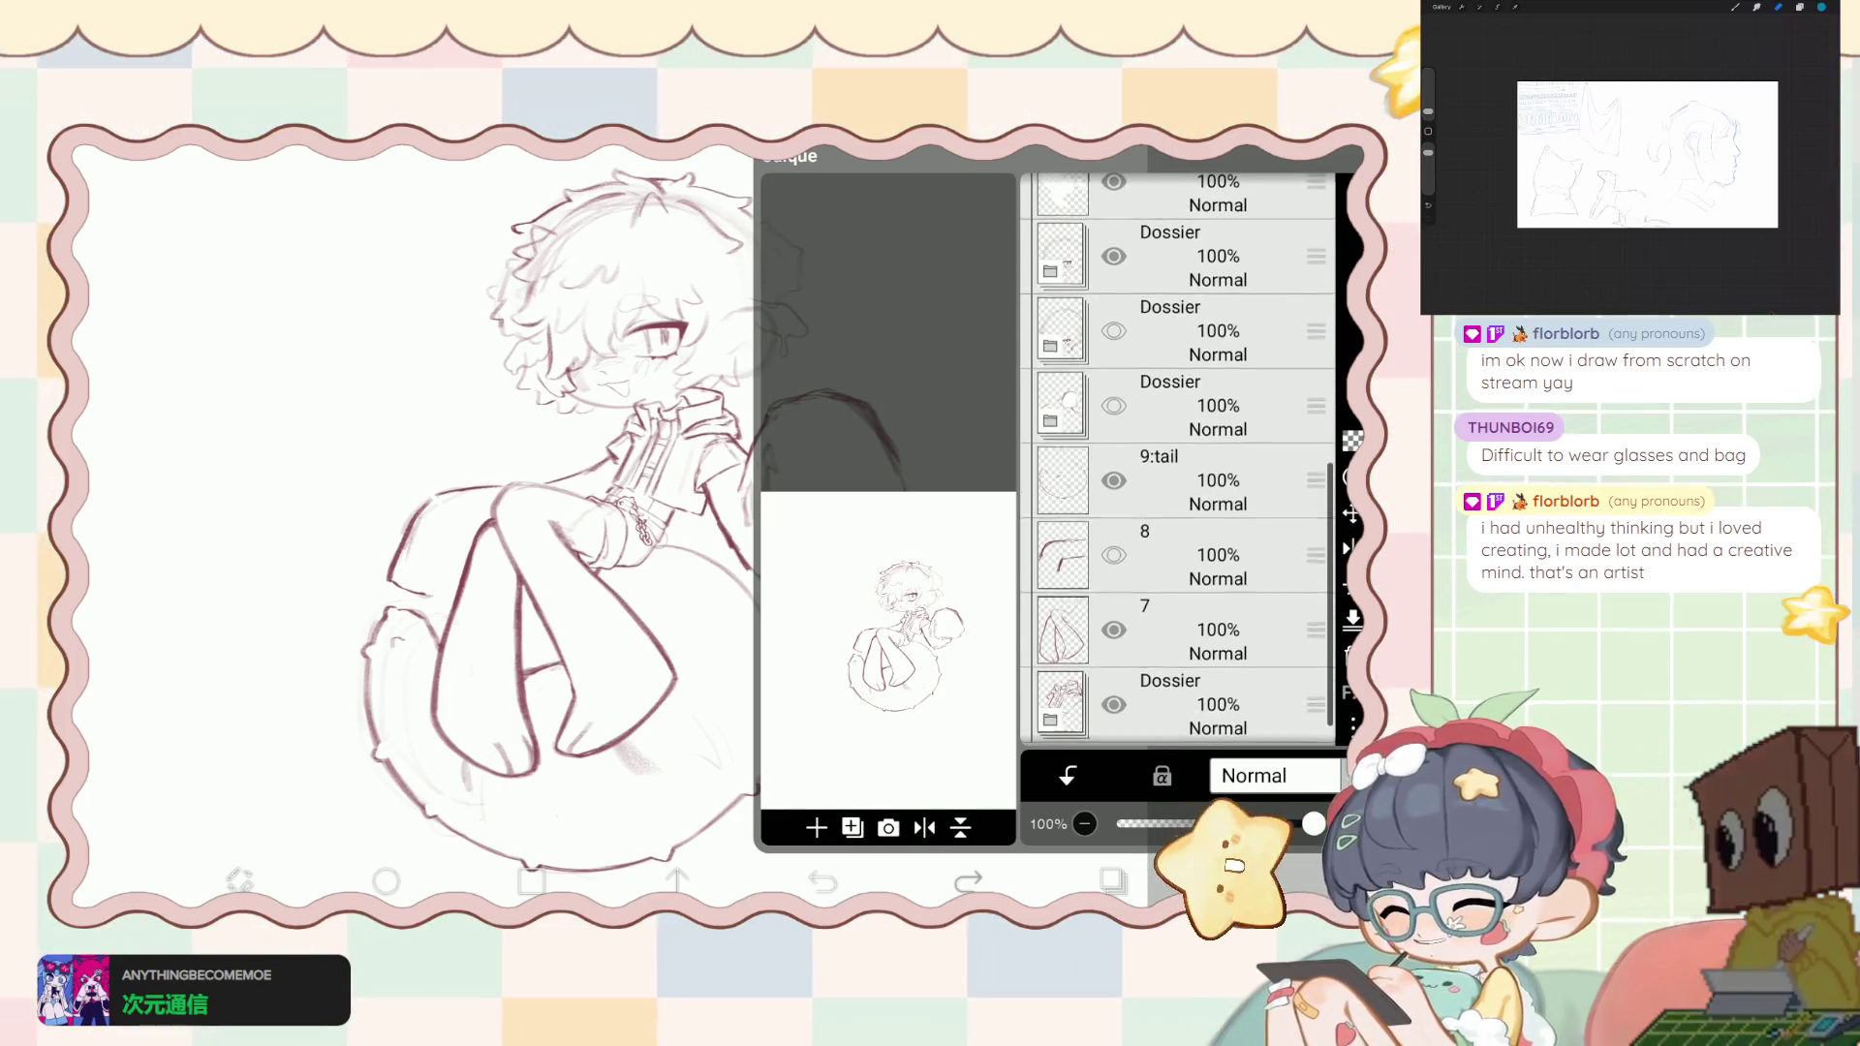
{"action": "left_click", "coordinate": [1177, 494]}
{"action": "left_click", "coordinate": [816, 827]}
{"action": "left_click", "coordinate": [831, 731]}
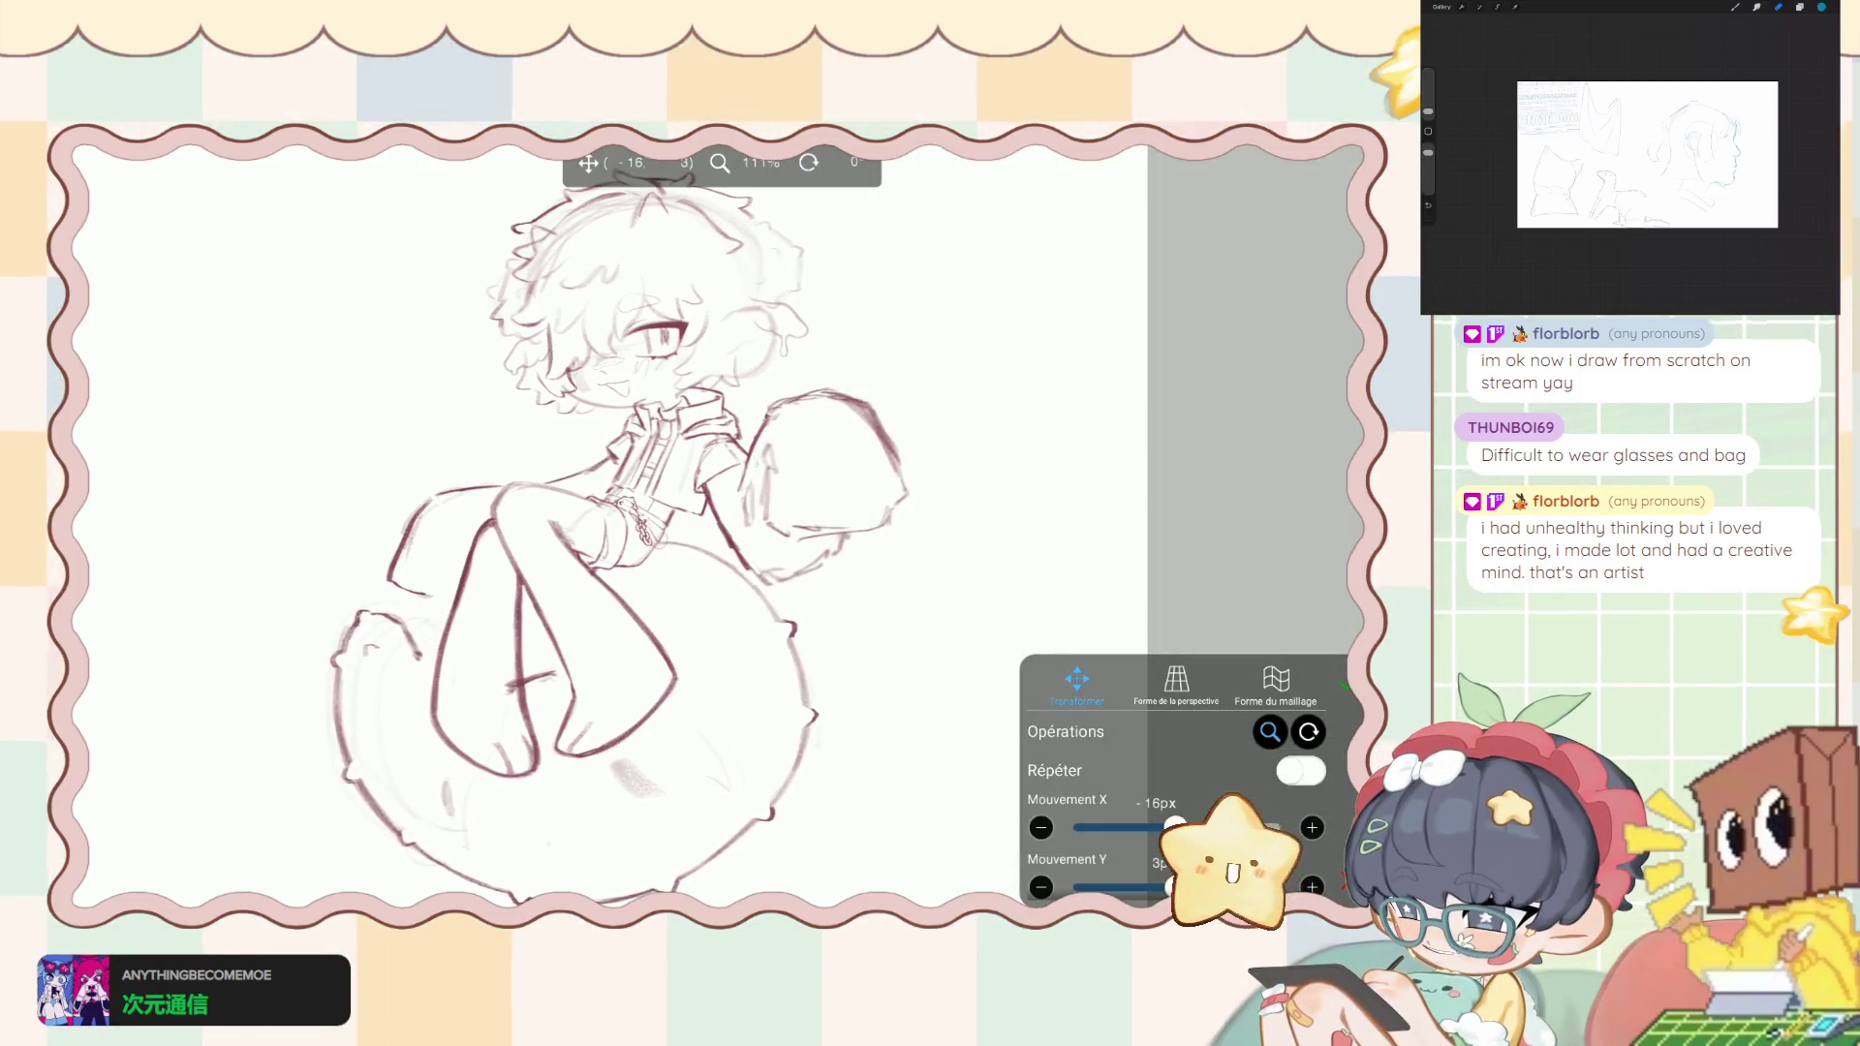
- Move the line art up about 29px, comparing before and after with undo and redo
{"action": "left_click_drag", "start_coordinate": [571, 736], "coordinate": [585, 711]}
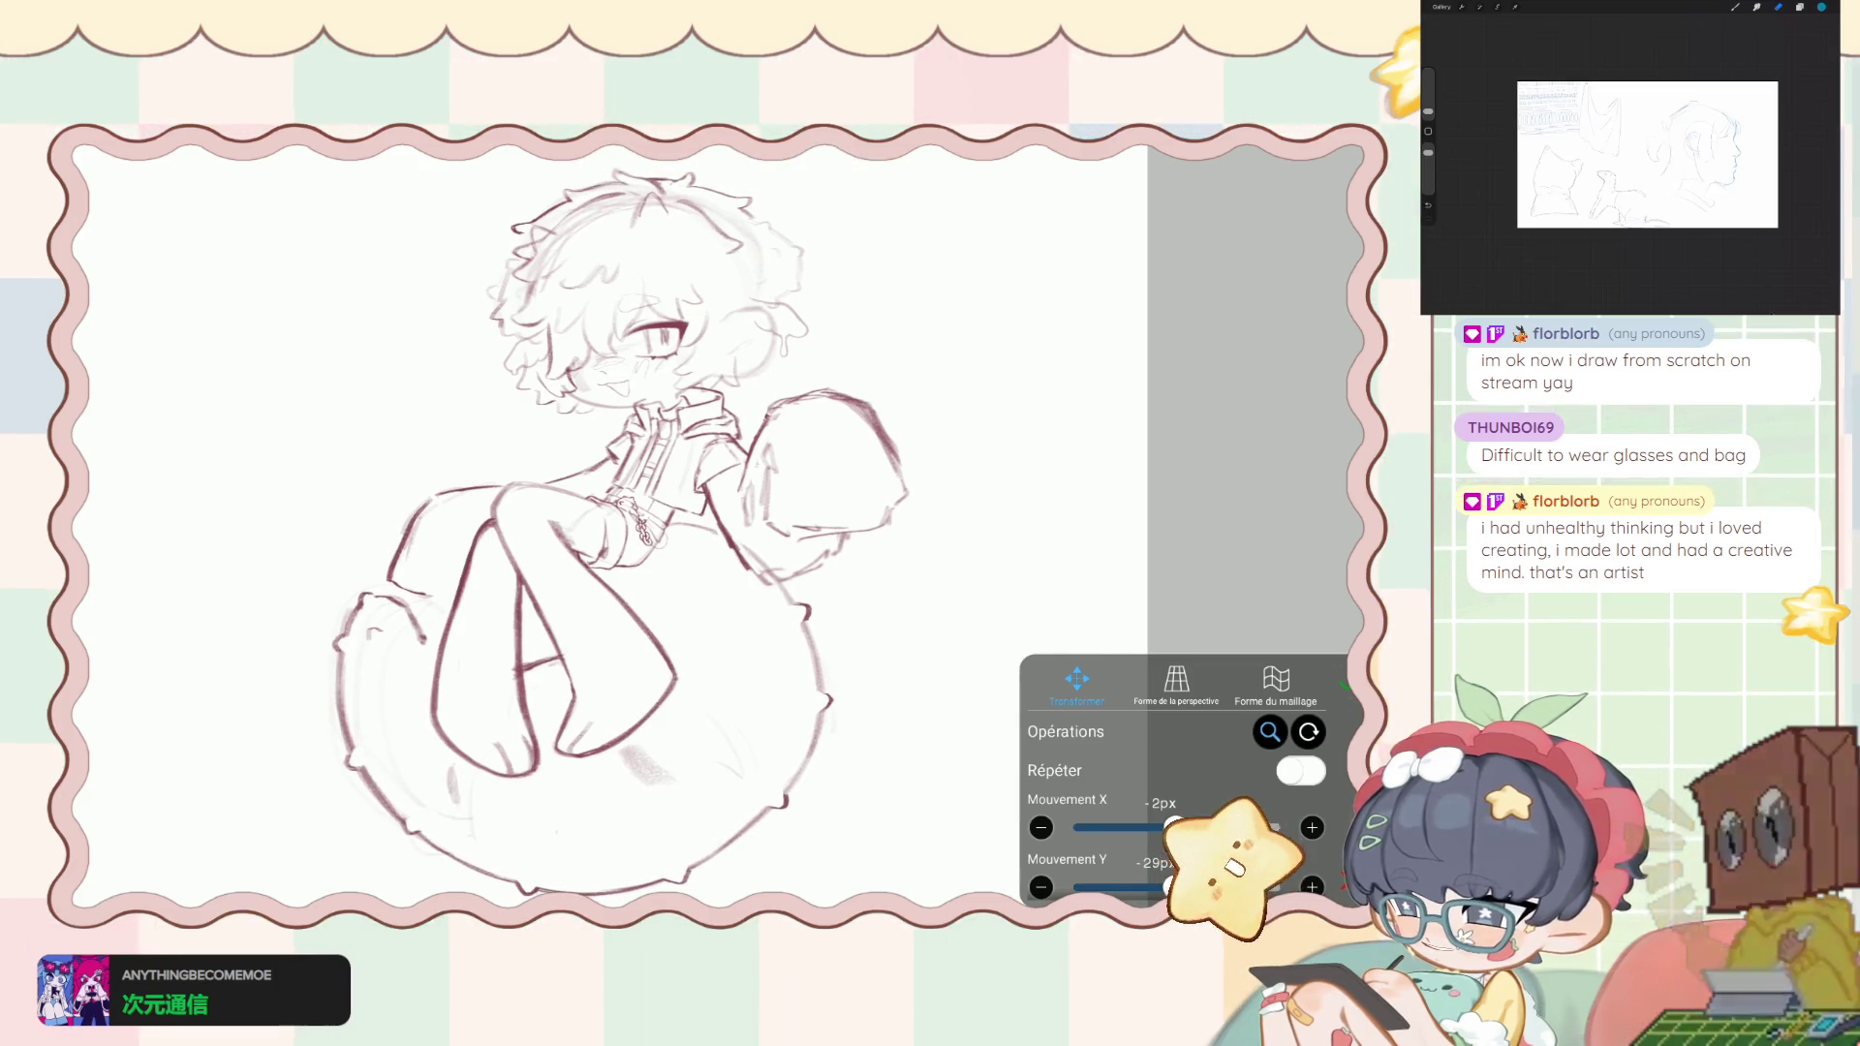
{"action": "scroll", "coordinate": [639, 523], "scroll_direction": "down", "scroll_amount": 5}
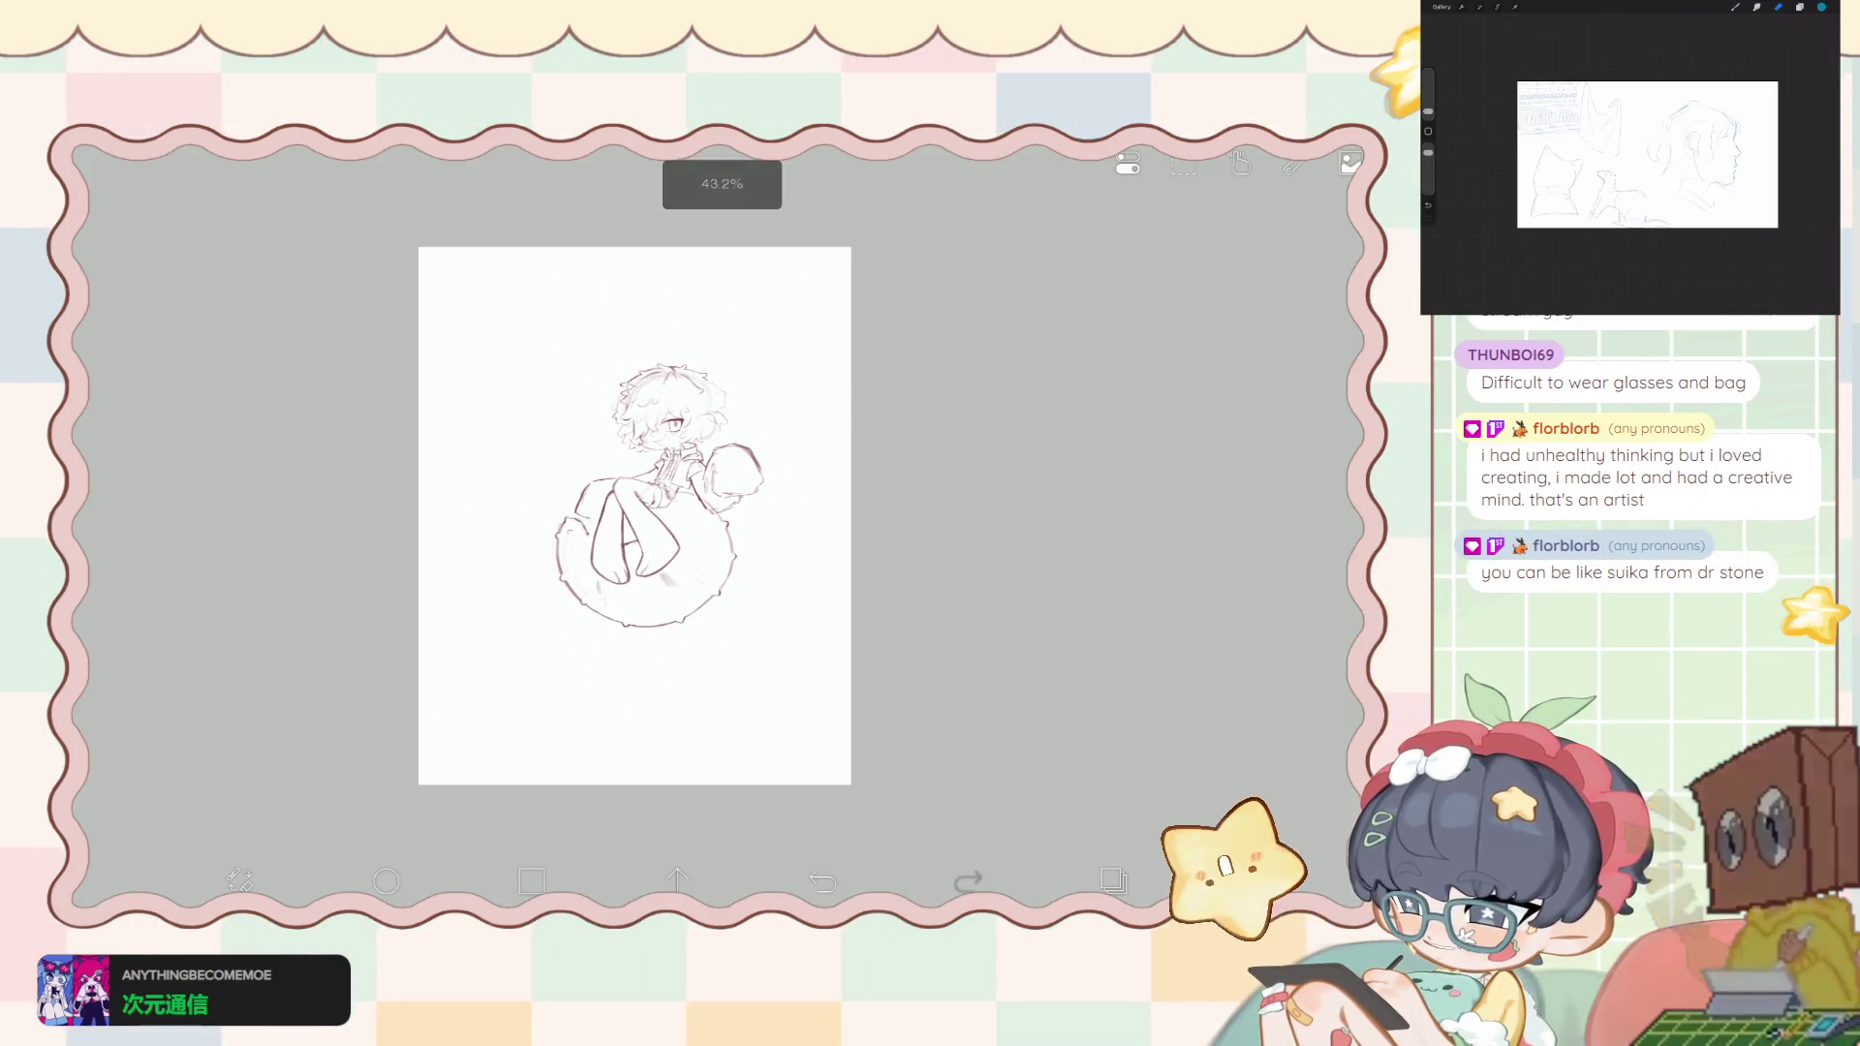
{"action": "key", "text": "ctrl+z"}
{"action": "key", "text": "ctrl+shift+z"}
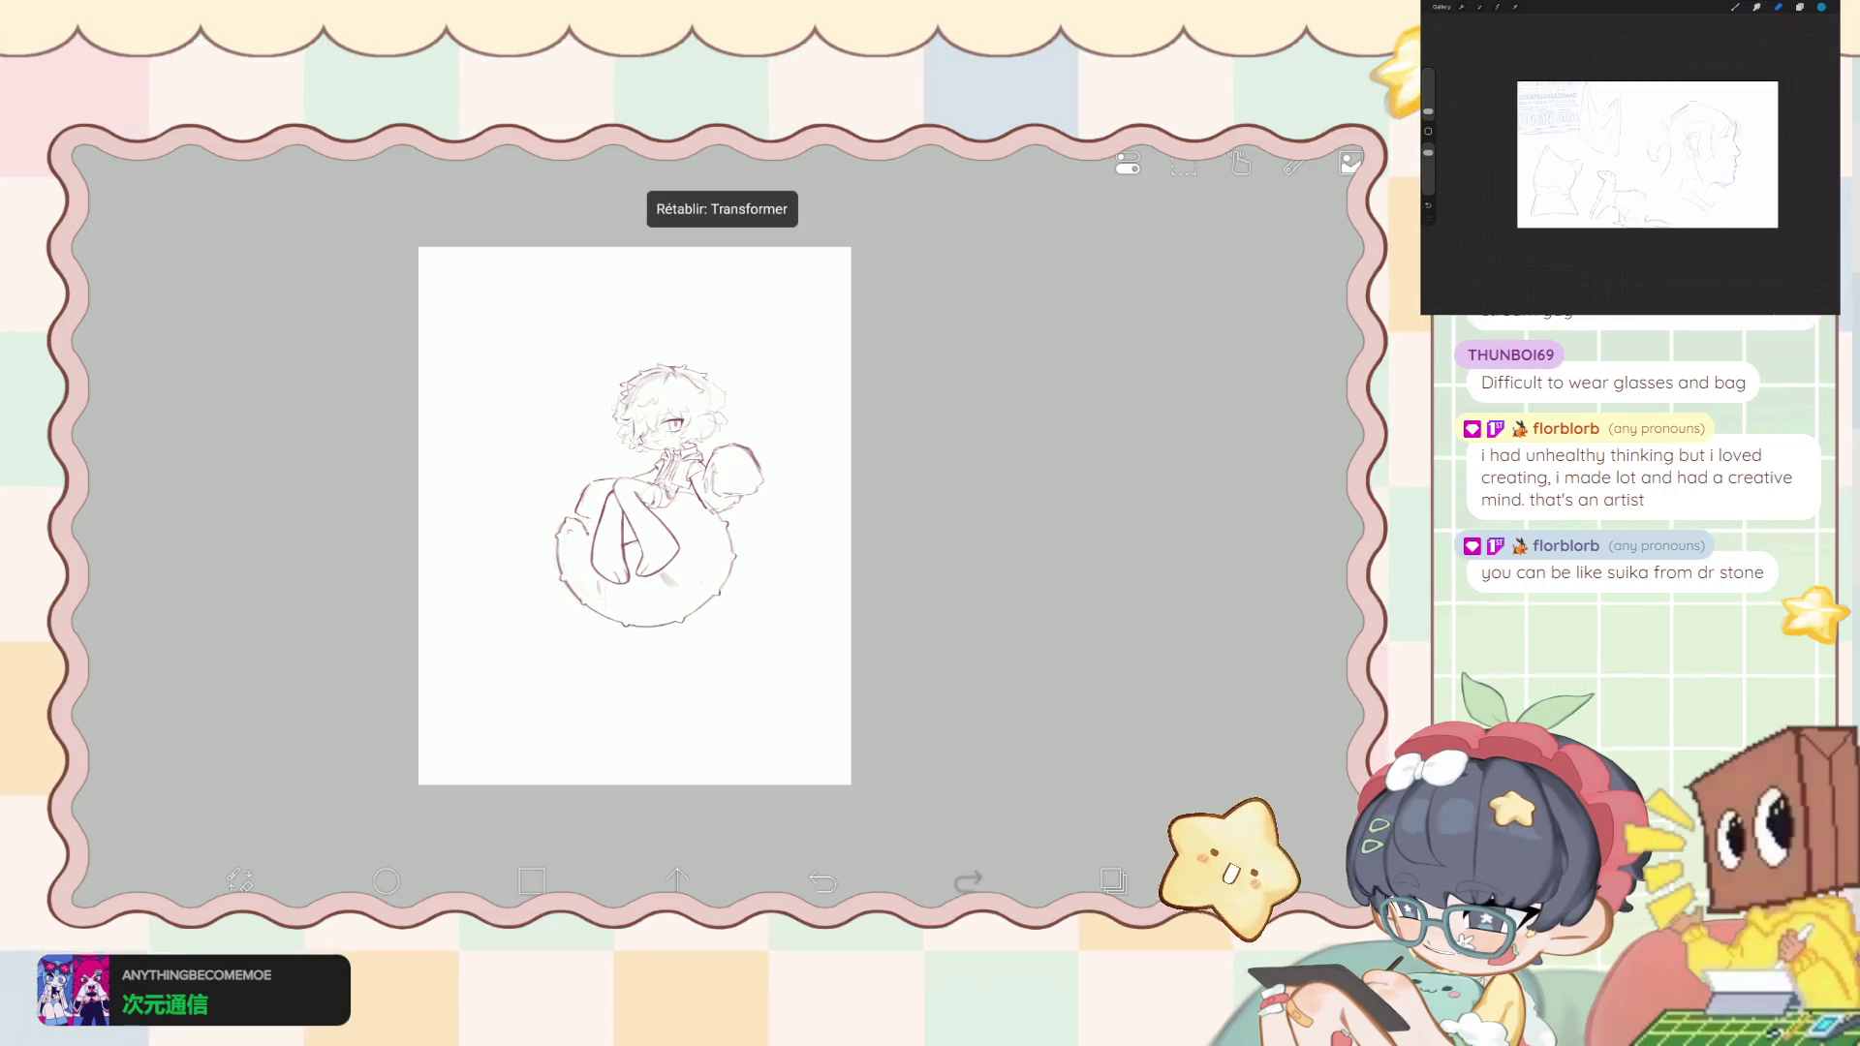
{"action": "scroll", "coordinate": [635, 514], "scroll_direction": "up", "scroll_amount": 5}
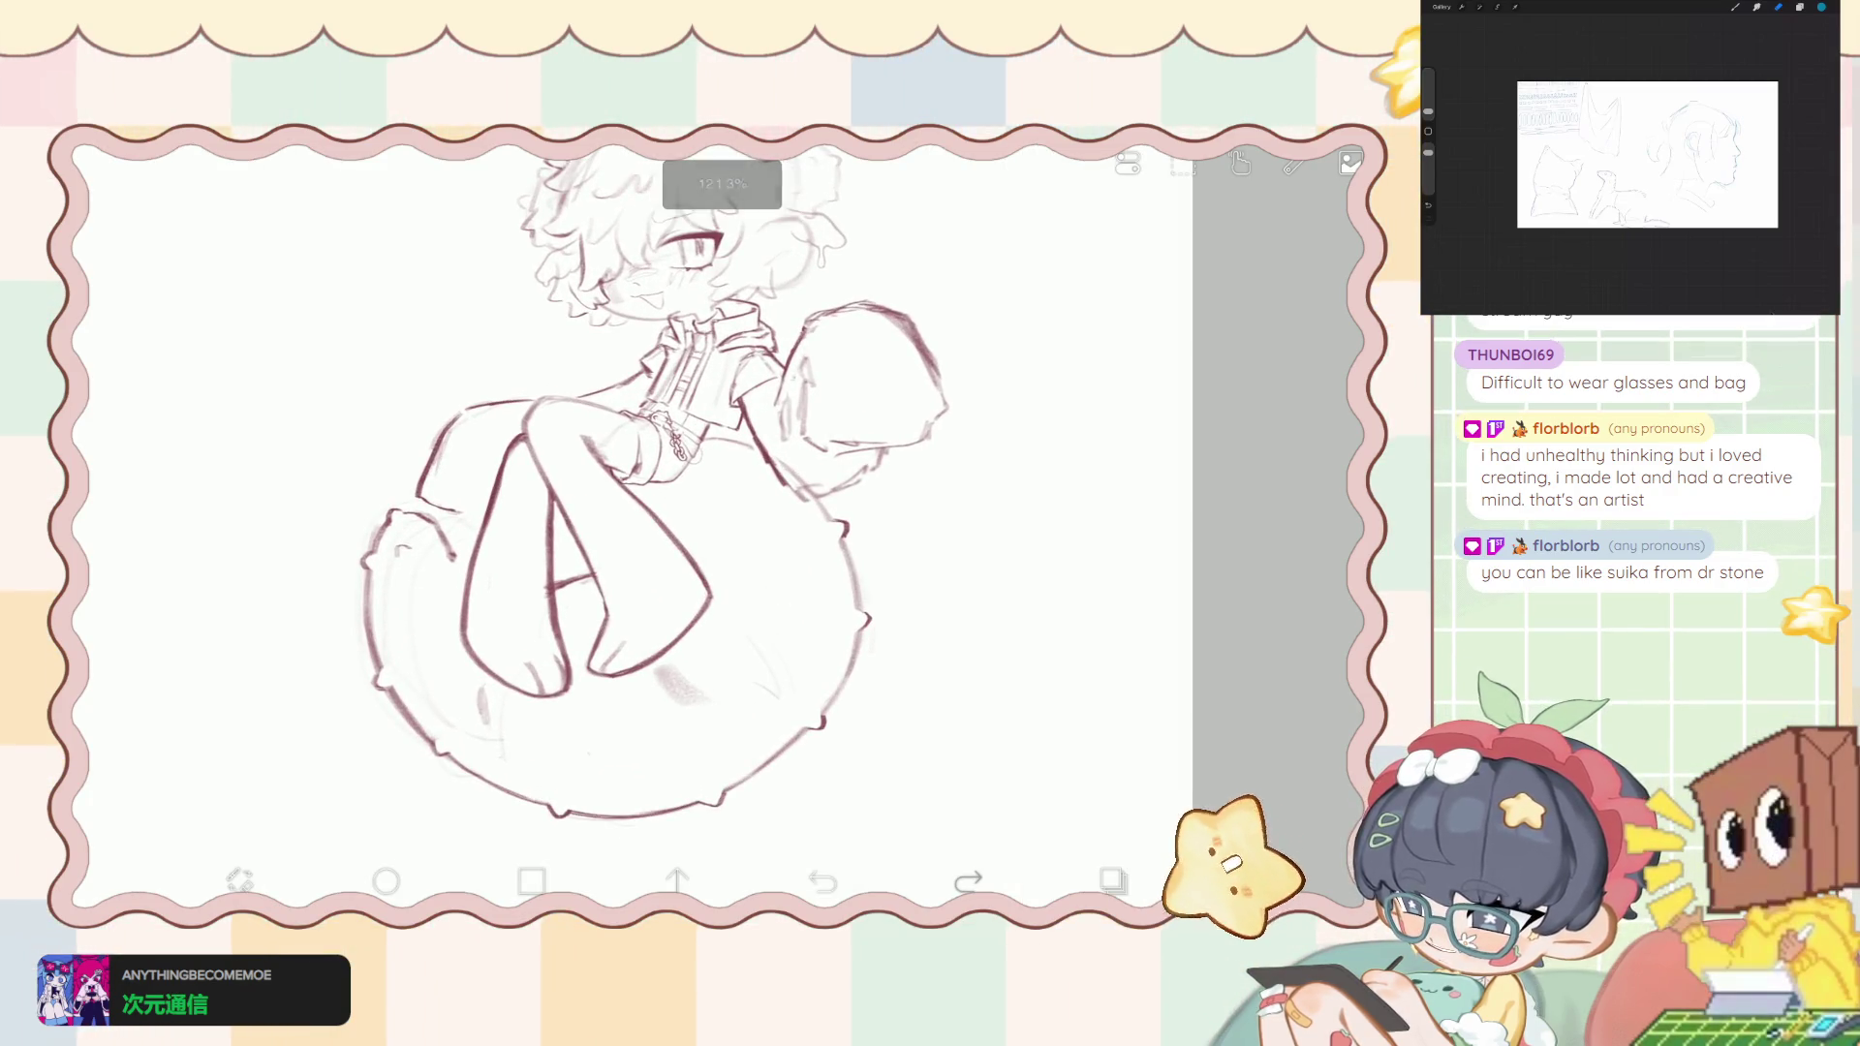
{"action": "left_click_drag", "start_coordinate": [476, 832], "coordinate": [505, 832]}
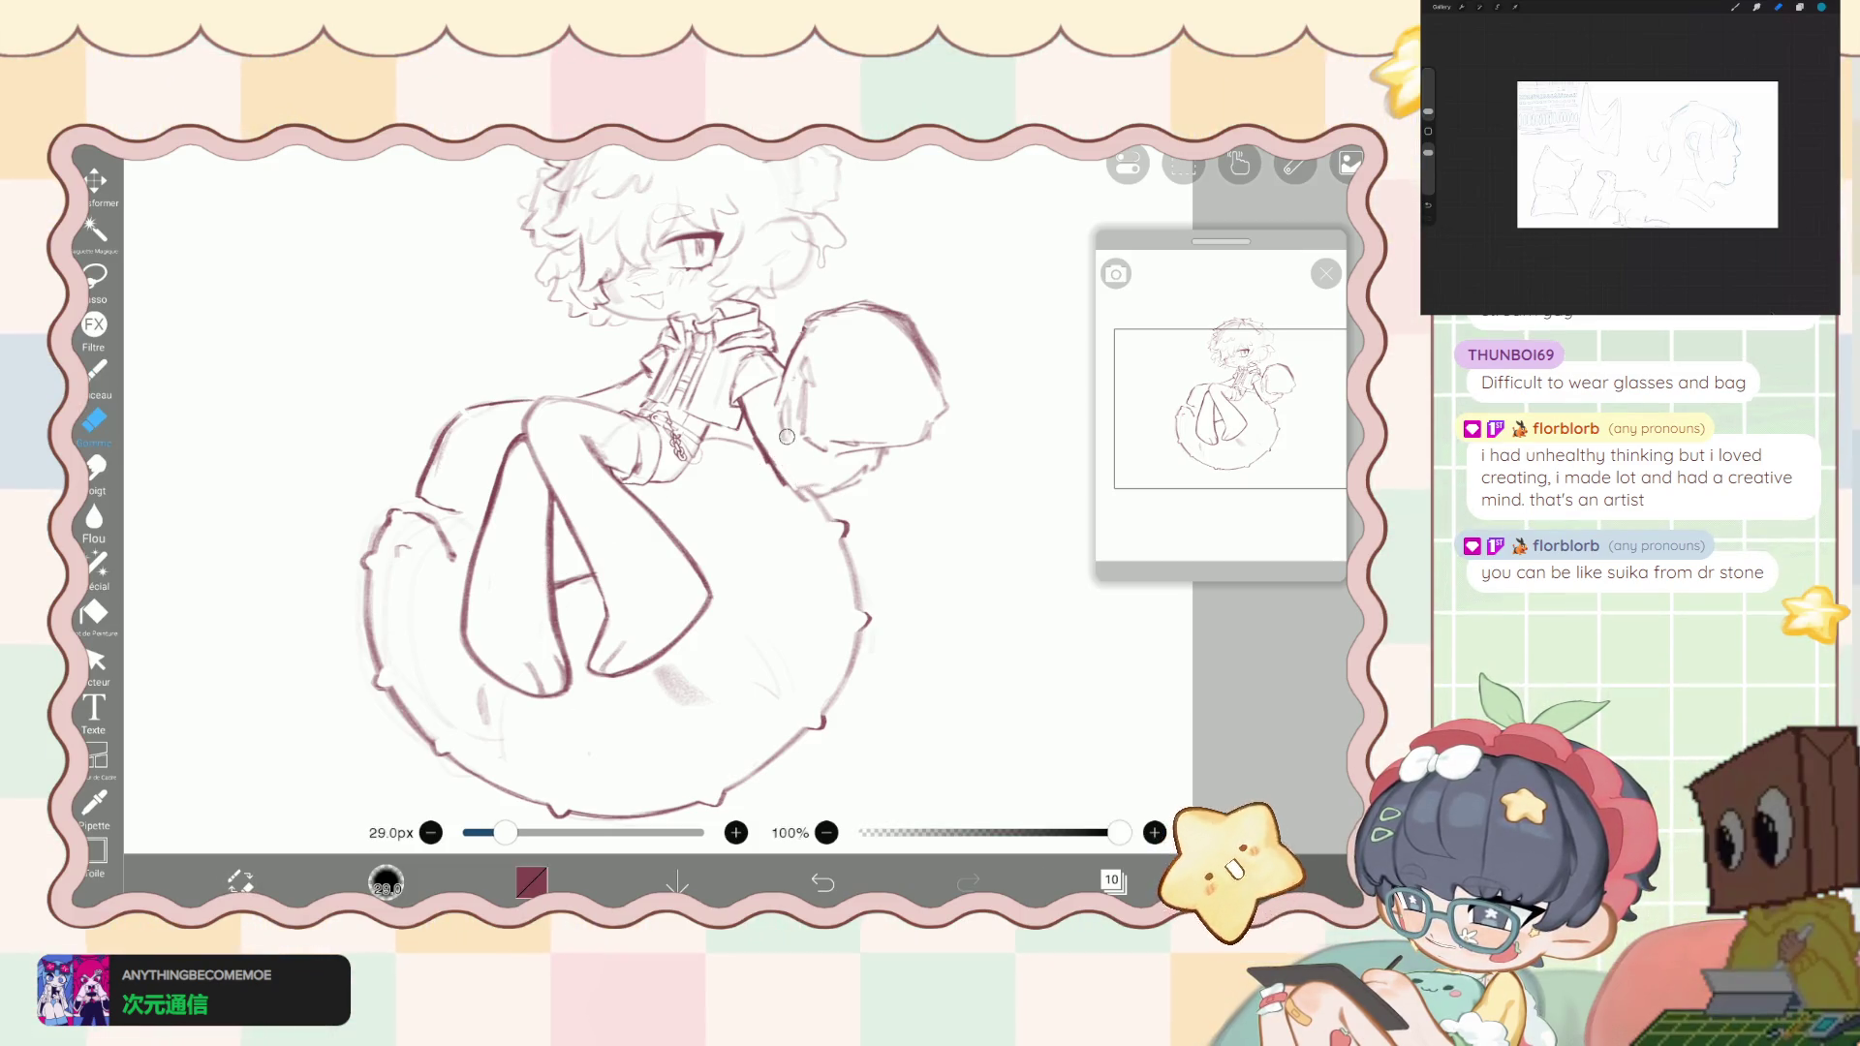
- Switch back to the thin 6.7px brush at 62% opacity
{"action": "scroll", "coordinate": [534, 582], "scroll_direction": "down", "scroll_amount": 5}
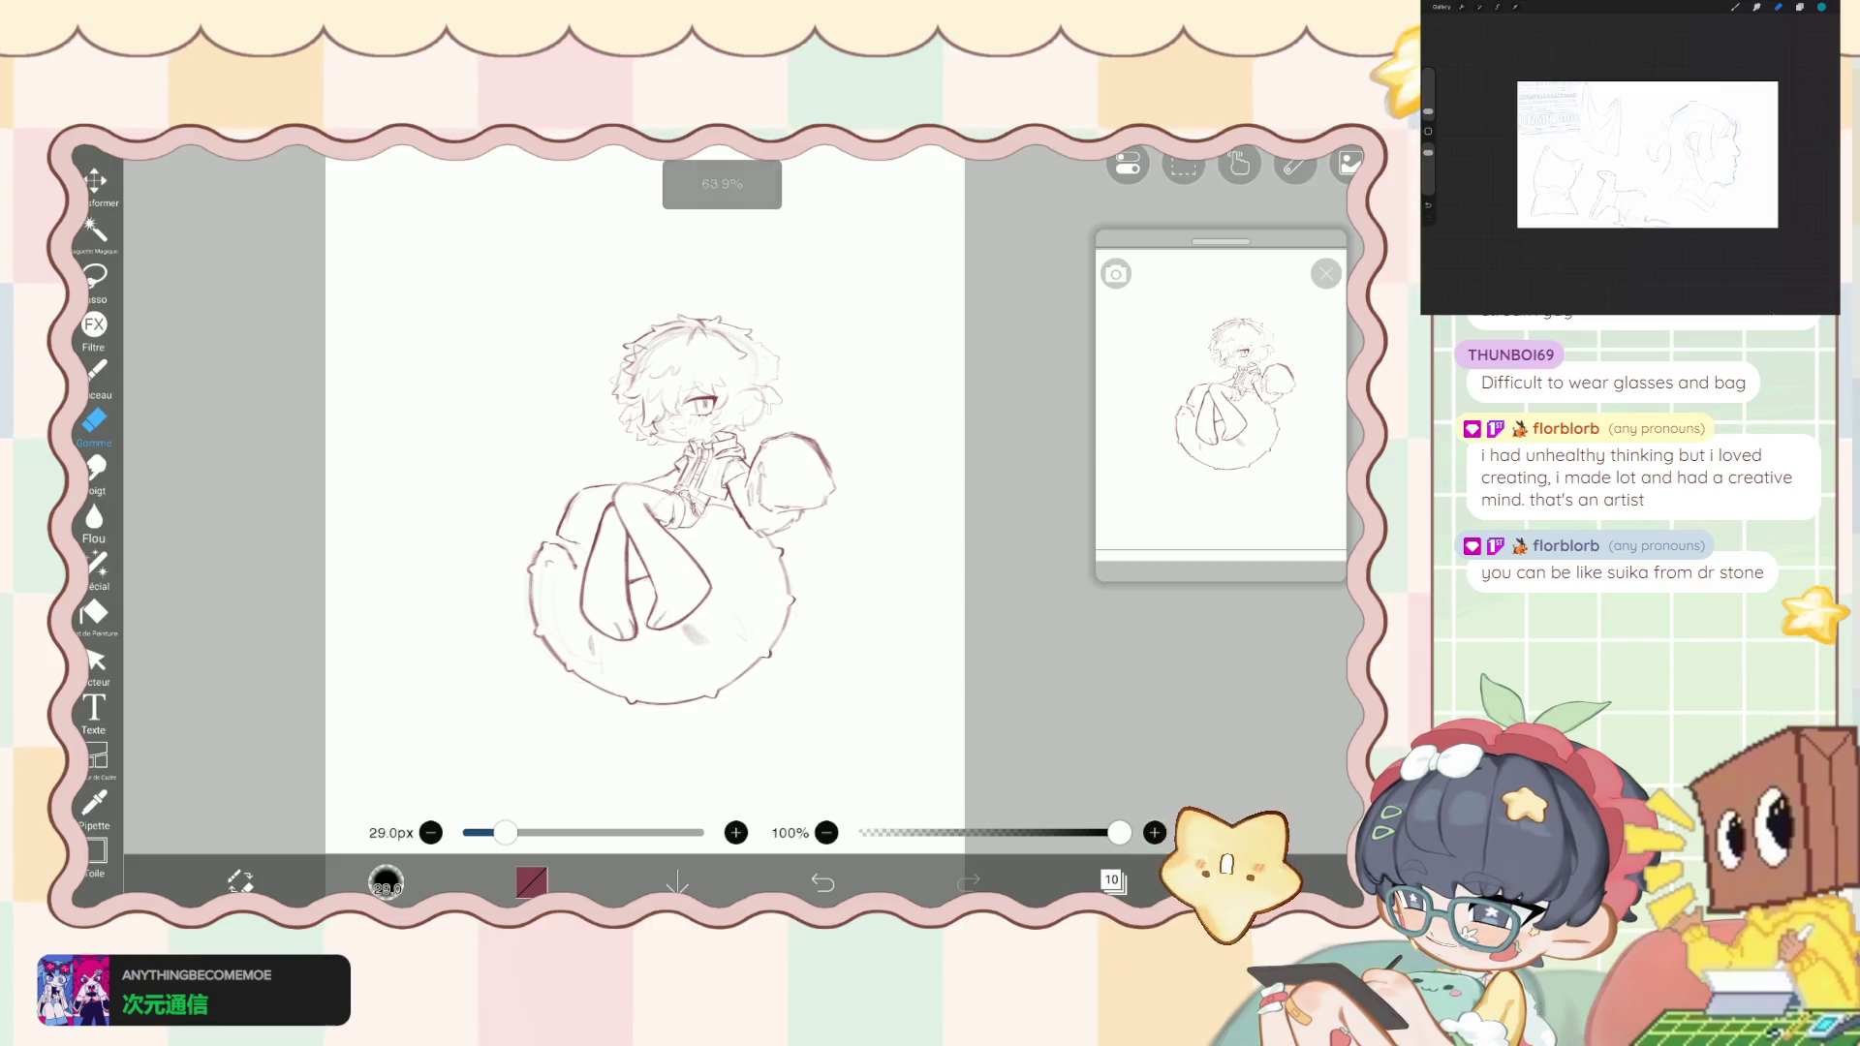
{"action": "left_click", "coordinate": [96, 371]}
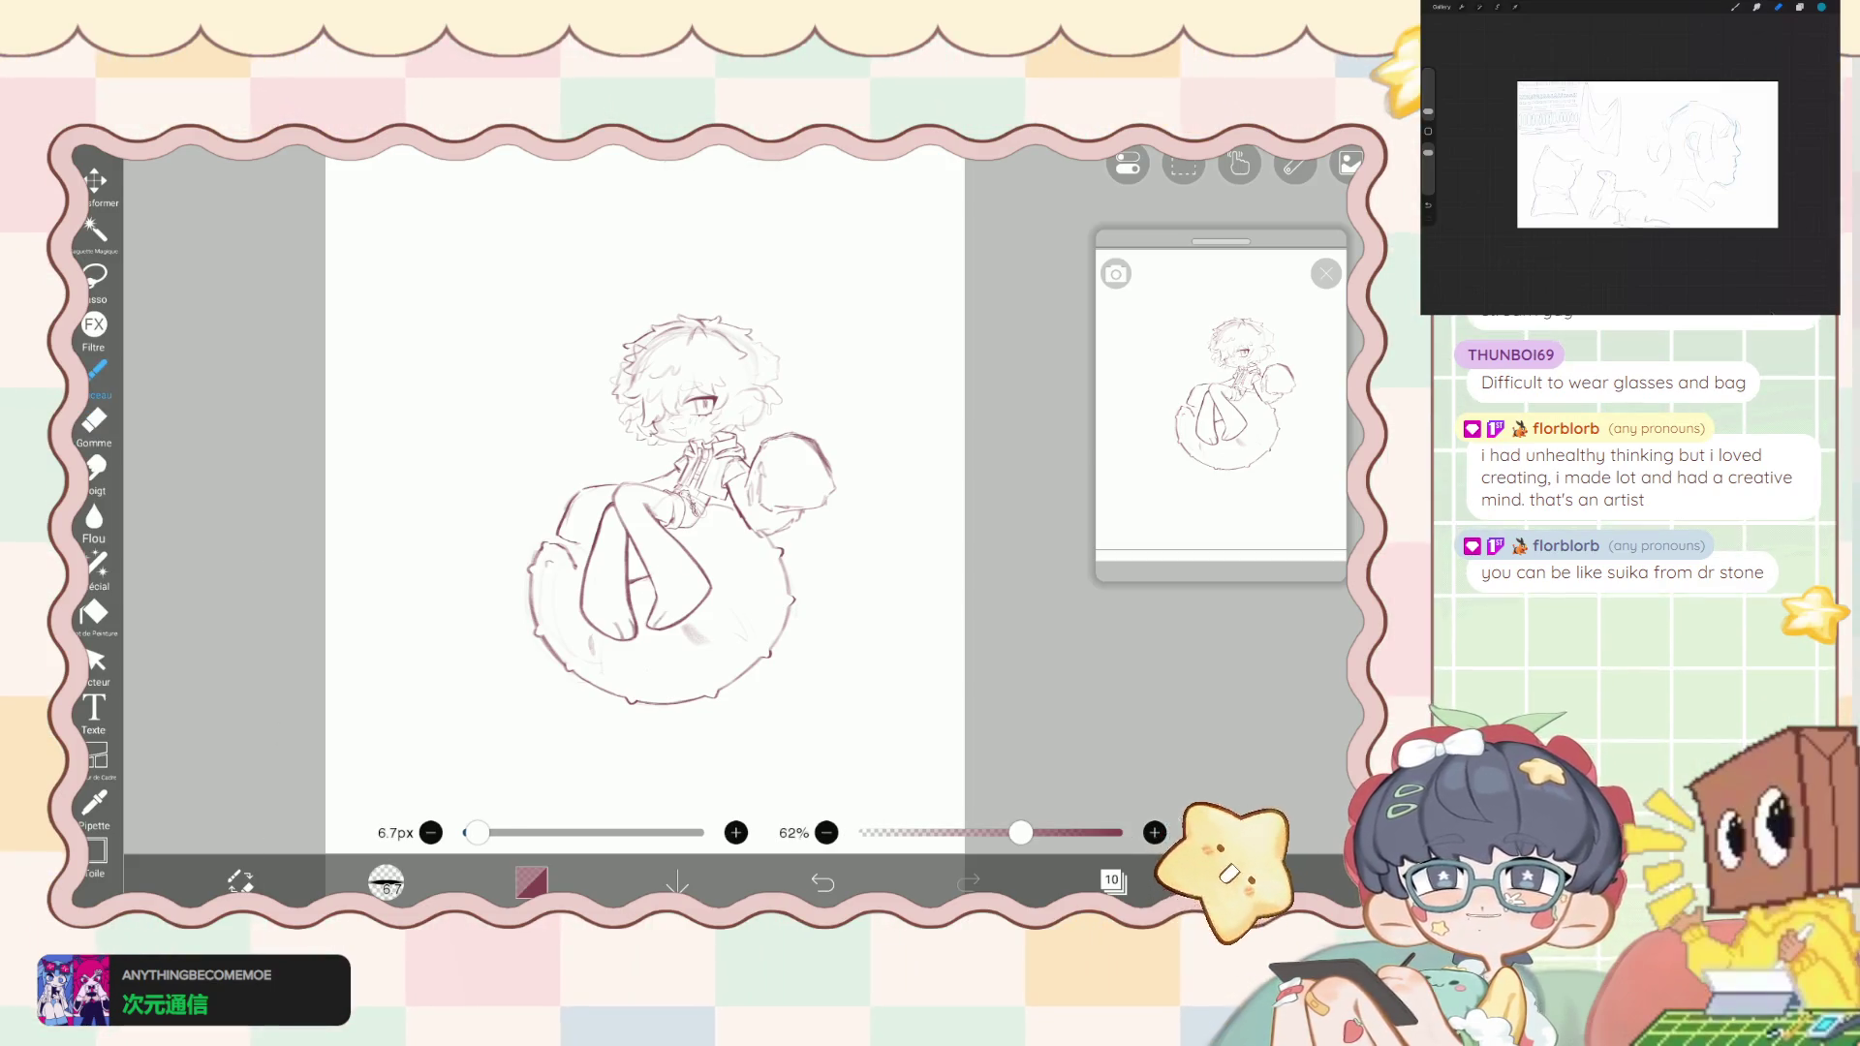
{"action": "scroll", "coordinate": [690, 495], "scroll_direction": "up", "scroll_amount": 2}
{"action": "scroll", "coordinate": [668, 499], "scroll_direction": "up", "scroll_amount": 1}
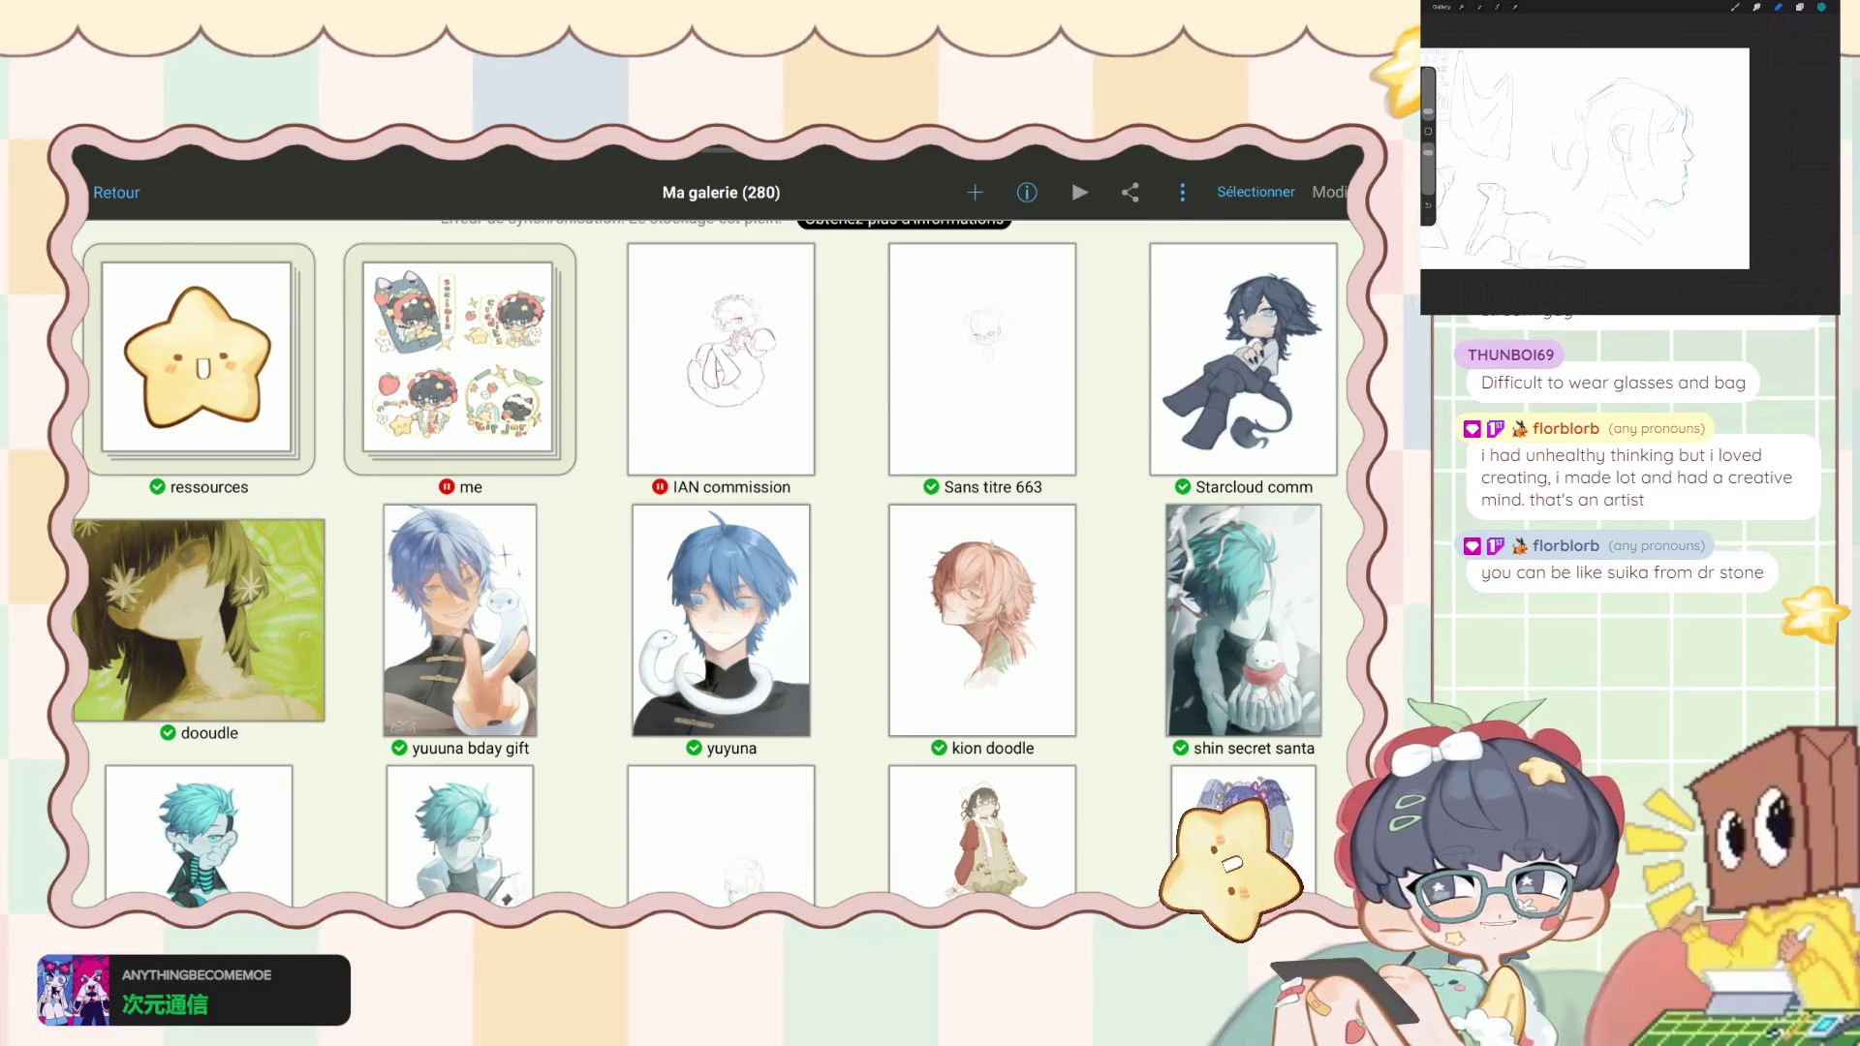
- Open the 'me' folder in the gallery and view Sans titre 661 full size
{"action": "scroll", "coordinate": [716, 562], "scroll_direction": "down", "scroll_amount": 1}
{"action": "scroll", "coordinate": [717, 562], "scroll_direction": "down", "scroll_amount": 1}
{"action": "scroll", "coordinate": [717, 562], "scroll_direction": "up", "scroll_amount": 2}
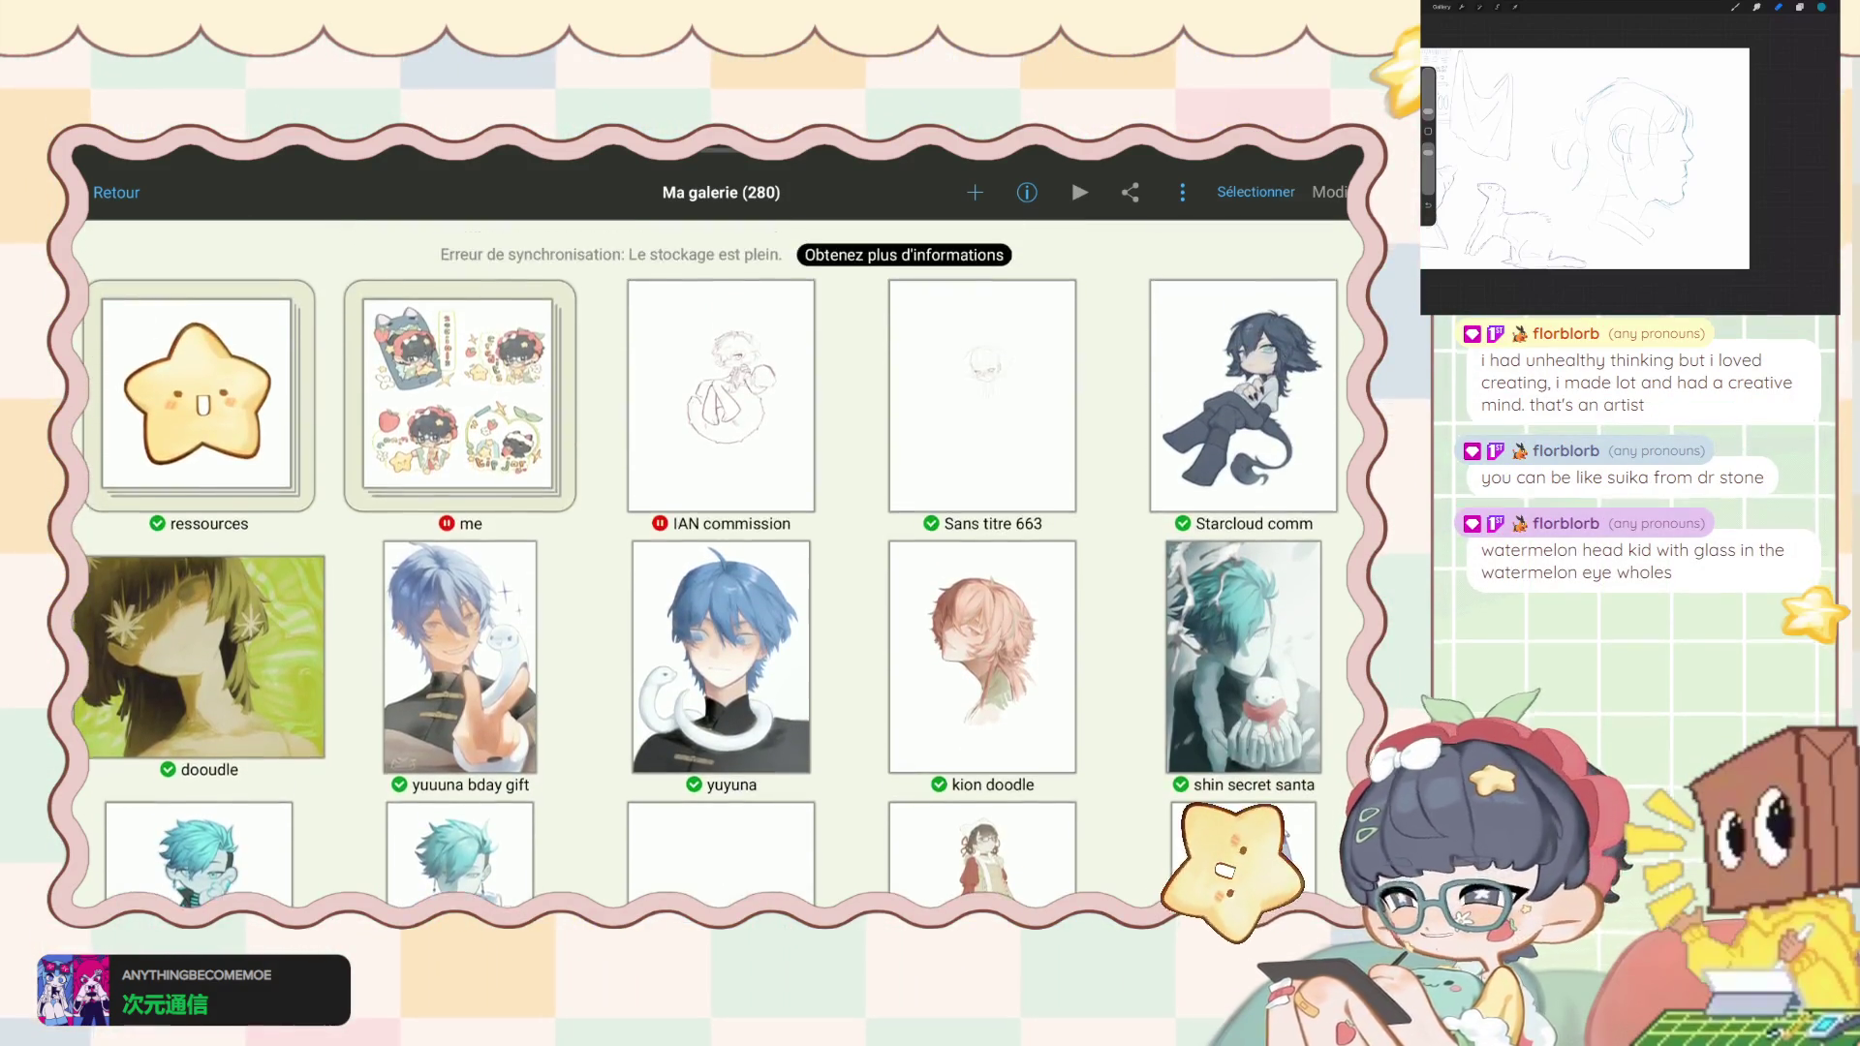
{"action": "scroll", "coordinate": [716, 562], "scroll_direction": "up", "scroll_amount": 1}
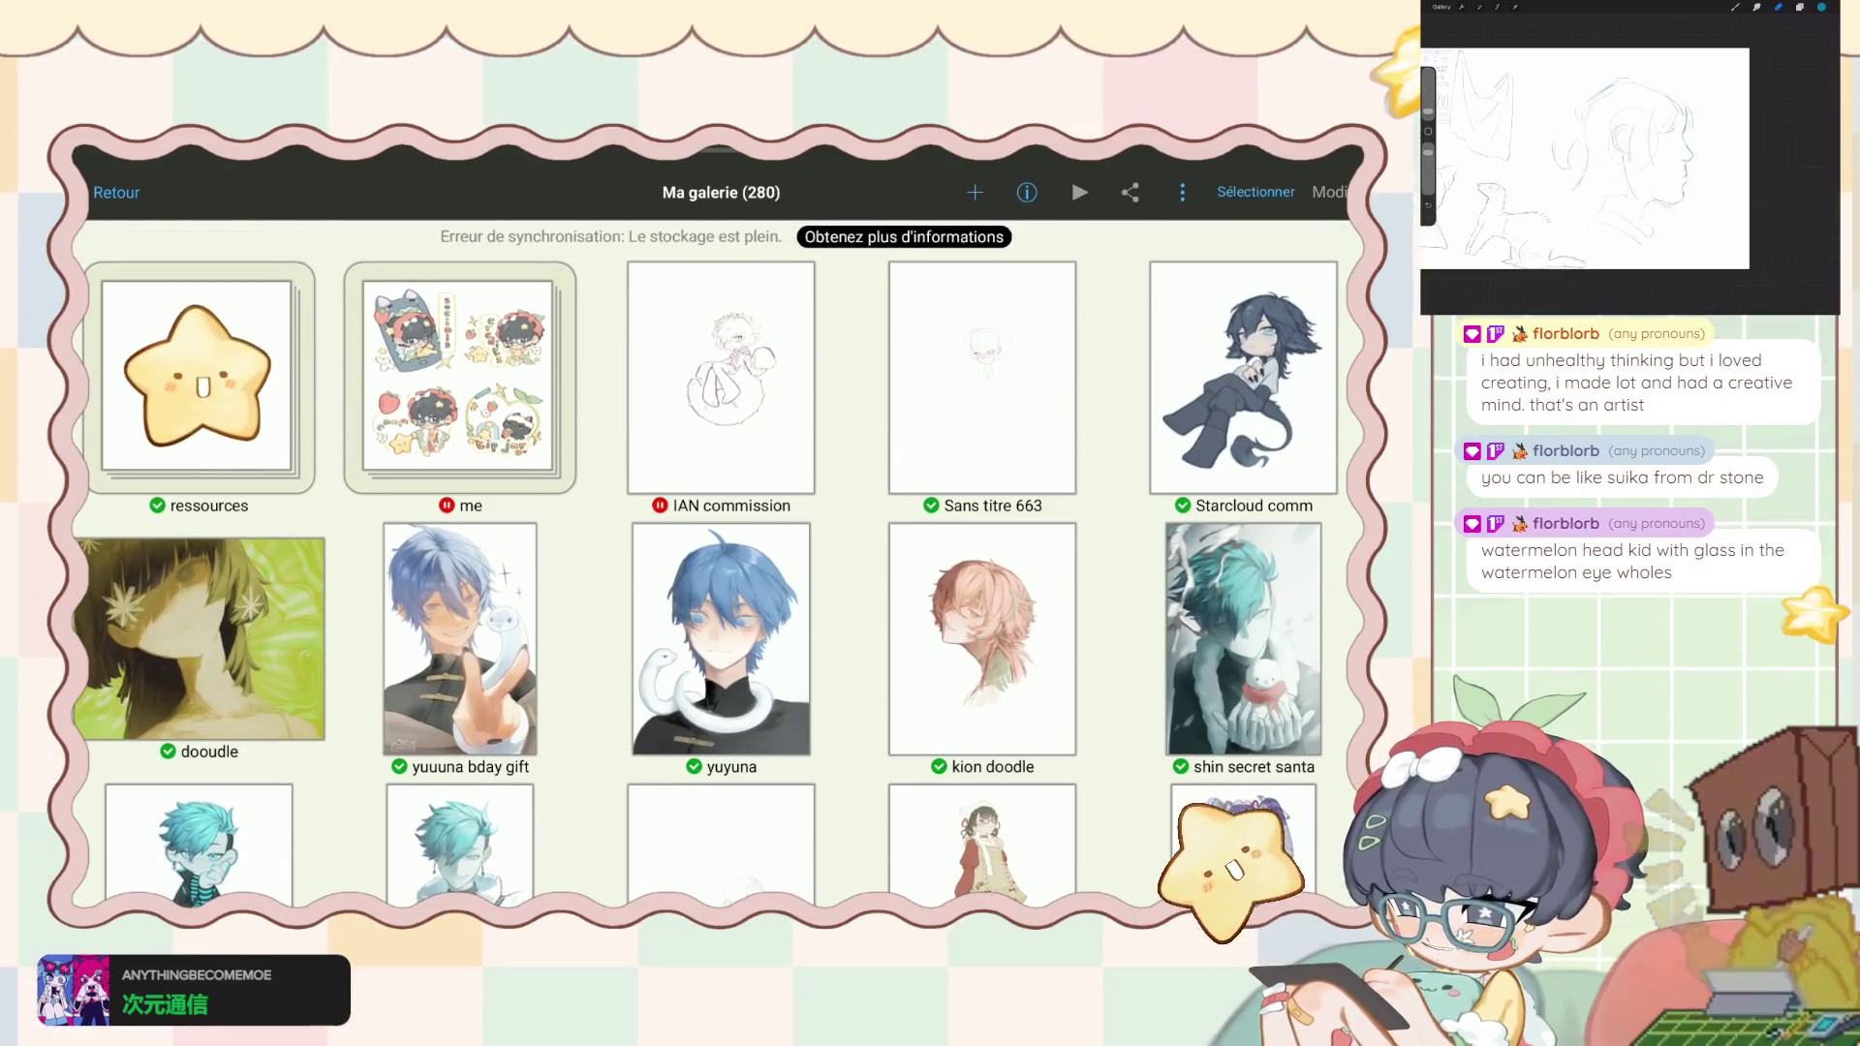
{"action": "scroll", "coordinate": [717, 562], "scroll_direction": "down", "scroll_amount": 10}
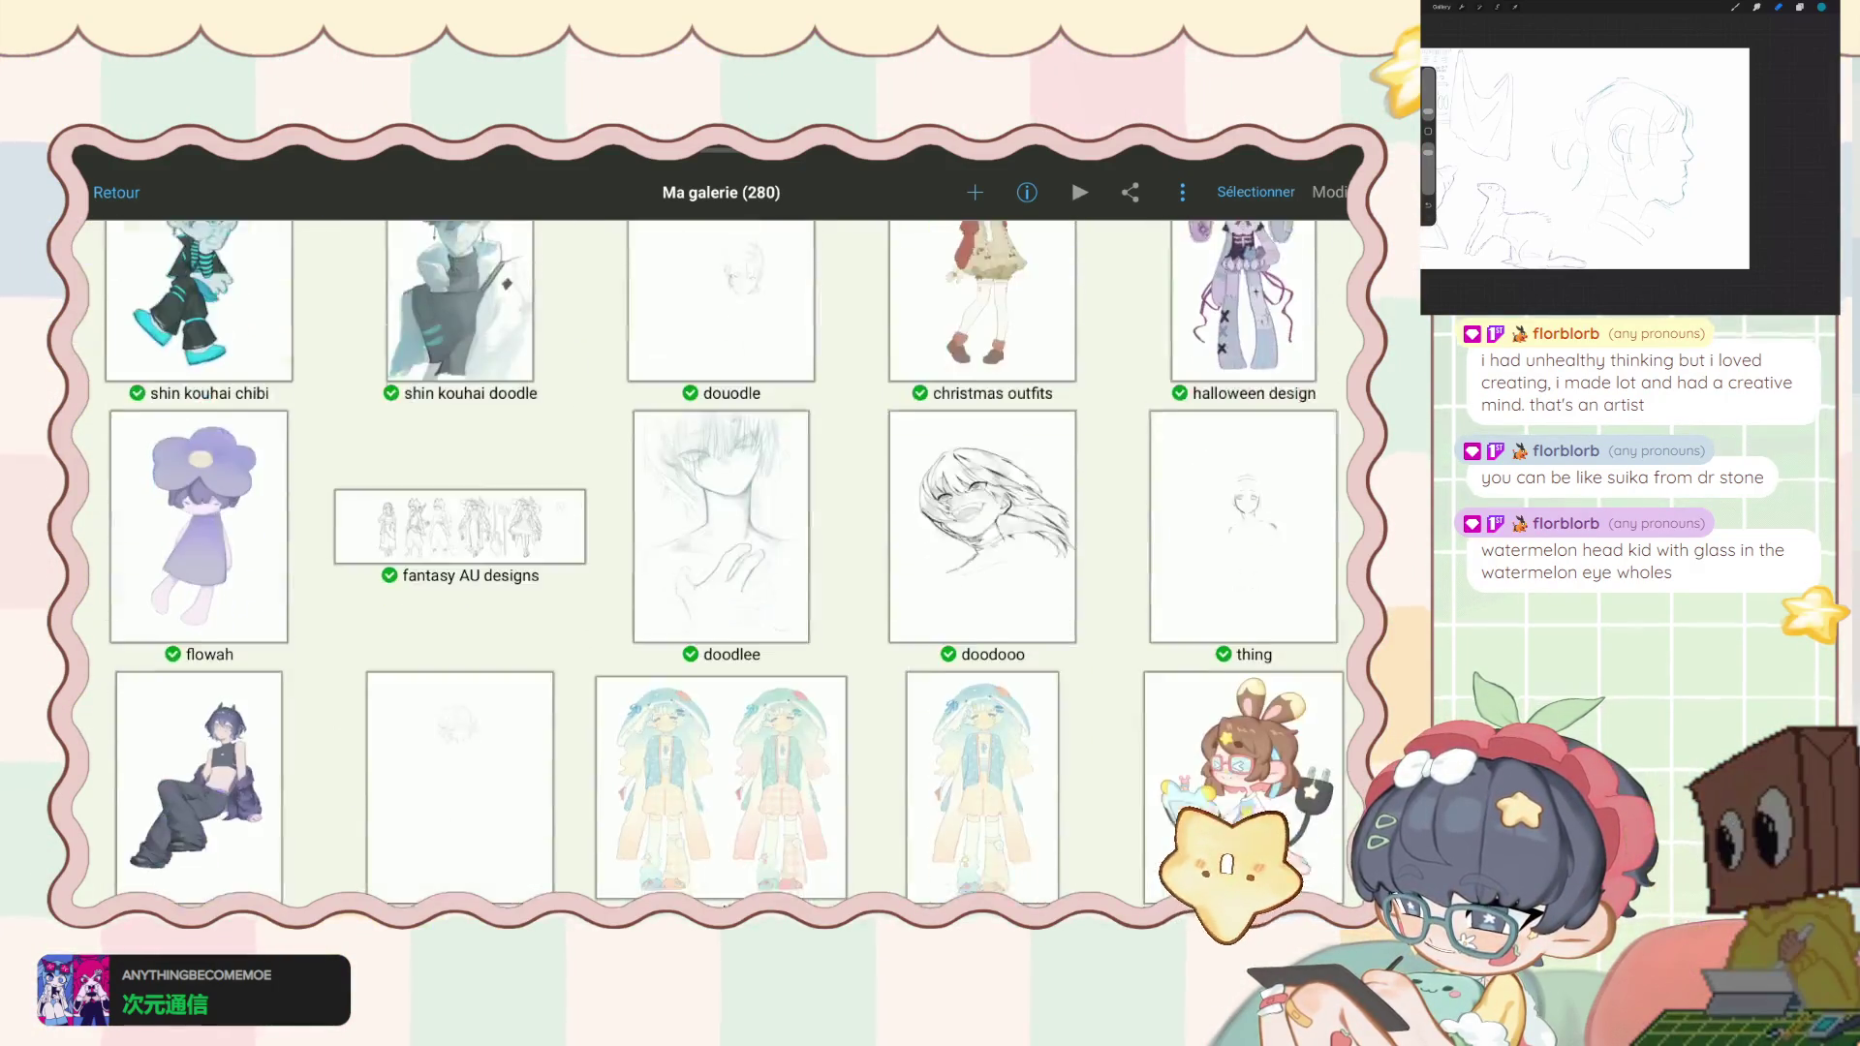
{"action": "scroll", "coordinate": [717, 562], "scroll_direction": "up", "scroll_amount": 10}
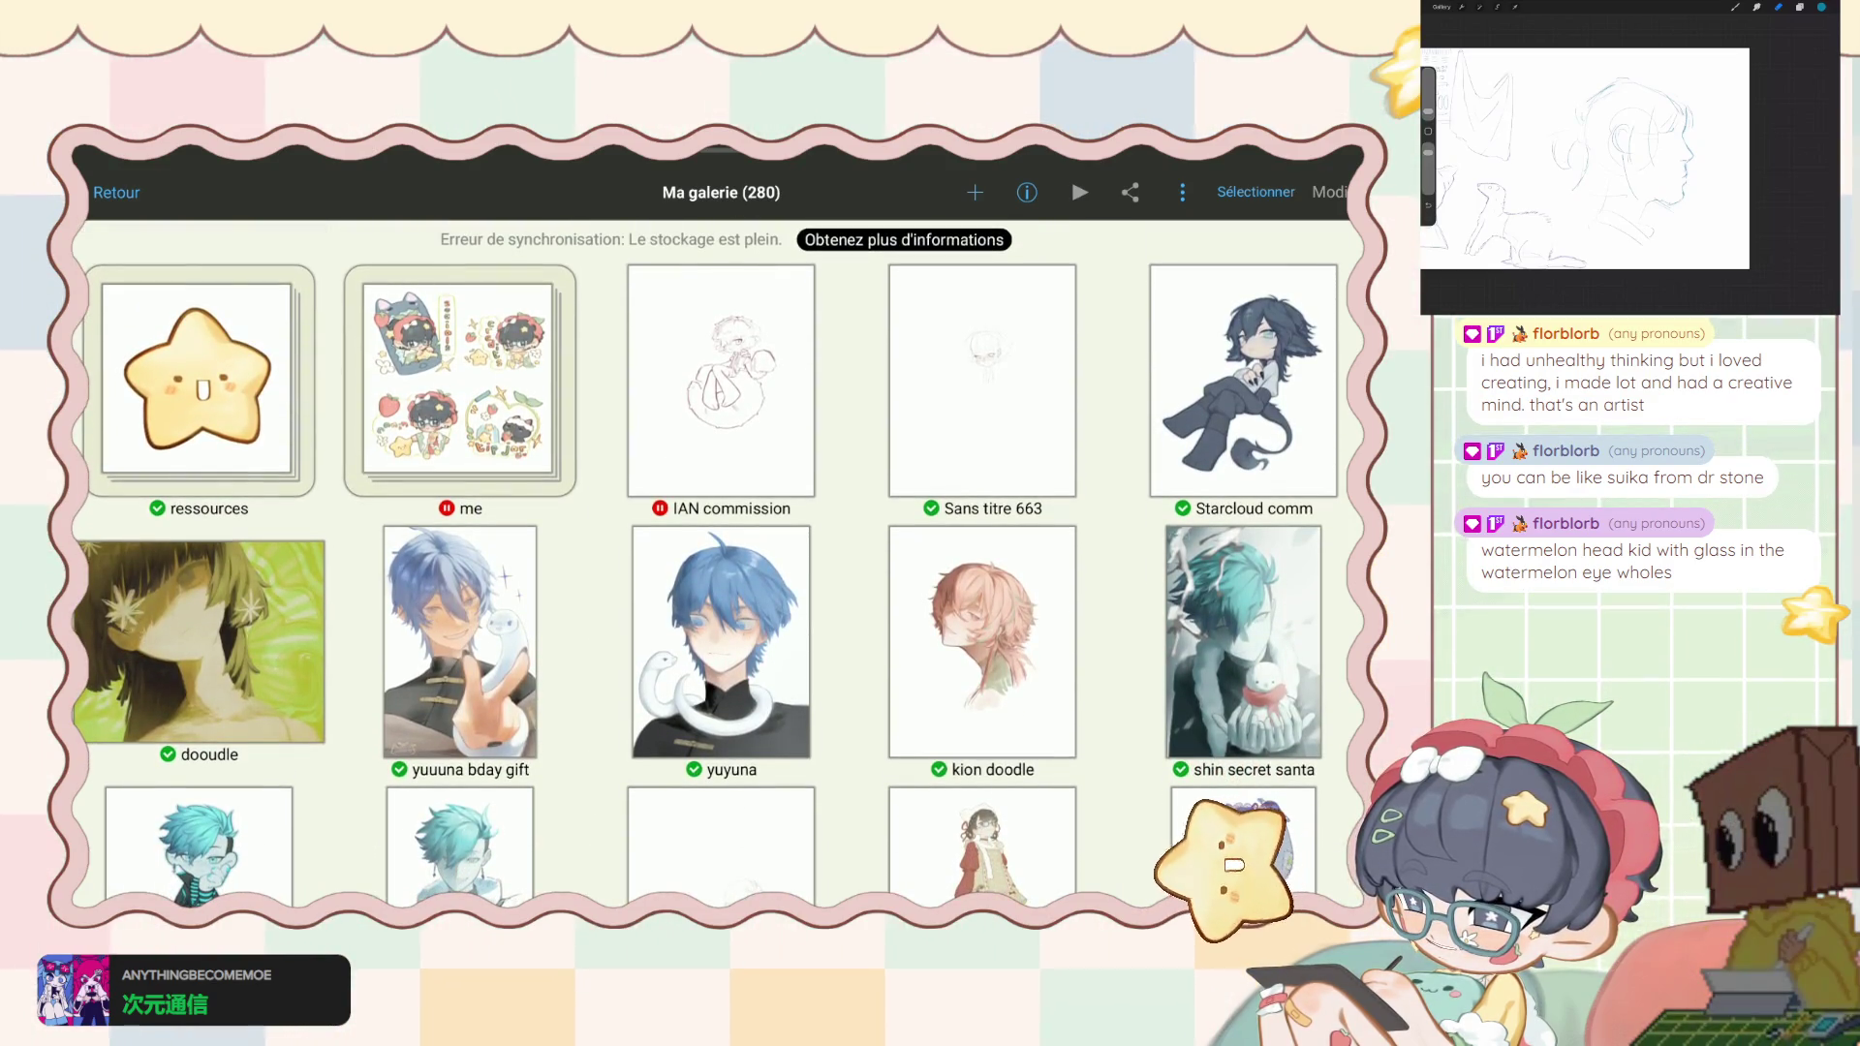
{"action": "left_click", "coordinate": [460, 380]}
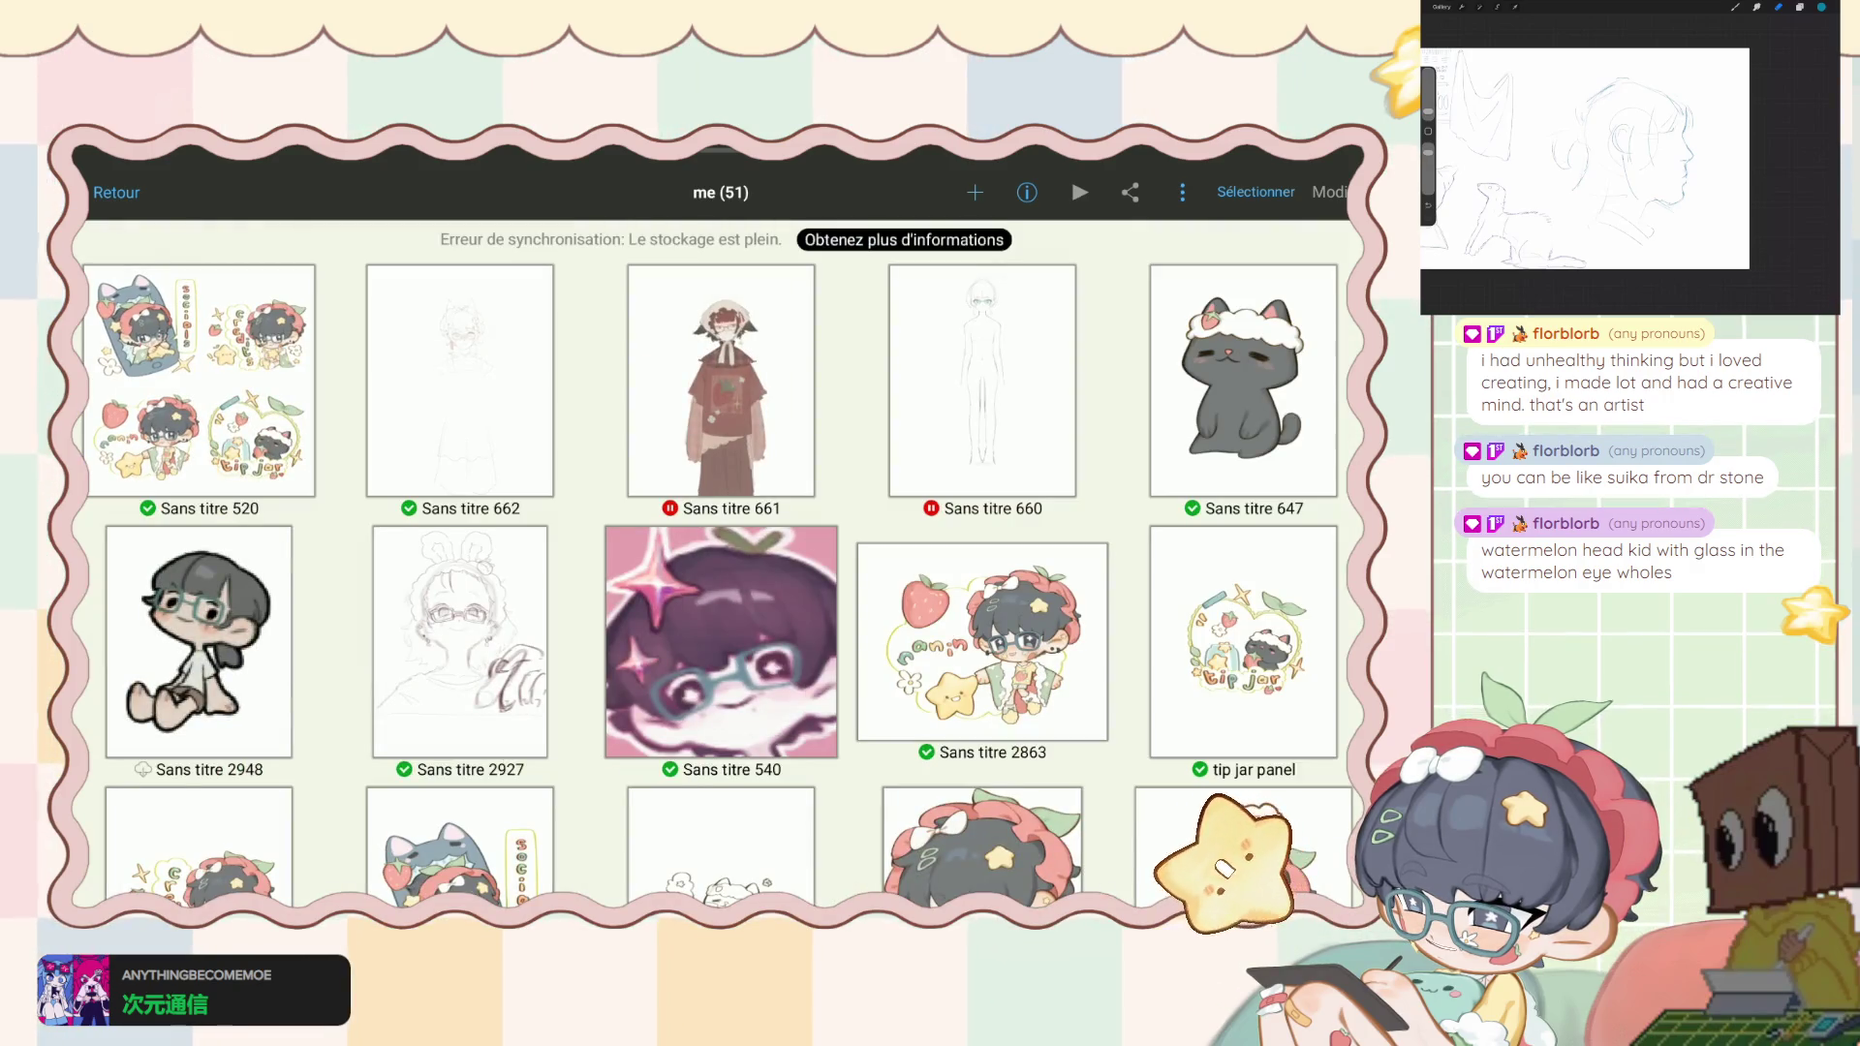
{"action": "left_click", "coordinate": [721, 379]}
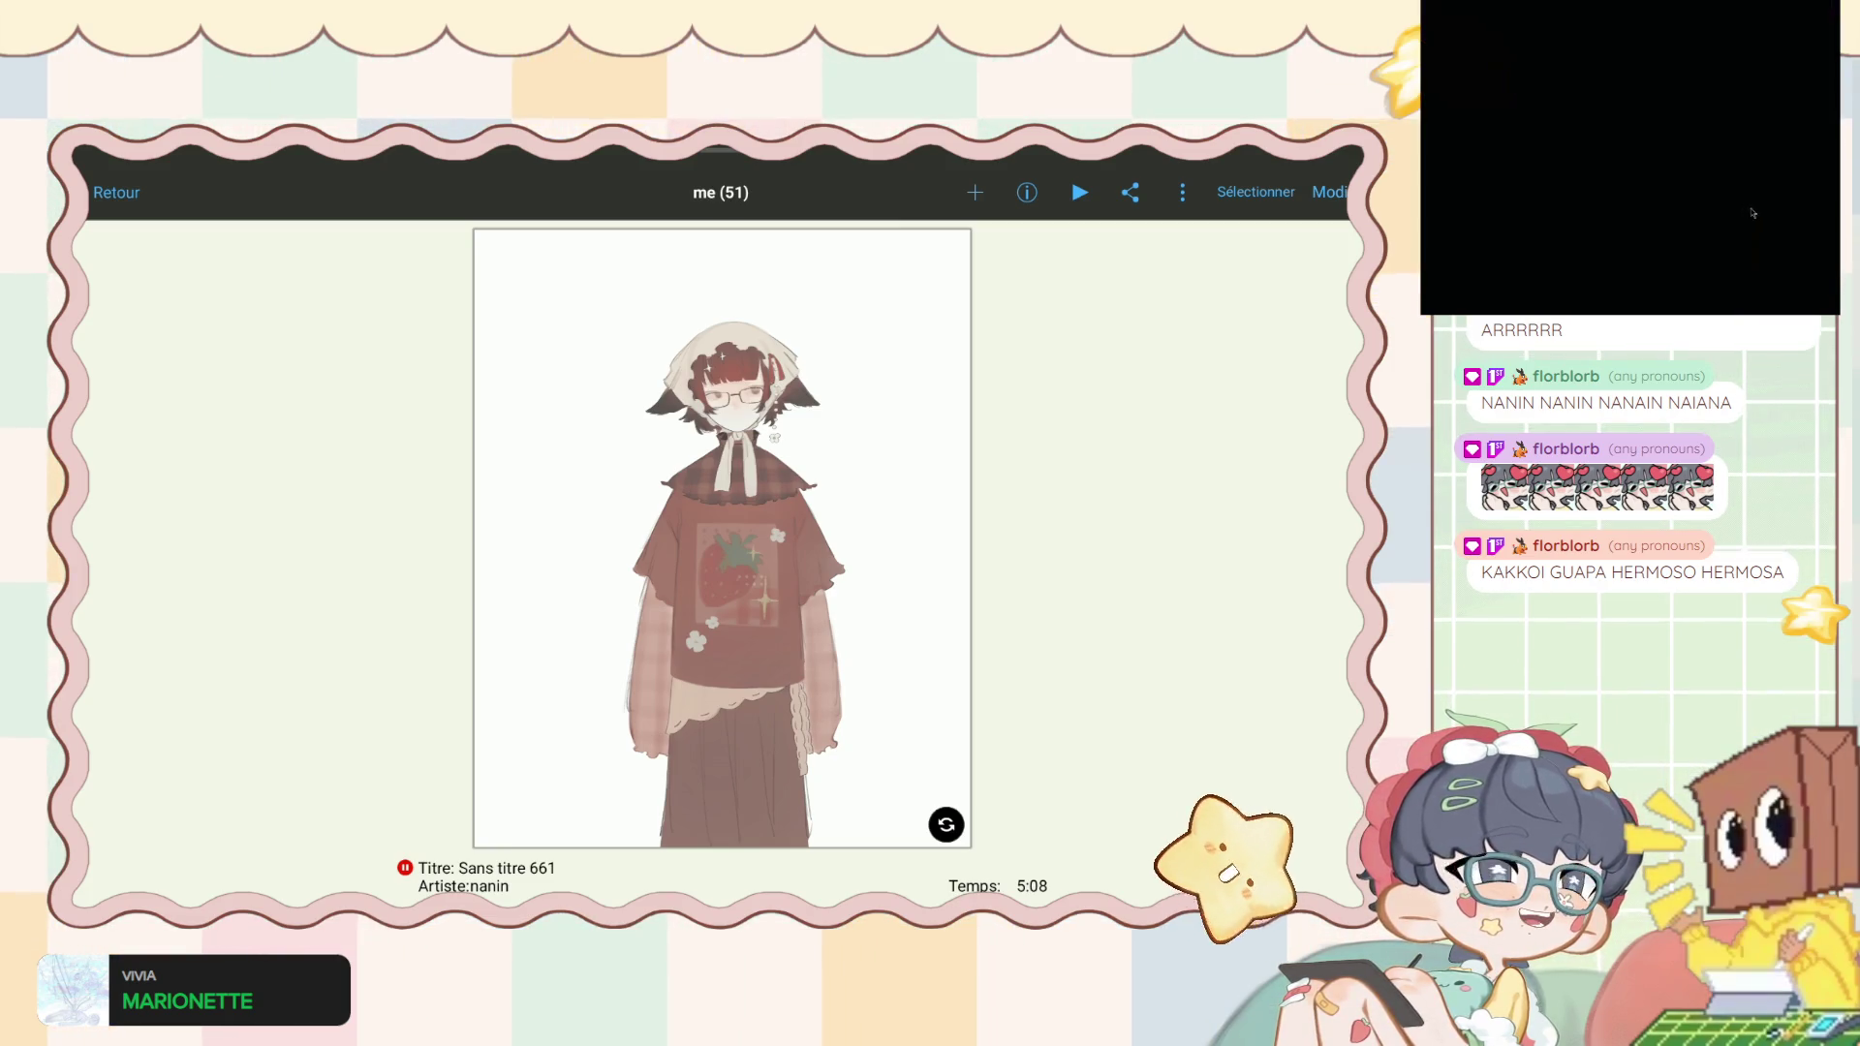
- Leave the Sans titre 661 viewer to head back toward the drawing
{"action": "left_click", "coordinate": [1702, 170]}
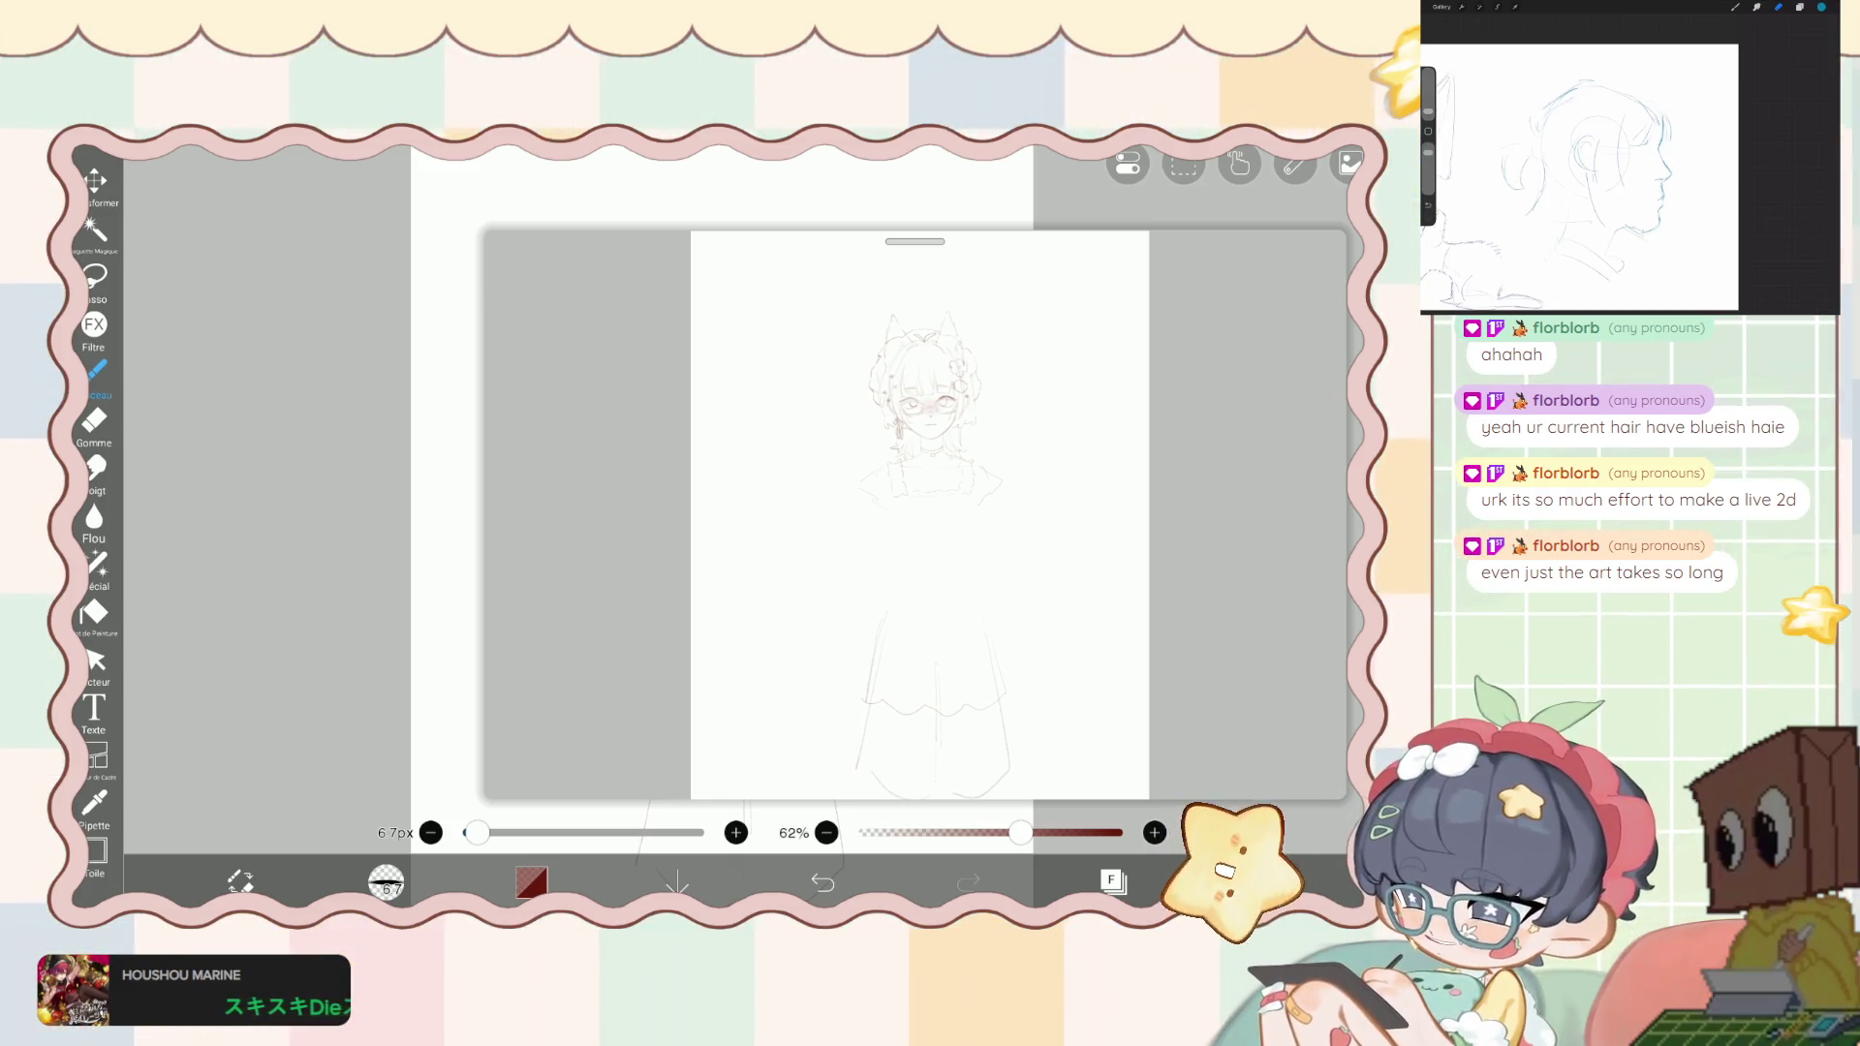
- Zoom and swipe the reference window to the full-body leaf-hat-and-dress sketch, then fit the figure
{"action": "scroll", "coordinate": [920, 514], "scroll_direction": "up", "scroll_amount": 2}
{"action": "scroll", "coordinate": [804, 494], "scroll_direction": "right", "scroll_amount": 2}
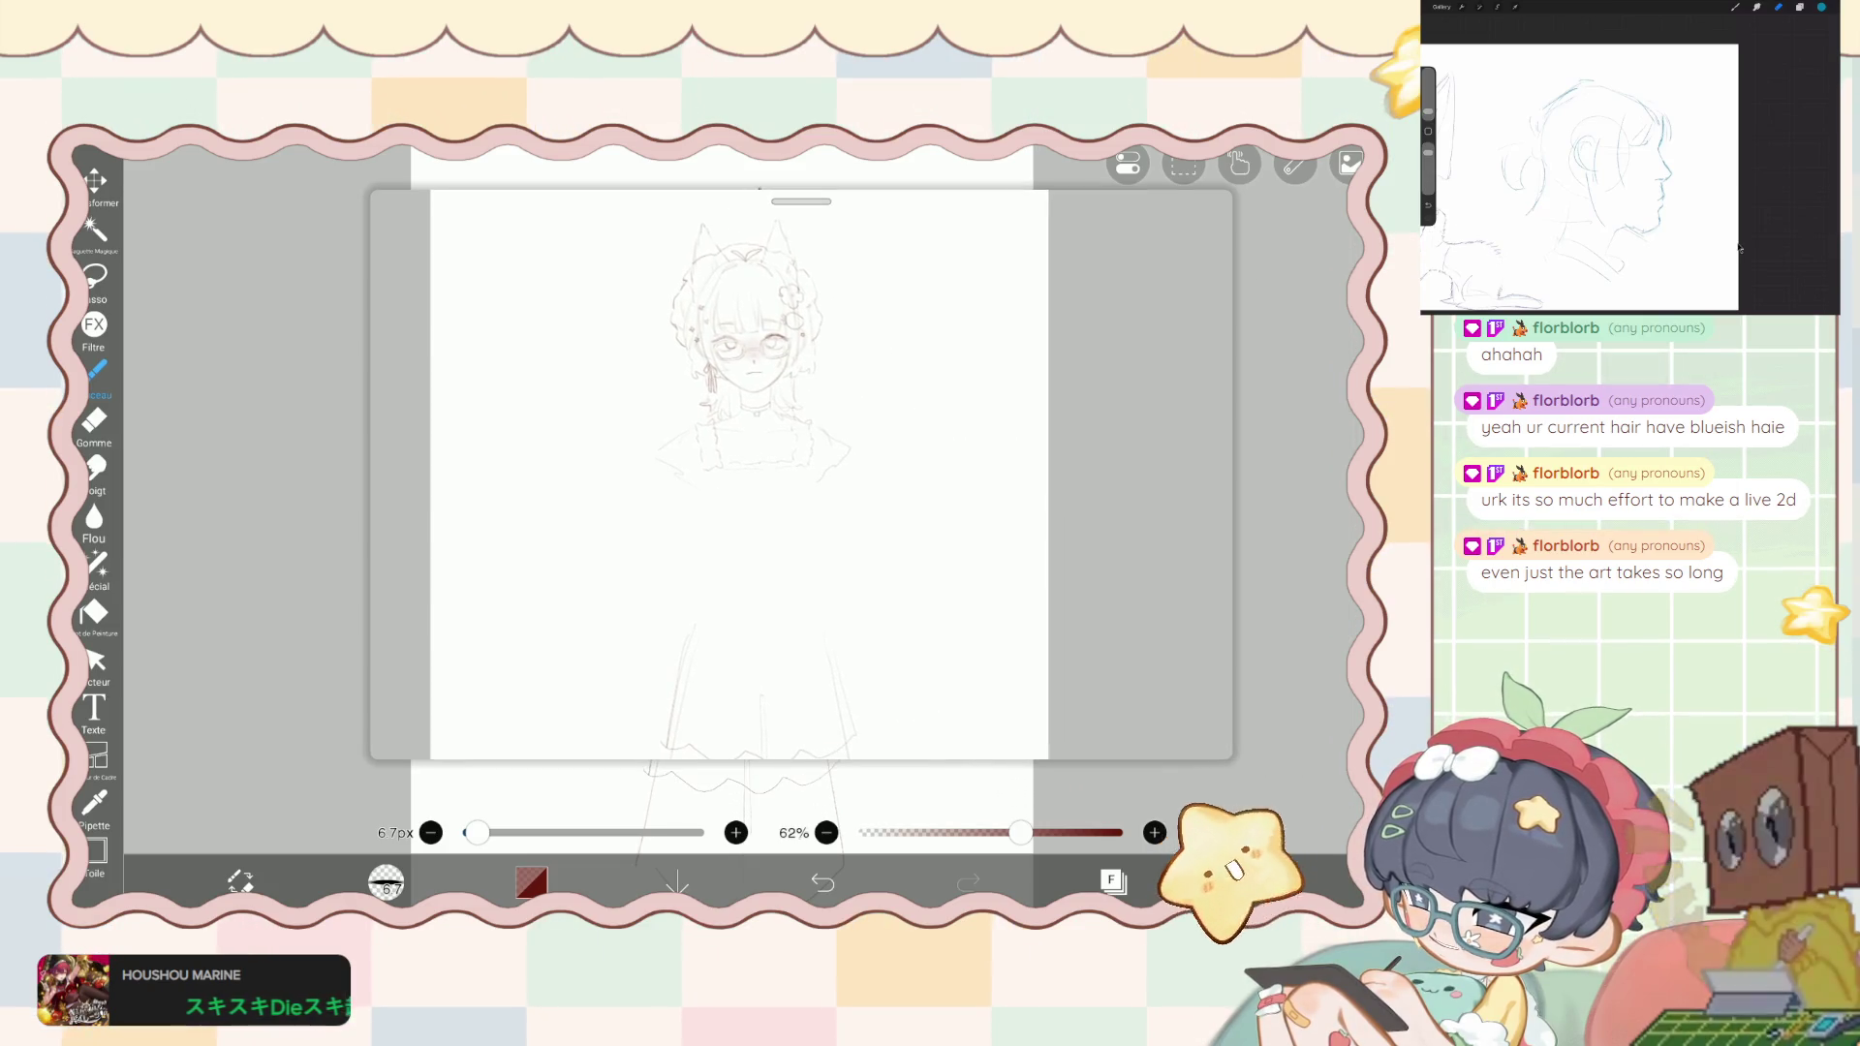
{"action": "scroll", "coordinate": [737, 475], "scroll_direction": "up", "scroll_amount": 3}
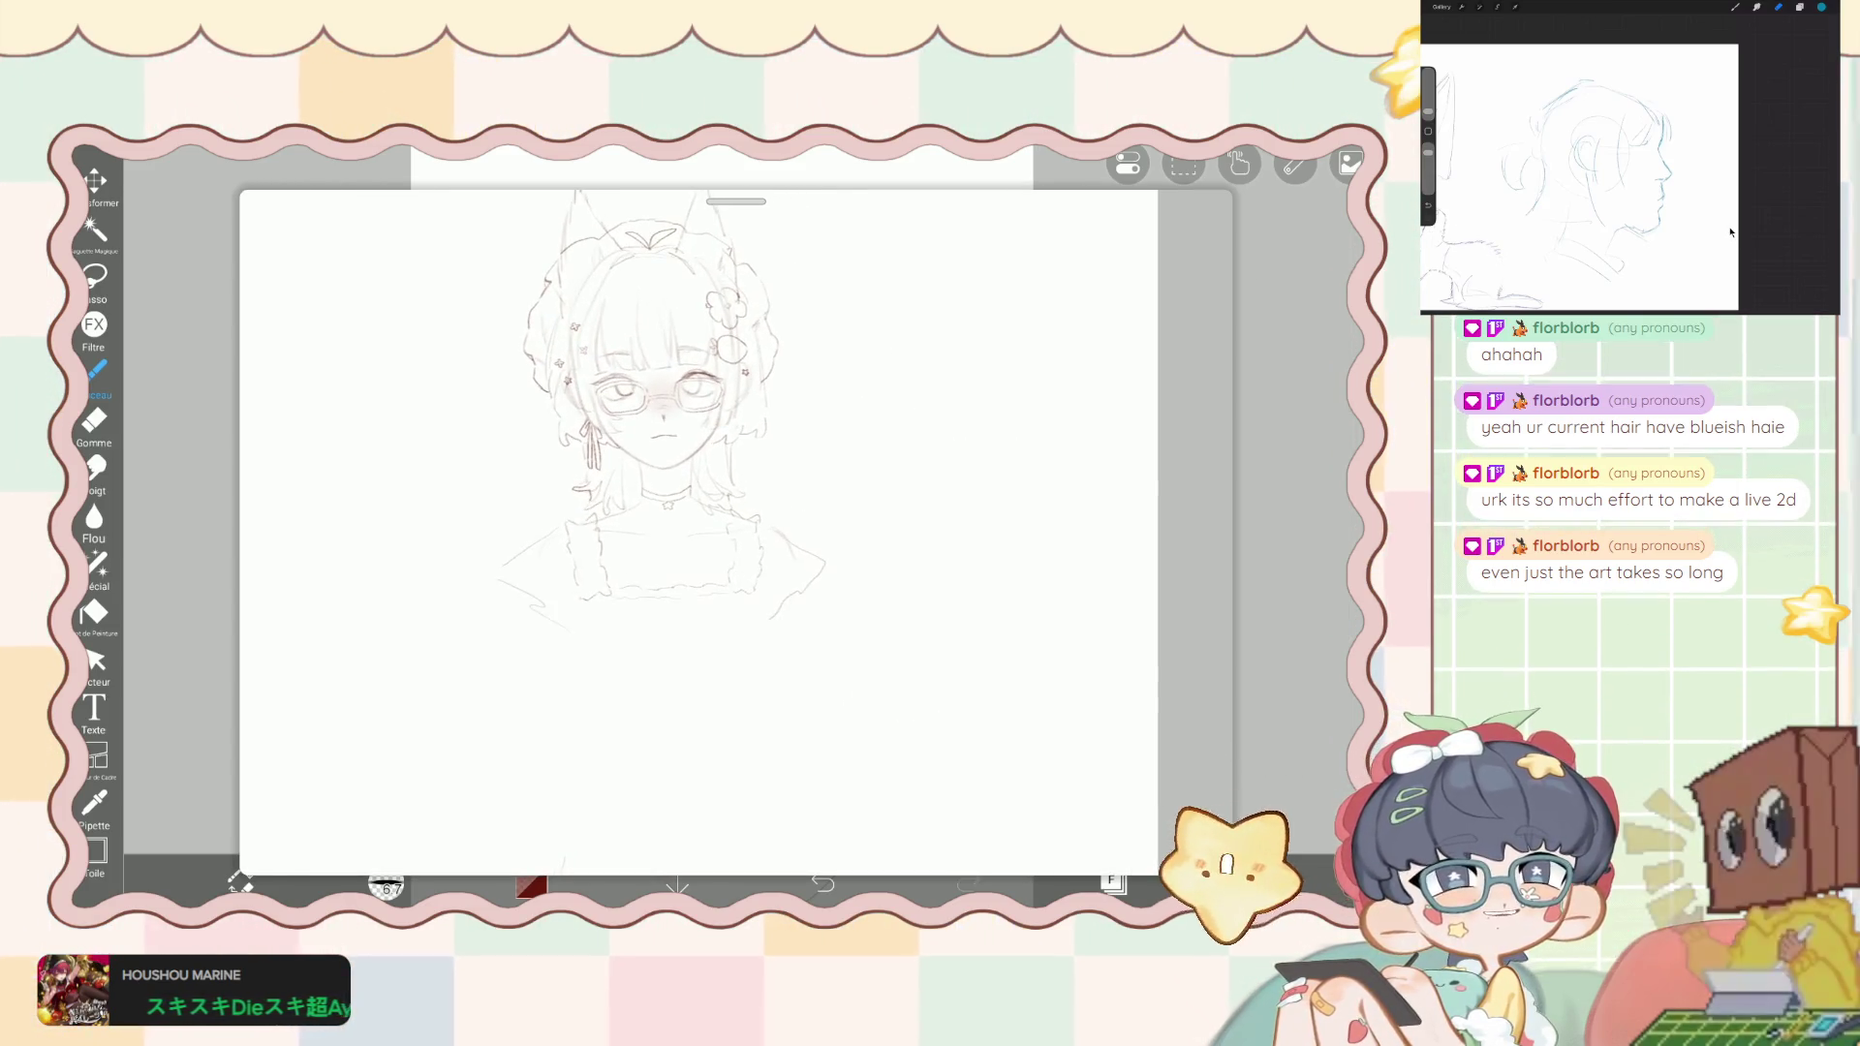
{"action": "scroll", "coordinate": [707, 465], "scroll_direction": "up", "scroll_amount": 3}
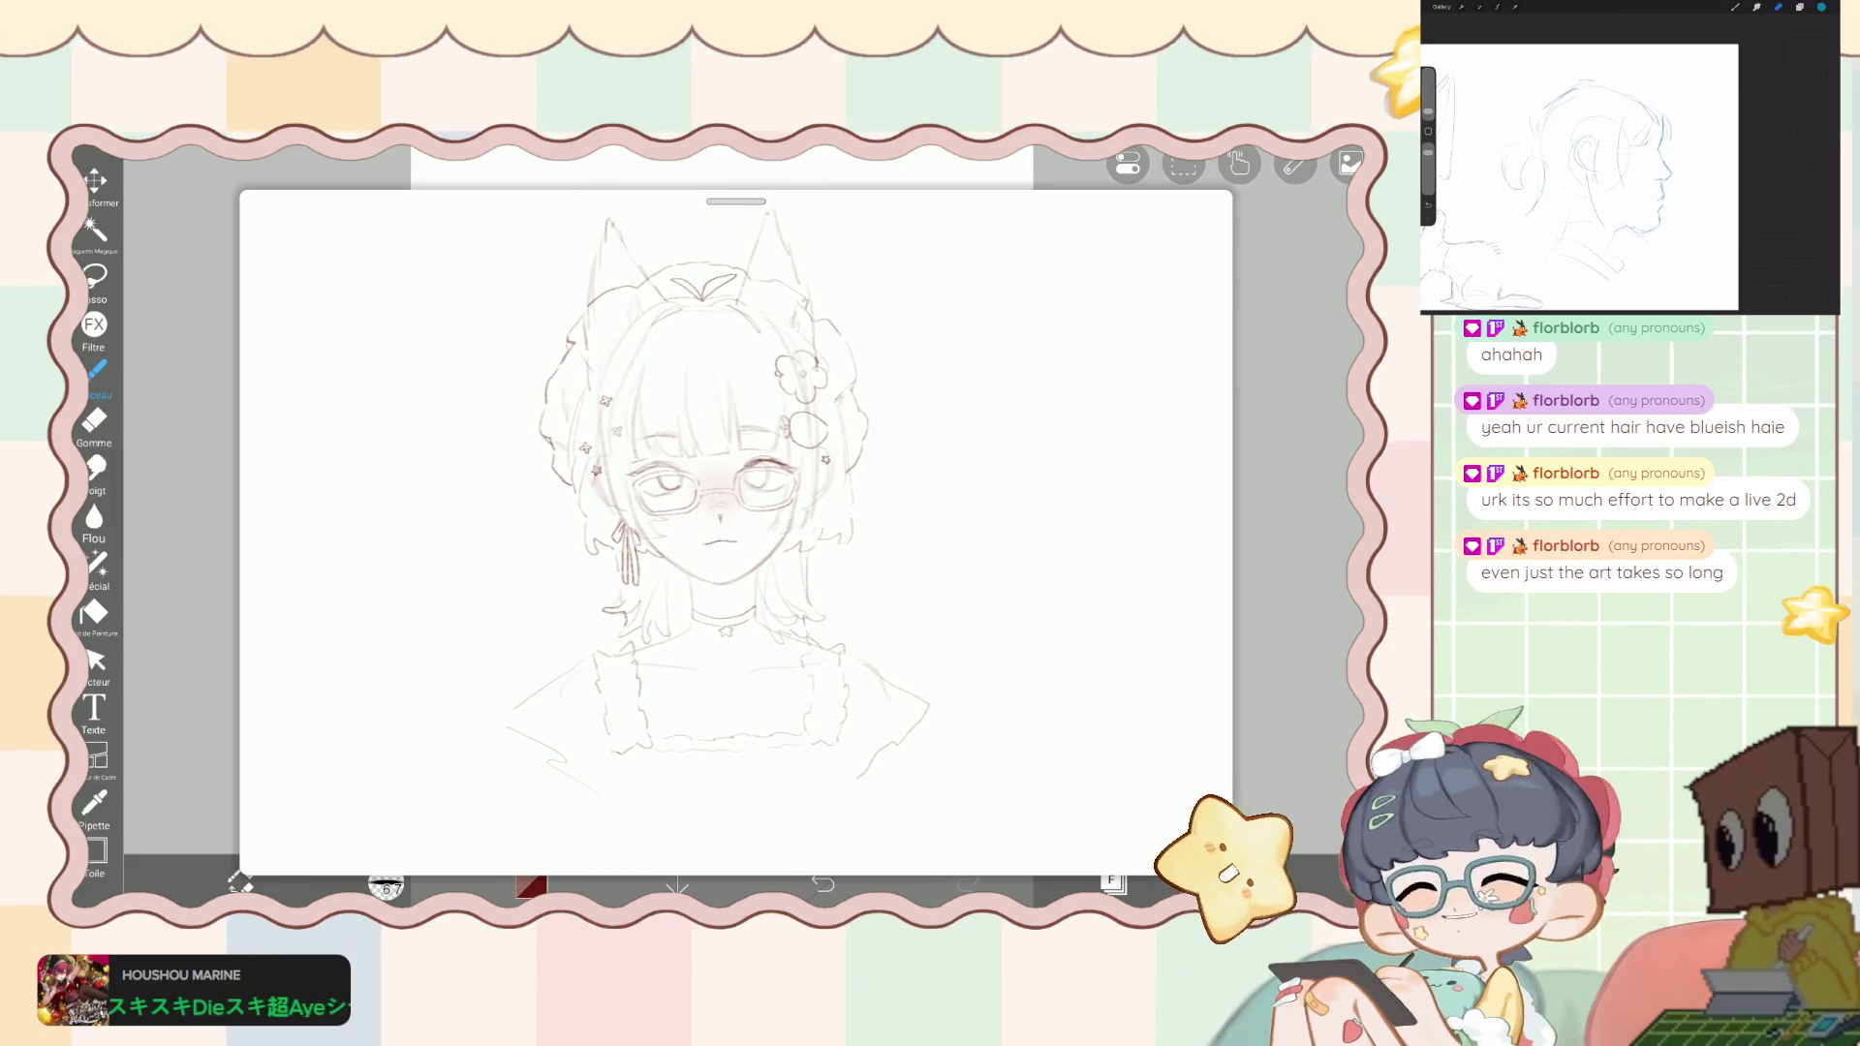
{"action": "scroll", "coordinate": [707, 485], "scroll_direction": "up", "scroll_amount": 2}
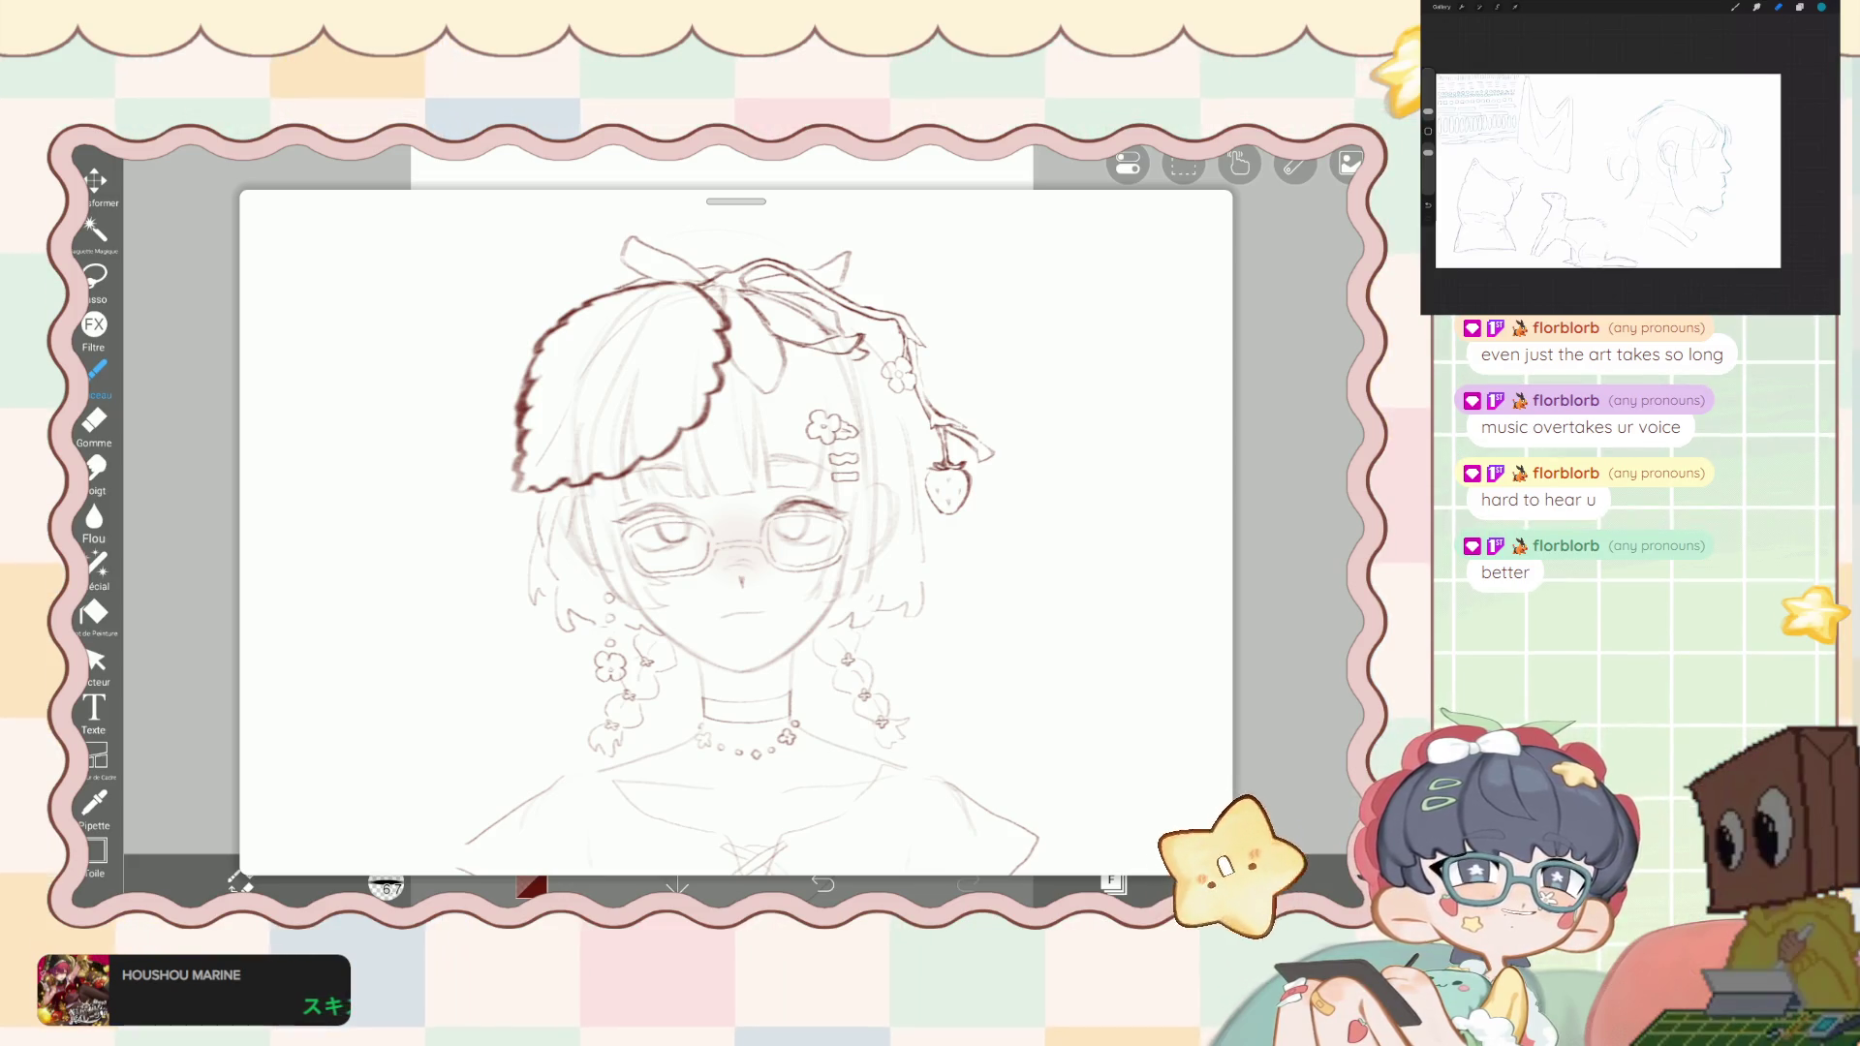
{"action": "scroll", "coordinate": [736, 533], "scroll_direction": "down", "scroll_amount": 5}
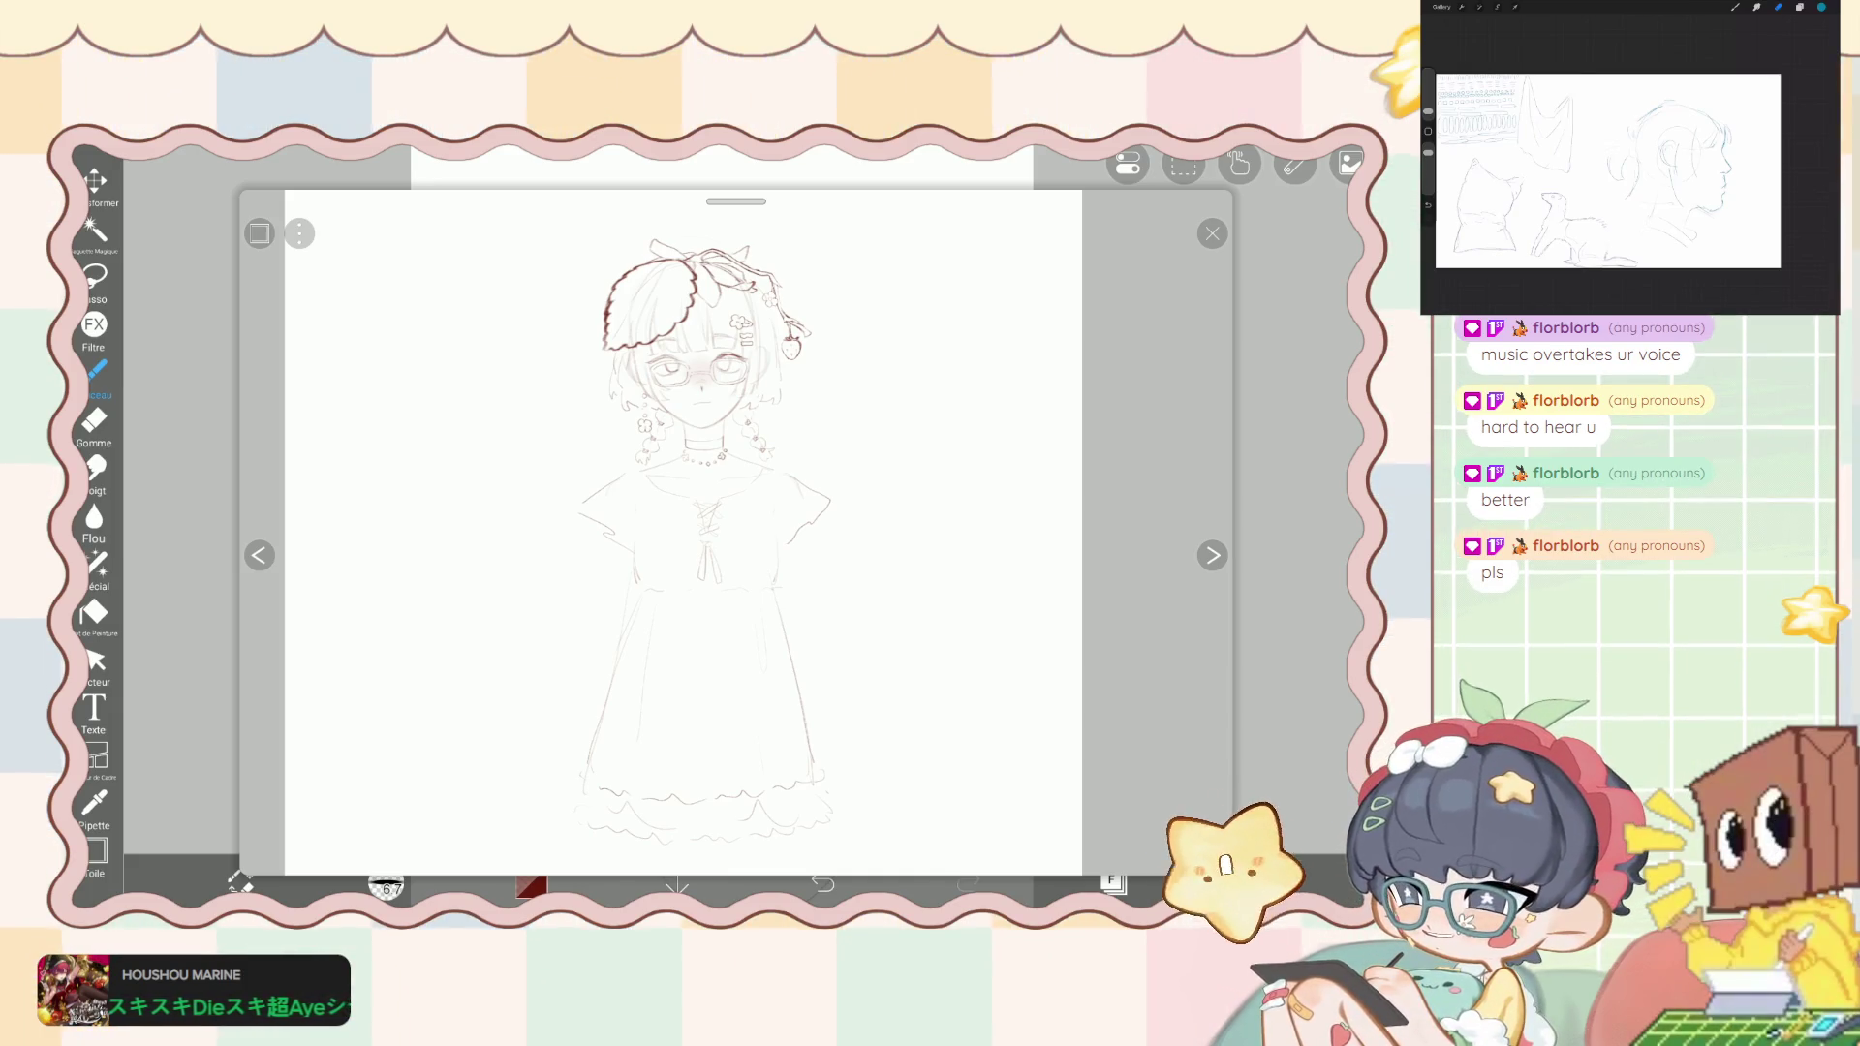
- Flip the reference to the other portrait and back, then close it and show the layer list
{"action": "key", "text": "Right"}
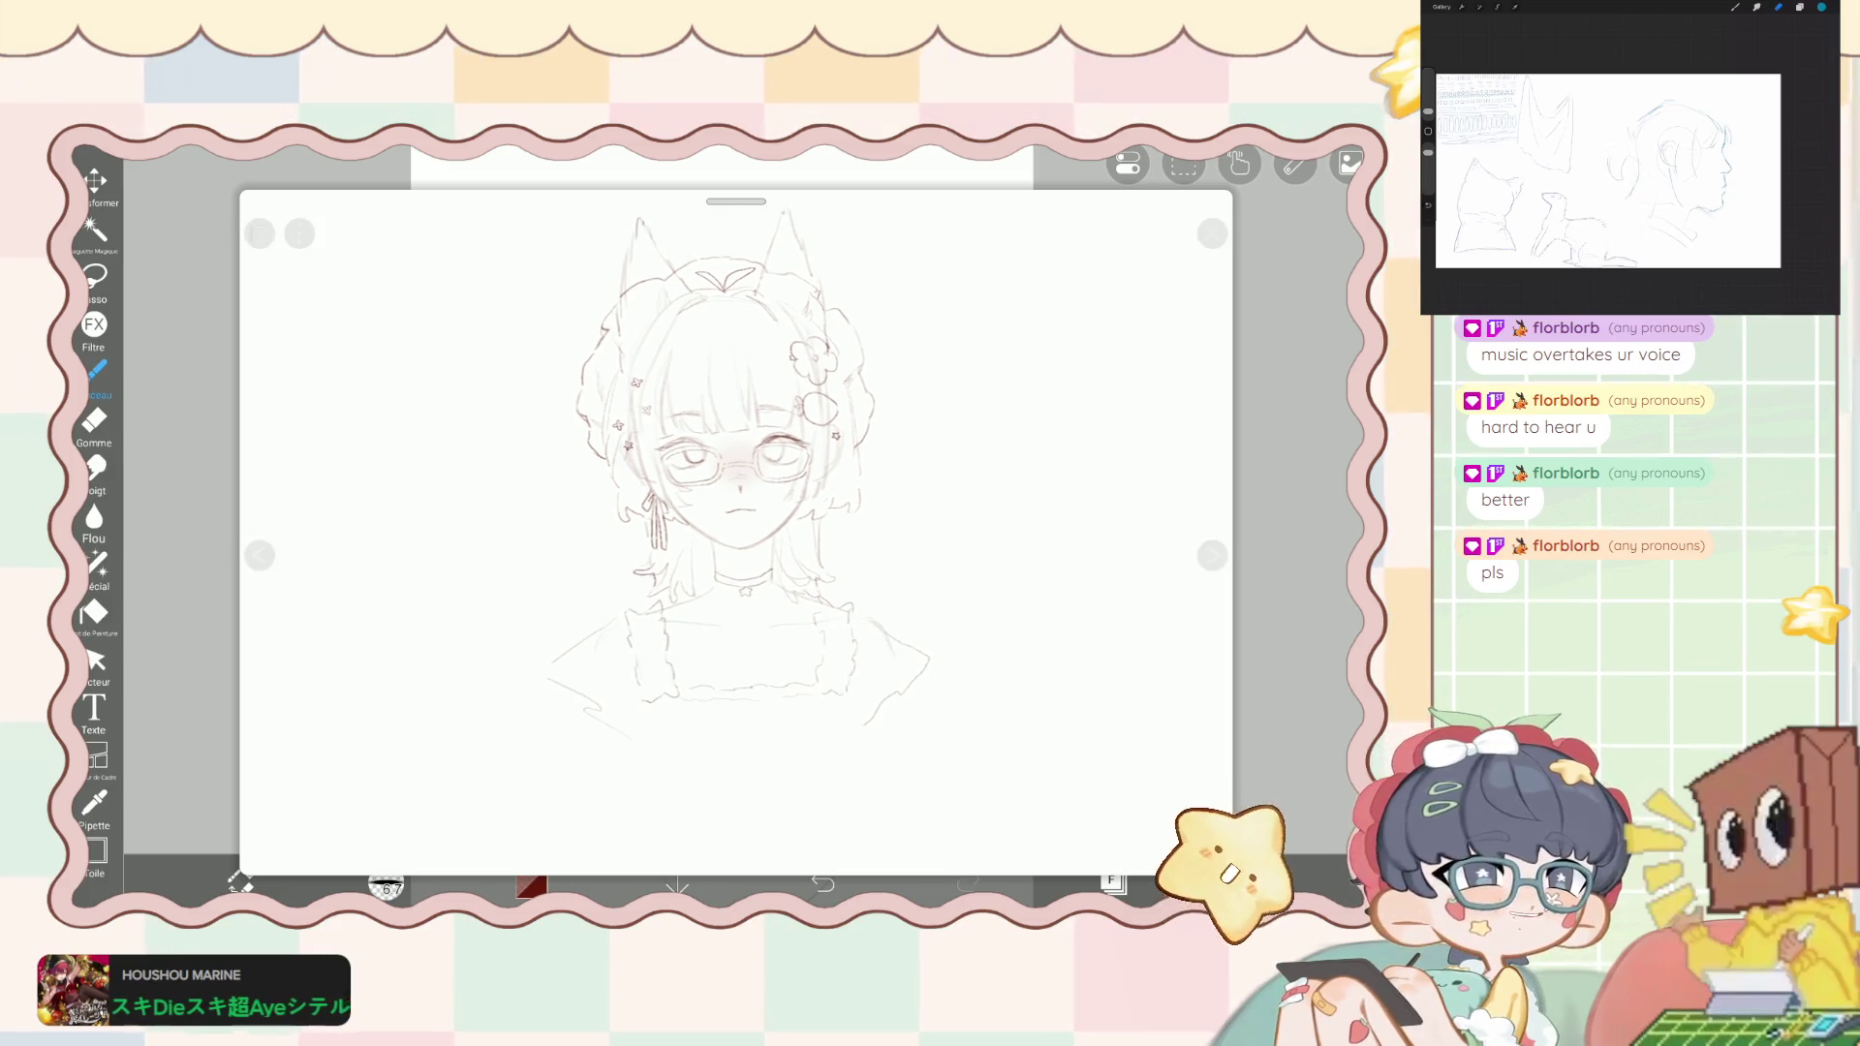
{"action": "key", "text": "Left"}
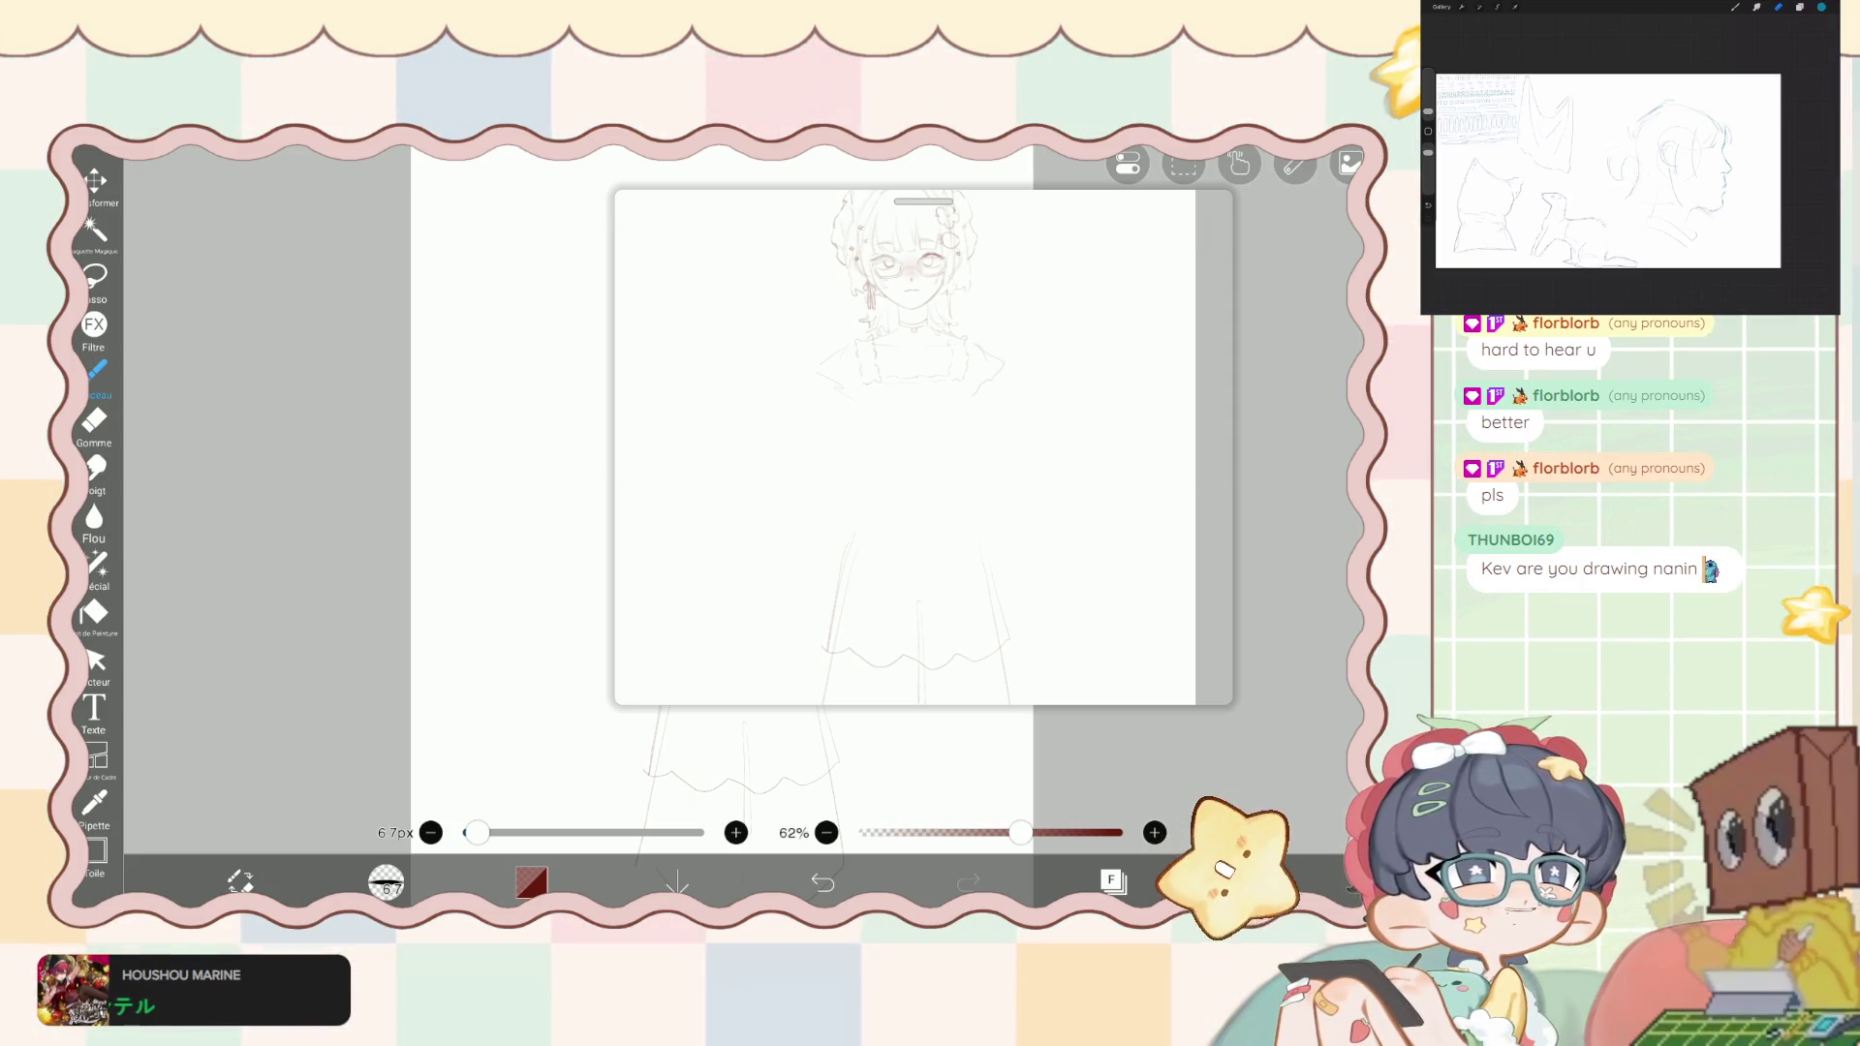
{"action": "left_click", "coordinate": [1113, 880]}
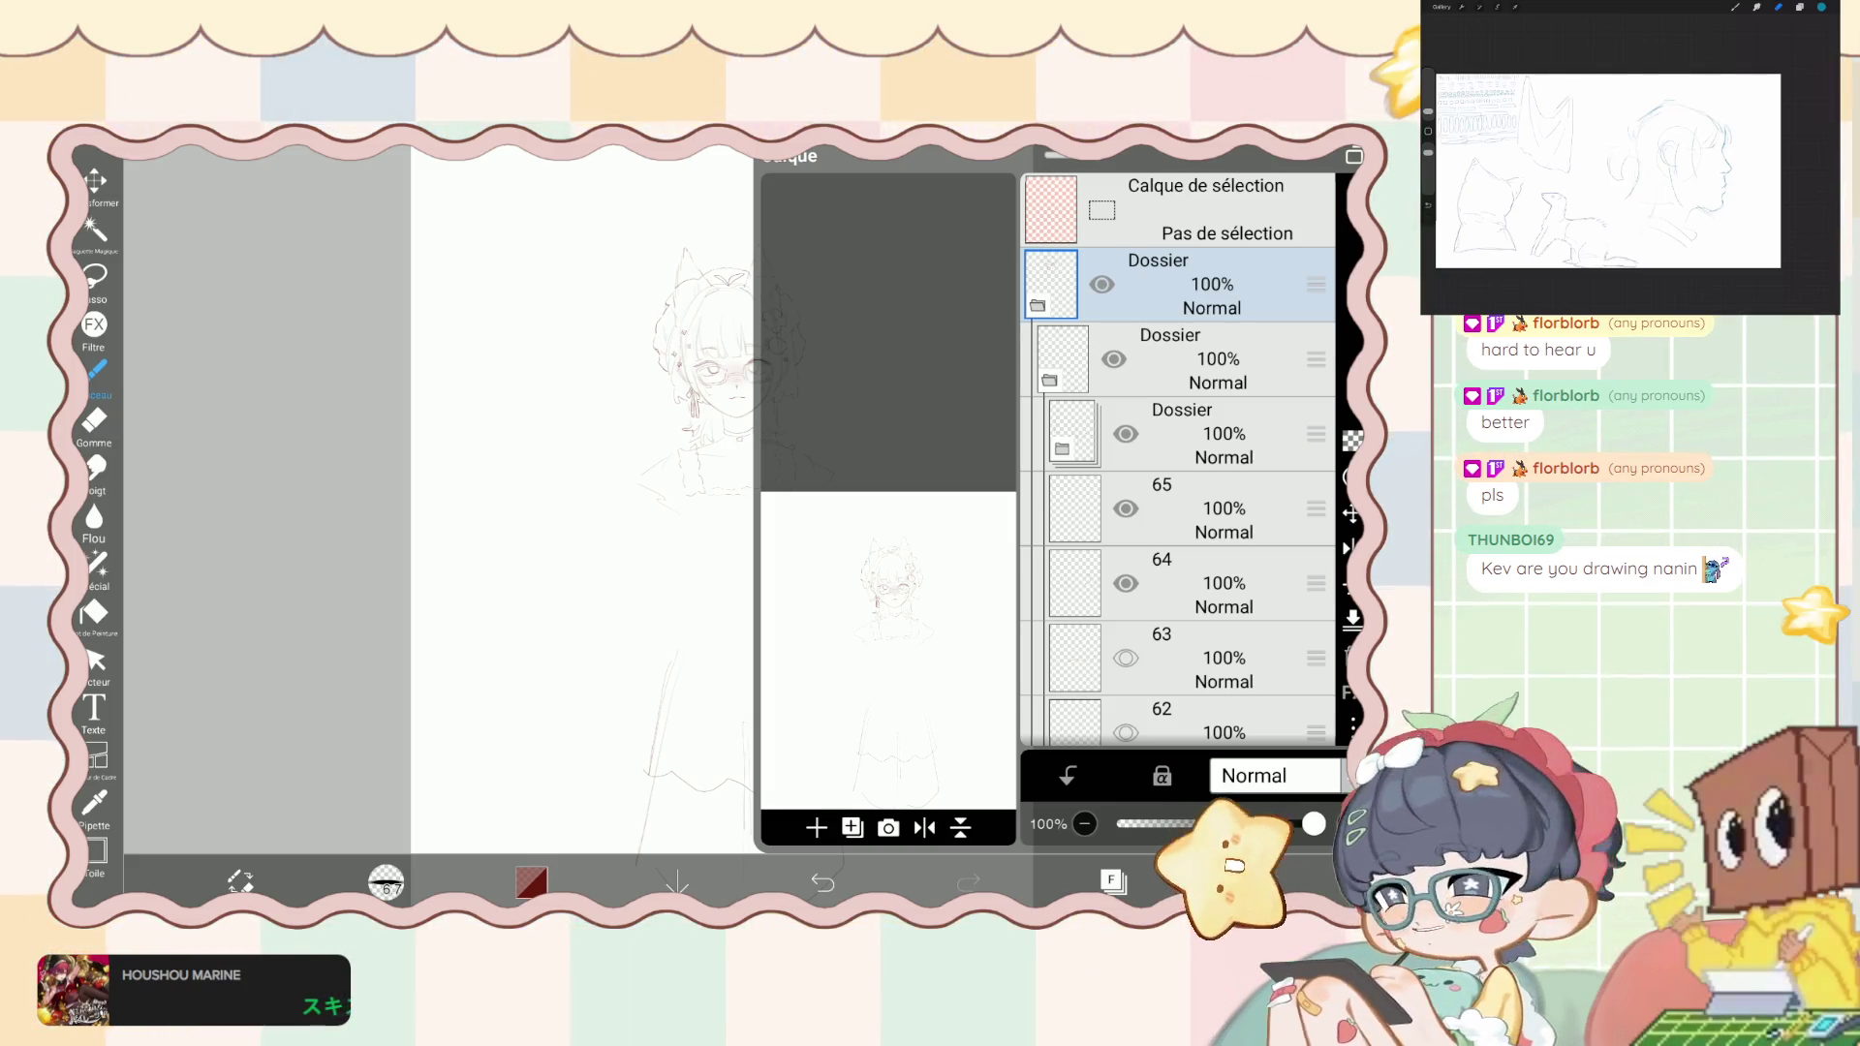
- Toggle the Dossier folder and layer 63 visibility, then undo the changes to restore the sketch lines
{"action": "left_click", "coordinate": [1060, 358]}
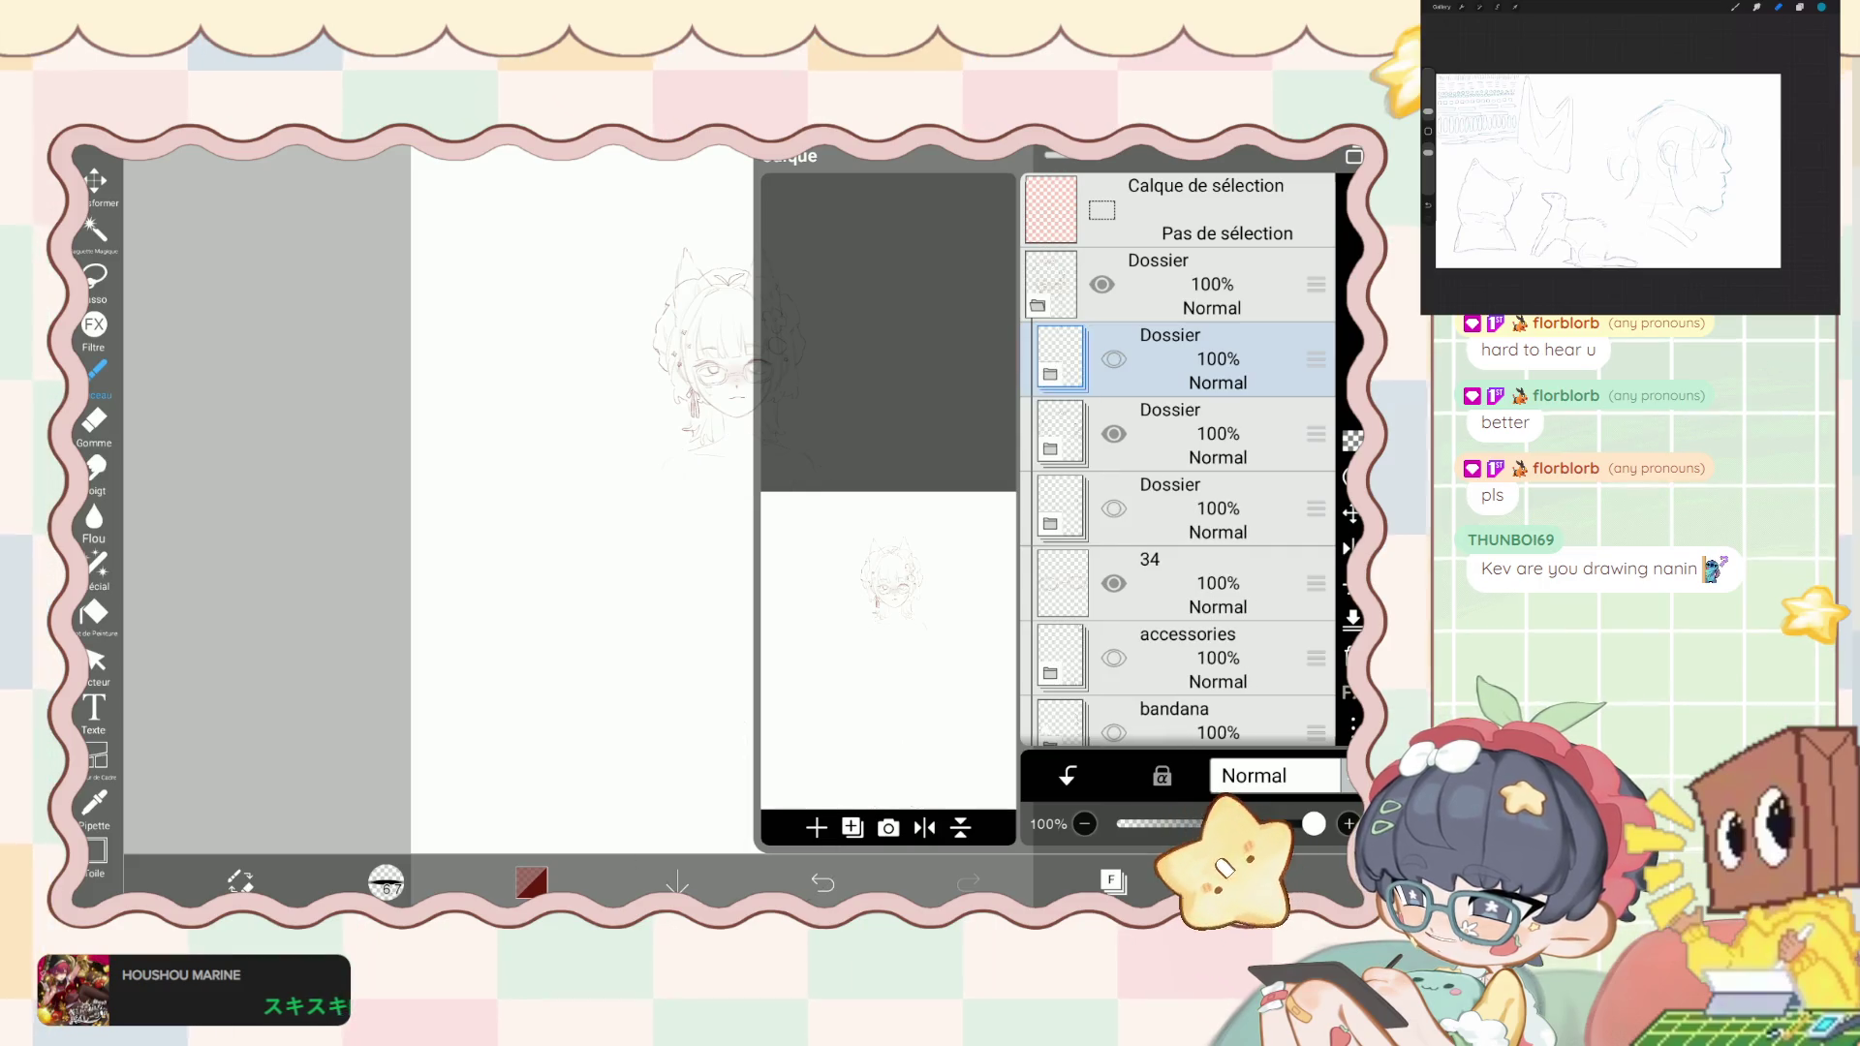
{"action": "left_click", "coordinate": [822, 882]}
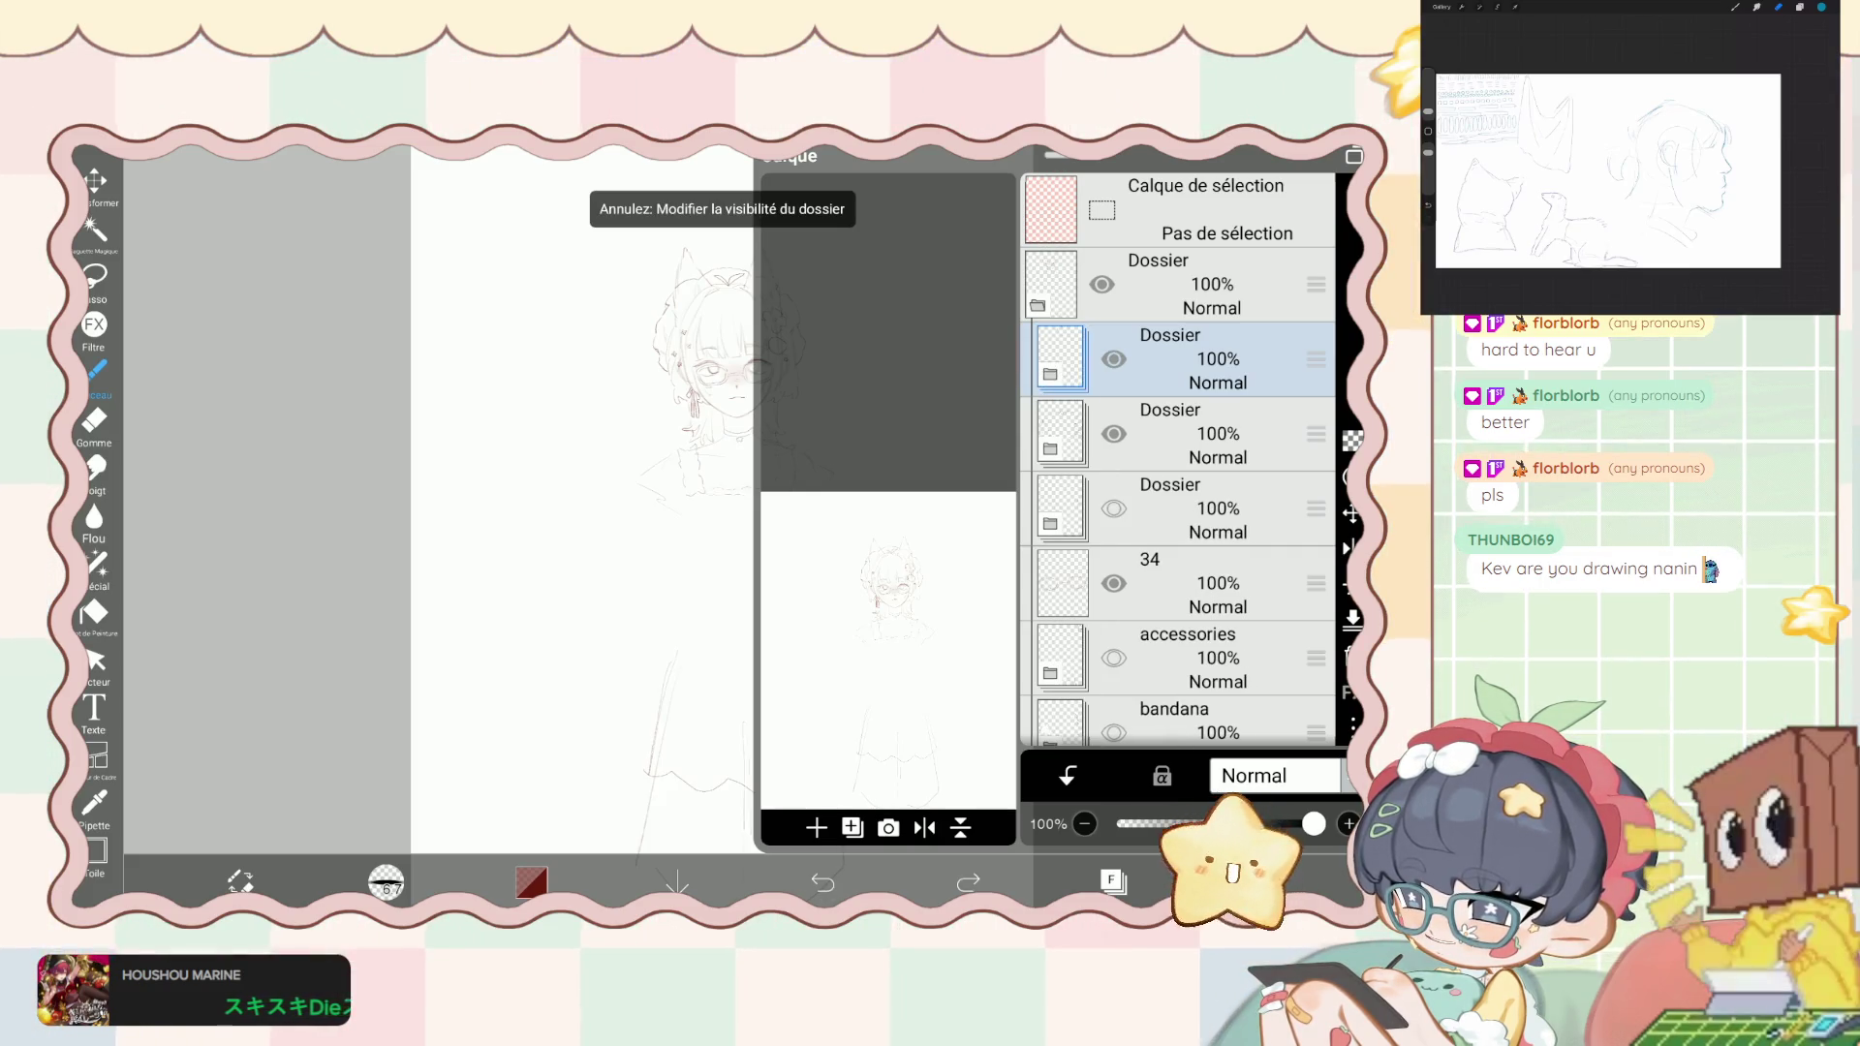
{"action": "left_click", "coordinate": [1050, 376]}
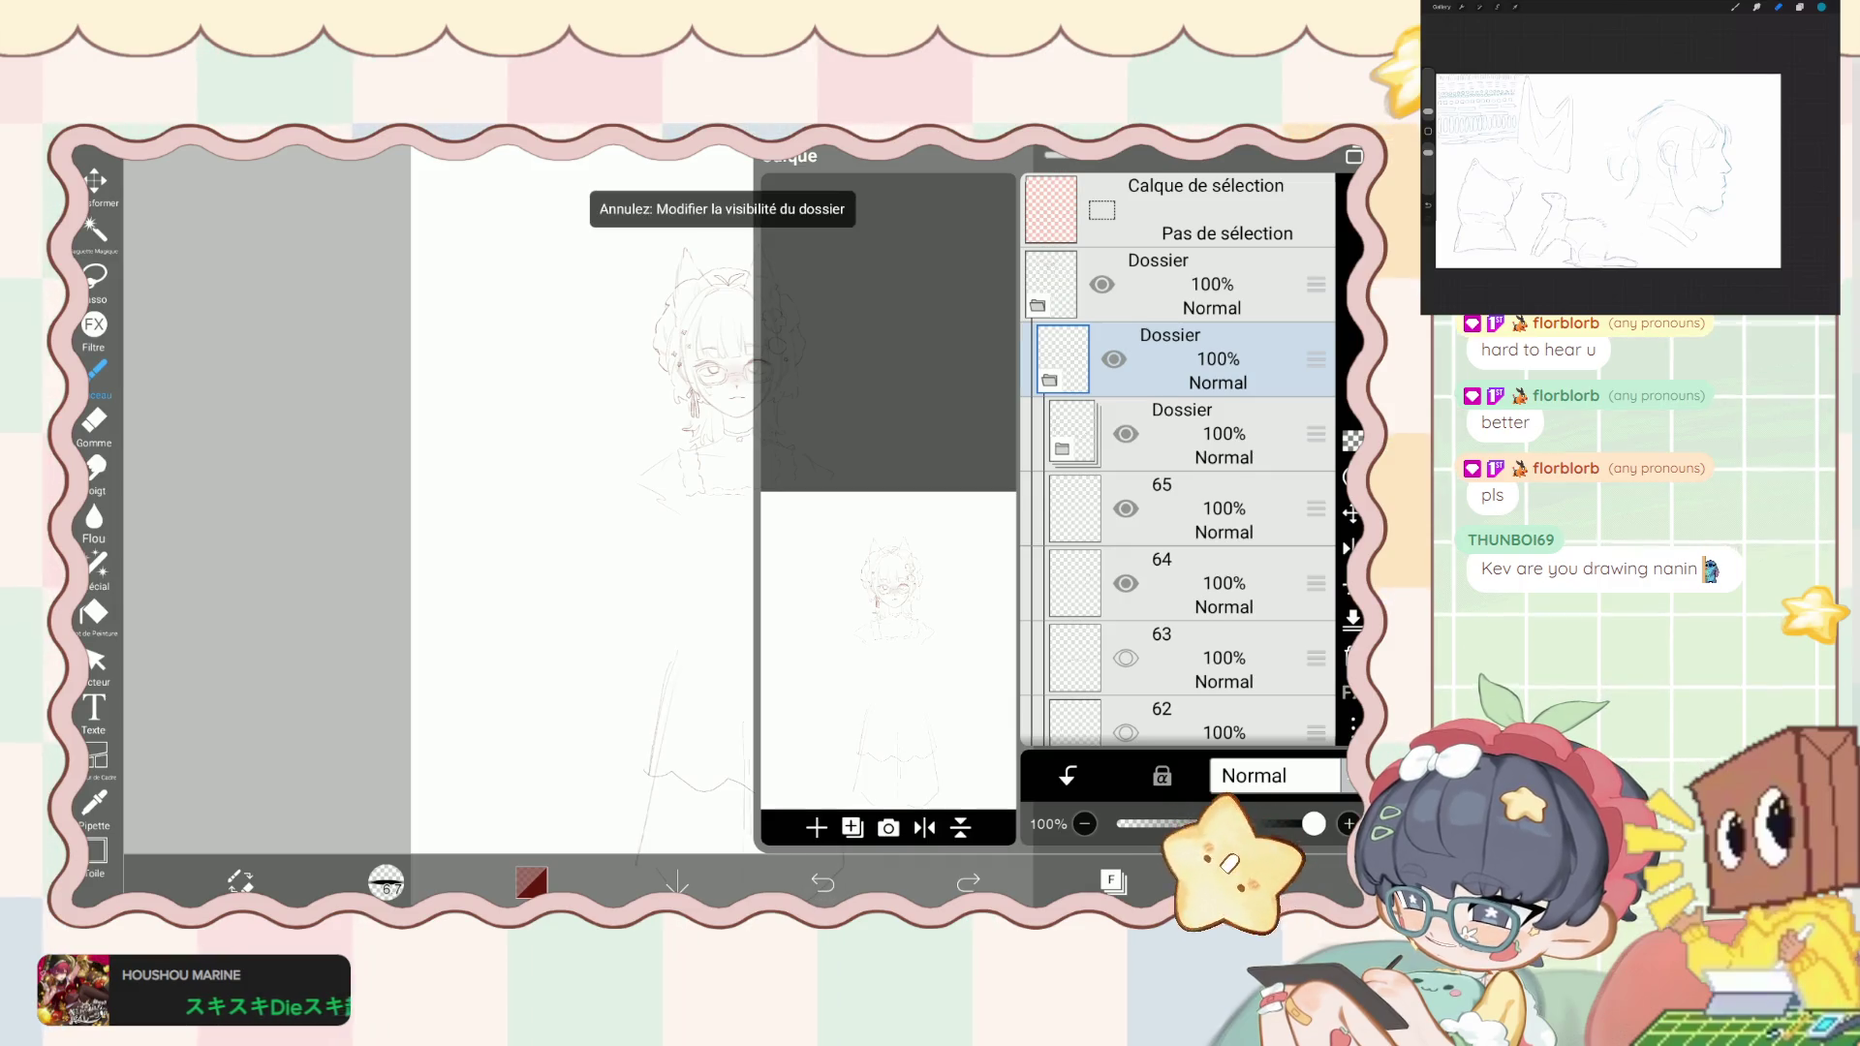
{"action": "scroll", "coordinate": [1178, 465], "scroll_direction": "down", "scroll_amount": 3}
{"action": "left_click", "coordinate": [822, 882]}
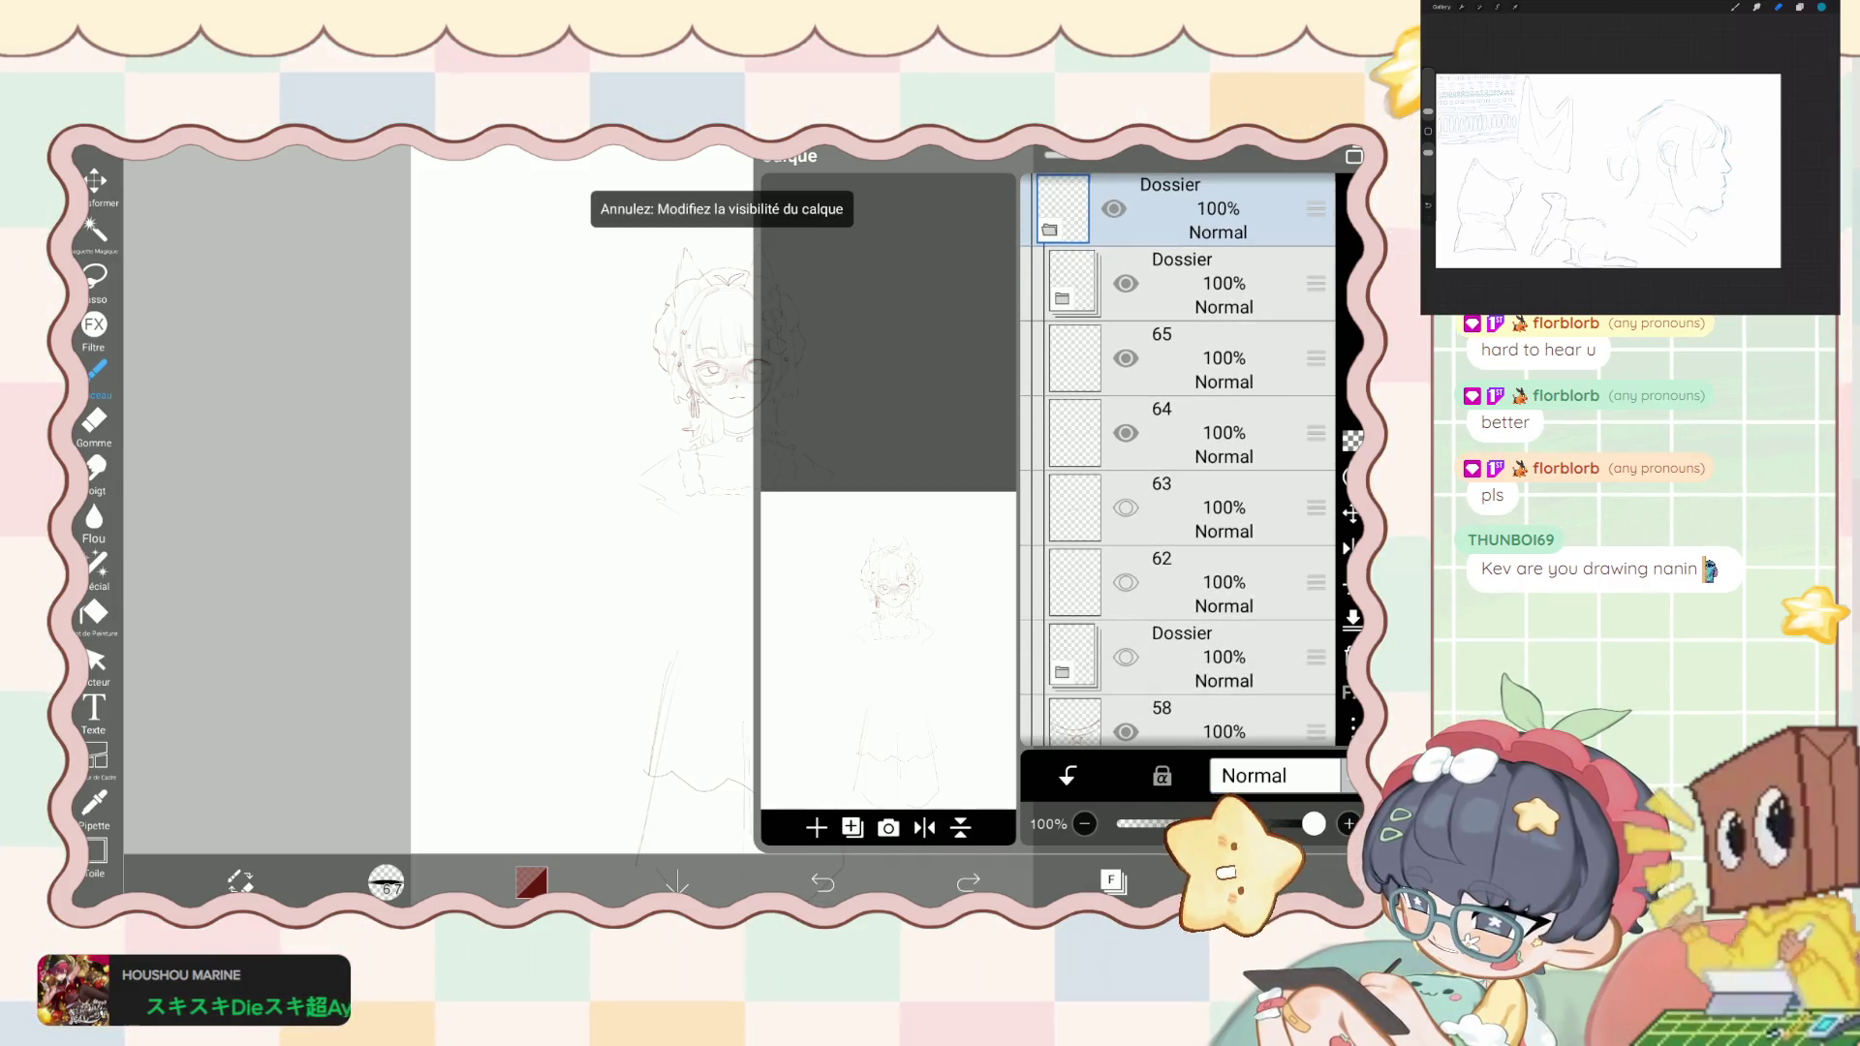
{"action": "left_click", "coordinate": [823, 883]}
{"action": "scroll", "coordinate": [1178, 465], "scroll_direction": "down", "scroll_amount": 5}
{"action": "scroll", "coordinate": [1178, 465], "scroll_direction": "up", "scroll_amount": 4}
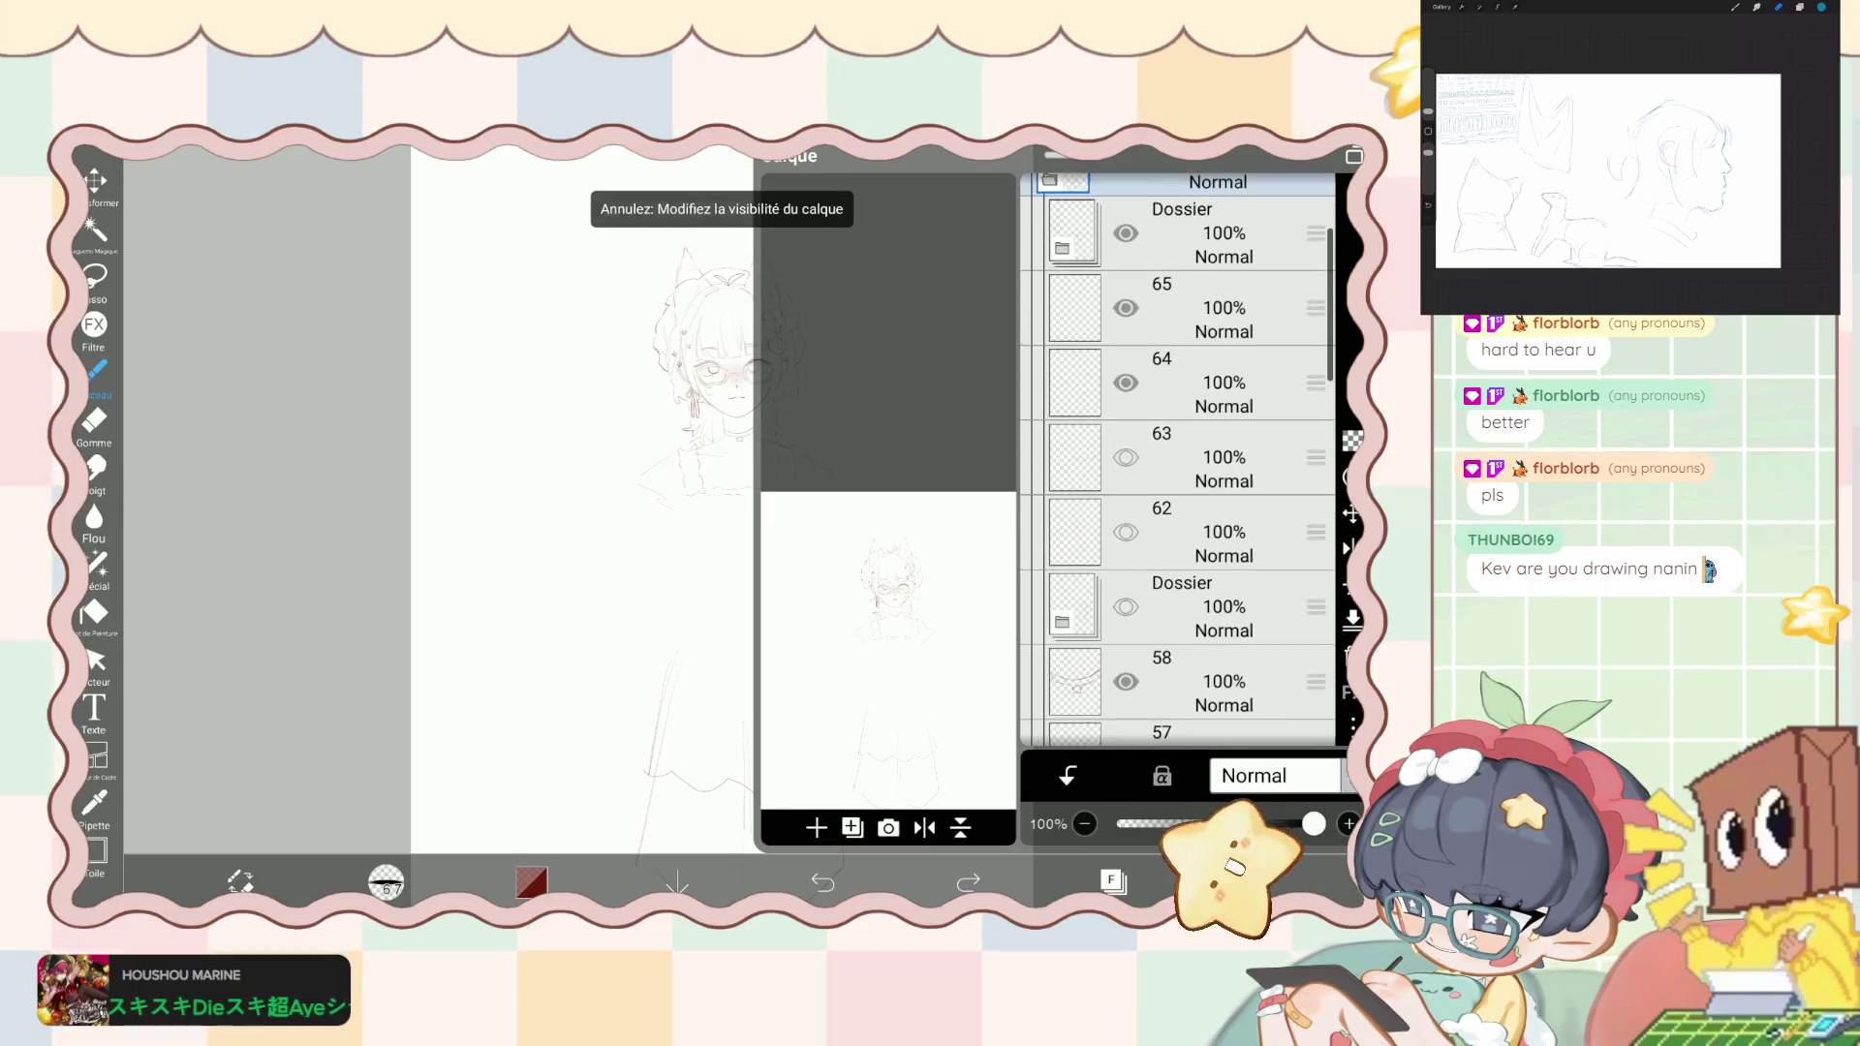
{"action": "left_click", "coordinate": [968, 882]}
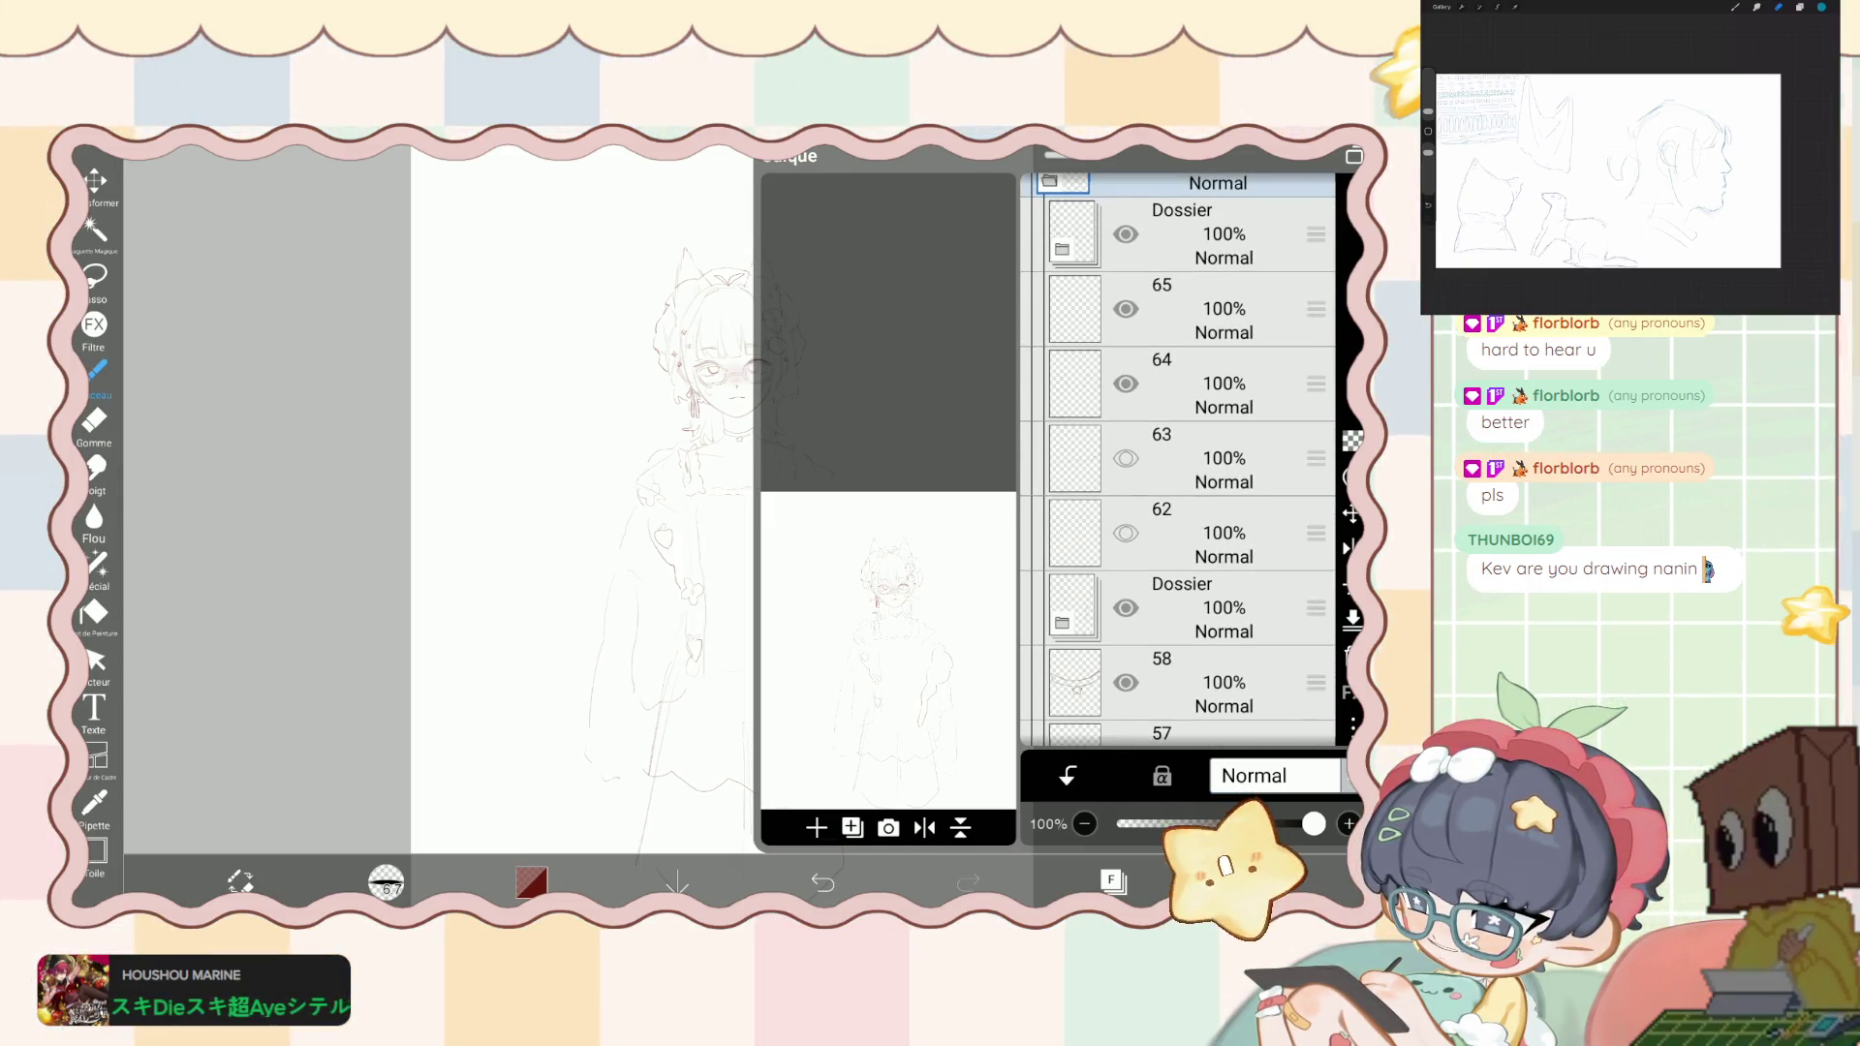
{"action": "left_click", "coordinate": [823, 882]}
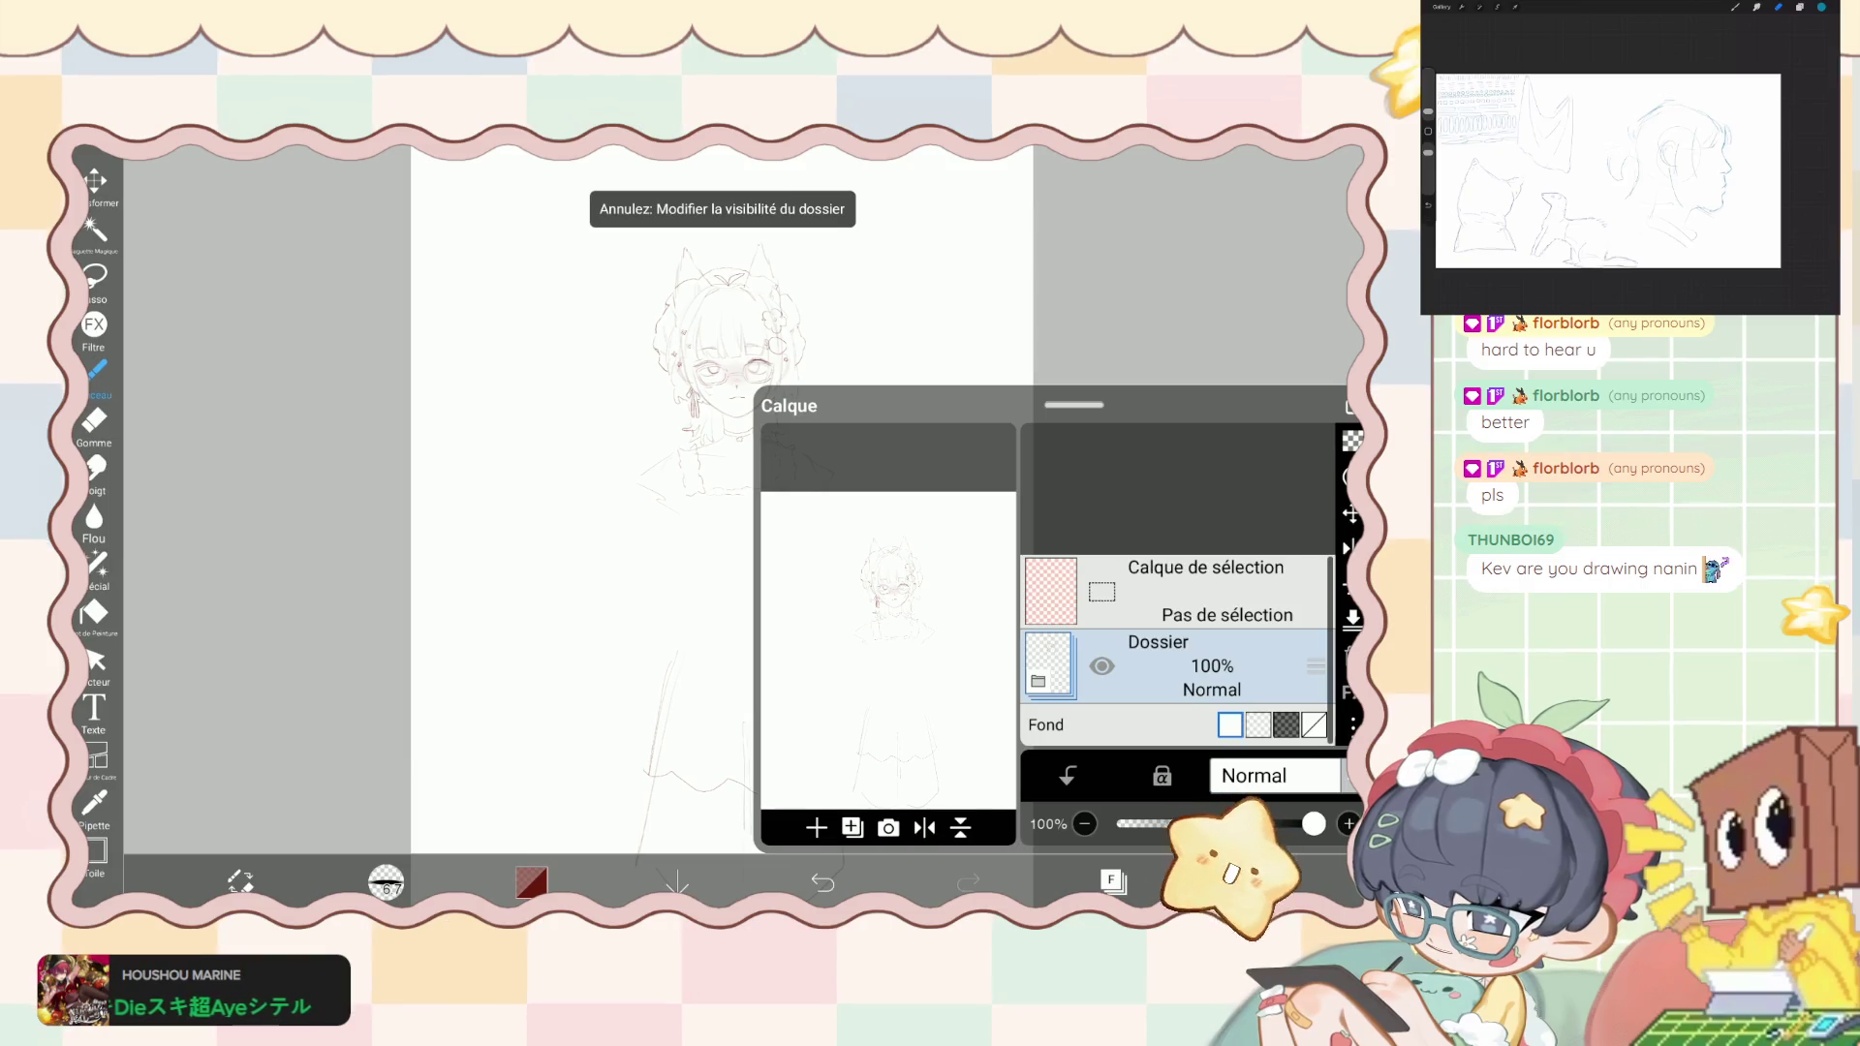
- Close the layer list, undo the last change and leave the canvas via Retour
{"action": "left_click", "coordinate": [1113, 880]}
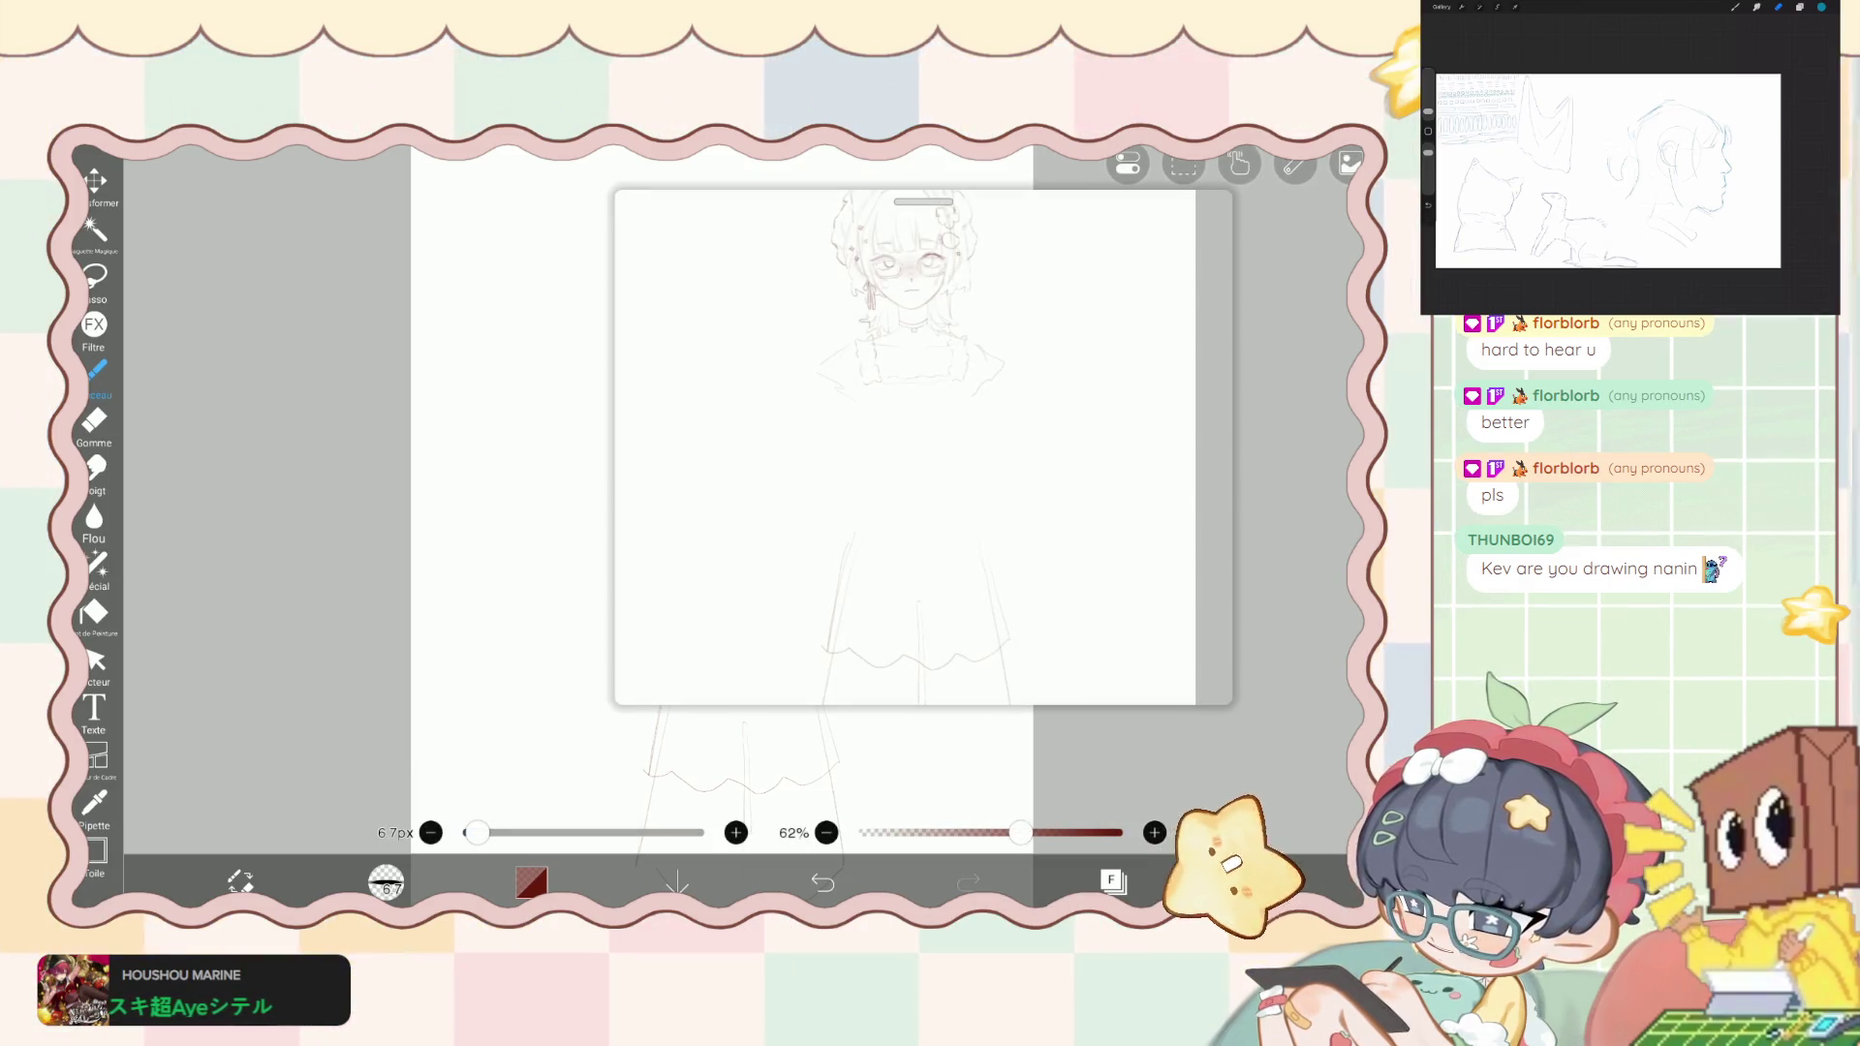
{"action": "left_click", "coordinate": [822, 883]}
{"action": "left_click", "coordinate": [1259, 881]}
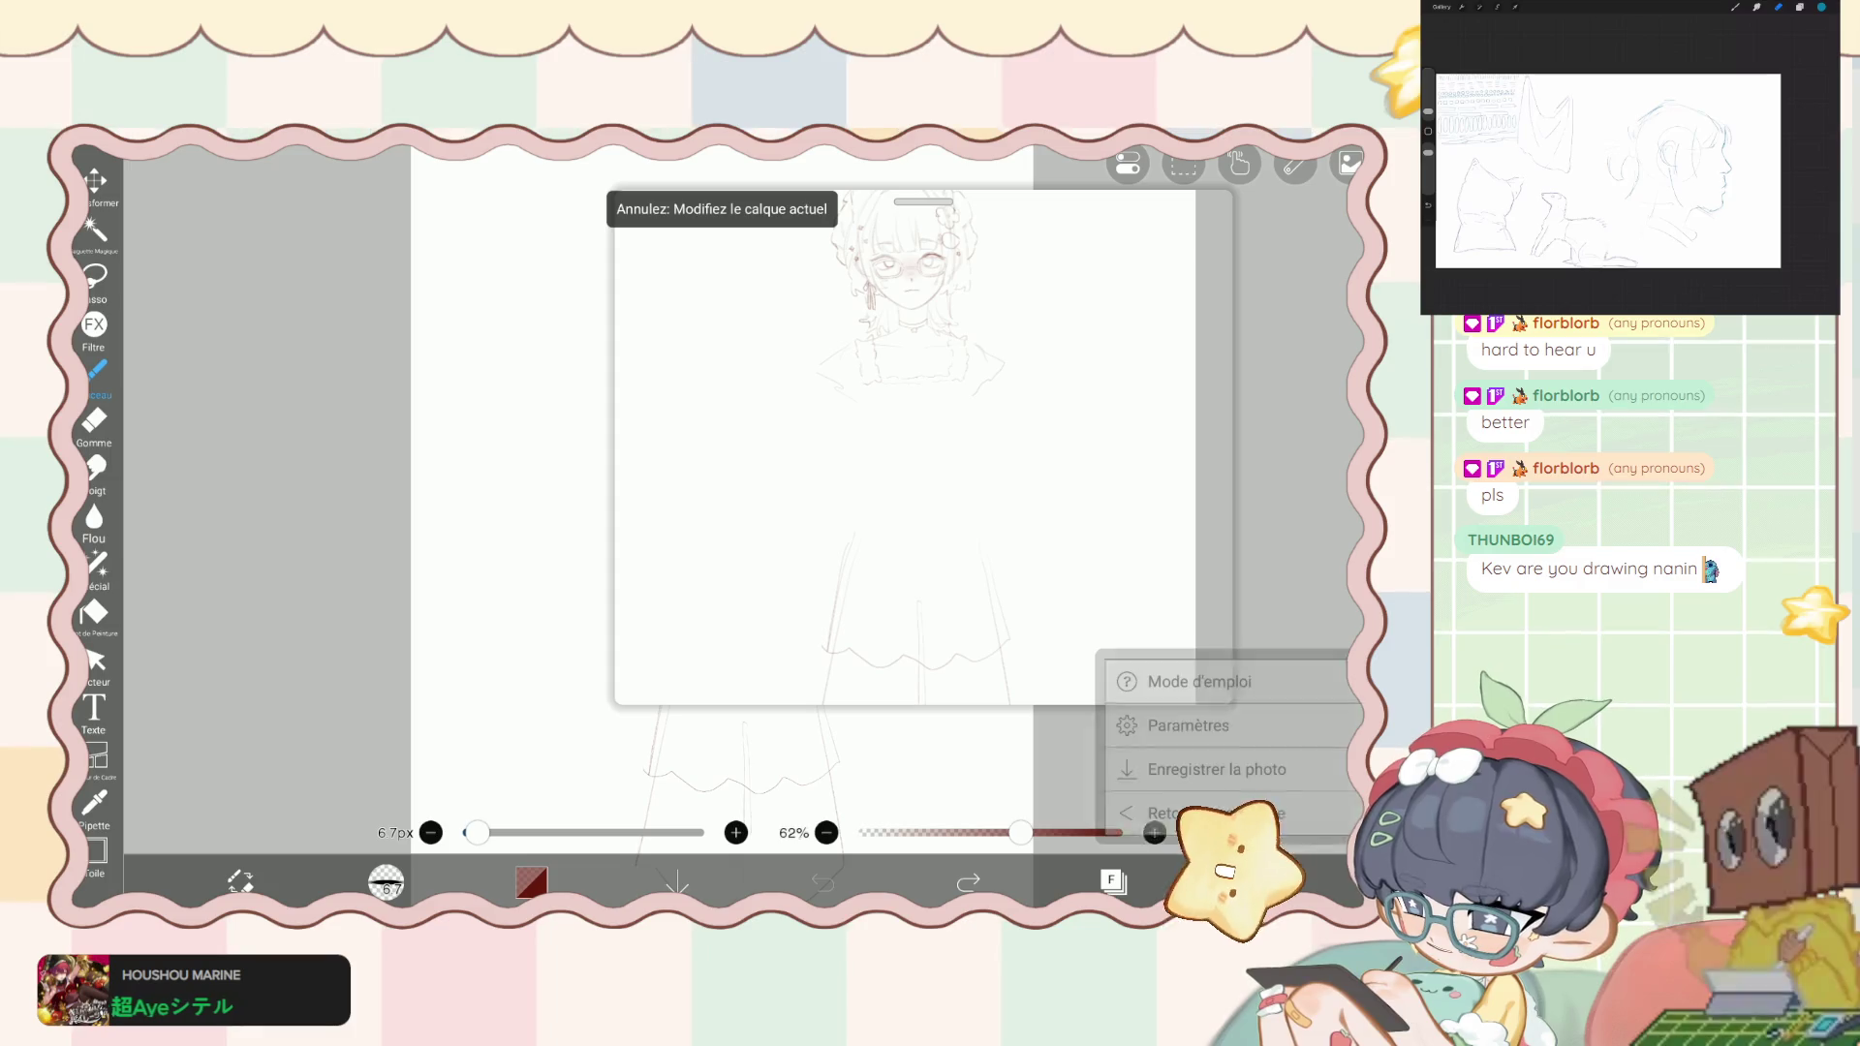
{"action": "left_click", "coordinate": [1162, 813]}
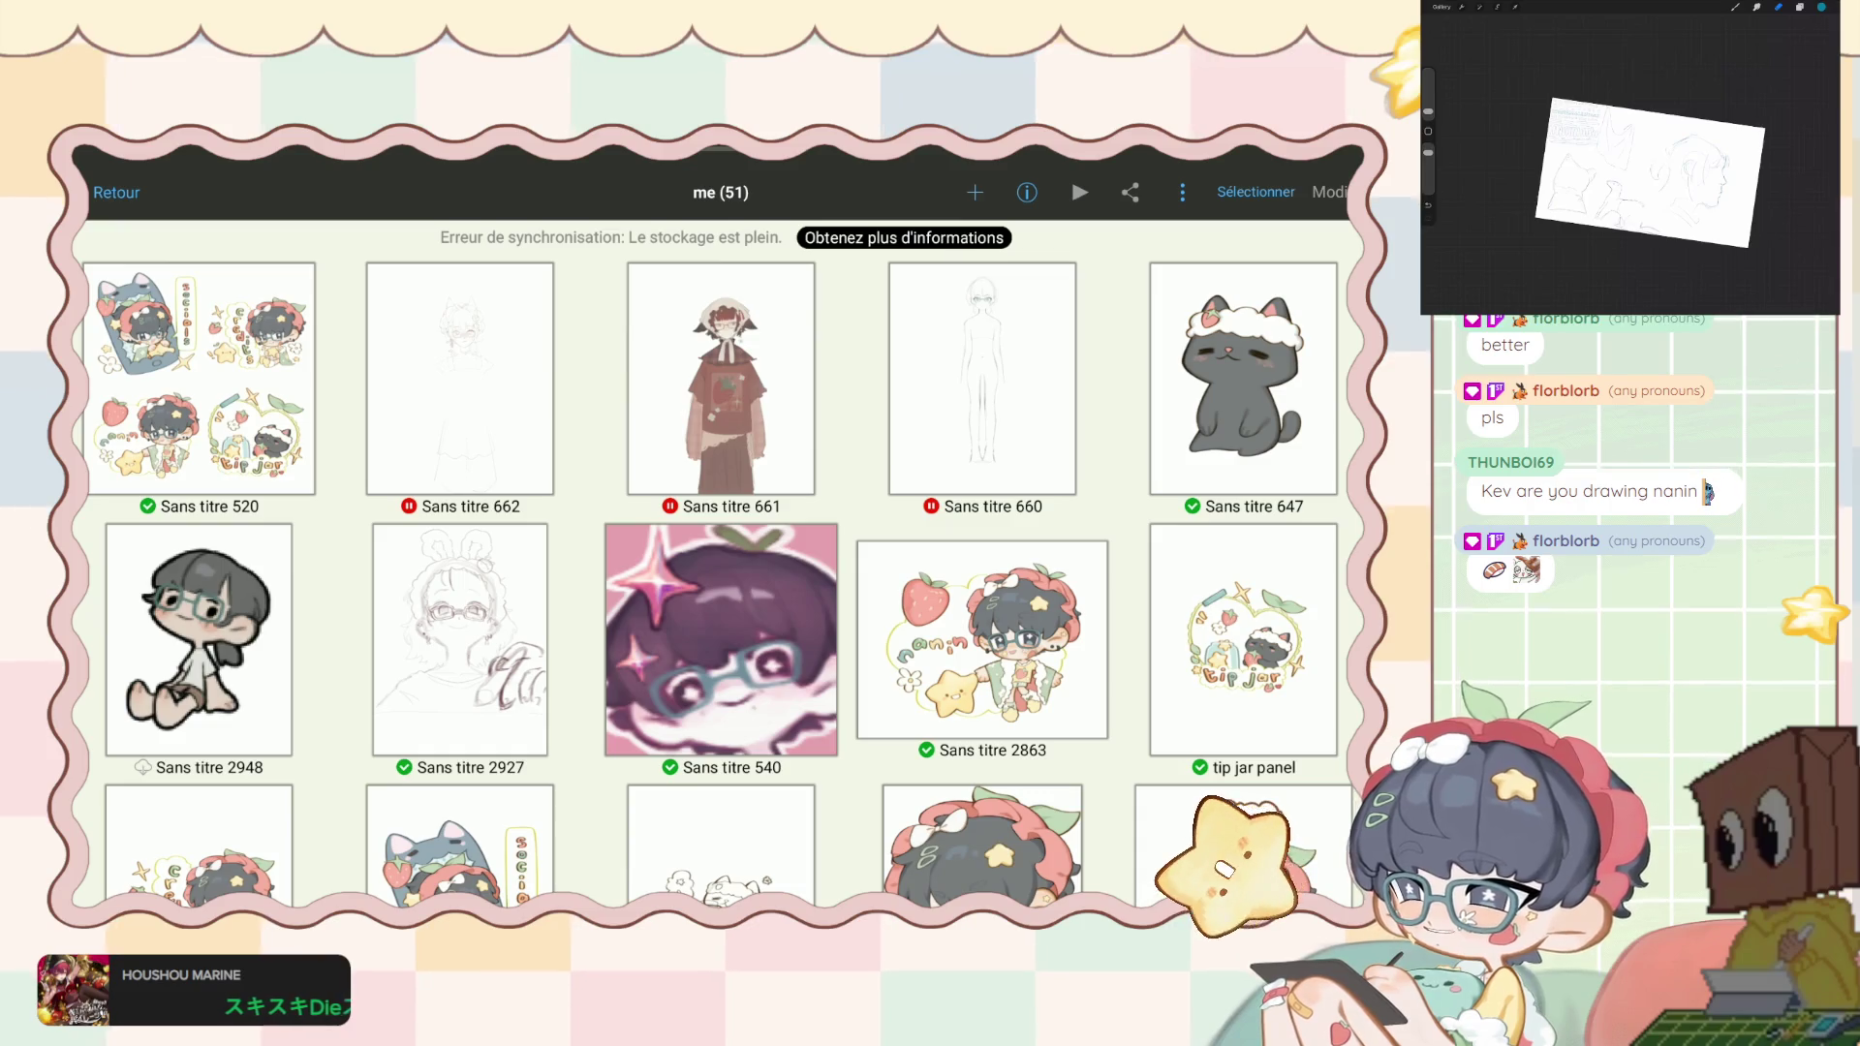
- Preview Sans titre 2863 full size, close the preview and go back to Ma galerie
{"action": "left_click", "coordinate": [981, 640]}
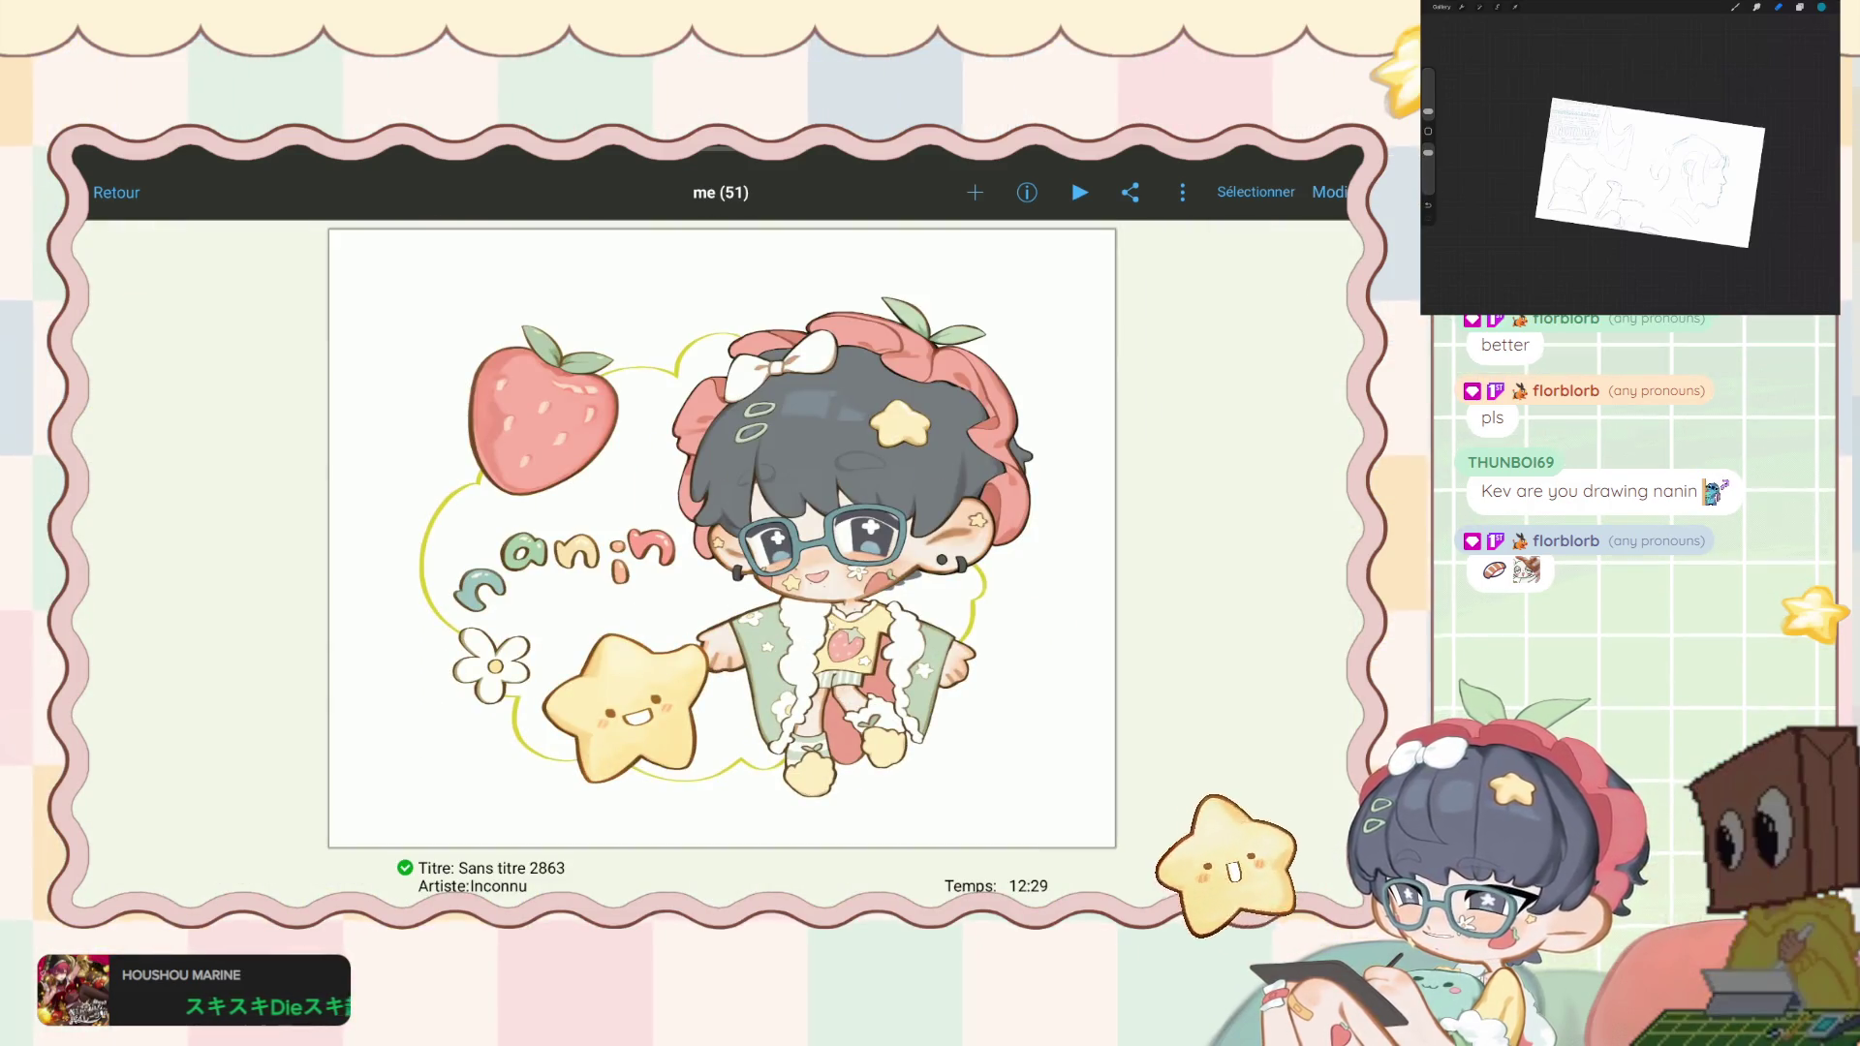
{"action": "left_click", "coordinate": [117, 191]}
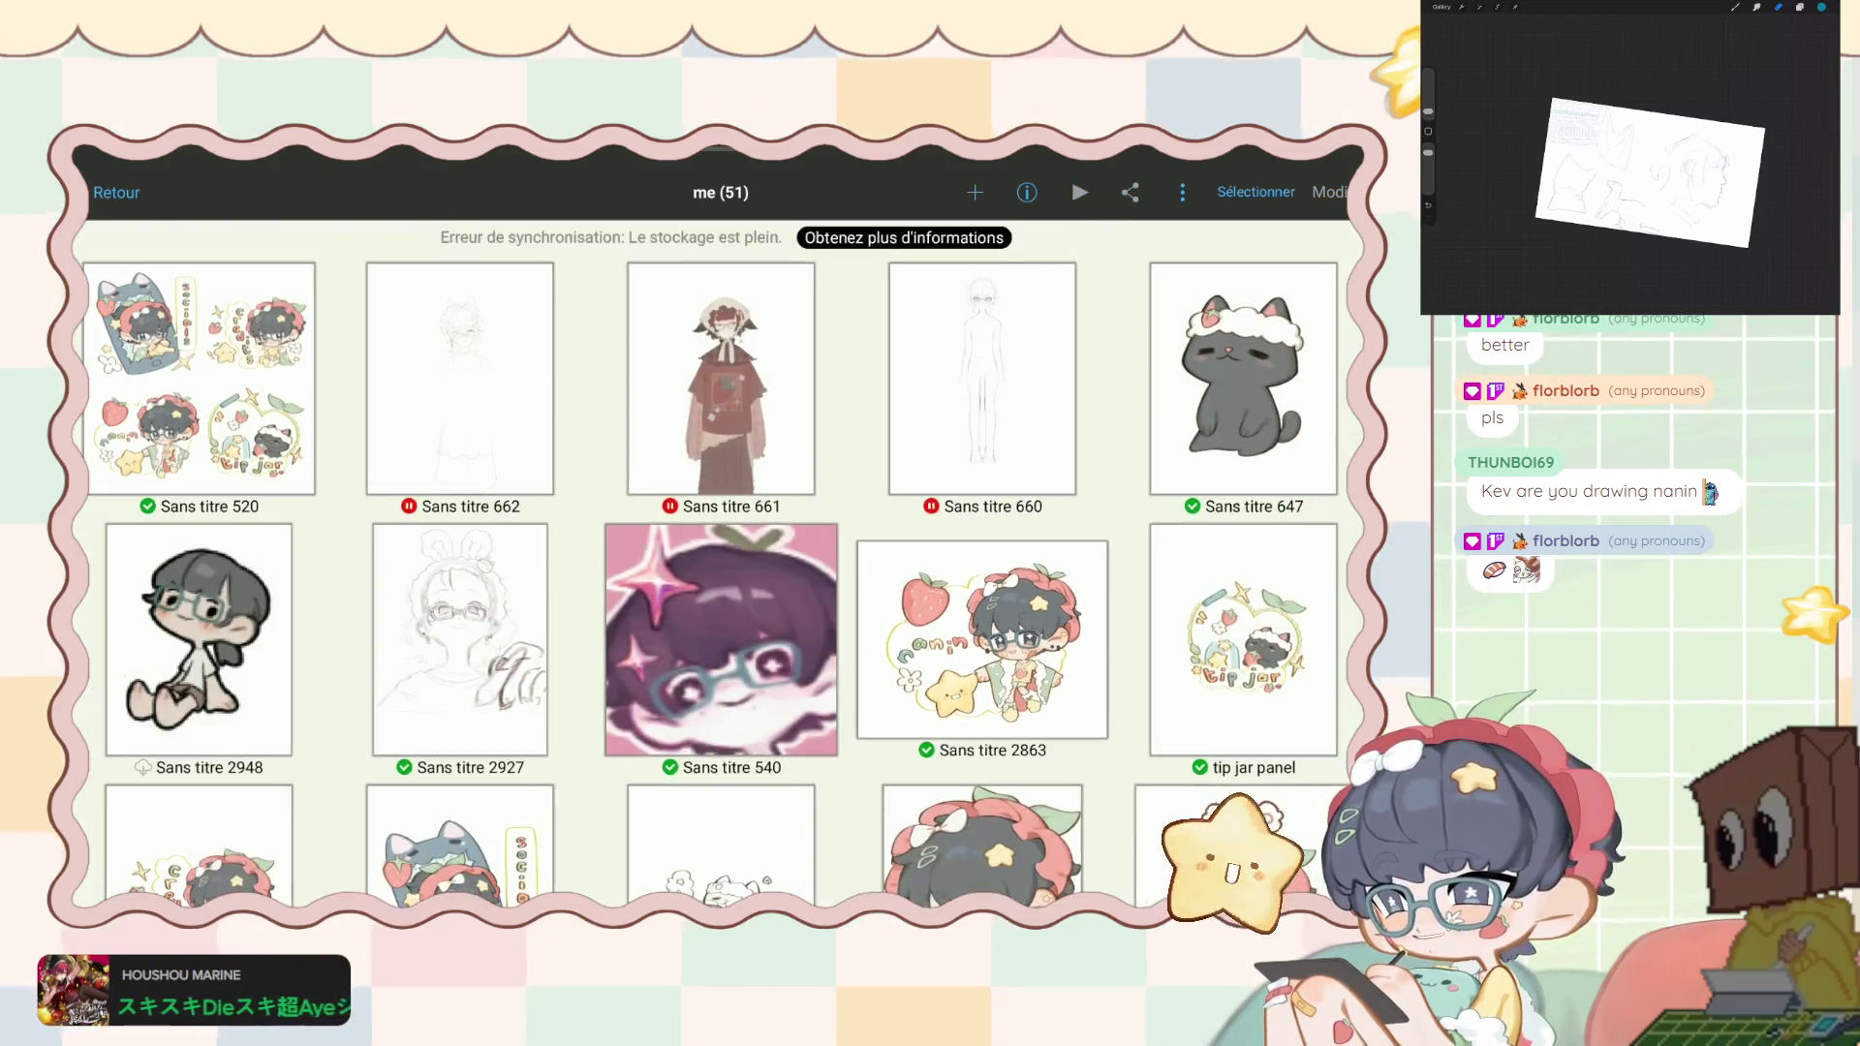
{"action": "left_click", "coordinate": [116, 192]}
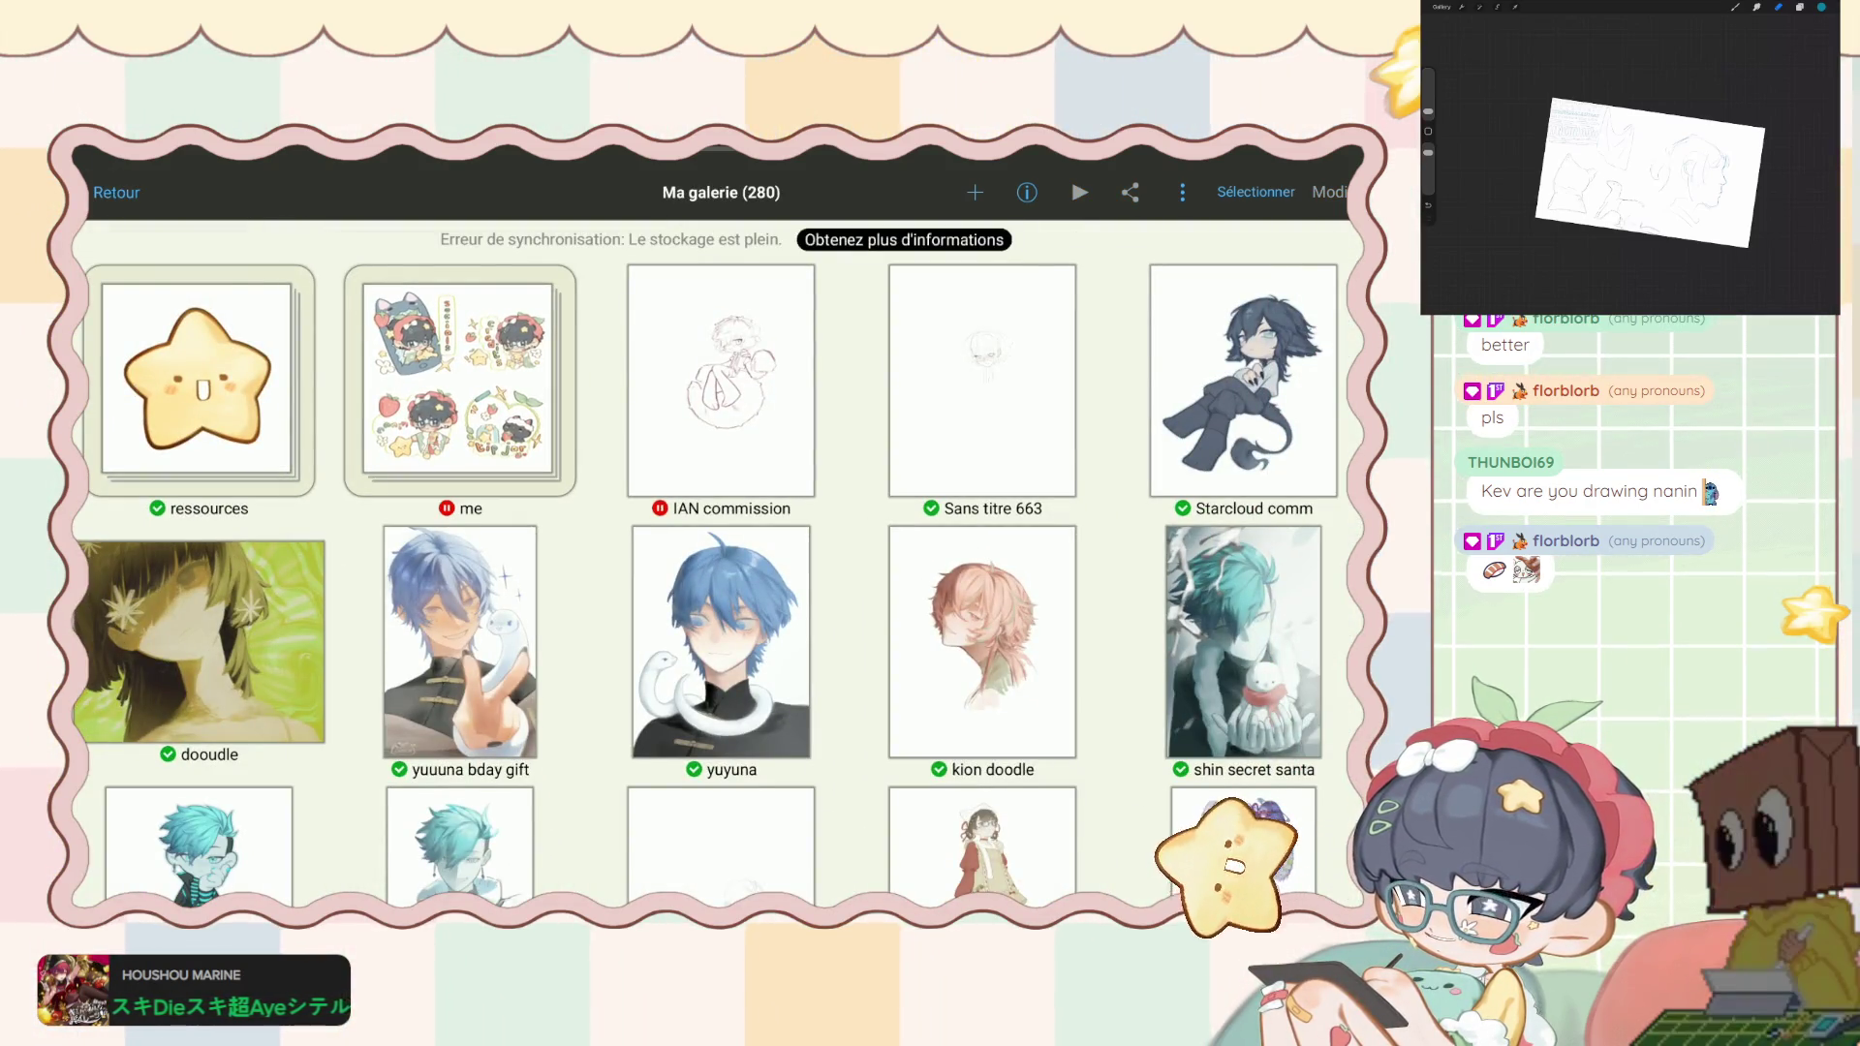
{"action": "scroll", "coordinate": [707, 562], "scroll_direction": "down", "scroll_amount": 1}
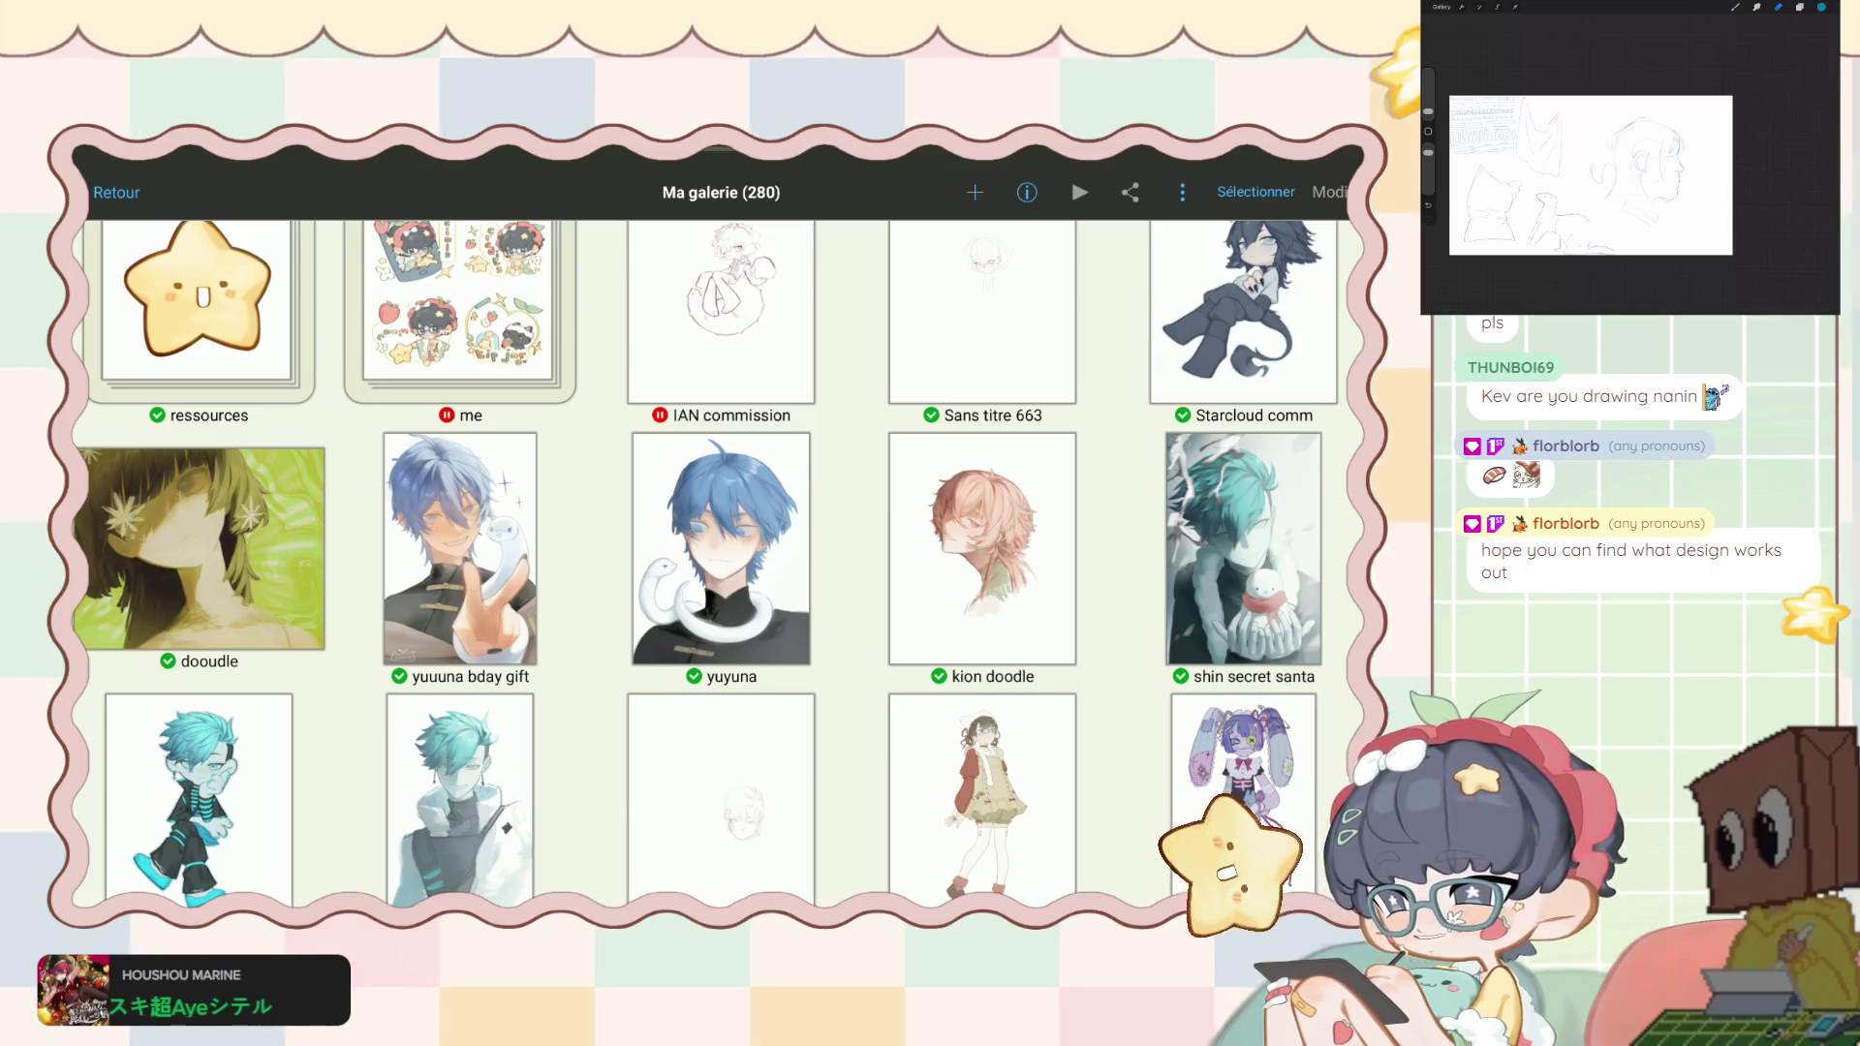
{"action": "scroll", "coordinate": [744, 552], "scroll_direction": "down", "scroll_amount": 2}
{"action": "scroll", "coordinate": [743, 552], "scroll_direction": "up", "scroll_amount": 3}
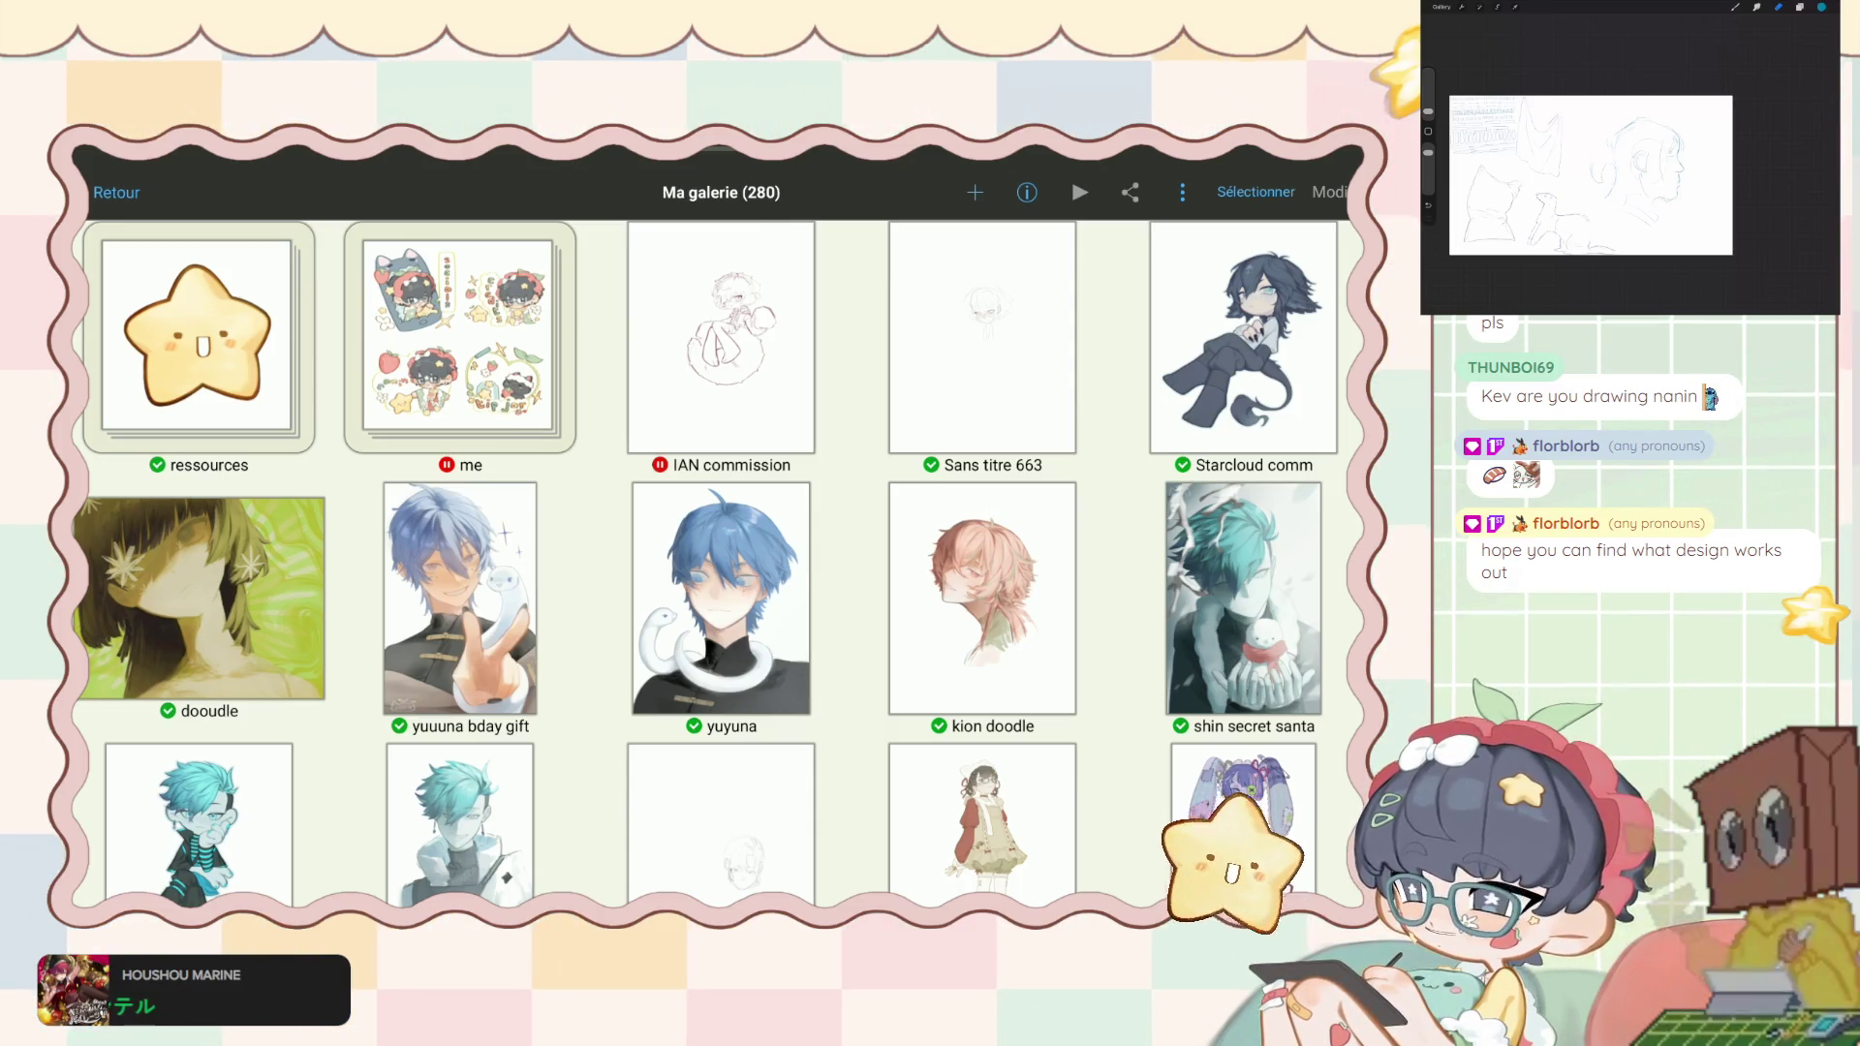
{"action": "scroll", "coordinate": [716, 562], "scroll_direction": "down", "scroll_amount": 3}
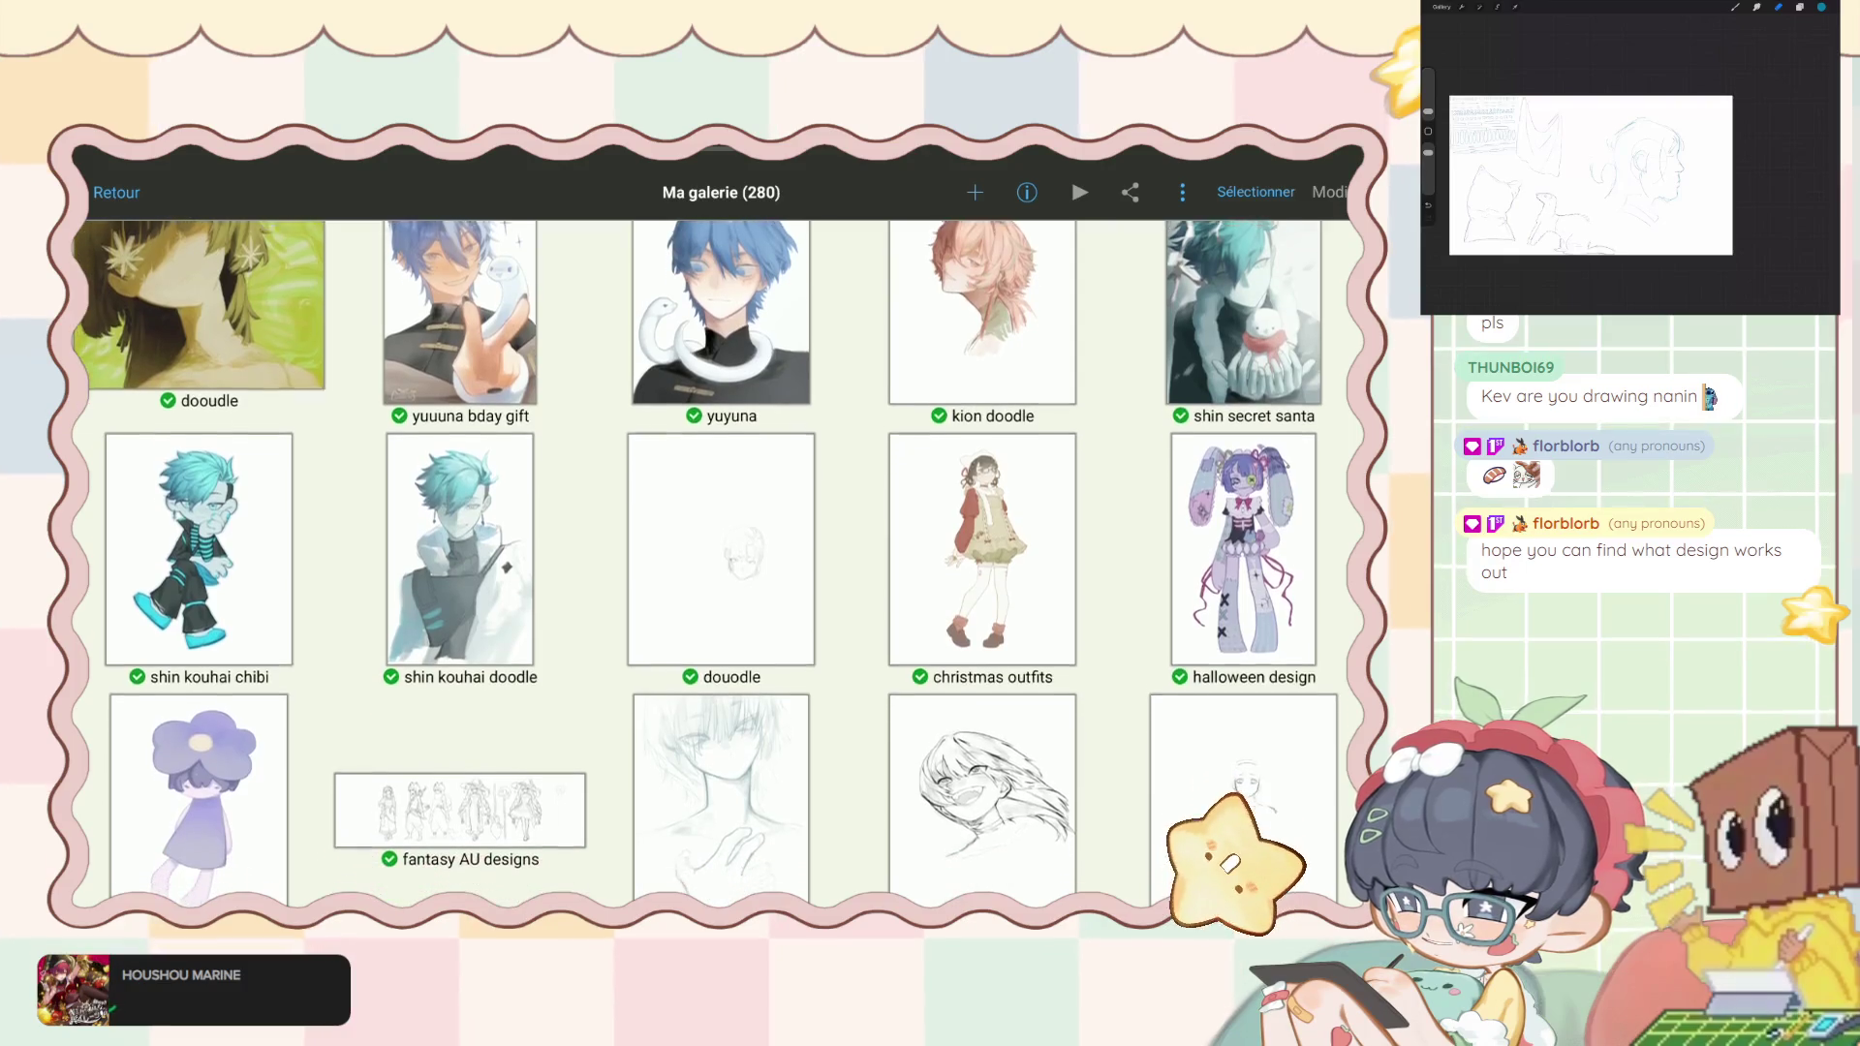
{"action": "scroll", "coordinate": [707, 562], "scroll_direction": "up", "scroll_amount": 3}
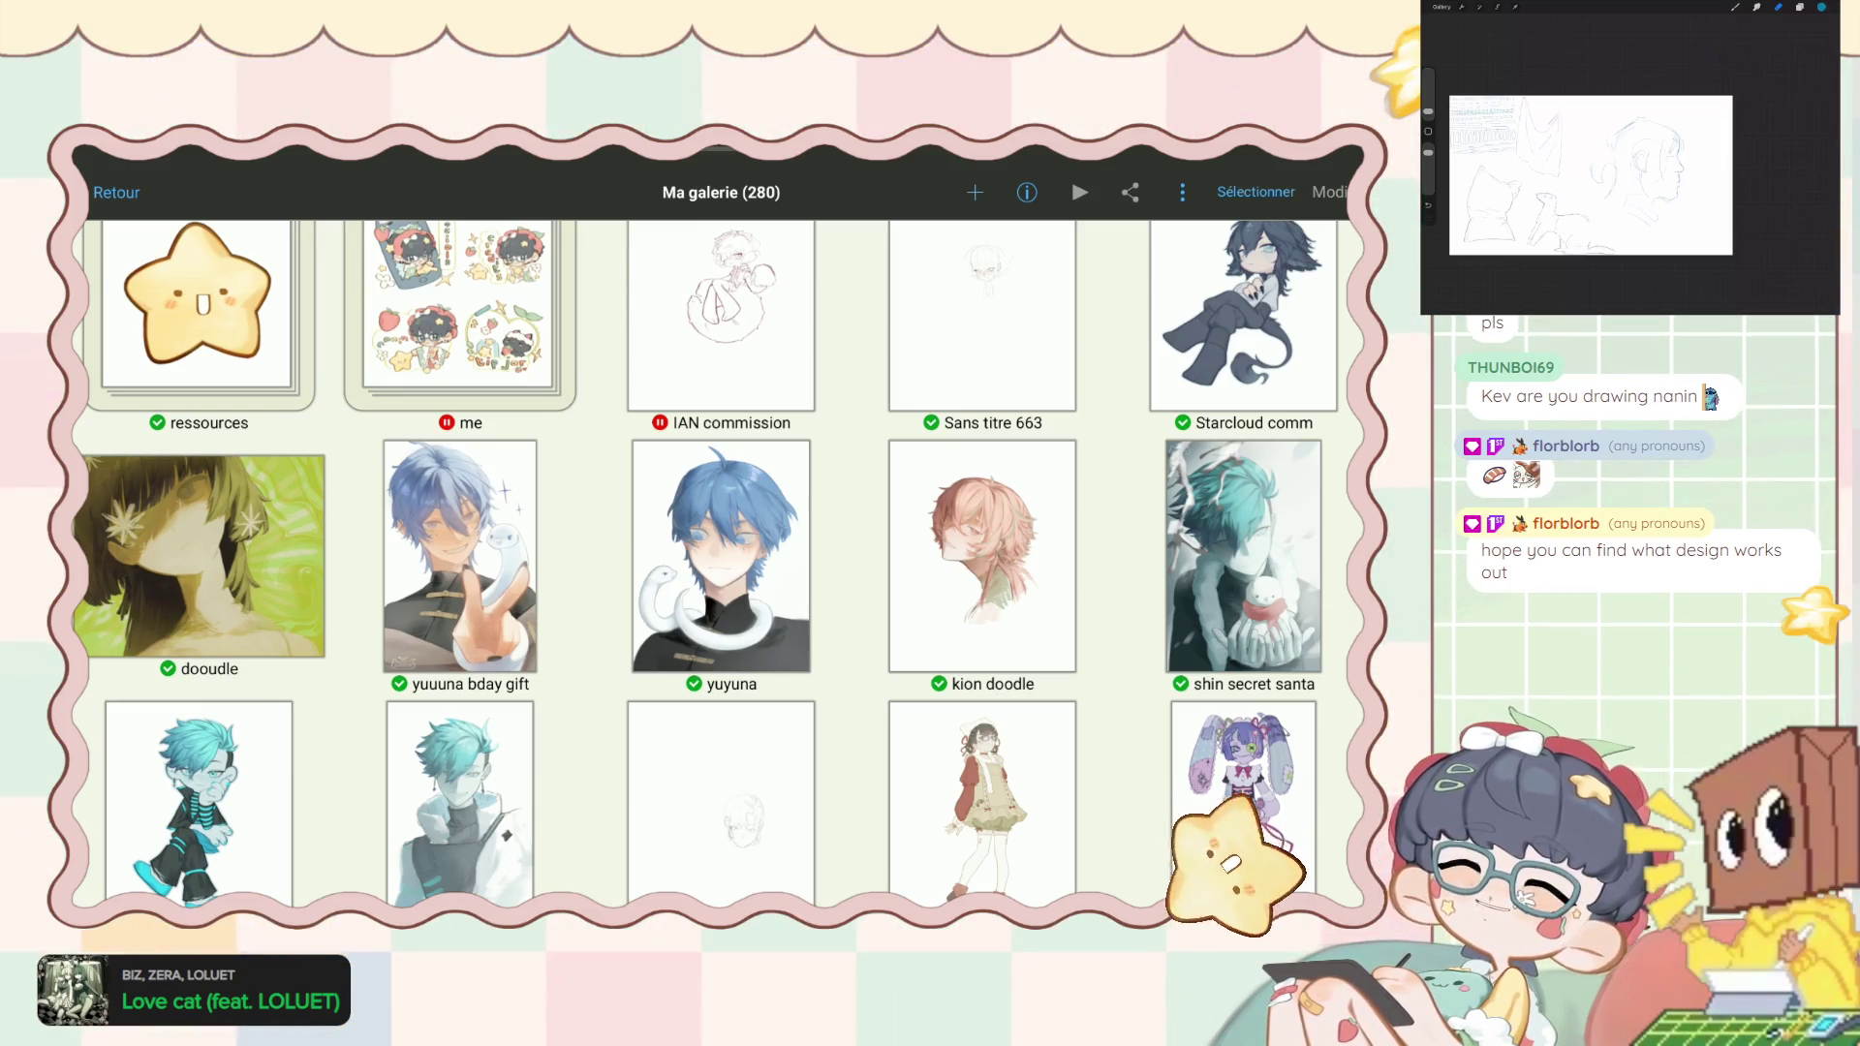
{"action": "scroll", "coordinate": [716, 562], "scroll_direction": "down", "scroll_amount": 5}
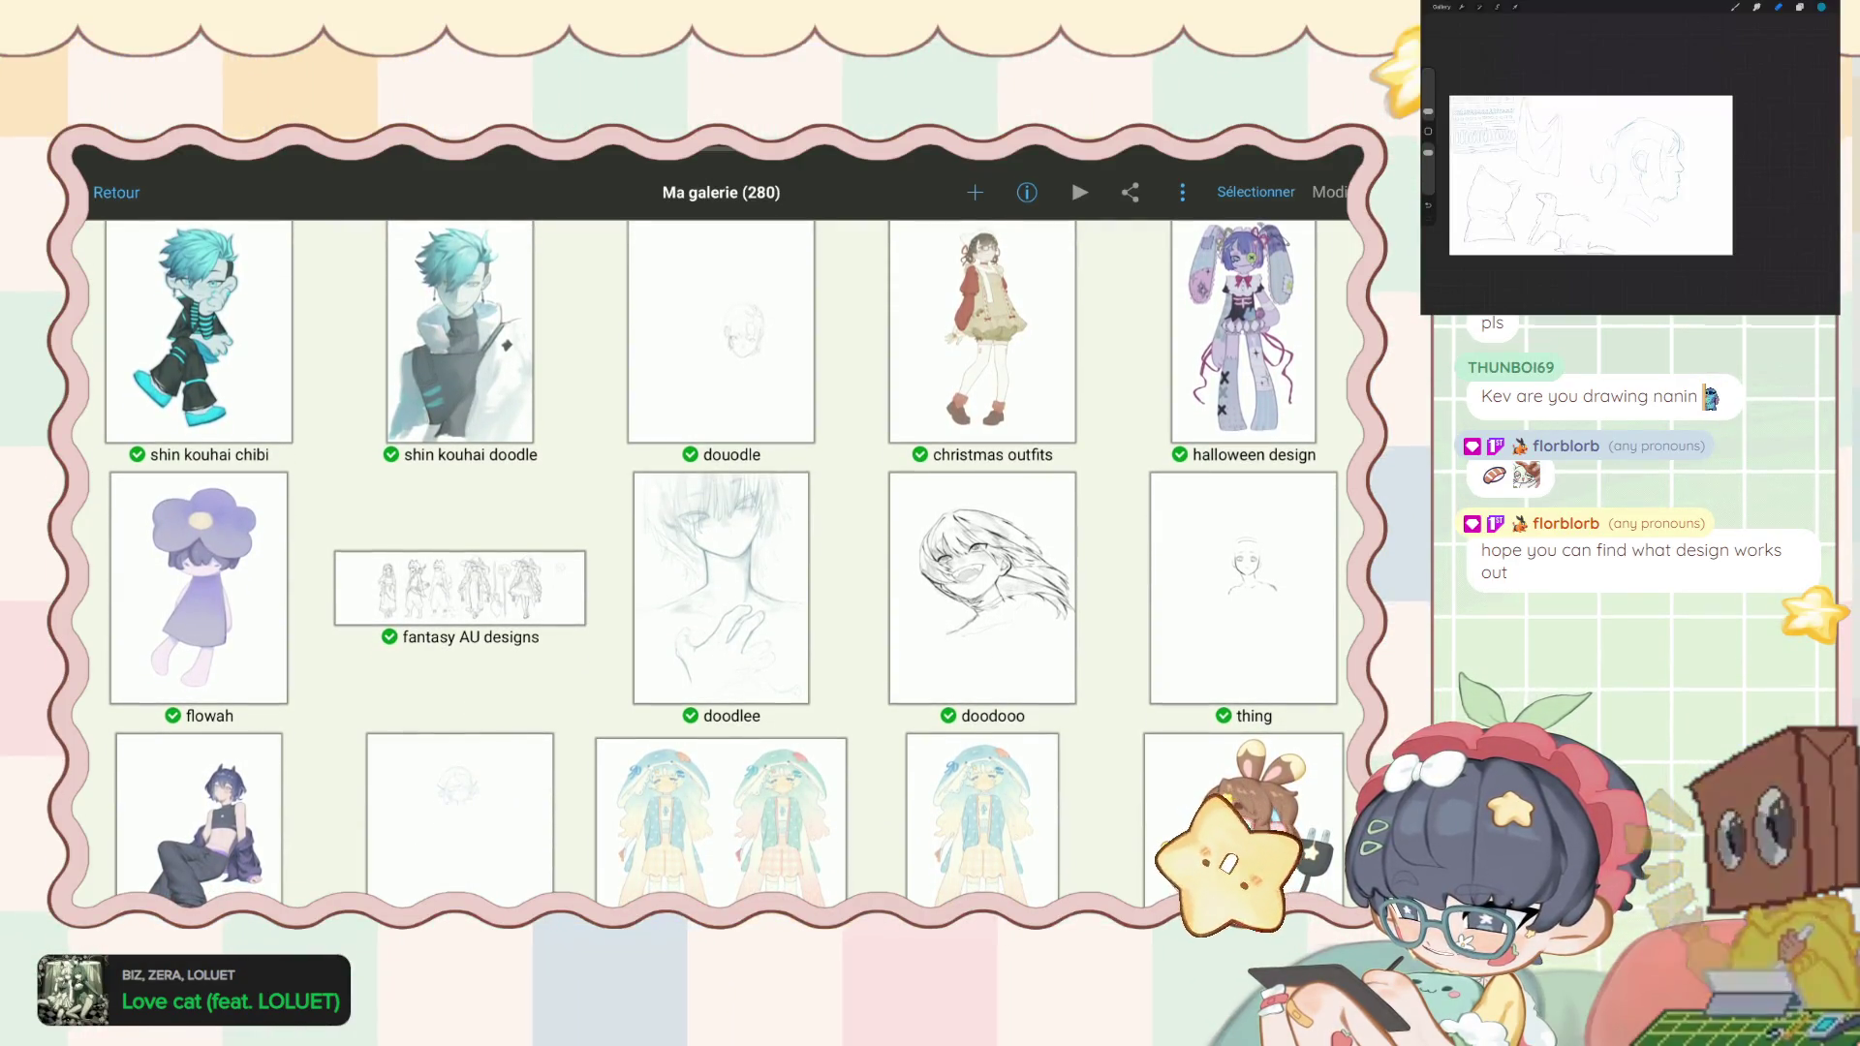
{"action": "scroll", "coordinate": [717, 562], "scroll_direction": "up", "scroll_amount": 3}
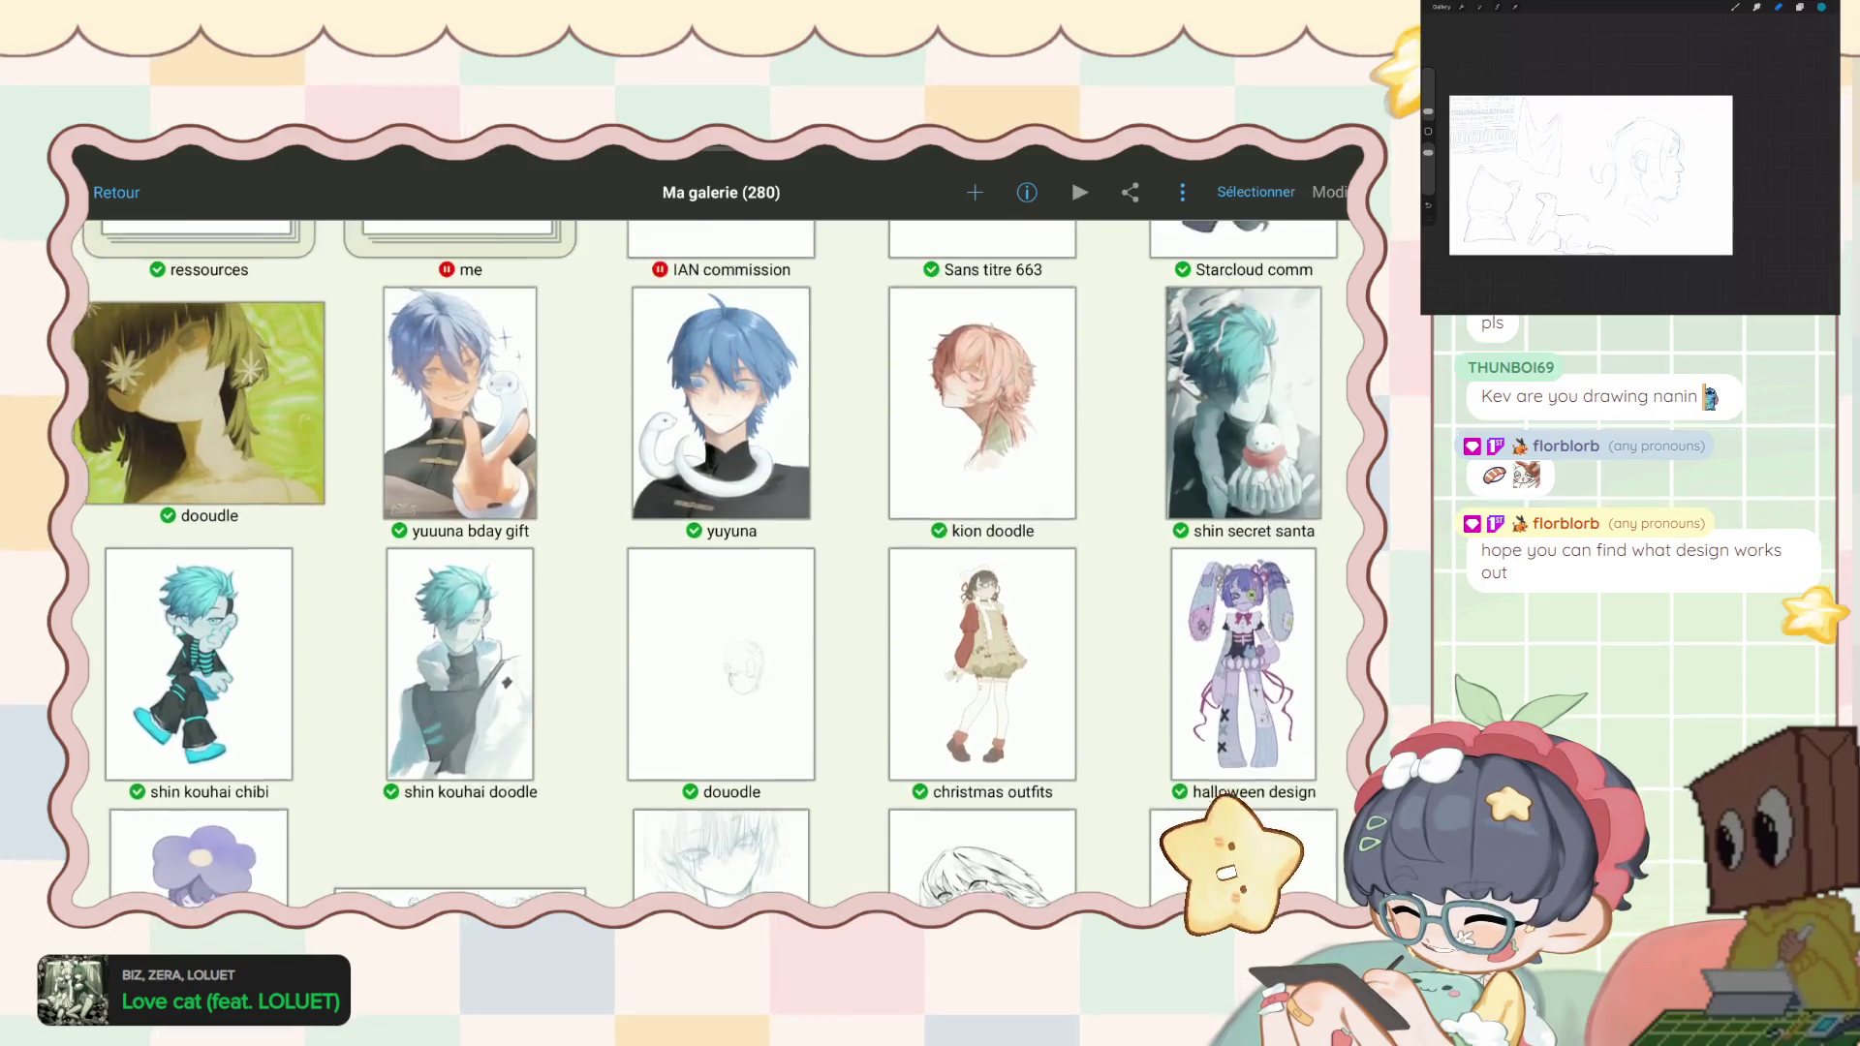
{"action": "scroll", "coordinate": [717, 561], "scroll_direction": "up", "scroll_amount": 2}
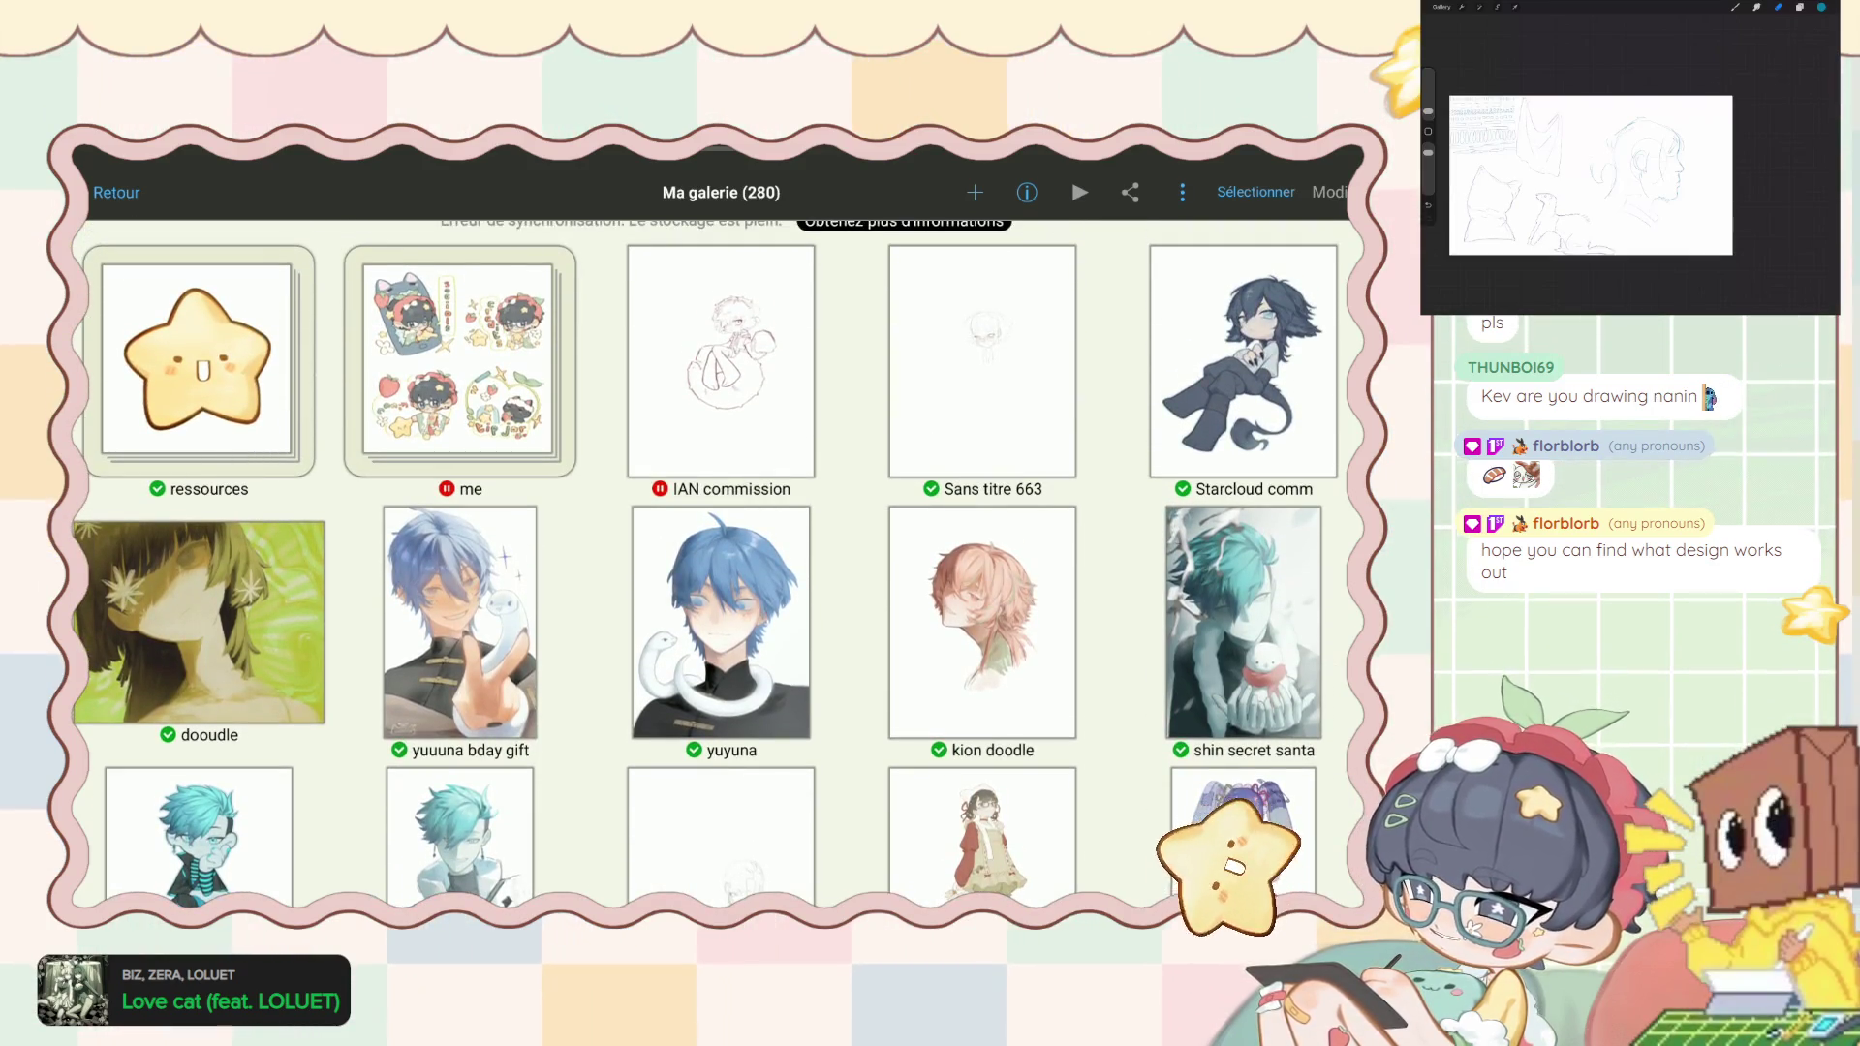
{"action": "scroll", "coordinate": [716, 562], "scroll_direction": "down", "scroll_amount": 1}
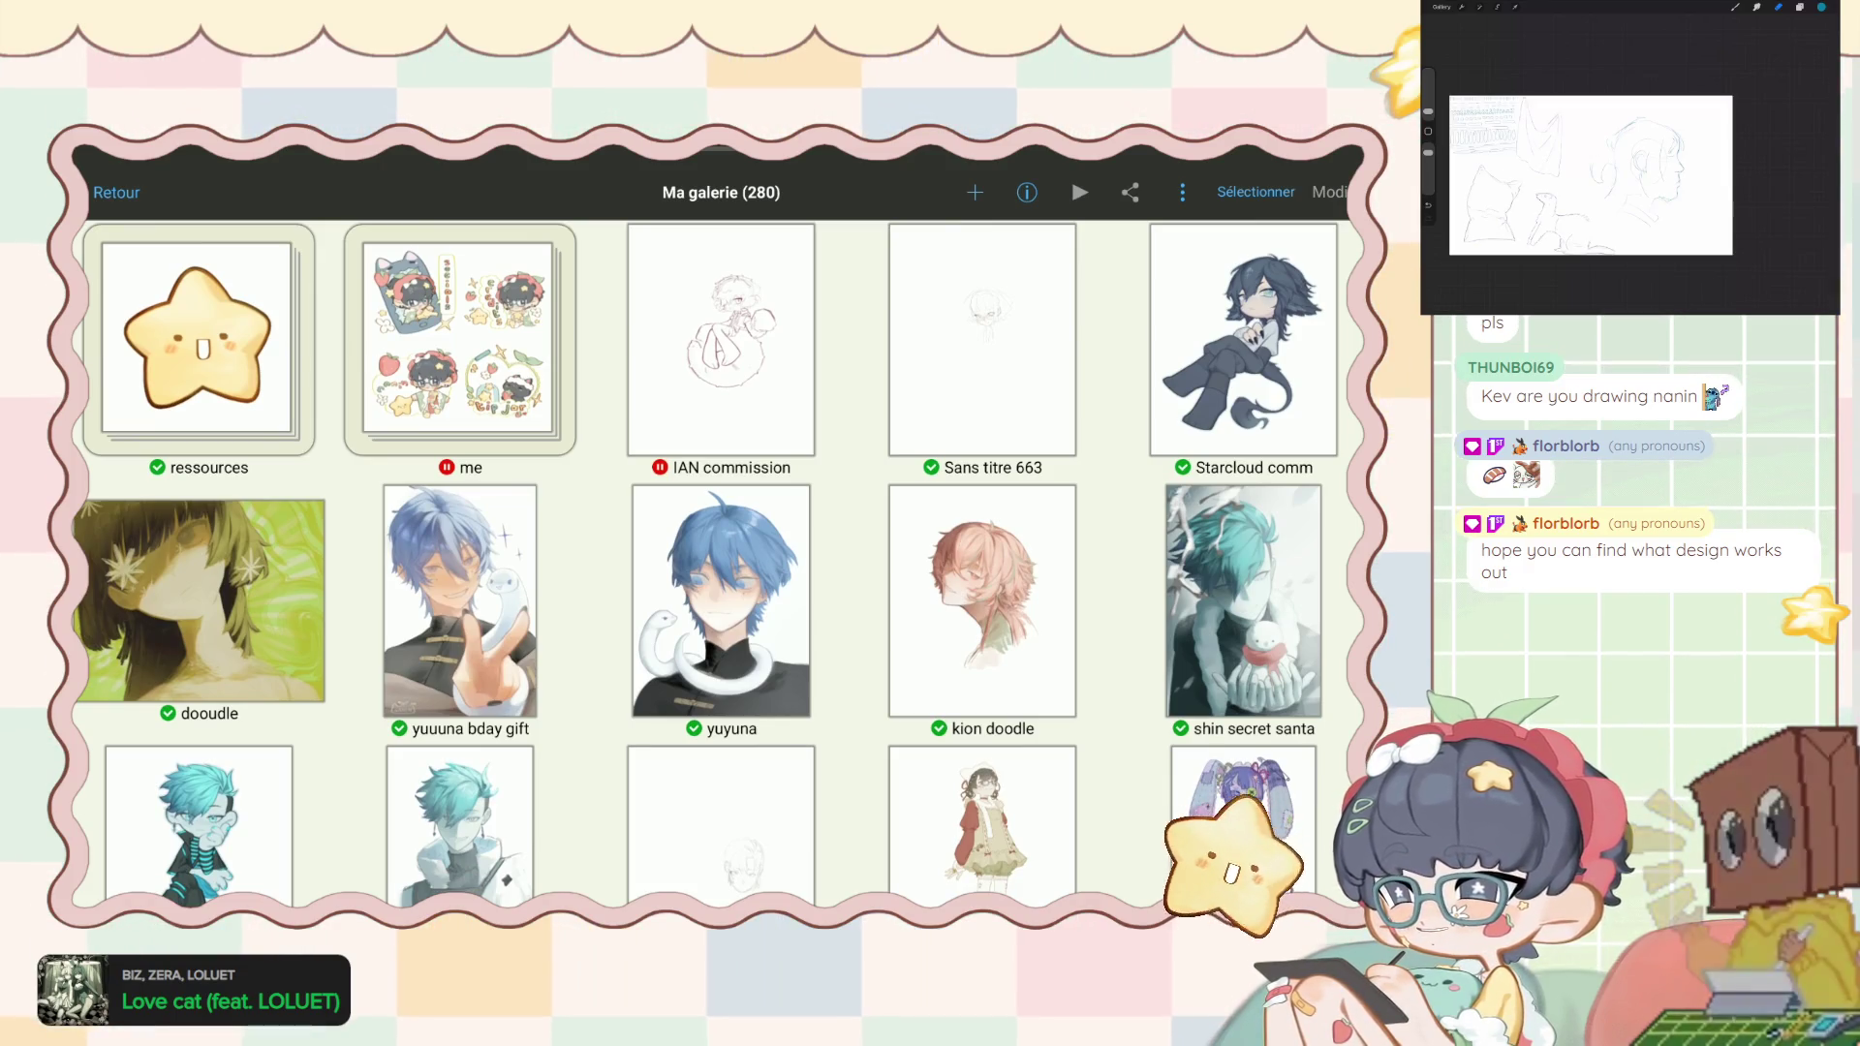
{"action": "left_click", "coordinate": [982, 339]}
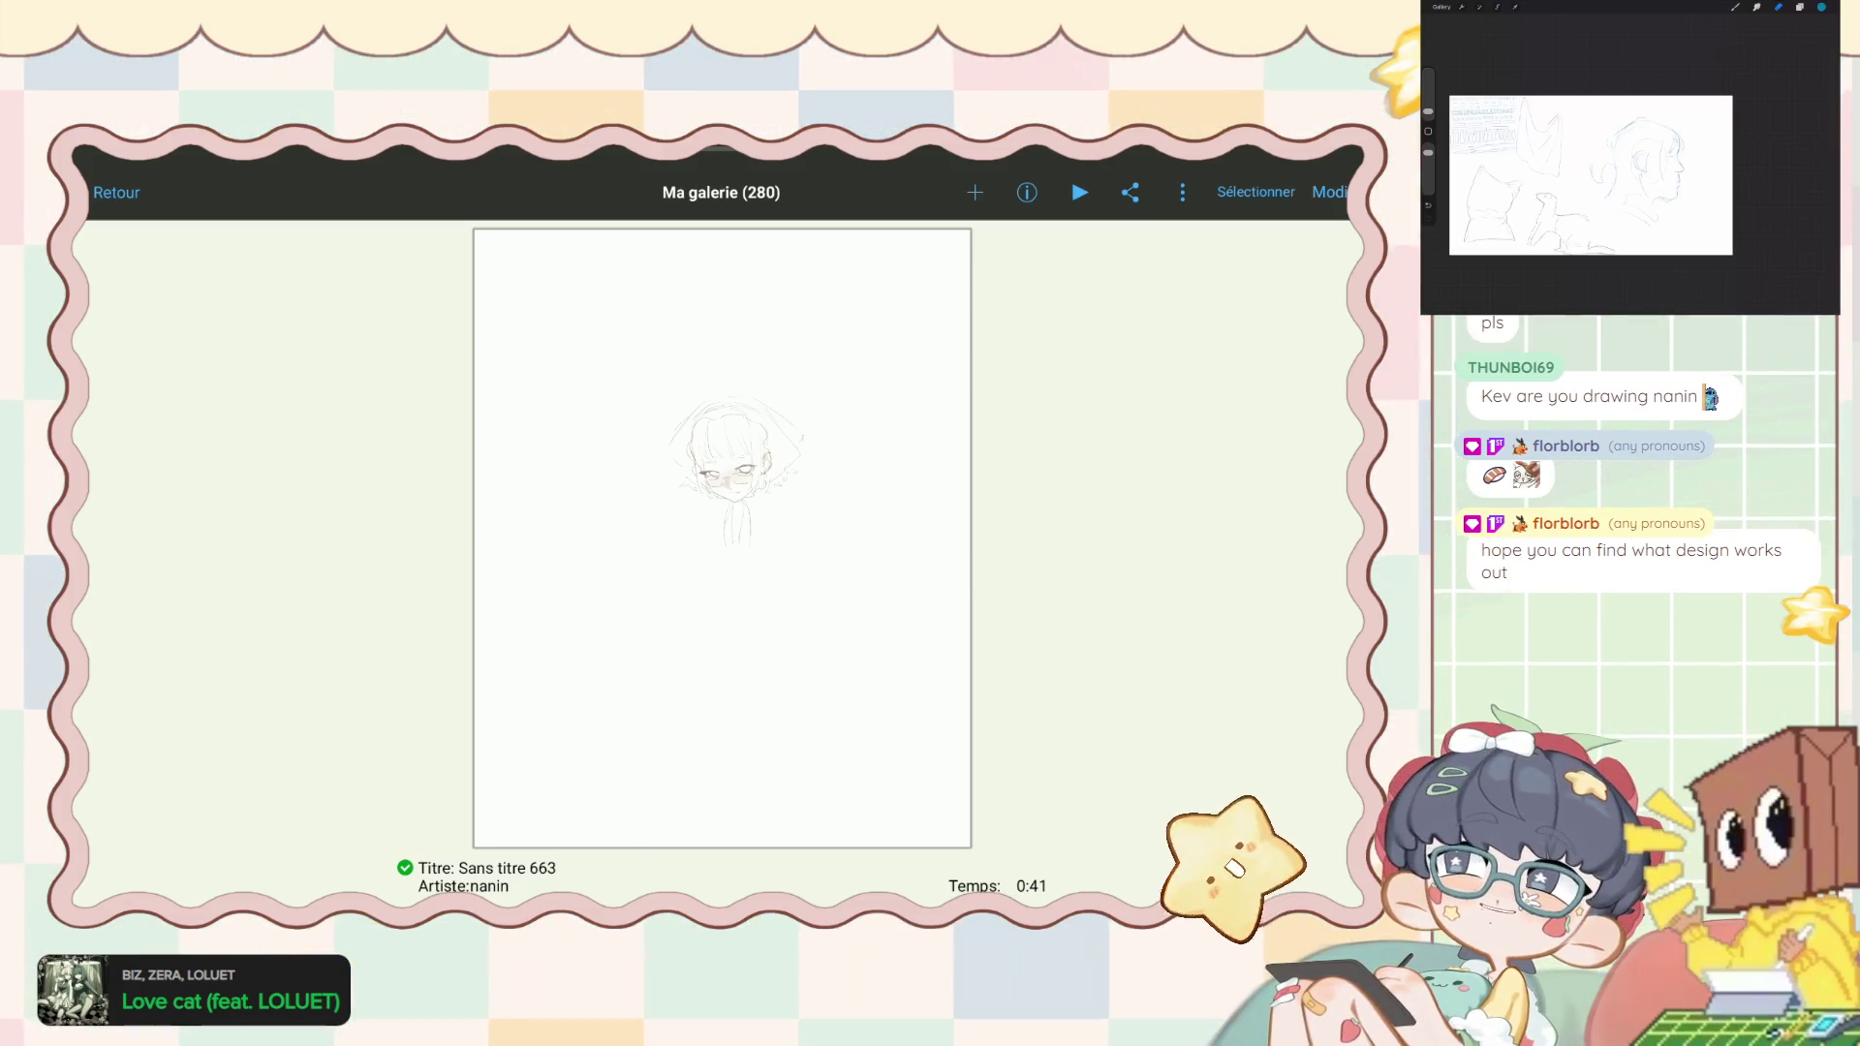
{"action": "left_click", "coordinate": [721, 538]}
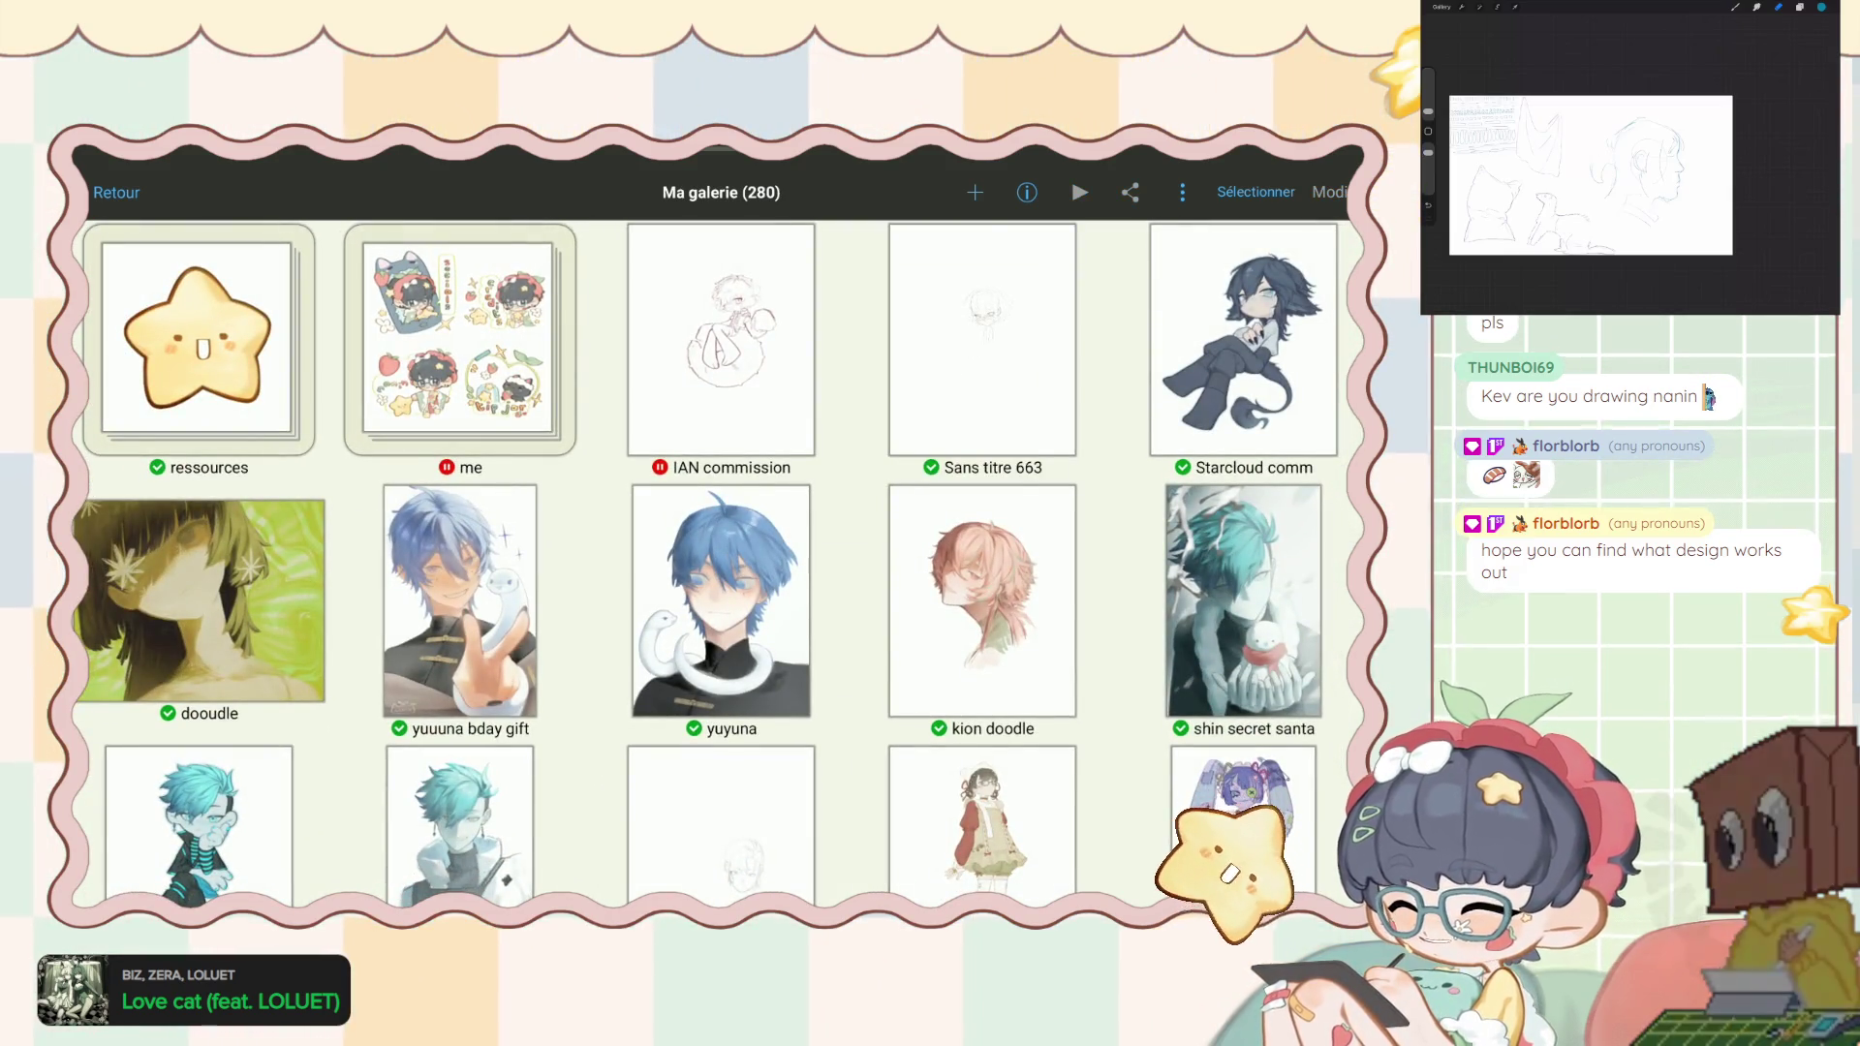
{"action": "scroll", "coordinate": [722, 561], "scroll_direction": "down", "scroll_amount": 4}
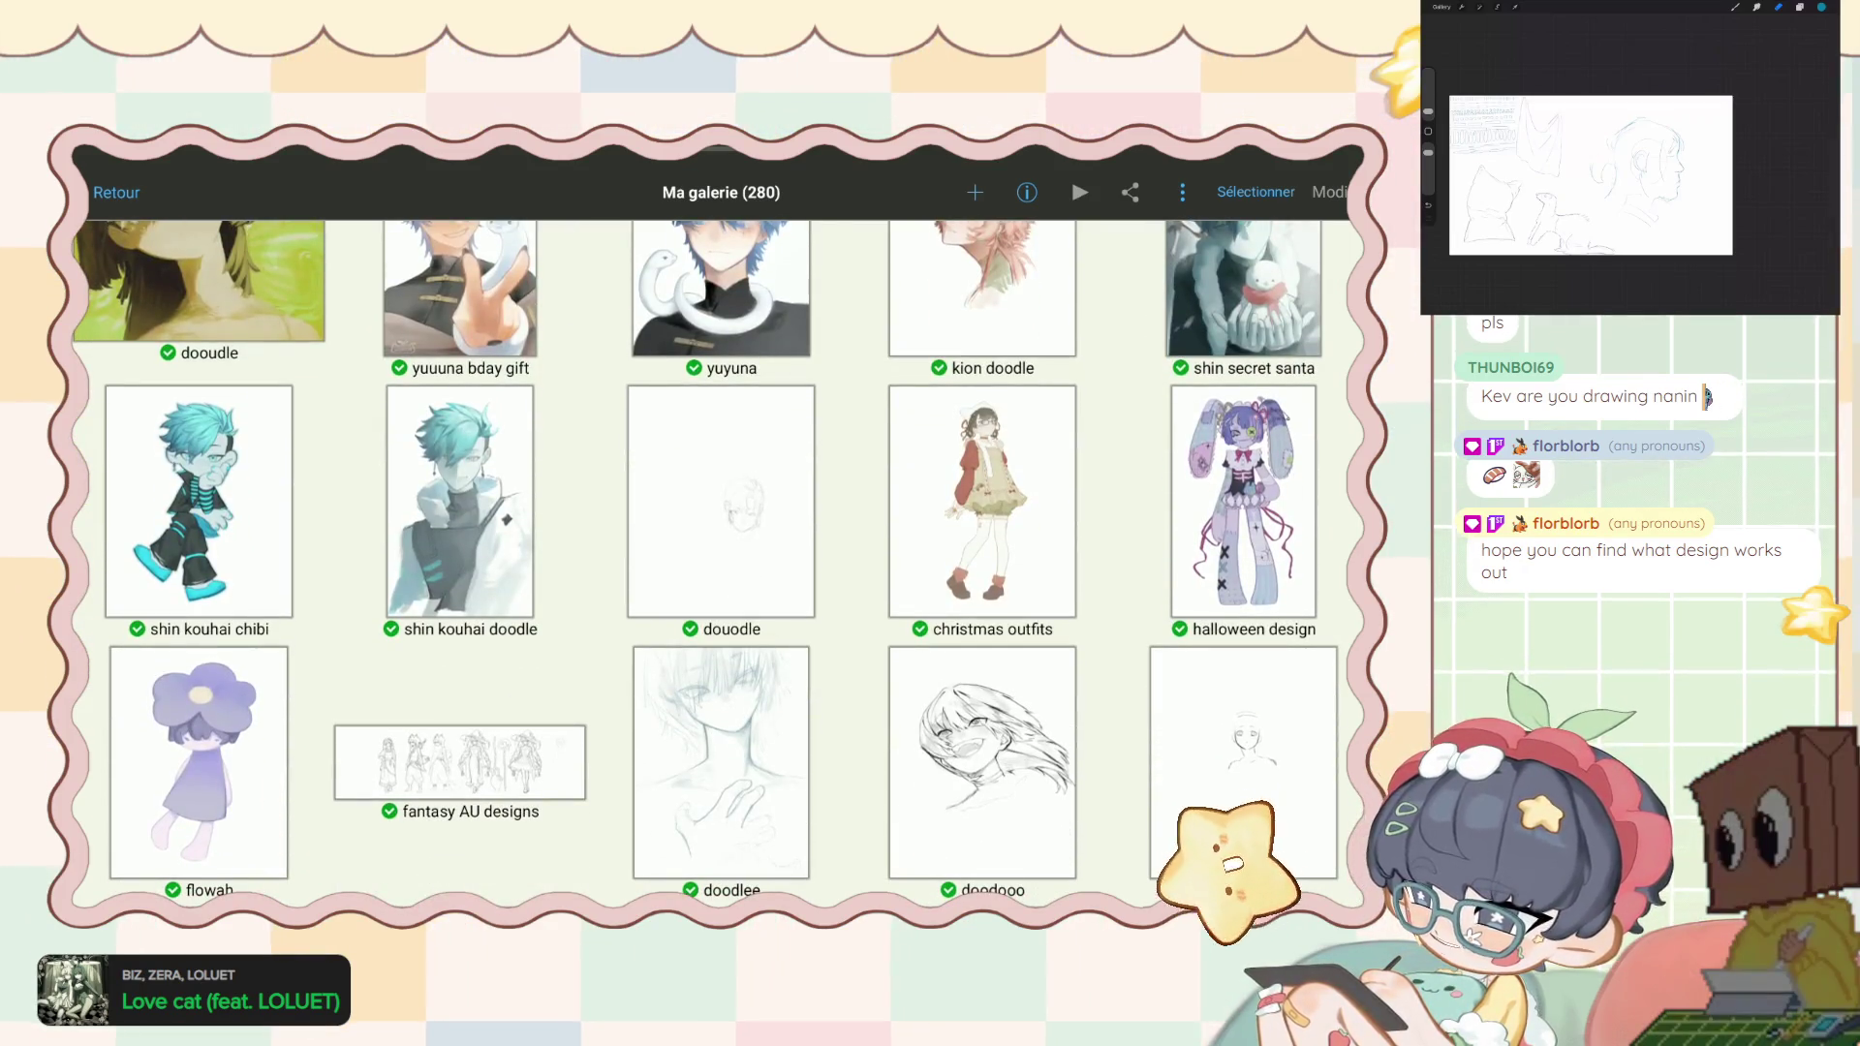
{"action": "scroll", "coordinate": [716, 562], "scroll_direction": "down", "scroll_amount": 2}
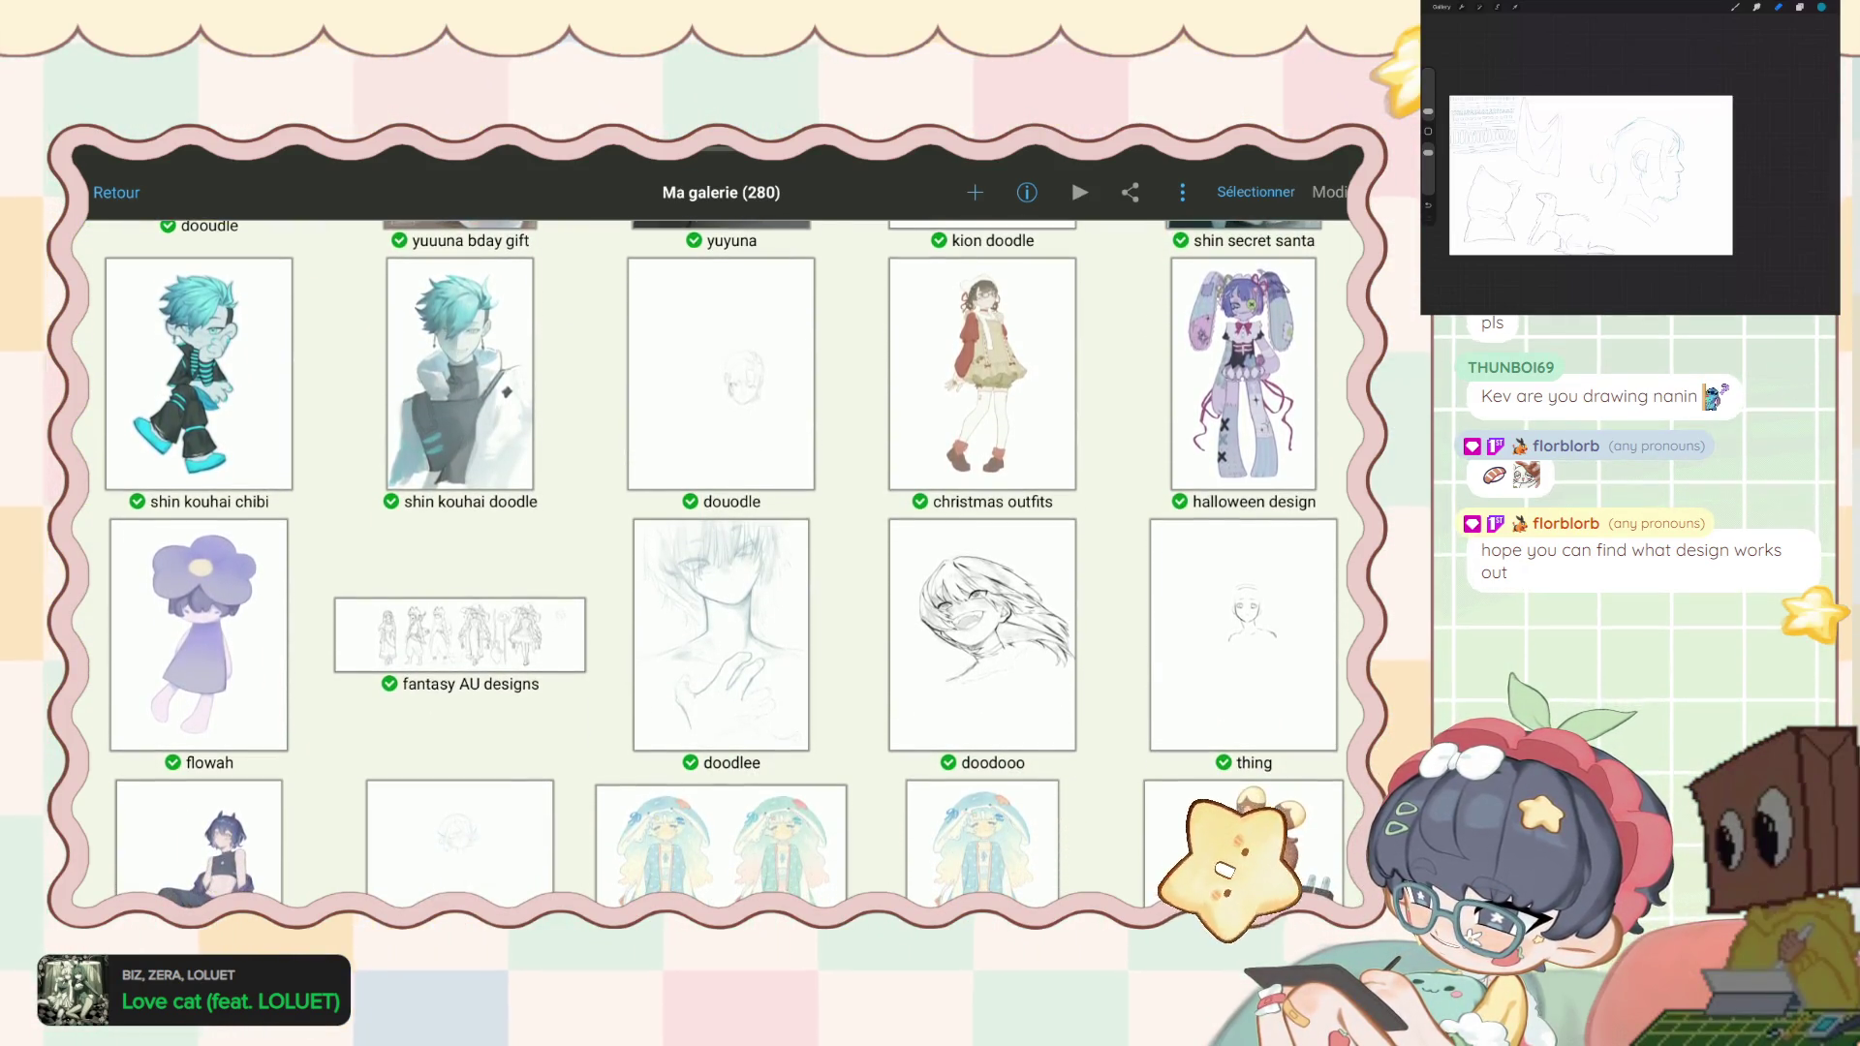
{"action": "scroll", "coordinate": [721, 562], "scroll_direction": "up", "scroll_amount": 5}
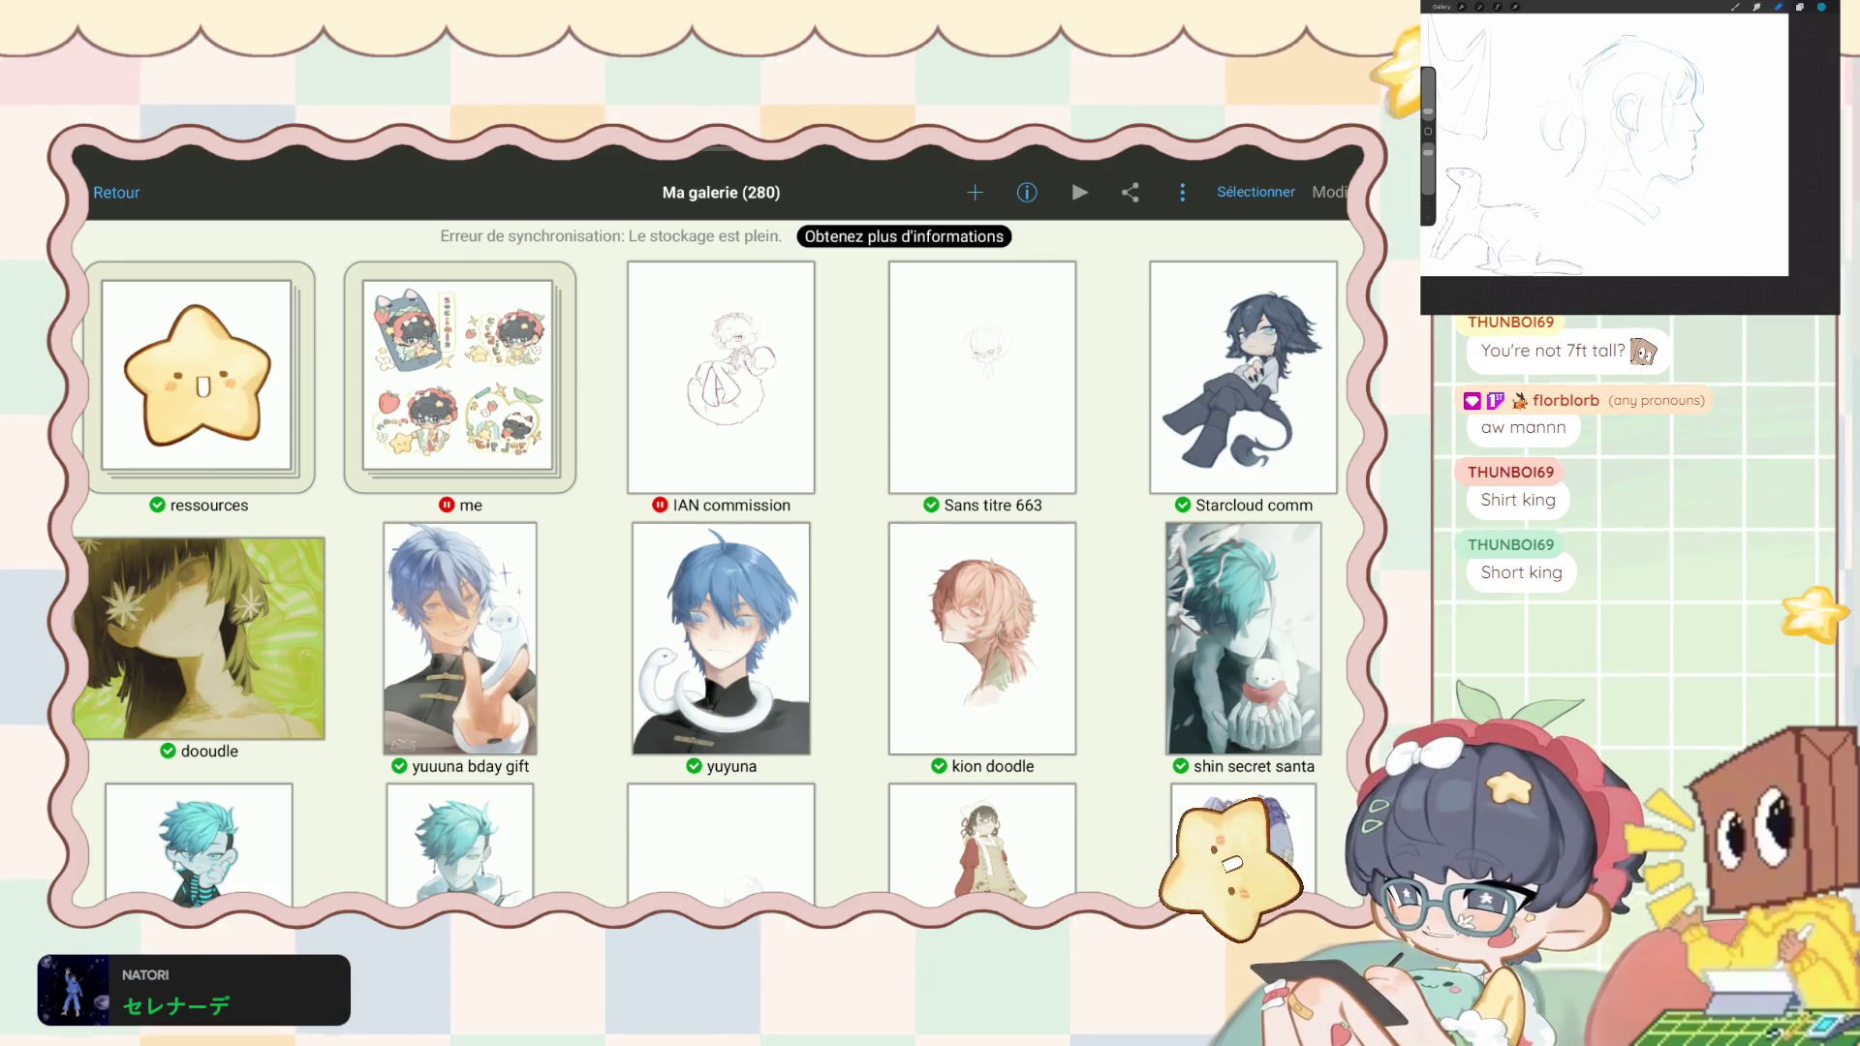
- Open the me collection, preview Sans titre 662 and 661, then return to the main gallery
{"action": "left_click", "coordinate": [460, 378]}
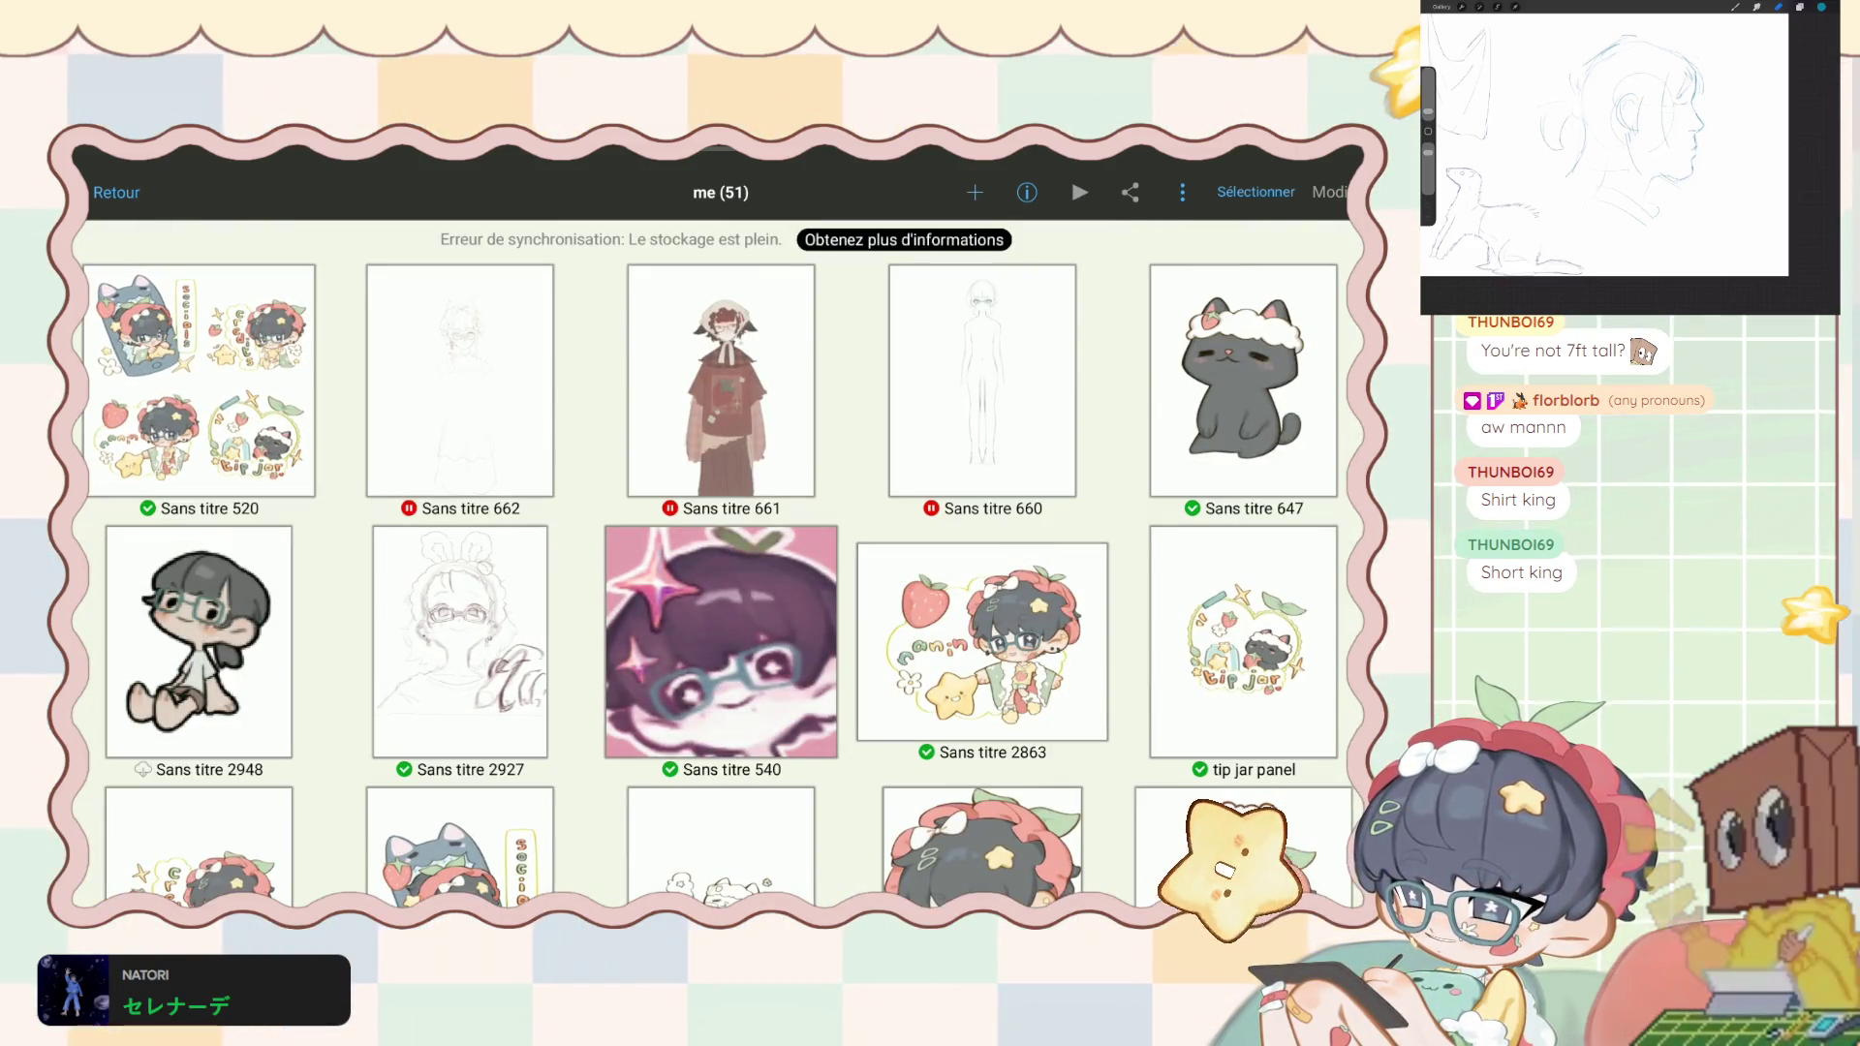
{"action": "left_click", "coordinate": [460, 377]}
{"action": "left_click_drag", "start_coordinate": [969, 533], "coordinate": [484, 533]}
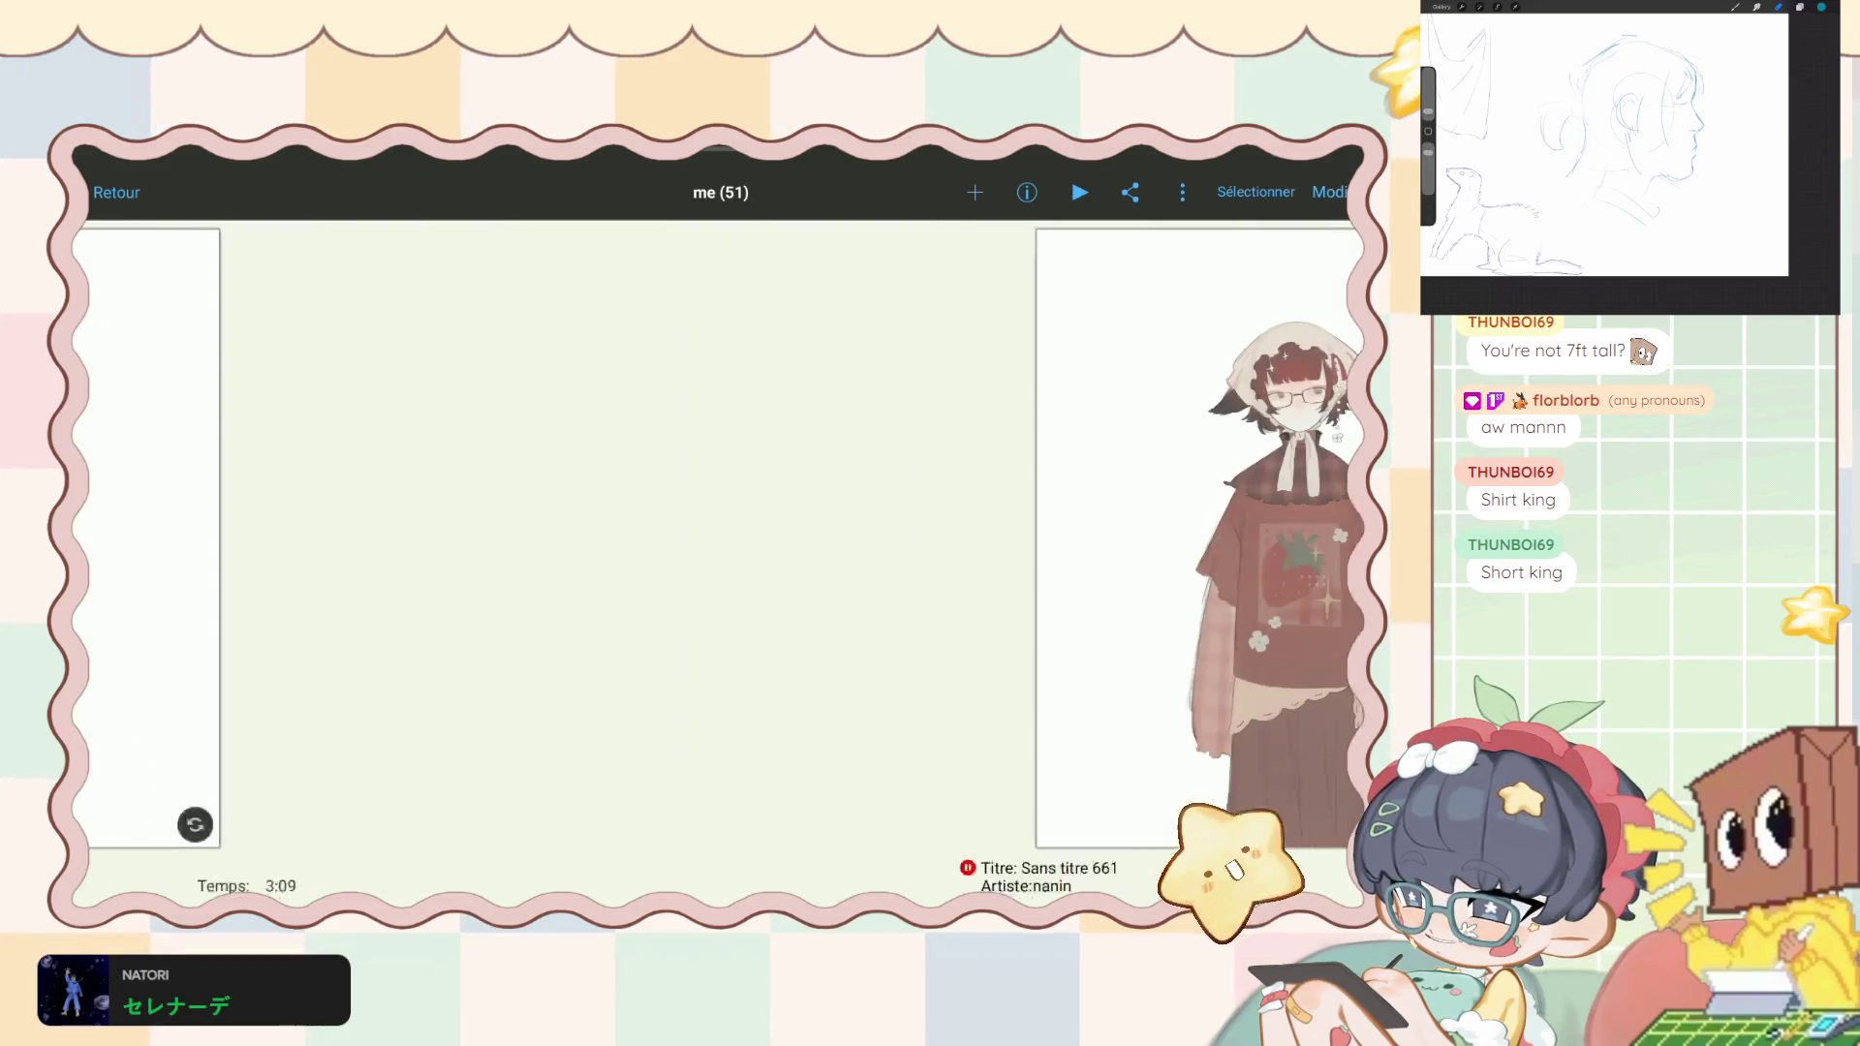
{"action": "left_click_drag", "start_coordinate": [969, 533], "coordinate": [581, 532]}
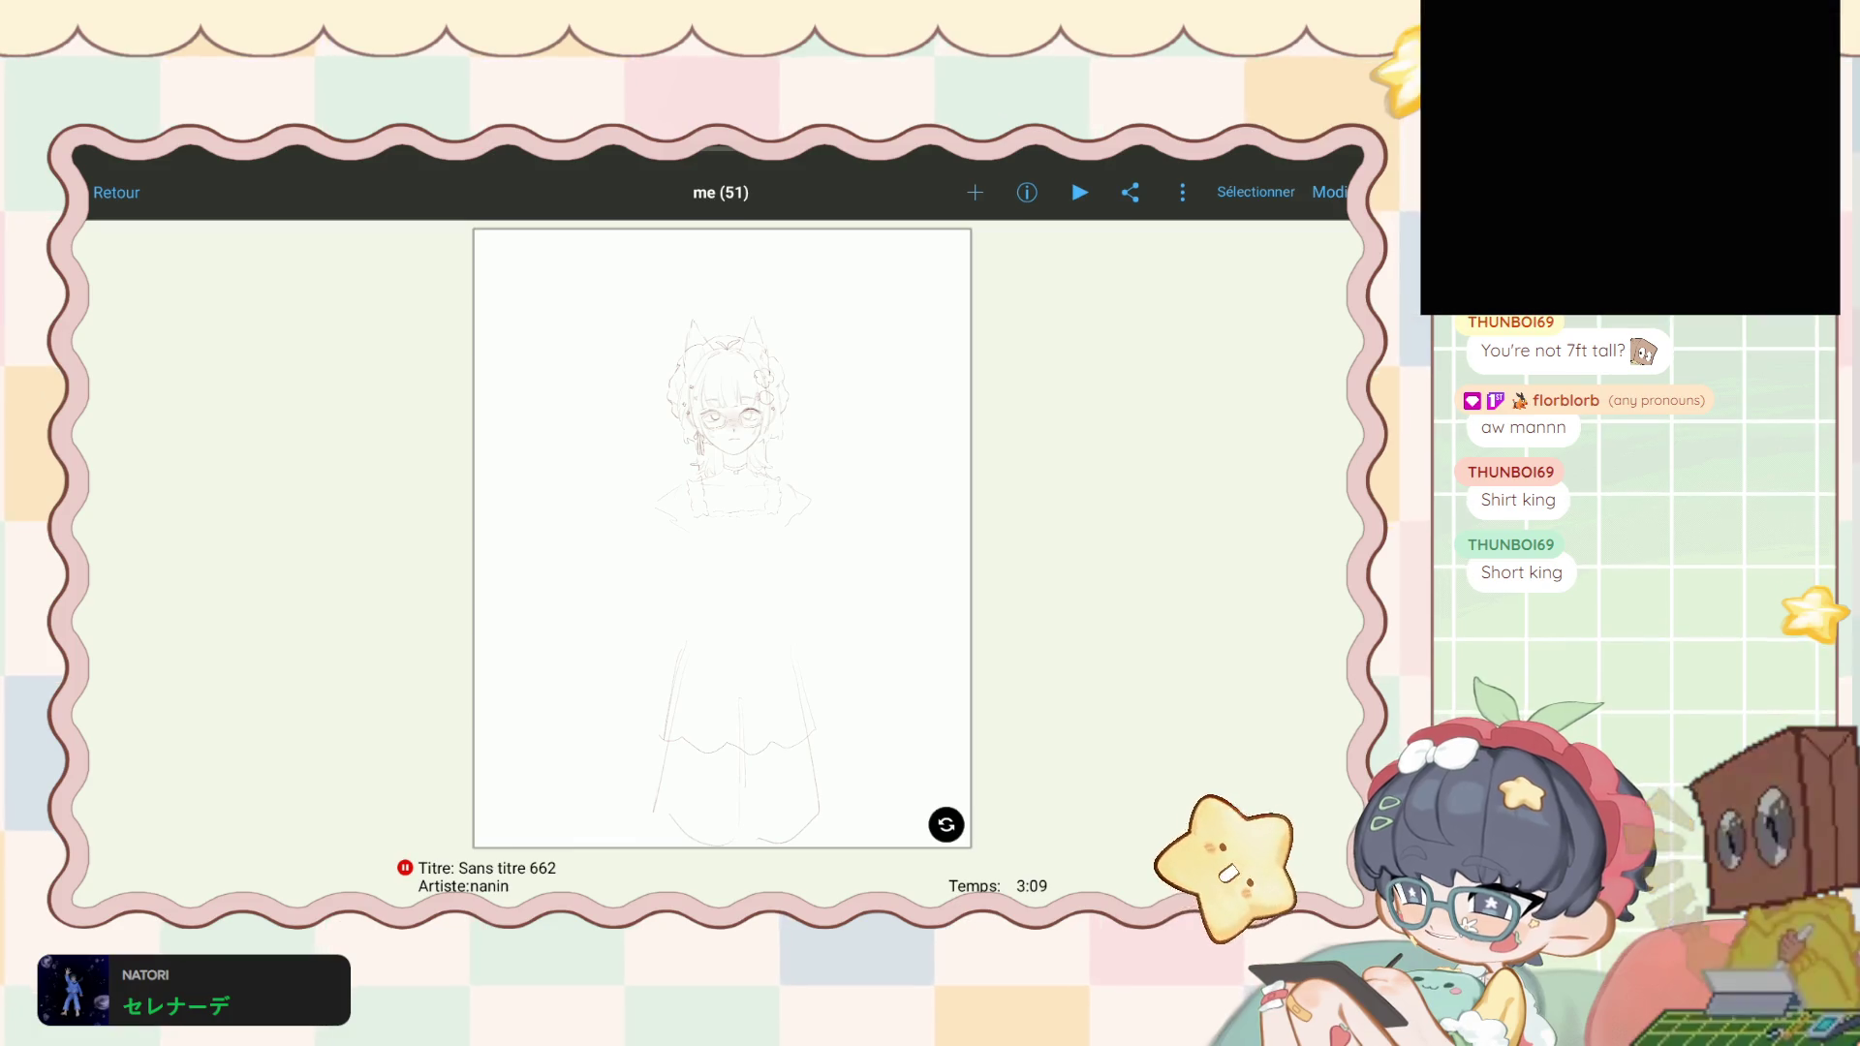
{"action": "left_click", "coordinate": [722, 537]}
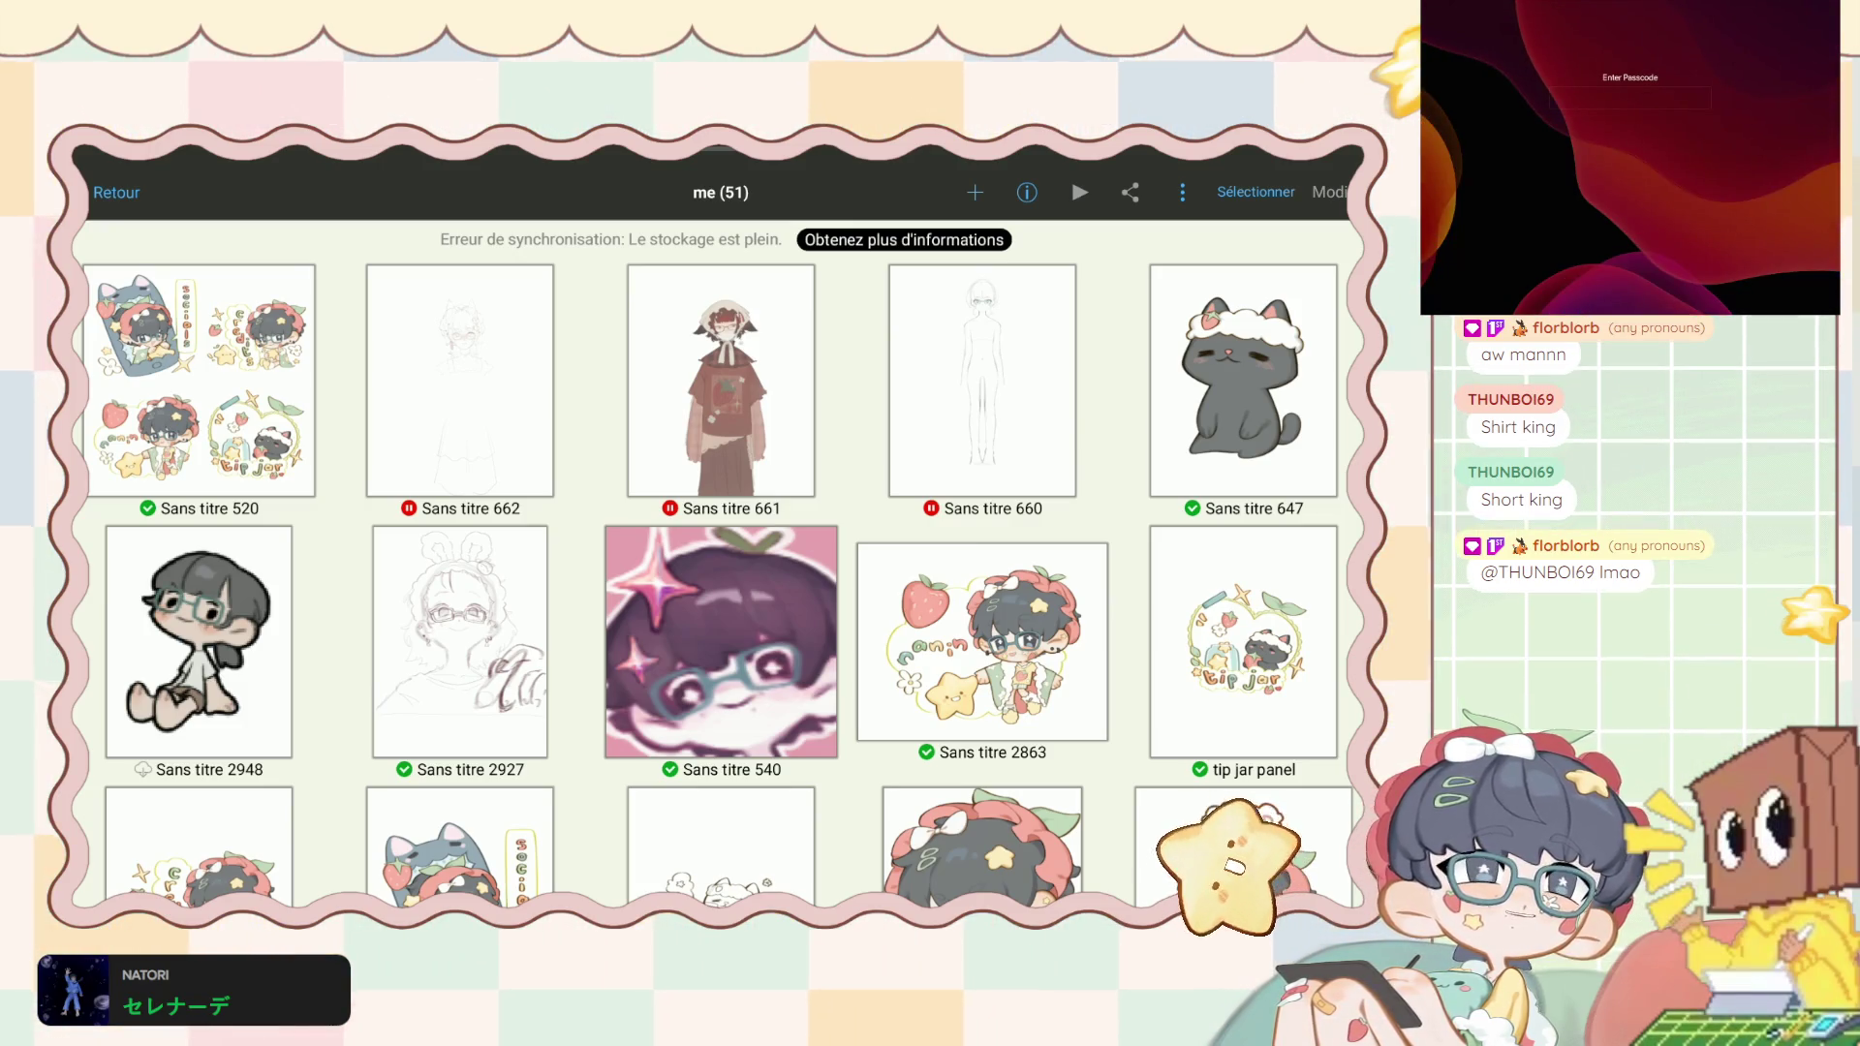
{"action": "left_click", "coordinate": [116, 192]}
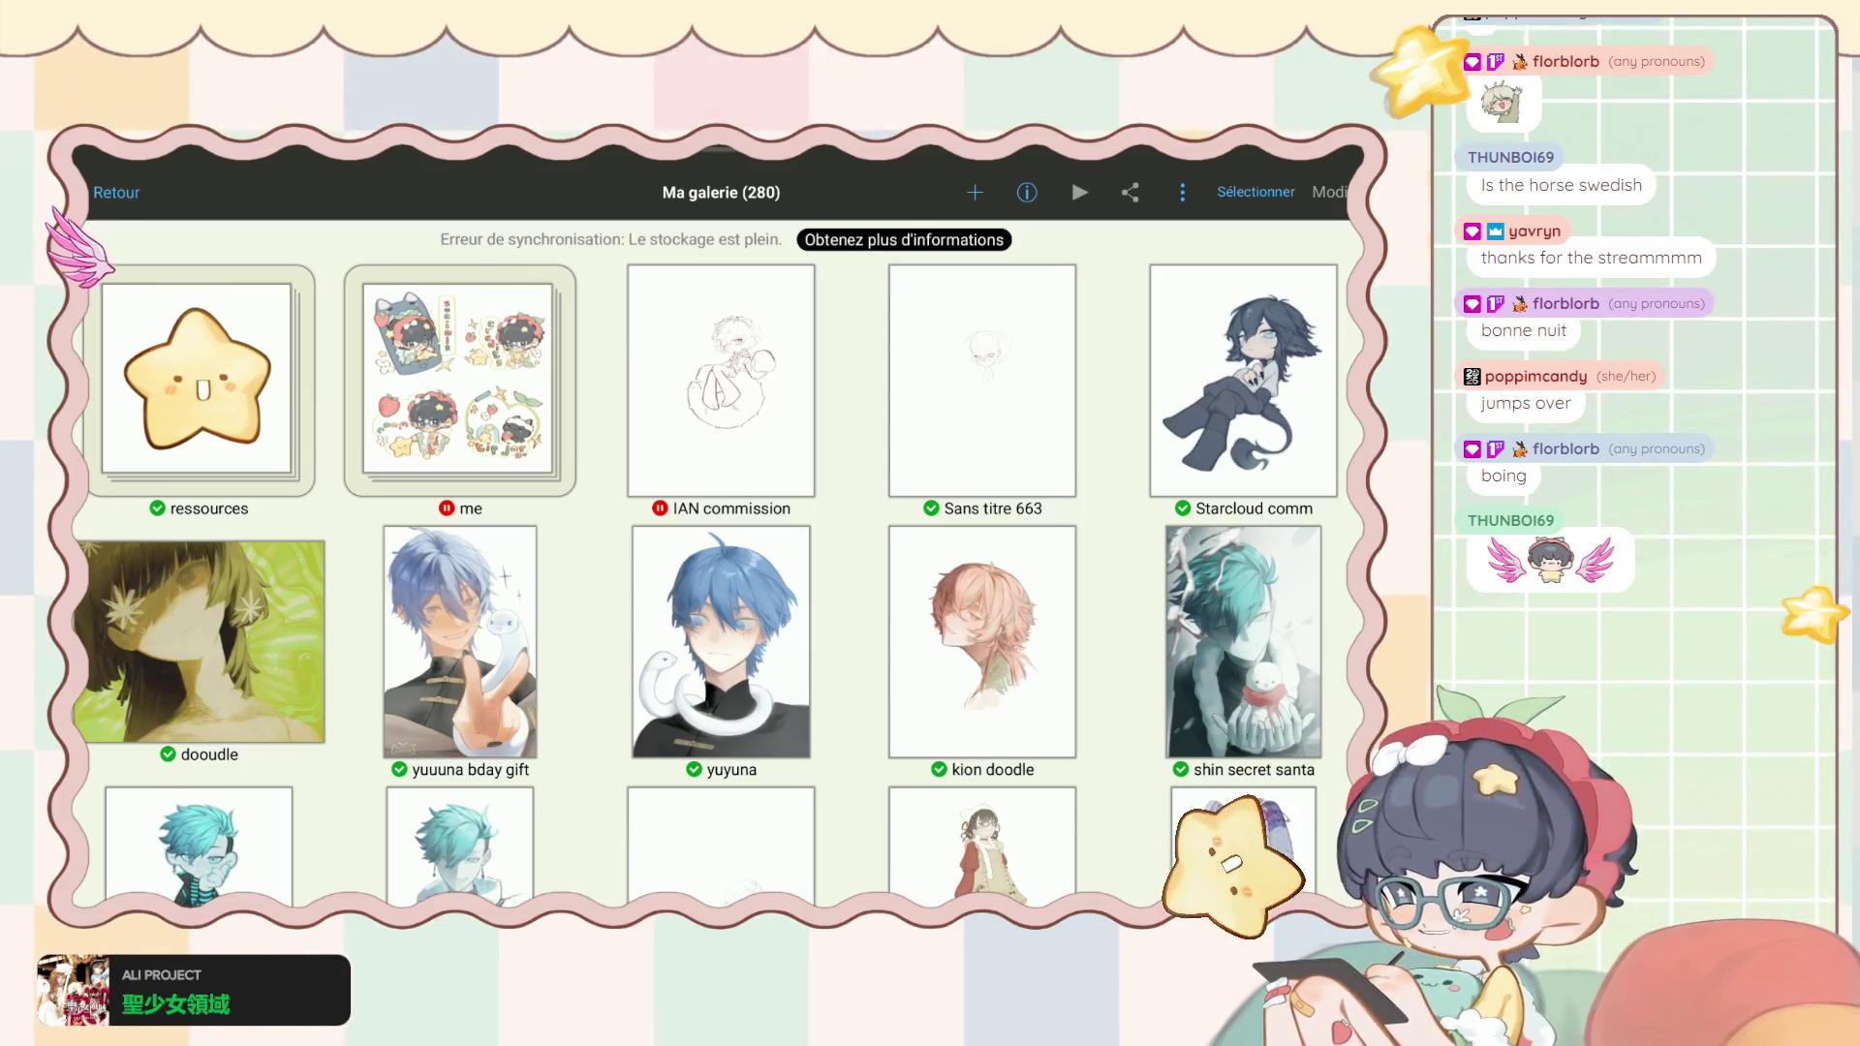
- Open the IAN commission thumbnail in Ma galerie
{"action": "left_click", "coordinate": [721, 381]}
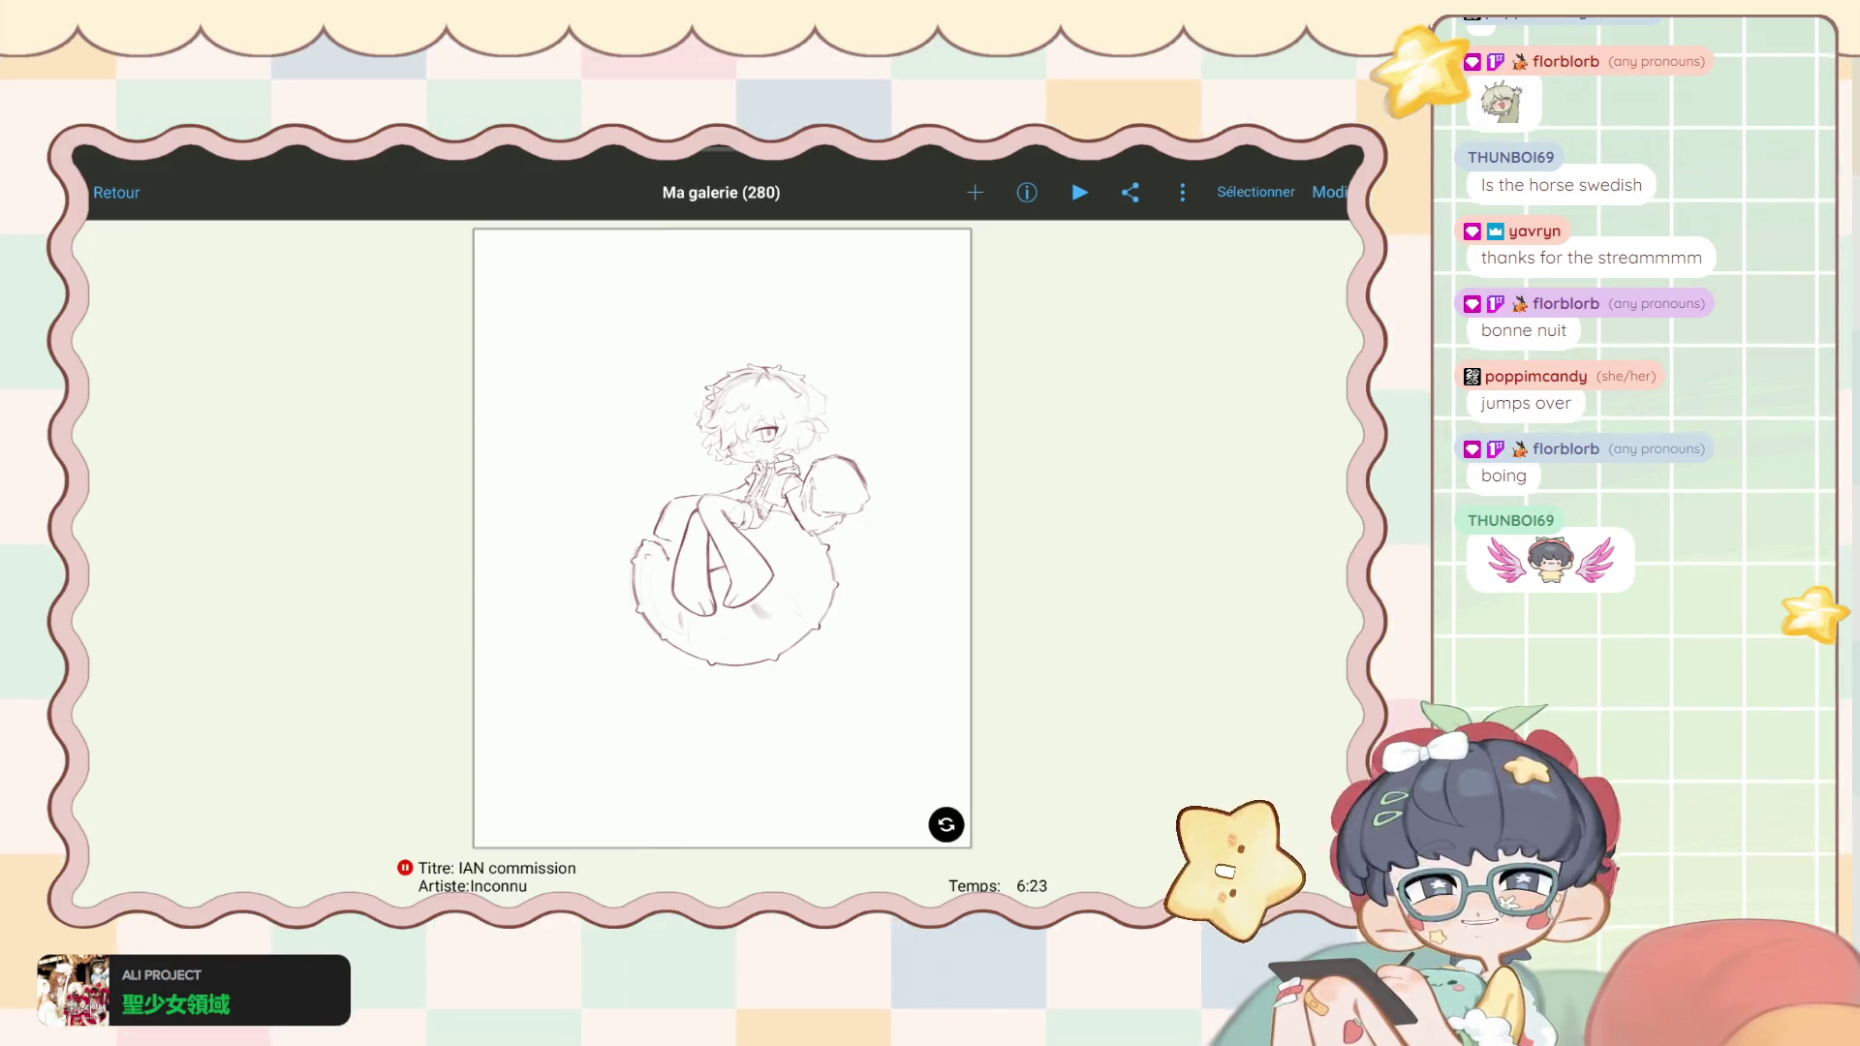
- Edit IAN commission via Modifier and move the reference window to the right of the drawing
{"action": "left_click", "coordinate": [1329, 192]}
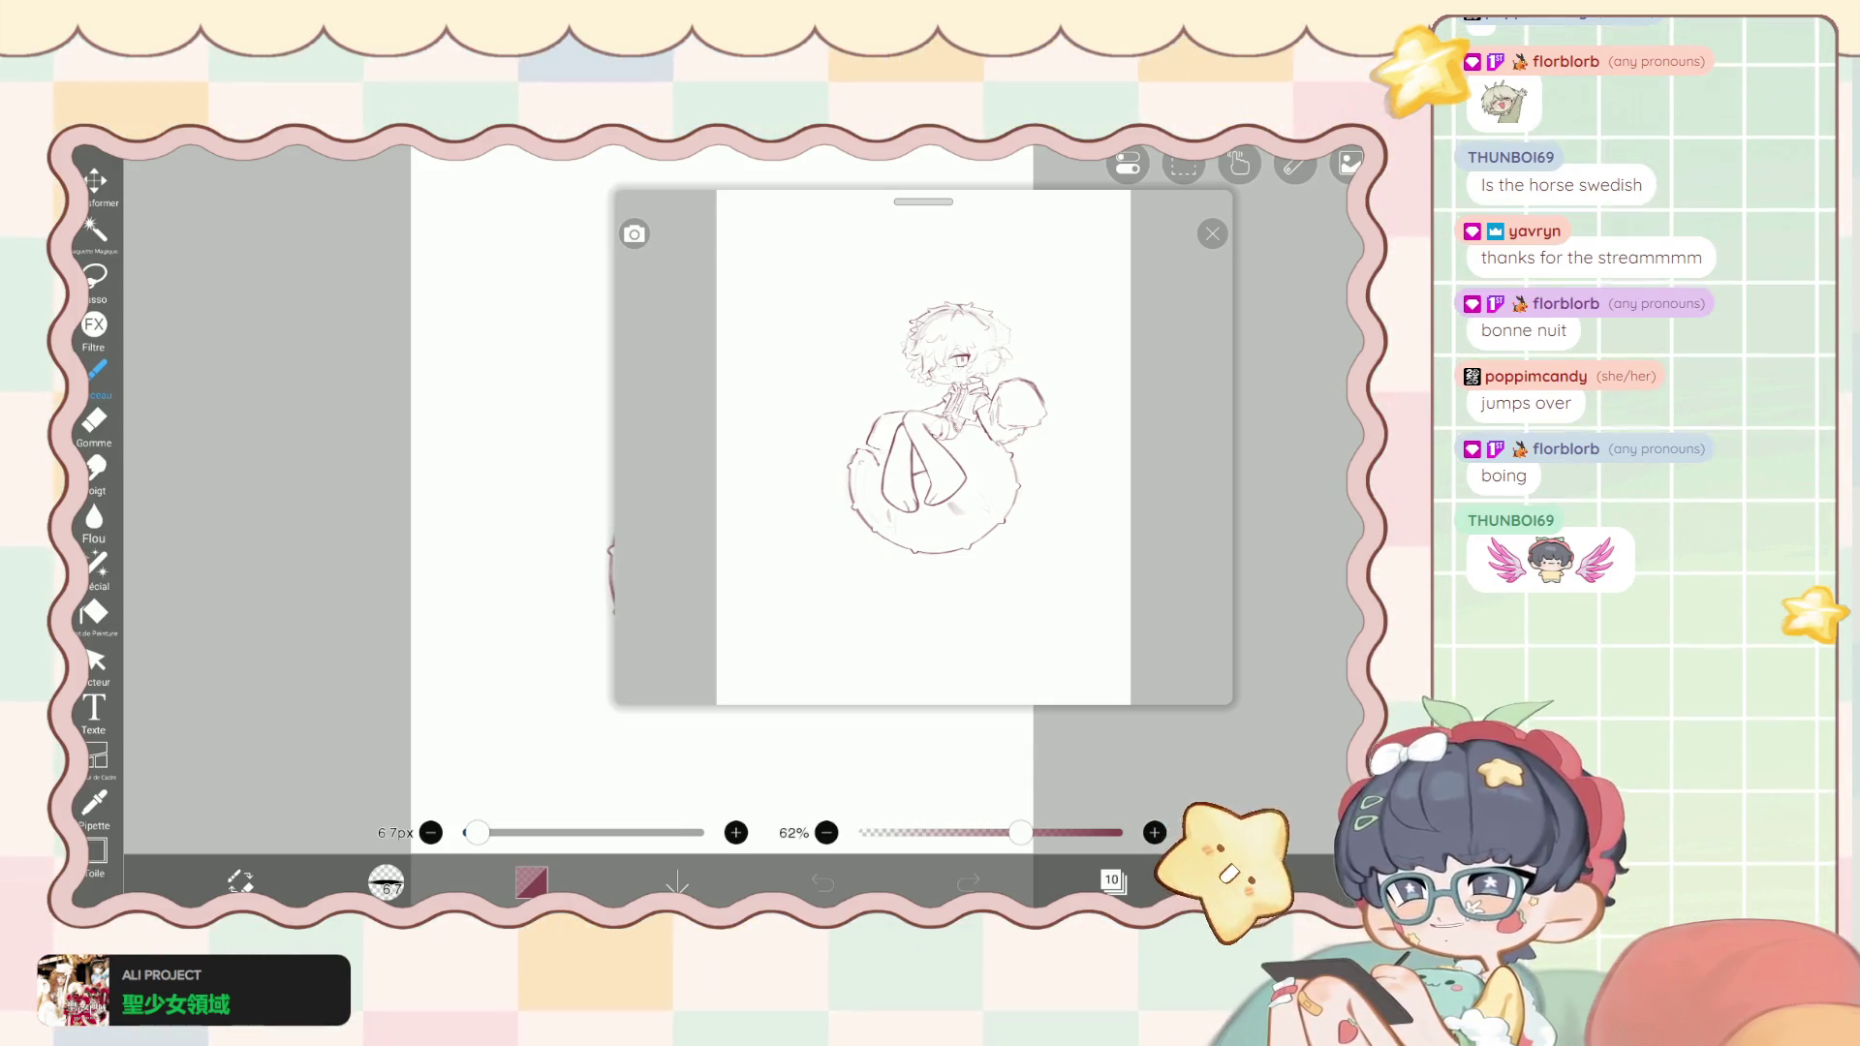
{"action": "mouse_move", "coordinate": [923, 202]}
{"action": "left_mouse_down"}
{"action": "mouse_move", "coordinate": [1066, 197]}
{"action": "mouse_move", "coordinate": [1038, 187]}
{"action": "mouse_move", "coordinate": [1108, 219]}
{"action": "mouse_move", "coordinate": [1199, 225]}
{"action": "left_mouse_up"}
{"action": "scroll", "coordinate": [668, 485], "scroll_direction": "up", "scroll_amount": 3}
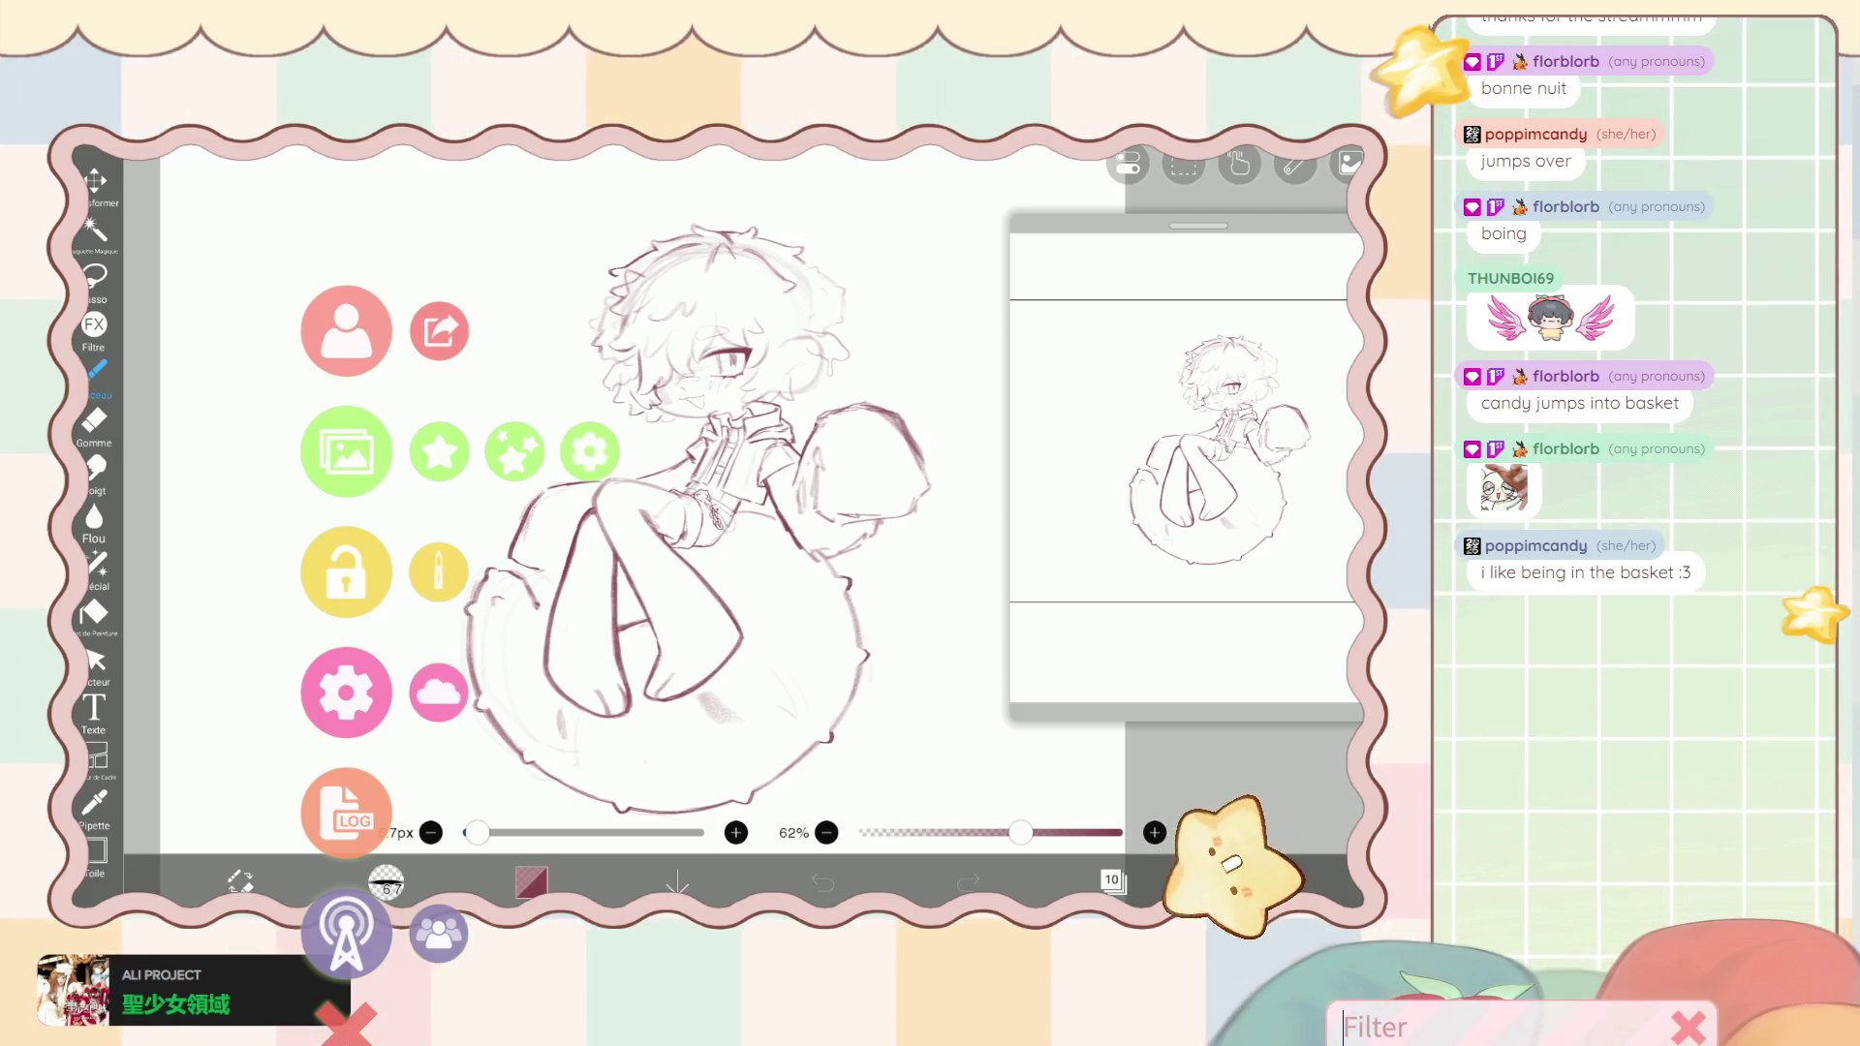
- Open VTube Studio settings and browse the camera and clapperboard tabs
{"action": "left_click", "coordinate": [319, 682]}
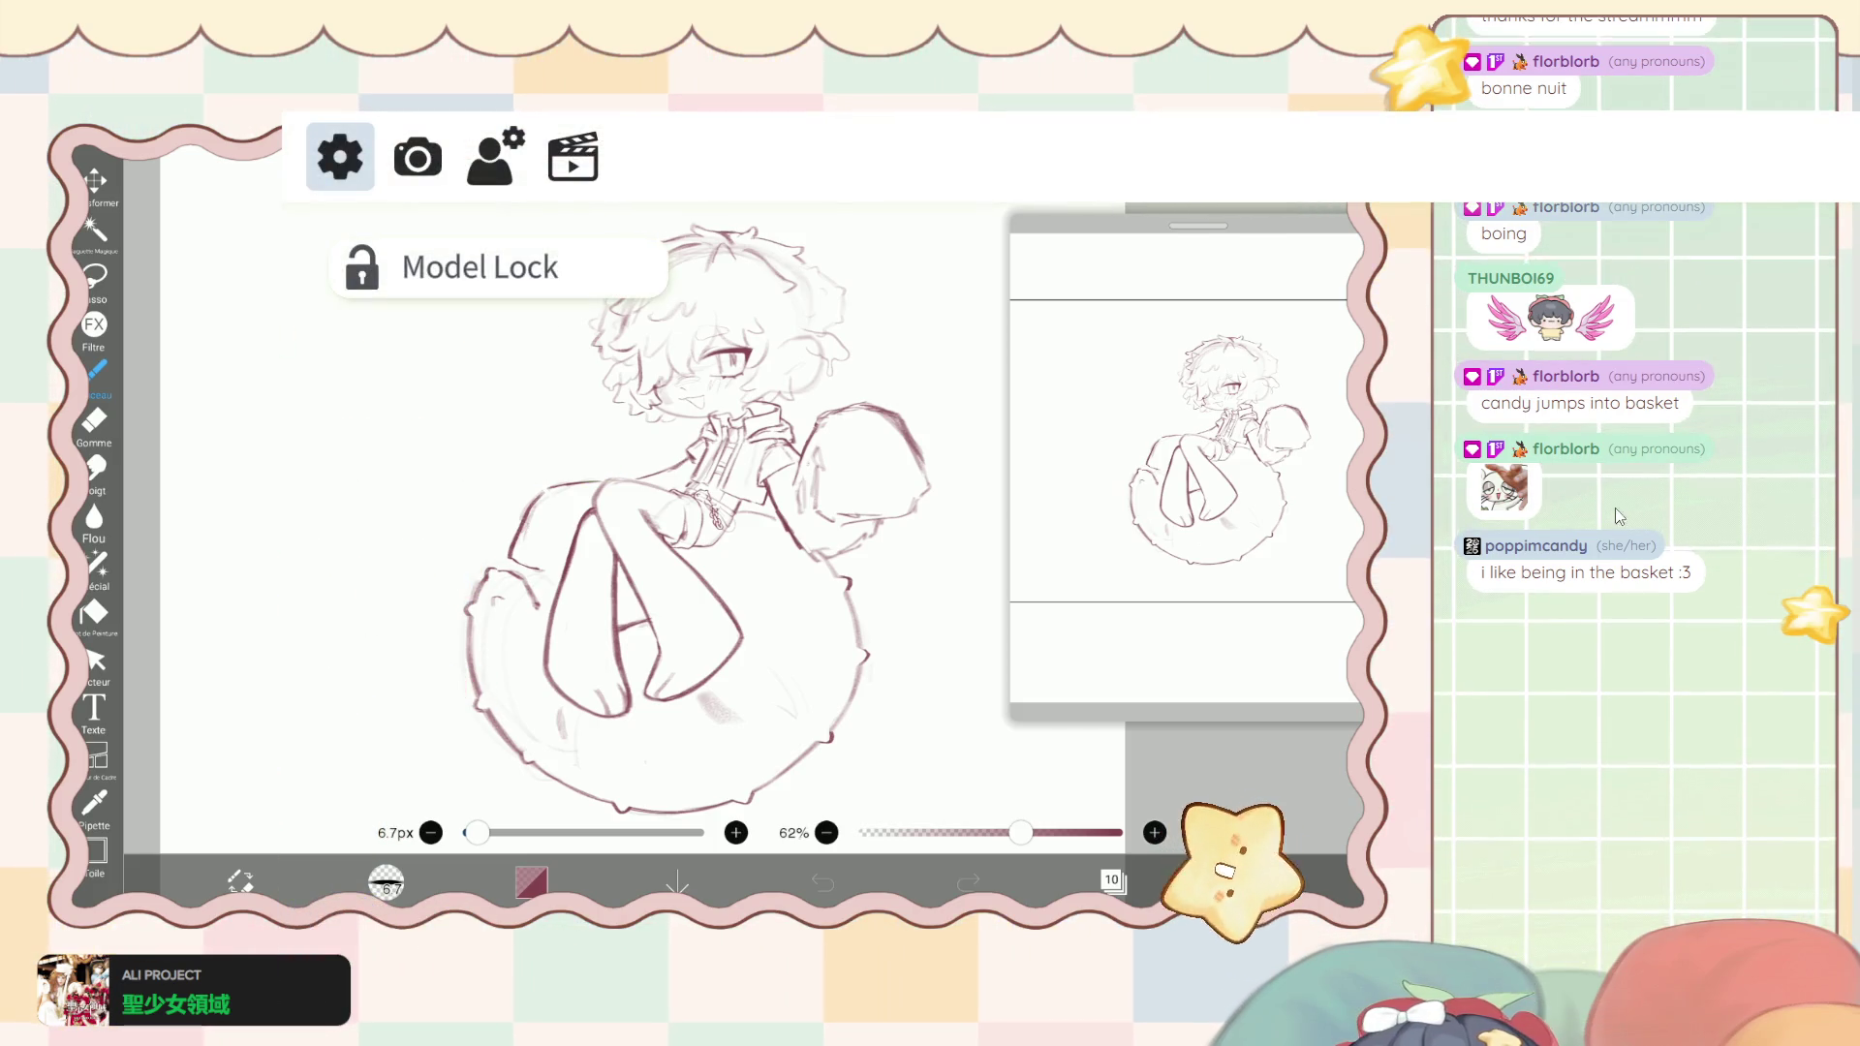
{"action": "left_click", "coordinate": [417, 157]}
{"action": "left_click", "coordinate": [573, 157]}
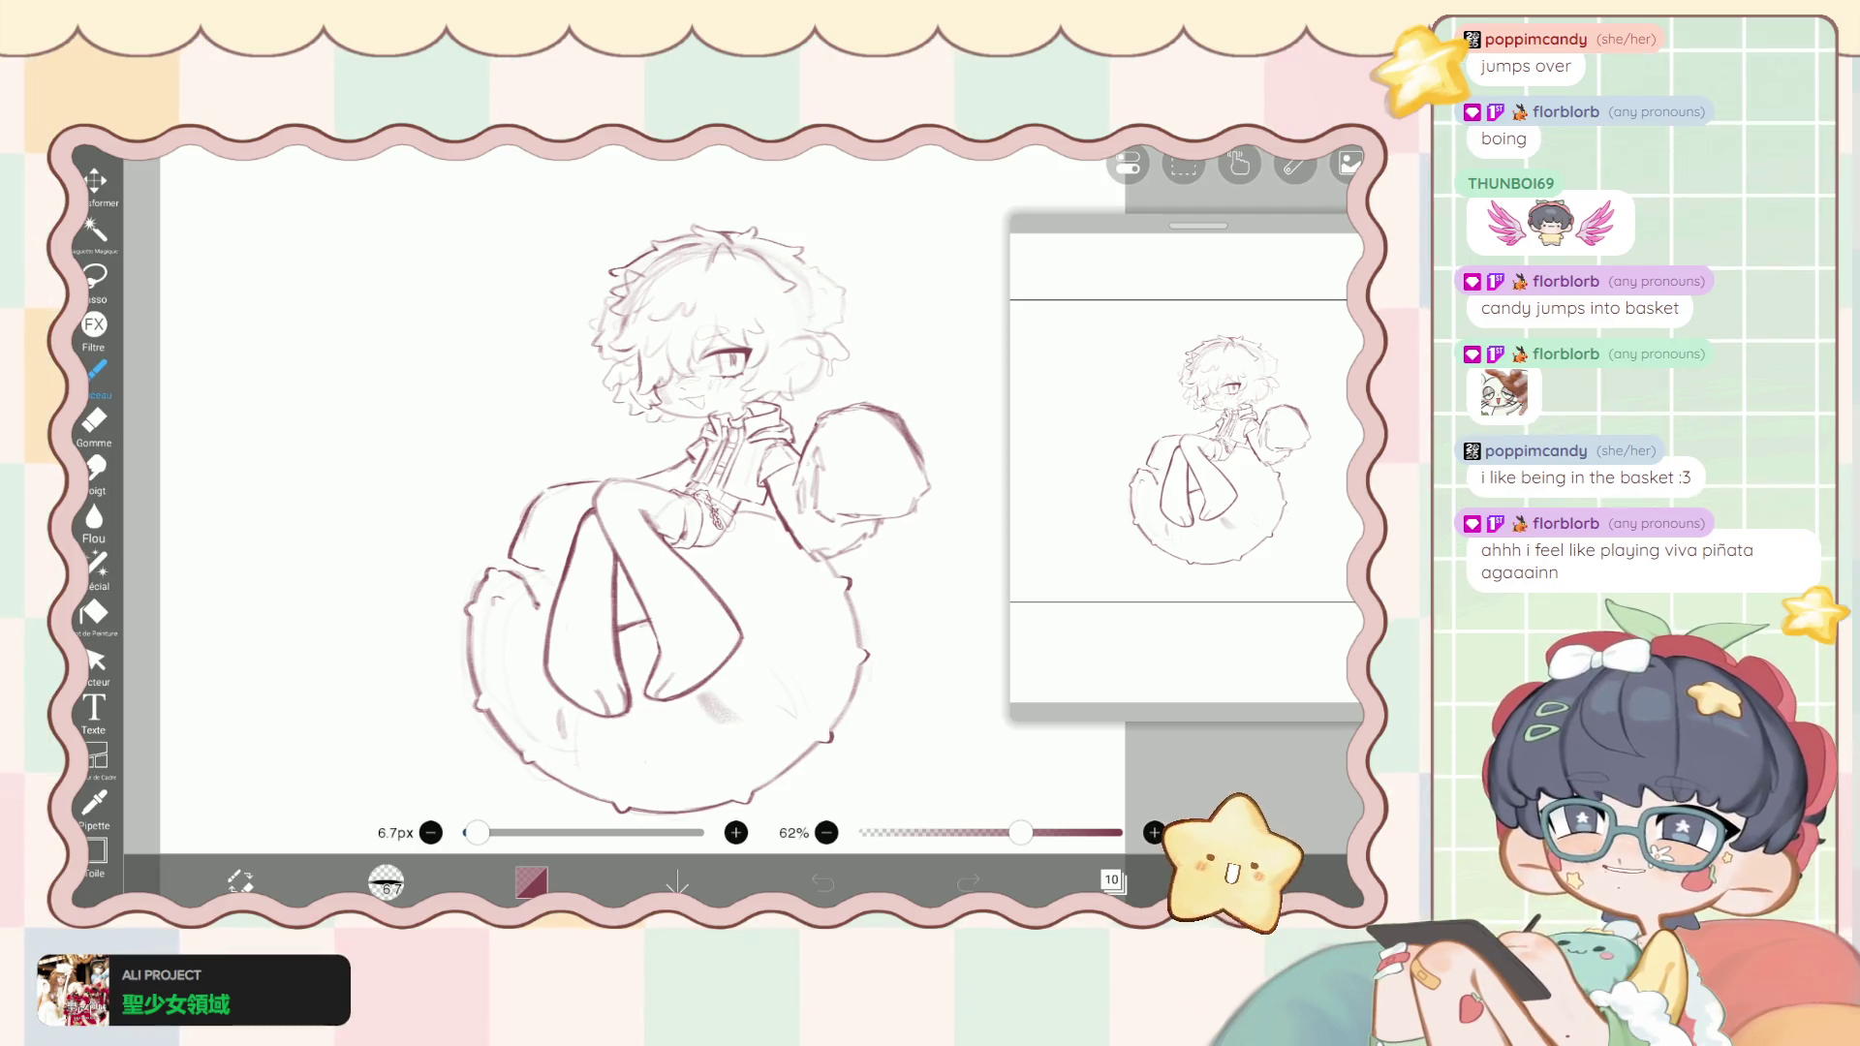
- Adjust the IAN commission canvas zoom and open the Calque layer list
{"action": "scroll", "coordinate": [678, 504], "scroll_direction": "down", "scroll_amount": 2}
{"action": "scroll", "coordinate": [651, 501], "scroll_direction": "down", "scroll_amount": 1}
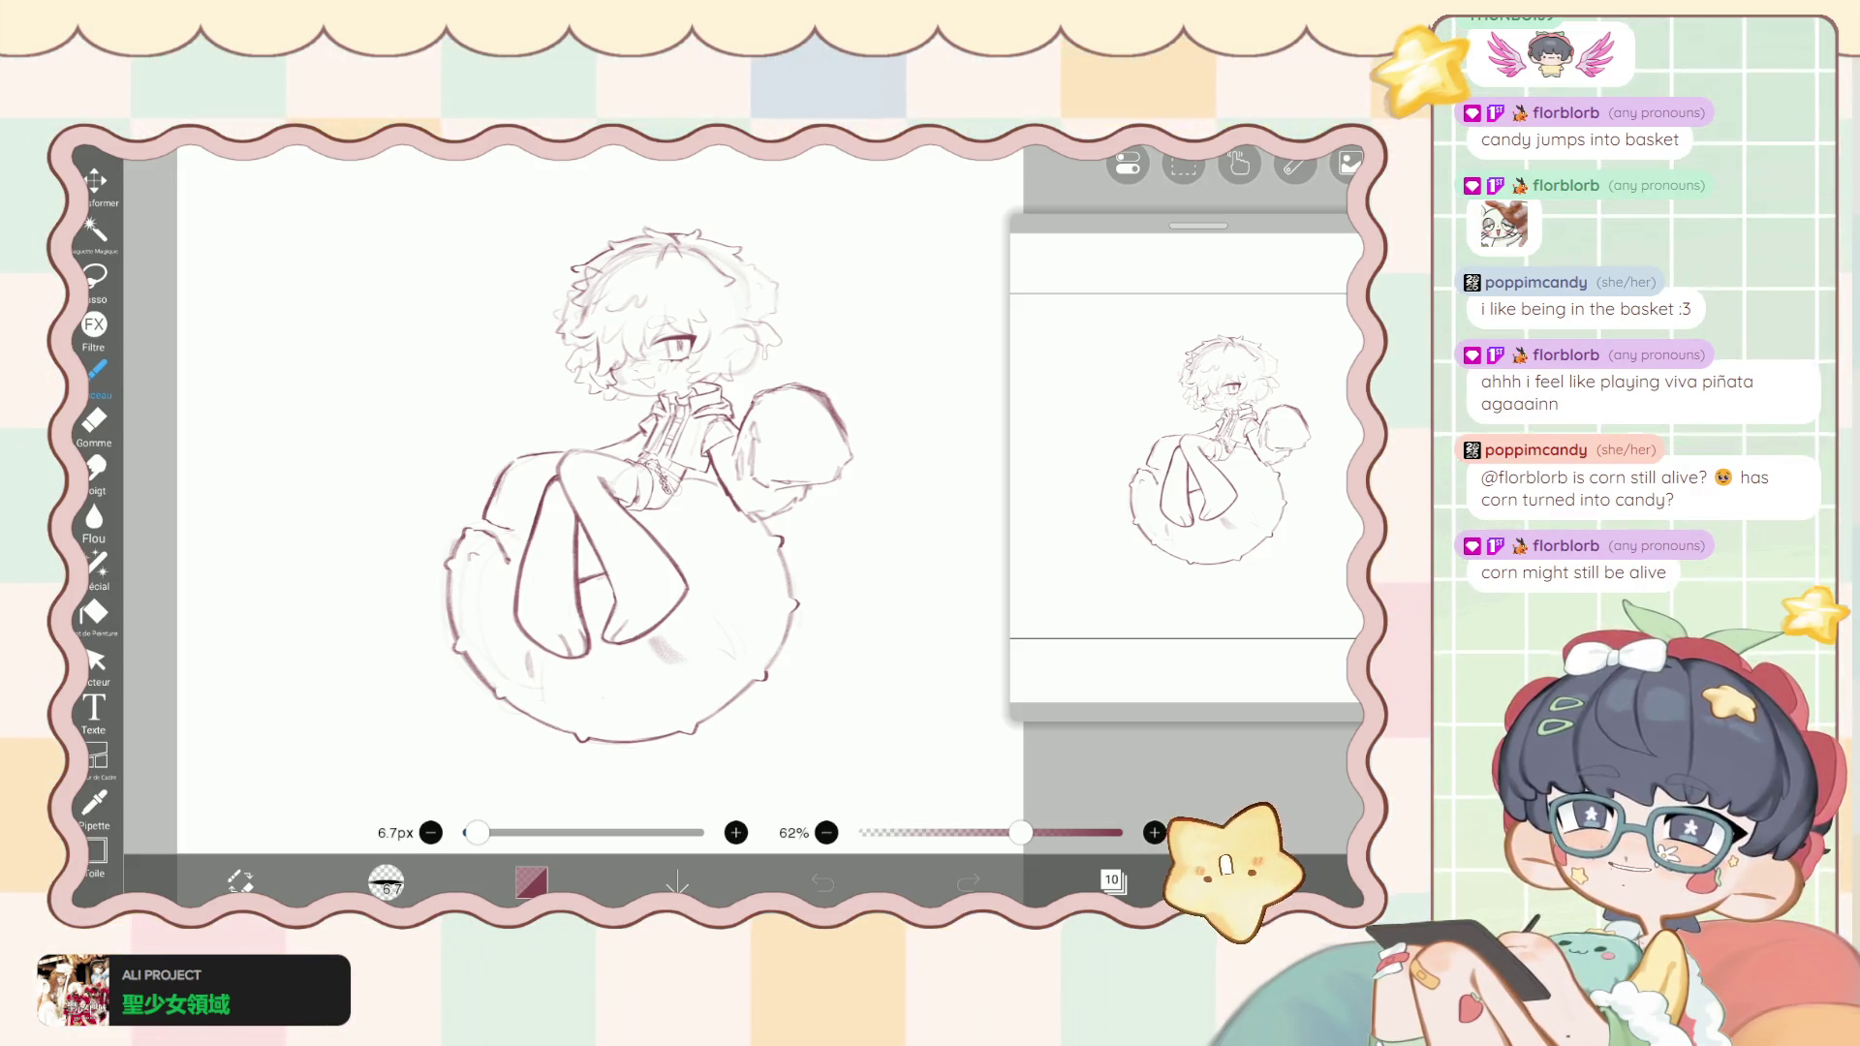
{"action": "scroll", "coordinate": [639, 484], "scroll_direction": "up", "scroll_amount": 2}
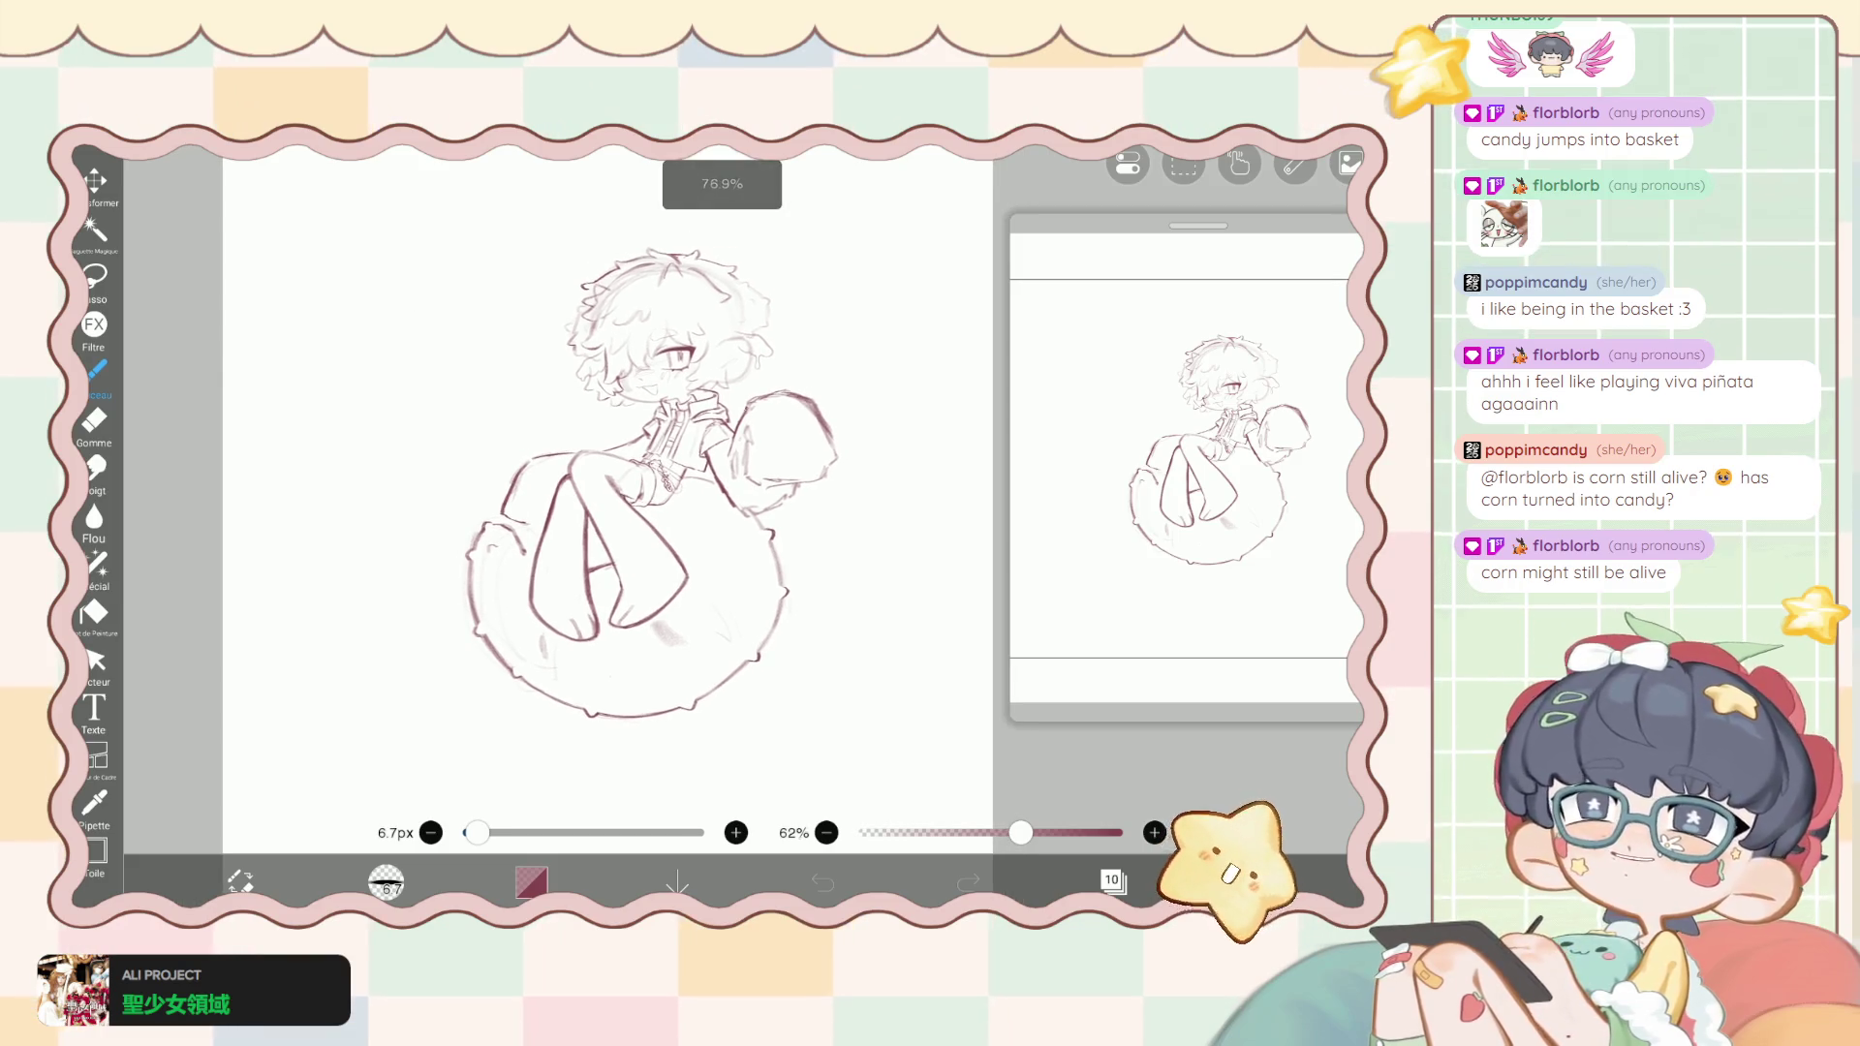
{"action": "scroll", "coordinate": [678, 484], "scroll_direction": "up", "scroll_amount": 1}
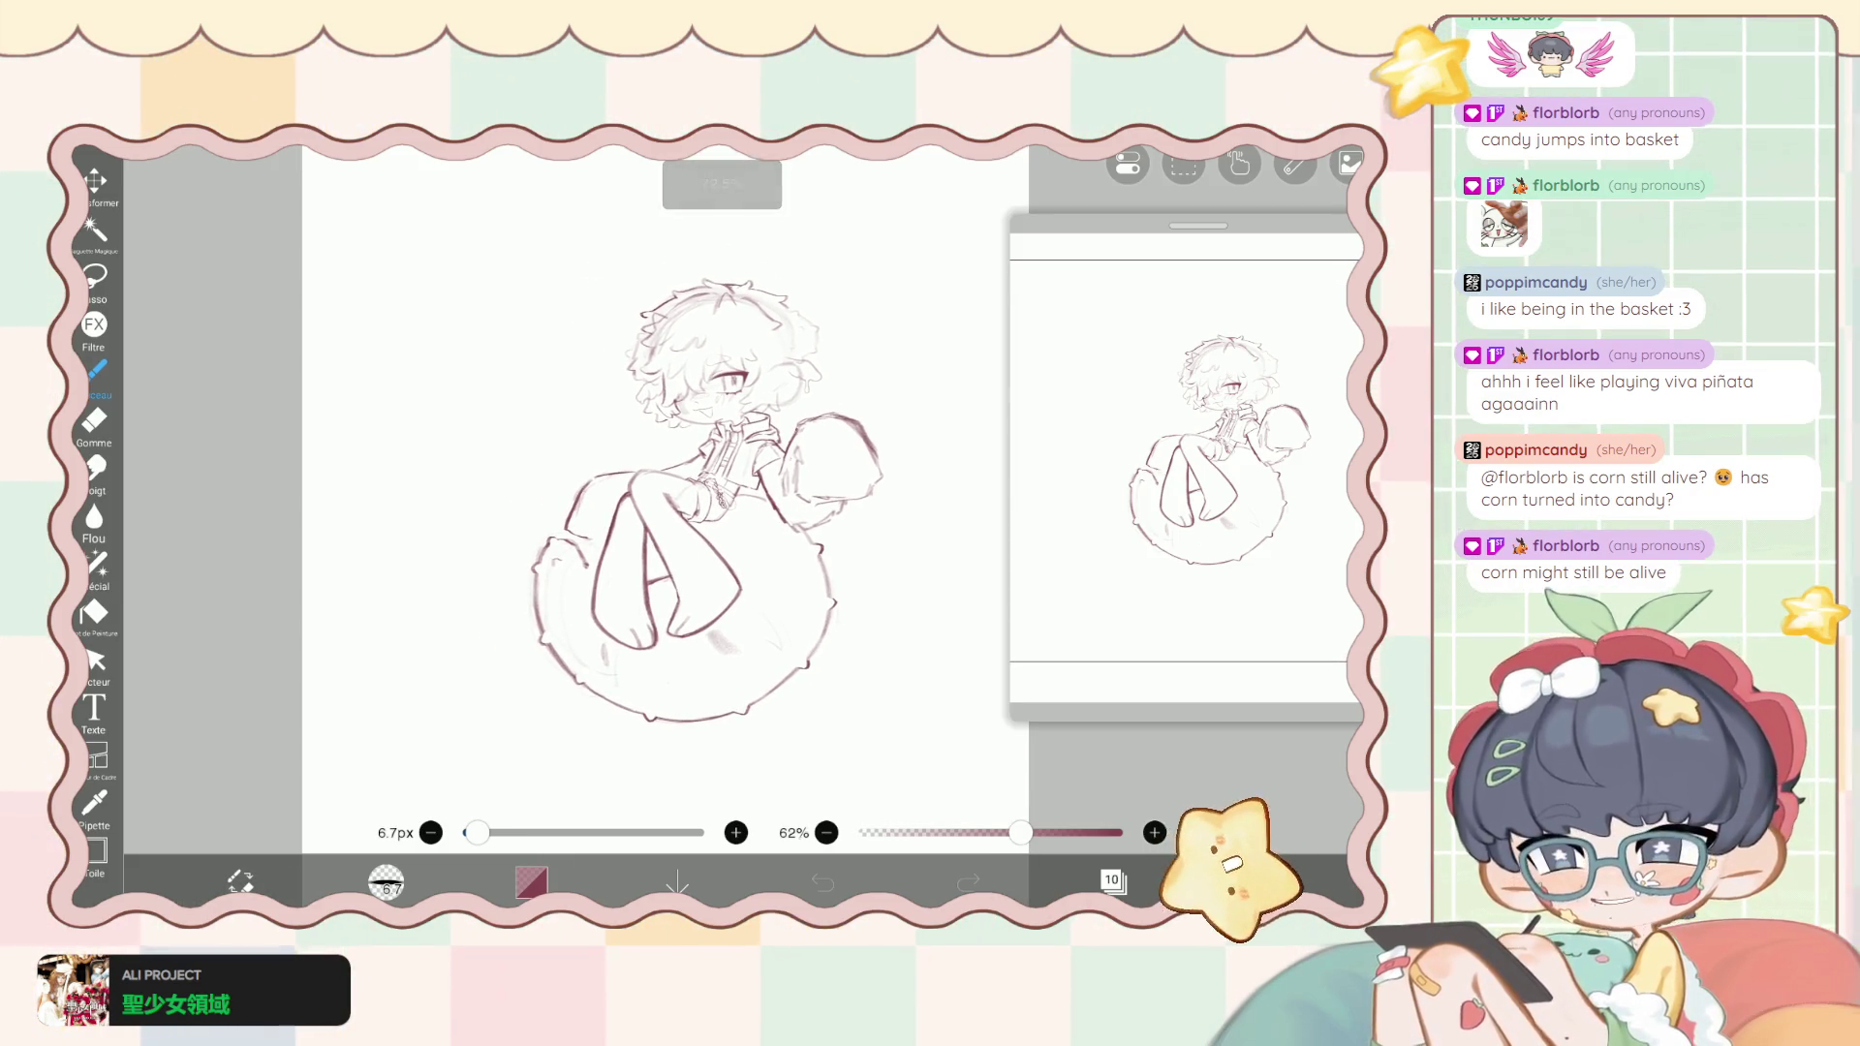
{"action": "scroll", "coordinate": [666, 484], "scroll_direction": "down", "scroll_amount": 2}
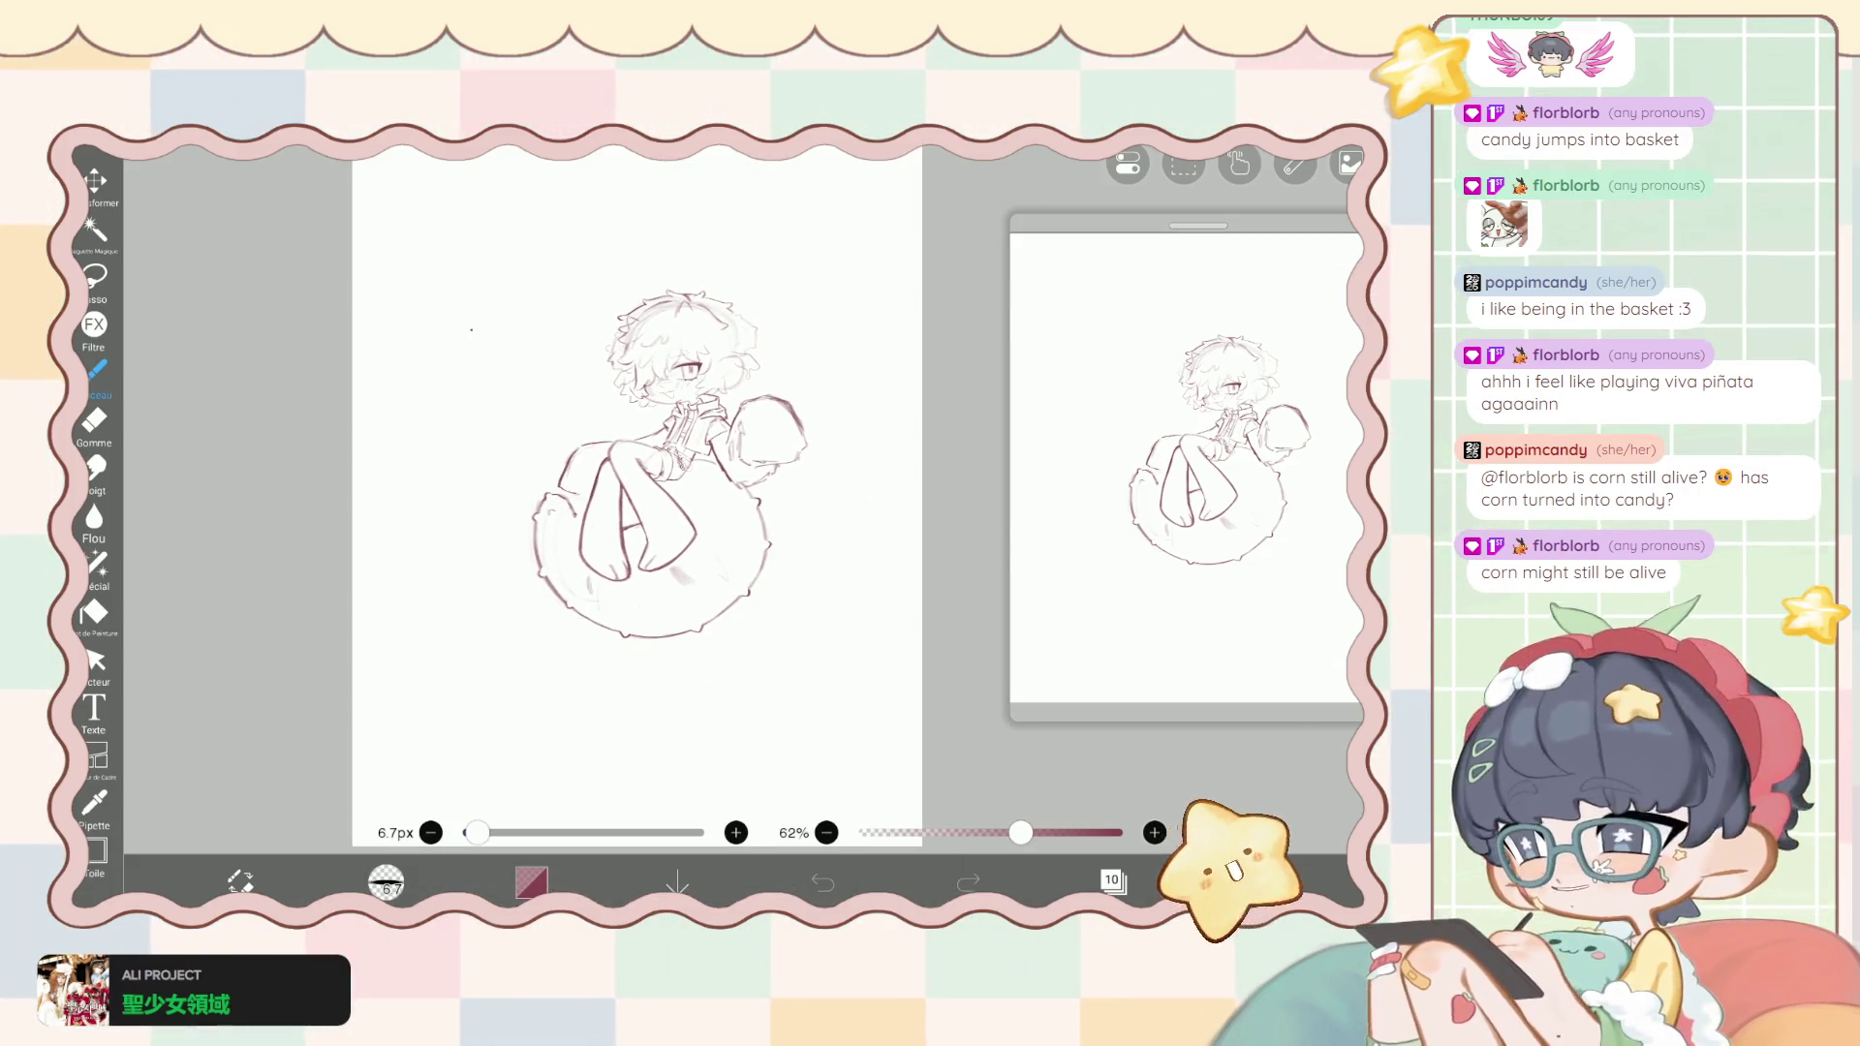
{"action": "scroll", "coordinate": [640, 484], "scroll_direction": "up", "scroll_amount": 1}
{"action": "left_click", "coordinate": [1113, 882]}
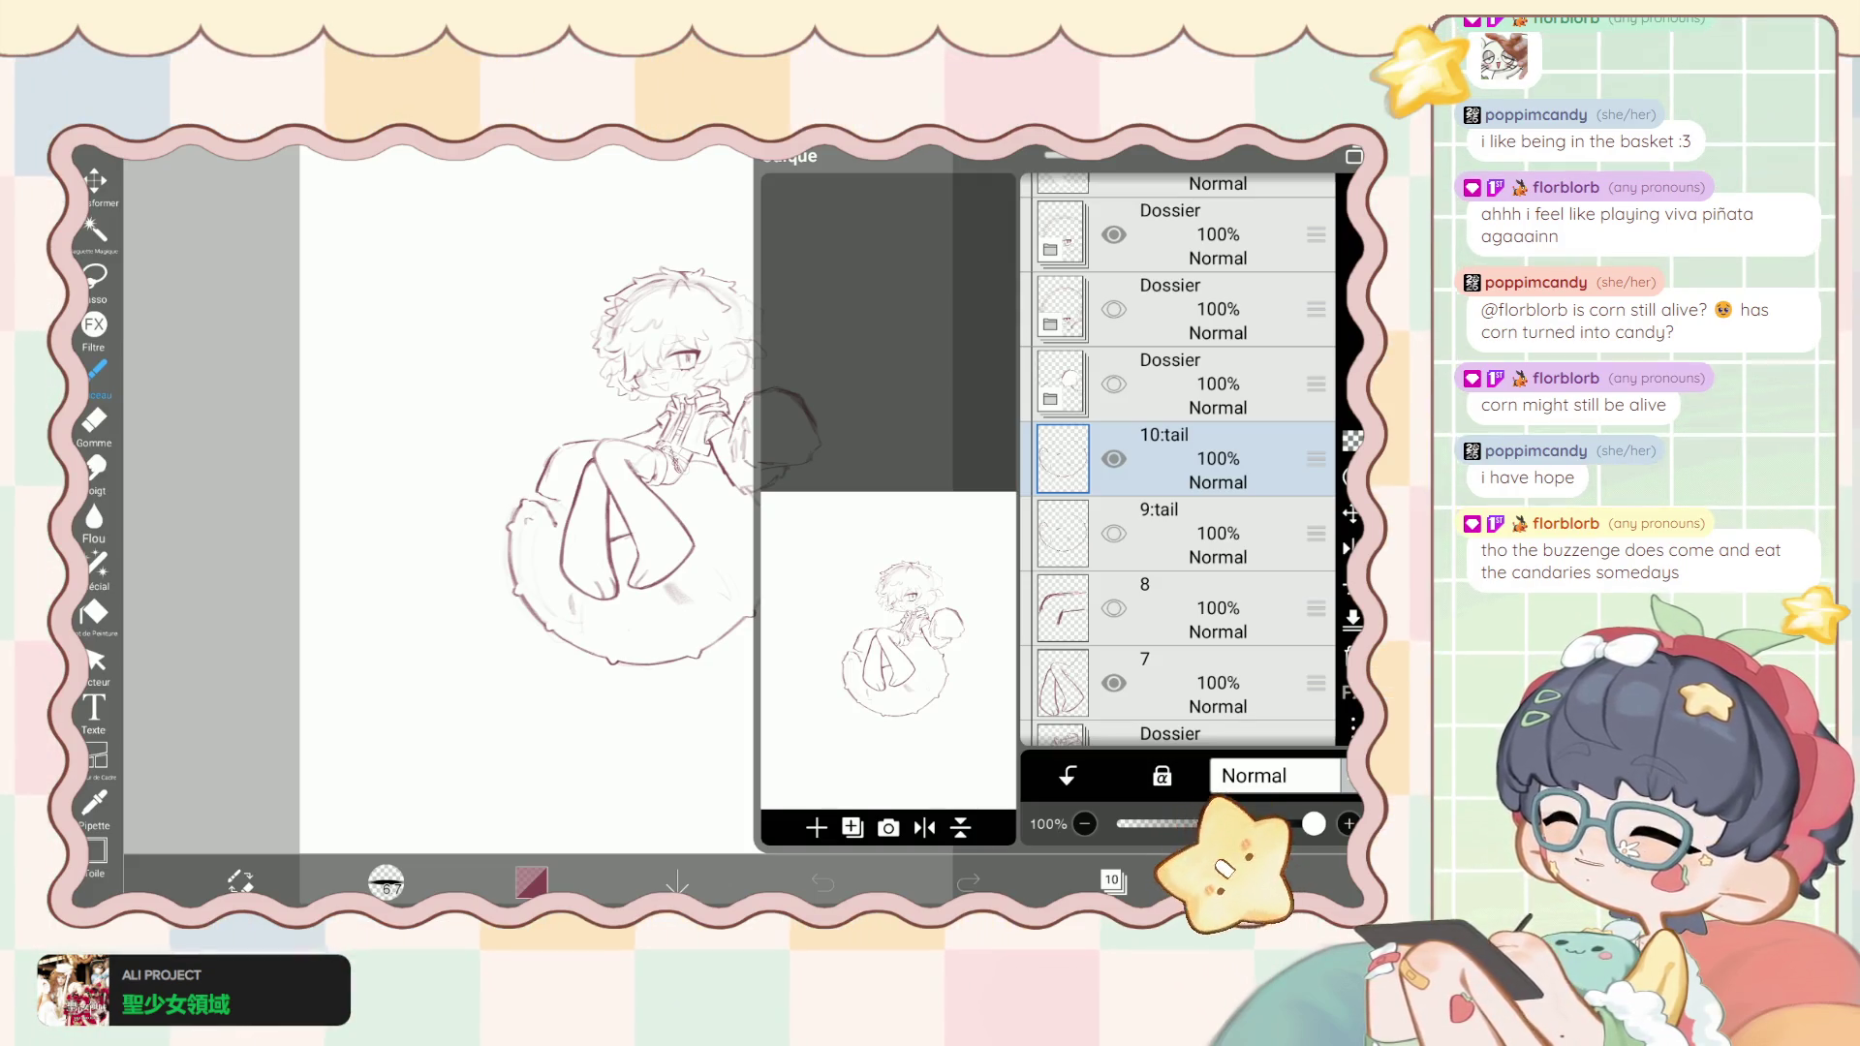
- Select layer 40 in the Calque list and close the layer panel
{"action": "scroll", "coordinate": [1177, 461], "scroll_direction": "up", "scroll_amount": 2}
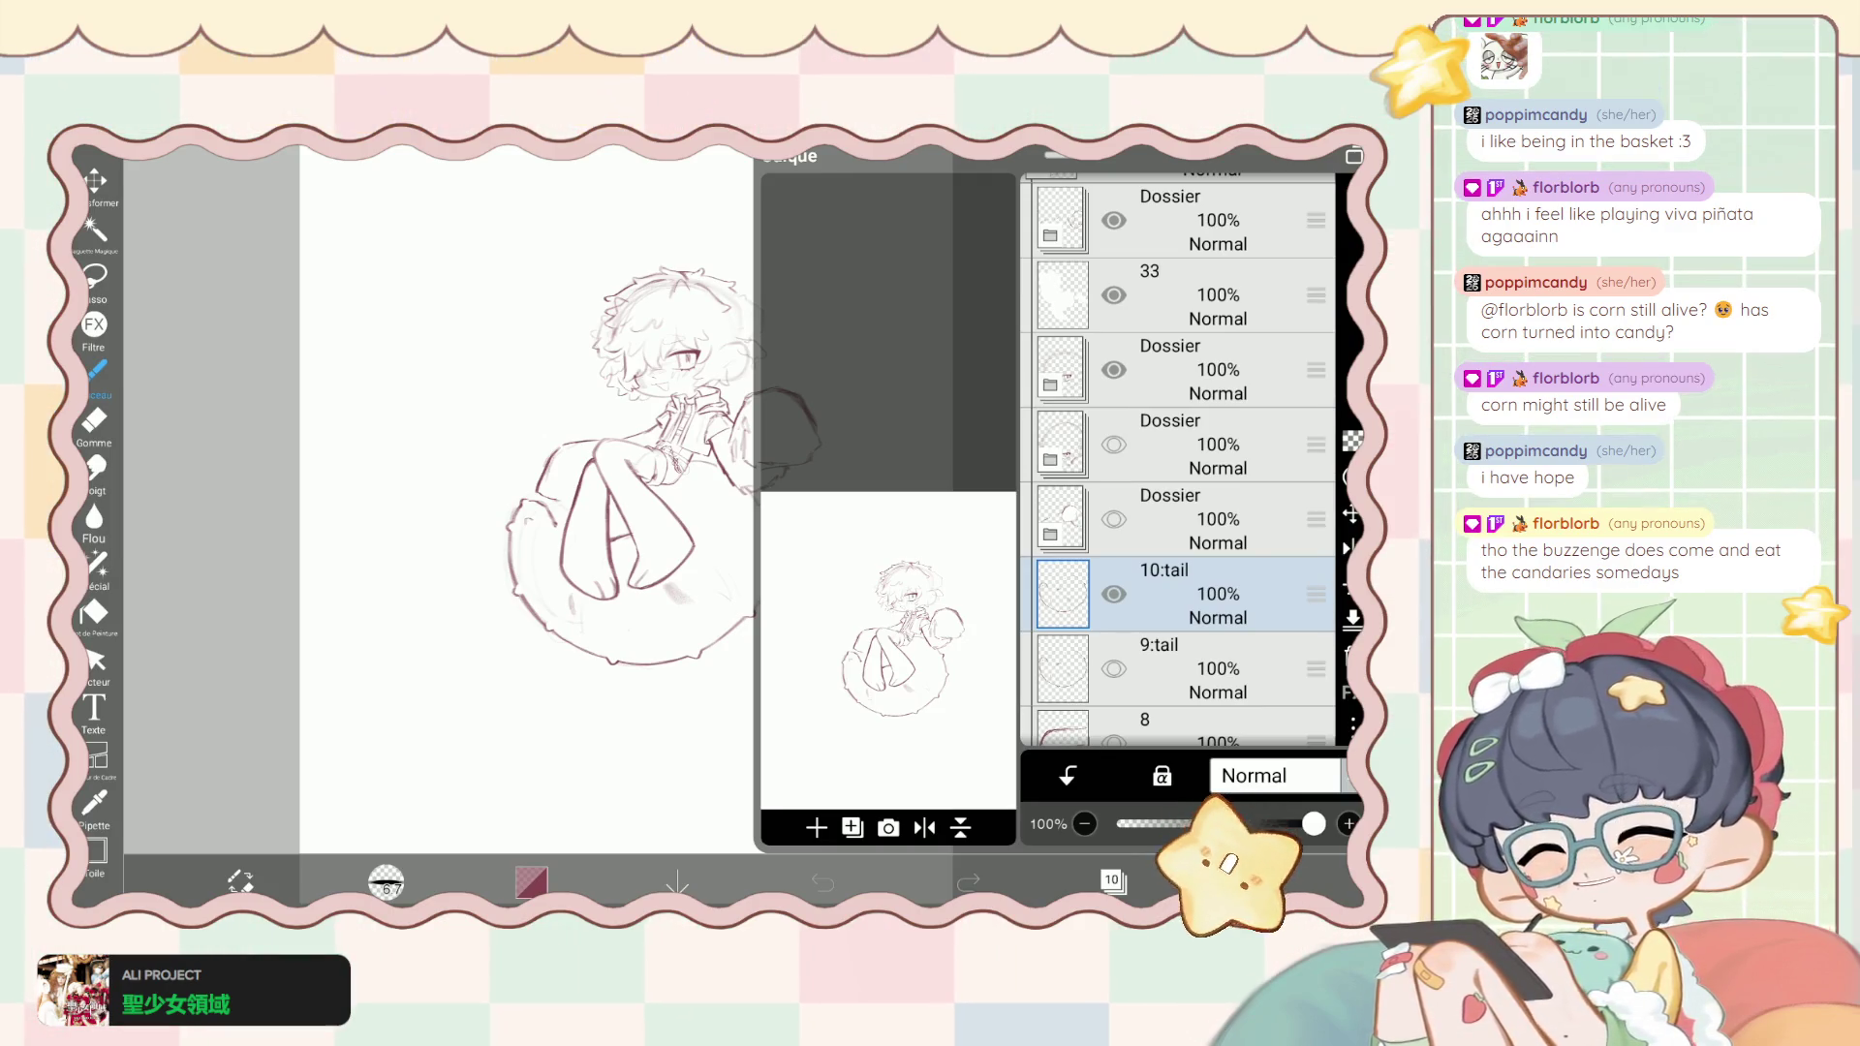
{"action": "scroll", "coordinate": [1177, 460], "scroll_direction": "up", "scroll_amount": 1}
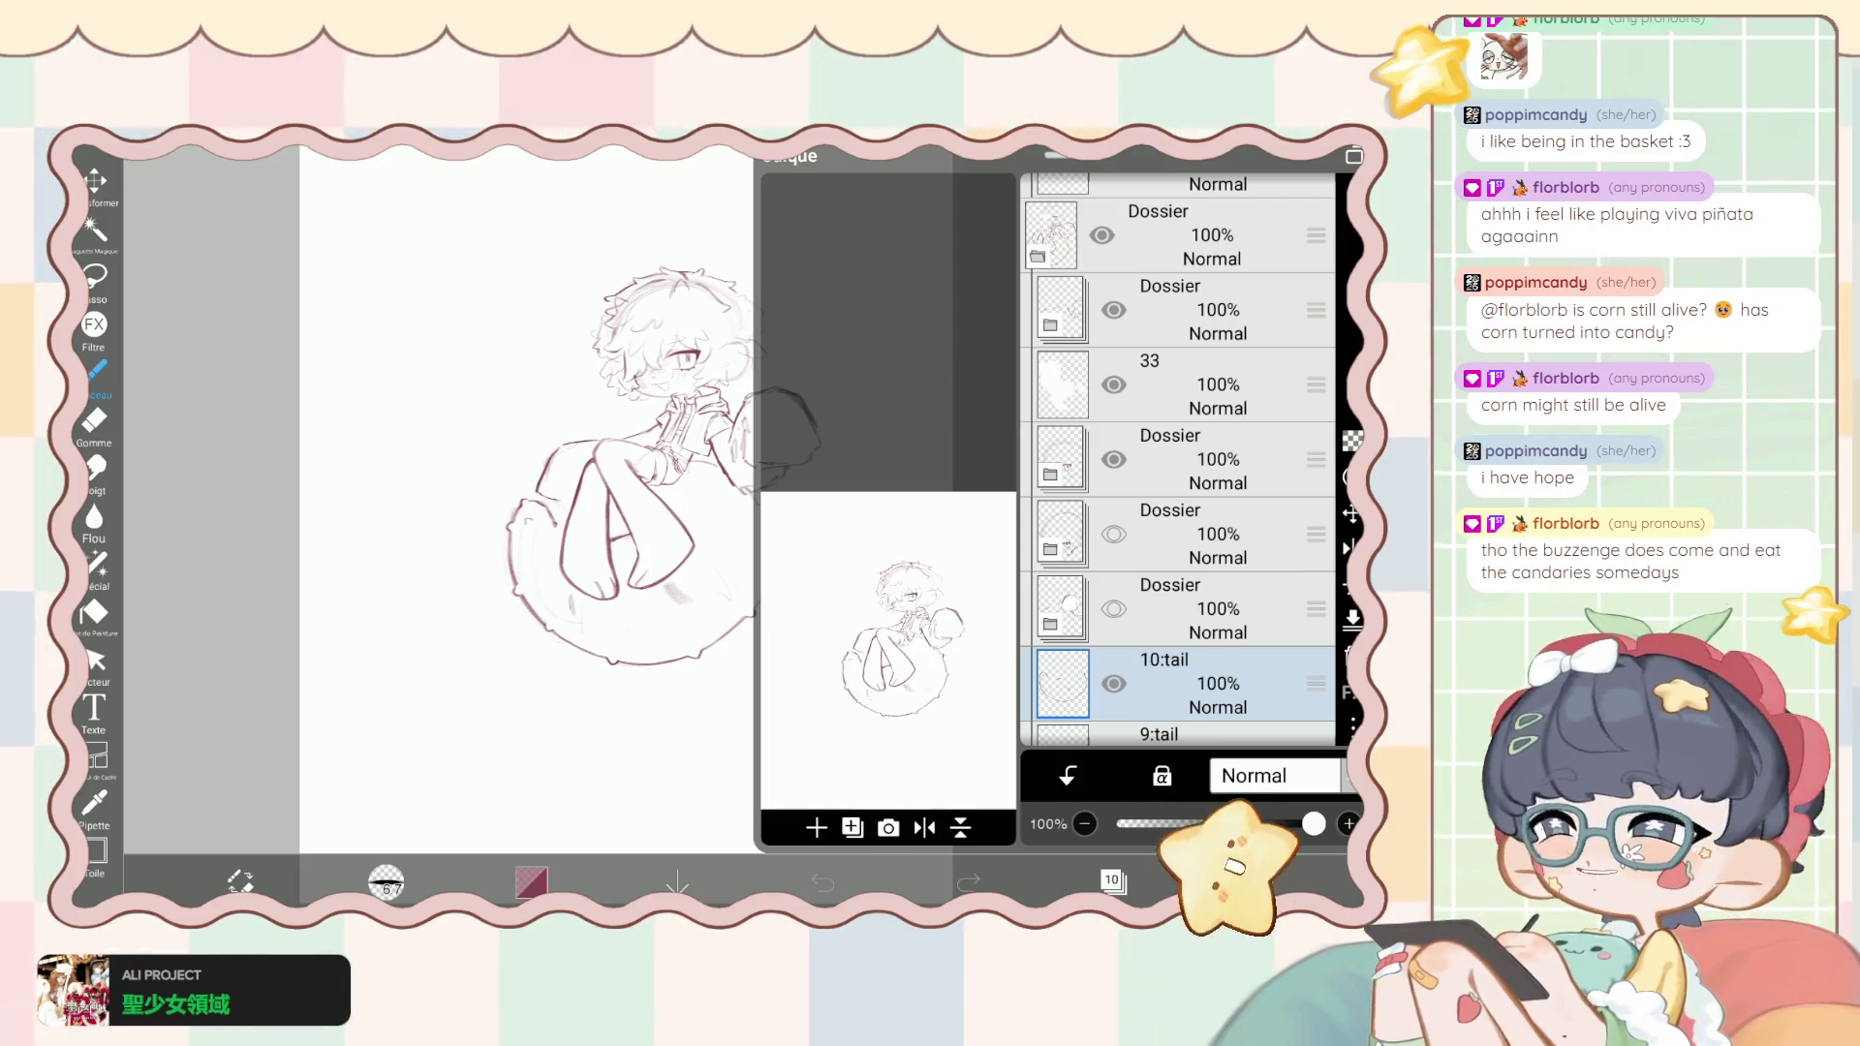
{"action": "scroll", "coordinate": [1176, 460], "scroll_direction": "up", "scroll_amount": 1}
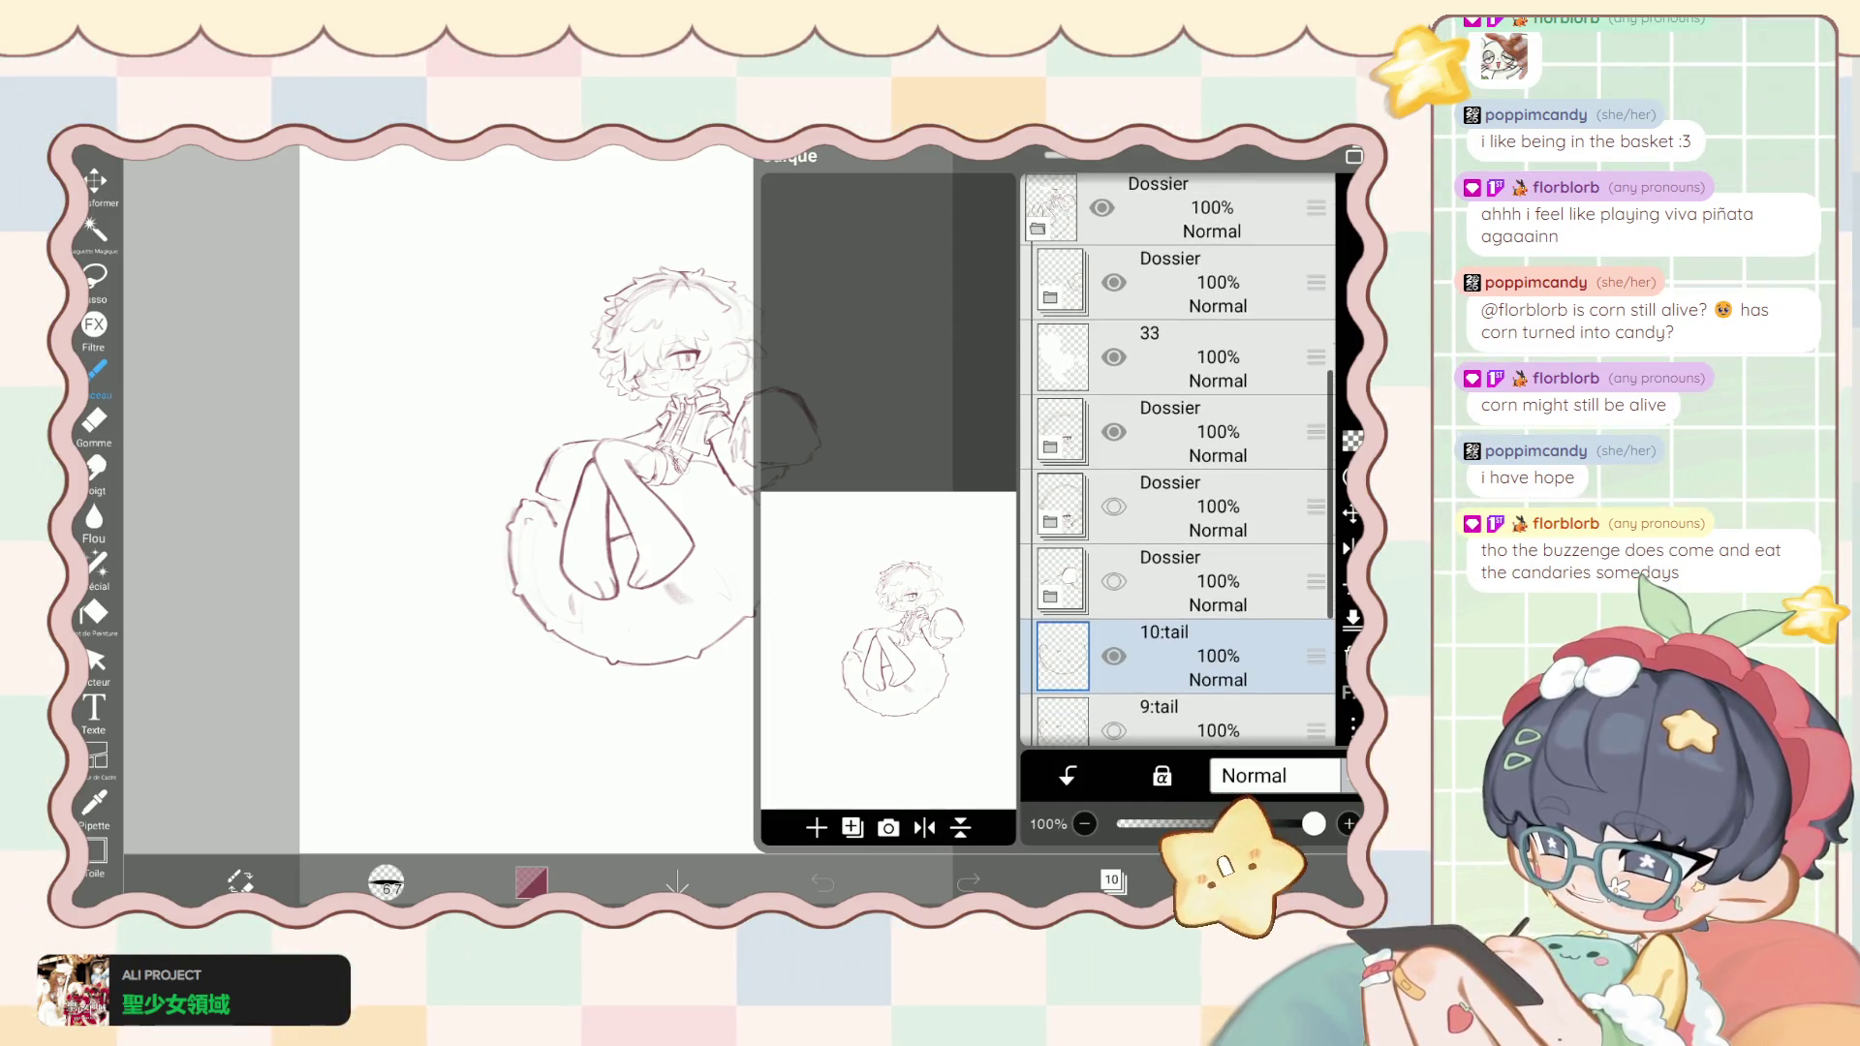
{"action": "scroll", "coordinate": [1177, 460], "scroll_direction": "down", "scroll_amount": 1}
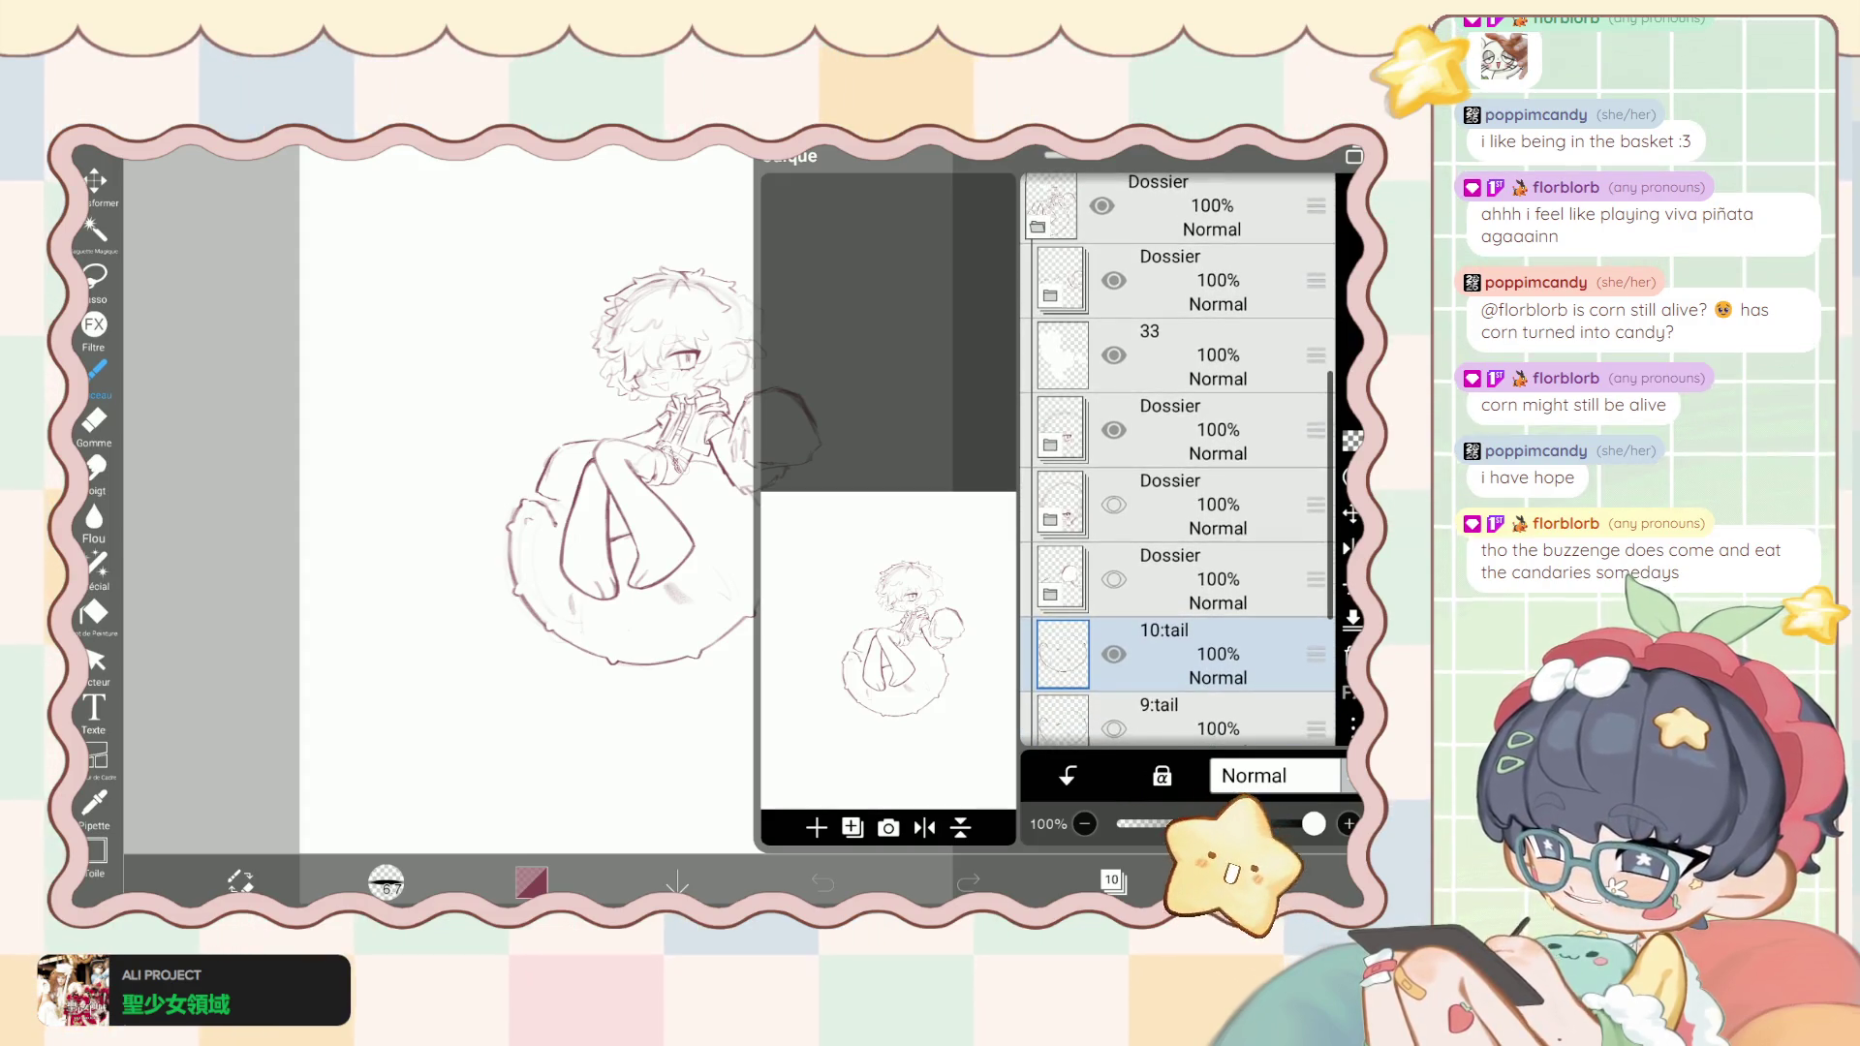
{"action": "scroll", "coordinate": [1176, 460], "scroll_direction": "up", "scroll_amount": 2}
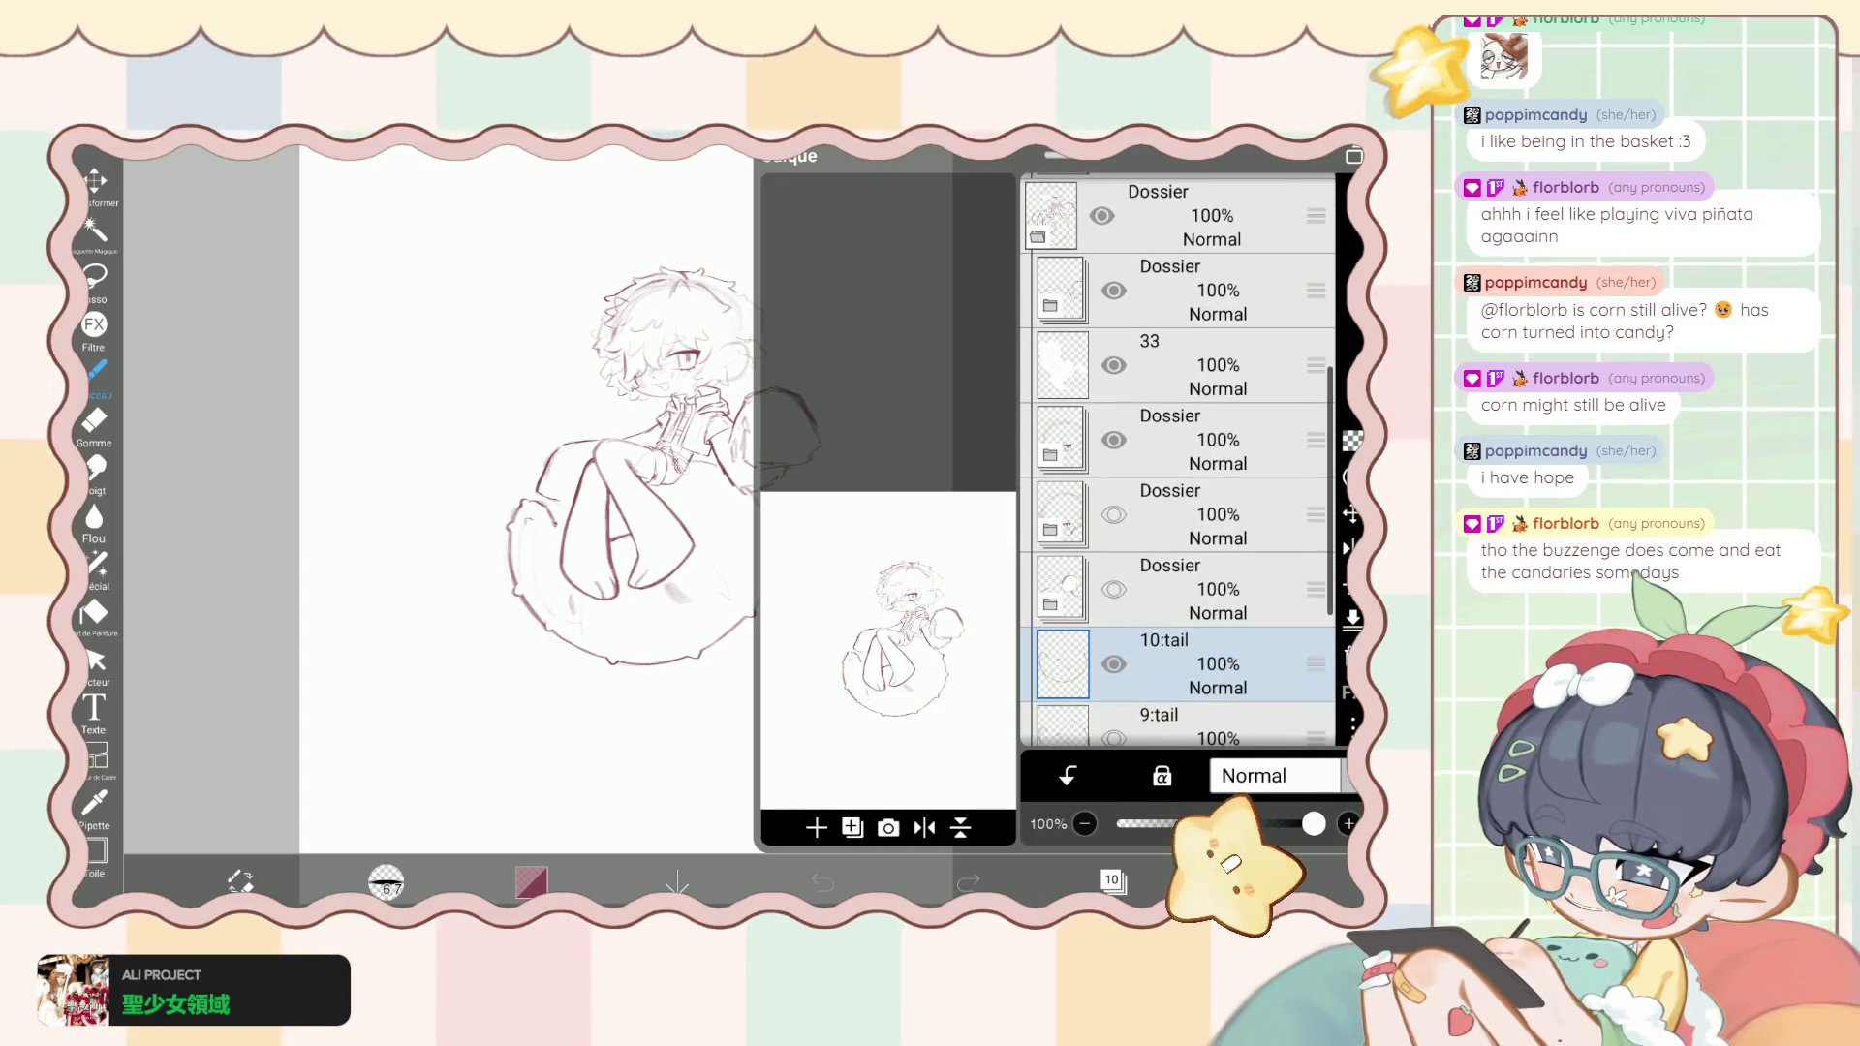
{"action": "scroll", "coordinate": [1177, 460], "scroll_direction": "up", "scroll_amount": 3}
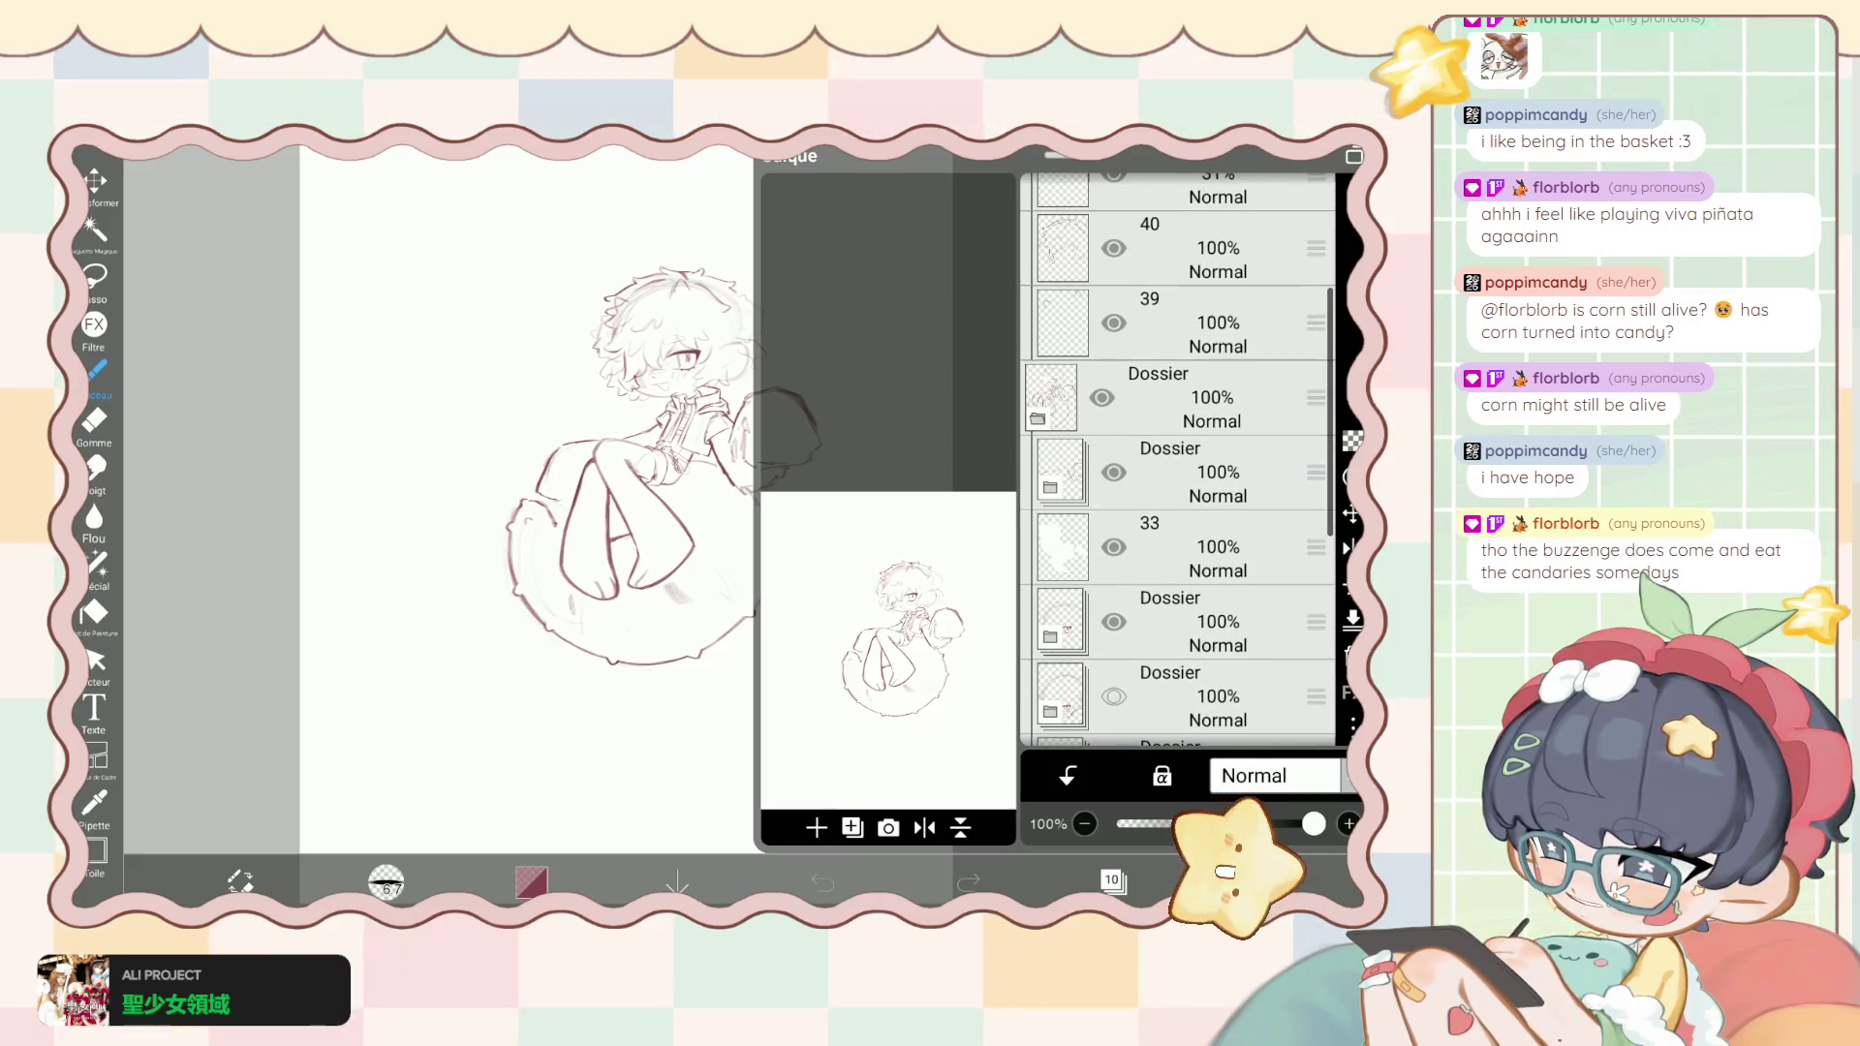
{"action": "scroll", "coordinate": [1176, 460], "scroll_direction": "up", "scroll_amount": 2}
{"action": "scroll", "coordinate": [1177, 460], "scroll_direction": "up", "scroll_amount": 1}
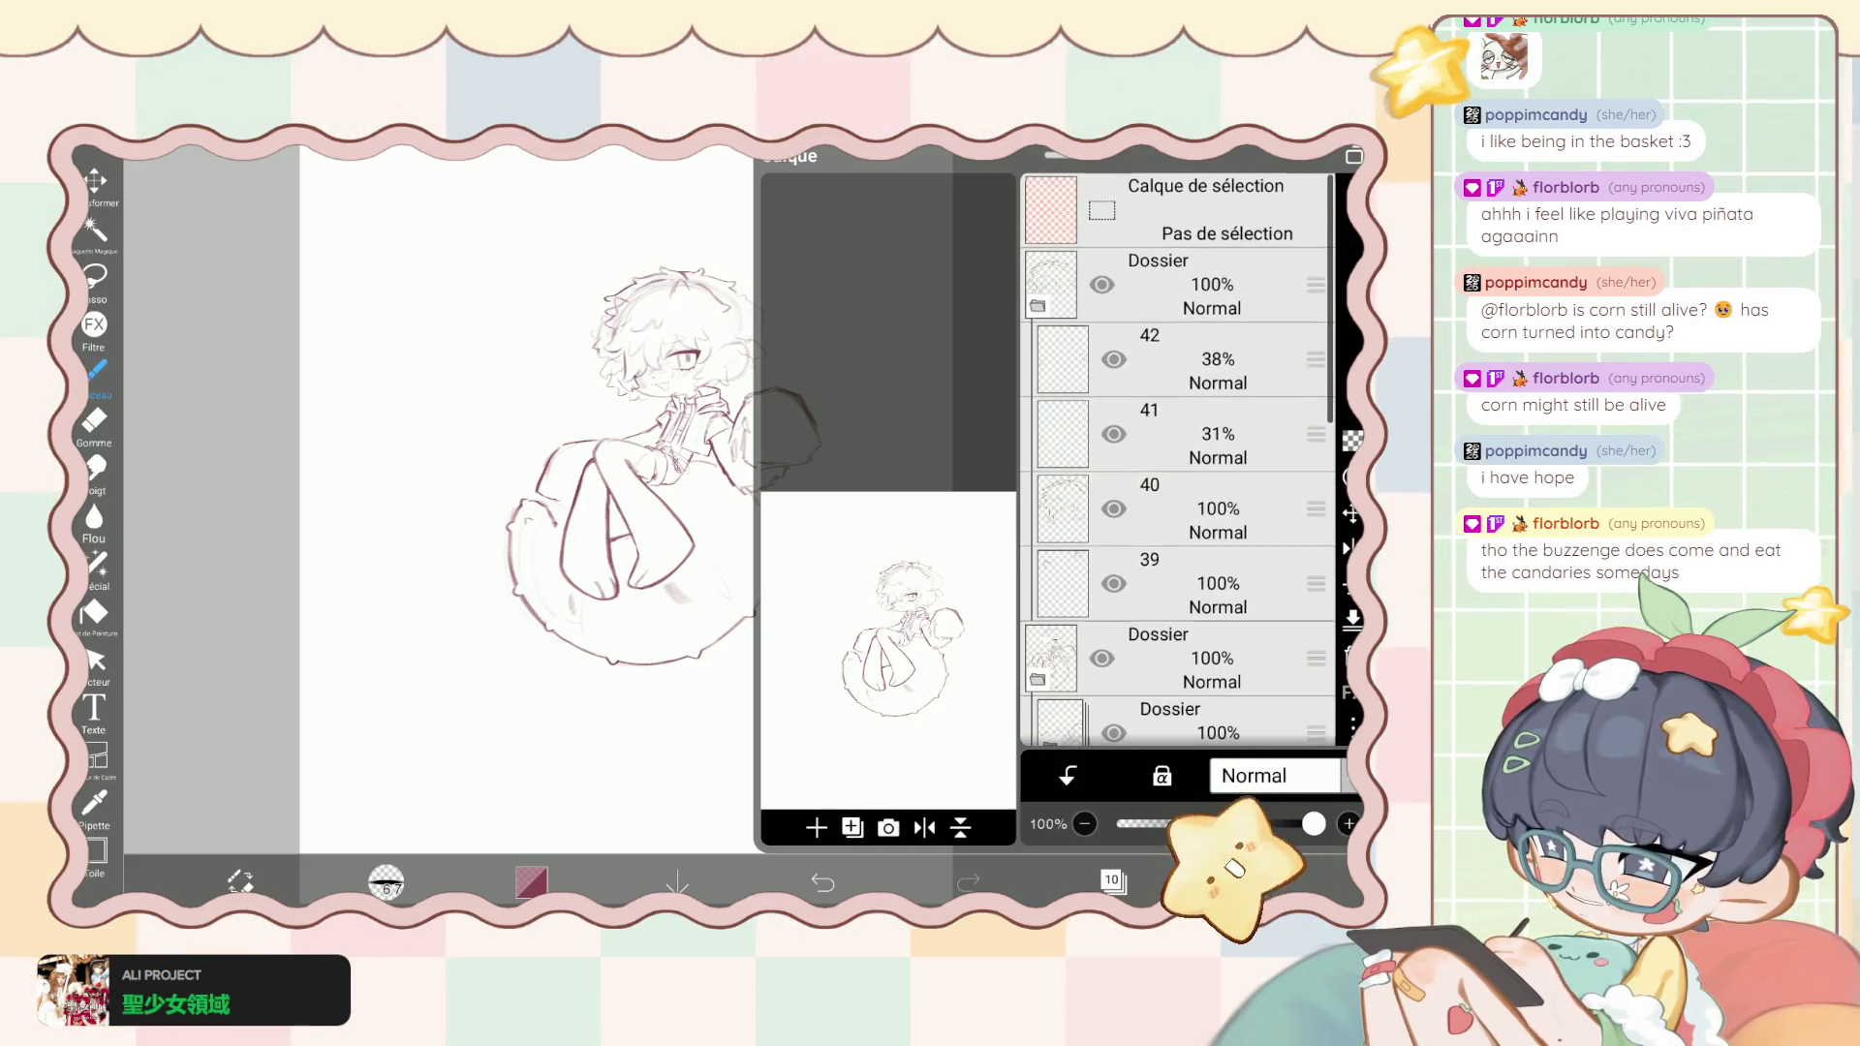
{"action": "left_click", "coordinate": [1177, 498]}
{"action": "left_click", "coordinate": [1112, 879]}
{"action": "scroll", "coordinate": [678, 484], "scroll_direction": "up", "scroll_amount": 5}
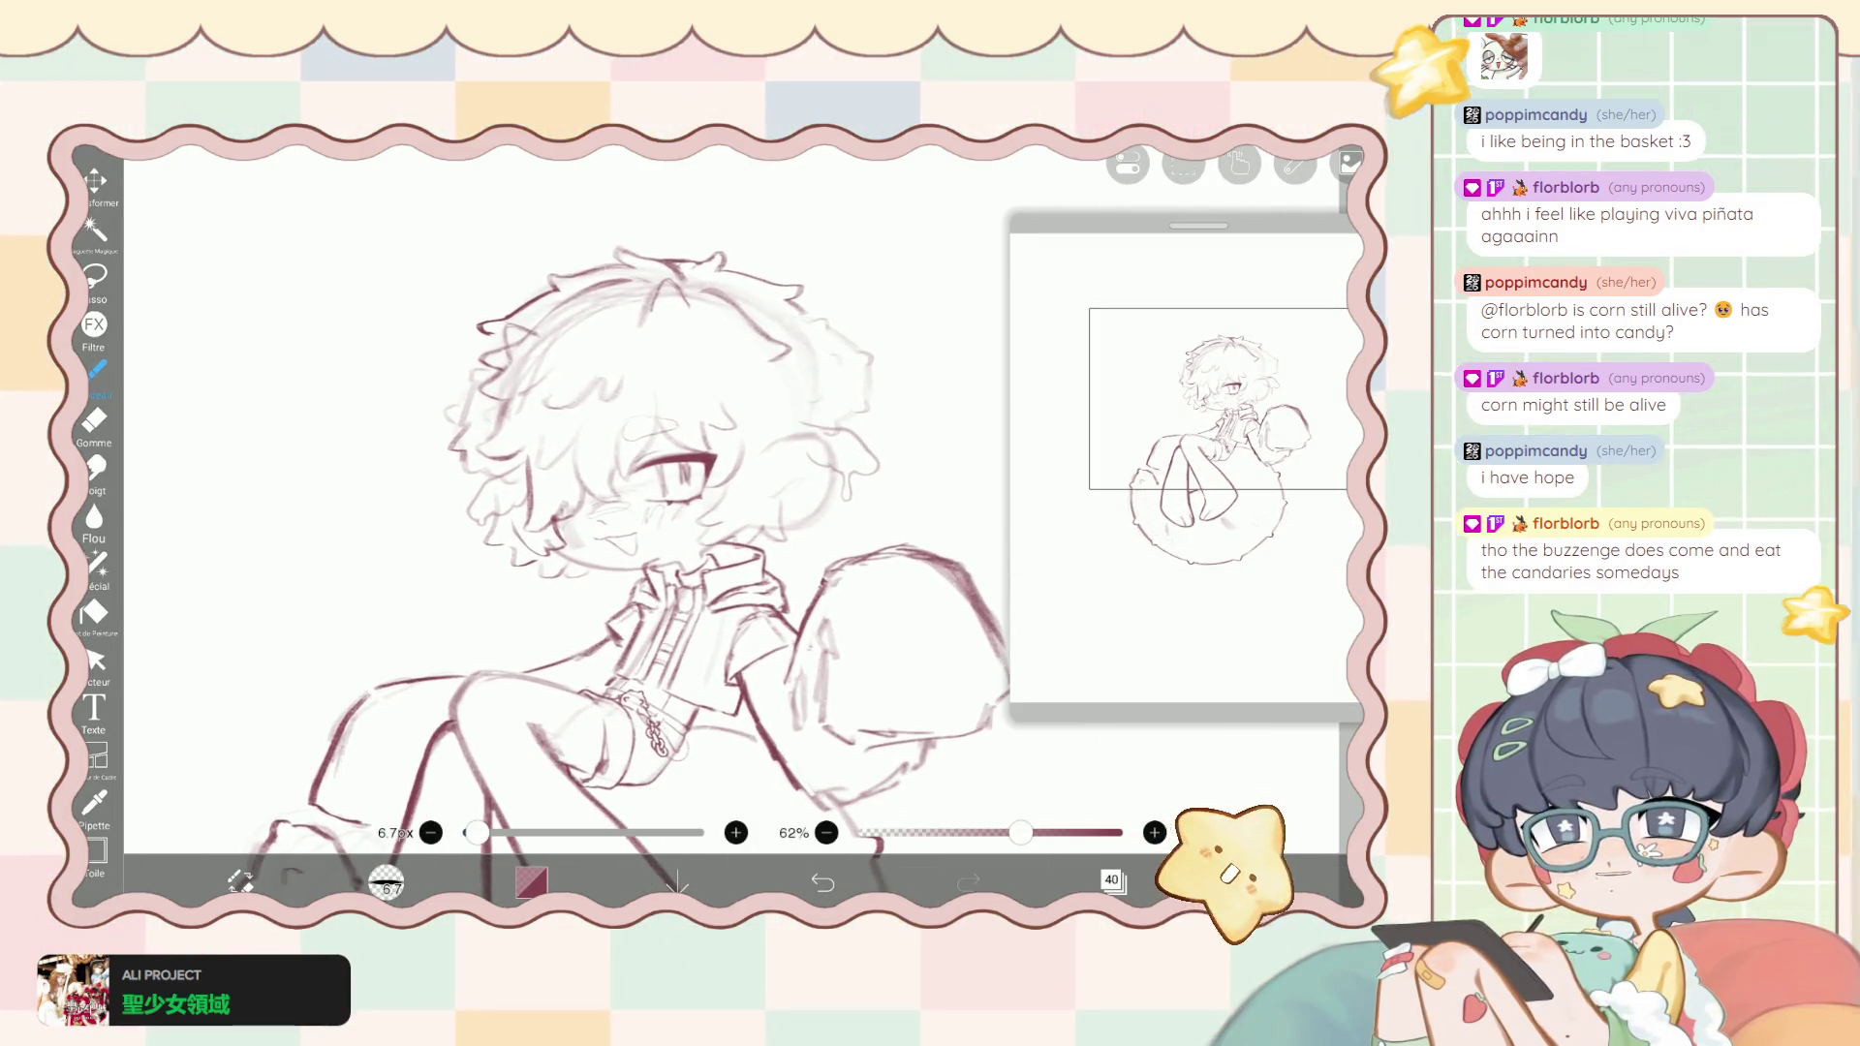
{"action": "scroll", "coordinate": [649, 543], "scroll_direction": "up", "scroll_amount": 3}
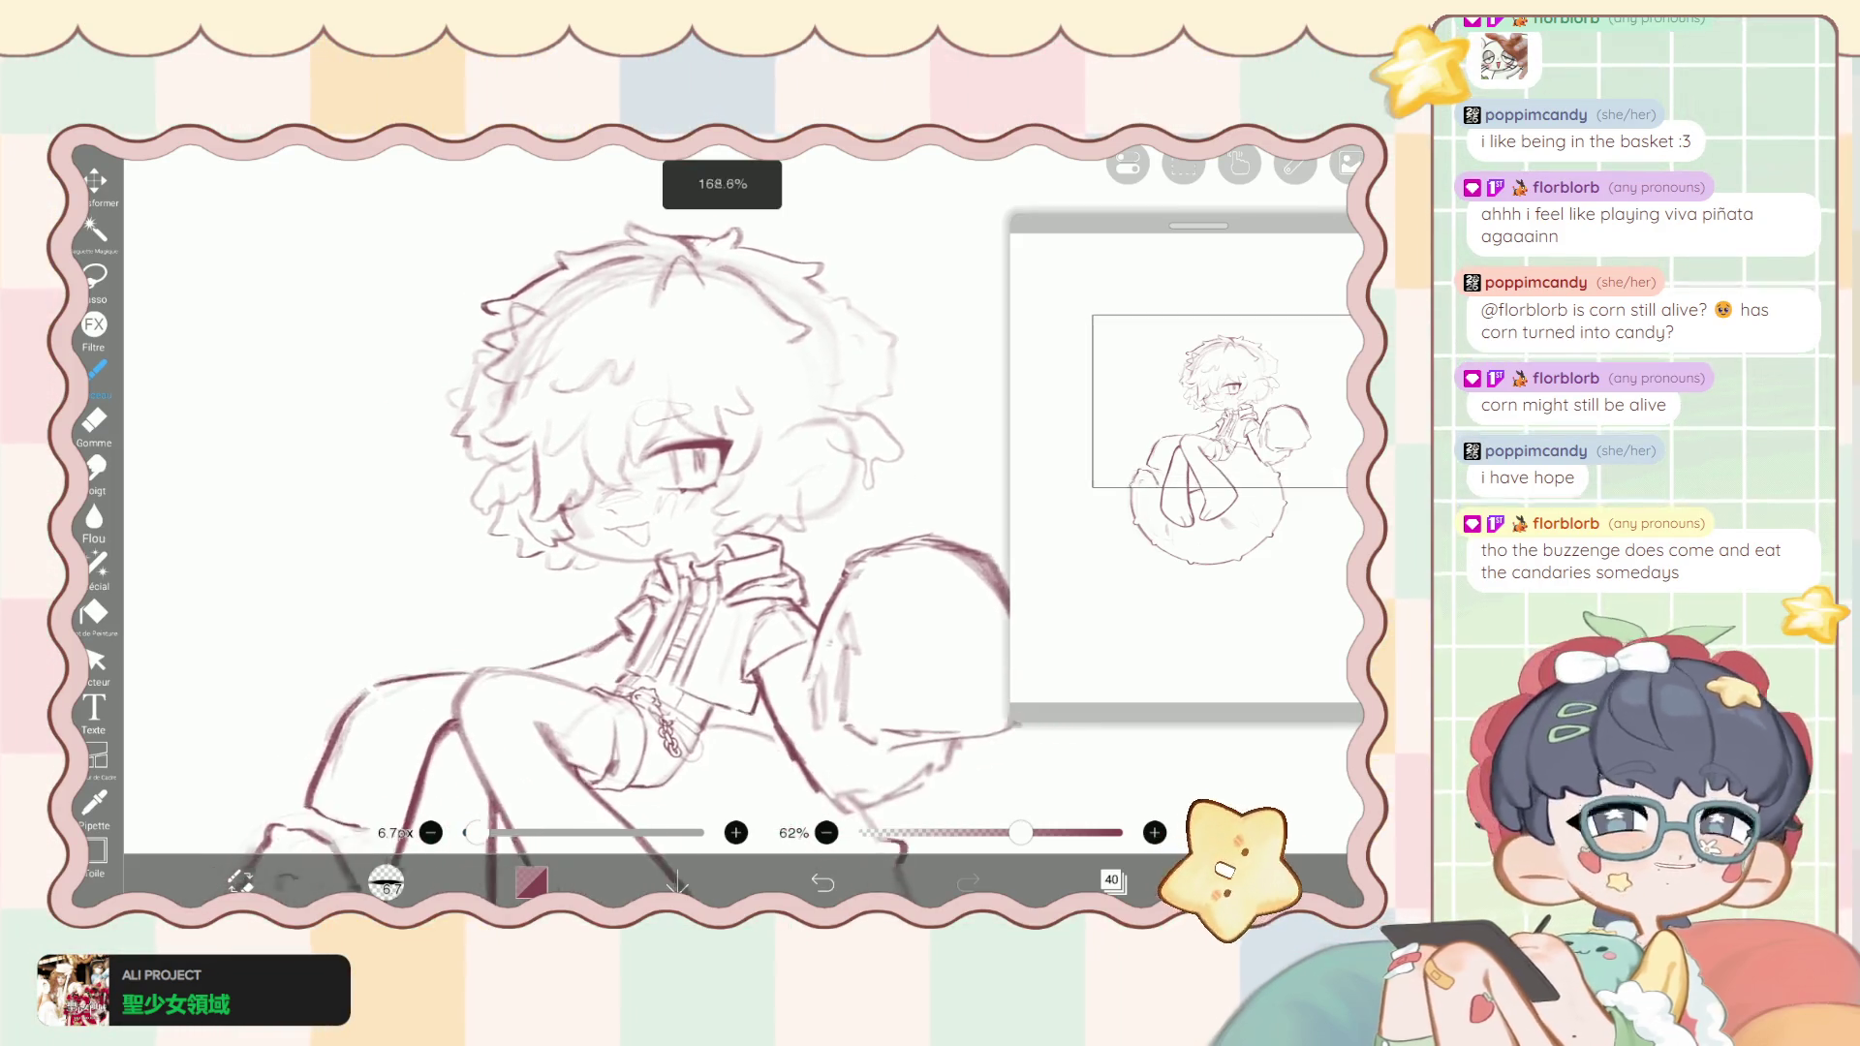
{"action": "scroll", "coordinate": [639, 542], "scroll_direction": "down", "scroll_amount": 2}
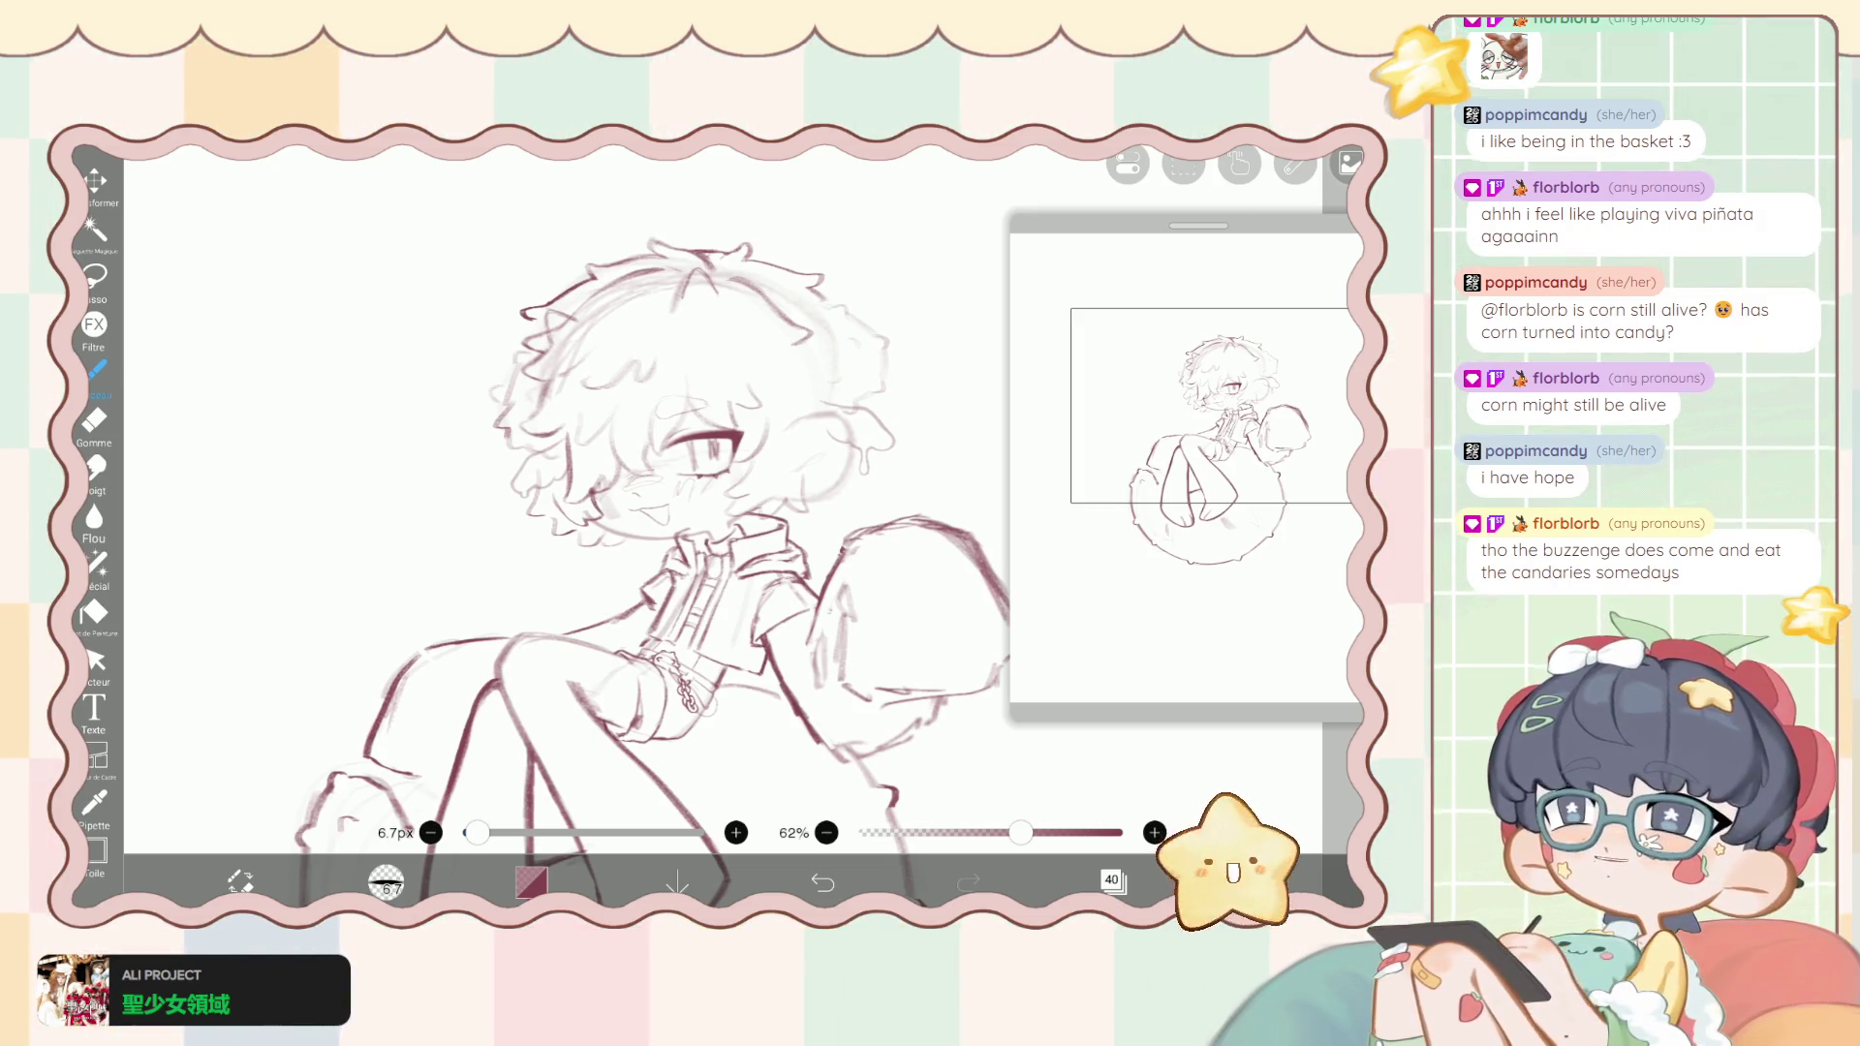
{"action": "scroll", "coordinate": [668, 523], "scroll_direction": "up", "scroll_amount": 3}
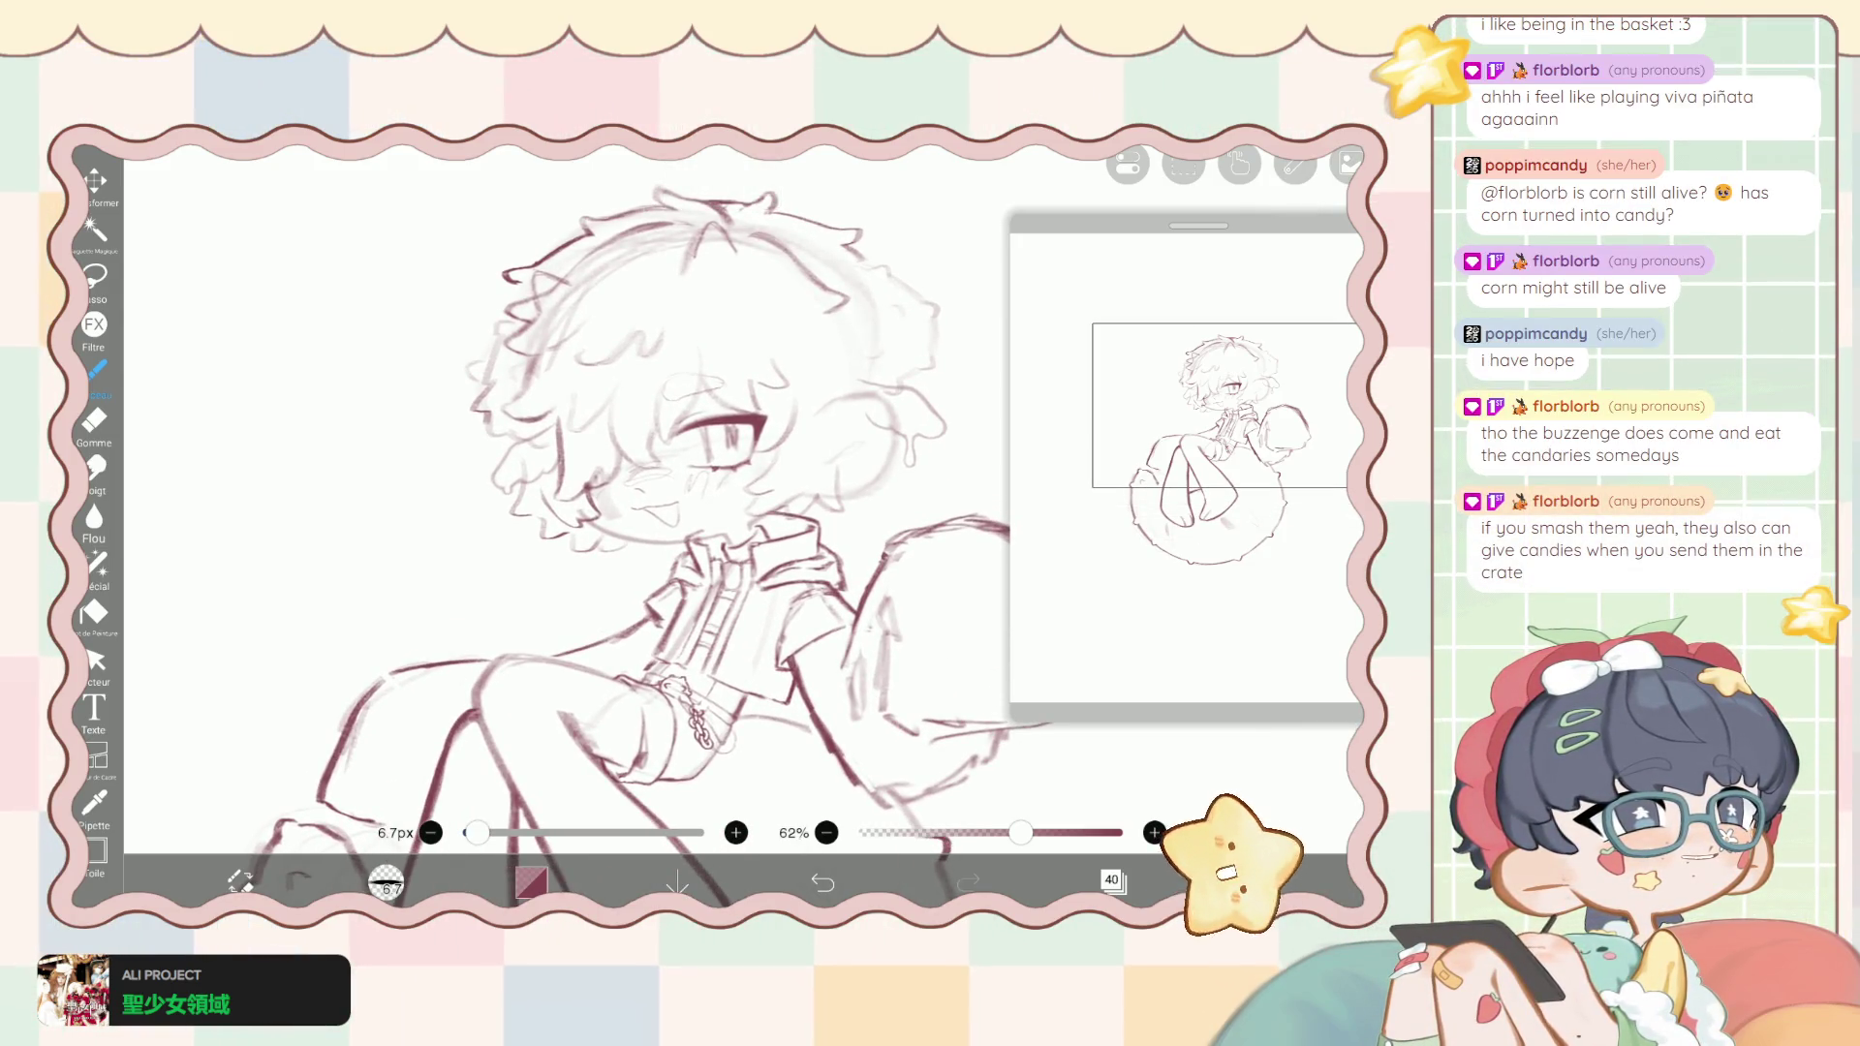
{"action": "scroll", "coordinate": [668, 523], "scroll_direction": "down", "scroll_amount": 2}
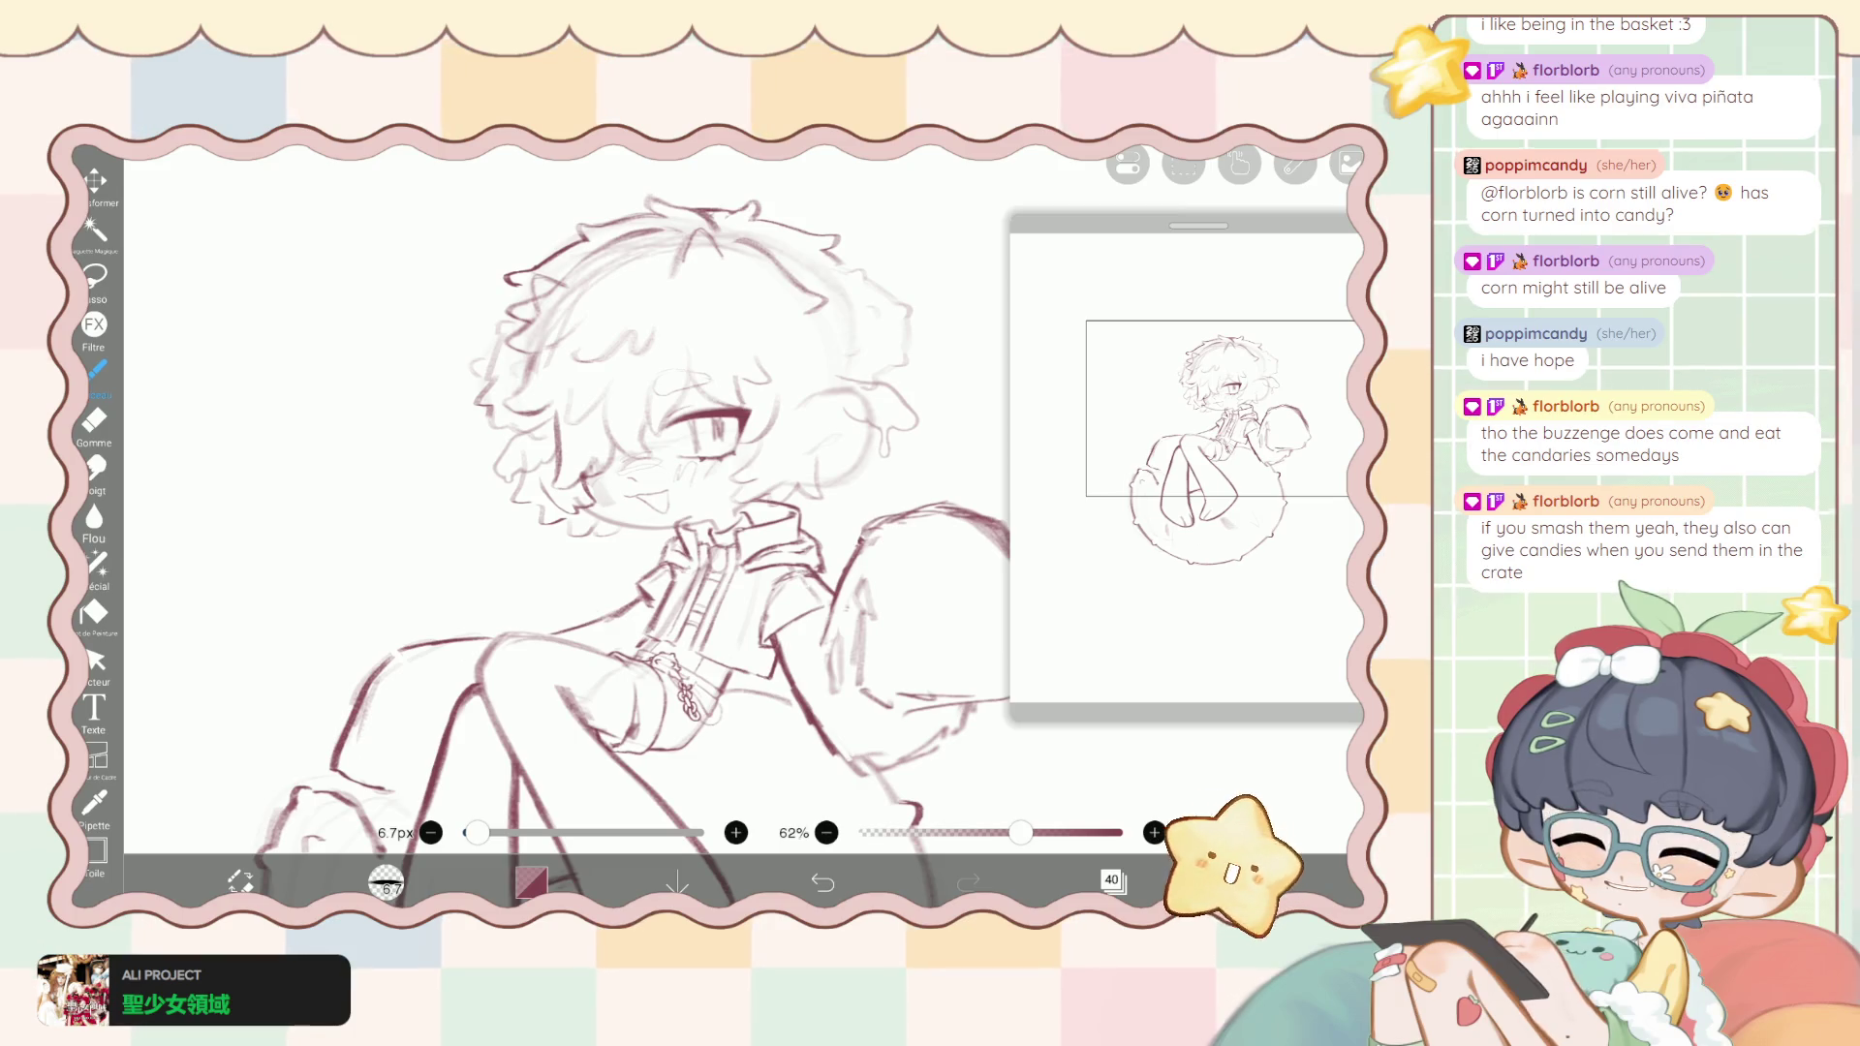
{"action": "scroll", "coordinate": [697, 533], "scroll_direction": "down", "scroll_amount": 1}
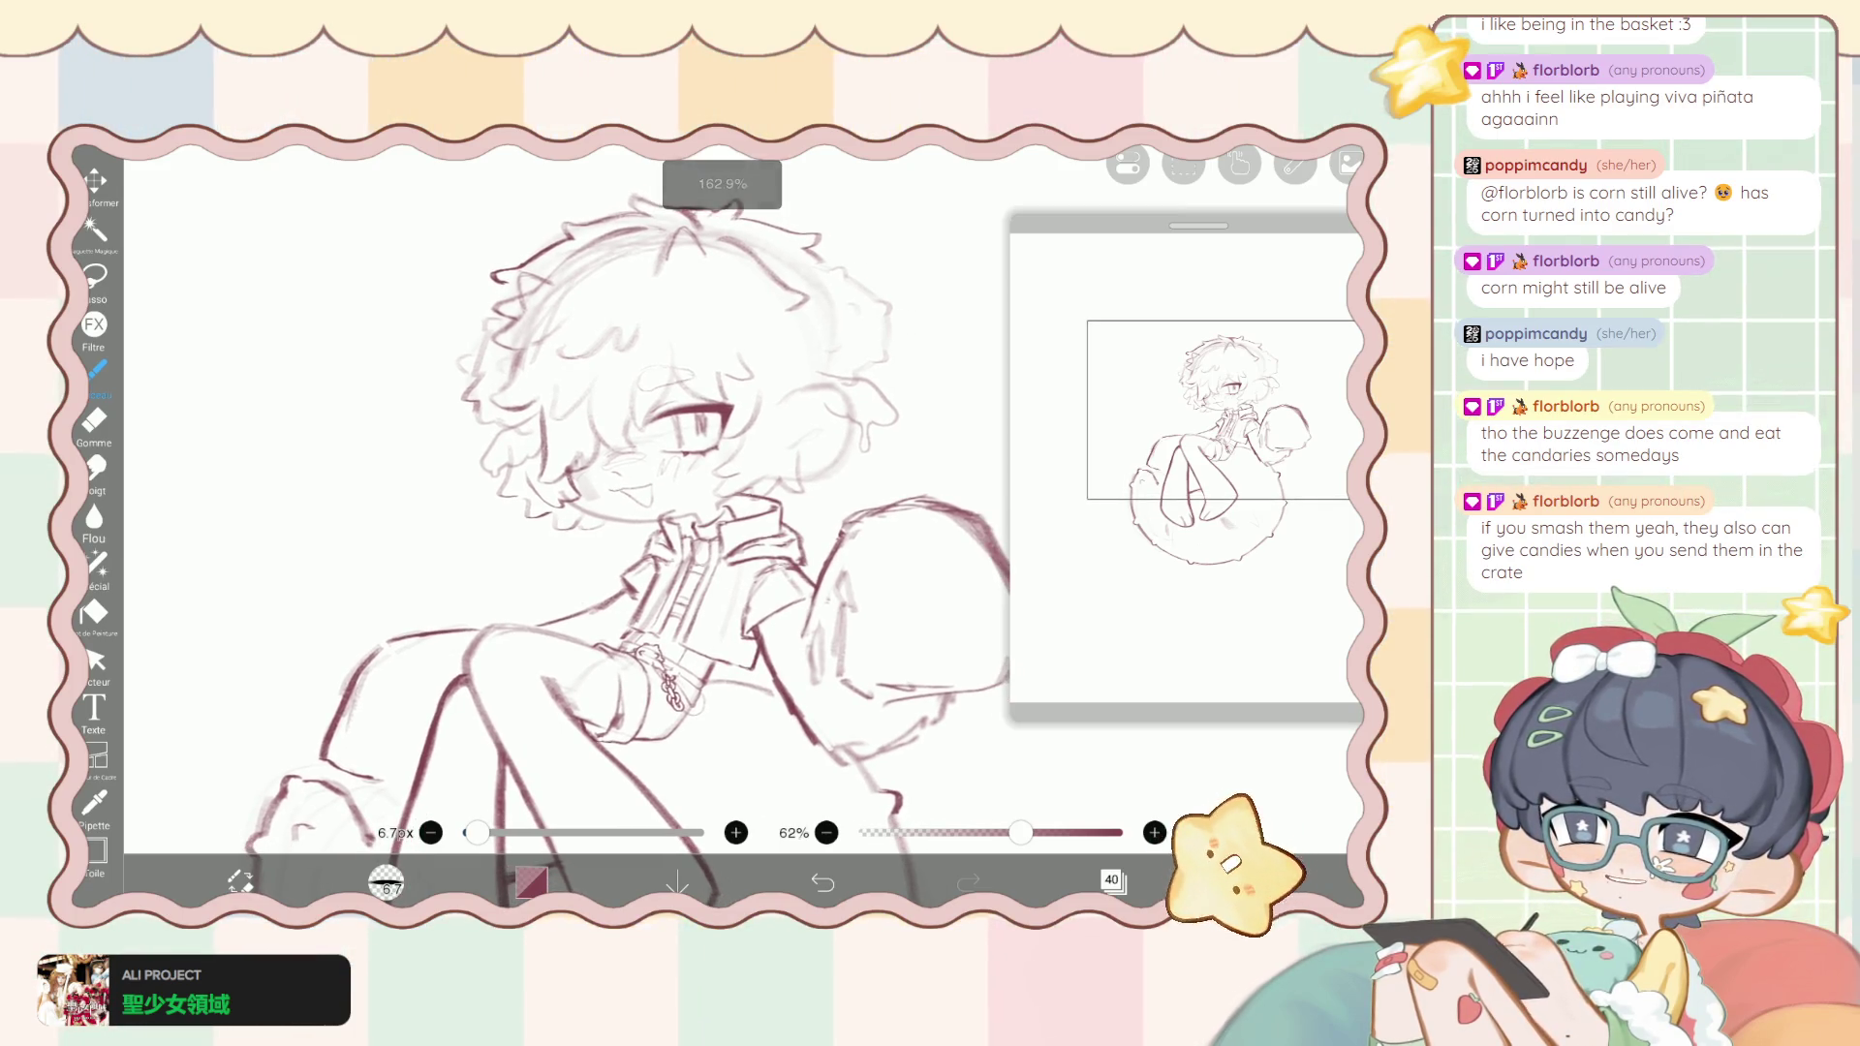
{"action": "scroll", "coordinate": [697, 533], "scroll_direction": "up", "scroll_amount": 2}
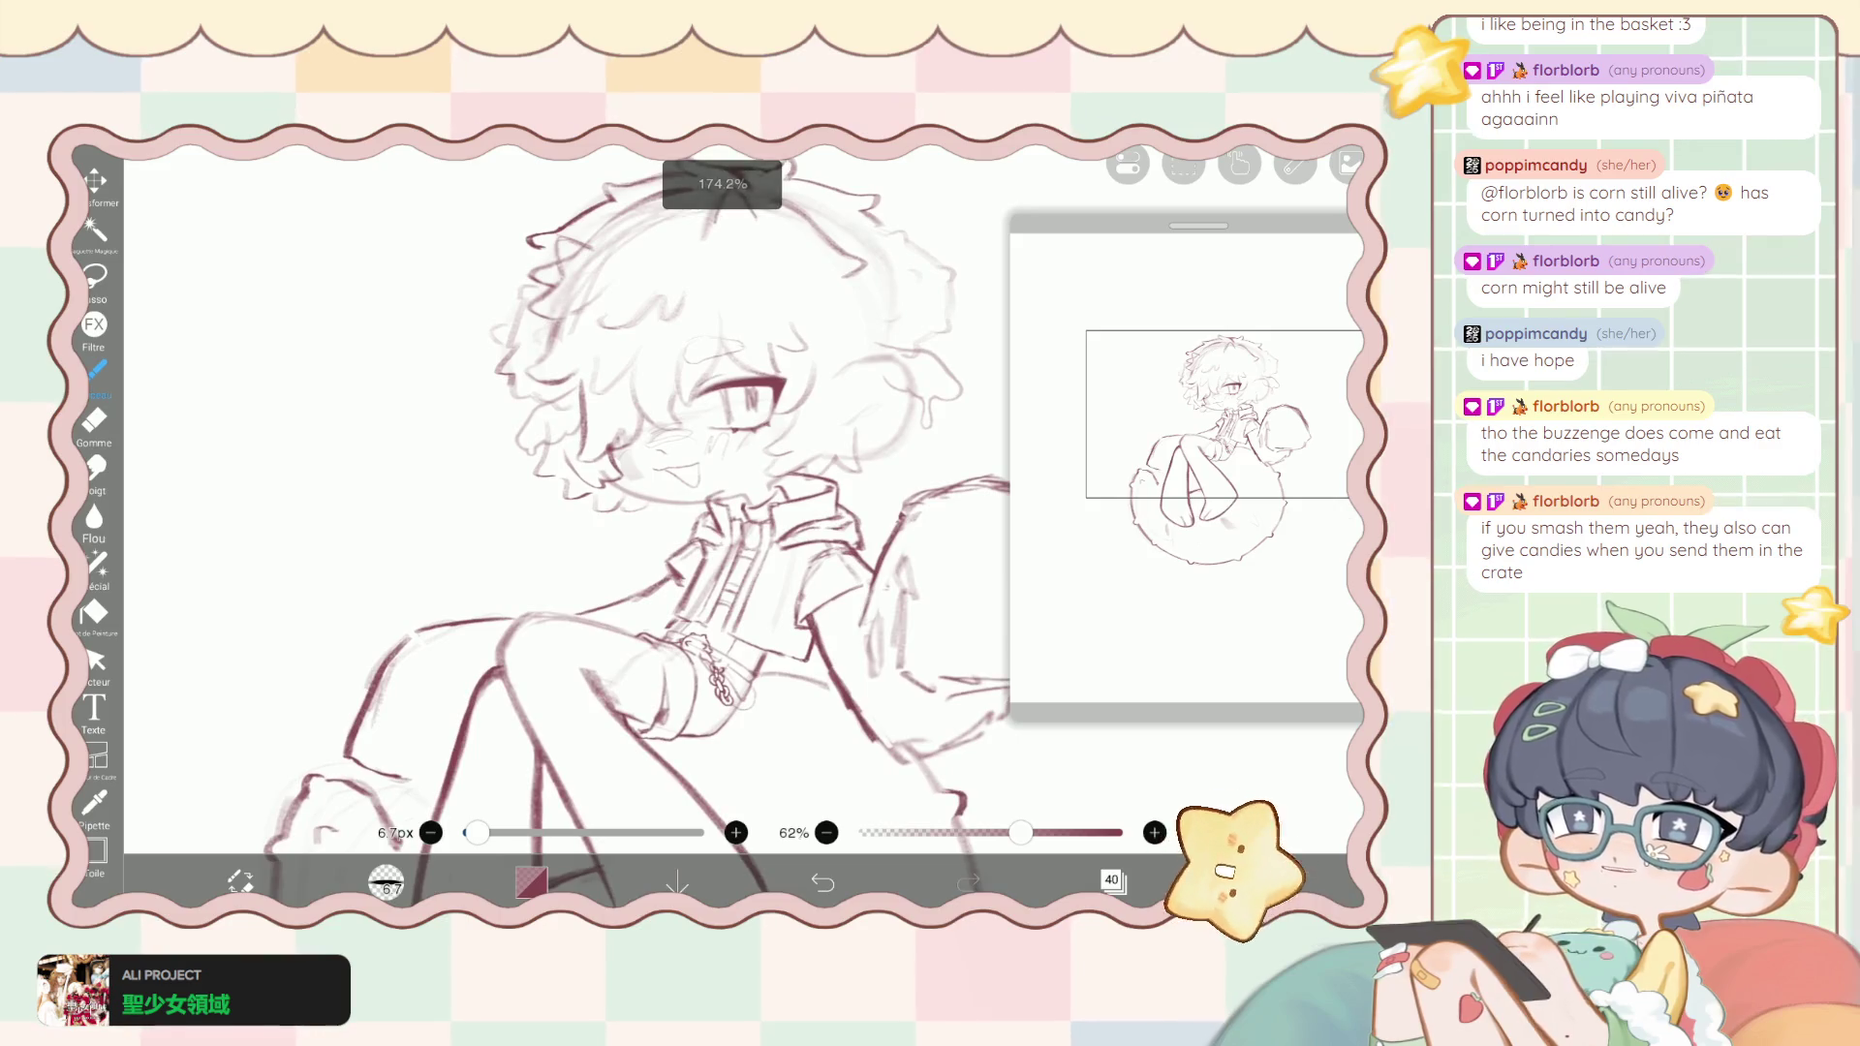
{"action": "scroll", "coordinate": [712, 578], "scroll_direction": "down", "scroll_amount": 1}
{"action": "scroll", "coordinate": [697, 533], "scroll_direction": "down", "scroll_amount": 2}
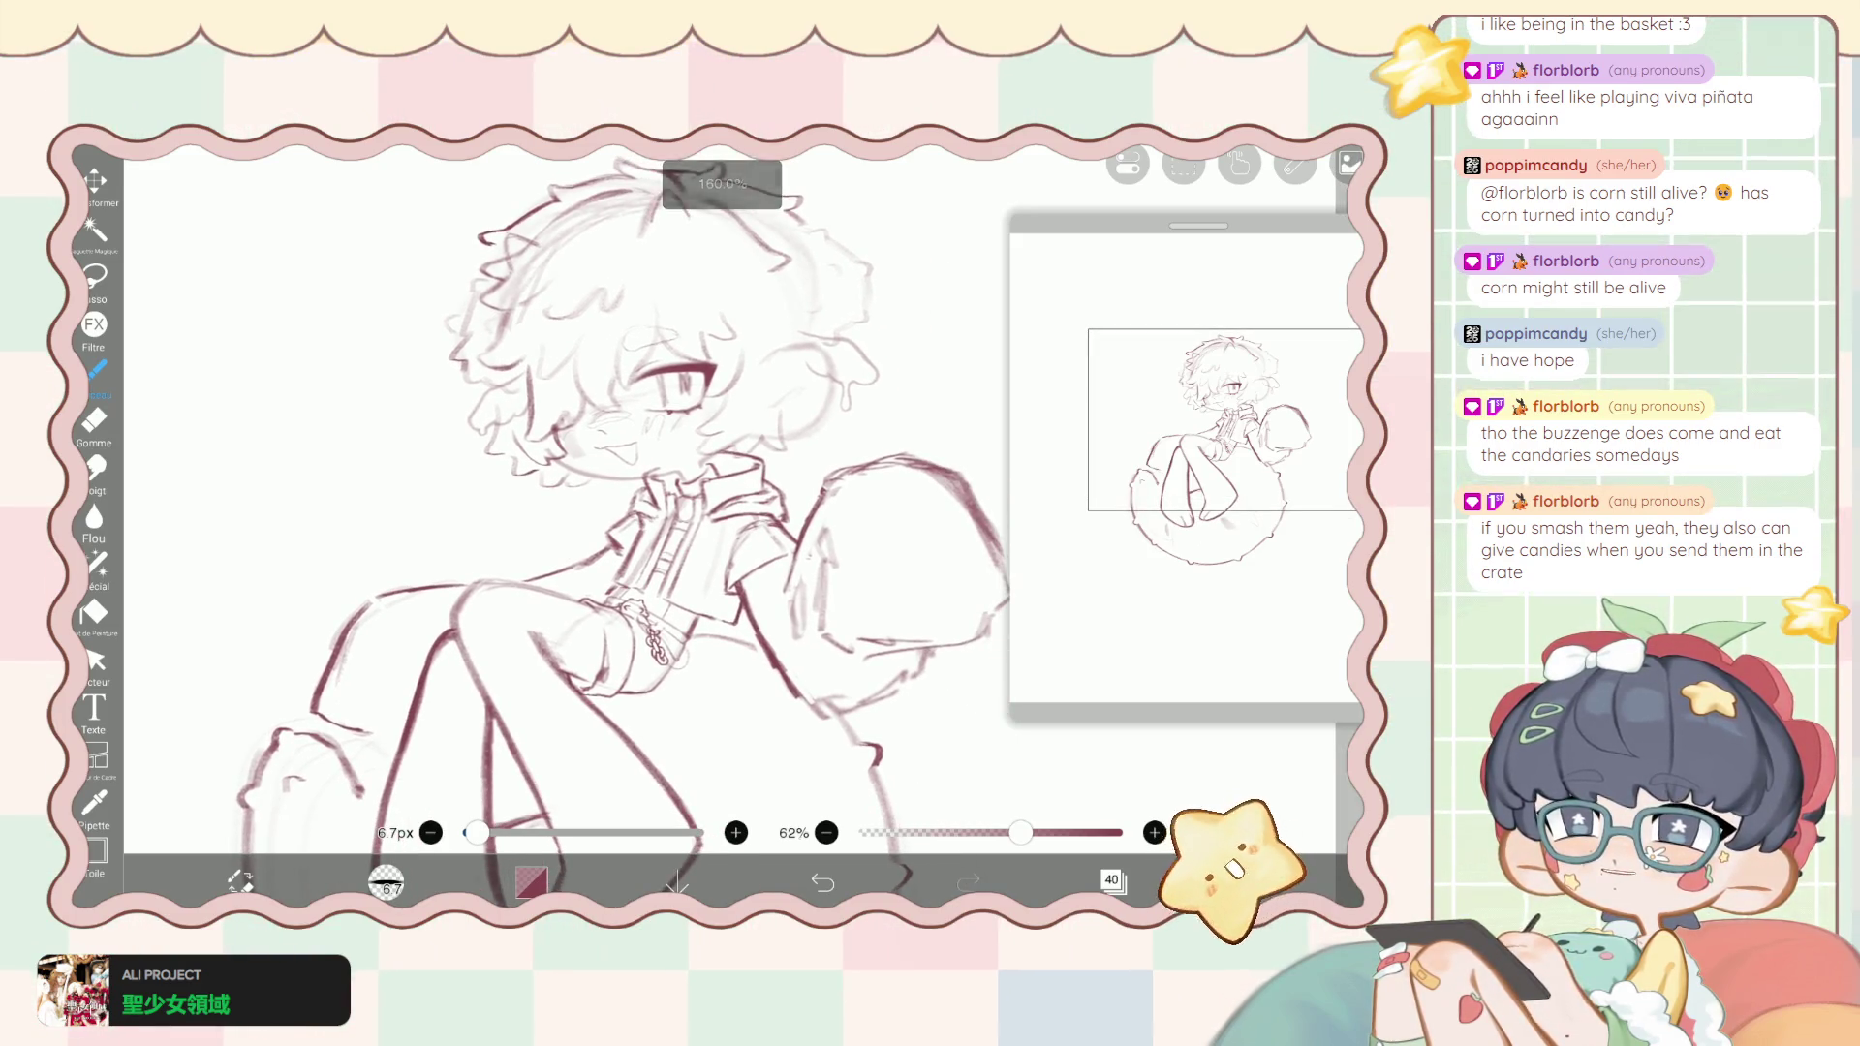